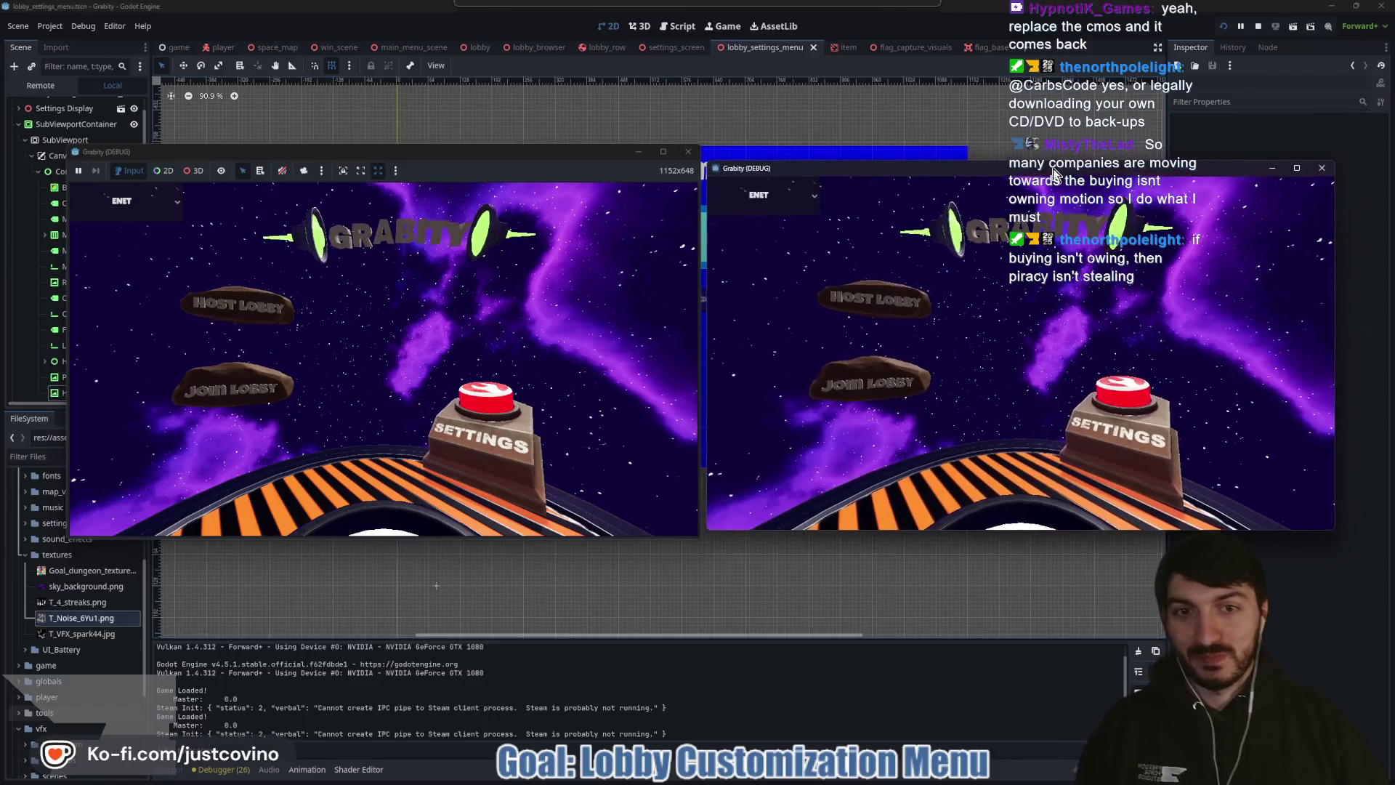
Place the second game window, host a lobby in the first, and join it from the second.
left_click_drag(1069, 166, 1057, 186)
left_click(279, 314)
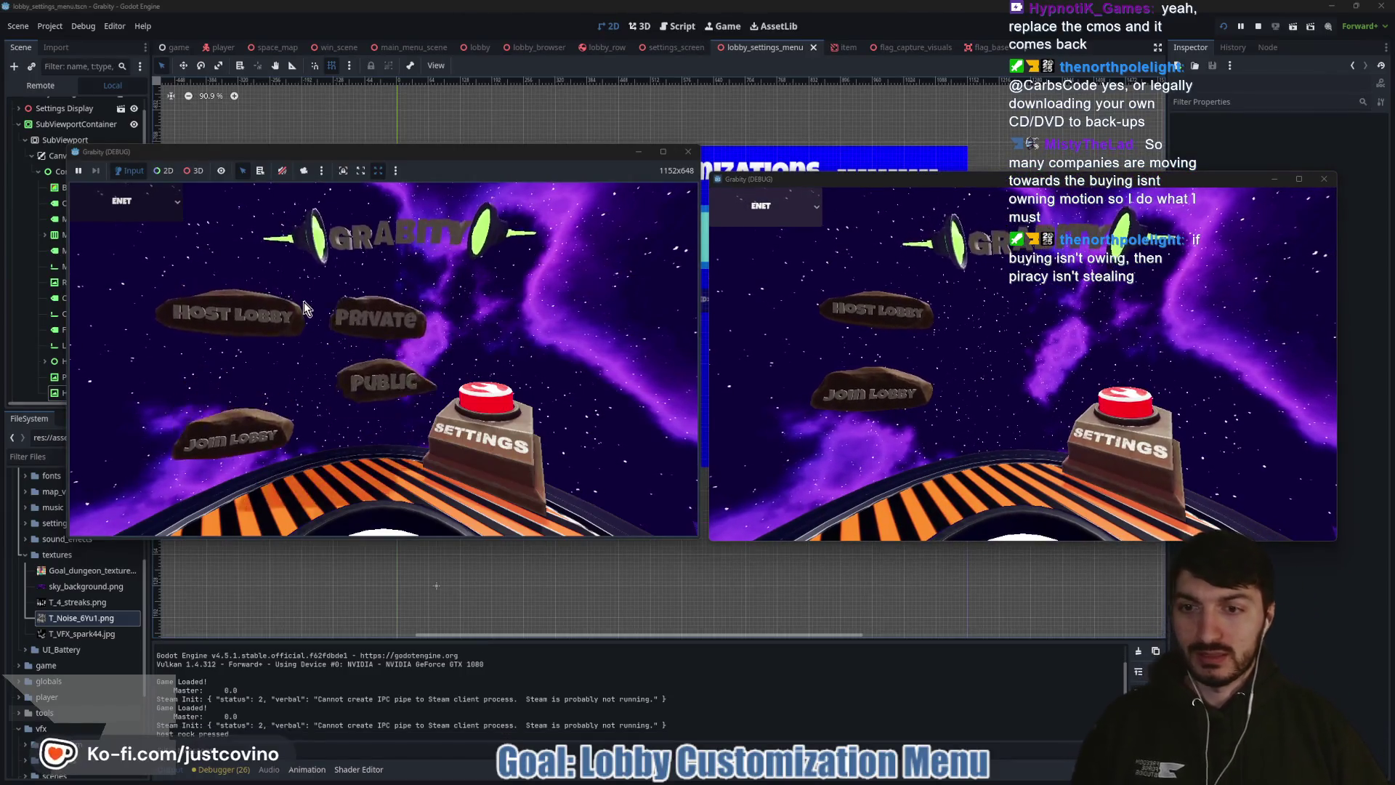
left_click(857, 389)
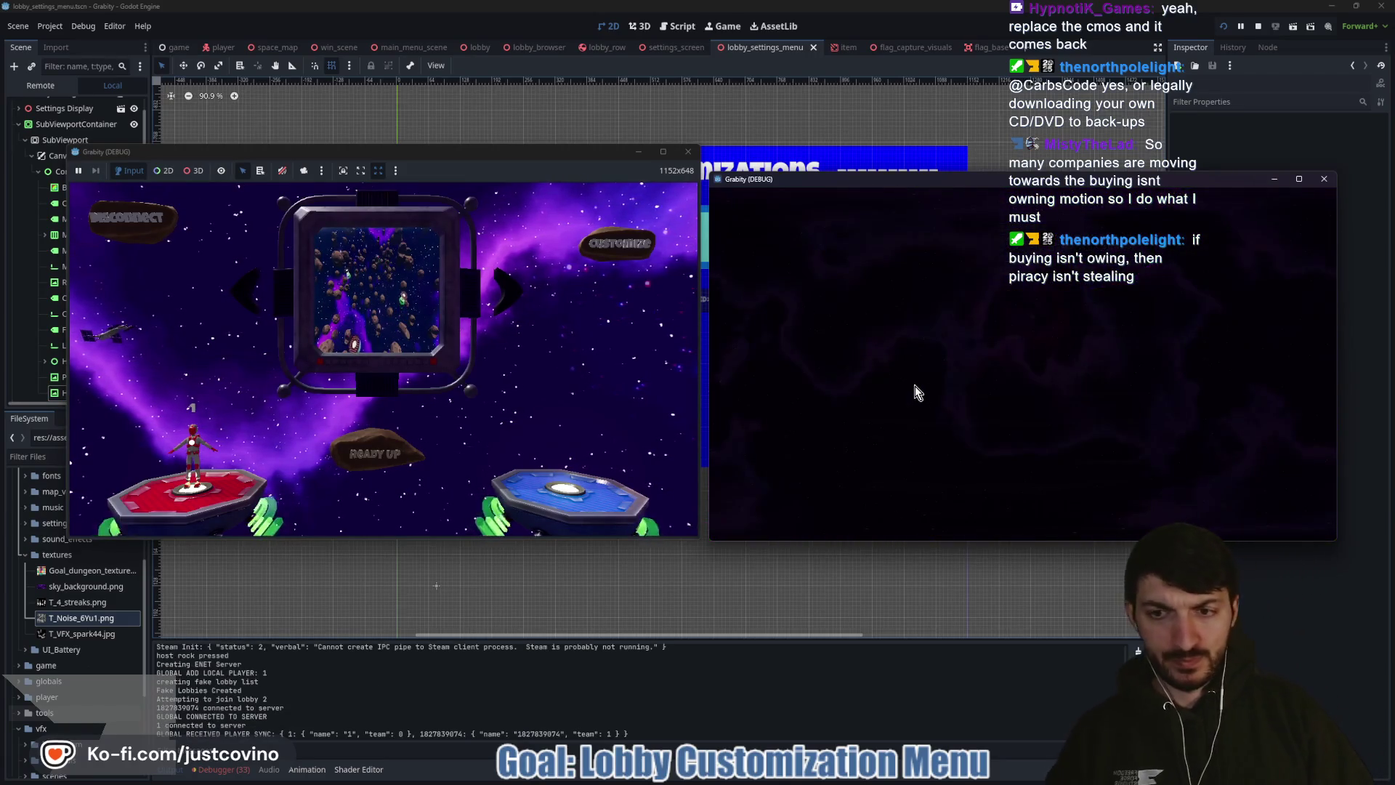
Preview the Game Customizations menu rows, then return to the lobby.
left_click(626, 245)
key("Down")
key("Down")
key("Down")
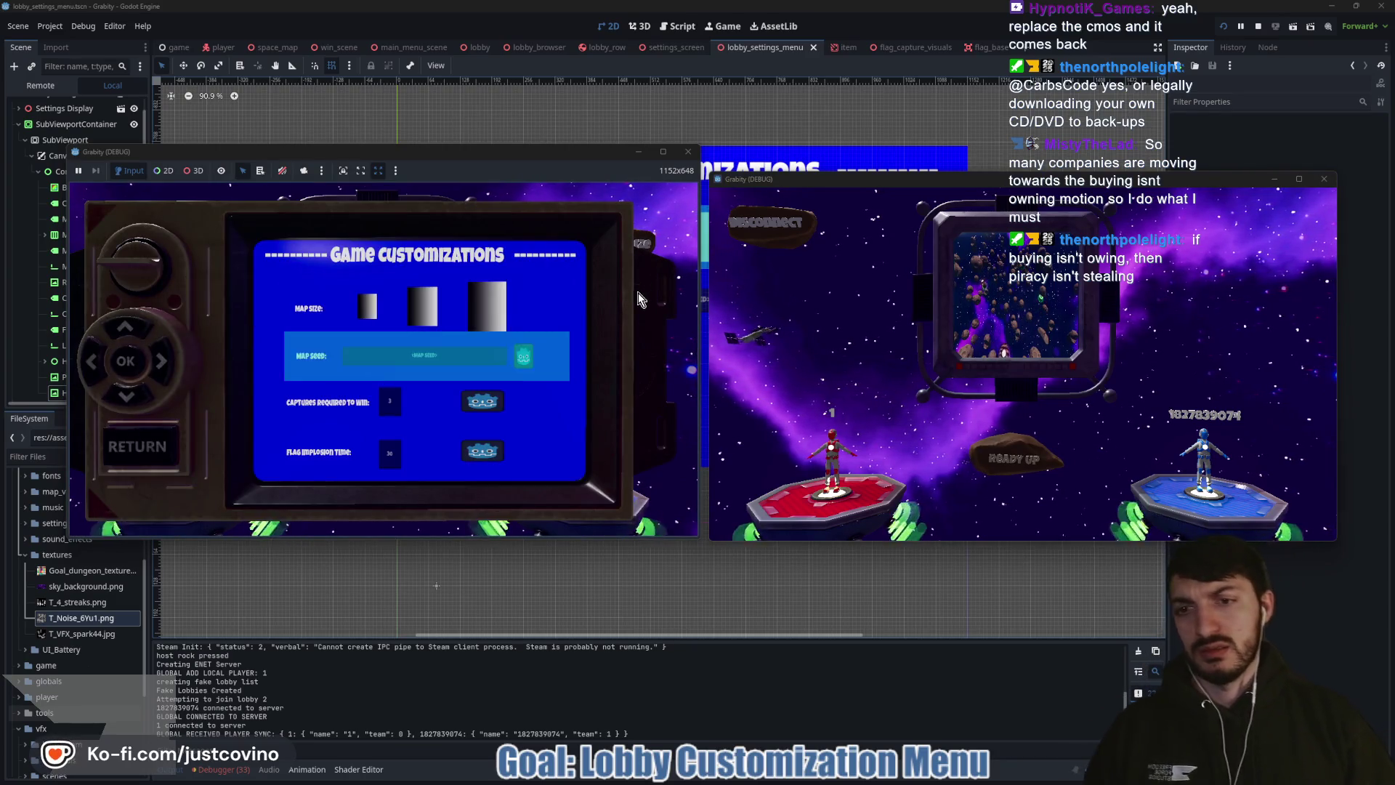
key("Down")
key("Down")
key("Down")
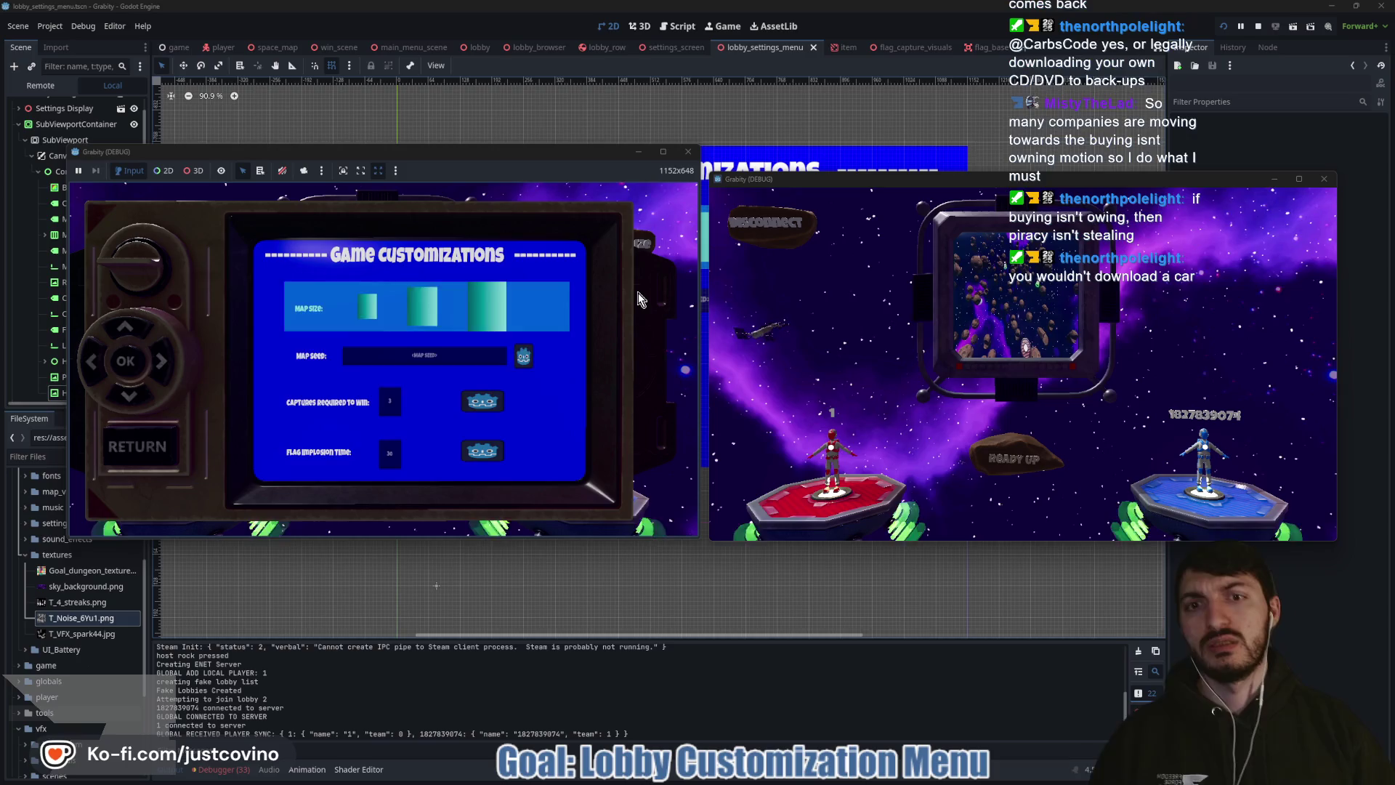
key("Up")
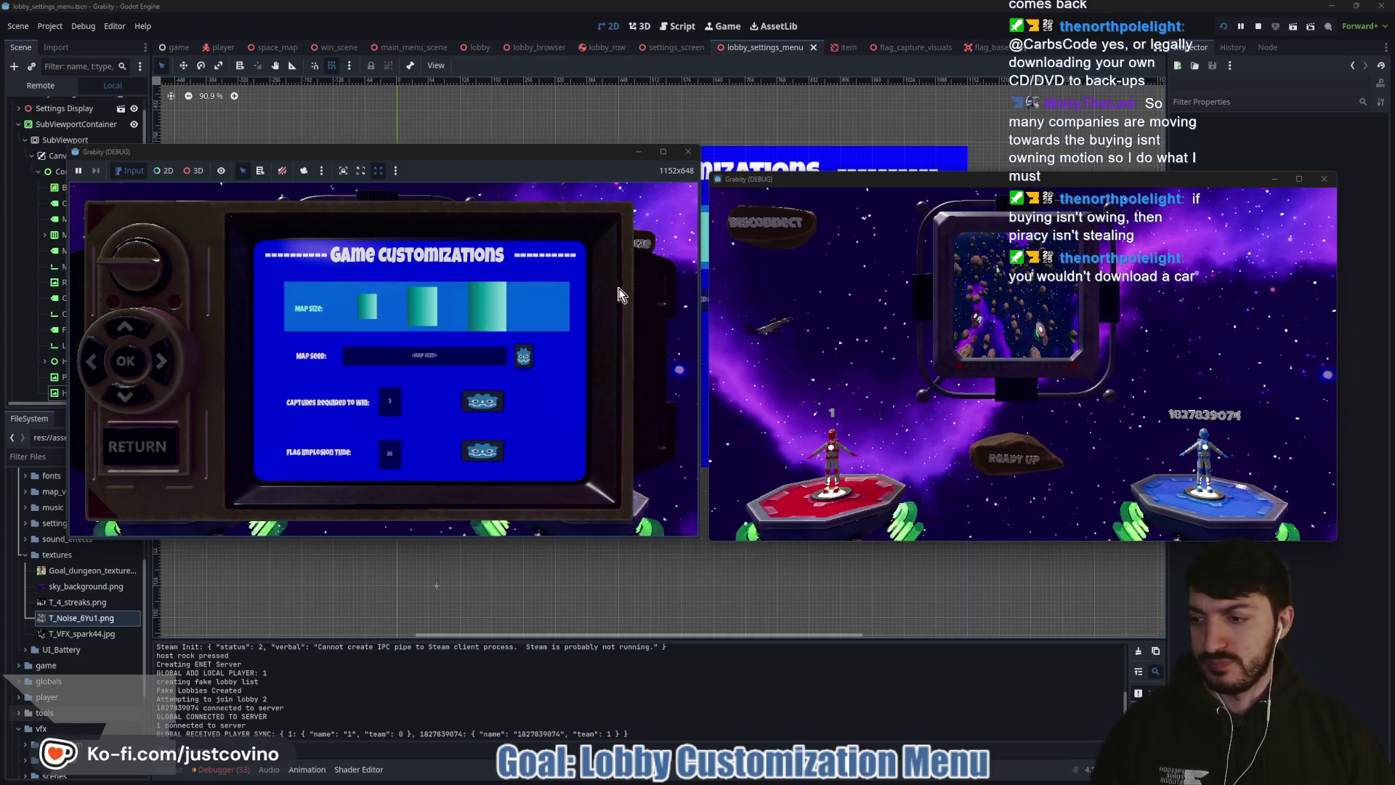
key("Escape")
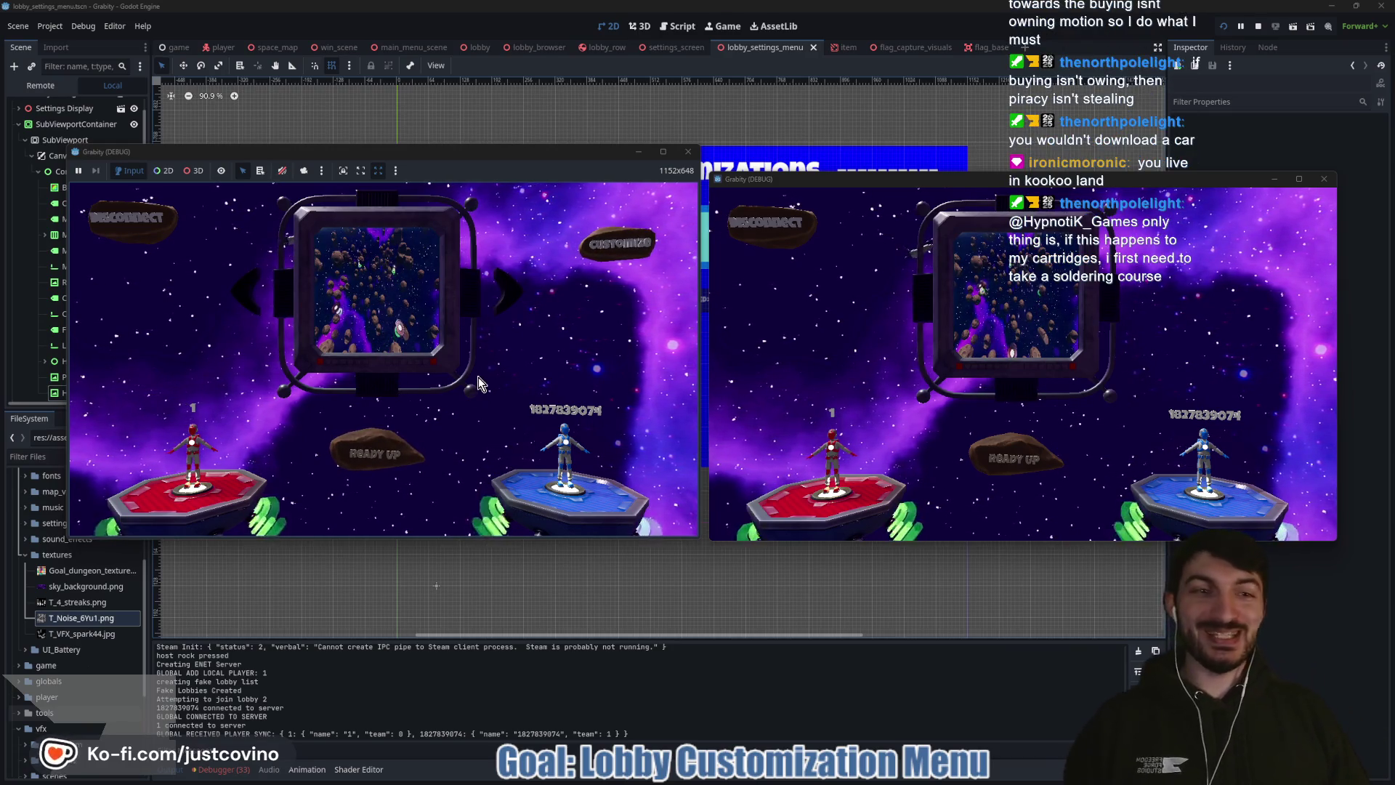
Ready up and start the match, then walk the red player forward and jump the railing.
left_click(366, 460)
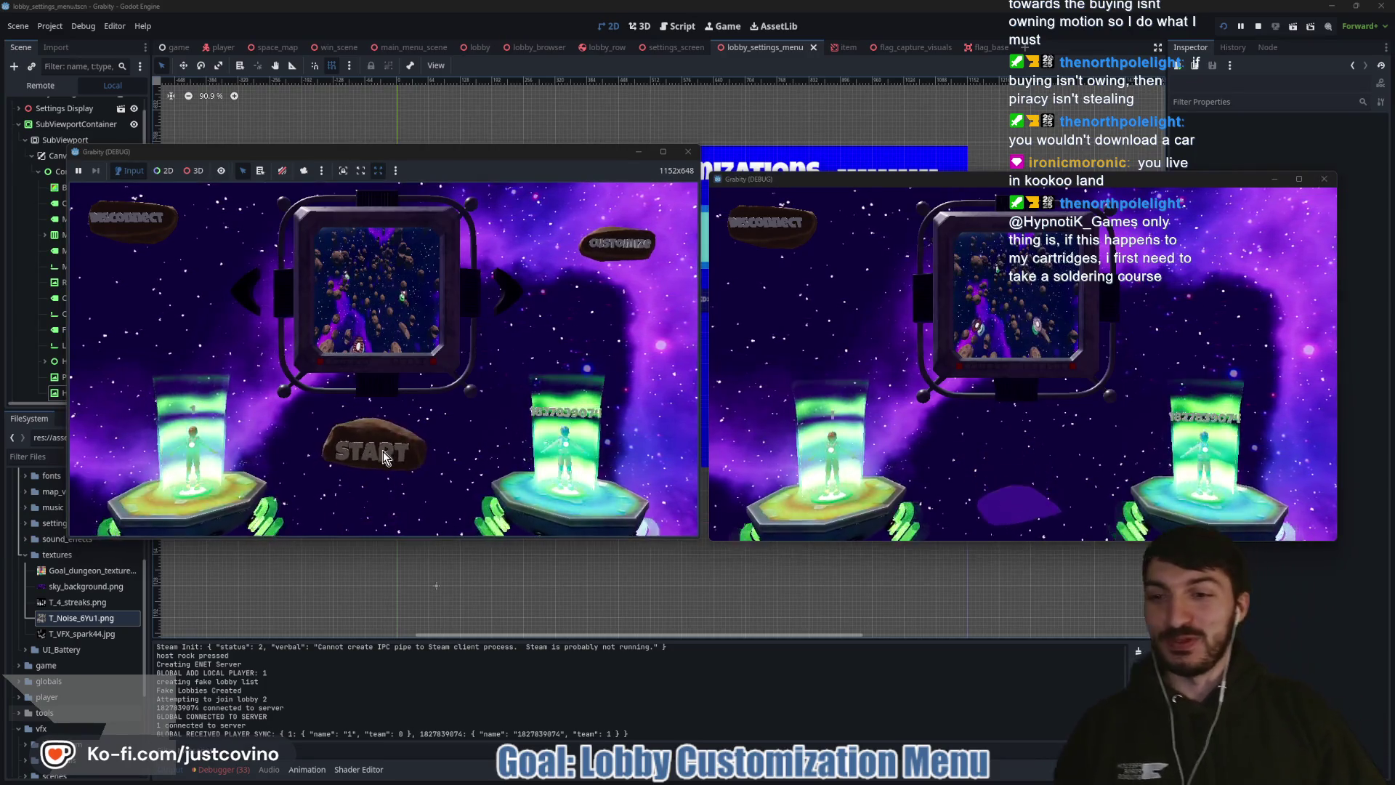
left_click(383, 457)
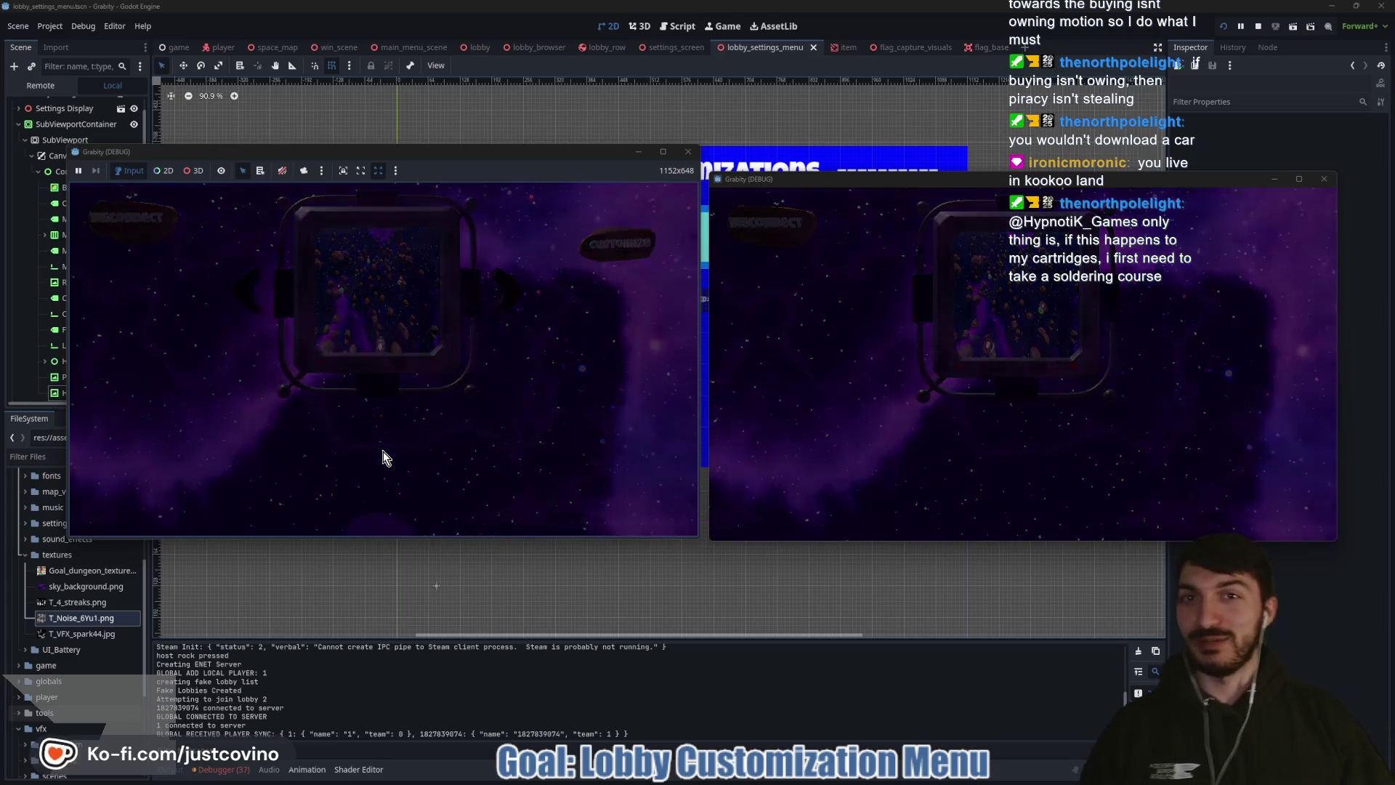
key("w")
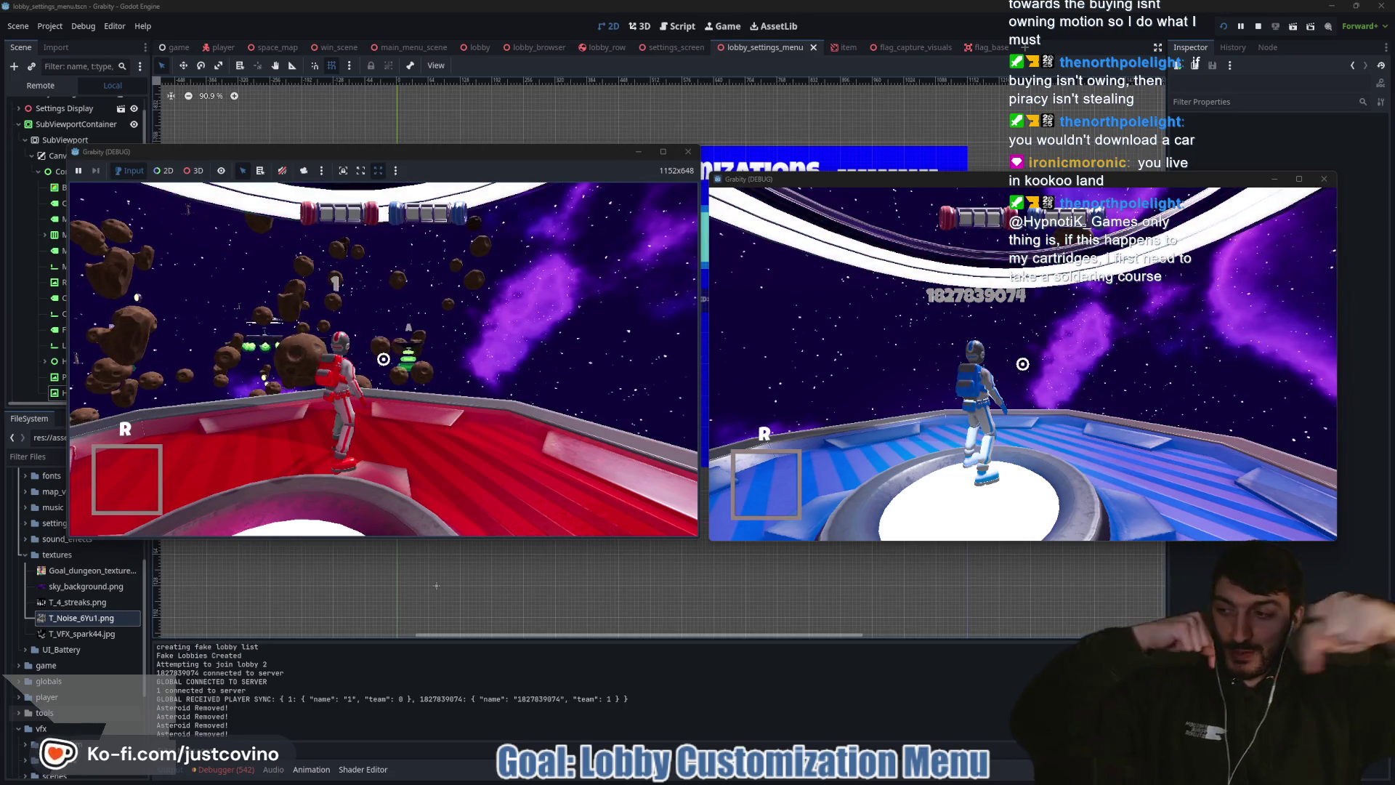
key("w")
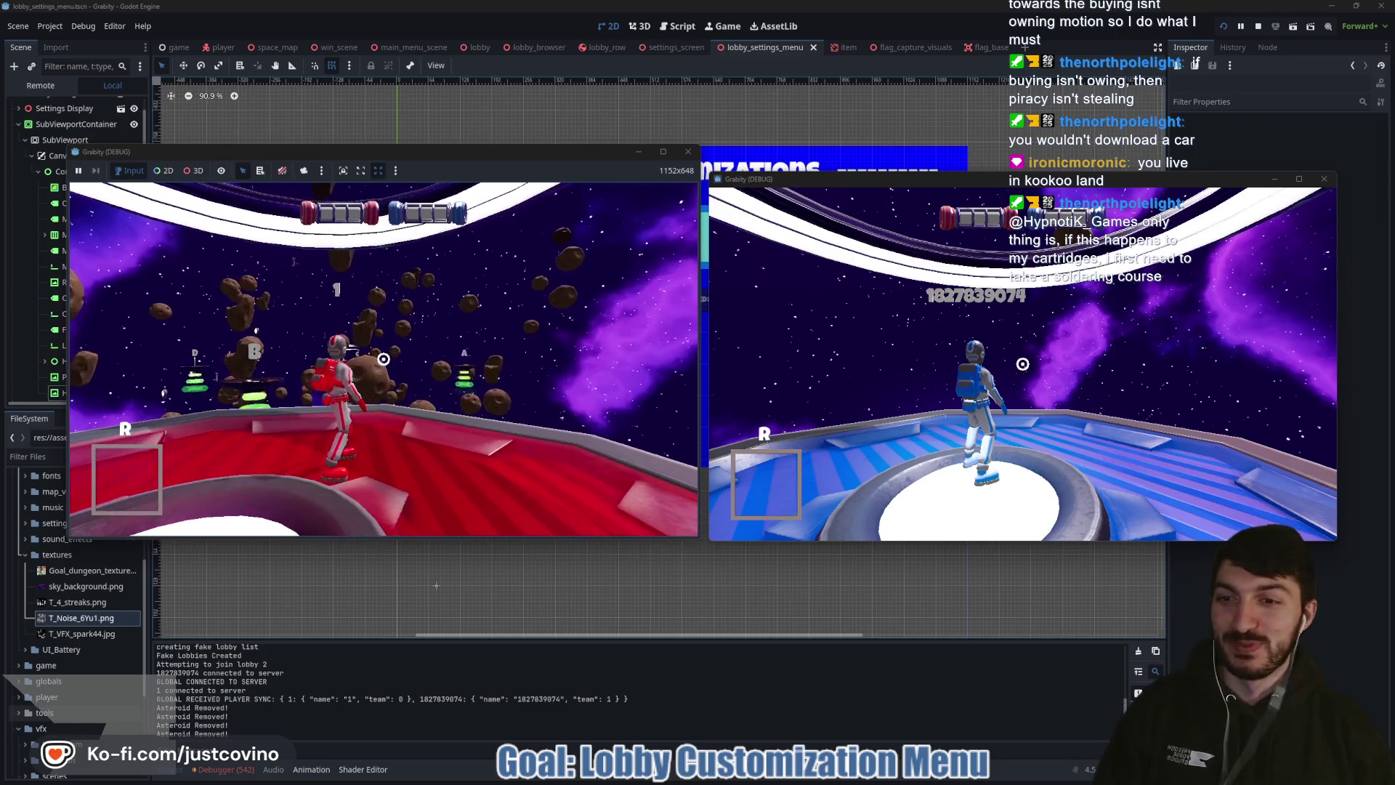
key("space")
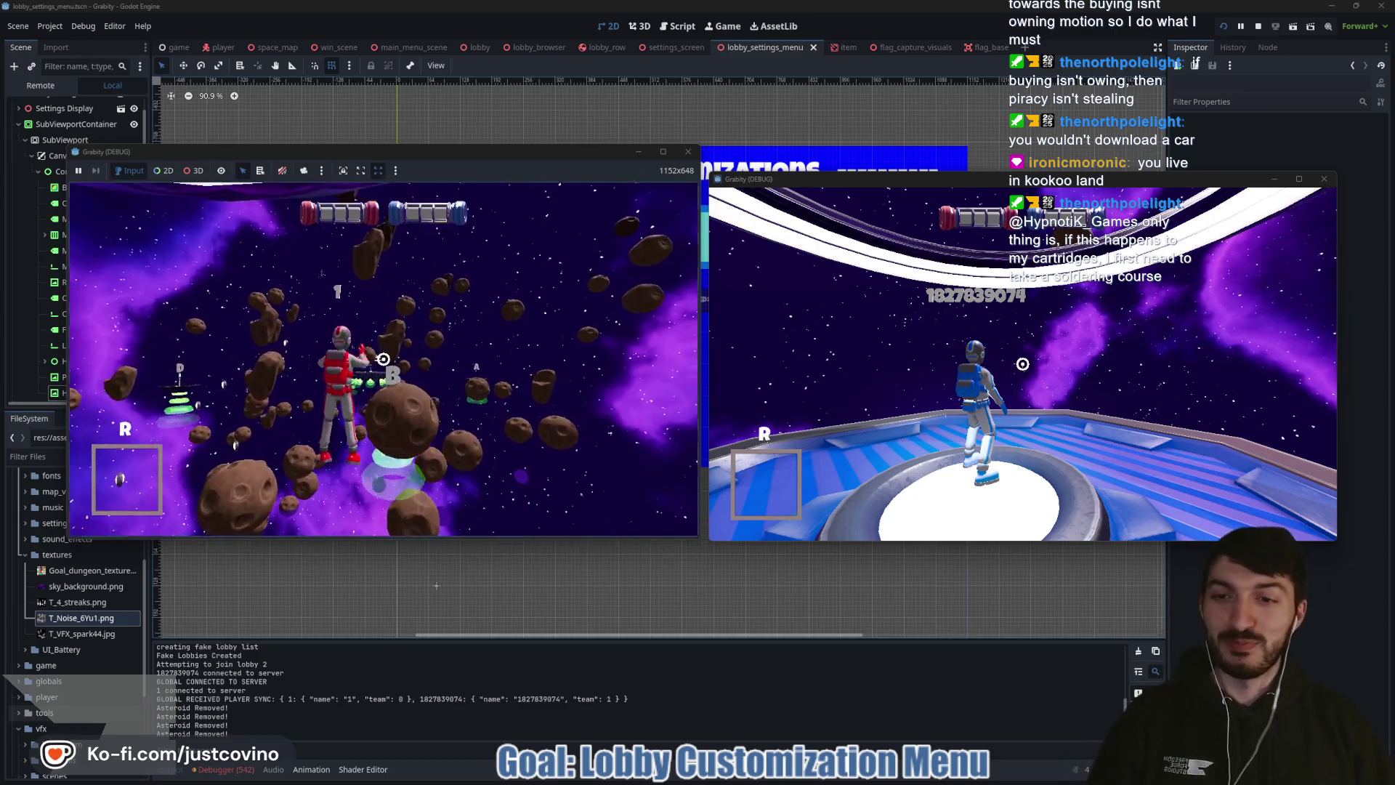
Fire the grapple beam twice, then stop the running game with F8.
key("super")
key("super")
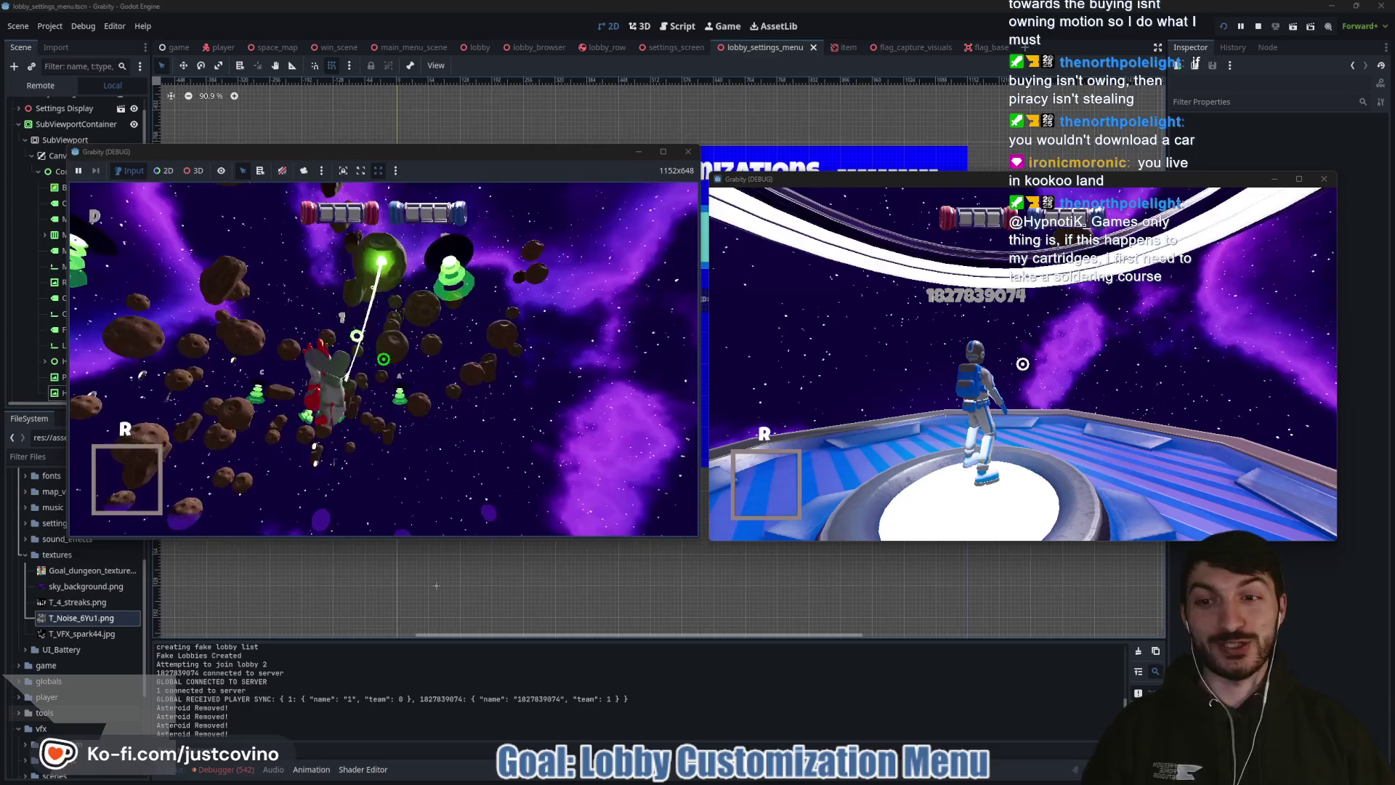
left_click(384, 359)
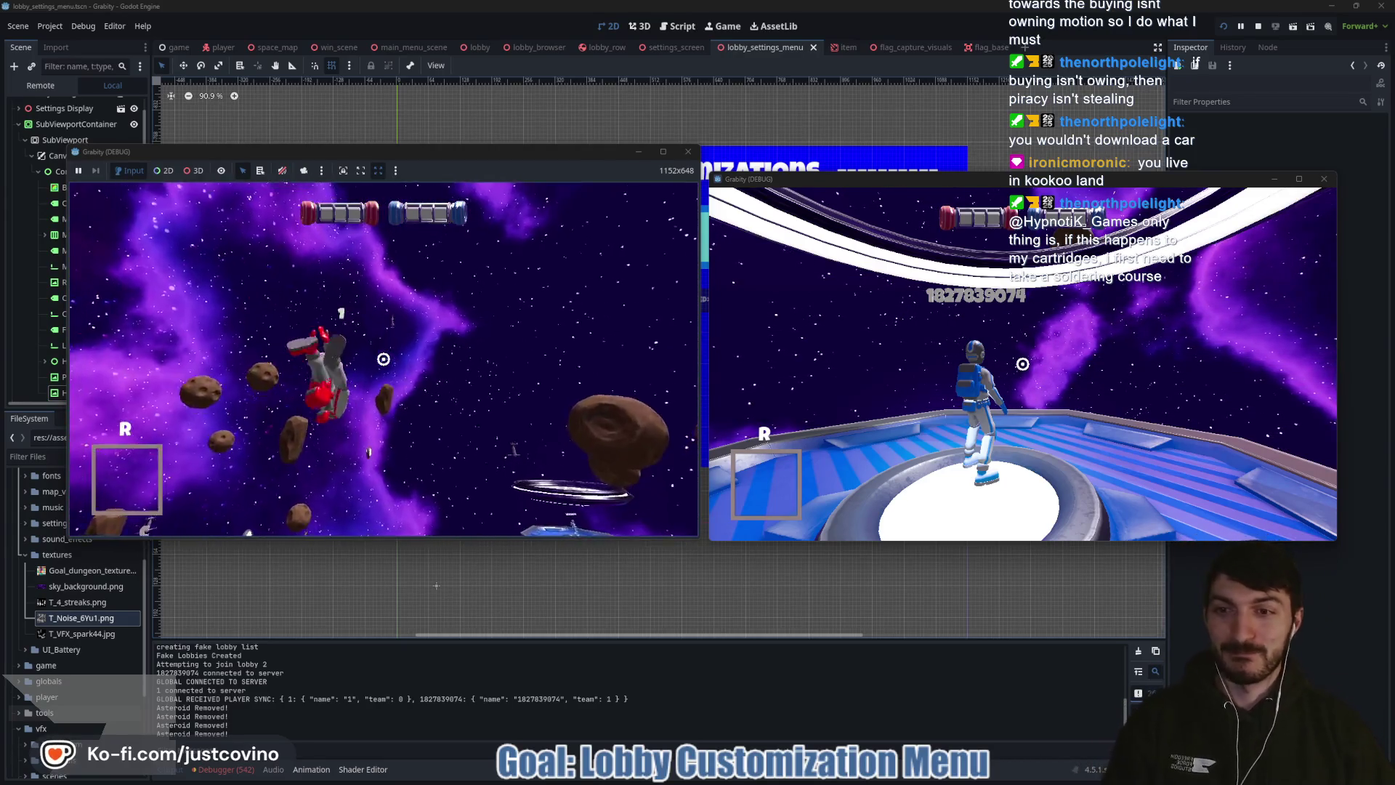
left_click(384, 359)
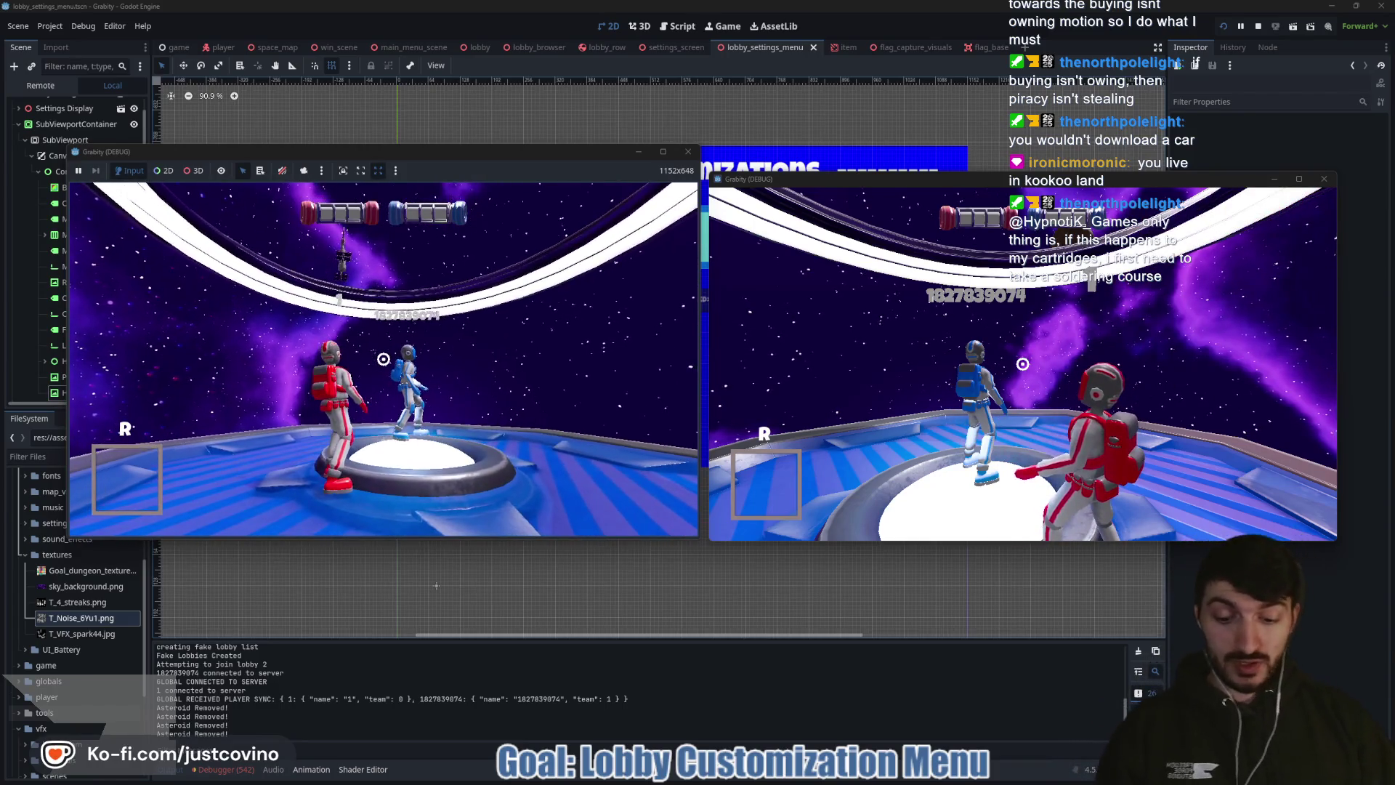
key("F8")
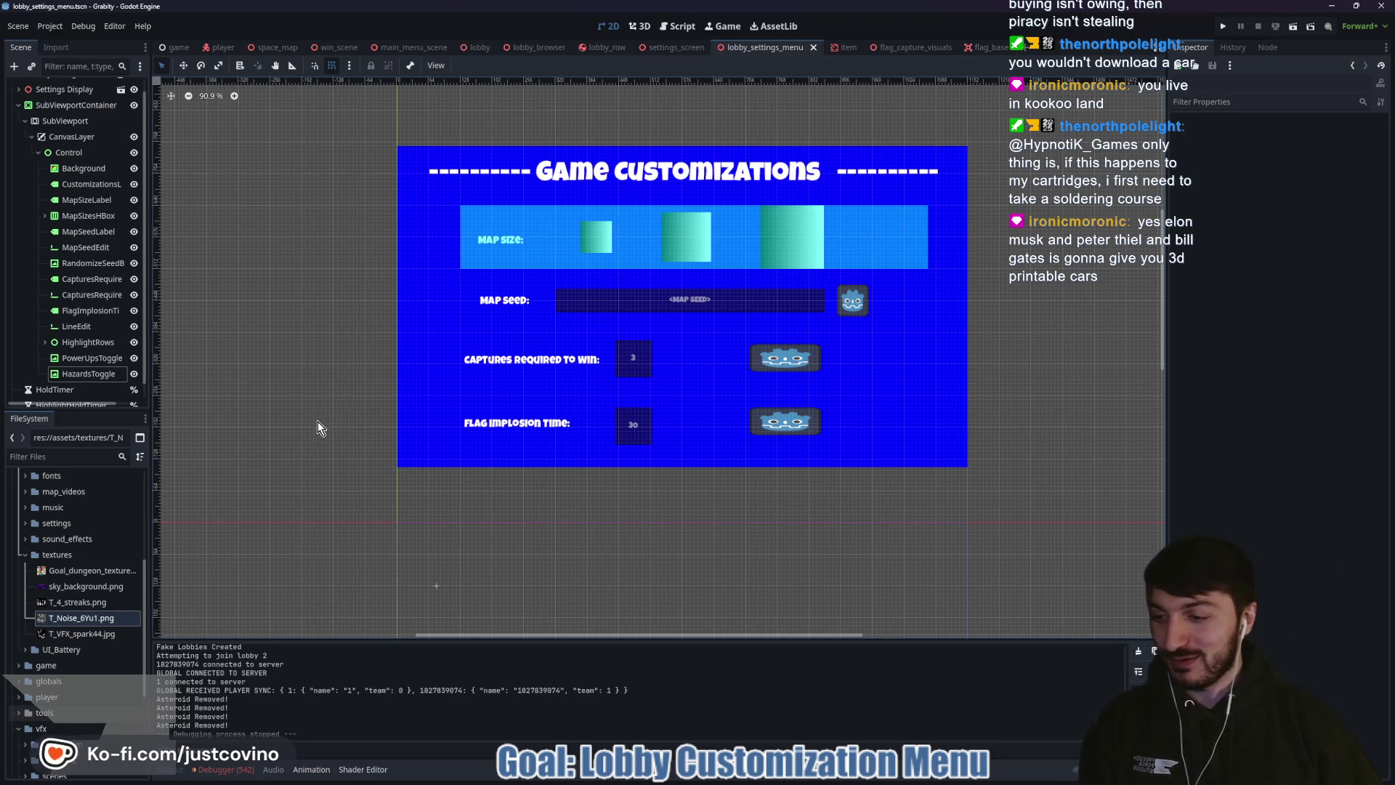
left_click_drag(331, 522, 311, 209)
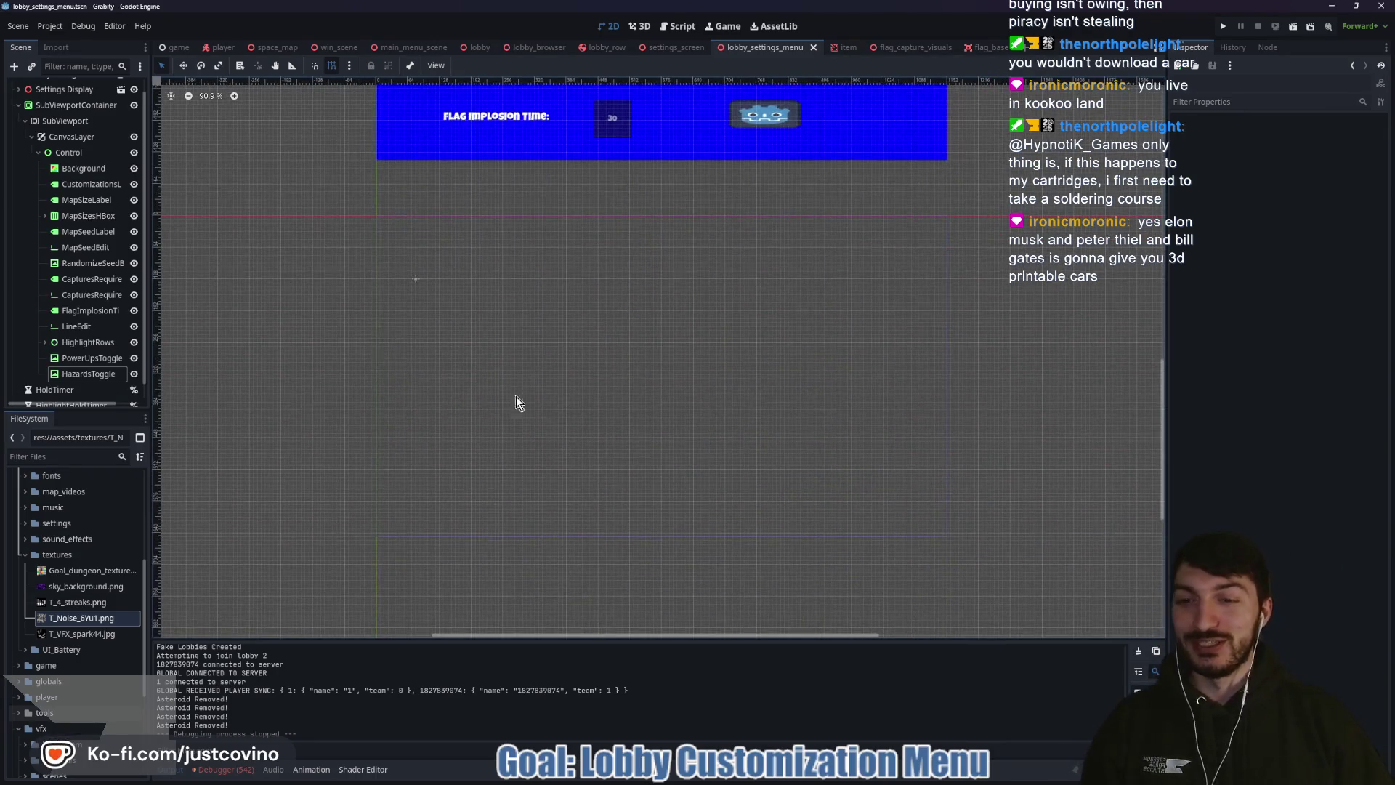
mouse_move(429, 292)
left_mouse_down()
mouse_move(480, 346)
mouse_move(822, 523)
mouse_move(827, 548)
left_mouse_up()
left_click_drag(458, 316, 804, 528)
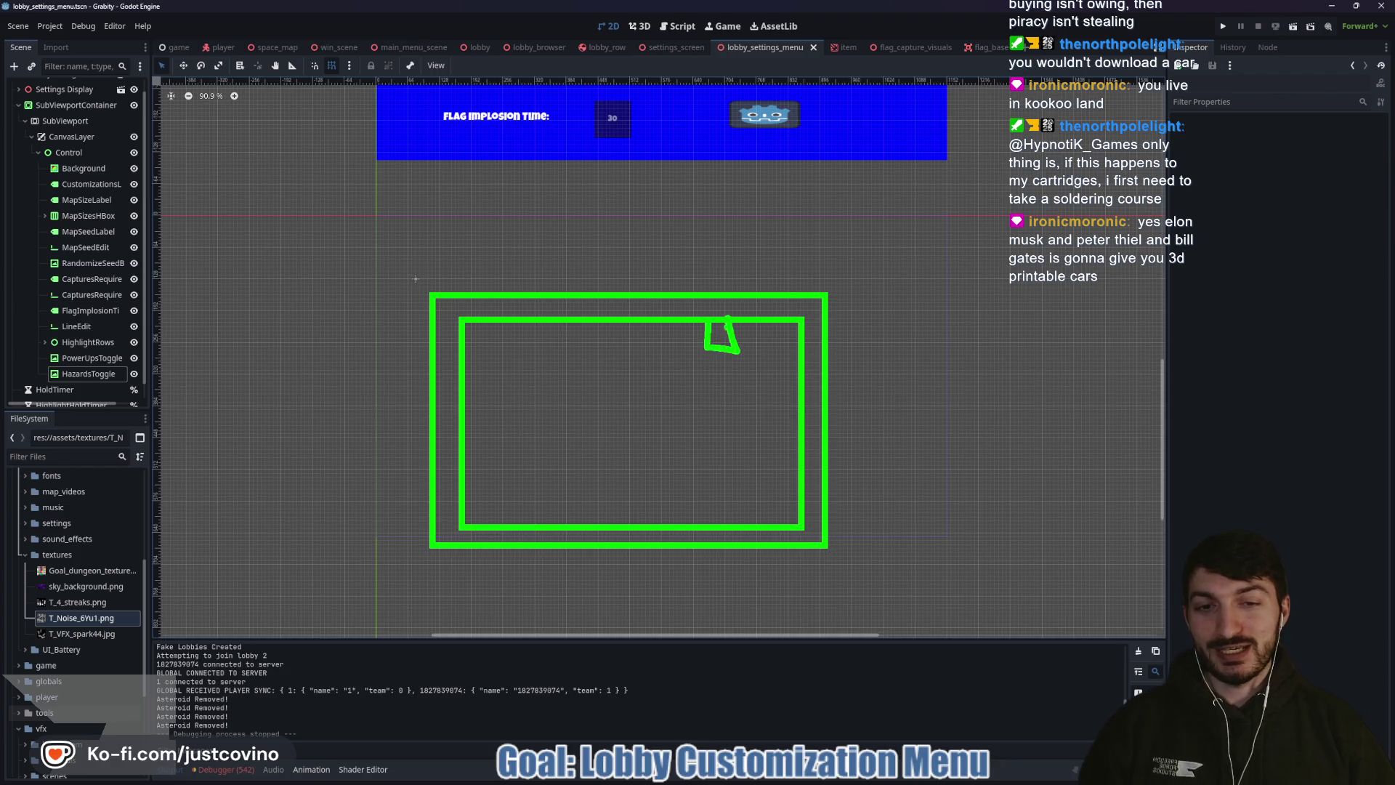
mouse_move(476, 427)
left_mouse_down()
mouse_move(516, 463)
mouse_move(474, 422)
left_mouse_up()
mouse_move(497, 486)
left_mouse_down()
mouse_move(512, 508)
mouse_move(518, 477)
left_mouse_up()
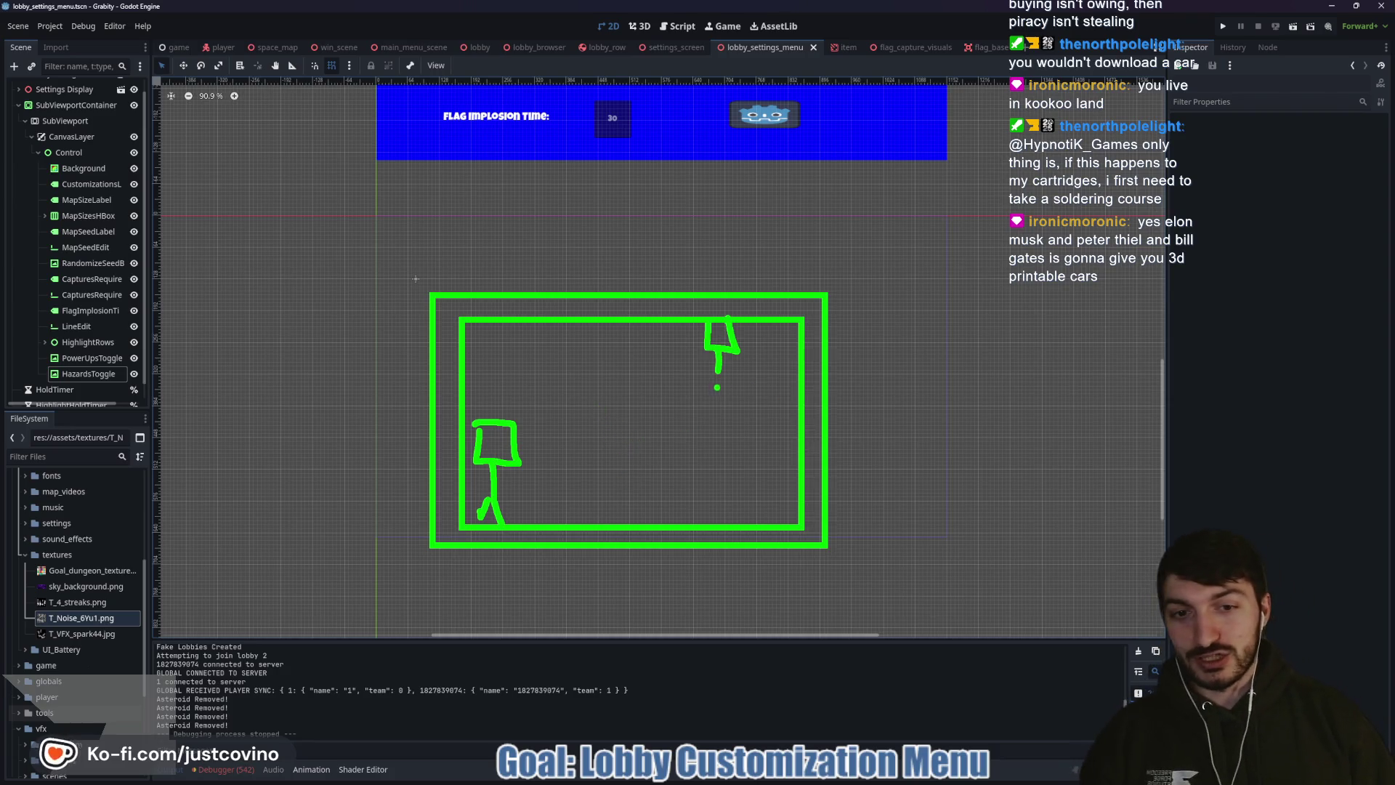
mouse_move(609, 421)
left_mouse_down()
mouse_move(718, 471)
mouse_move(590, 422)
left_mouse_up()
left_click_drag(609, 476, 654, 480)
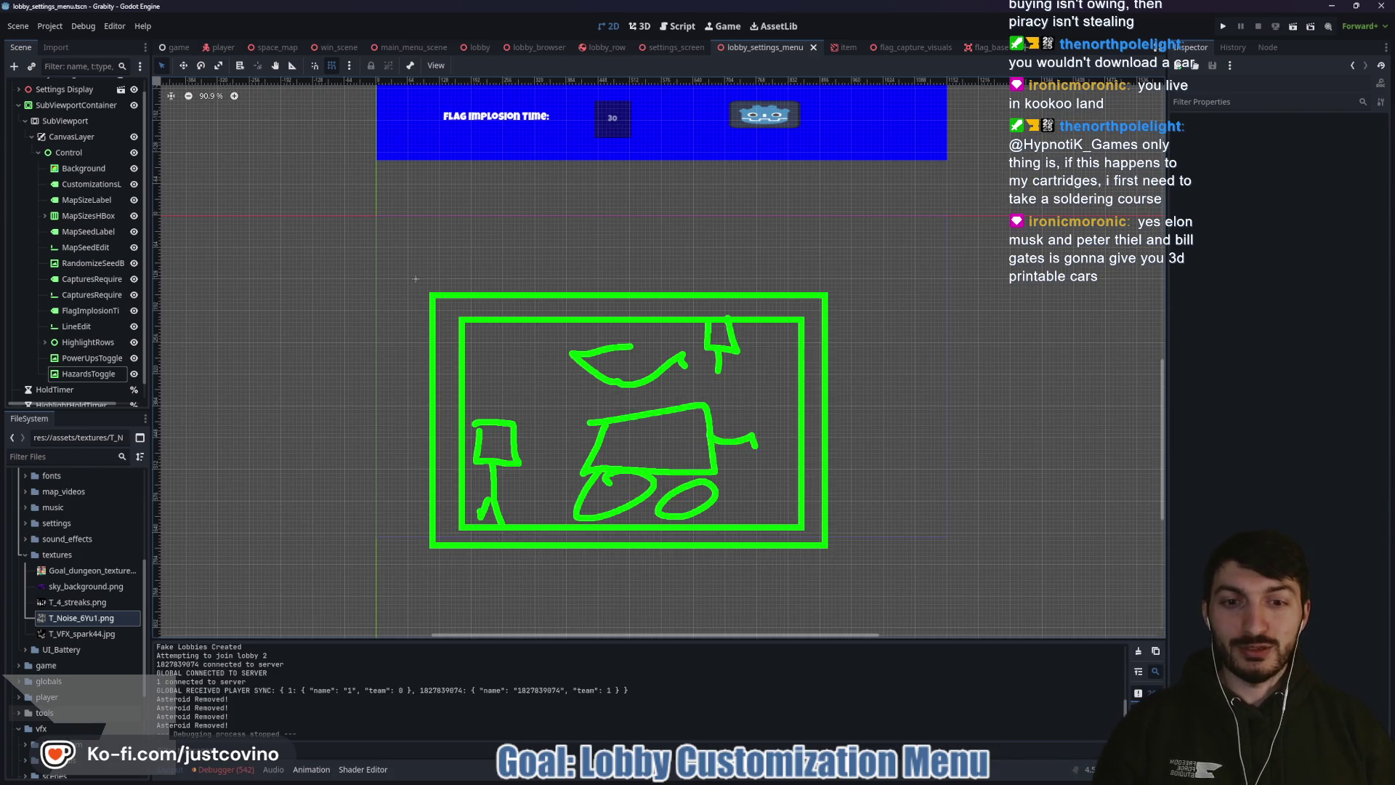
key("Escape")
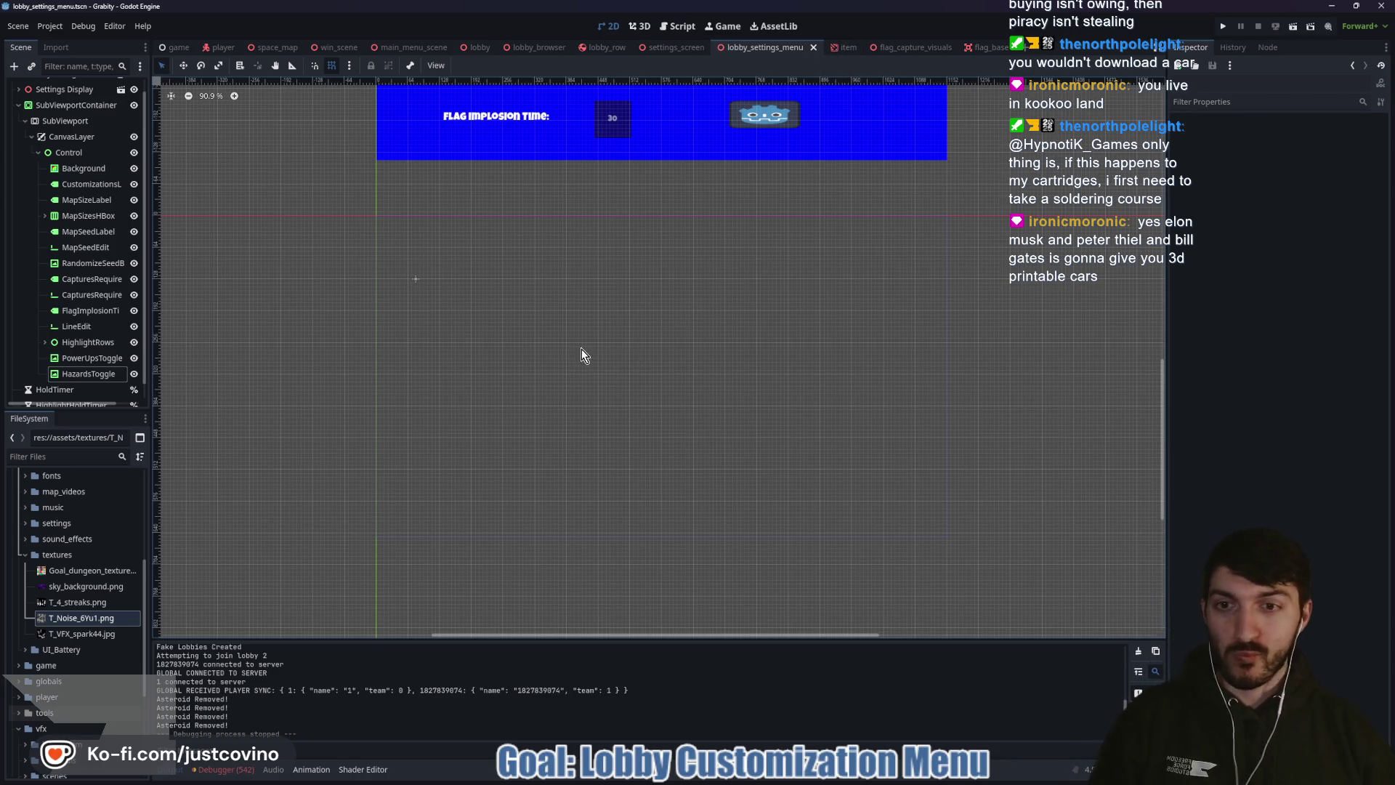
View the space_map scene, switch to main_menu_scene, and bring the Notion ToDo board forward.
scroll(599, 364, "down", 1)
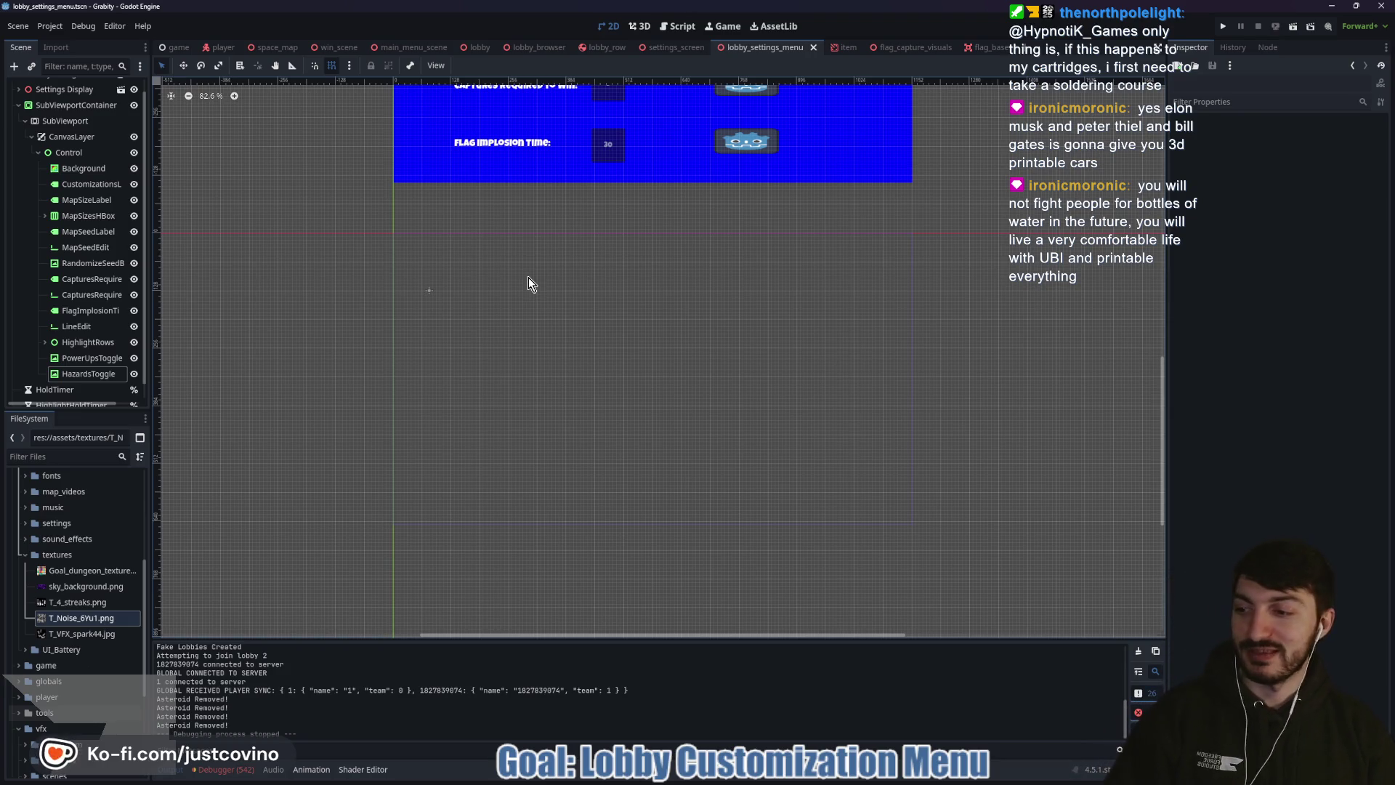
scroll(547, 321, "down", 1)
scroll(547, 322, "right", 1)
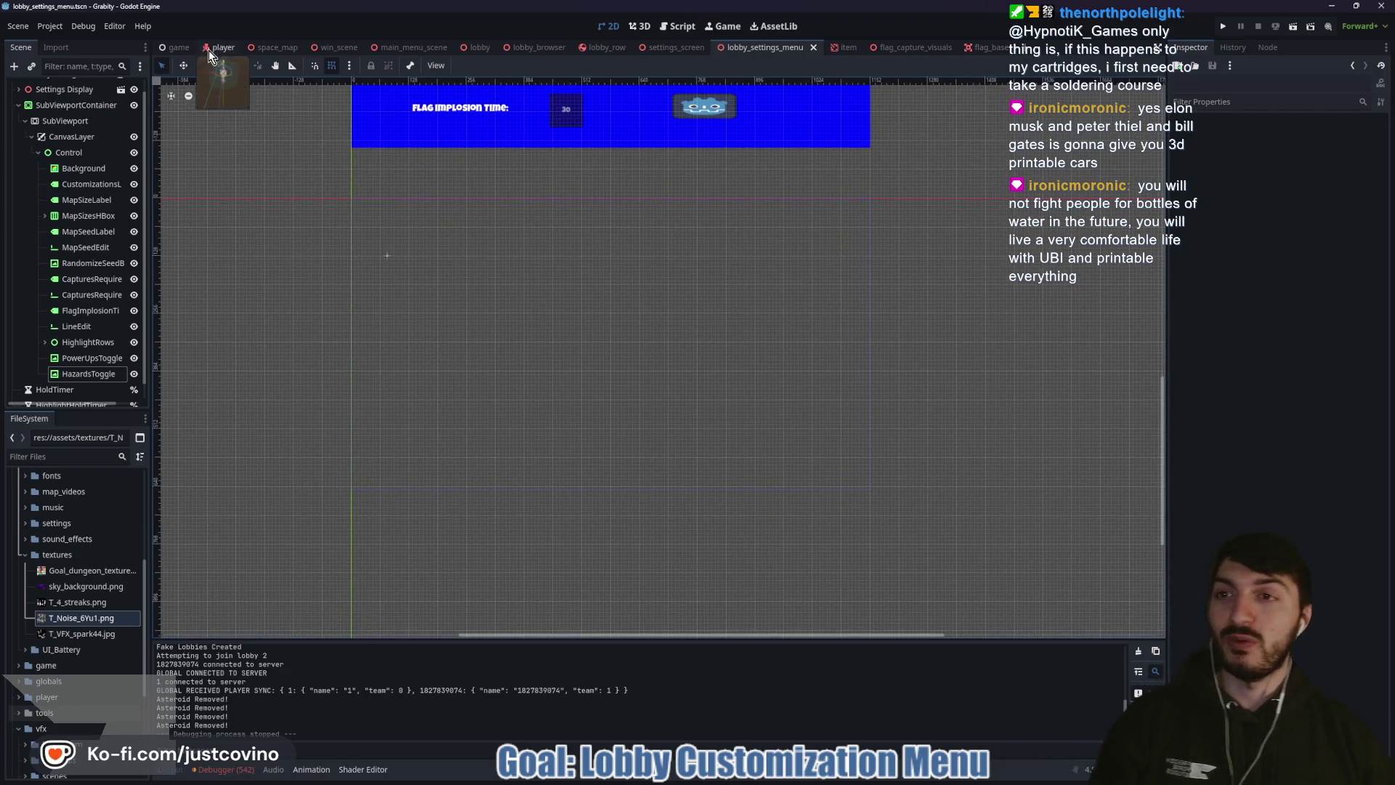
left_click(260, 48)
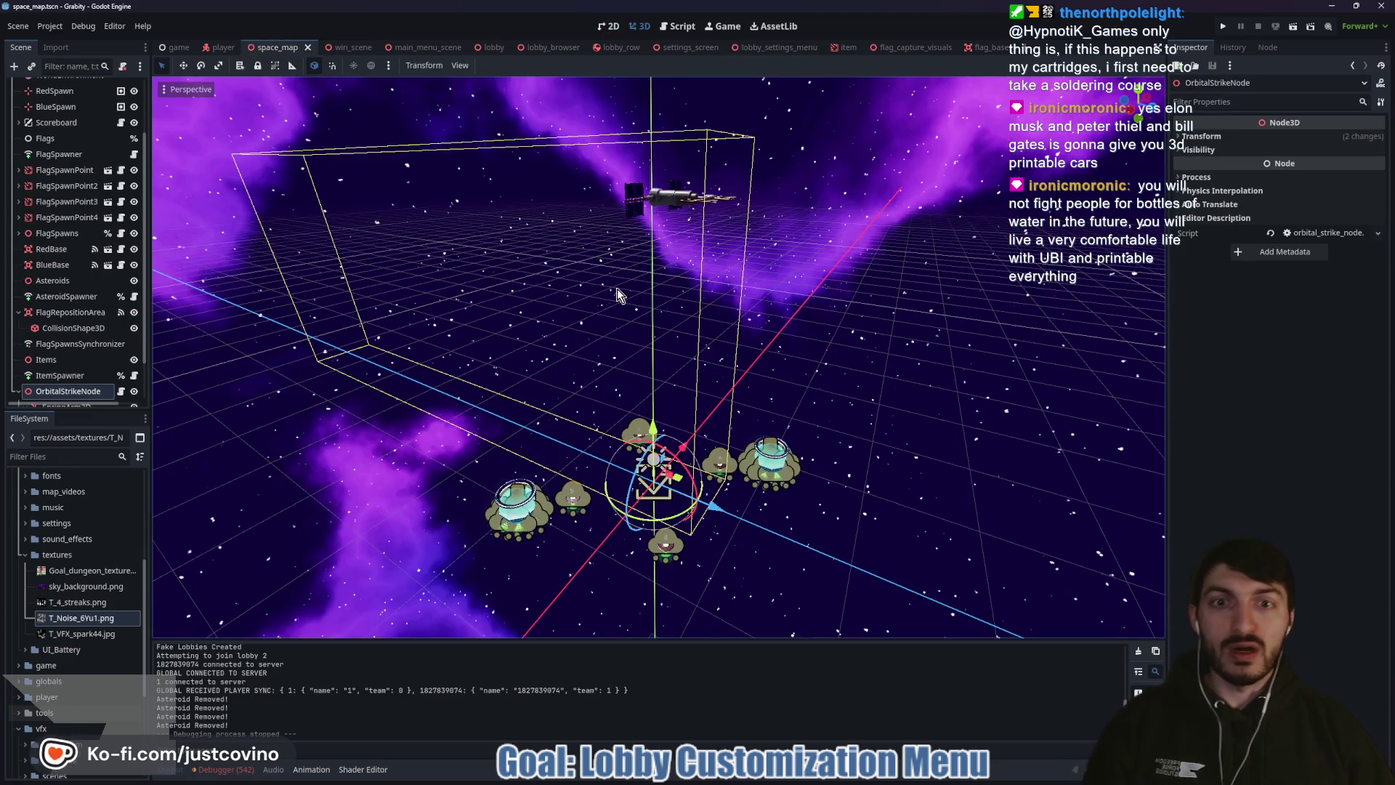
scroll(559, 339, "down", 3)
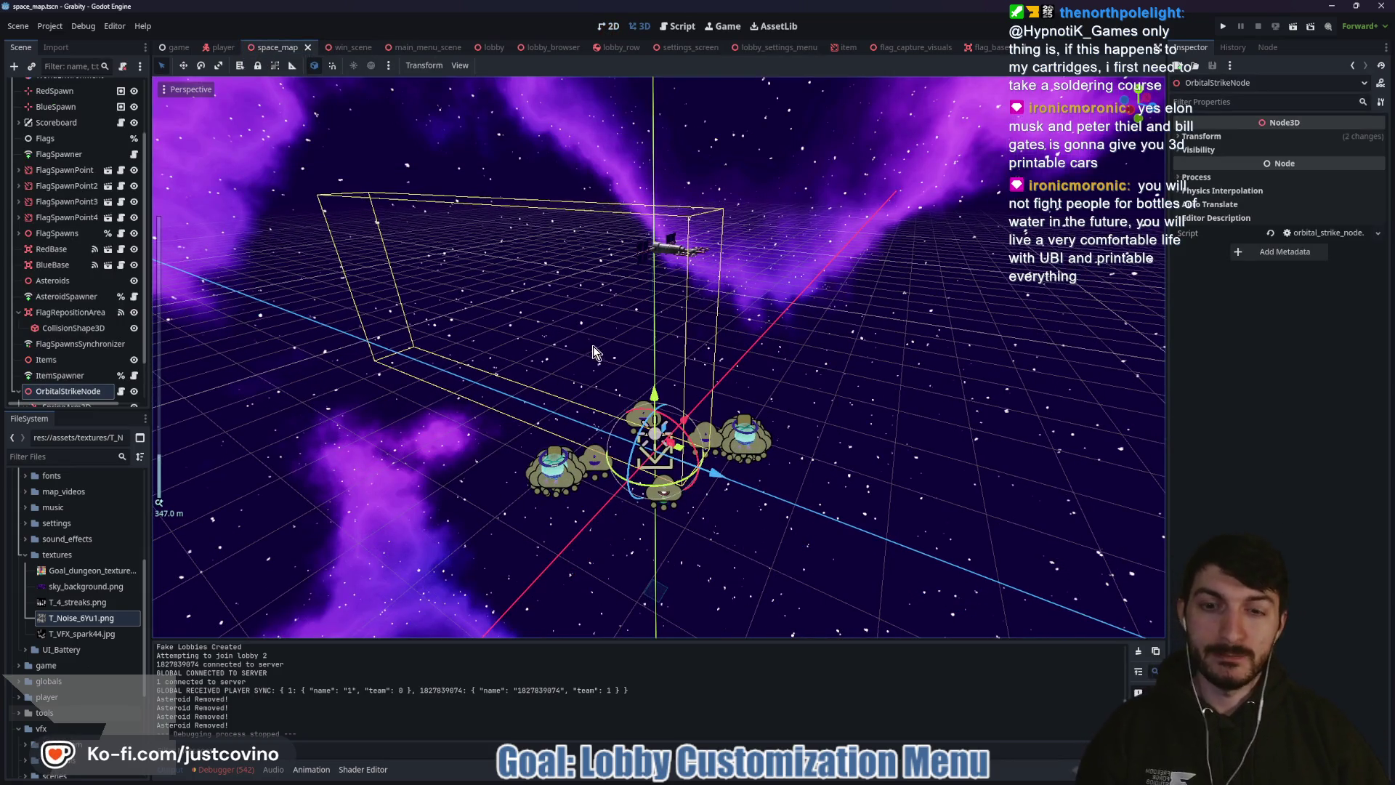
scroll(625, 305, "up", 5)
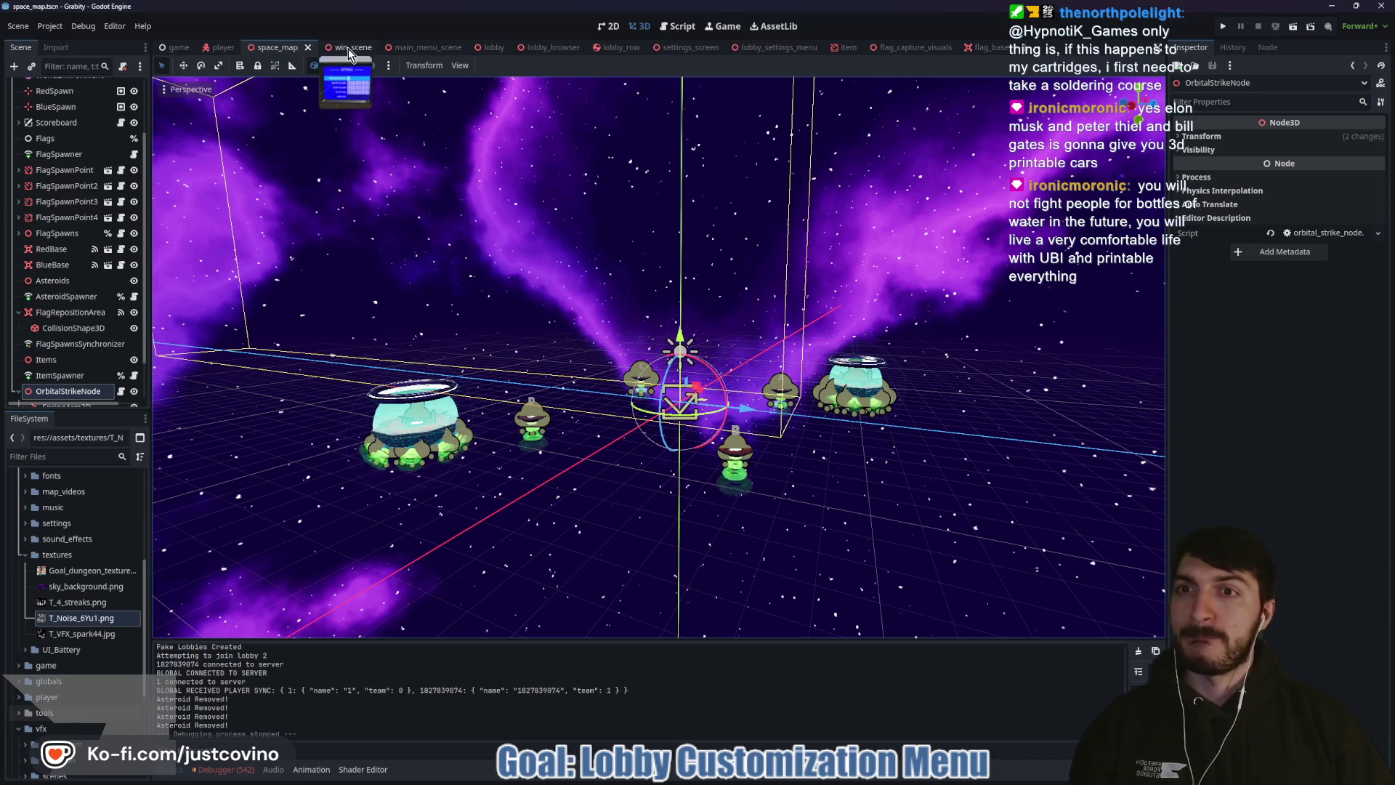
left_click(413, 47)
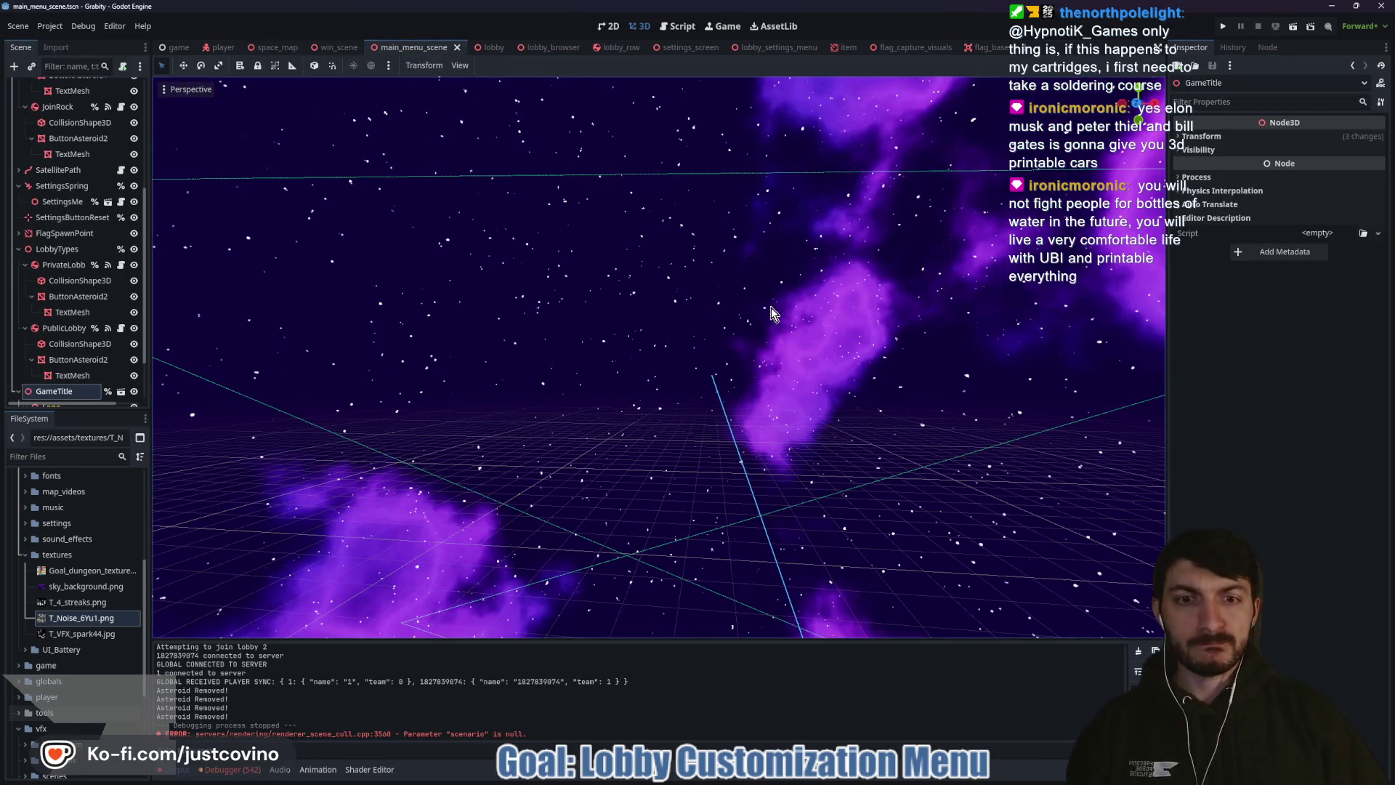
left_click(762, 781)
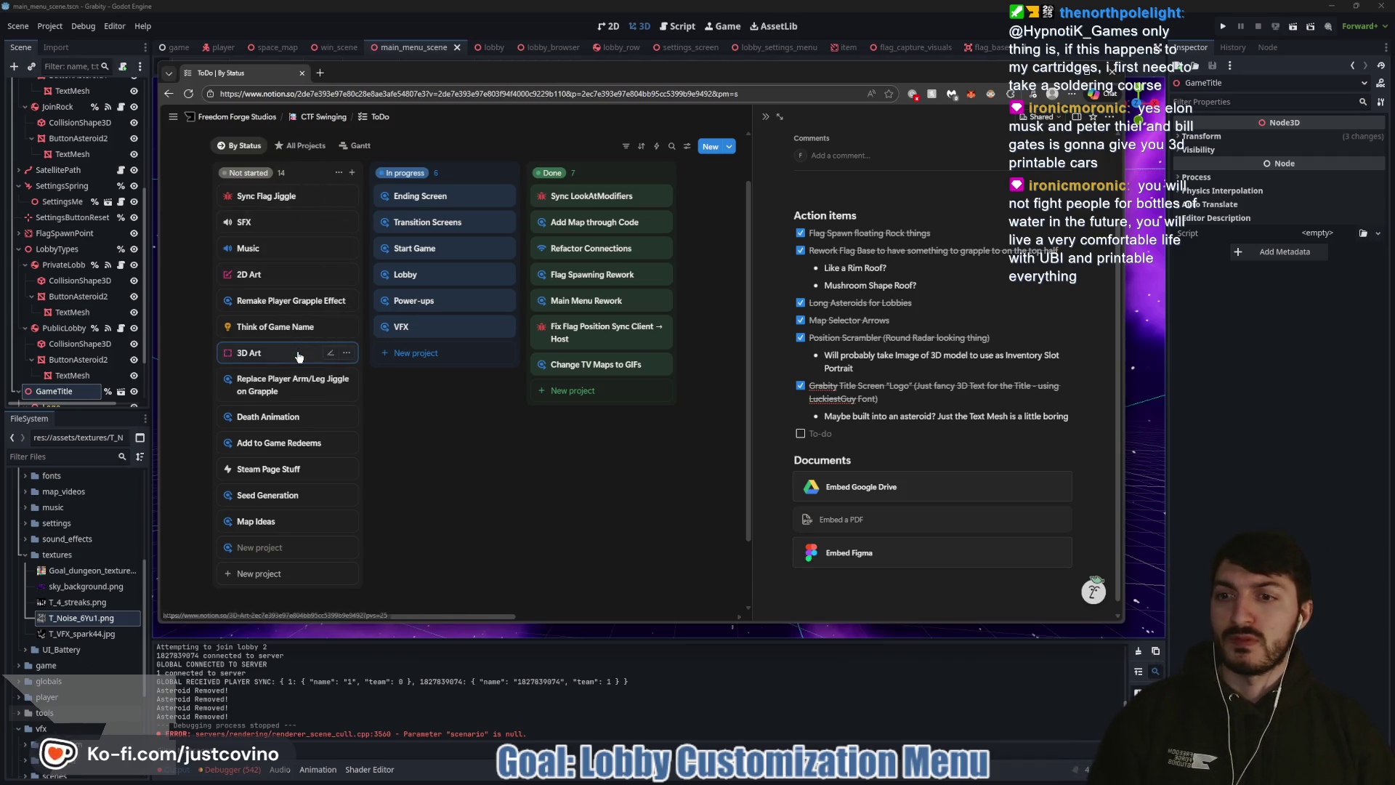
Open the Power-ups task page and scroll through its Pick-up Ideas checklist.
left_click(423, 301)
scroll(858, 436, "down", 2)
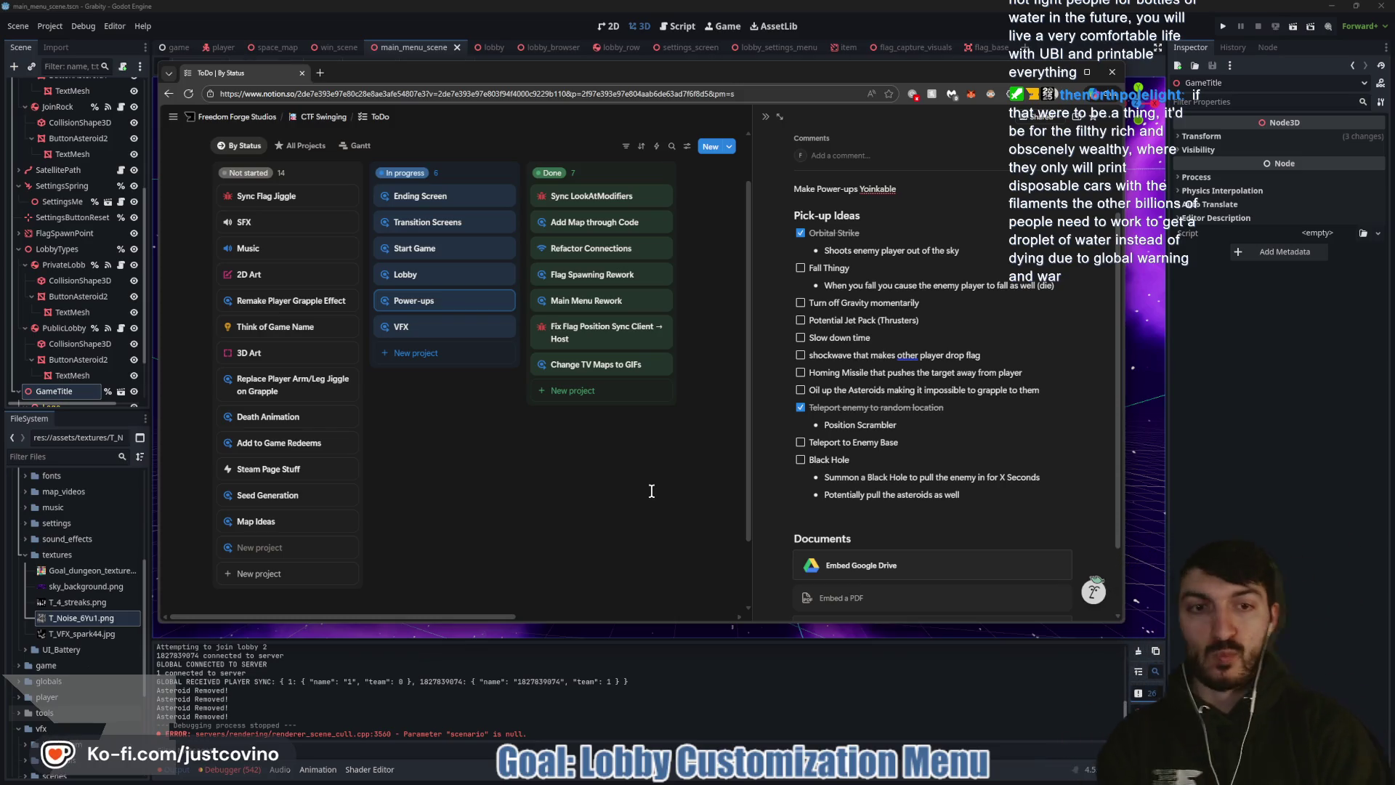
Return to the editor, orbit down onto the menu platform, and run the project.
key("alt+Tab")
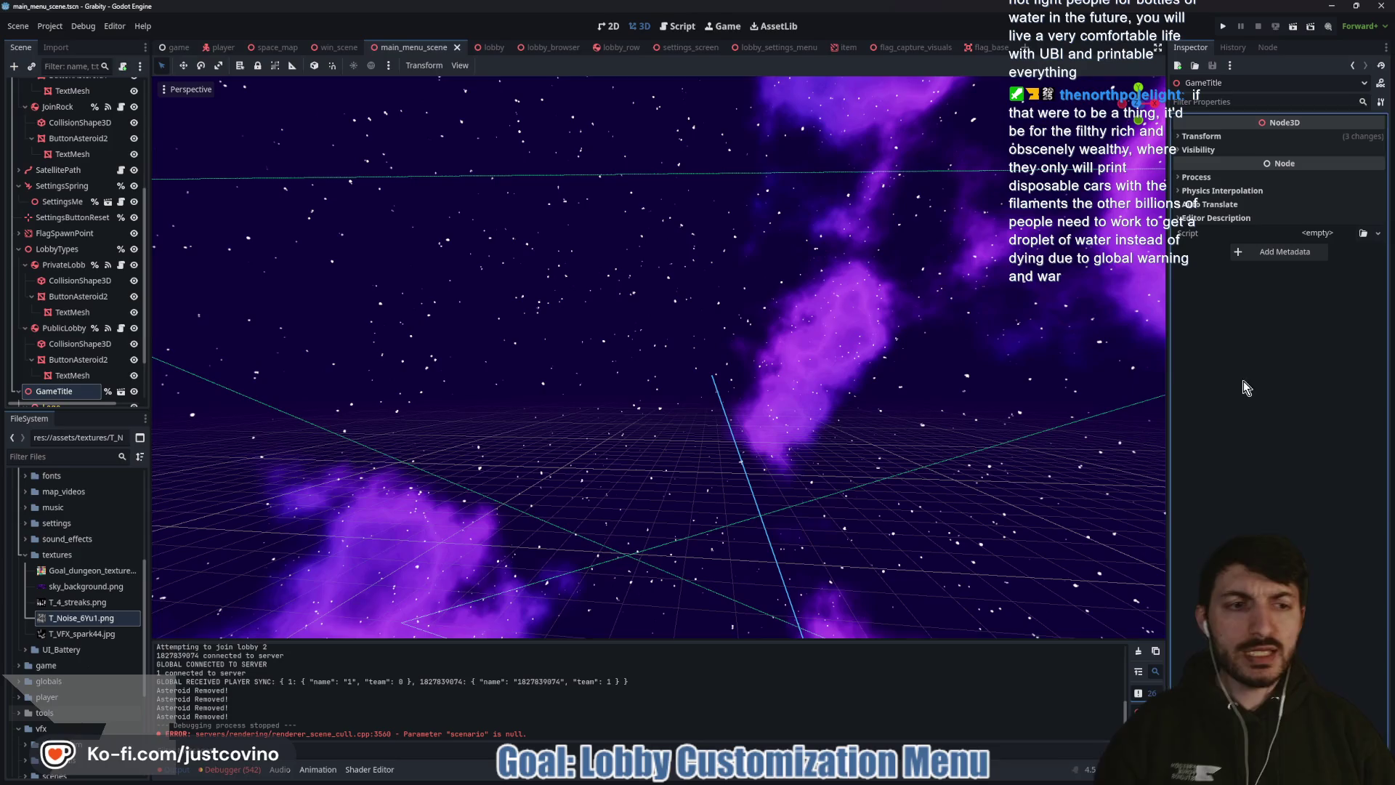
left_click_drag(725, 392, 647, 443)
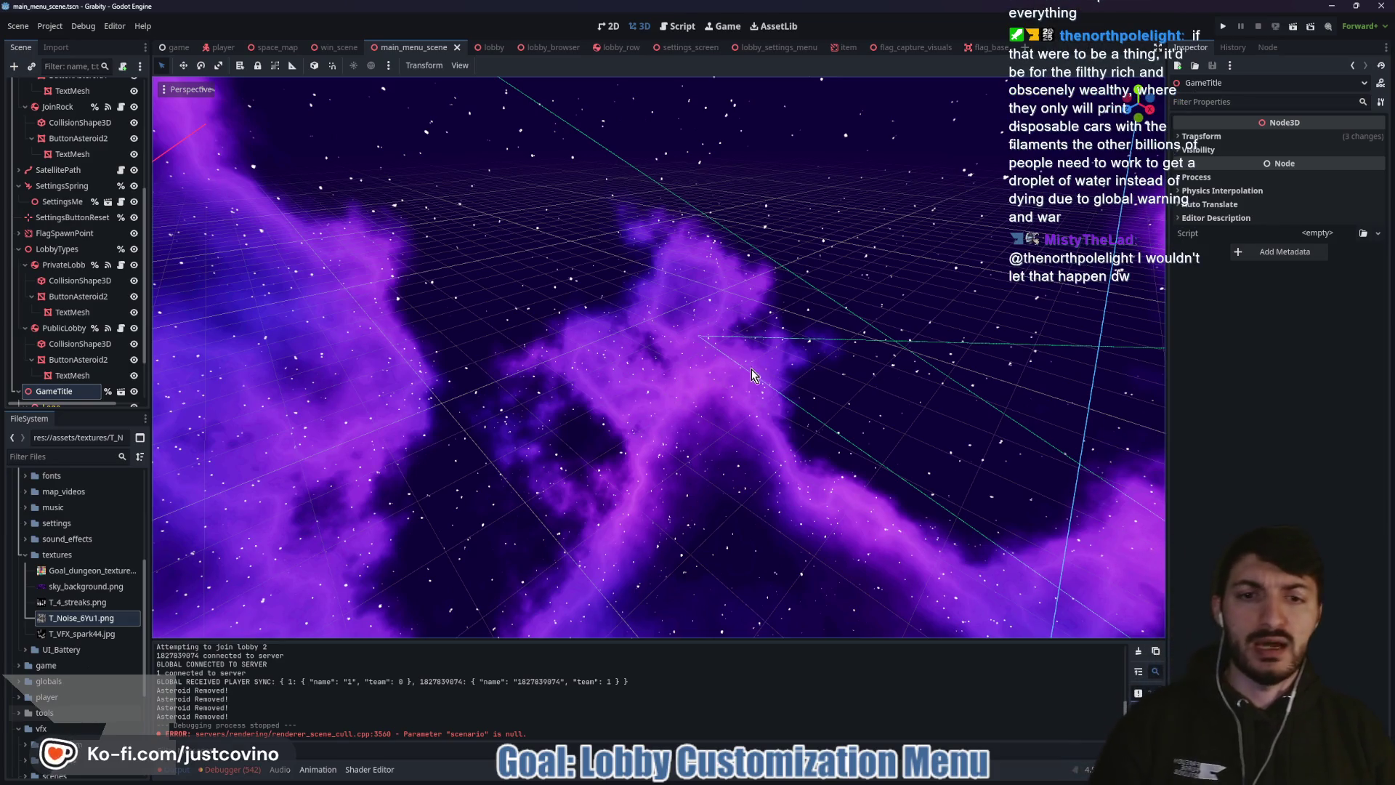
mouse_move(752, 369)
left_mouse_down()
mouse_move(730, 373)
mouse_move(654, 276)
mouse_move(625, 320)
left_mouse_up()
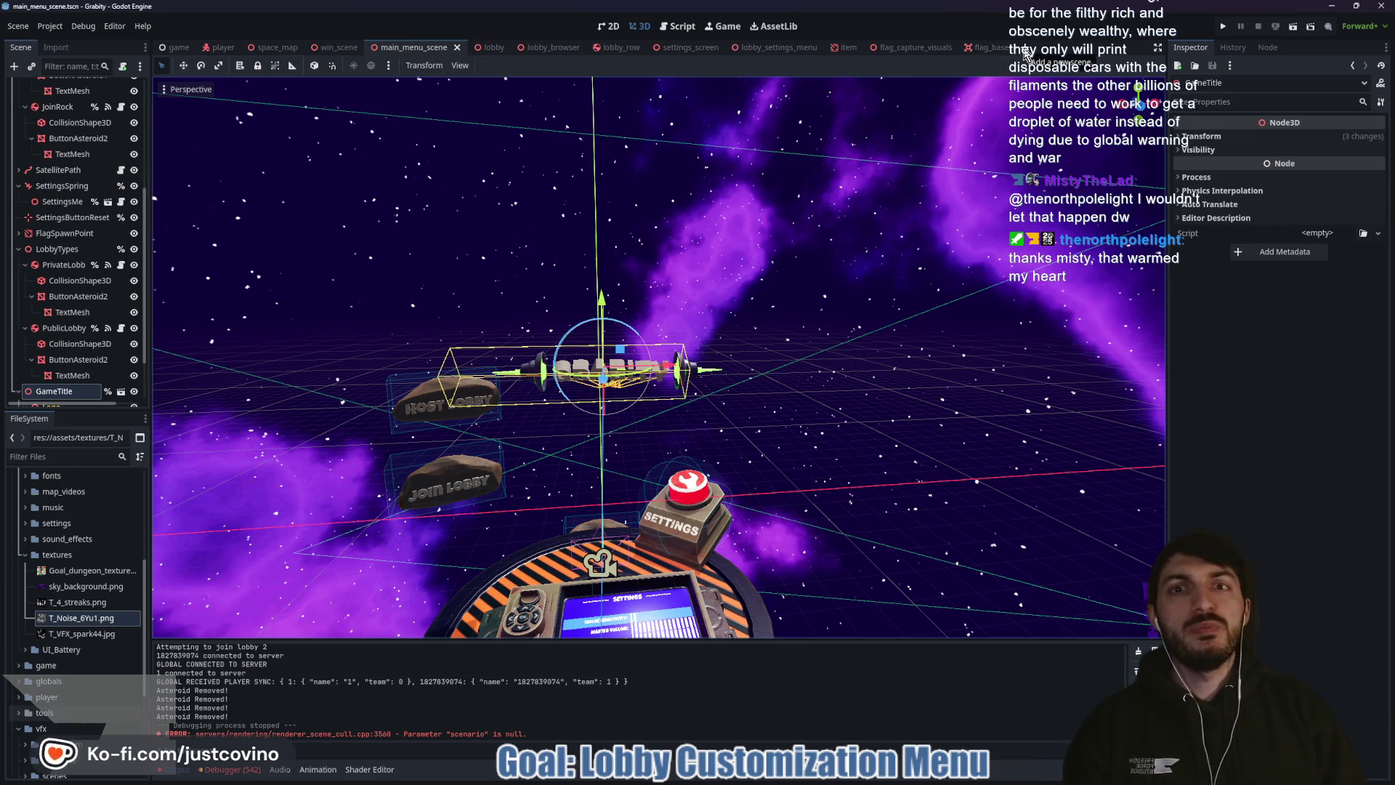
left_click(1218, 27)
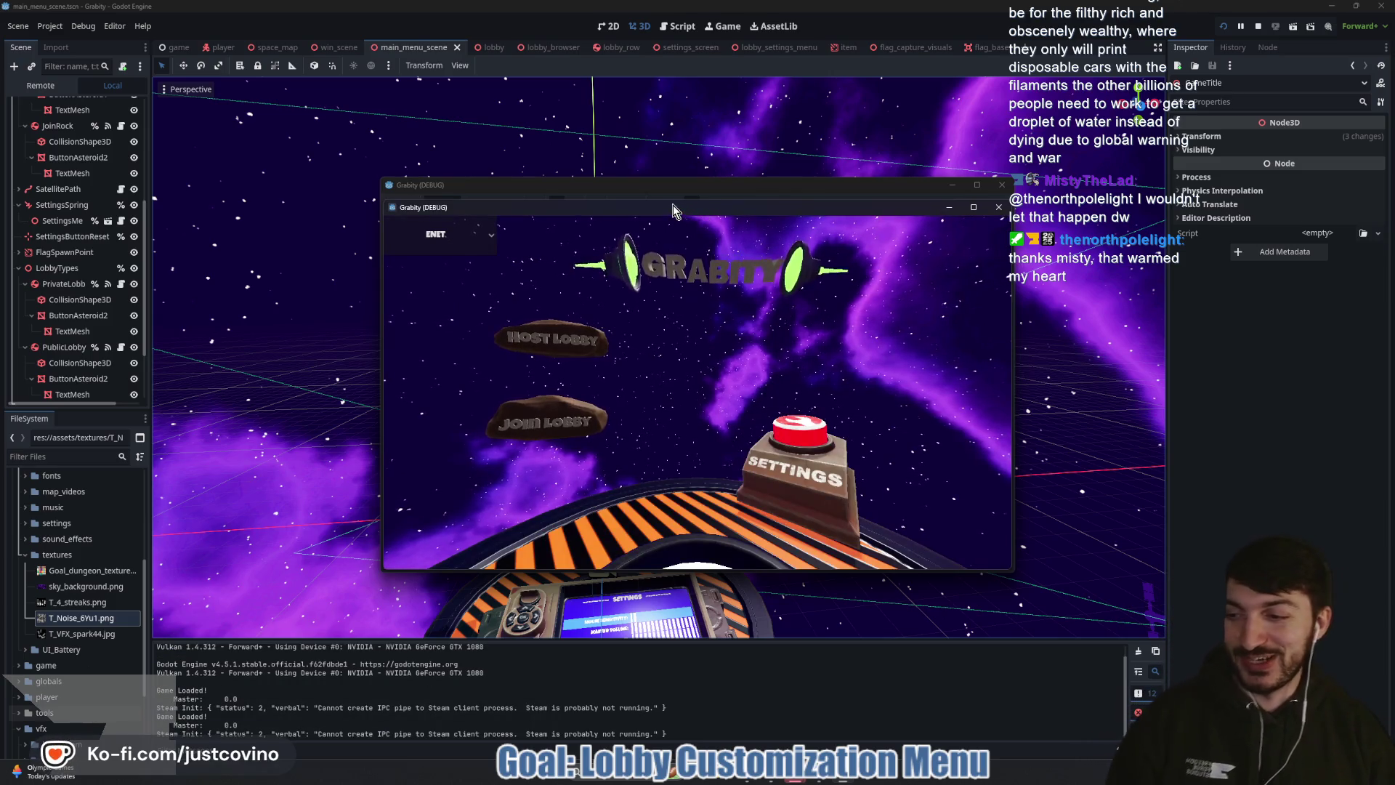
Arrange the two game windows side by side and host a lobby in the left one.
mouse_move(698, 186)
left_mouse_down()
mouse_move(403, 168)
mouse_move(367, 181)
left_mouse_up()
left_click(733, 211)
left_click_drag(733, 213, 1041, 192)
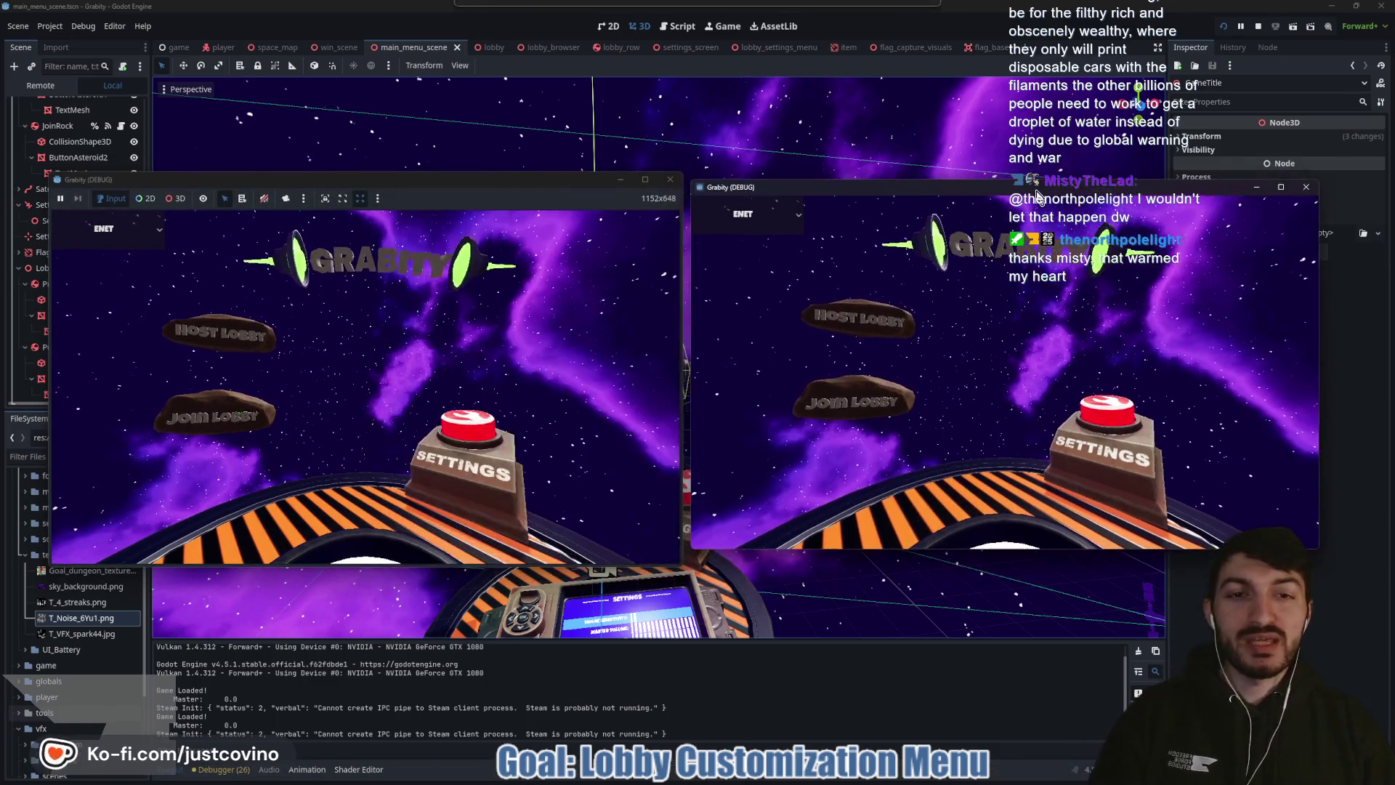
left_click(205, 340)
left_click(386, 324)
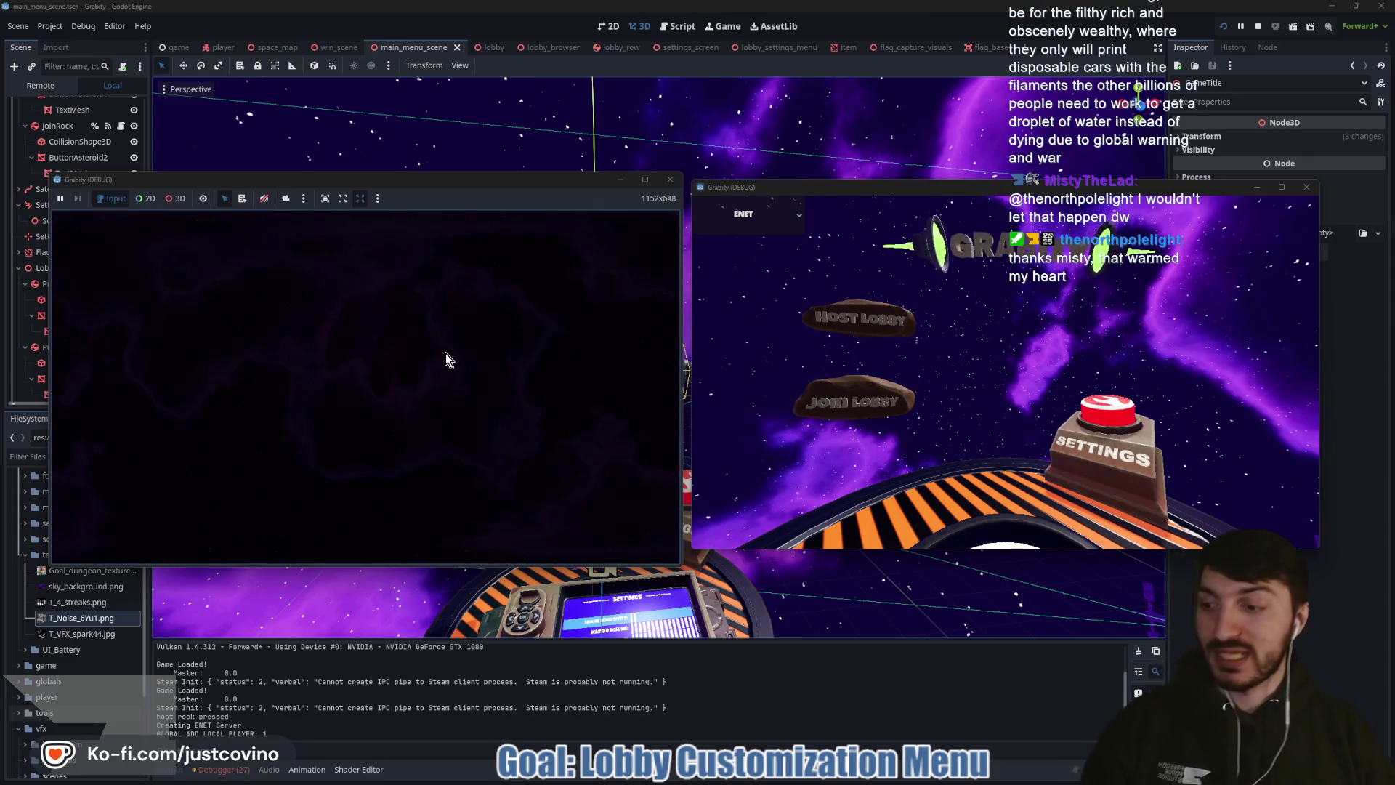
Join the hosted lobby from the right window, ready both players, and start the match.
left_click(818, 410)
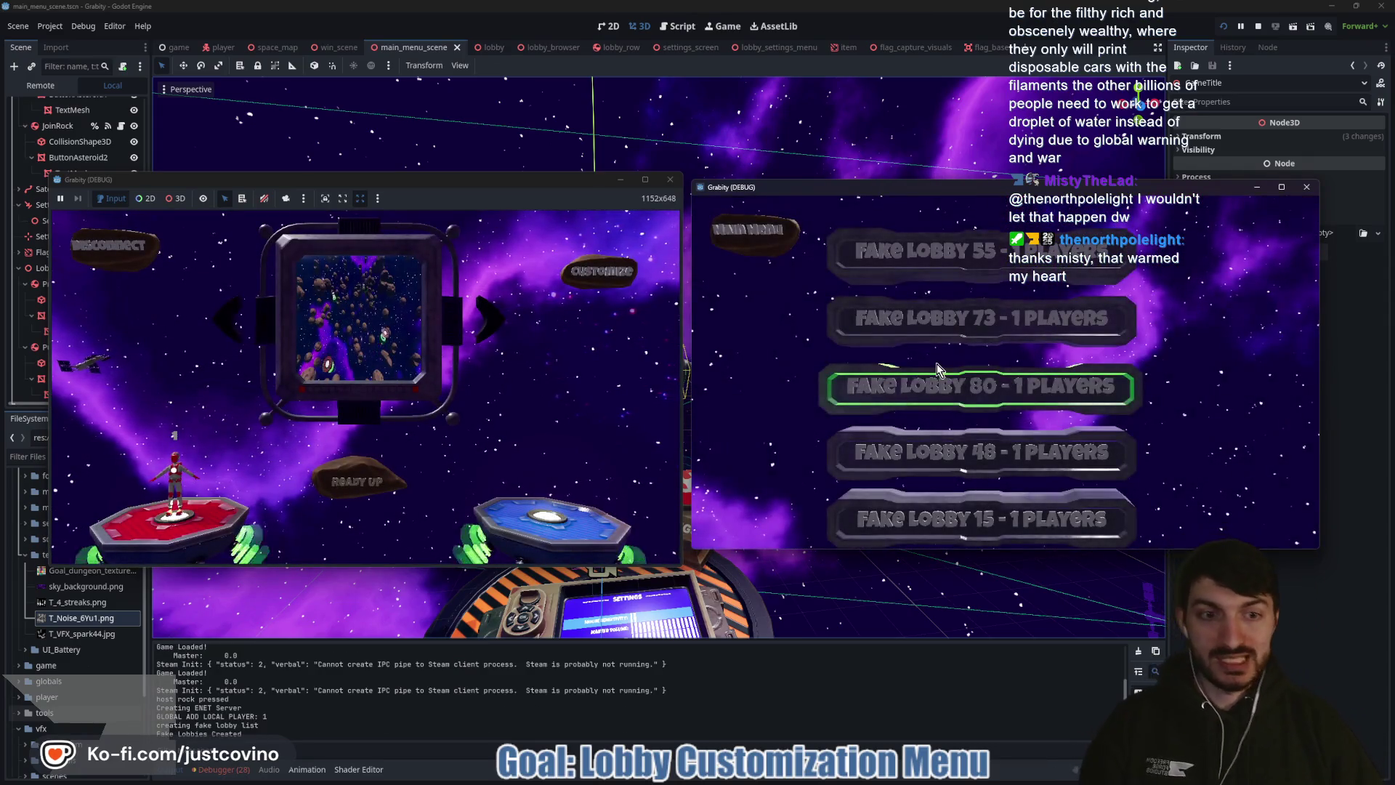
left_click(944, 385)
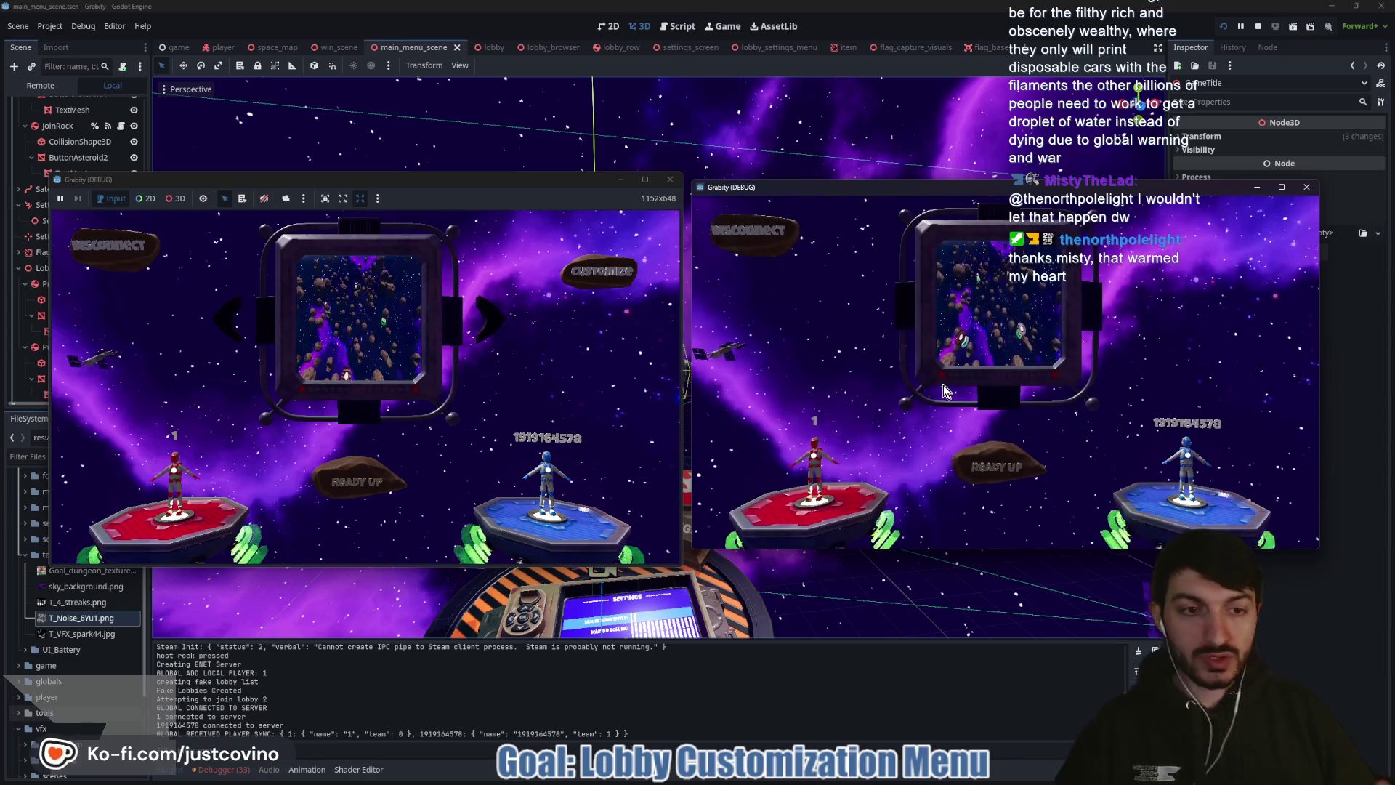
left_click(983, 478)
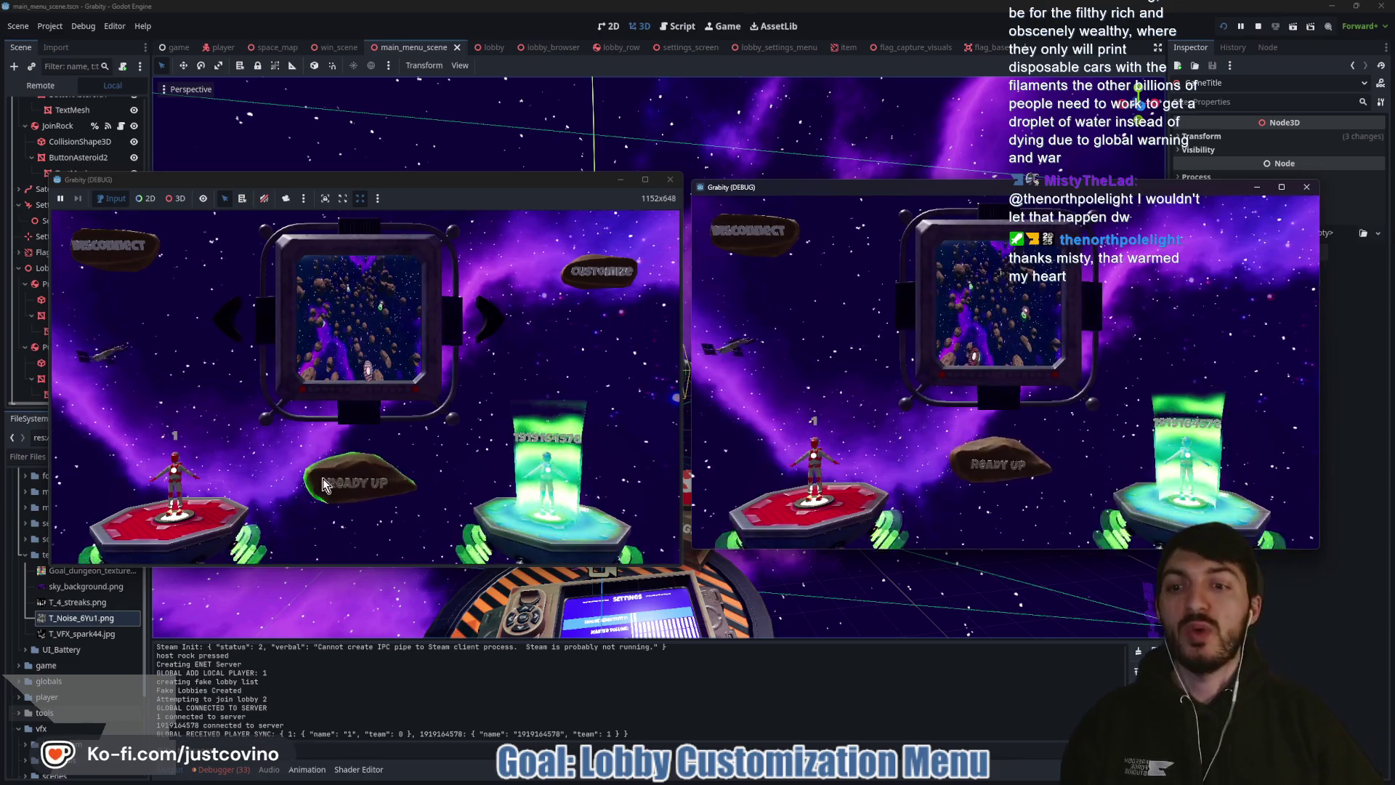
left_click(346, 478)
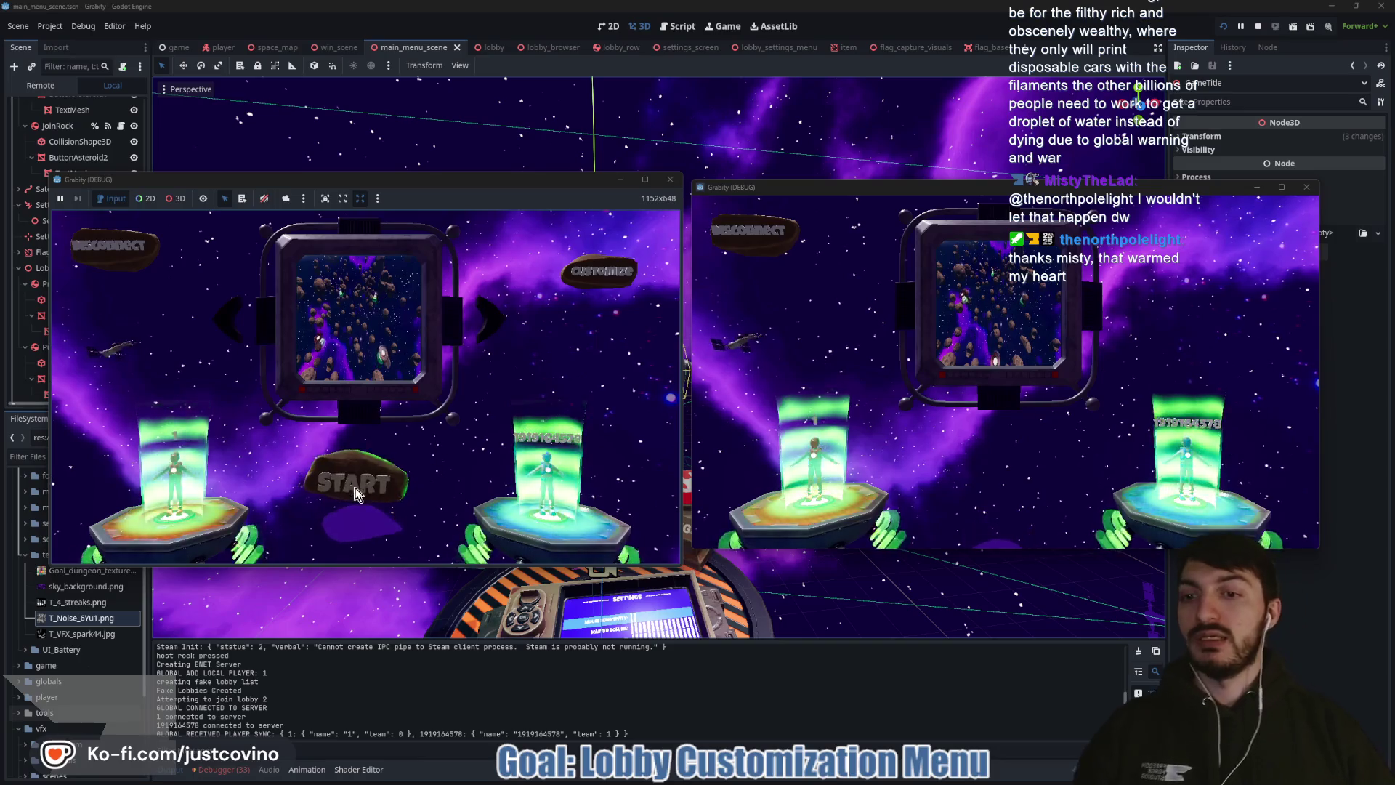
left_click(355, 484)
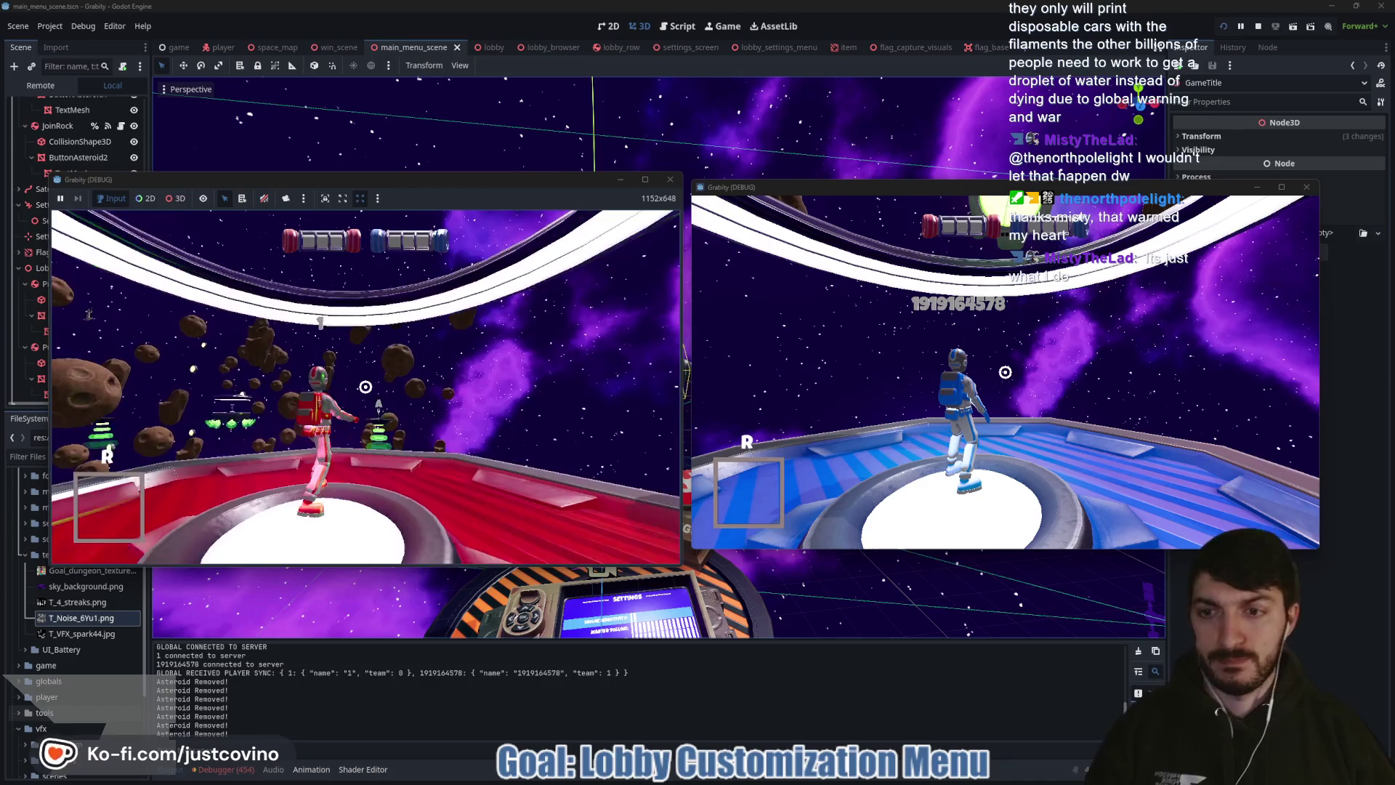
Play as the red player, grappling through the asteroids and back onto the platform.
key("w")
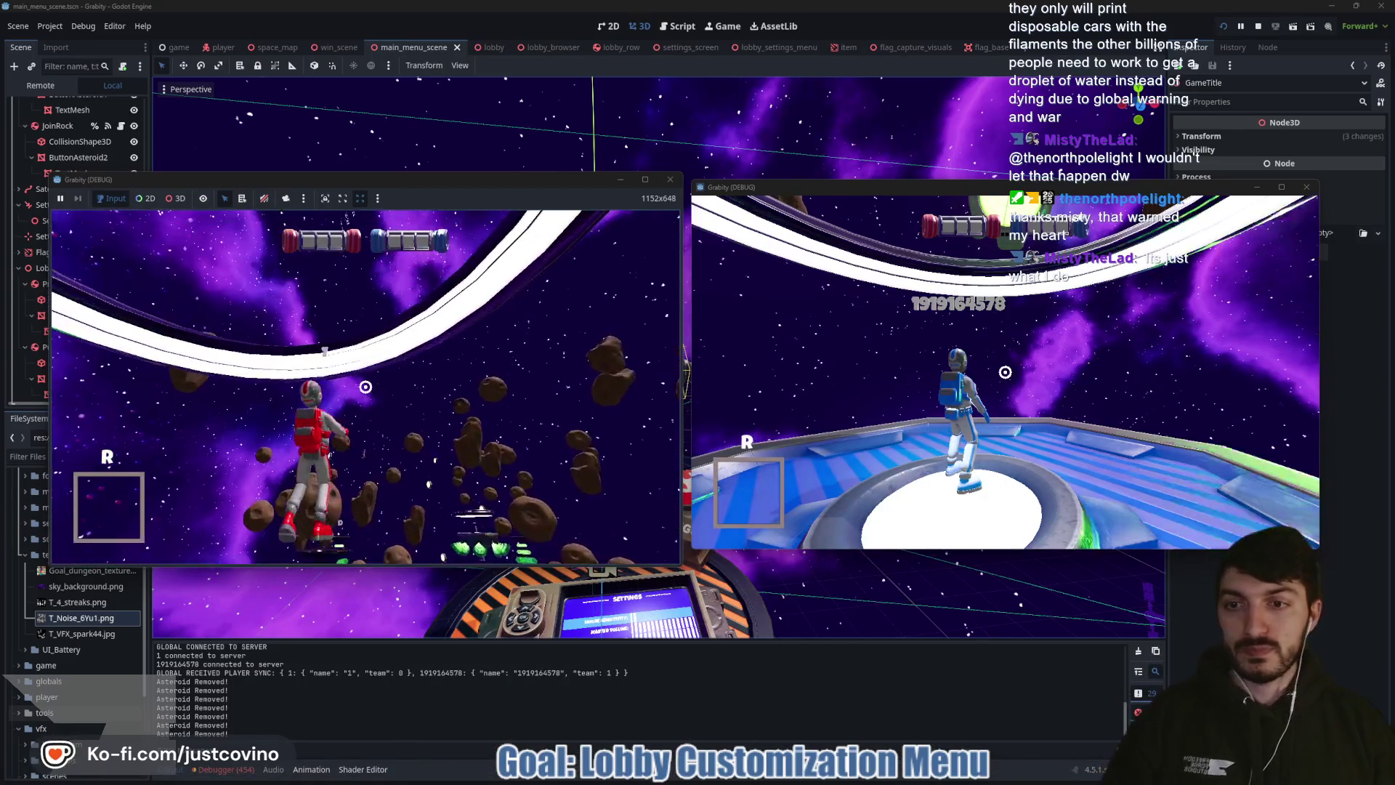
left_click(366, 387)
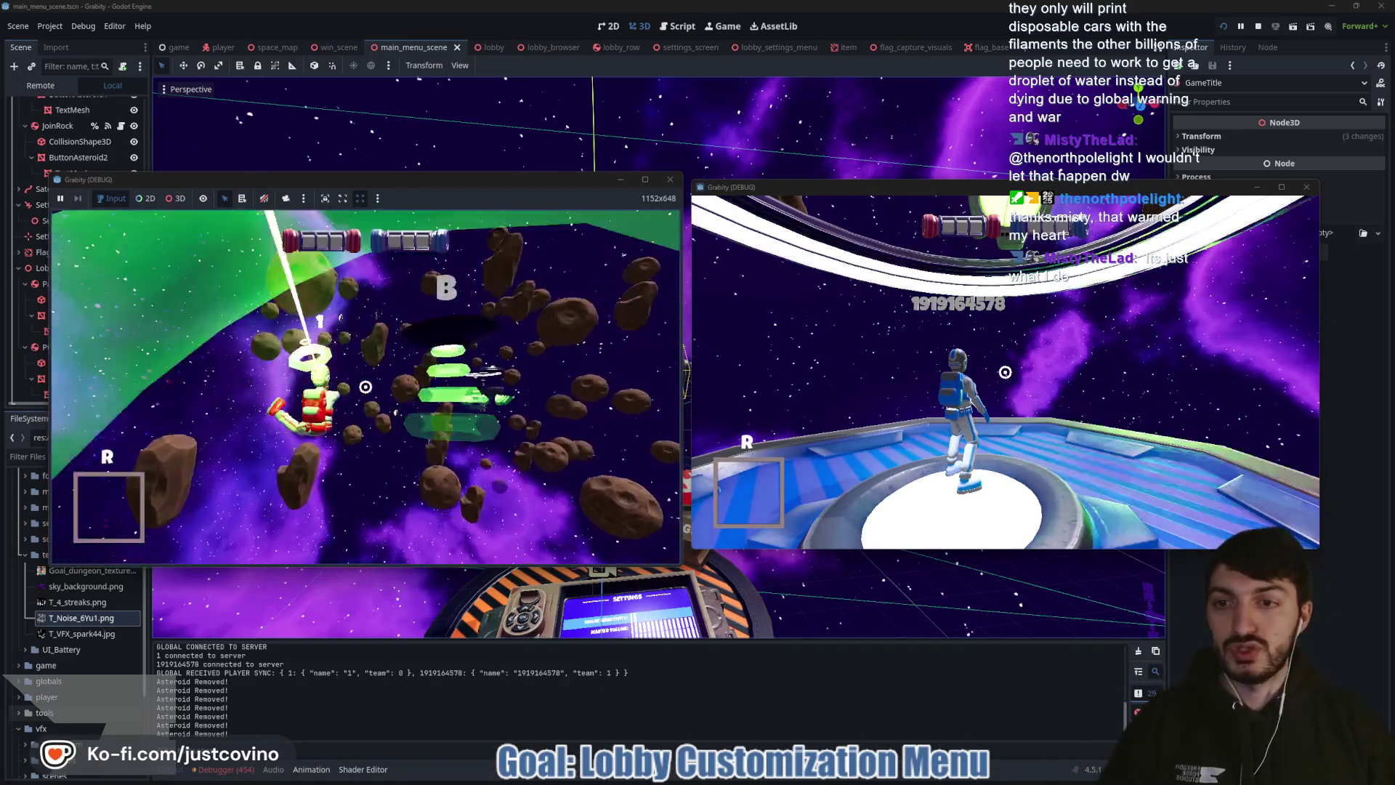
left_click(366, 386)
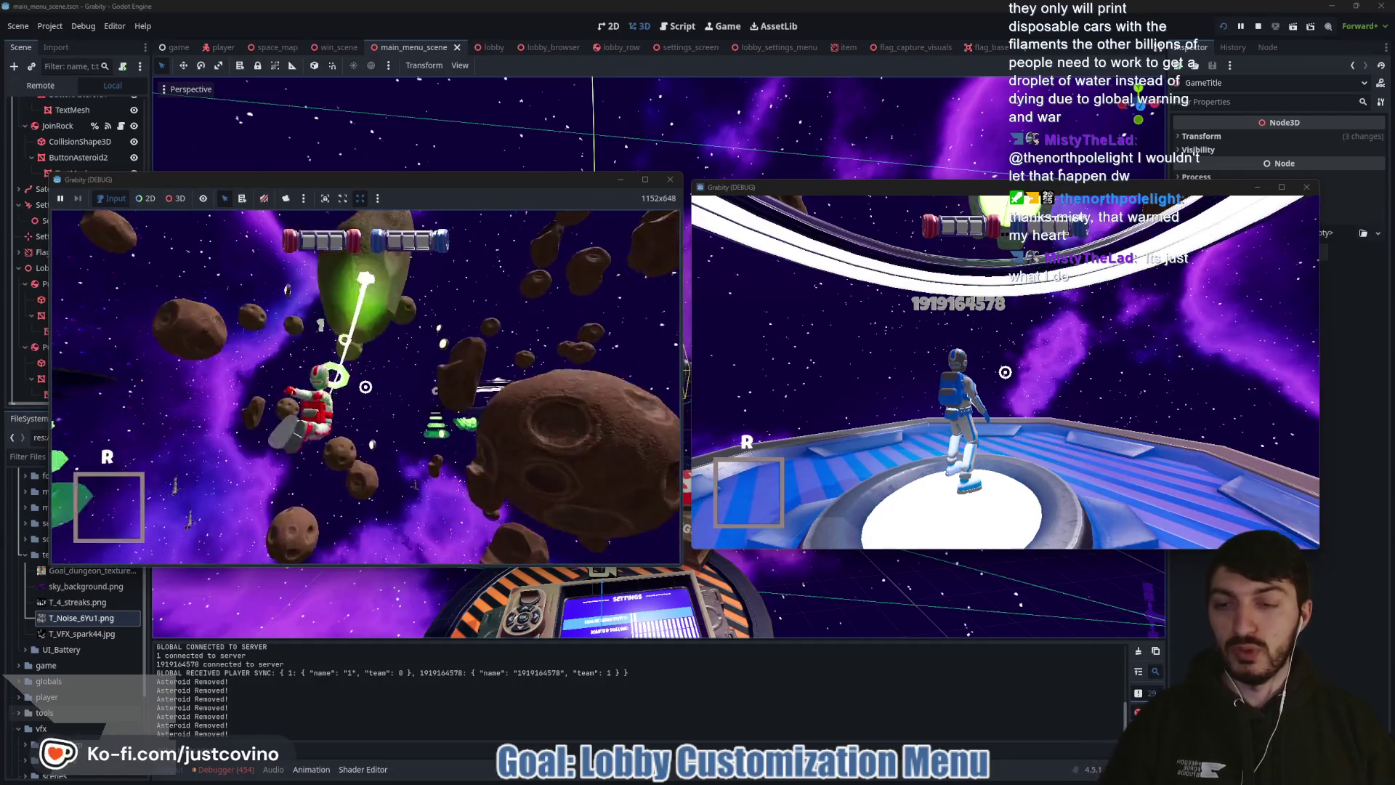
left_click(365, 386)
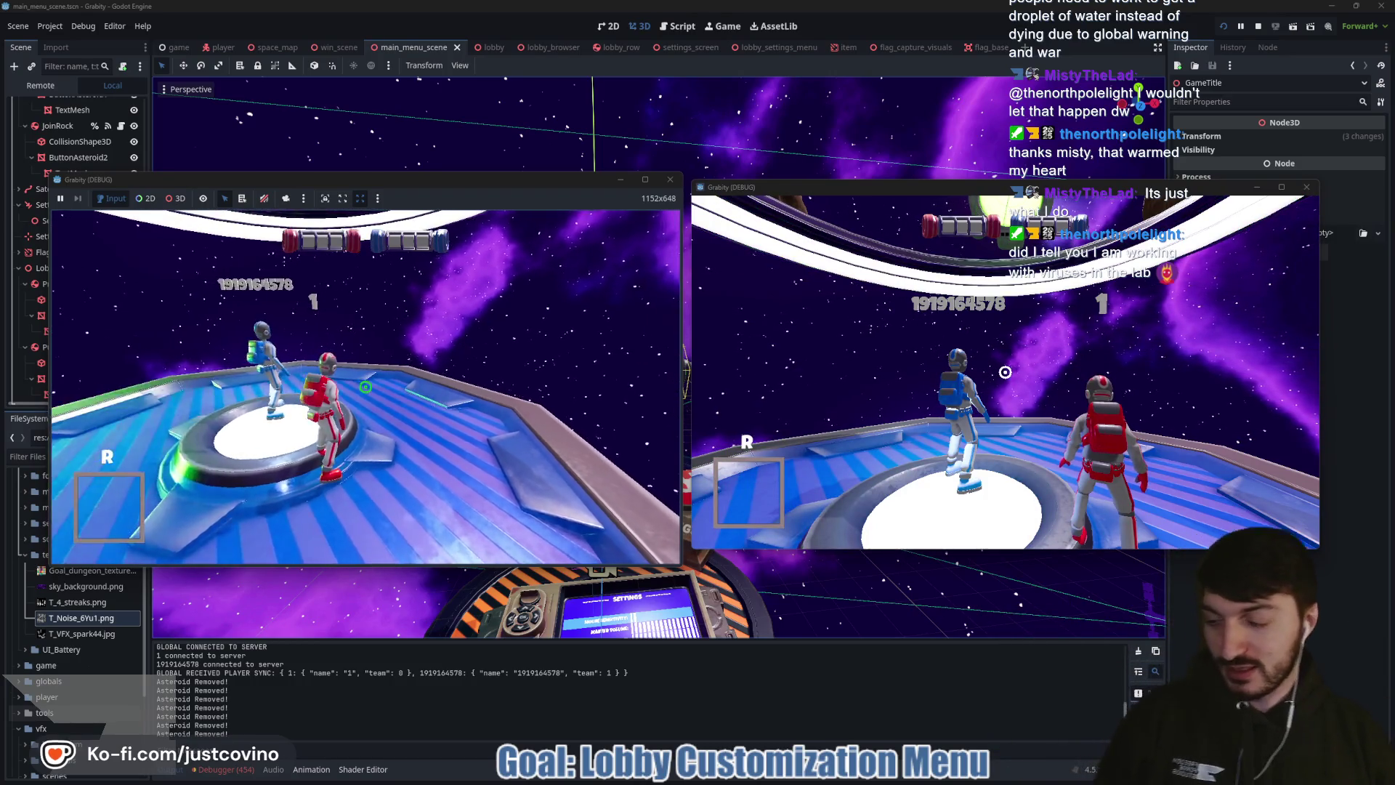
key("w")
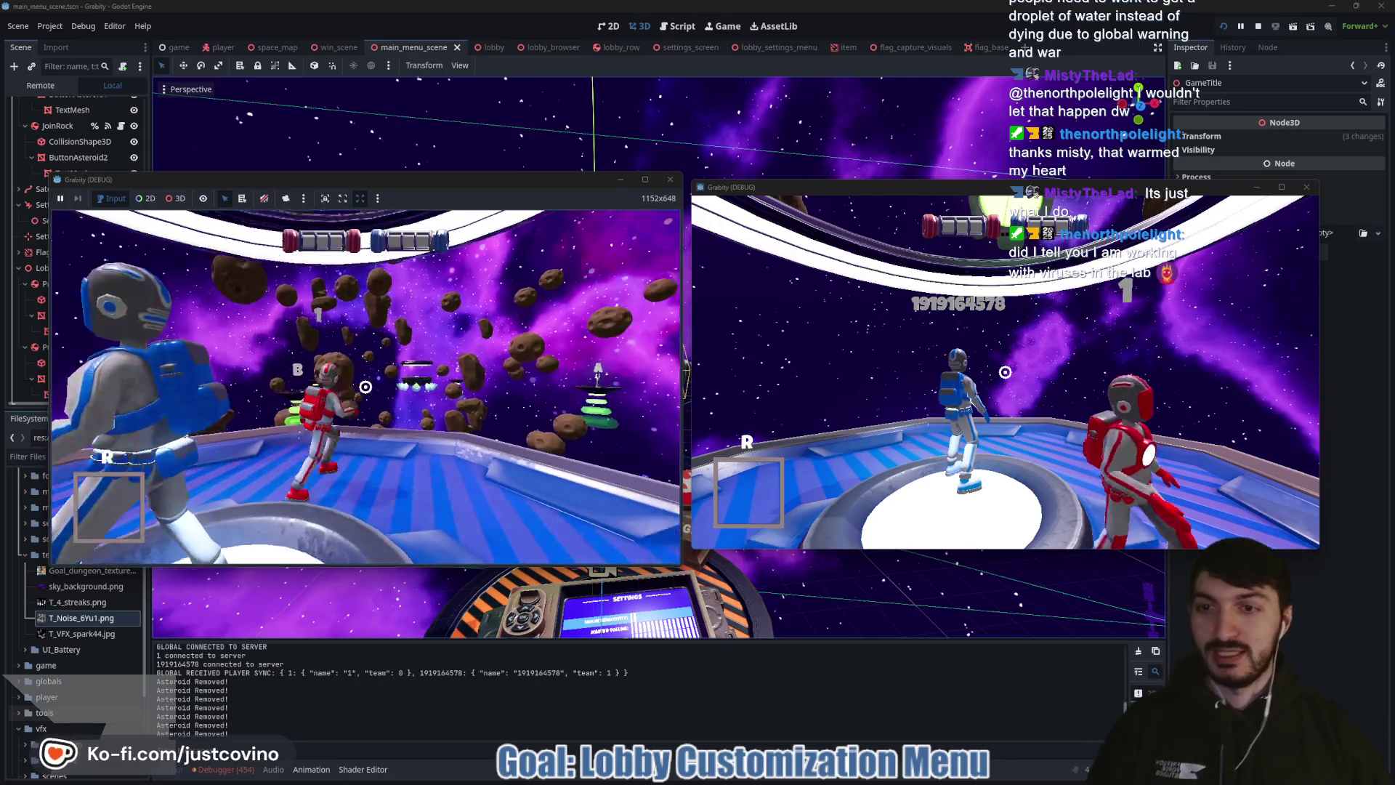
key("w")
key("super")
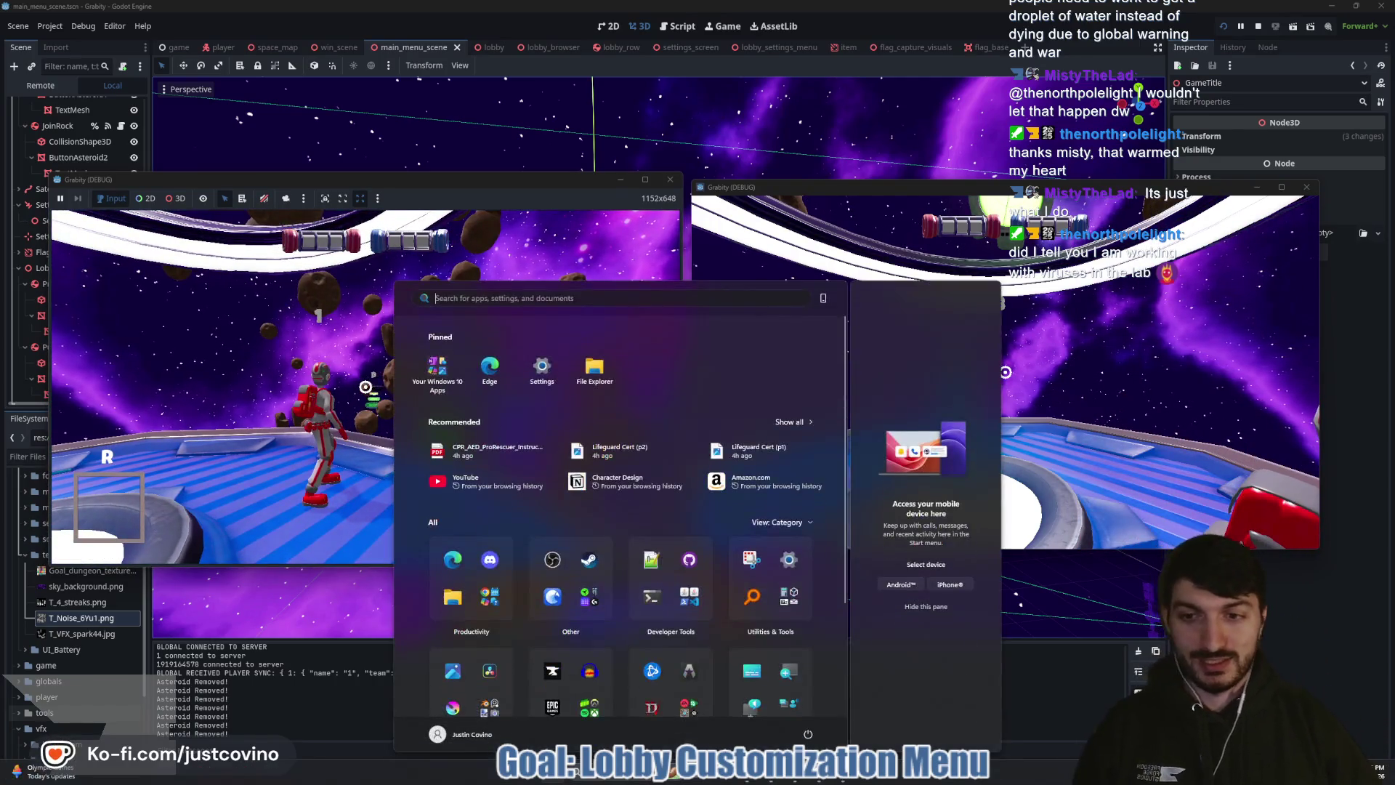
key("super")
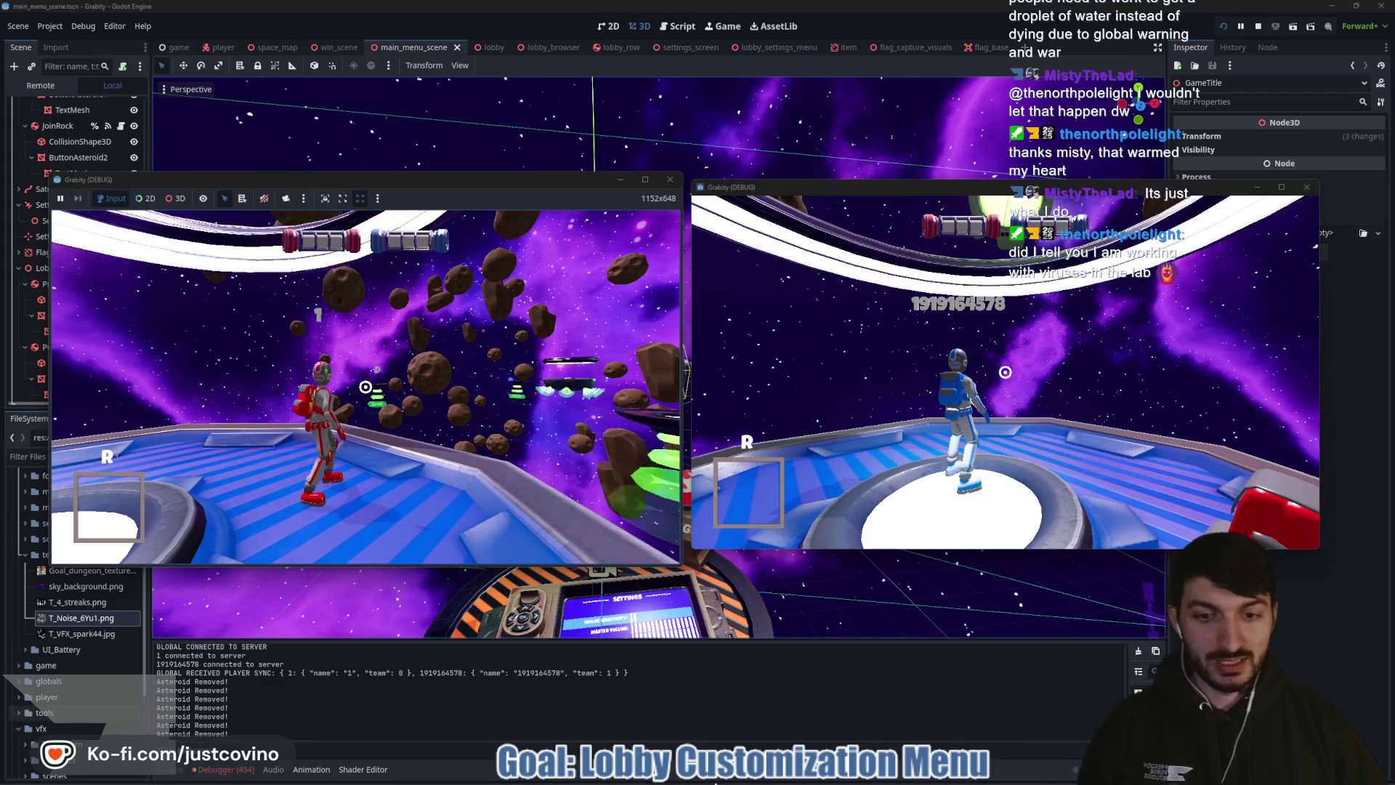
Run the blue player toward the platform edge, then close the second game window.
key("alt+Tab")
key("d")
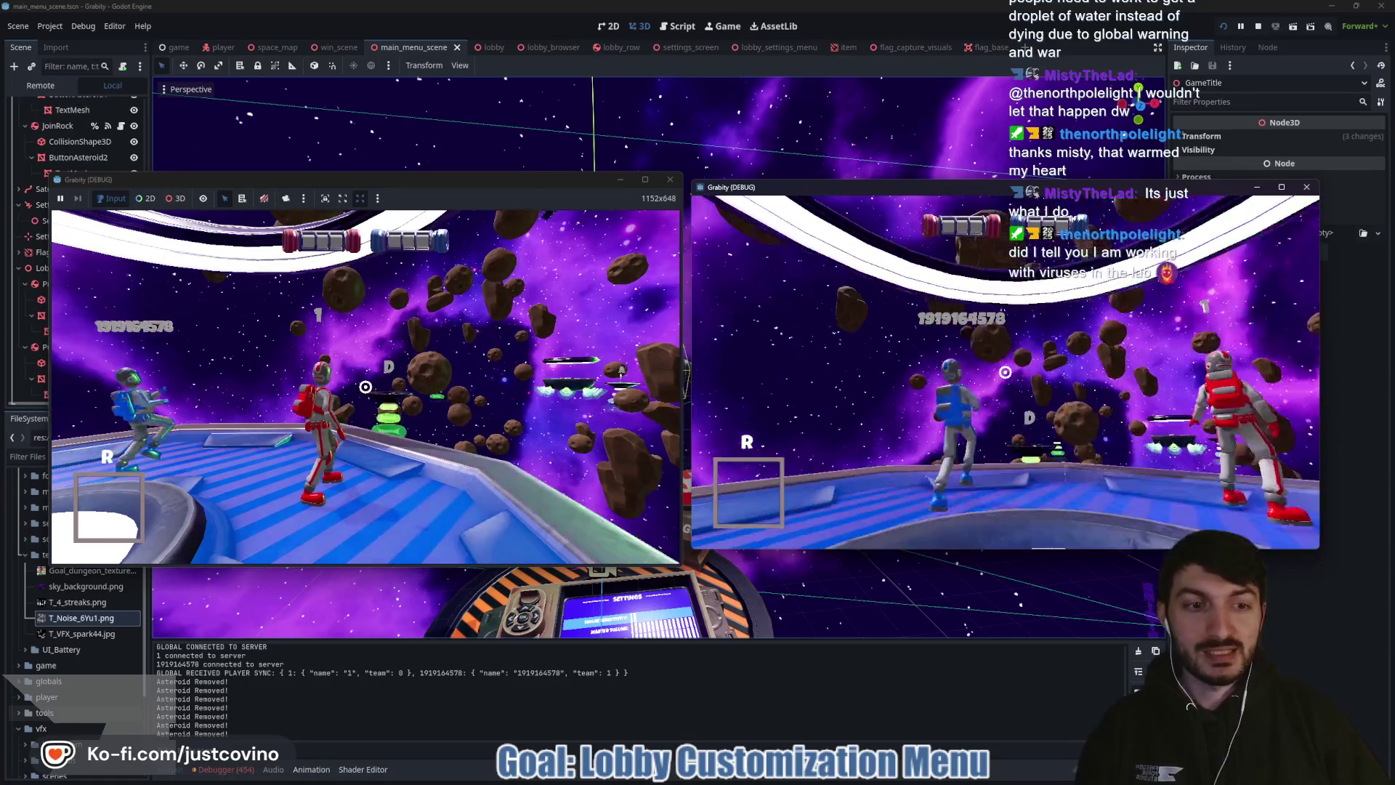
key("w")
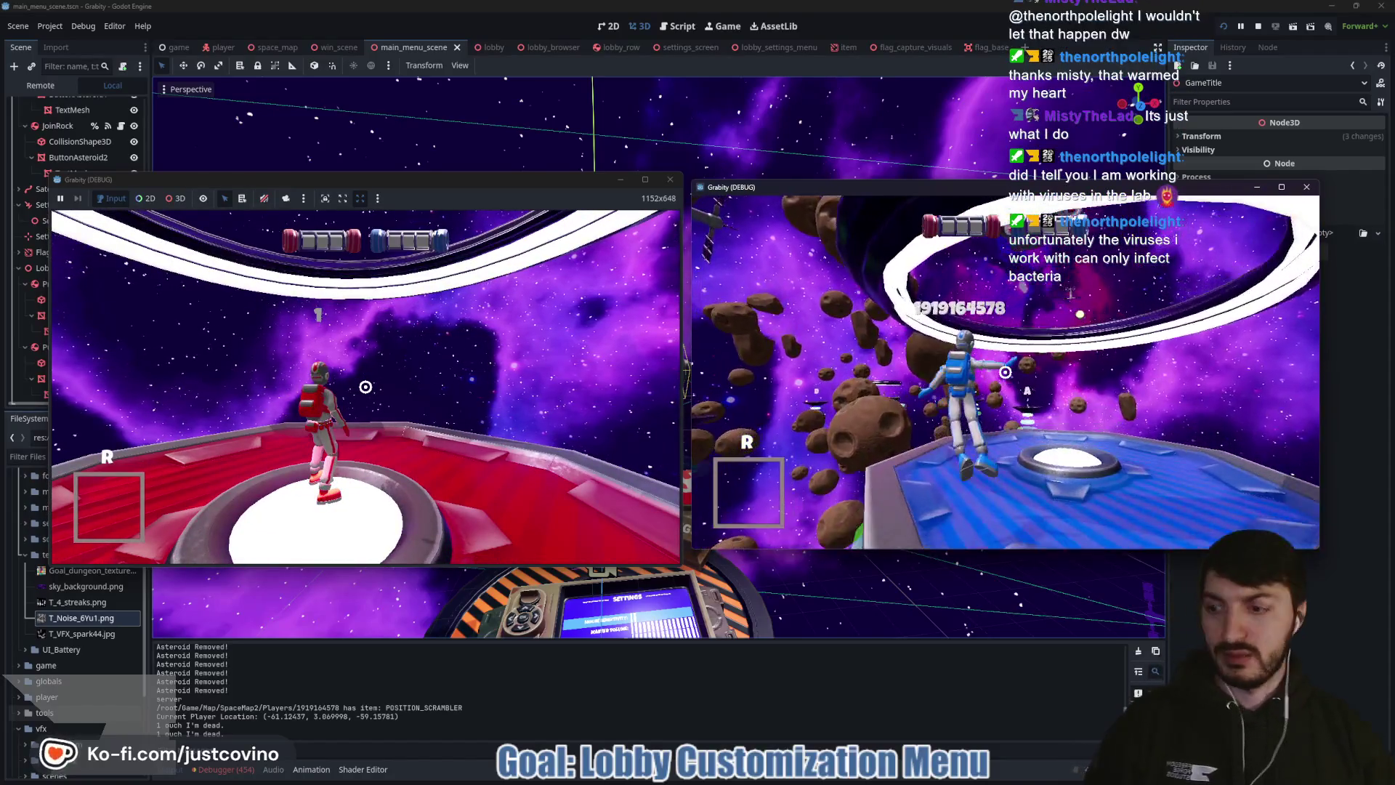
key("alt+F4")
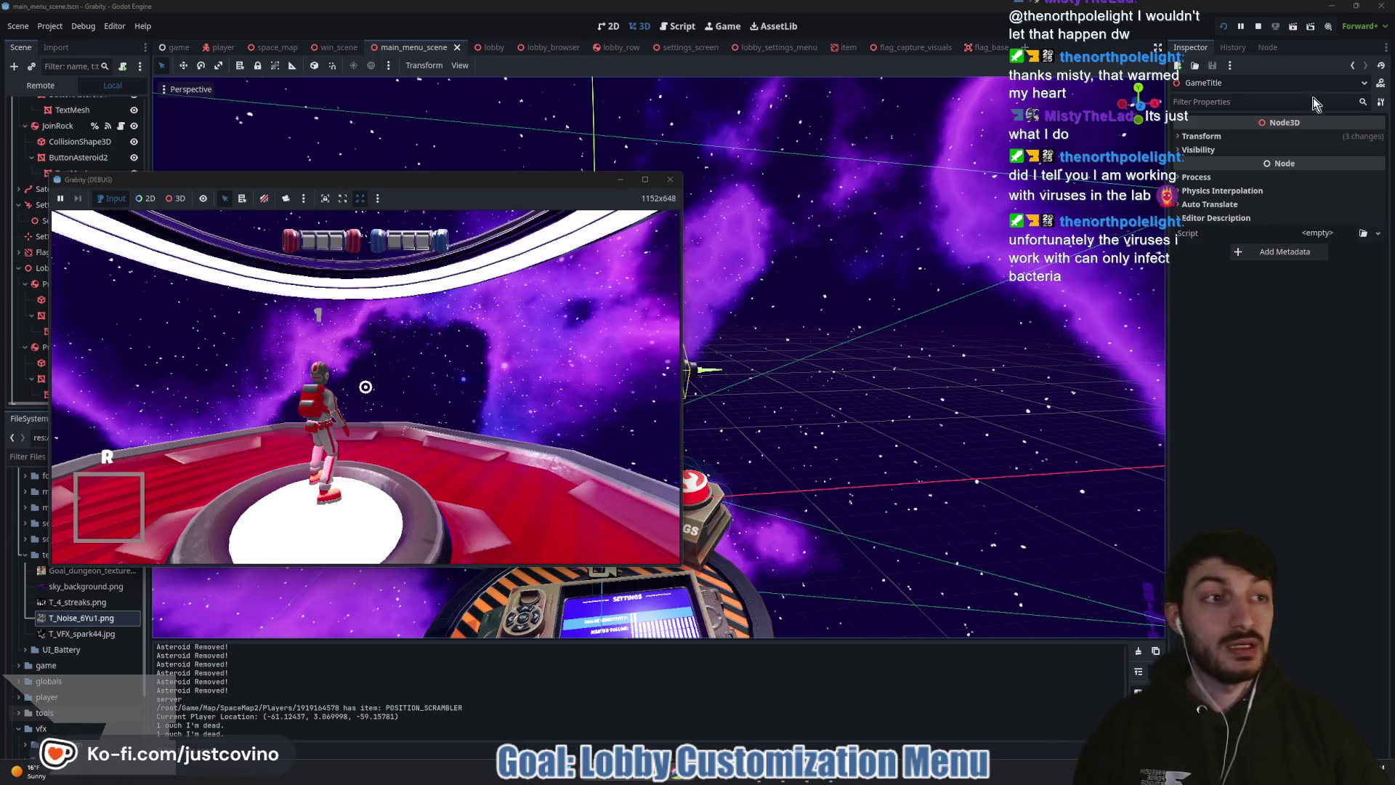
Stop the running project and zoom the main_menu_scene viewport.
left_click(1259, 26)
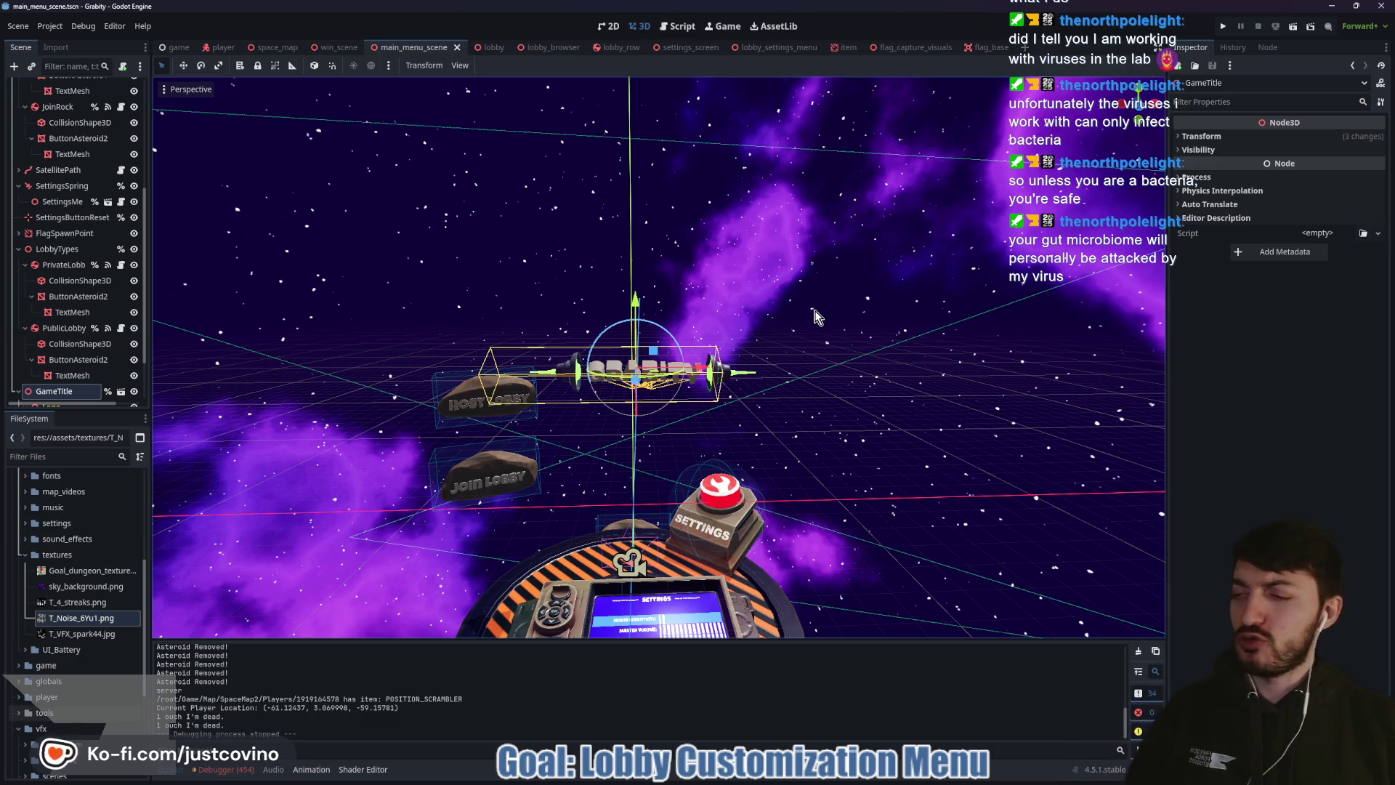
scroll(843, 383, "up", 3)
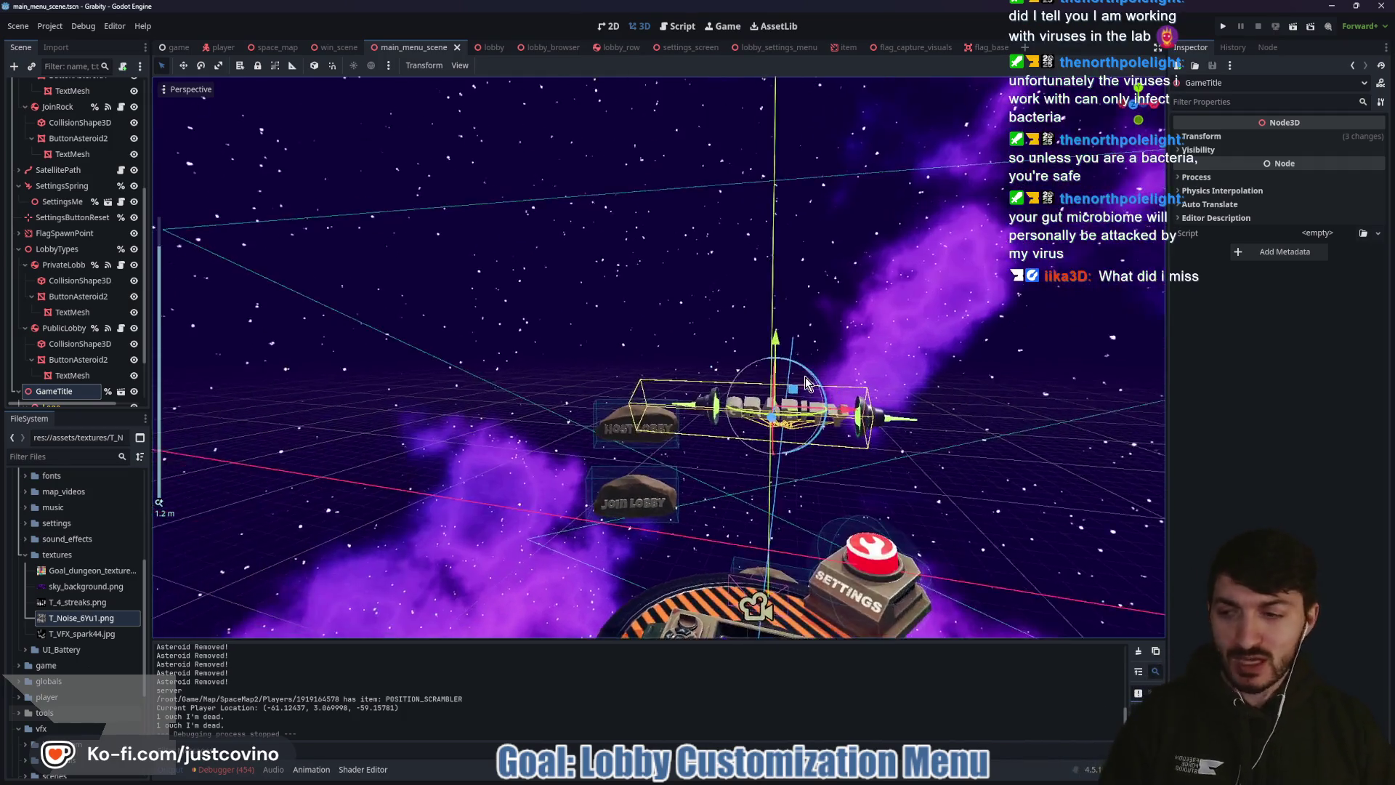
scroll(901, 518, "up", 5)
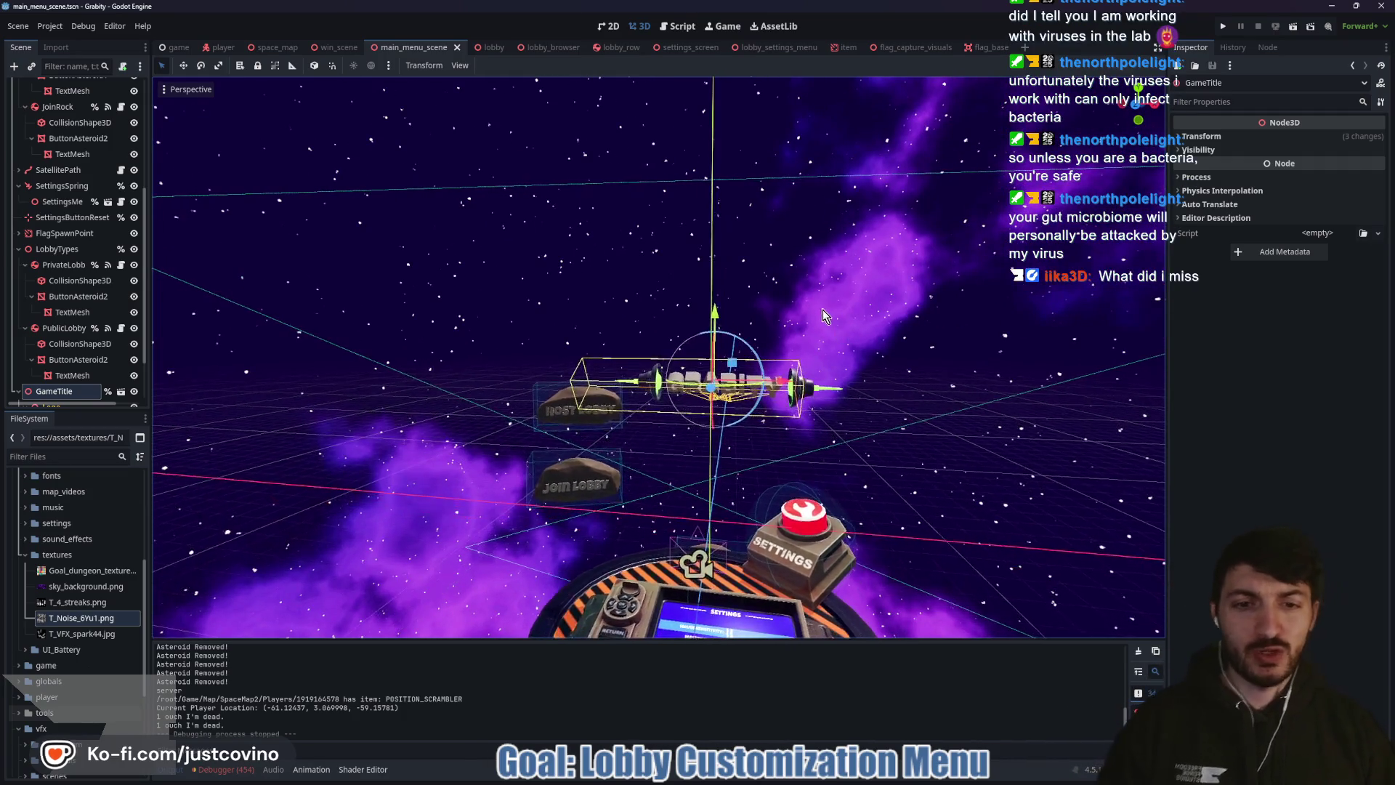
Frame the GameTitle node, then open the flag_capture_visuals and flag_base scenes.
key("f")
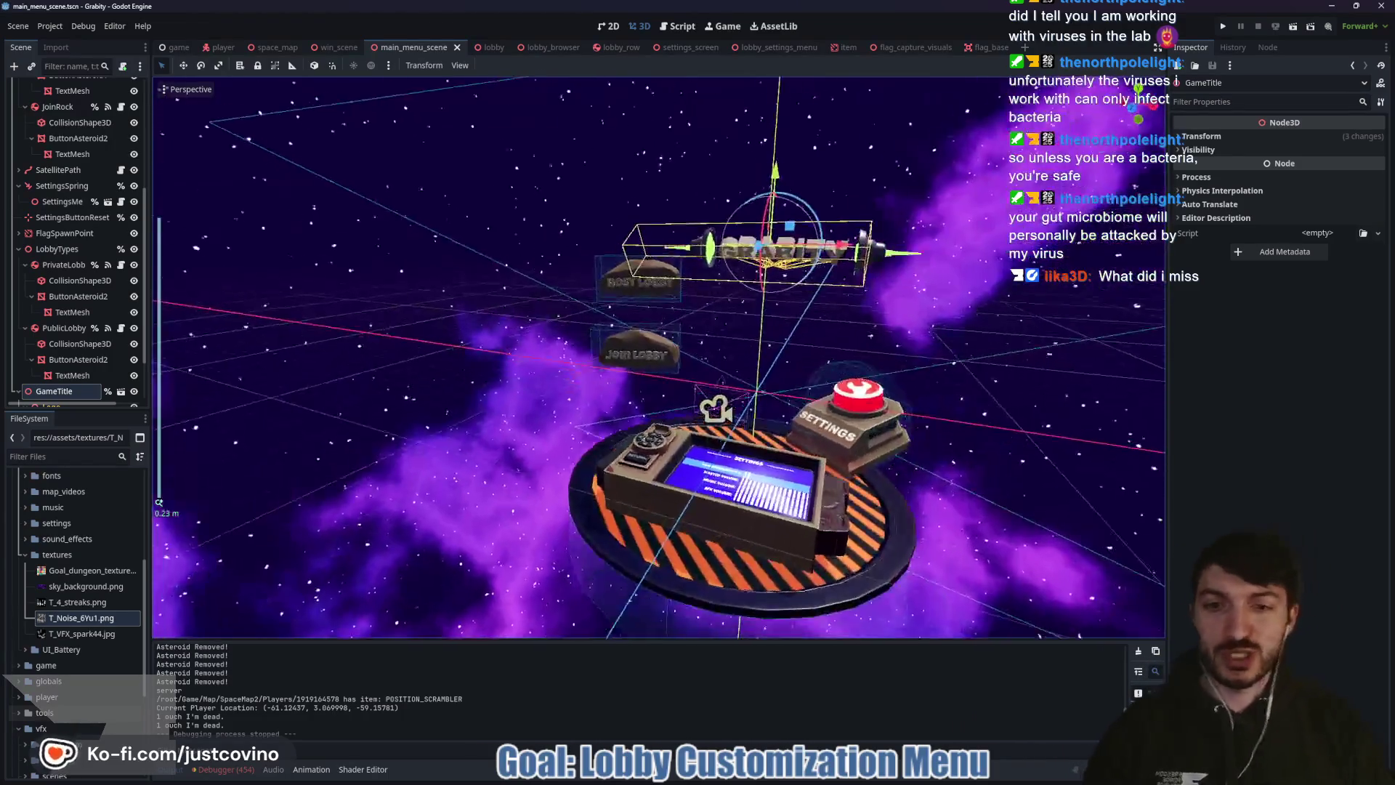
left_click(905, 47)
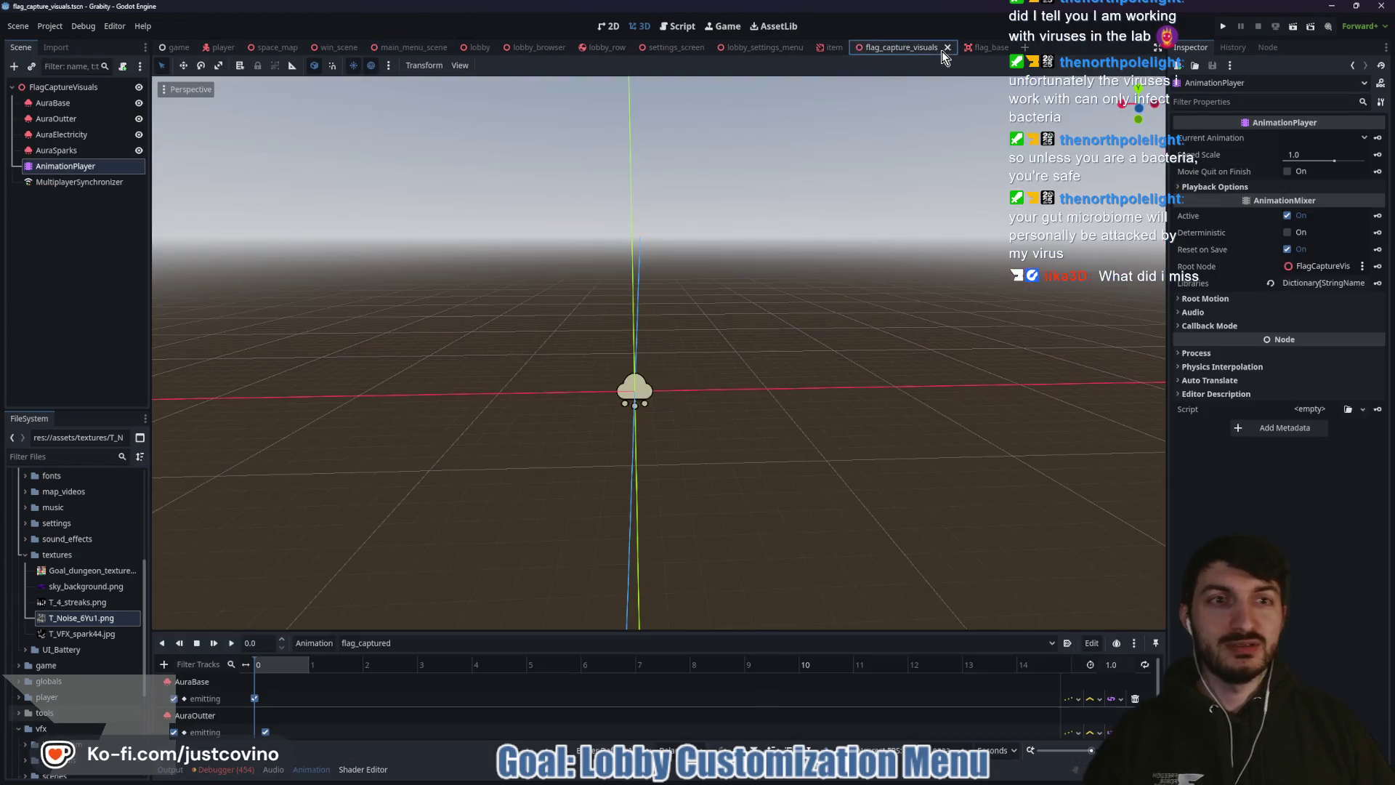
left_click(993, 47)
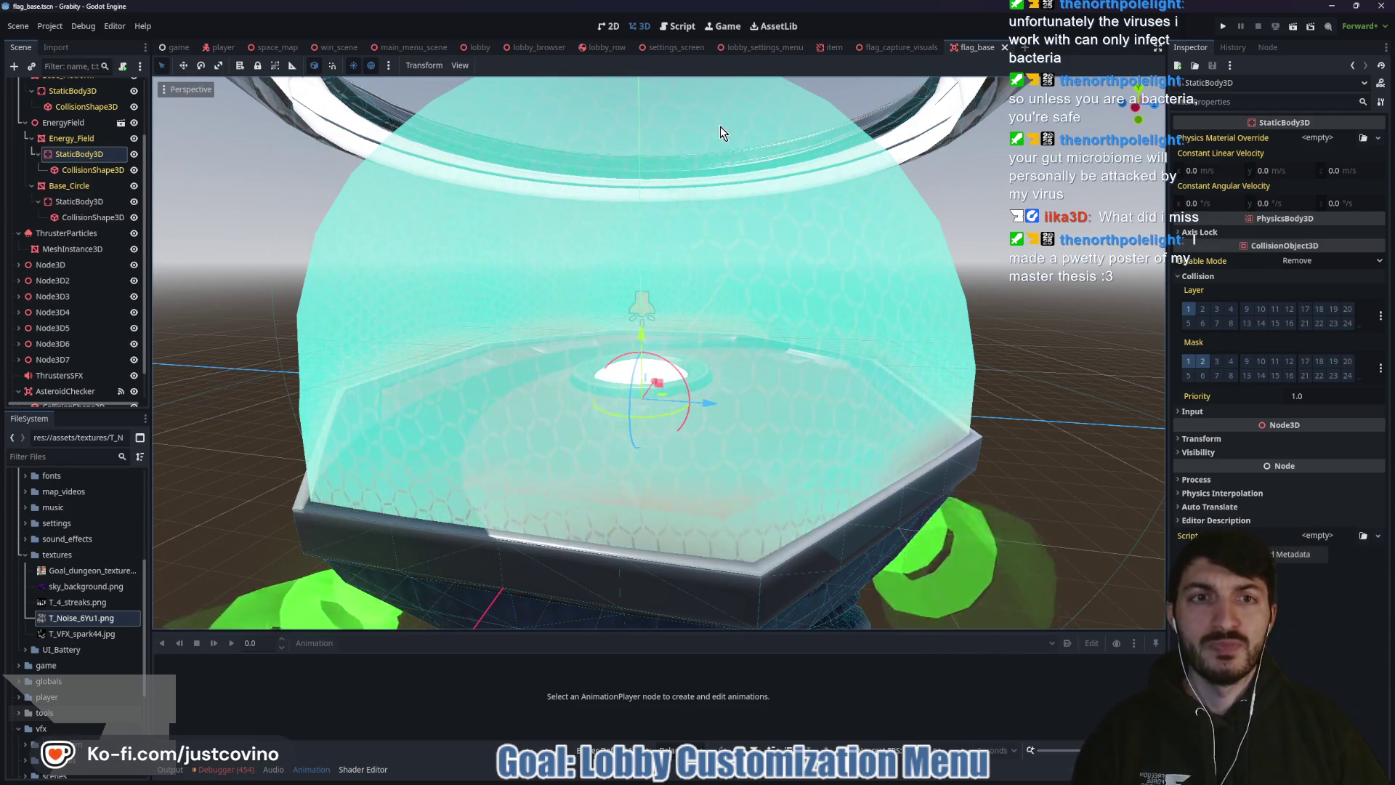
Save the flag_base scene and start a new empty scene tab.
scroll(721, 126, "down", 5)
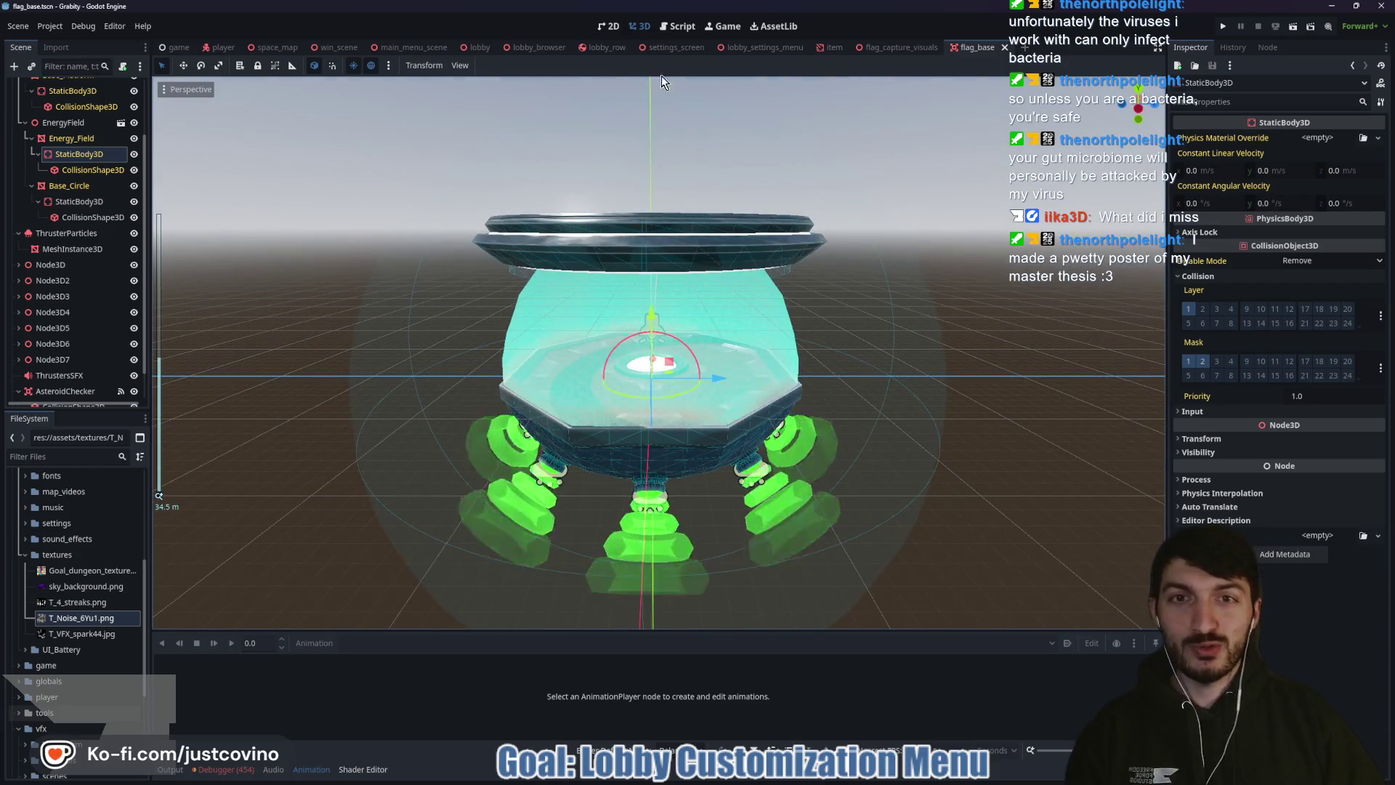
key("ctrl+s")
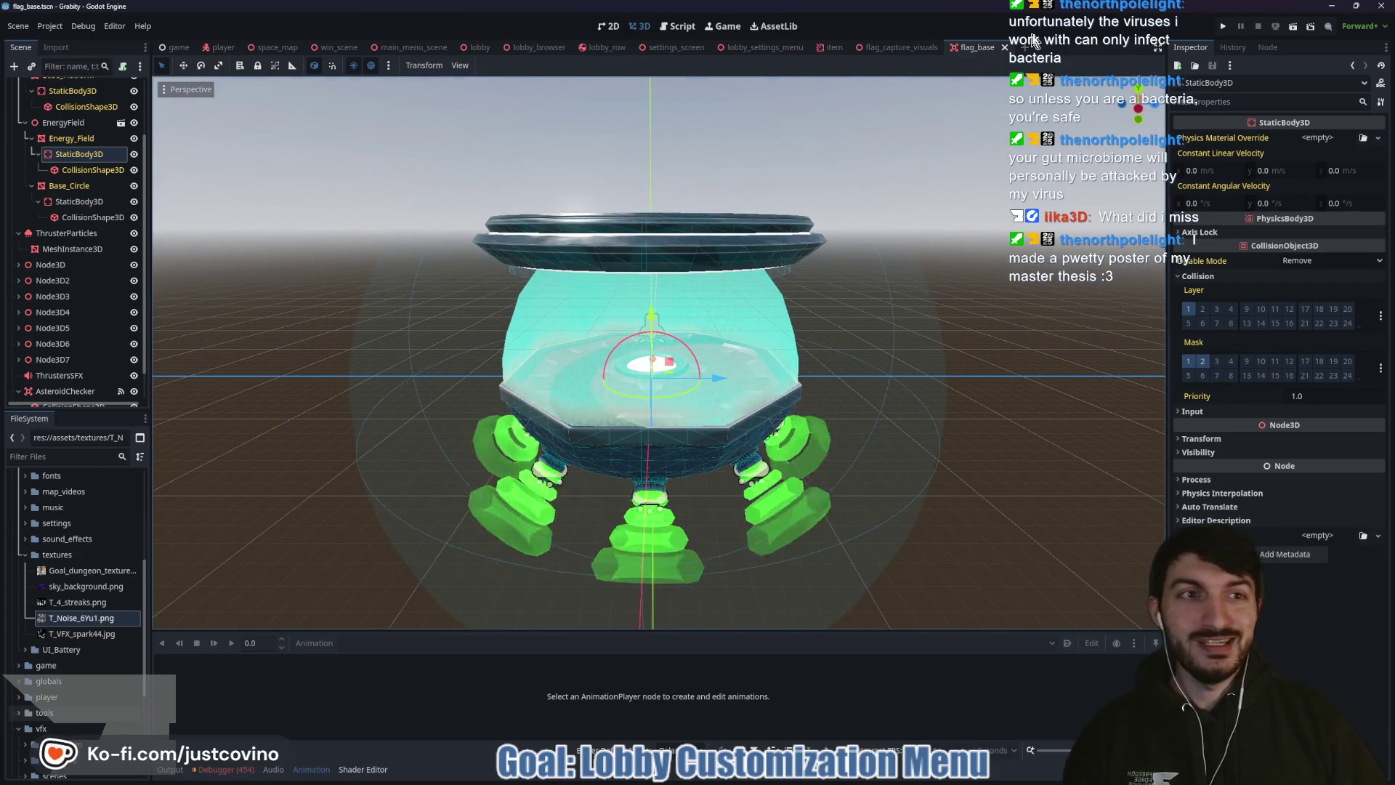
left_click(1034, 41)
Give the new scene a Node3D root, keep its name, and bring the browser forward.
left_click(89, 127)
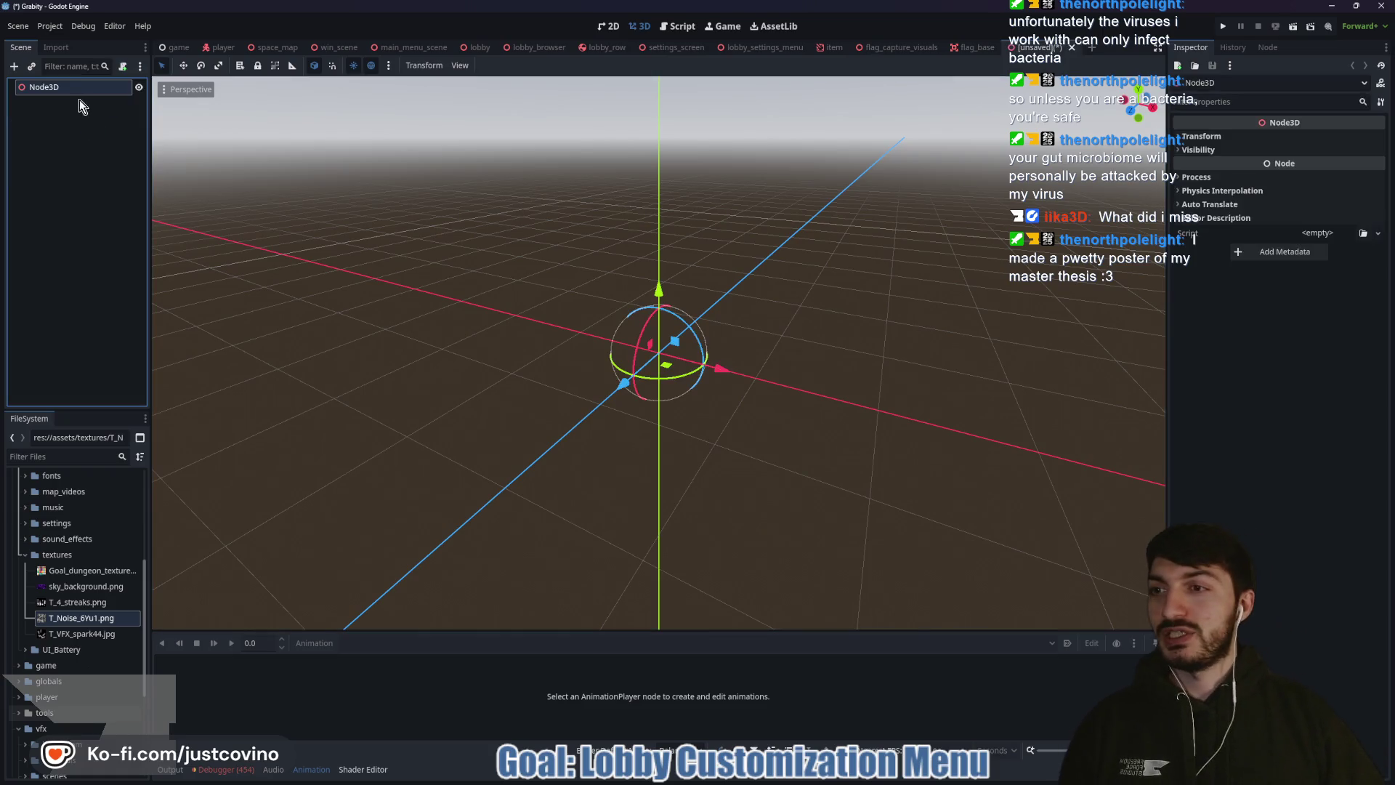
double_click(62, 86)
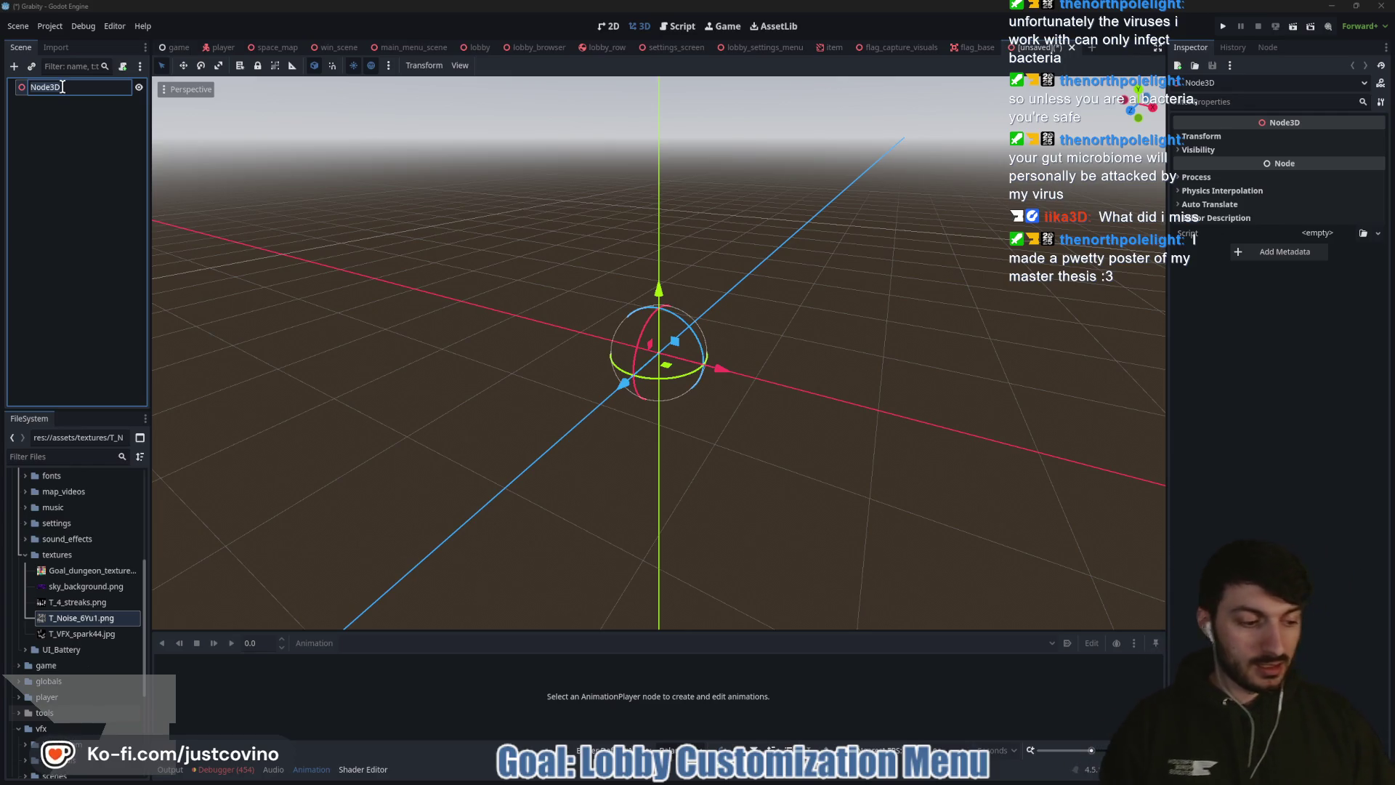
key("Return")
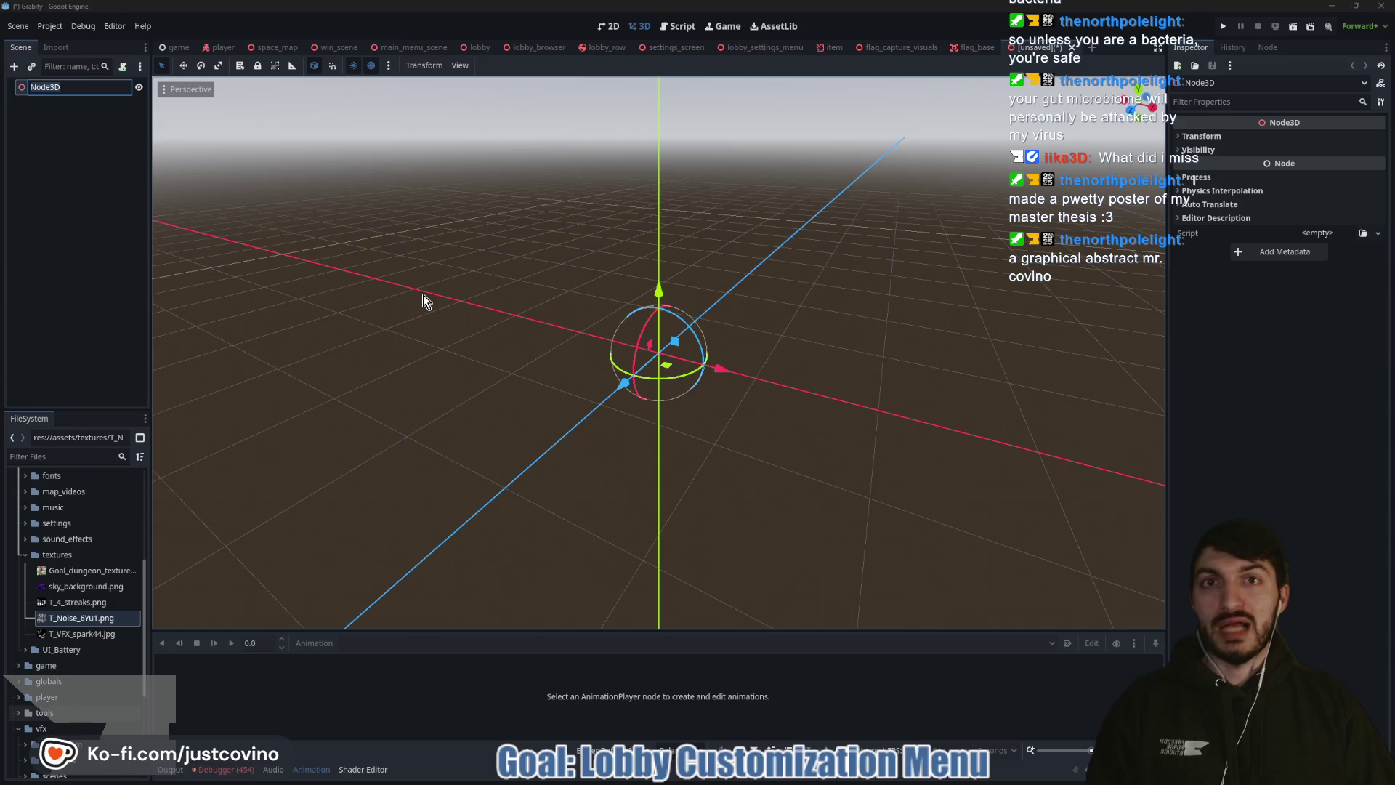
left_click(742, 779)
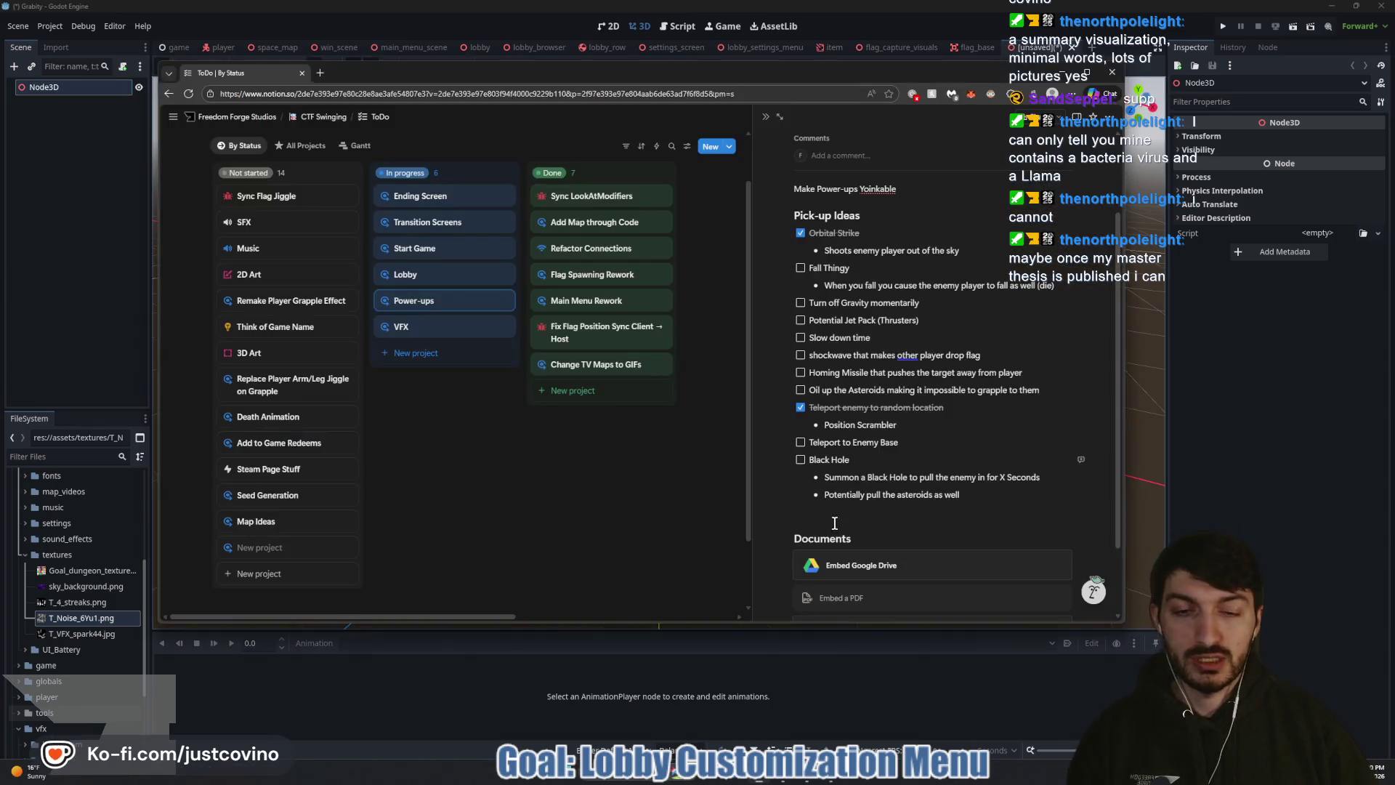
Search Google for 'space words' in a new tab and scroll the results.
left_click(324, 76)
type("space words")
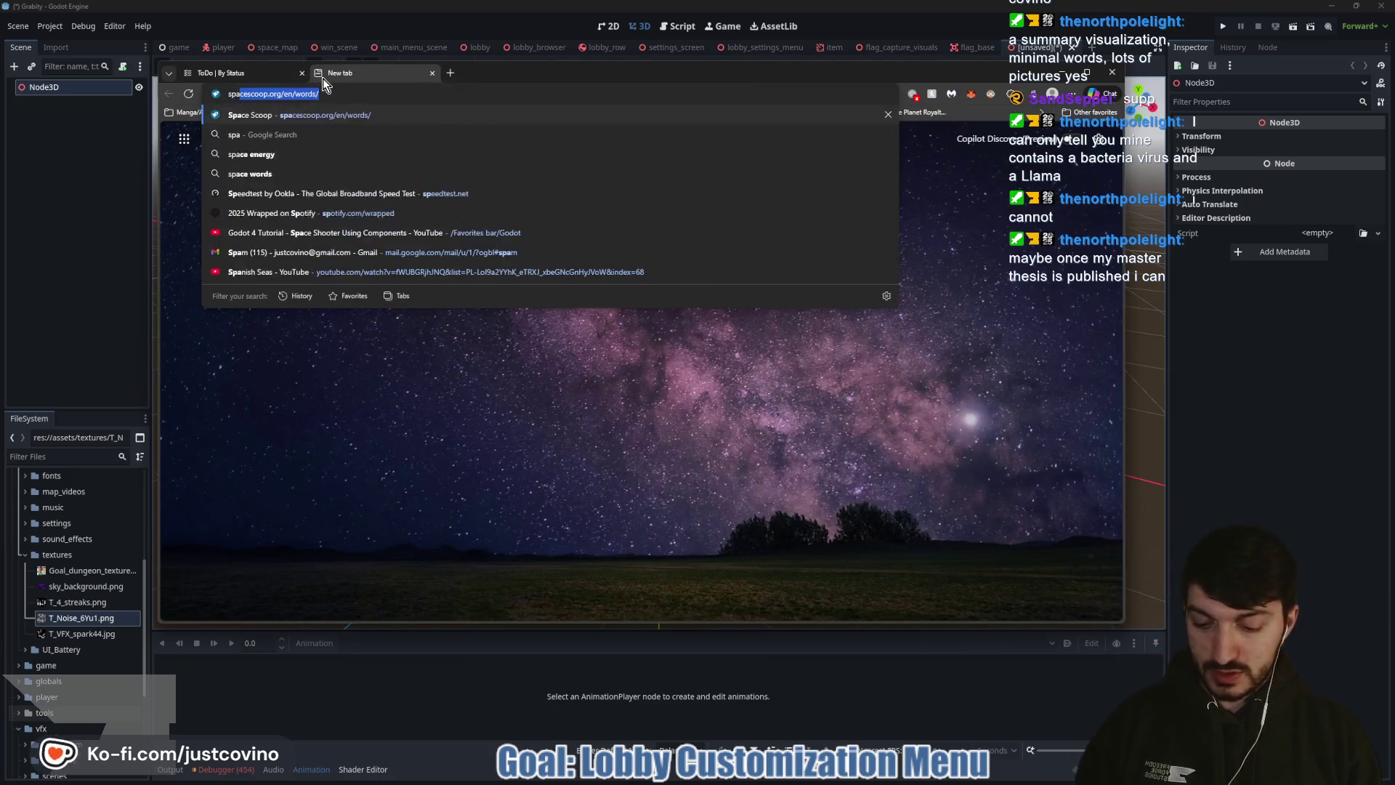
key("Return")
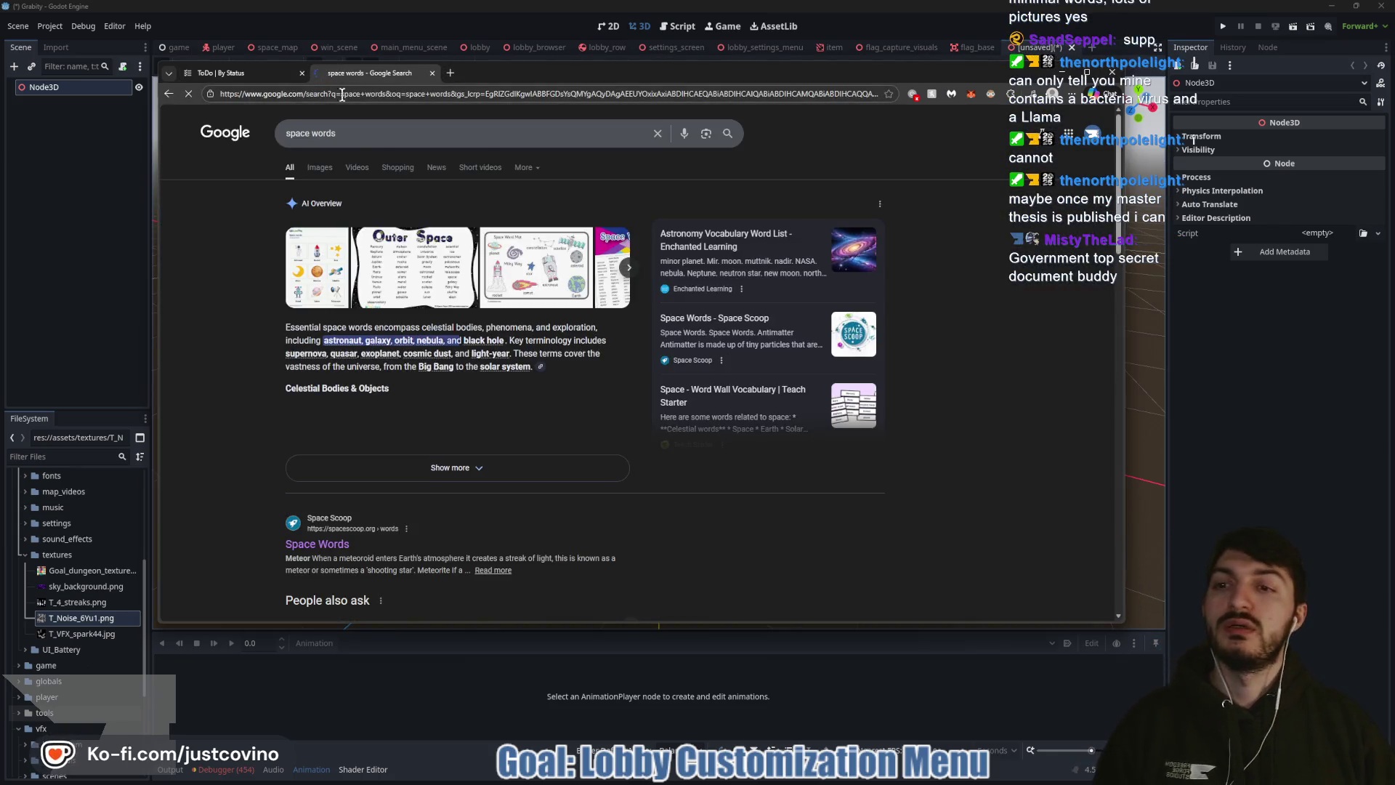
scroll(458, 430, "down", 2)
scroll(452, 433, "down", 1)
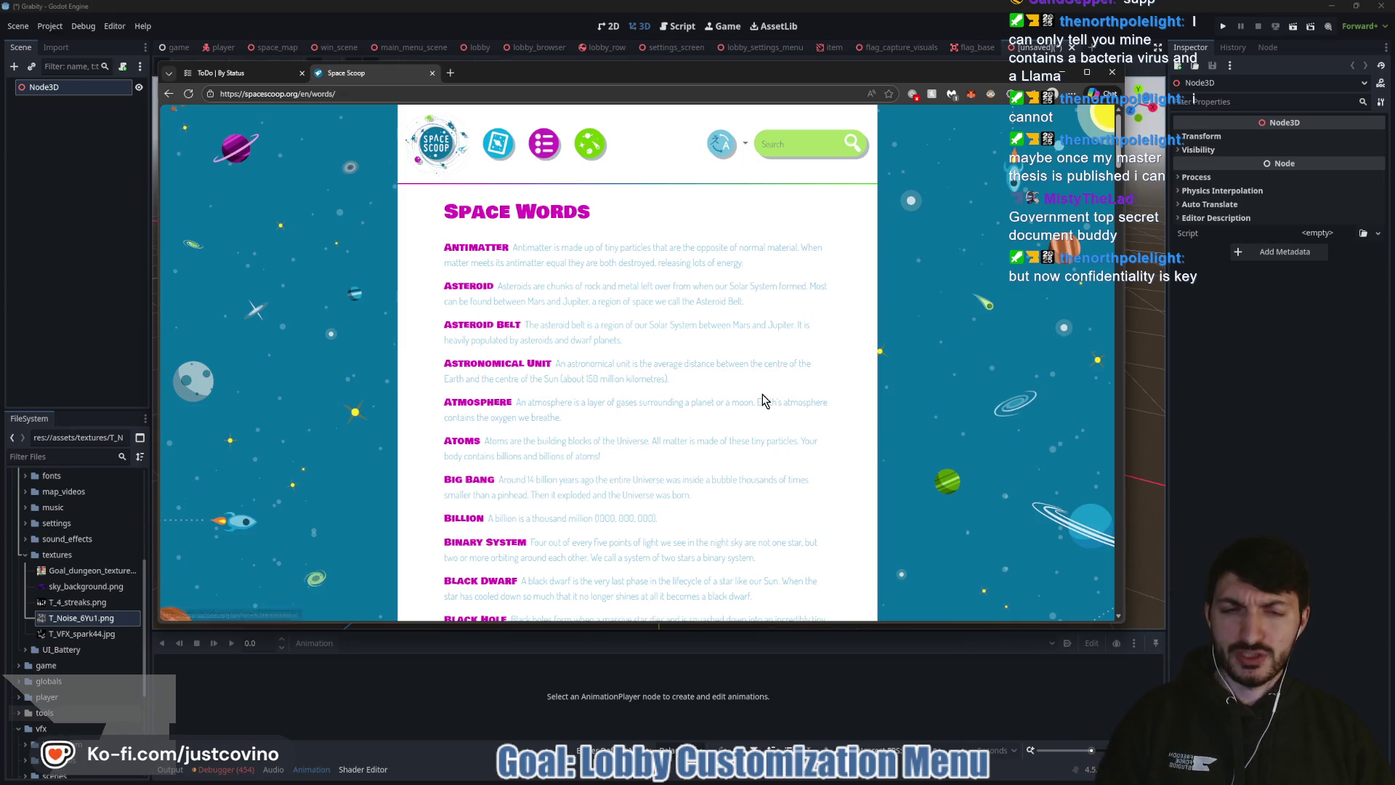
Read the Space Scoop glossary down to X-Ray, then go back to Google's 'space words' results.
scroll(756, 407, "down", 3)
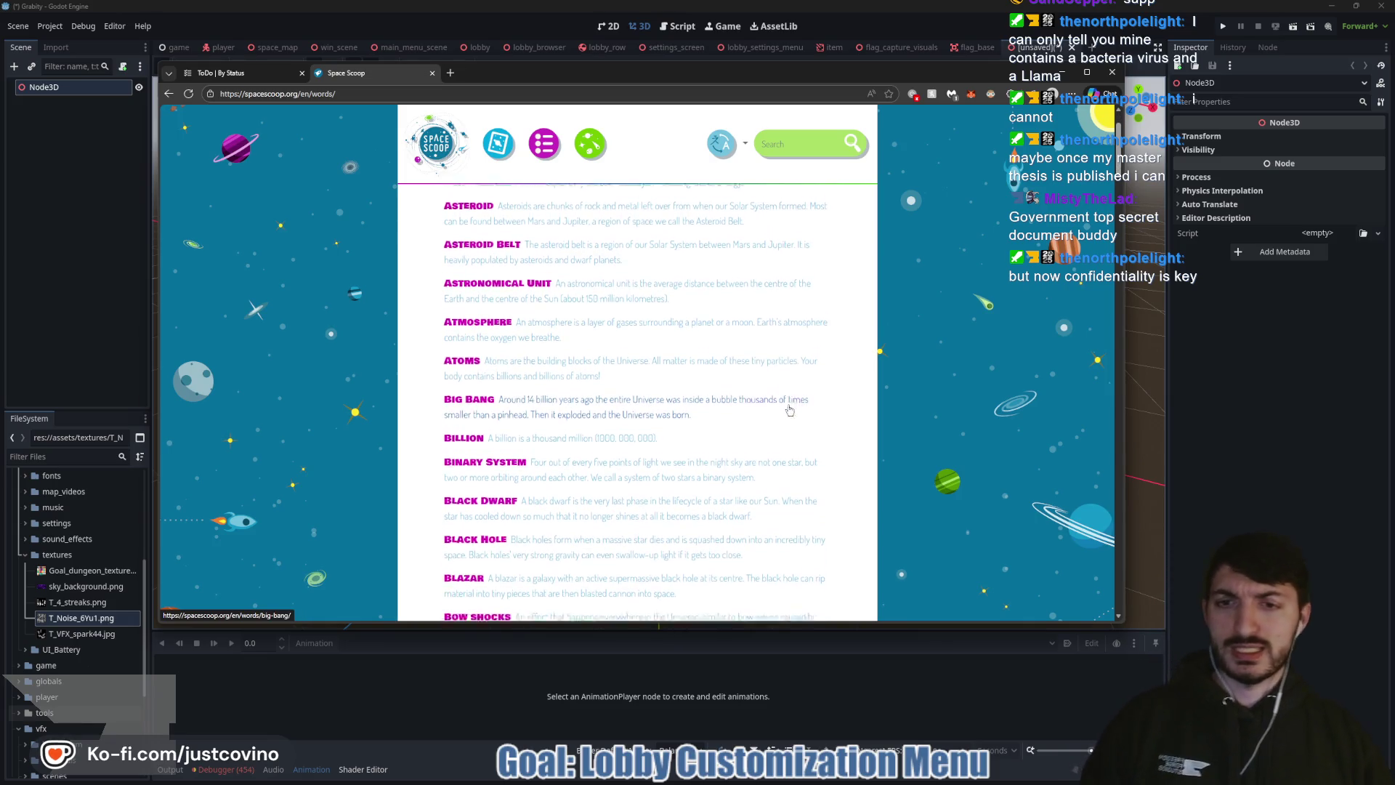
scroll(753, 412, "down", 2)
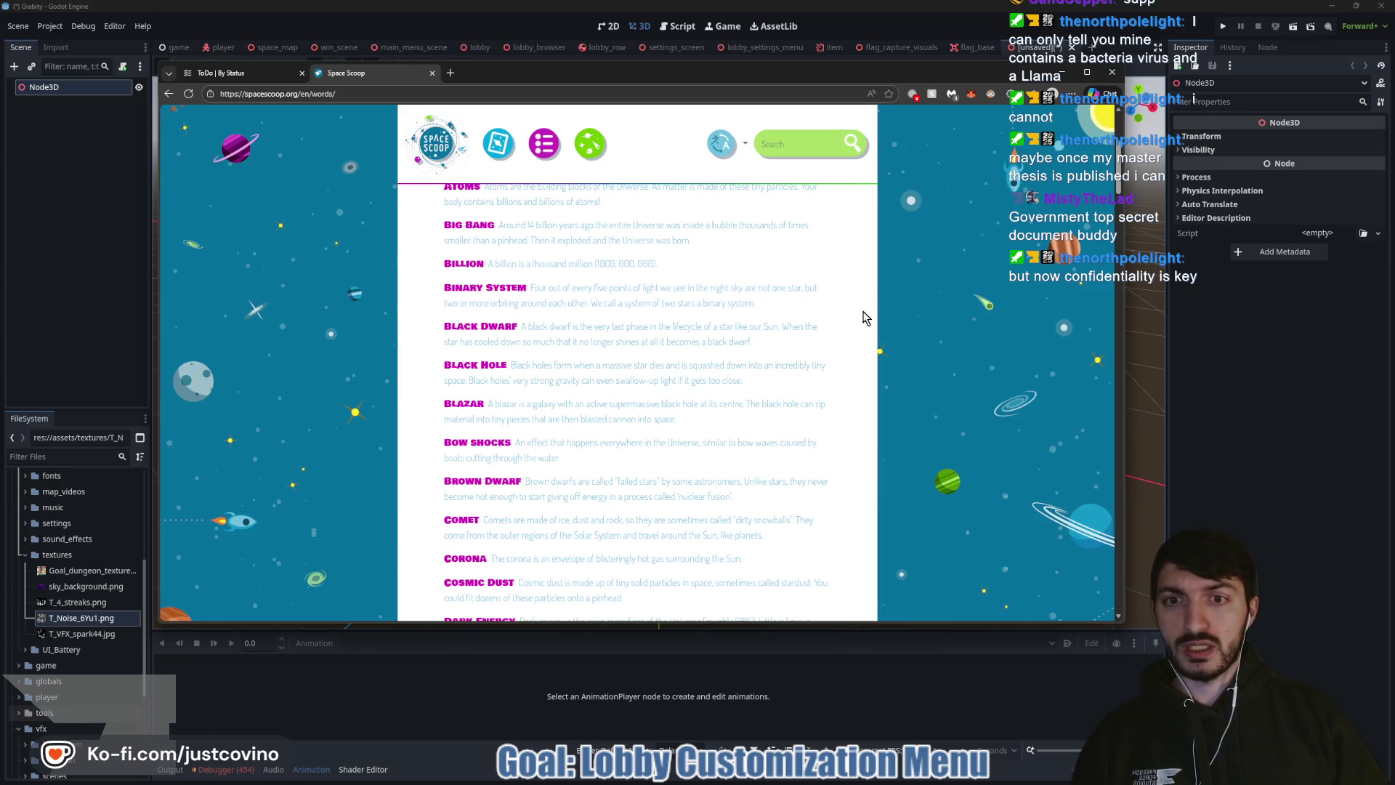
scroll(864, 317, "down", 3)
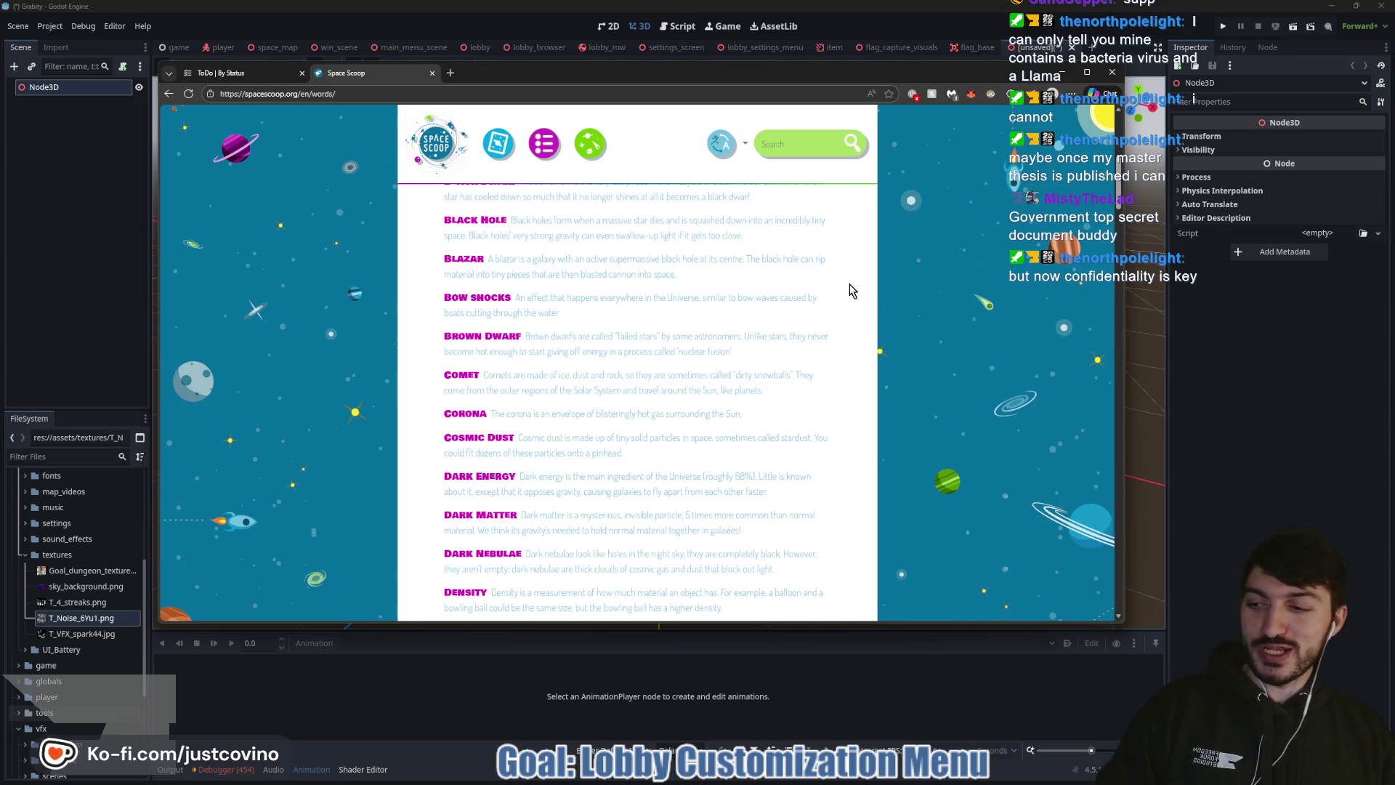
scroll(810, 312, "down", 5)
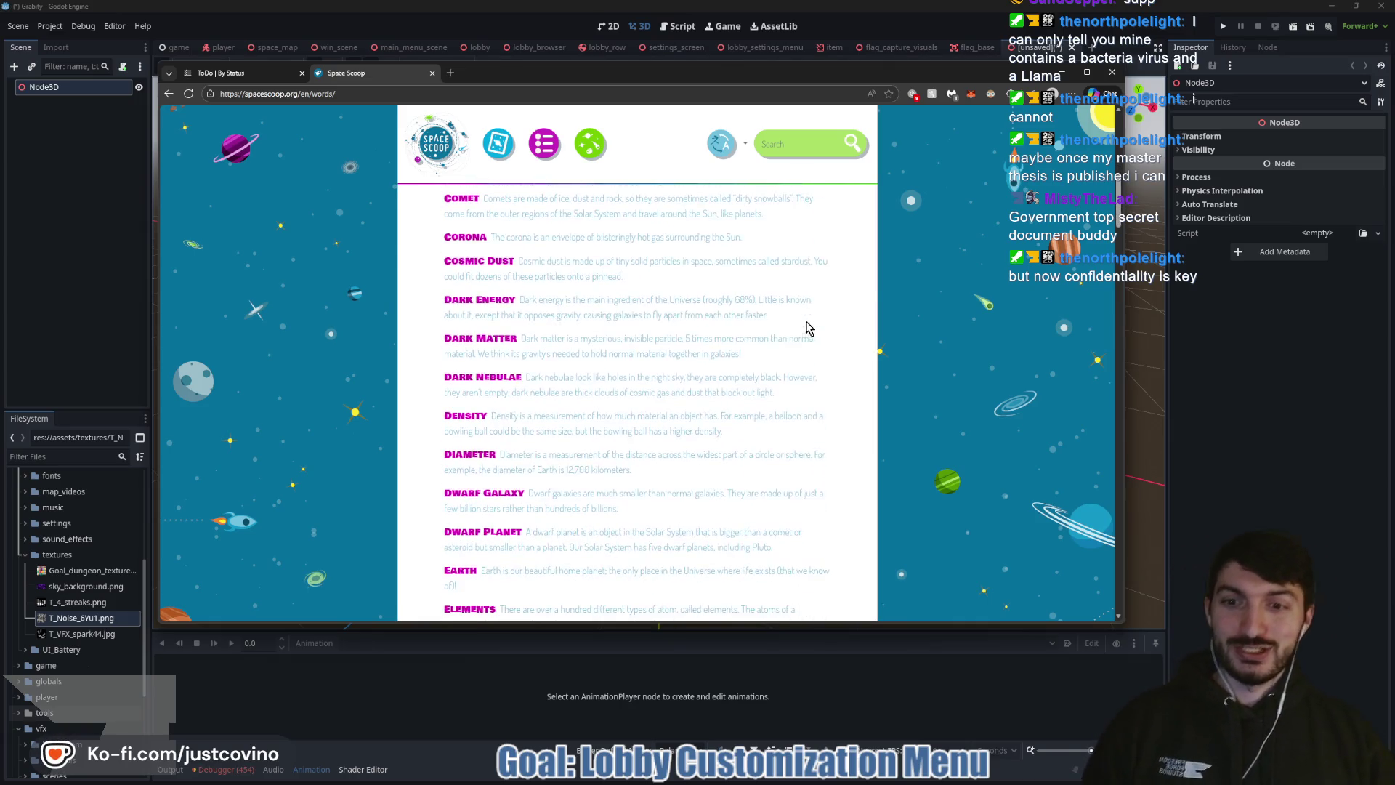
scroll(793, 309, "down", 1)
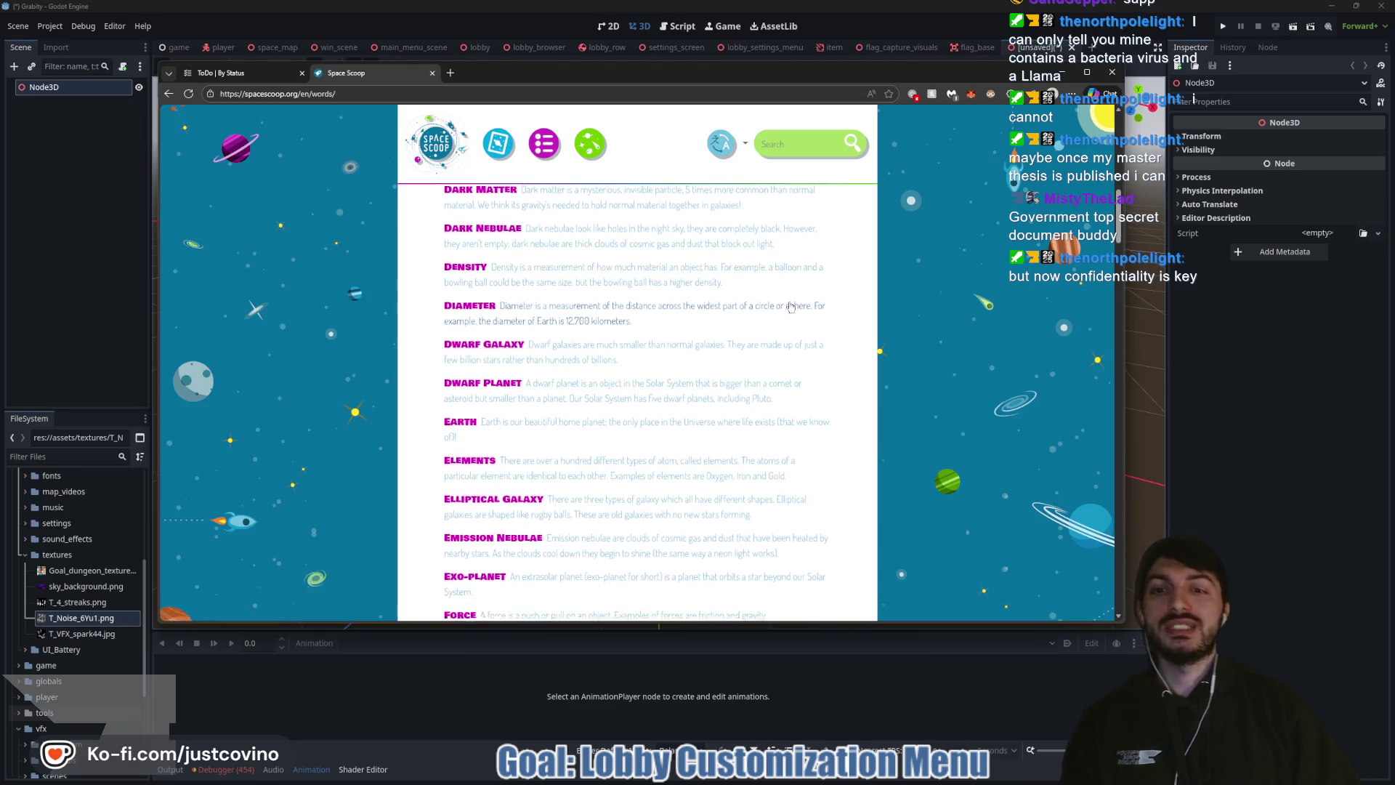
scroll(808, 327, "down", 1)
scroll(800, 353, "down", 3)
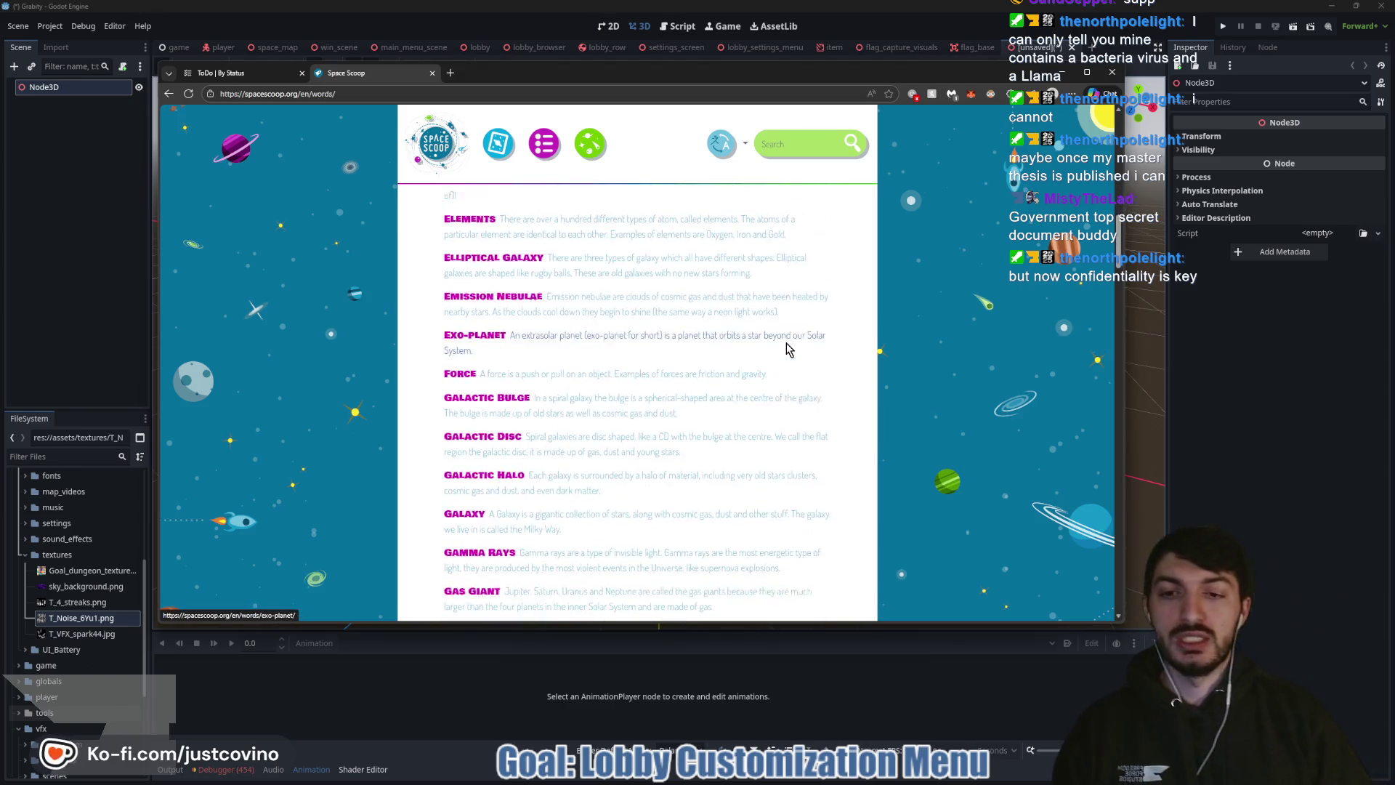
scroll(792, 349, "down", 2)
scroll(793, 353, "down", 2)
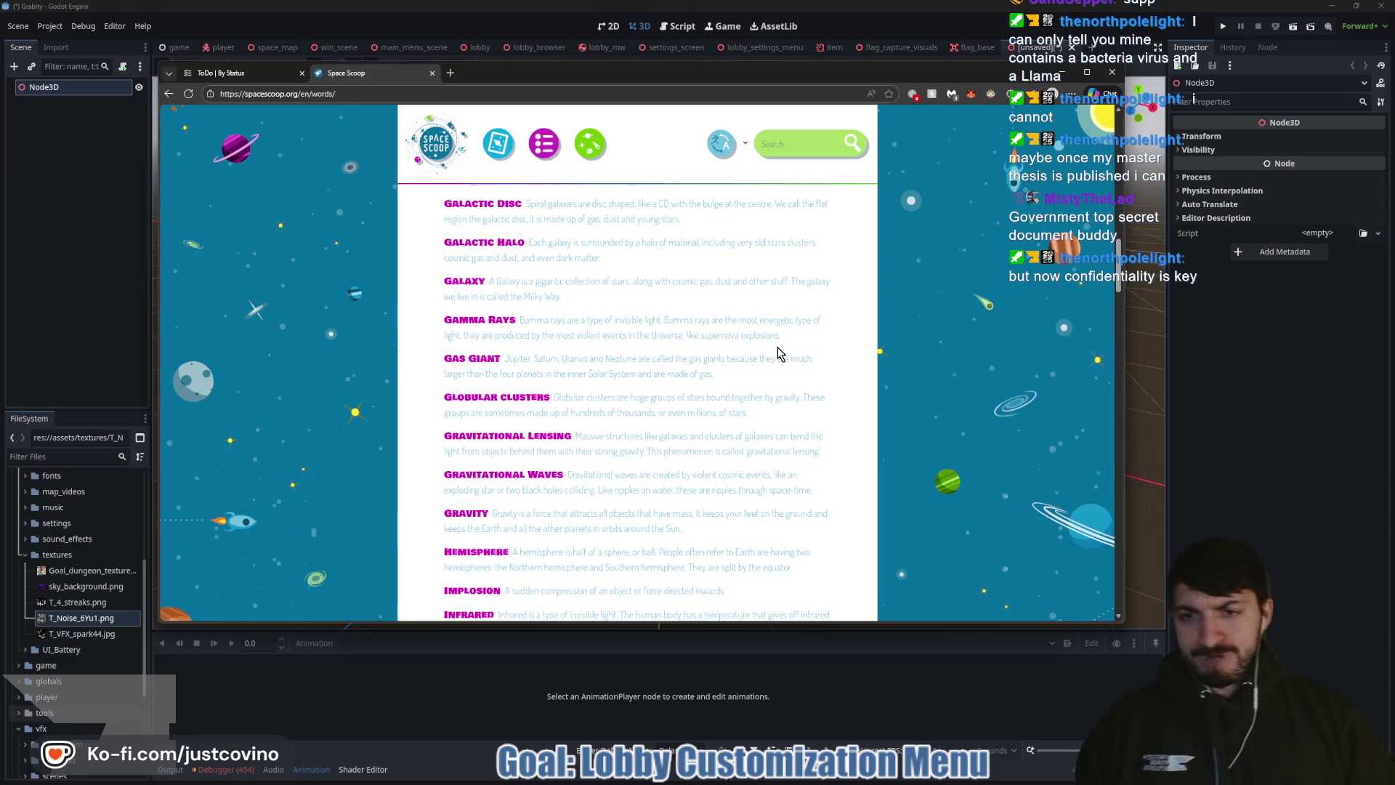
scroll(785, 356, "down", 2)
scroll(789, 360, "down", 2)
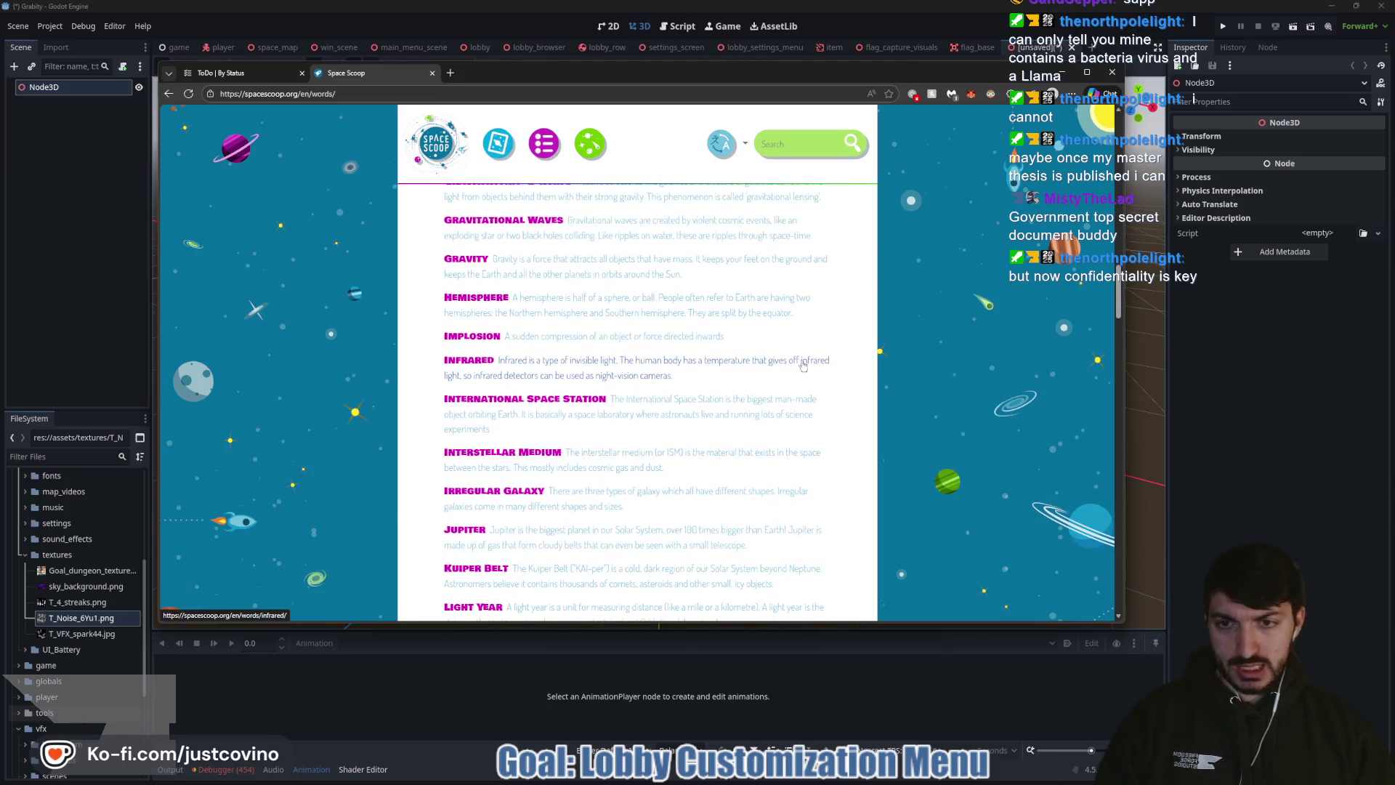
scroll(782, 364, "down", 2)
scroll(760, 367, "down", 5)
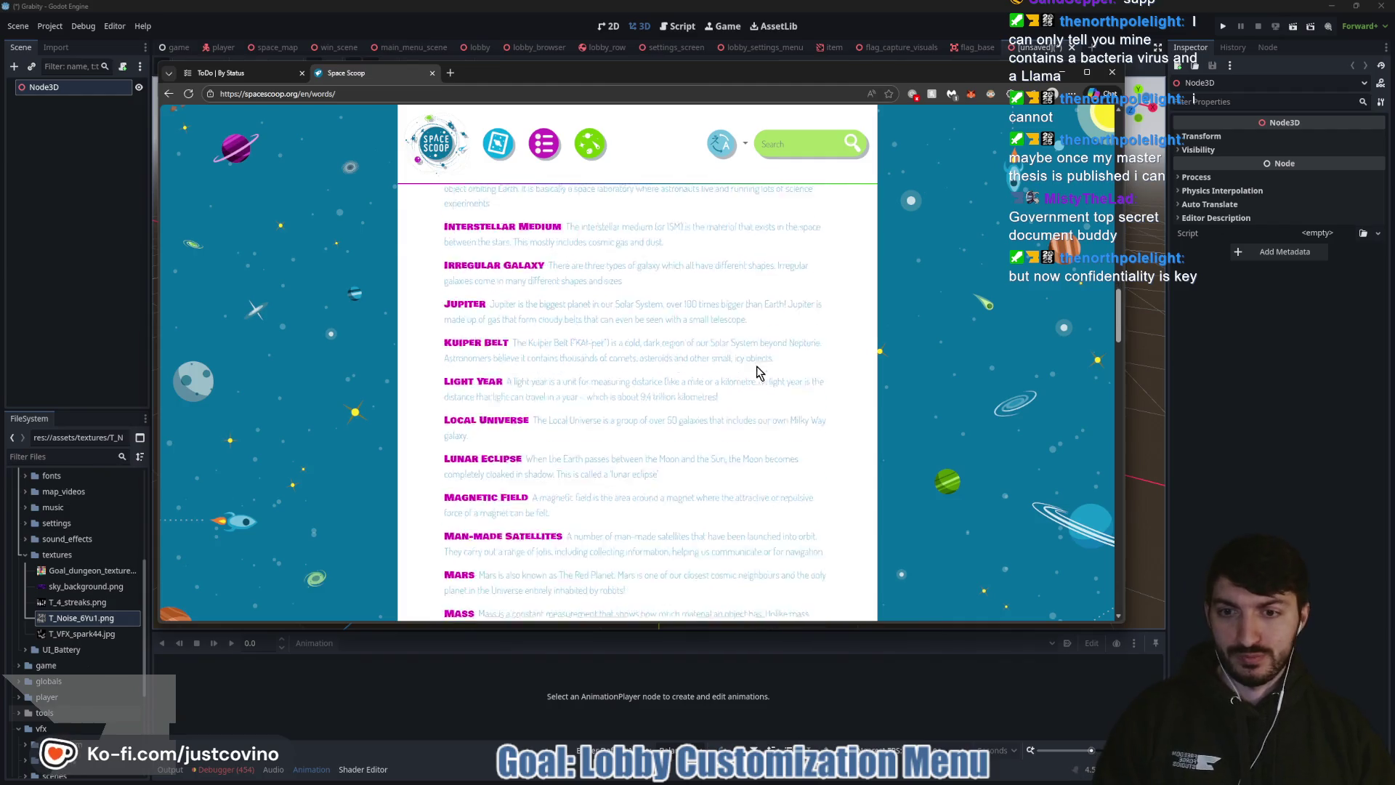
scroll(741, 374, "down", 8)
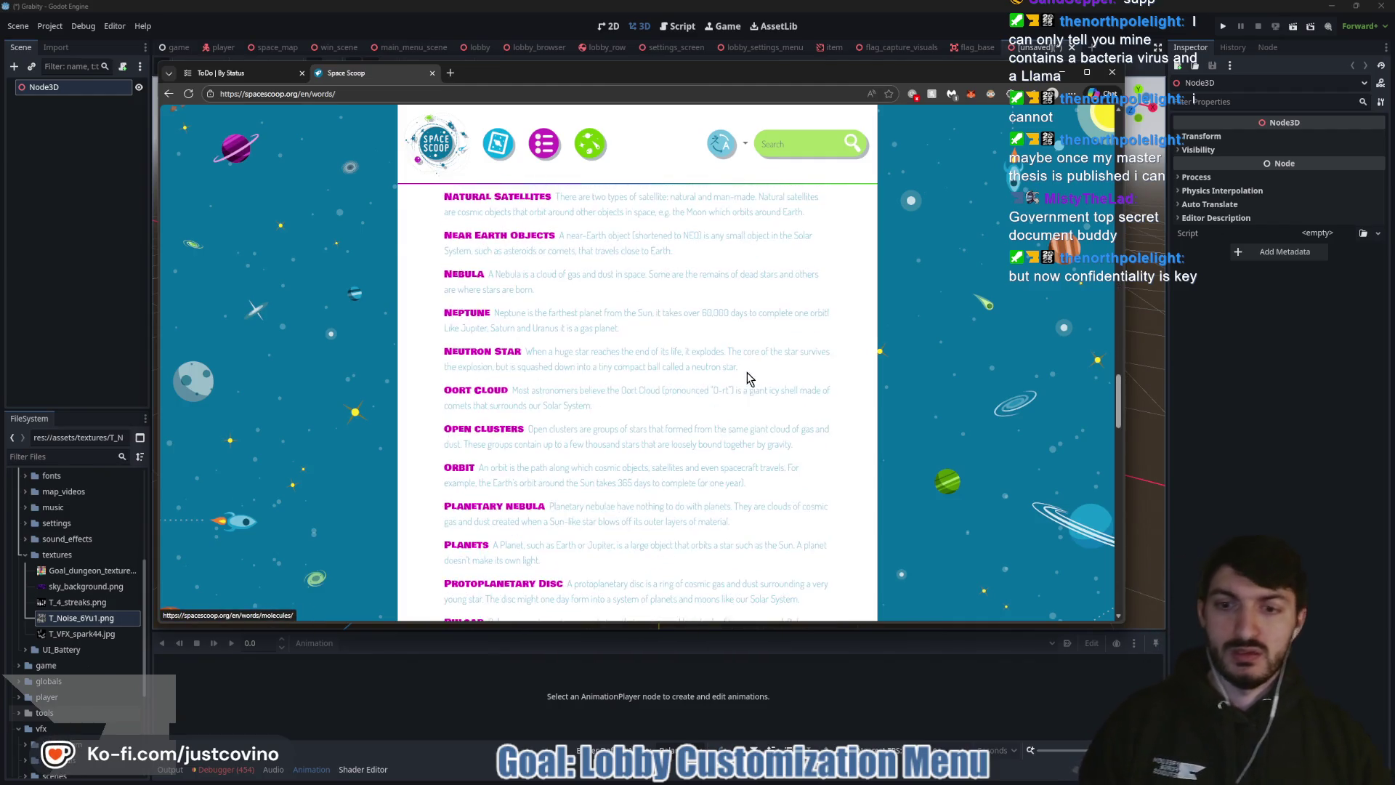
scroll(723, 374, "down", 3)
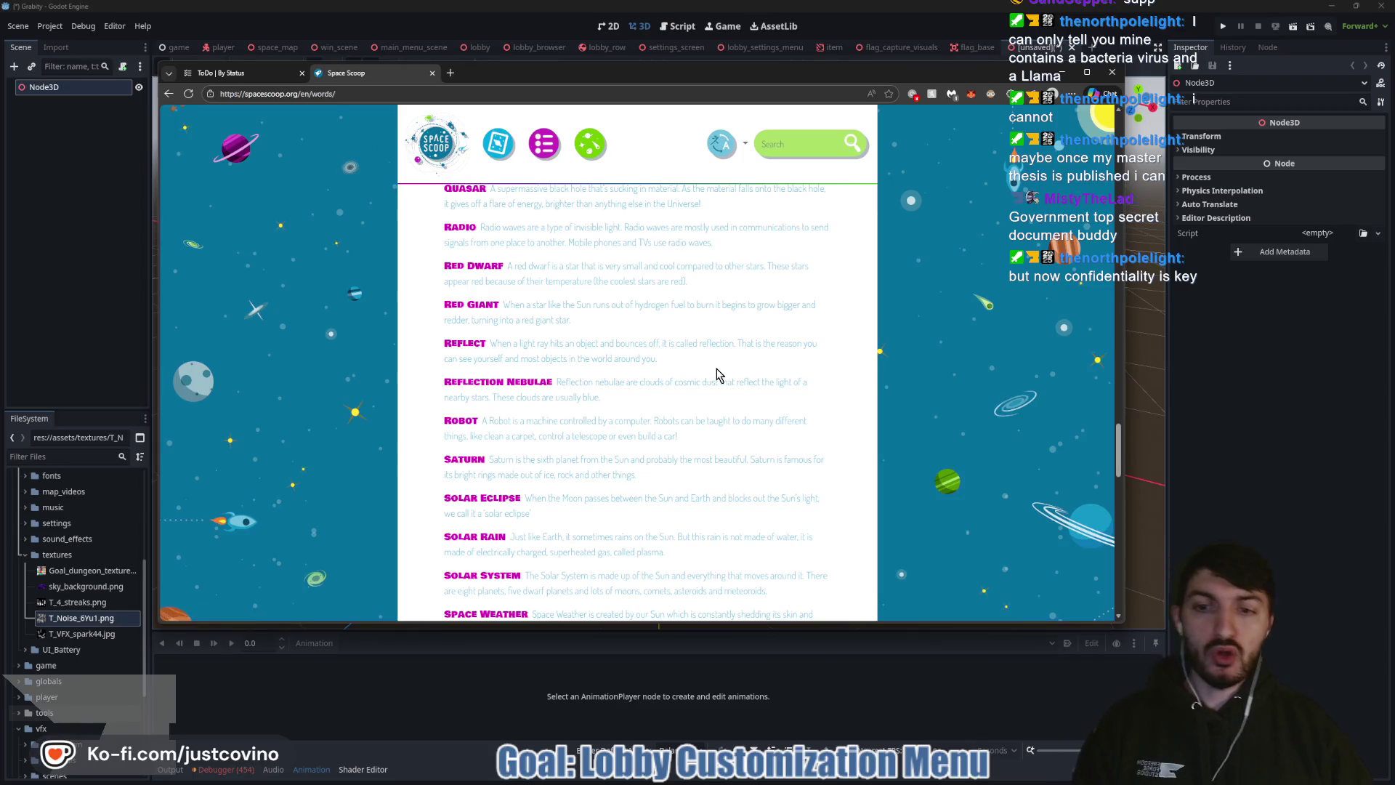
scroll(723, 363, "down", 2)
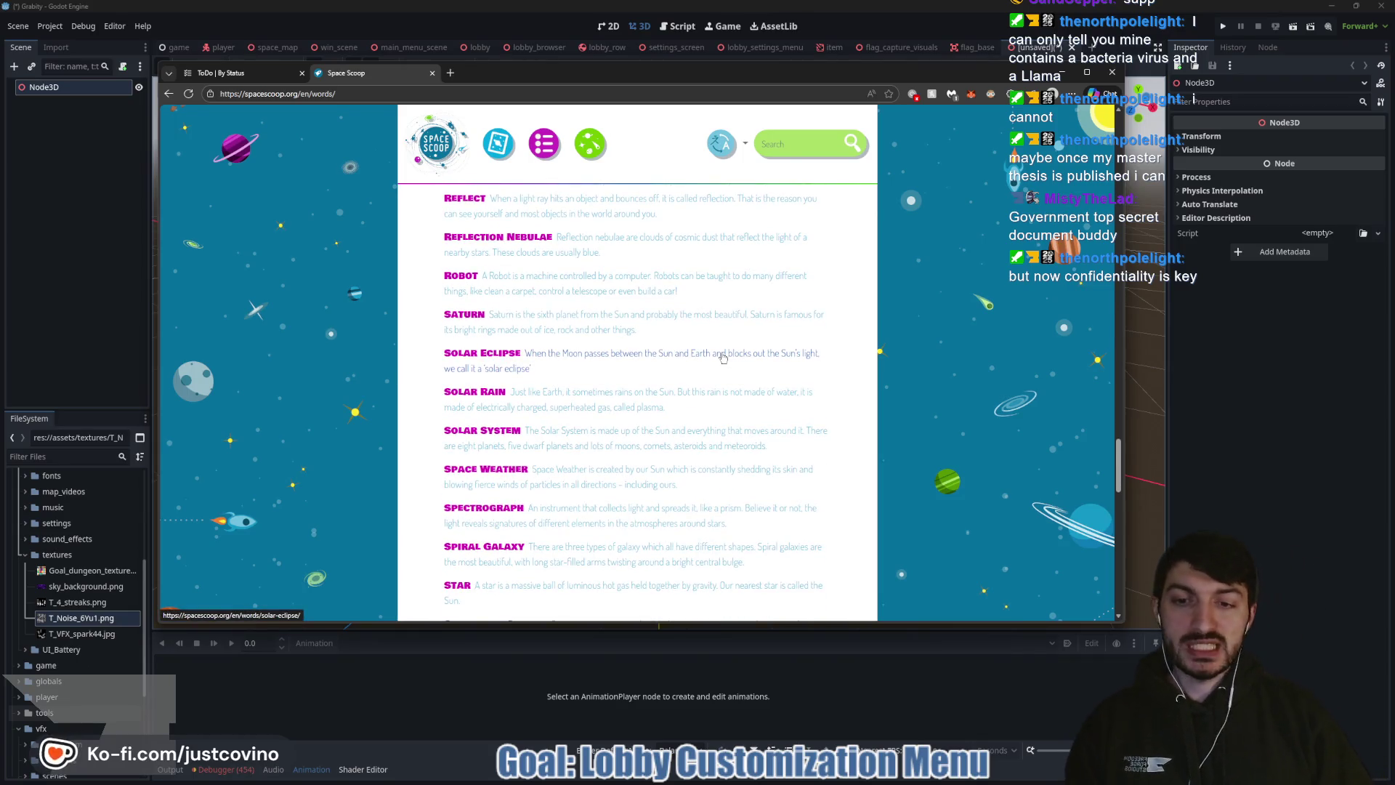
scroll(716, 369, "down", 3)
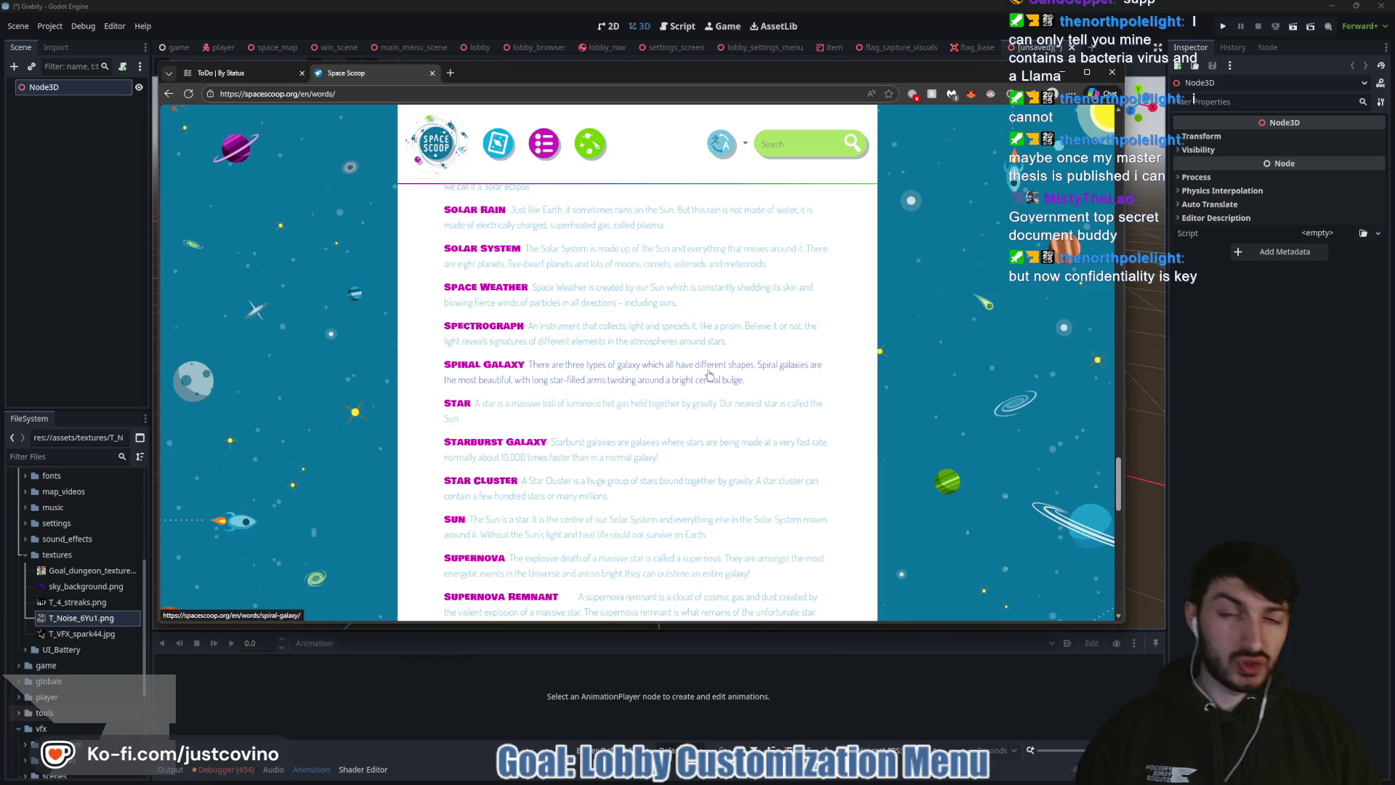
scroll(707, 378, "down", 4)
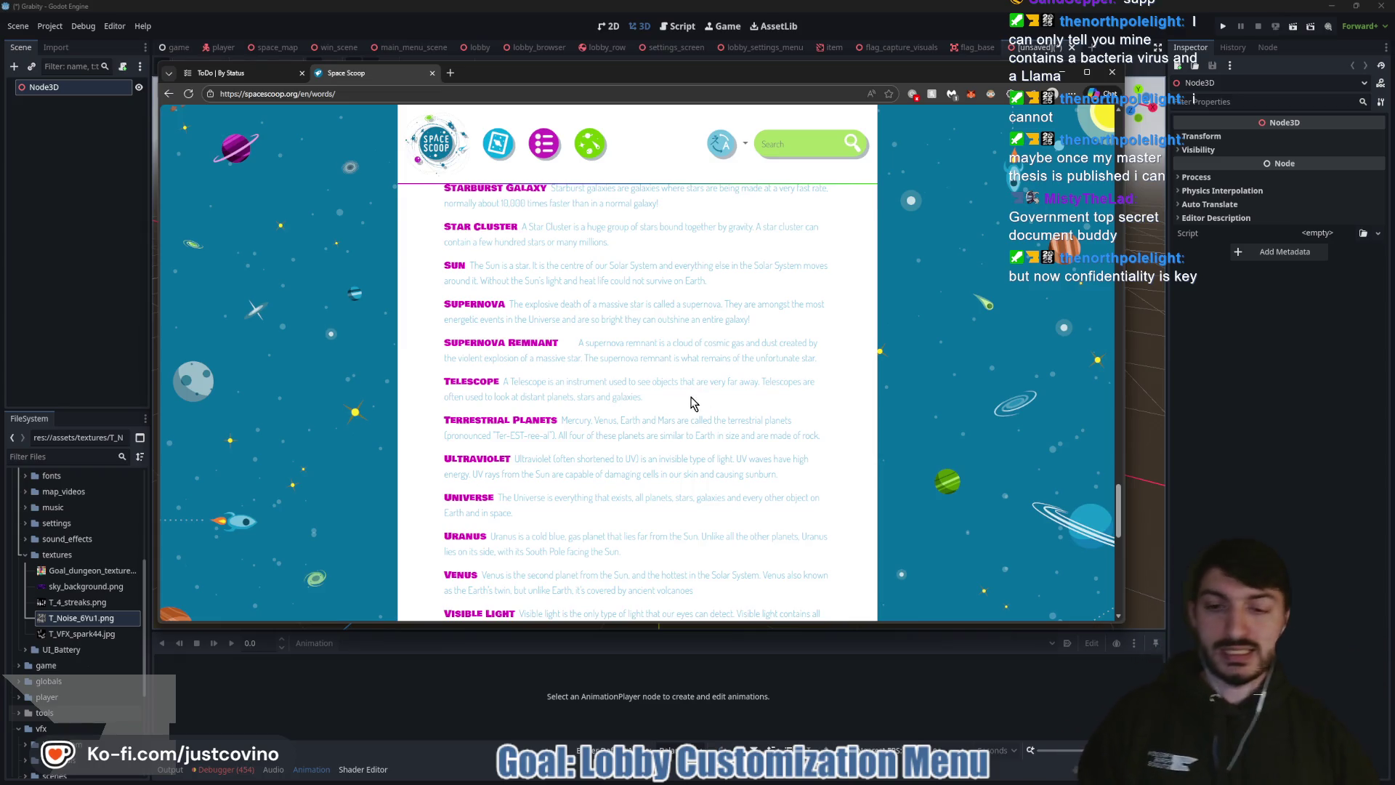
scroll(691, 399, "down", 4)
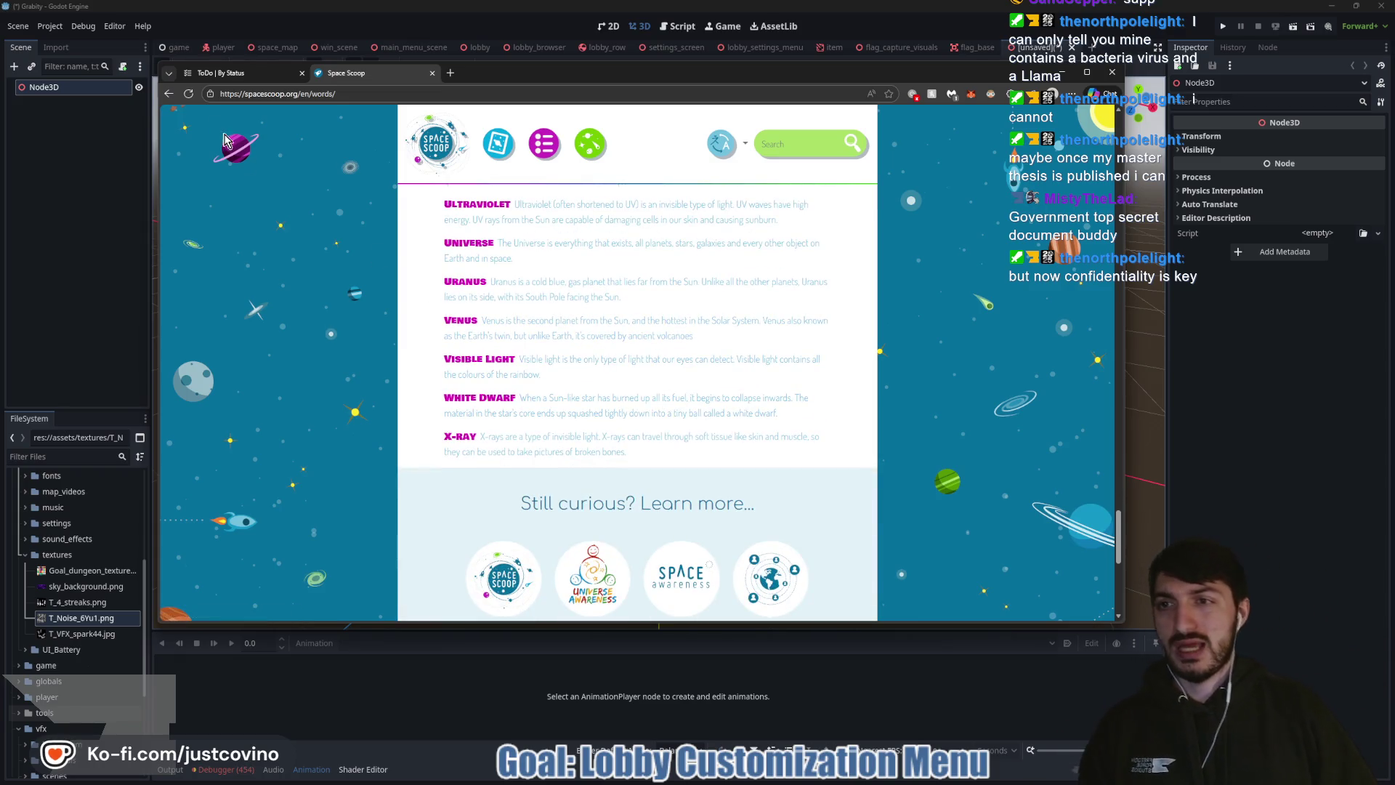
left_click(169, 94)
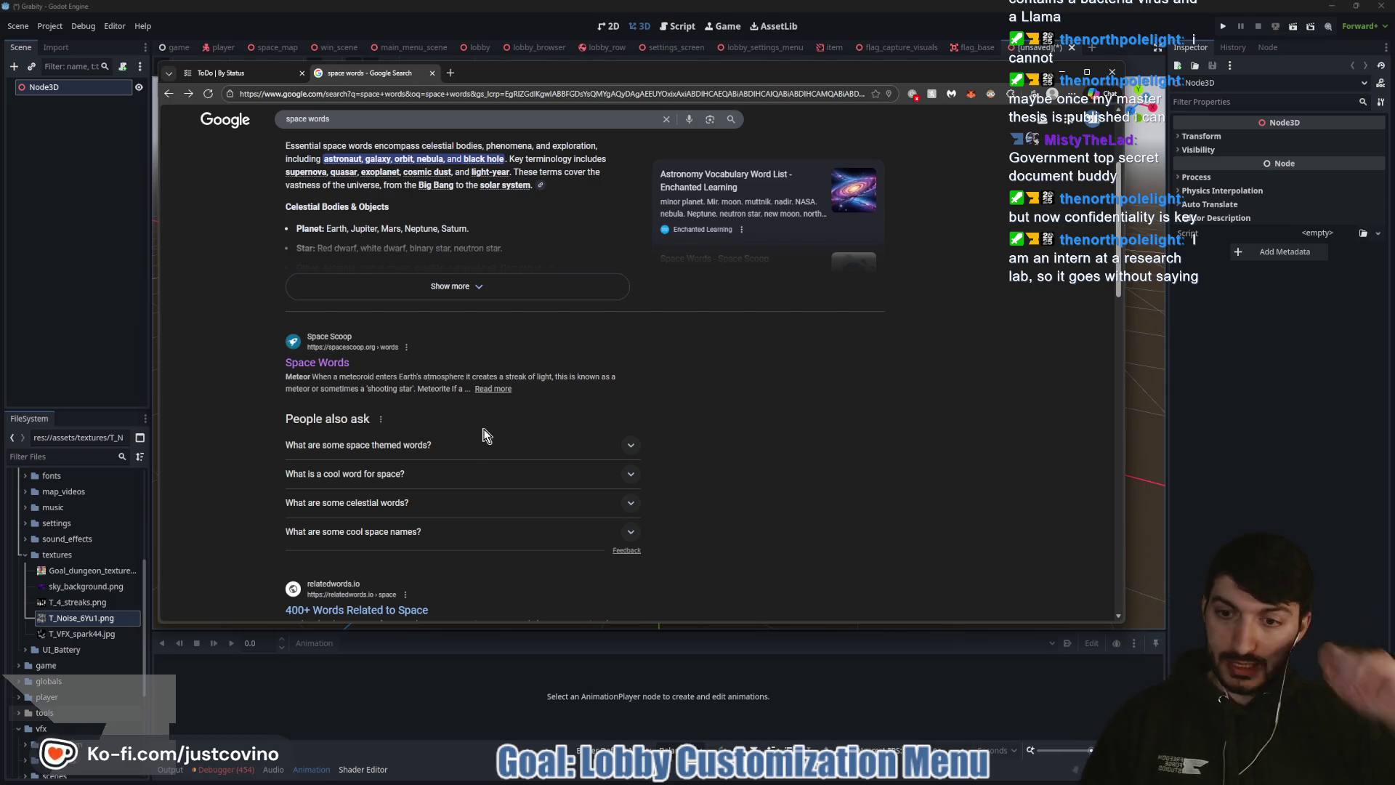
Browse relatedwords.io's '400+ Words Related to Space' tiles, then start a new blank tab.
scroll(450, 393, "down", 4)
left_click(391, 317)
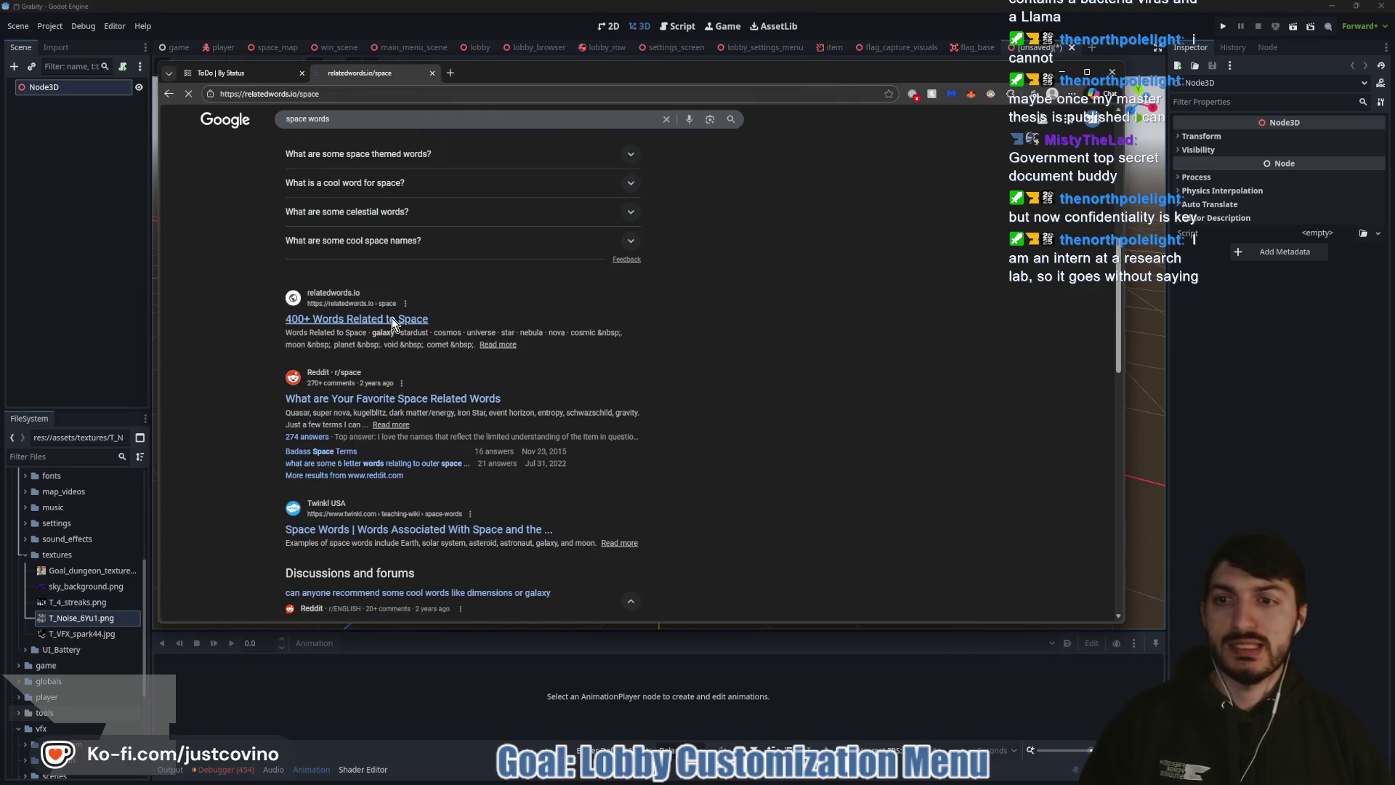
scroll(436, 331, "down", 5)
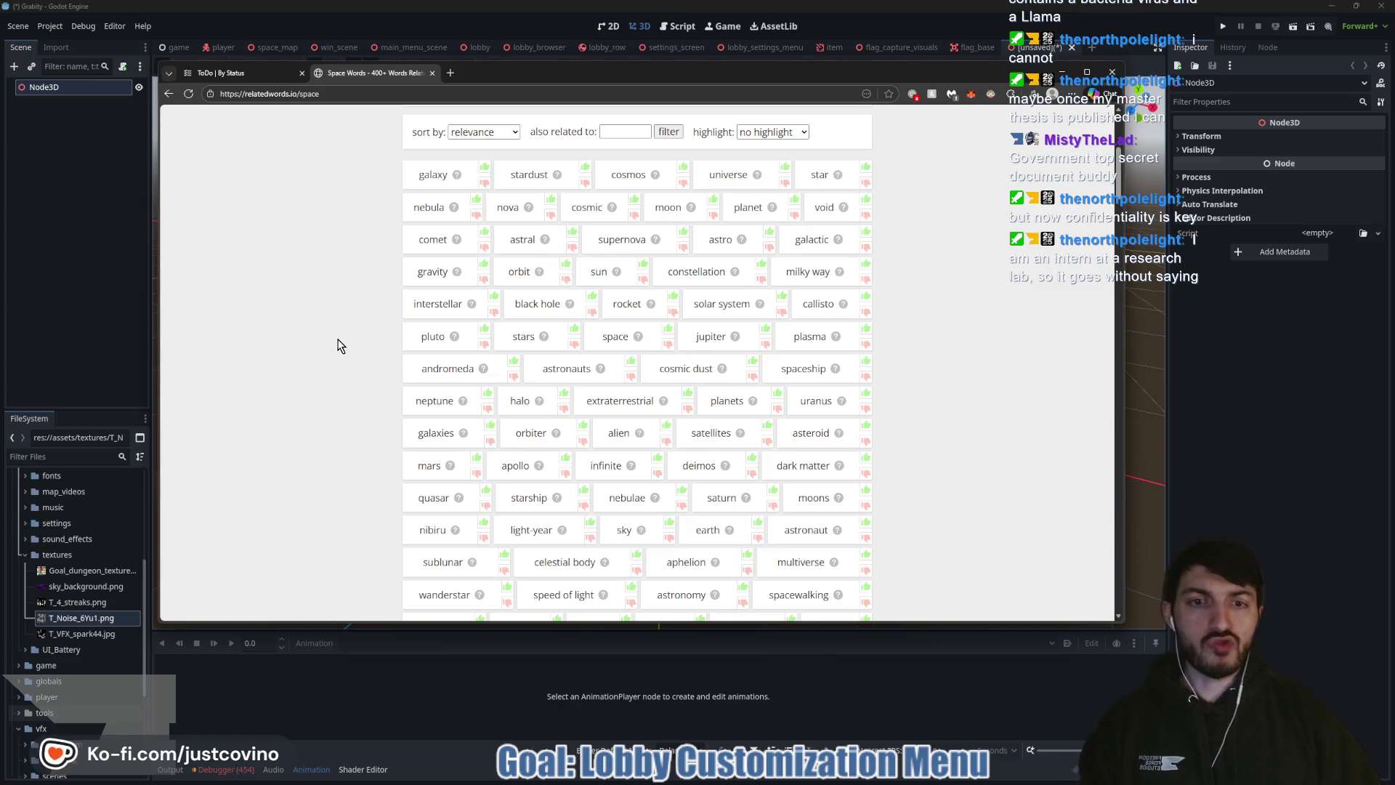
scroll(342, 353, "down", 4)
scroll(342, 351, "down", 1)
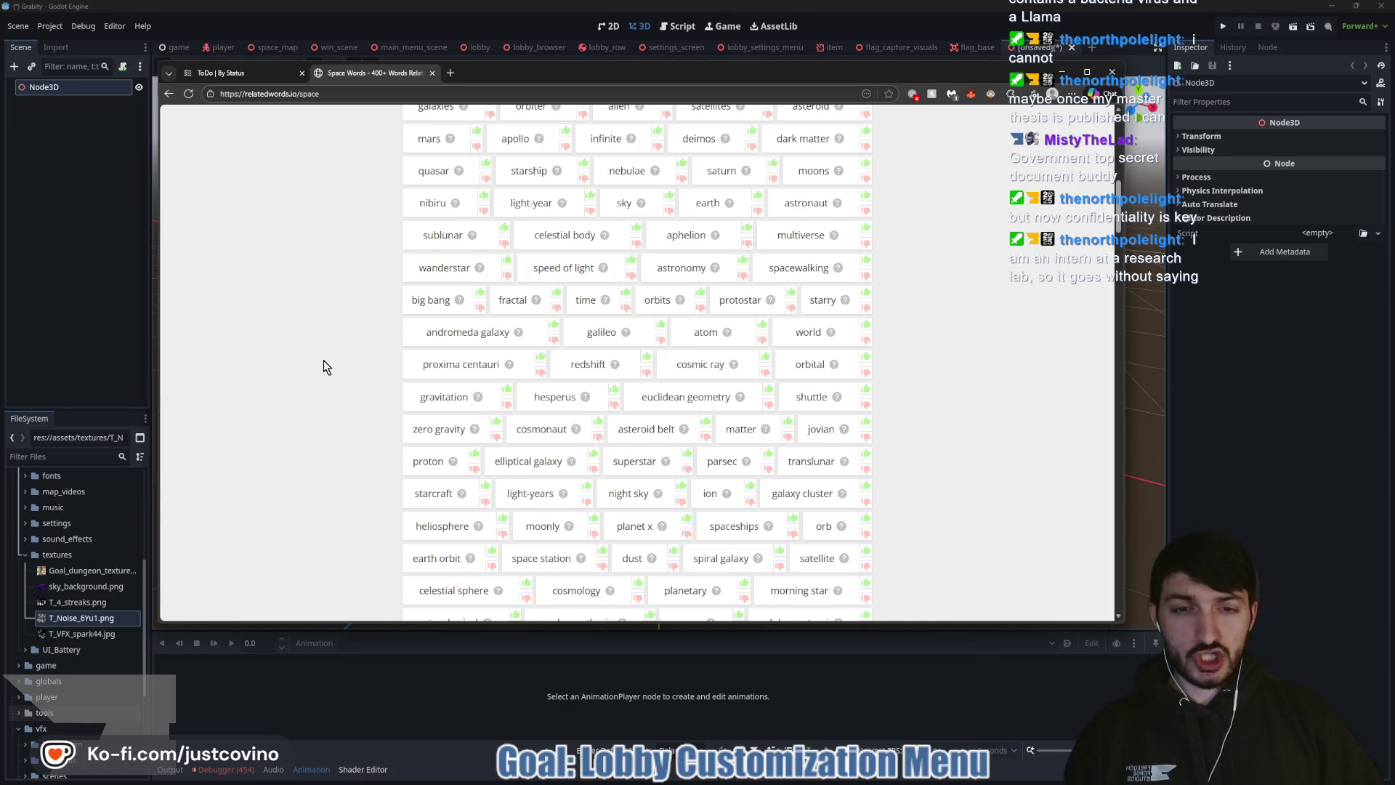
scroll(312, 354, "down", 2)
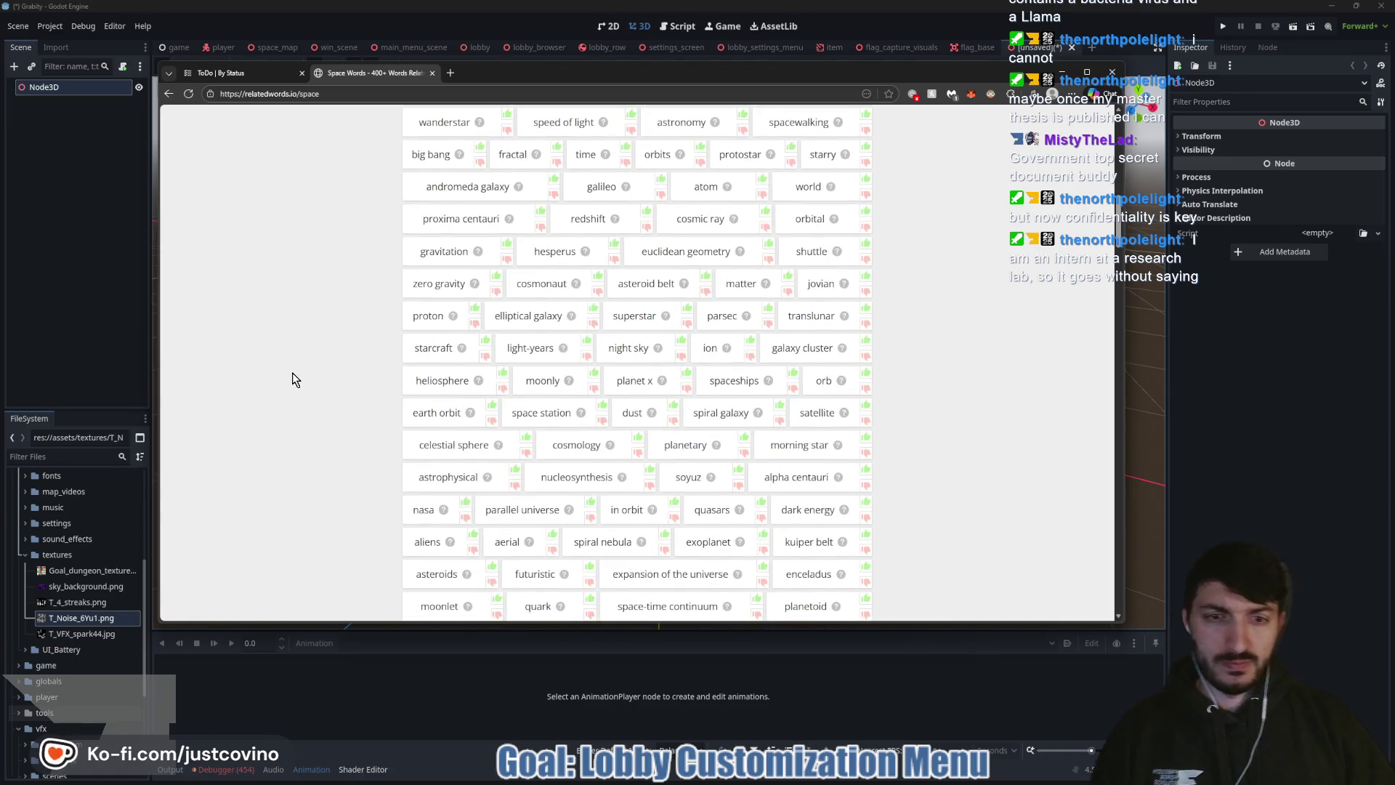
scroll(293, 380, "down", 1)
scroll(281, 378, "down", 3)
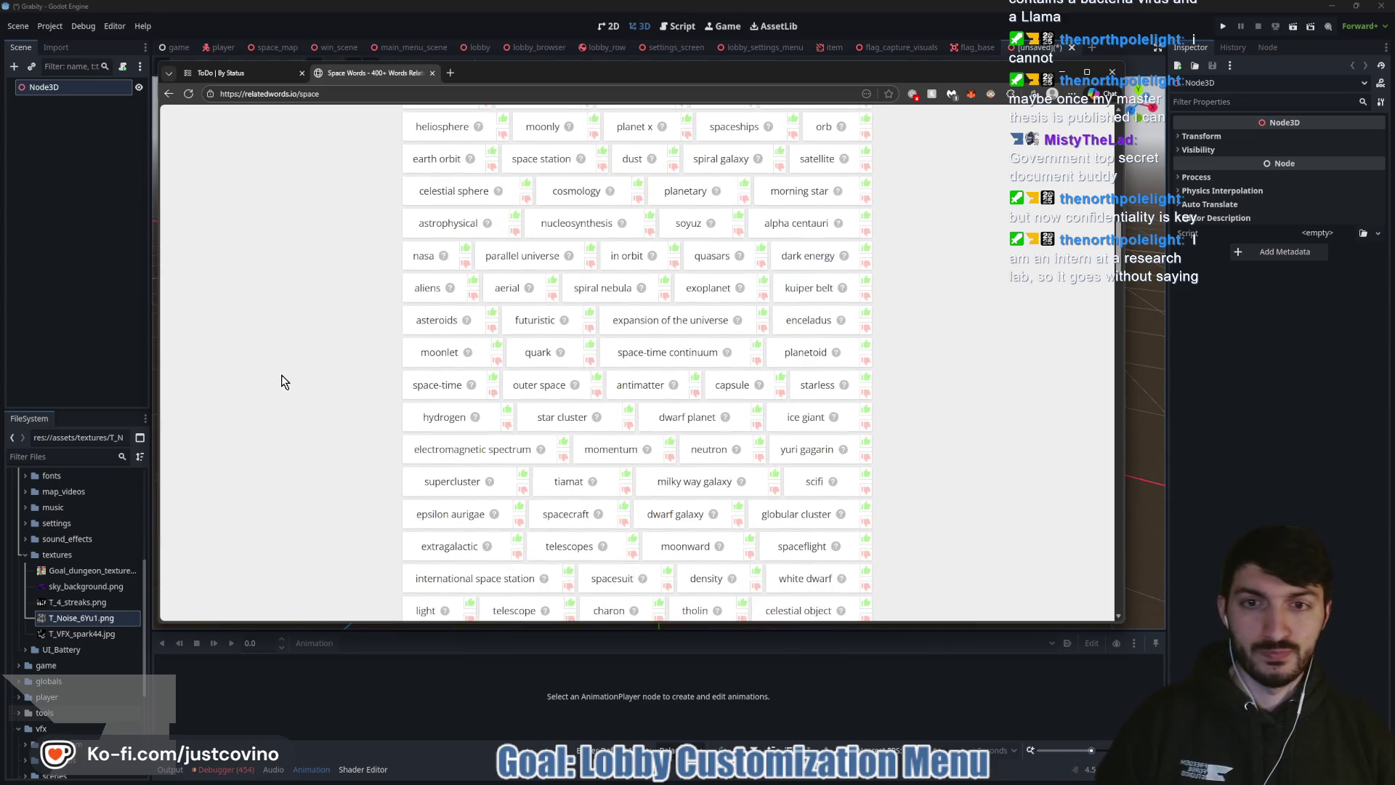
scroll(281, 378, "down", 1)
scroll(307, 403, "down", 4)
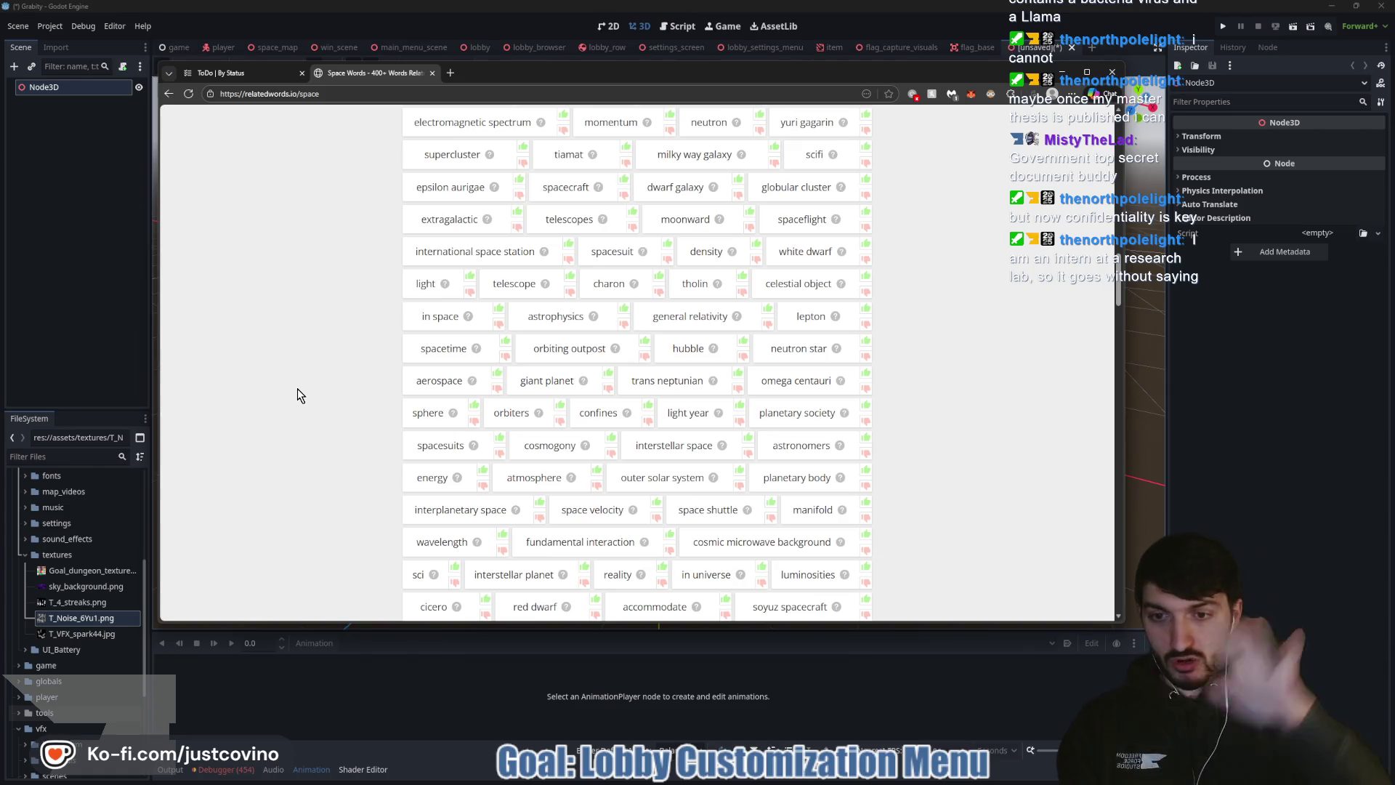
scroll(300, 385, "down", 5)
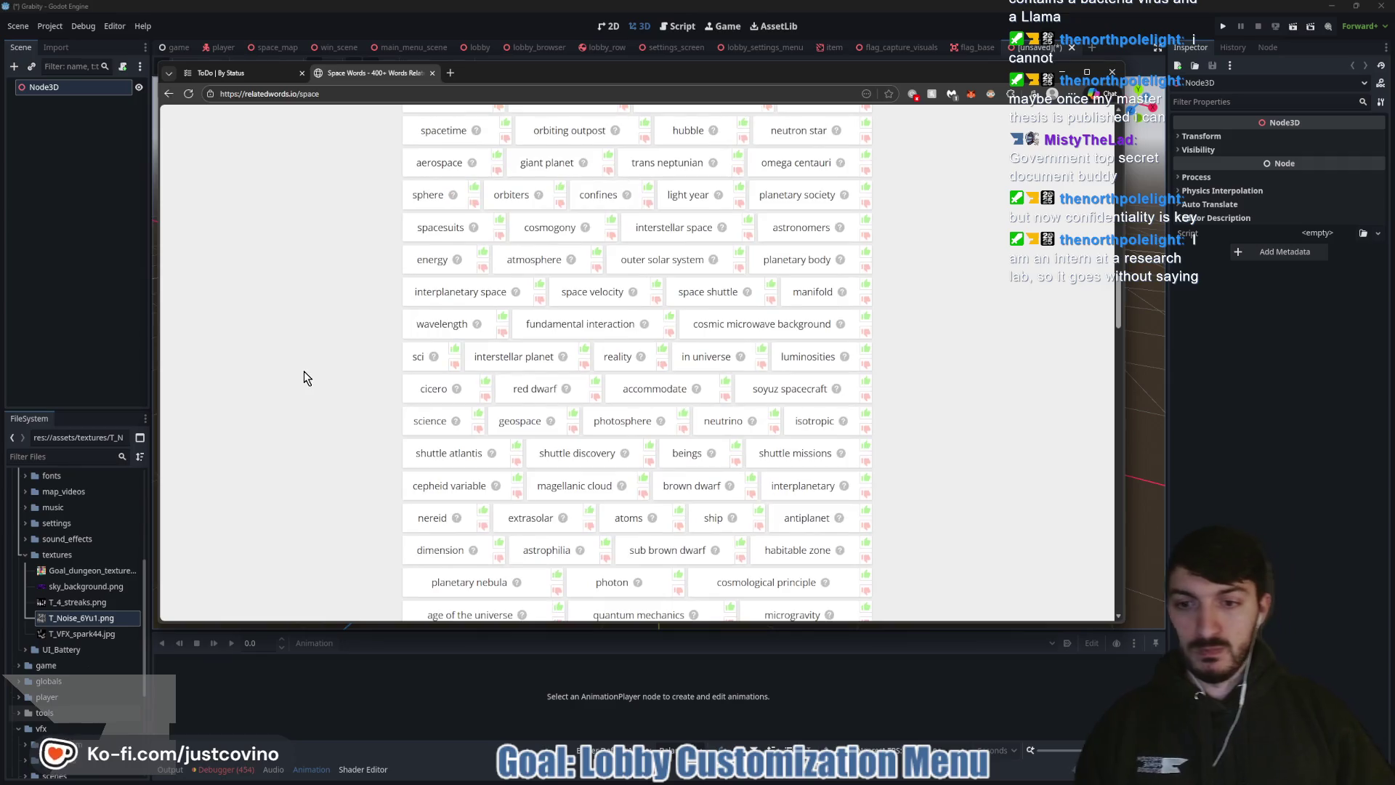
scroll(290, 374, "down", 3)
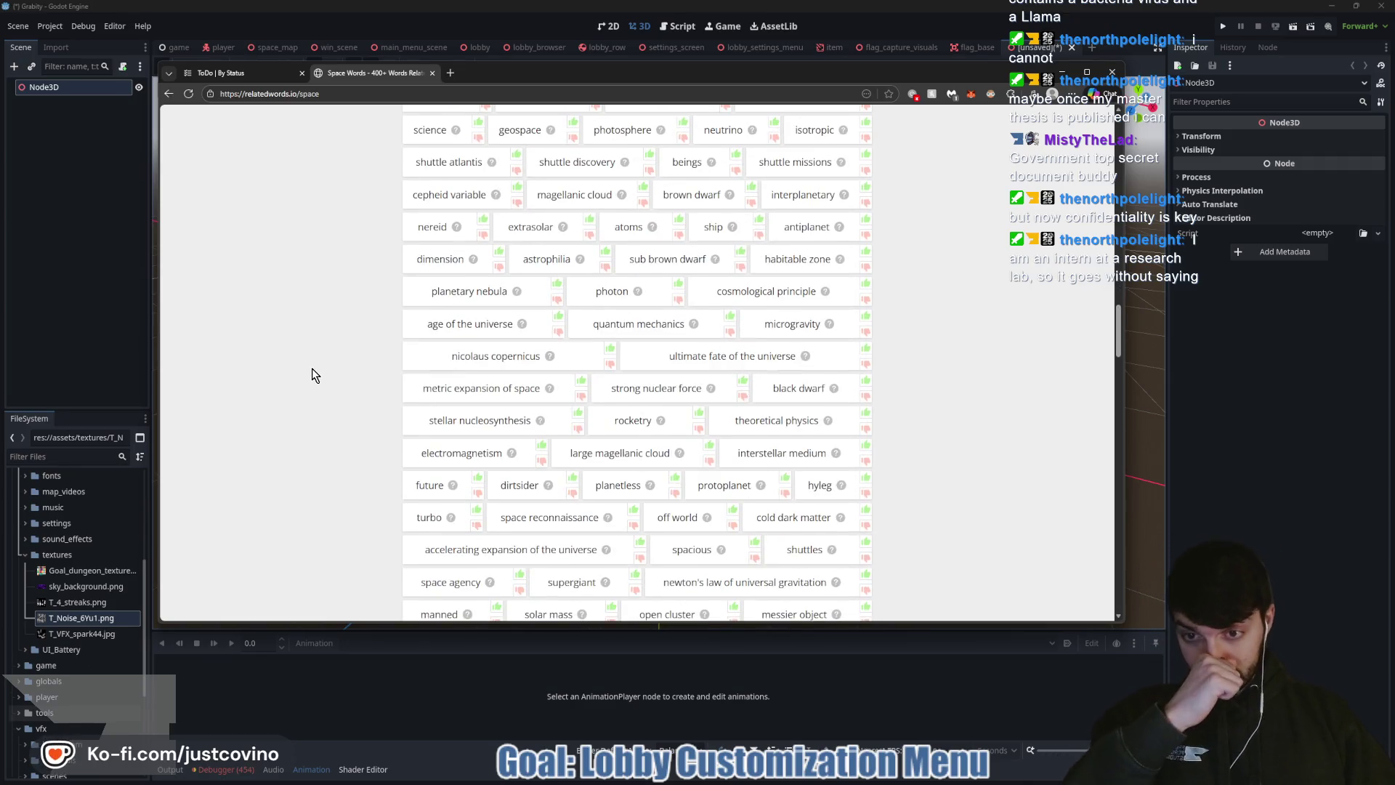
scroll(313, 392, "down", 3)
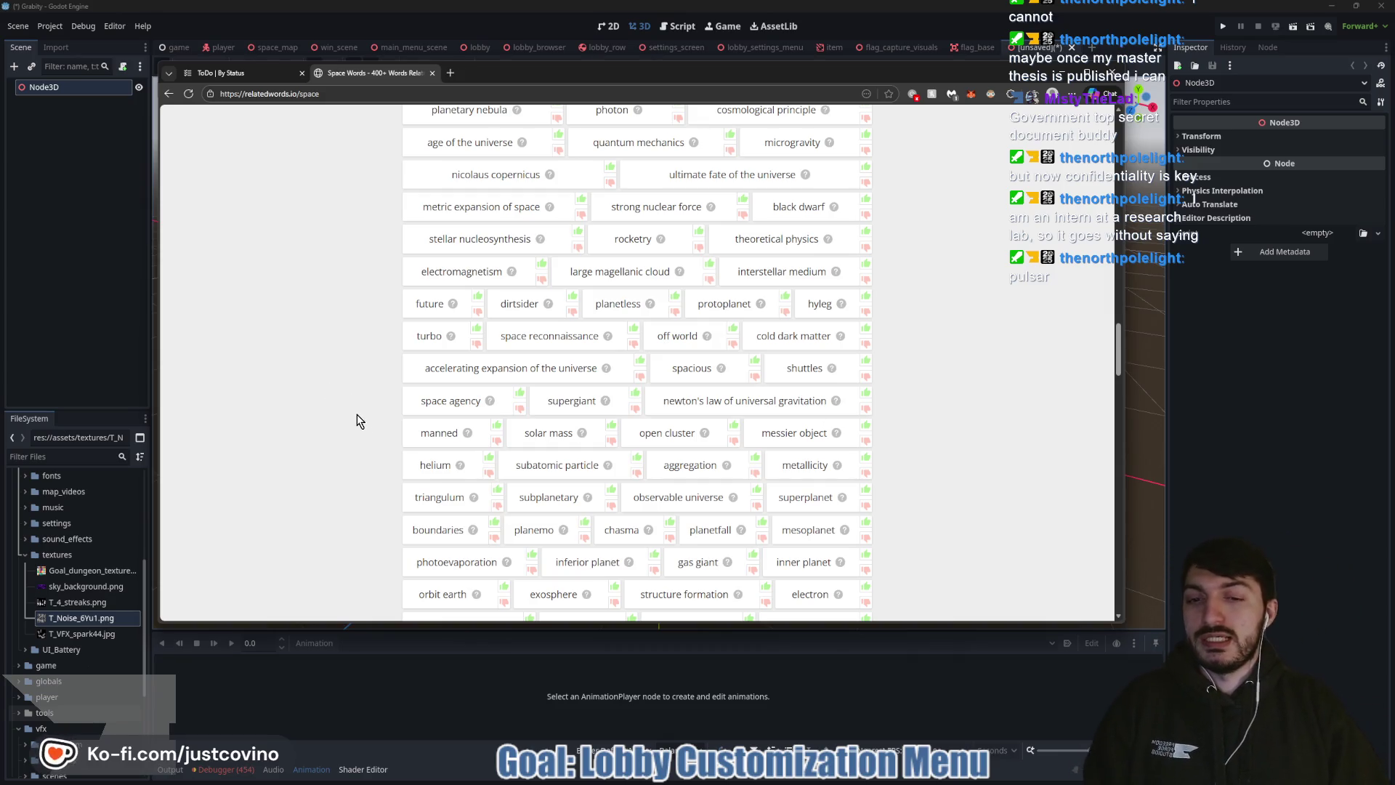
left_click(451, 73)
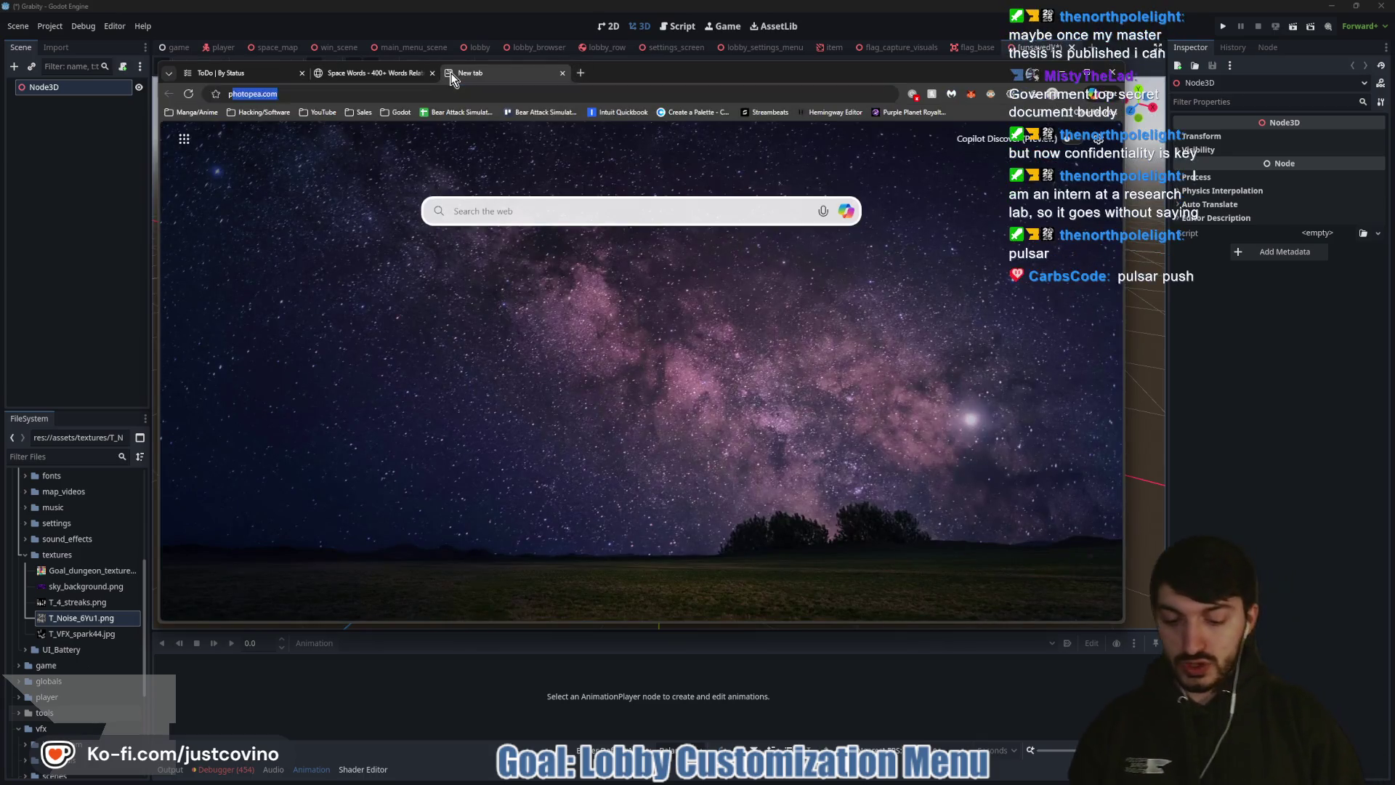
Search Google for 'pulsar', then close that tab and keep scrolling the space words list.
type("pulsar")
key("Return")
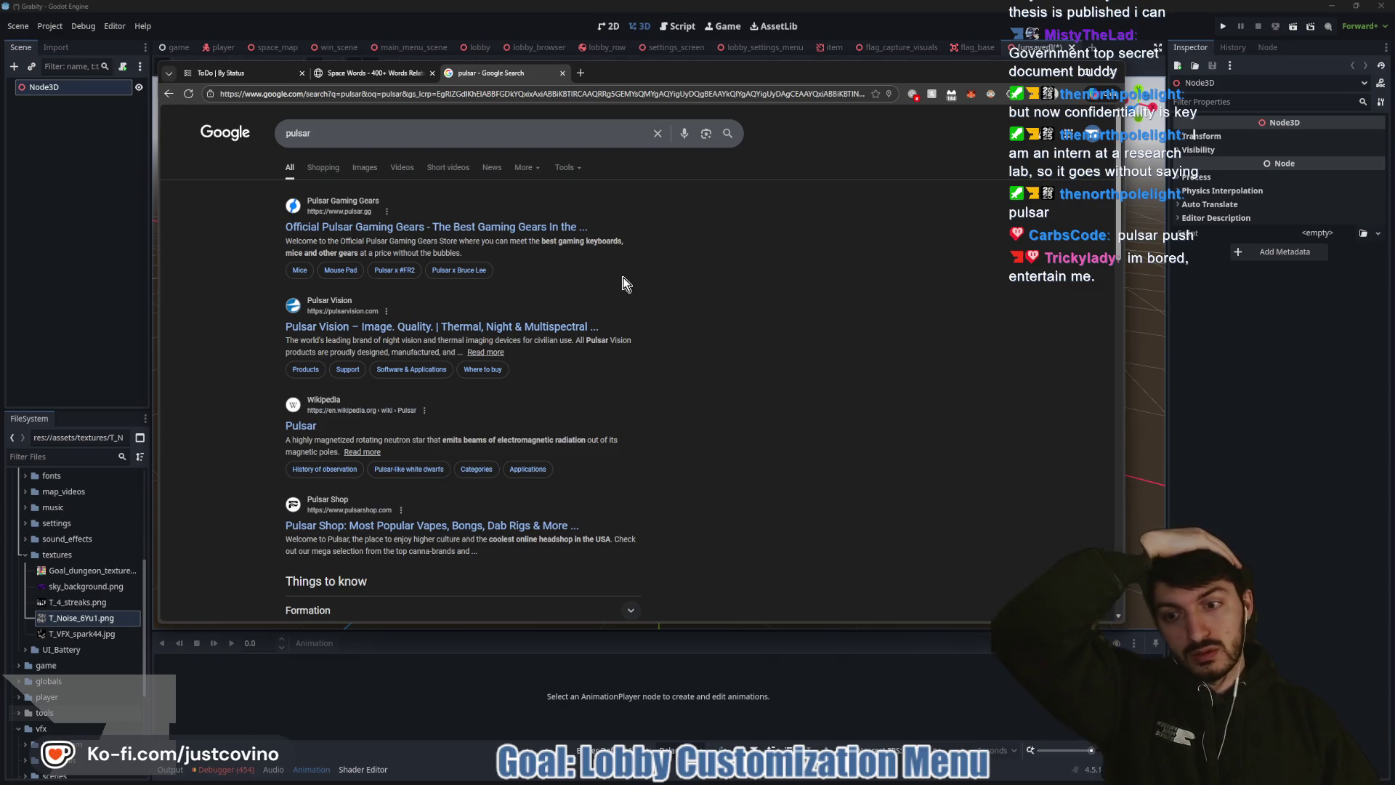
left_click(563, 73)
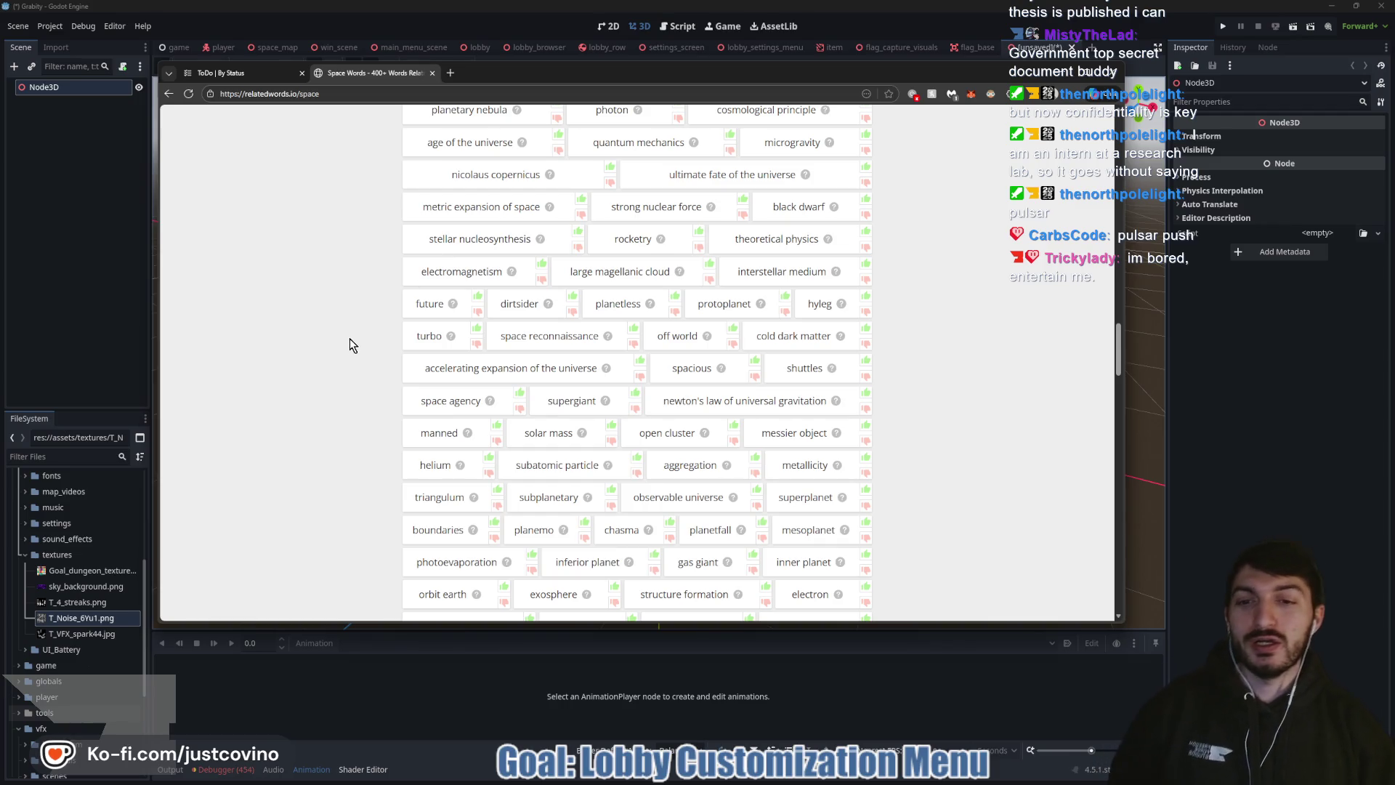
scroll(349, 340, "down", 5)
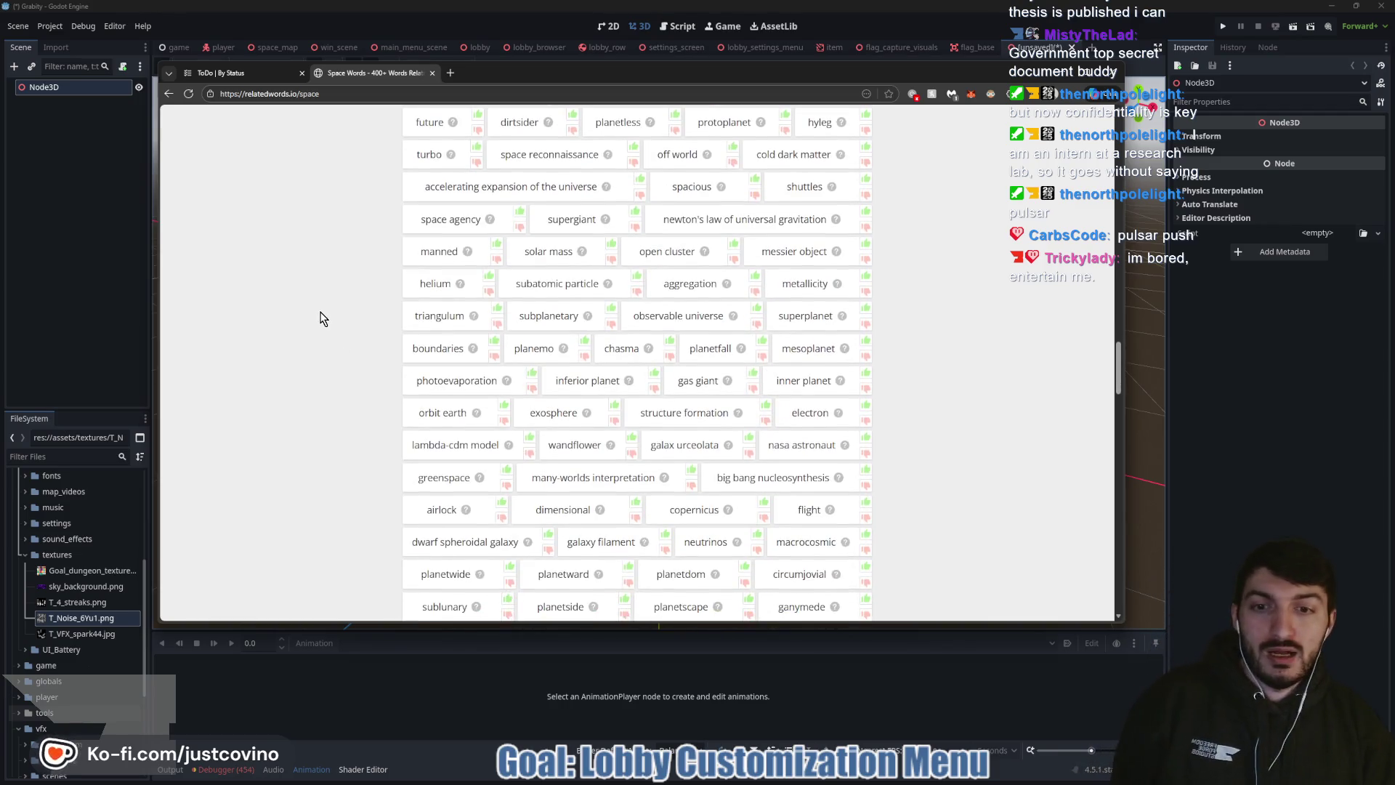
scroll(321, 344, "down", 2)
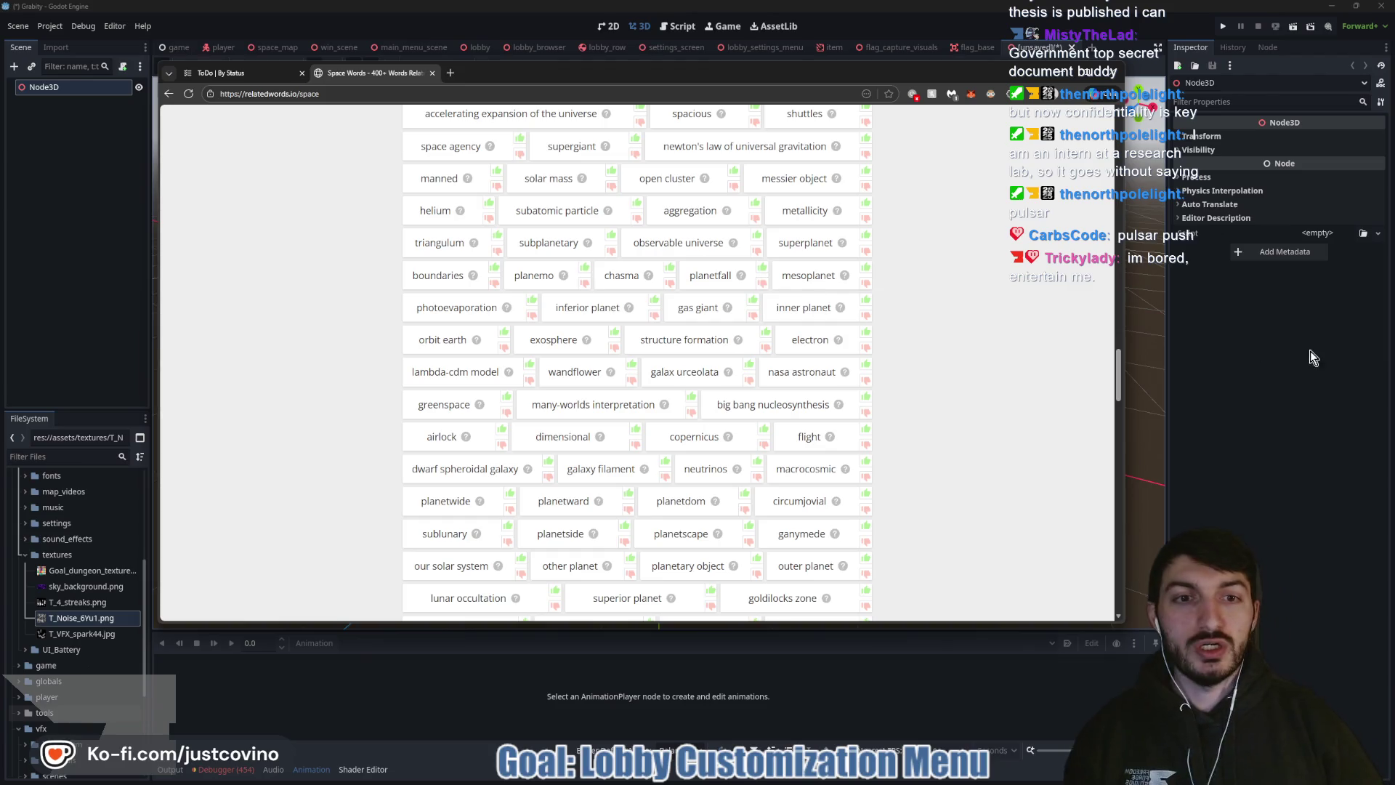
Start renaming Godot's Node3D root node, erasing its old name.
left_click(154, 190)
double_click(82, 90)
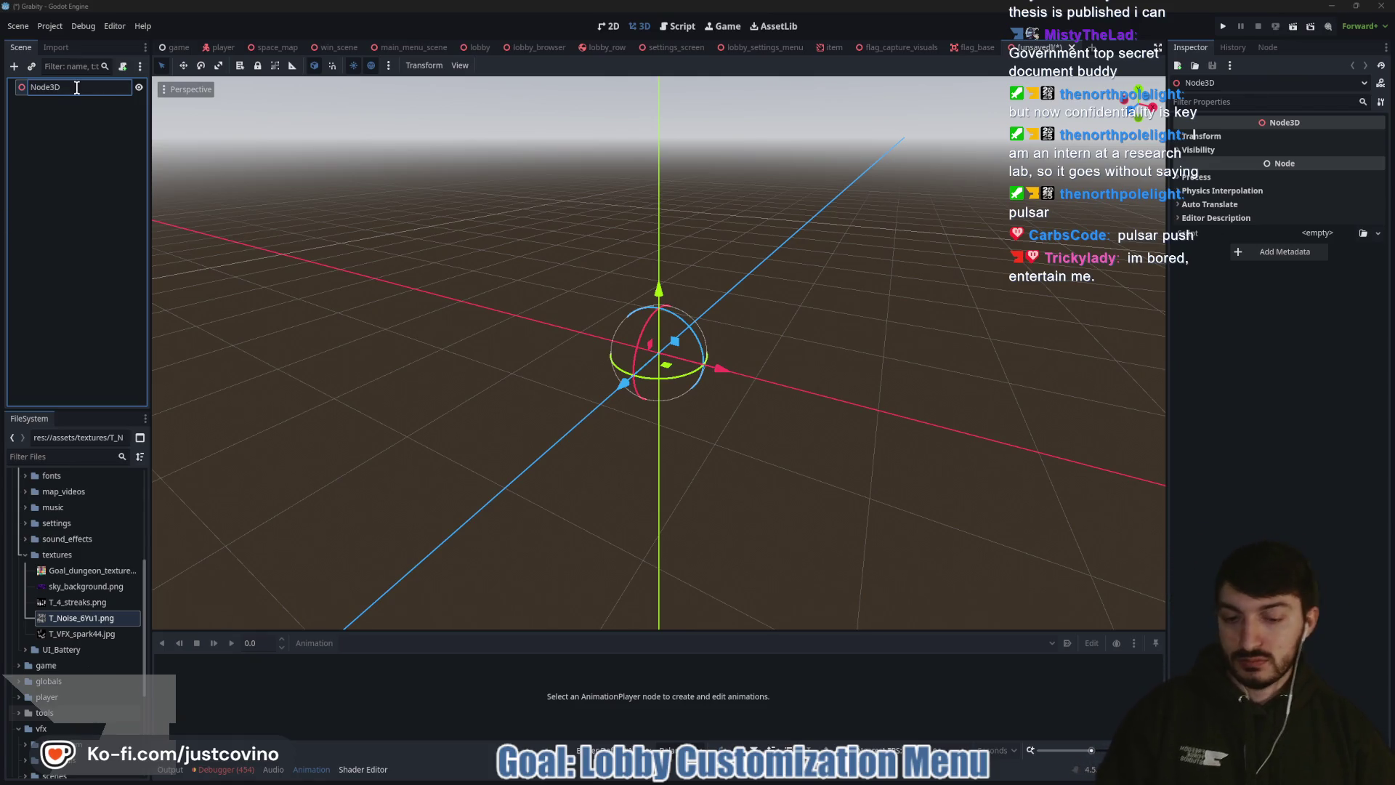
key("BackSpace")
key("BackSpace")
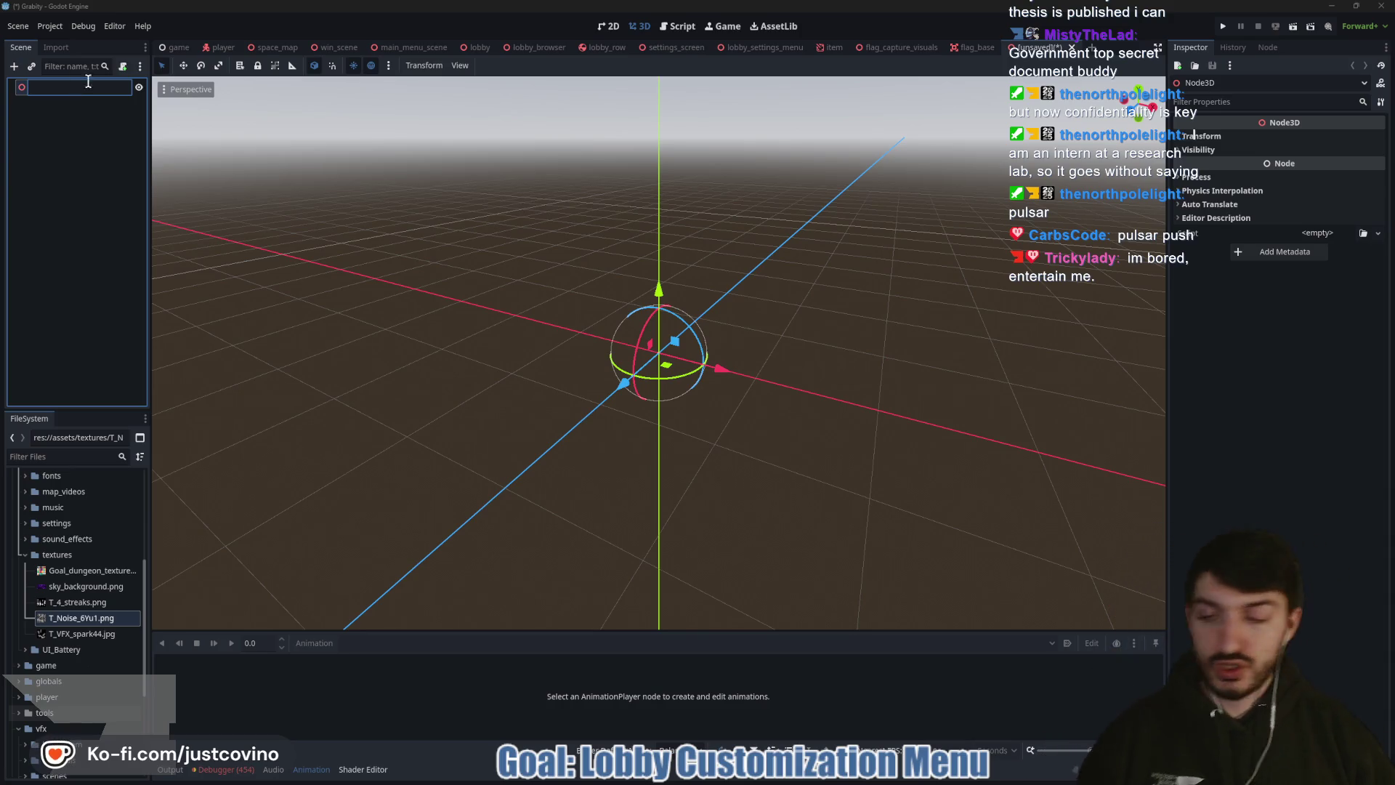
Search Google for 'pulsar' from the browser's address bar.
left_click(763, 779)
left_click(369, 93)
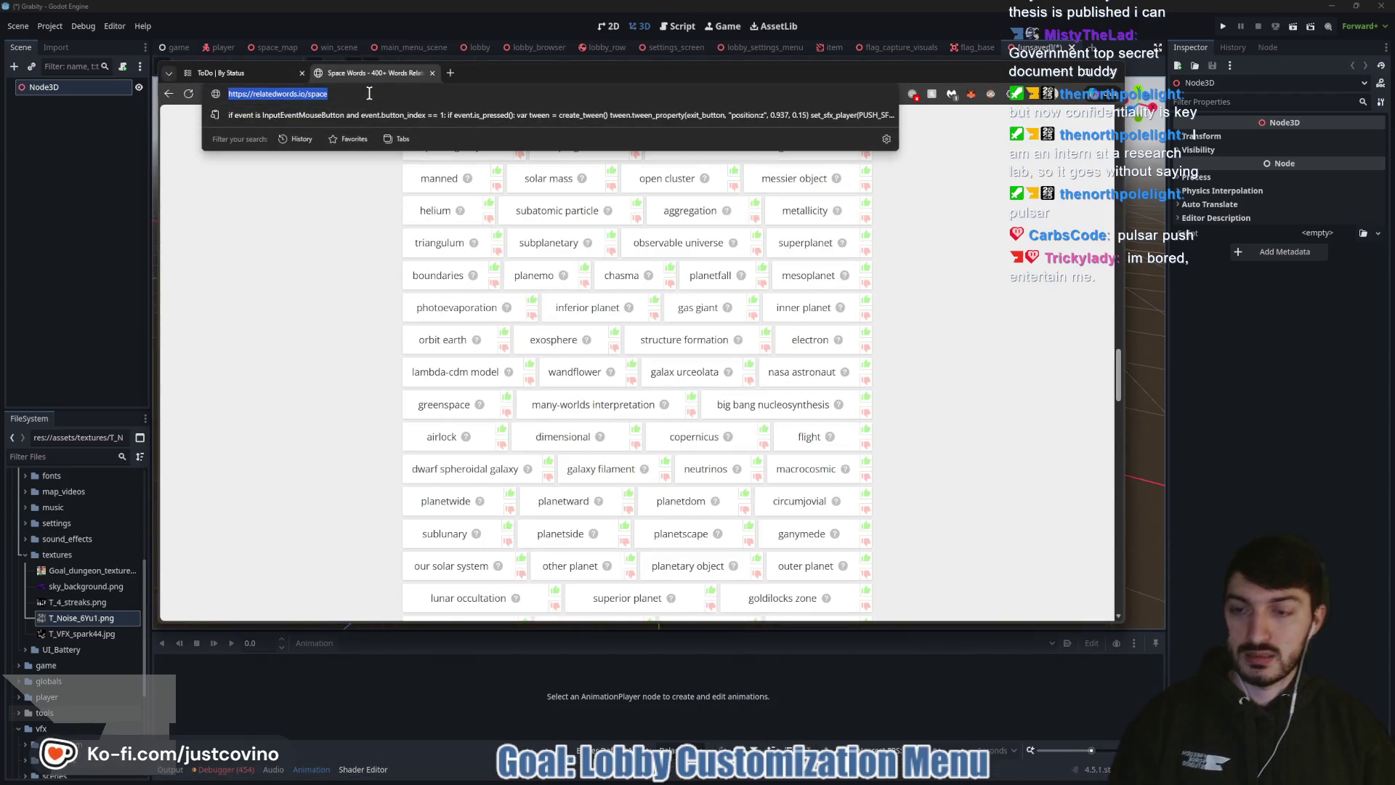
type("pulsar")
key("Return")
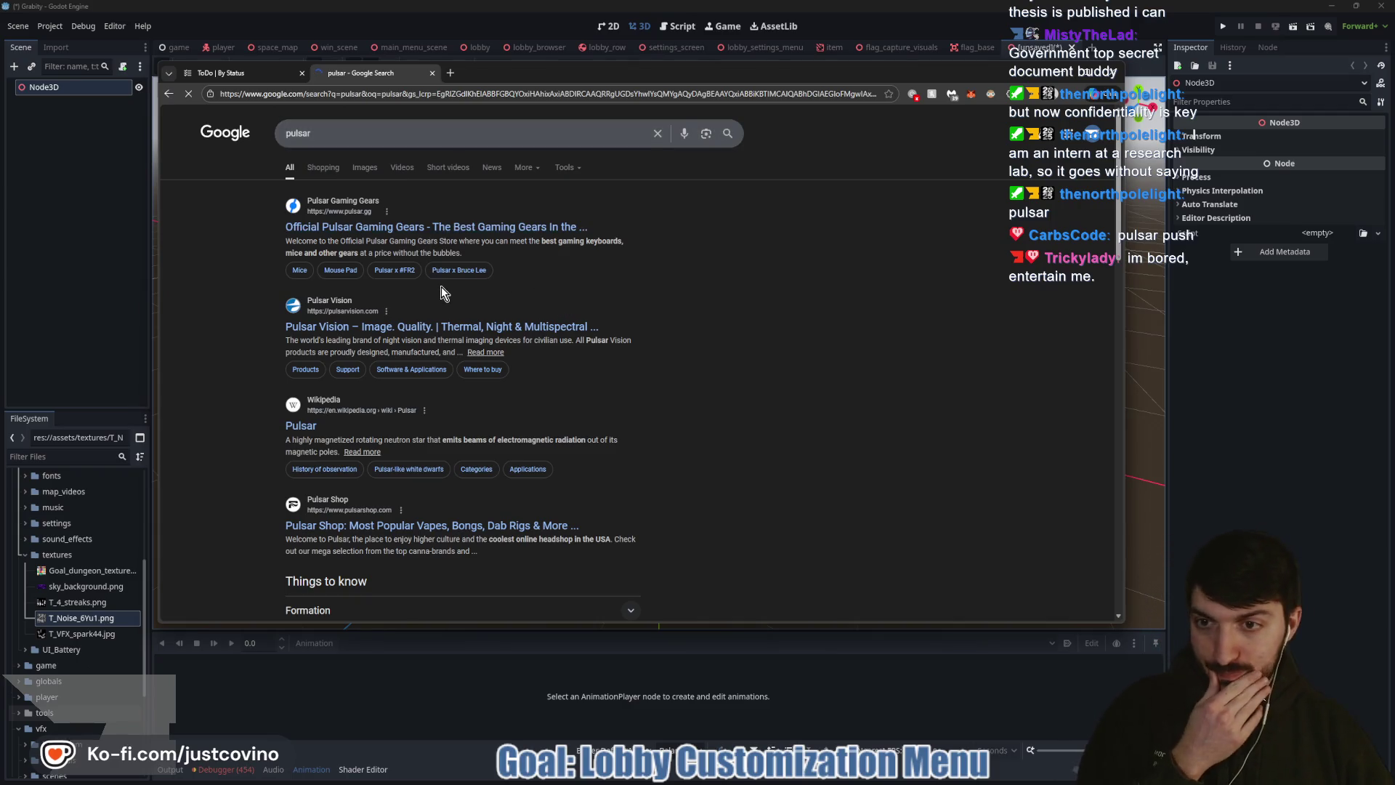
scroll(442, 286, "down", 3)
Read Wikipedia's Pulsar article through History of observation up to the Crab Pulsar discovery.
left_click(301, 281)
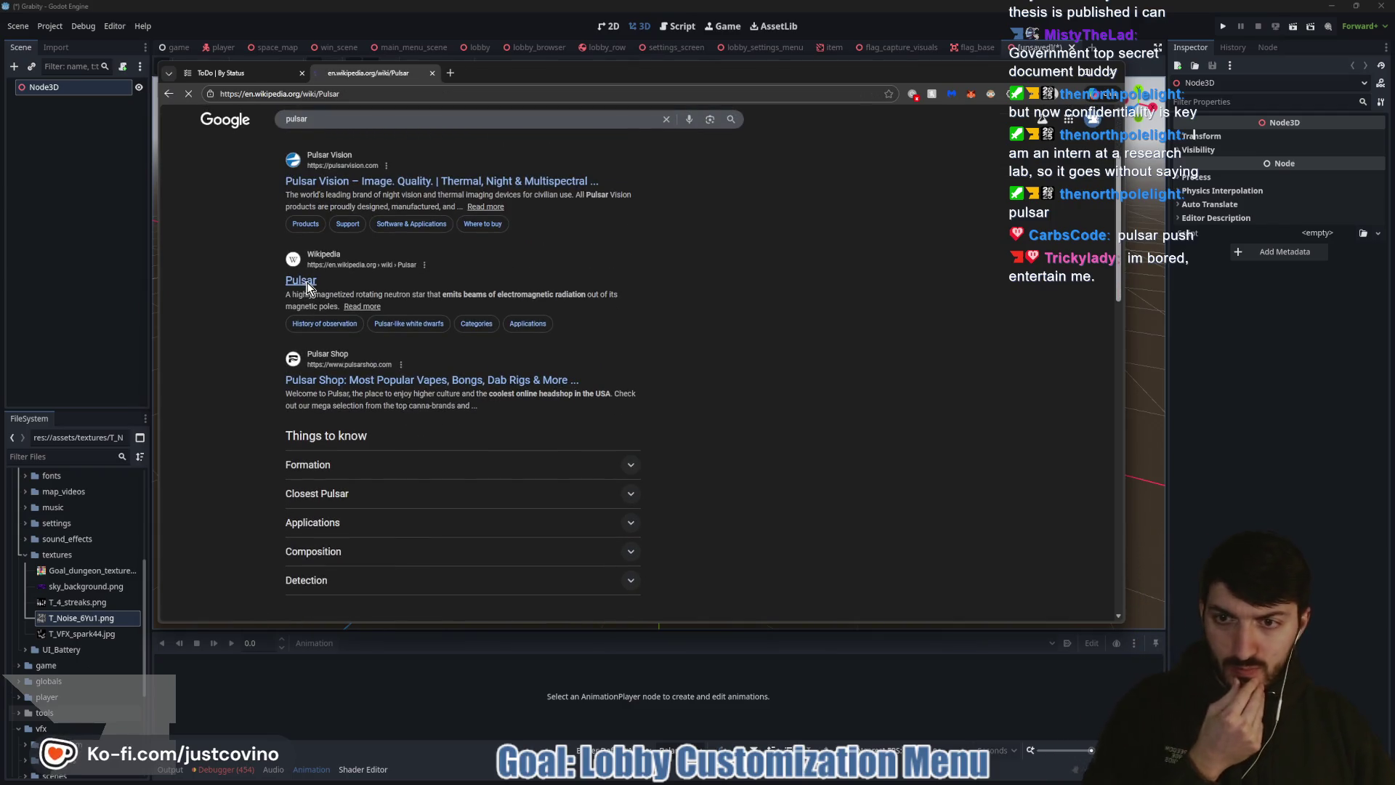
scroll(599, 319, "down", 3)
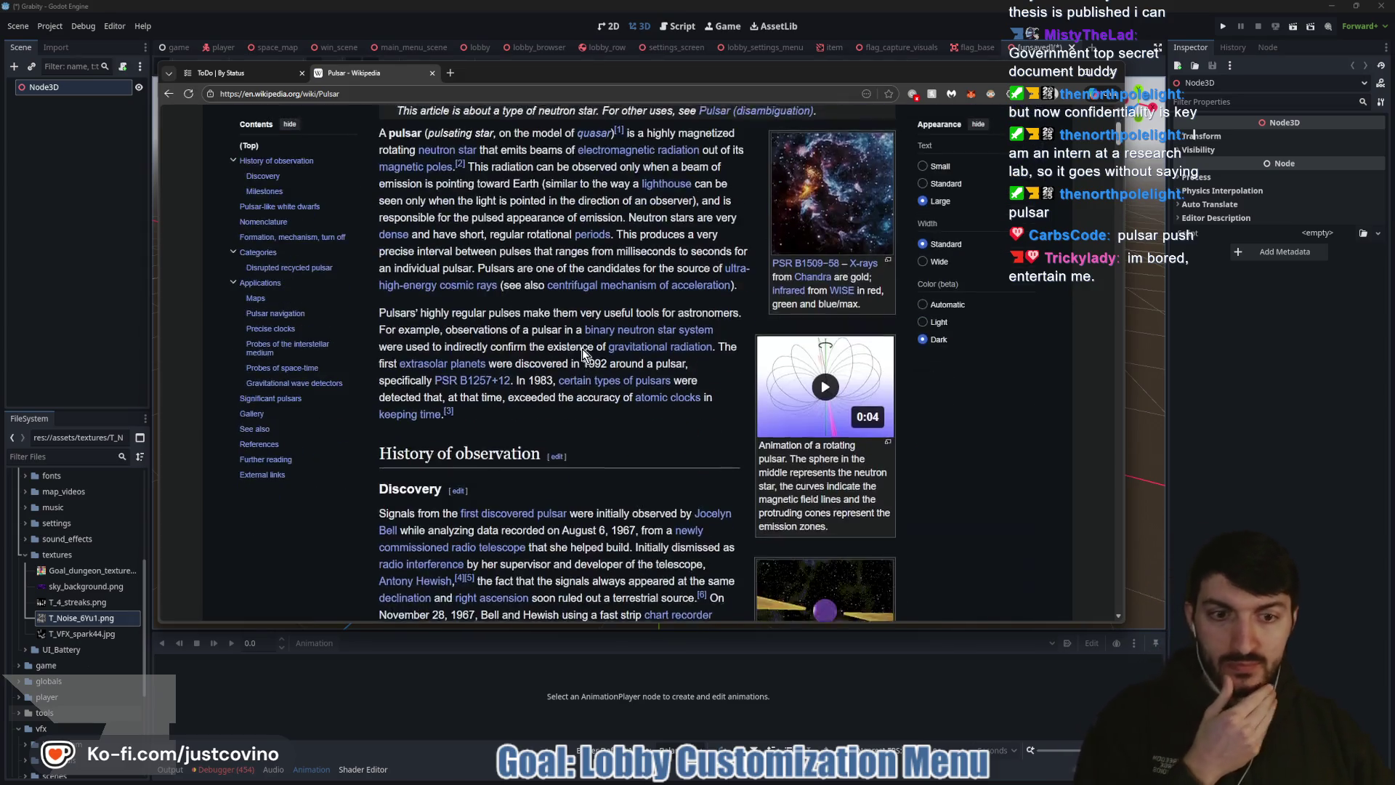
scroll(578, 356, "down", 2)
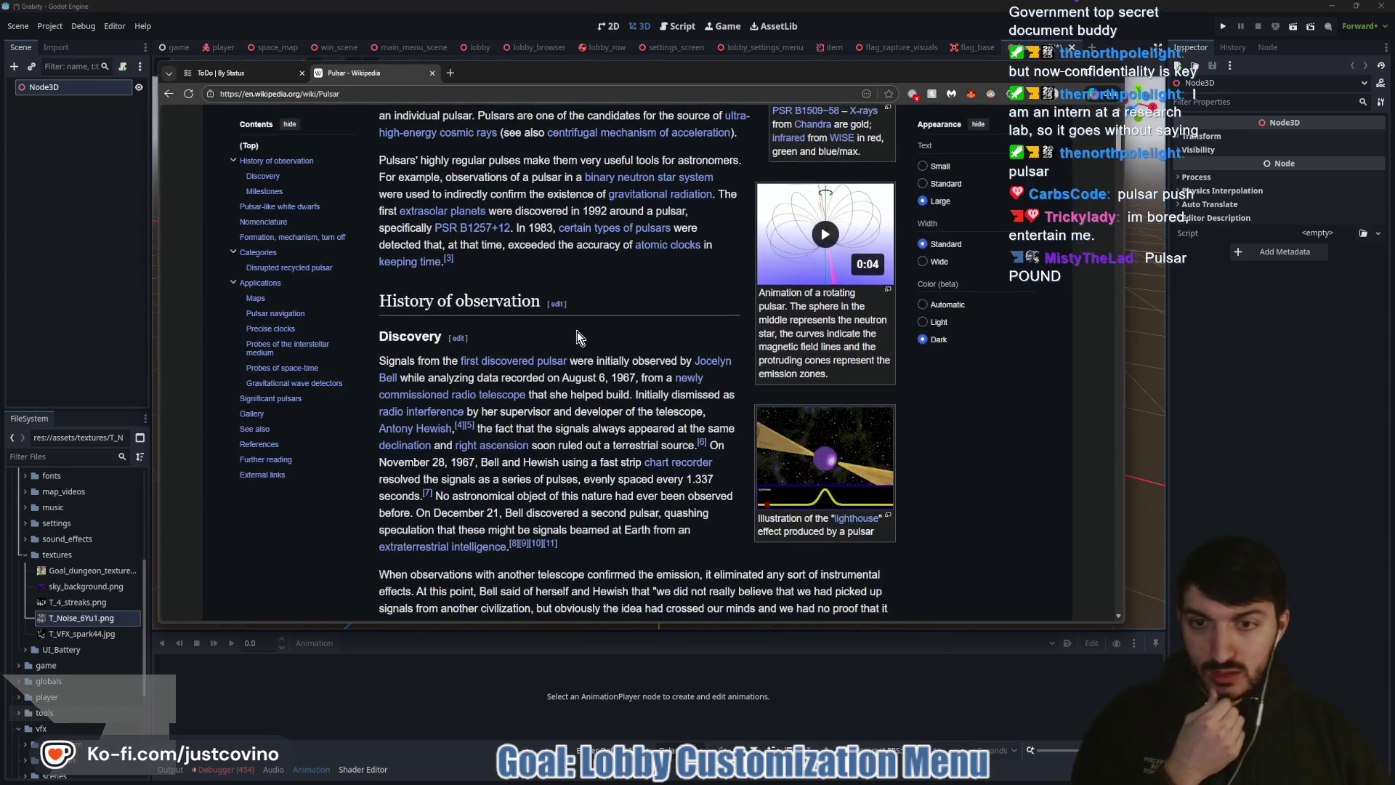
scroll(566, 335, "down", 1)
scroll(565, 333, "down", 5)
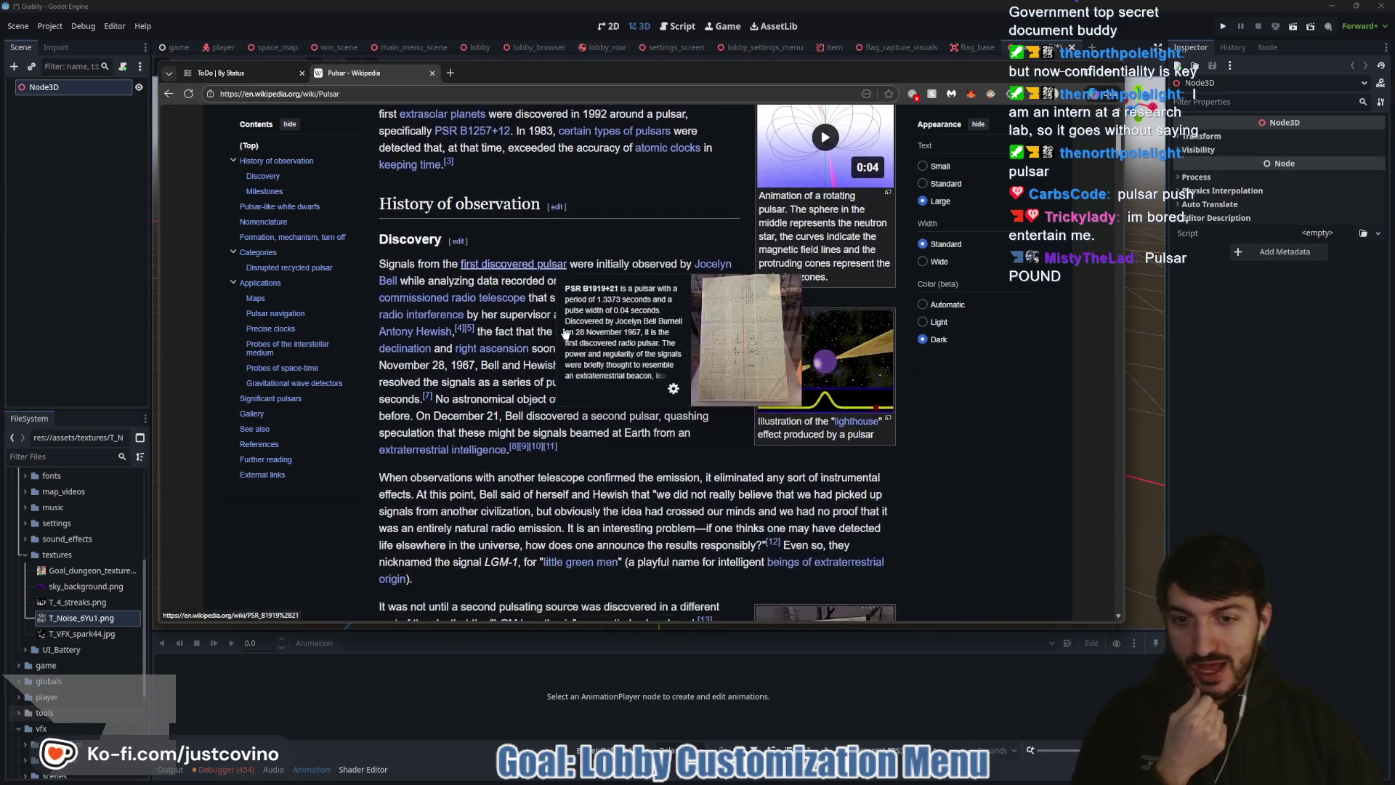
scroll(573, 332, "down", 3)
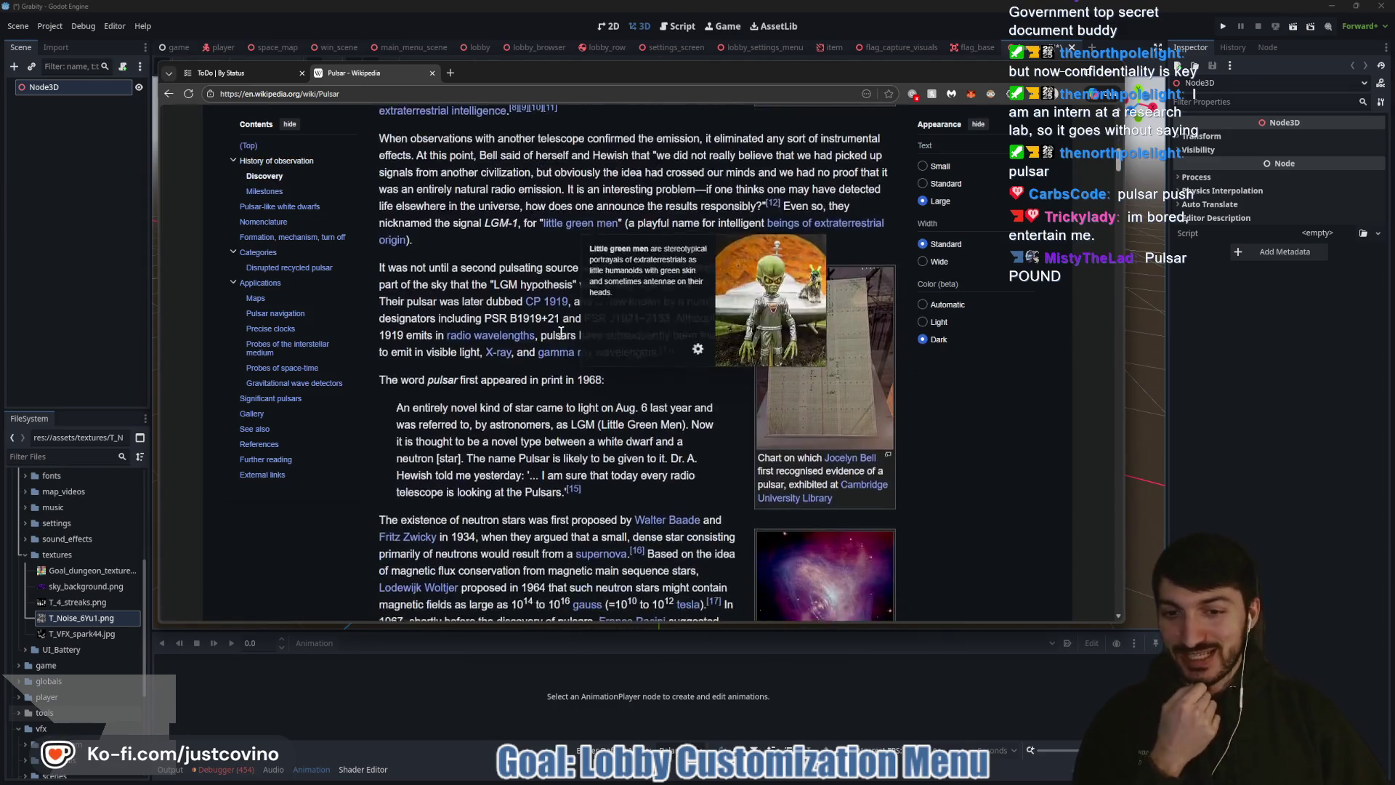
scroll(546, 363, "down", 1)
scroll(538, 377, "down", 5)
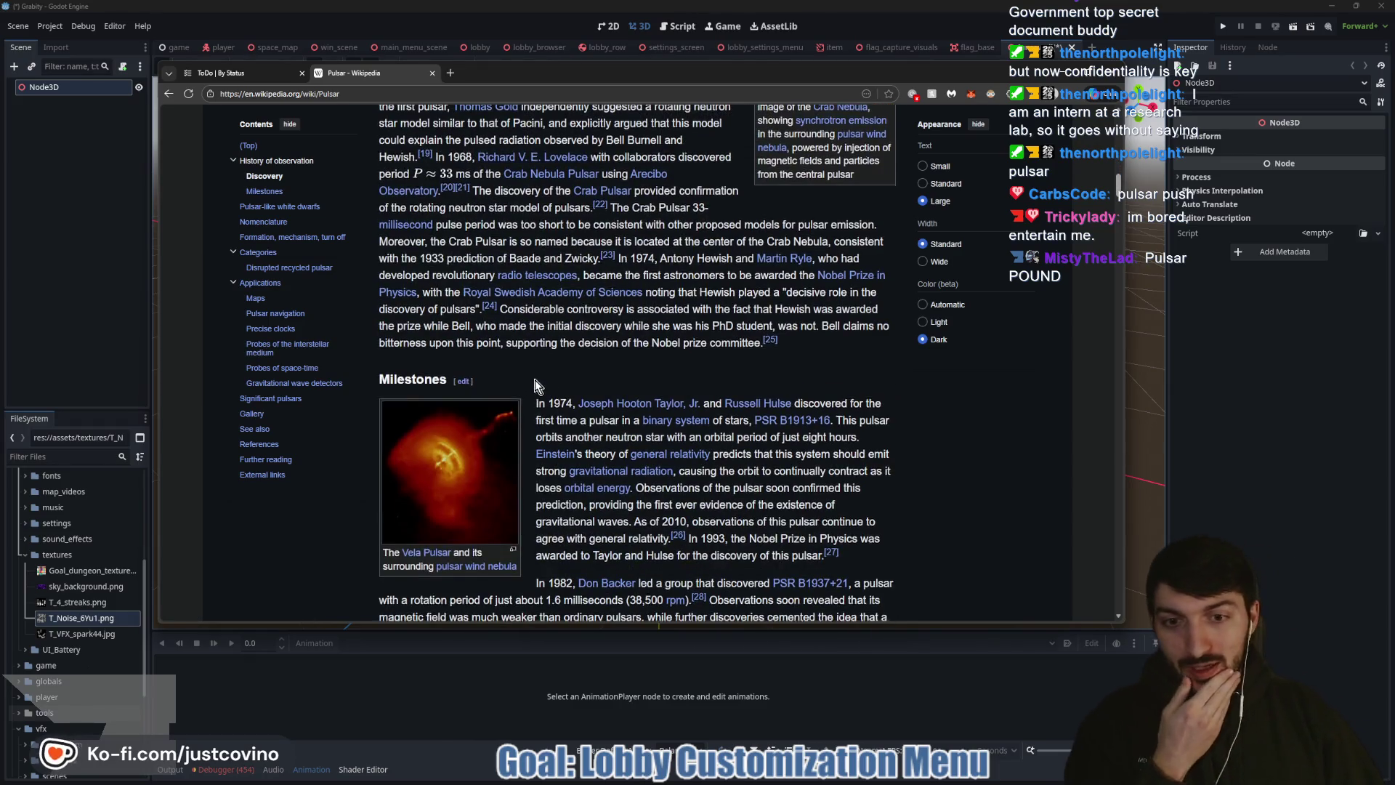
scroll(538, 385, "down", 3)
scroll(549, 398, "up", 5)
scroll(552, 396, "up", 3)
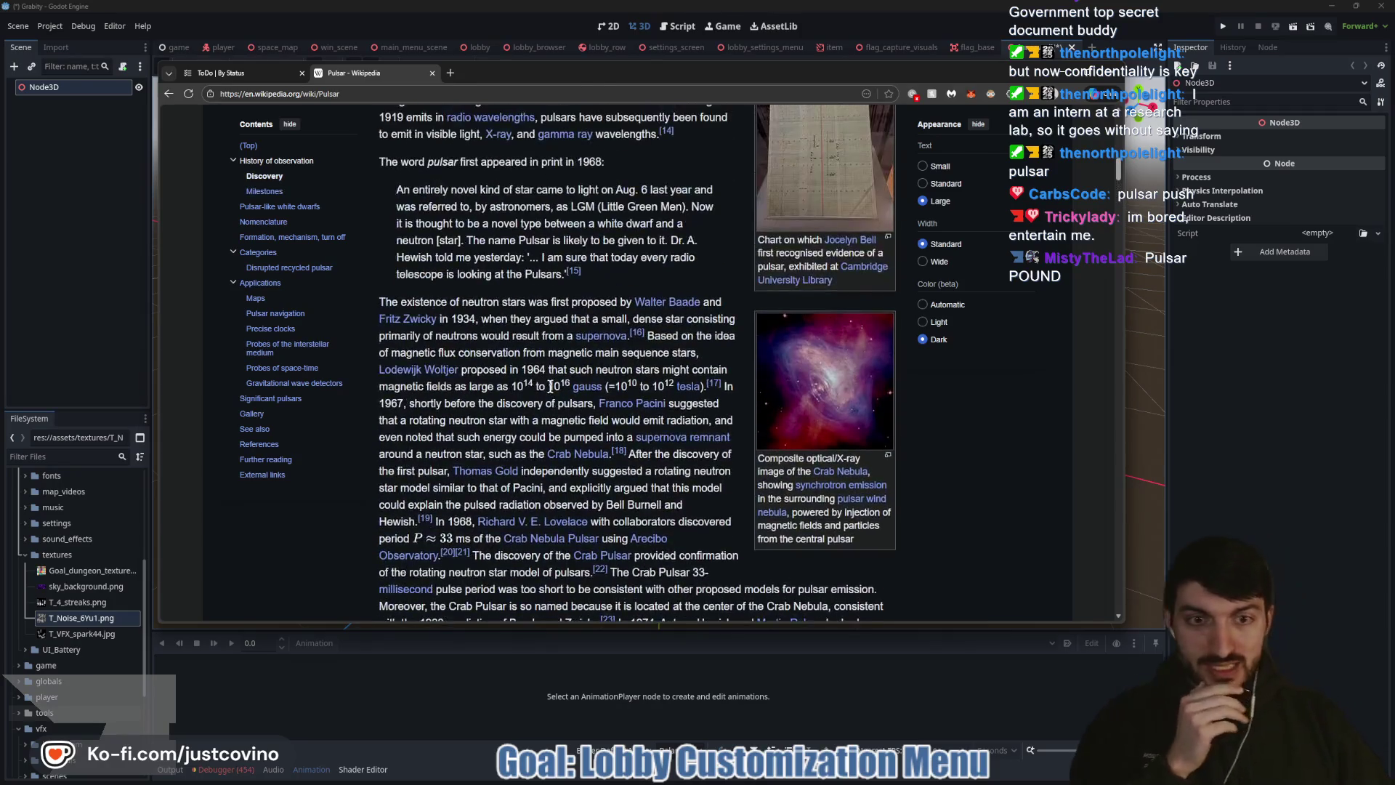
scroll(556, 386, "up", 5)
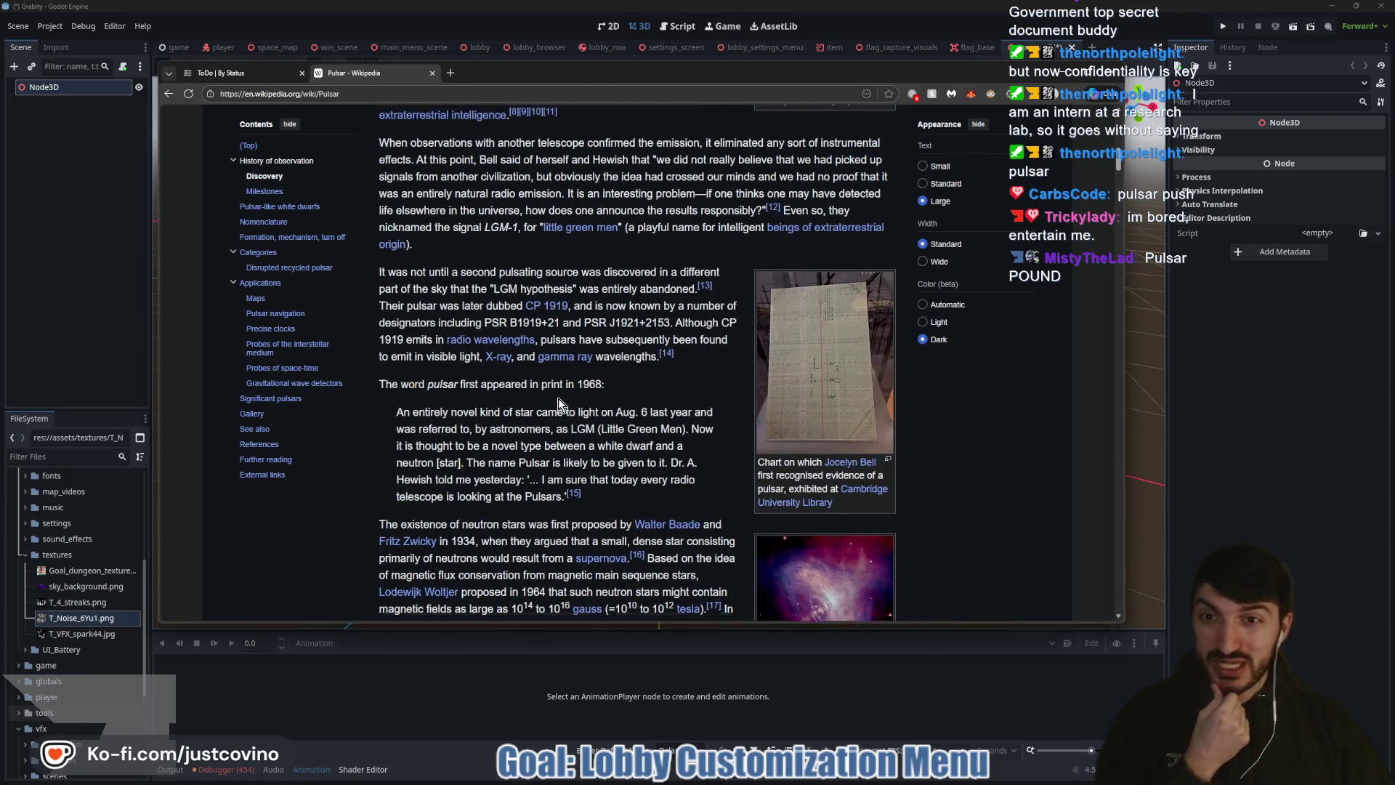
scroll(552, 389, "up", 2)
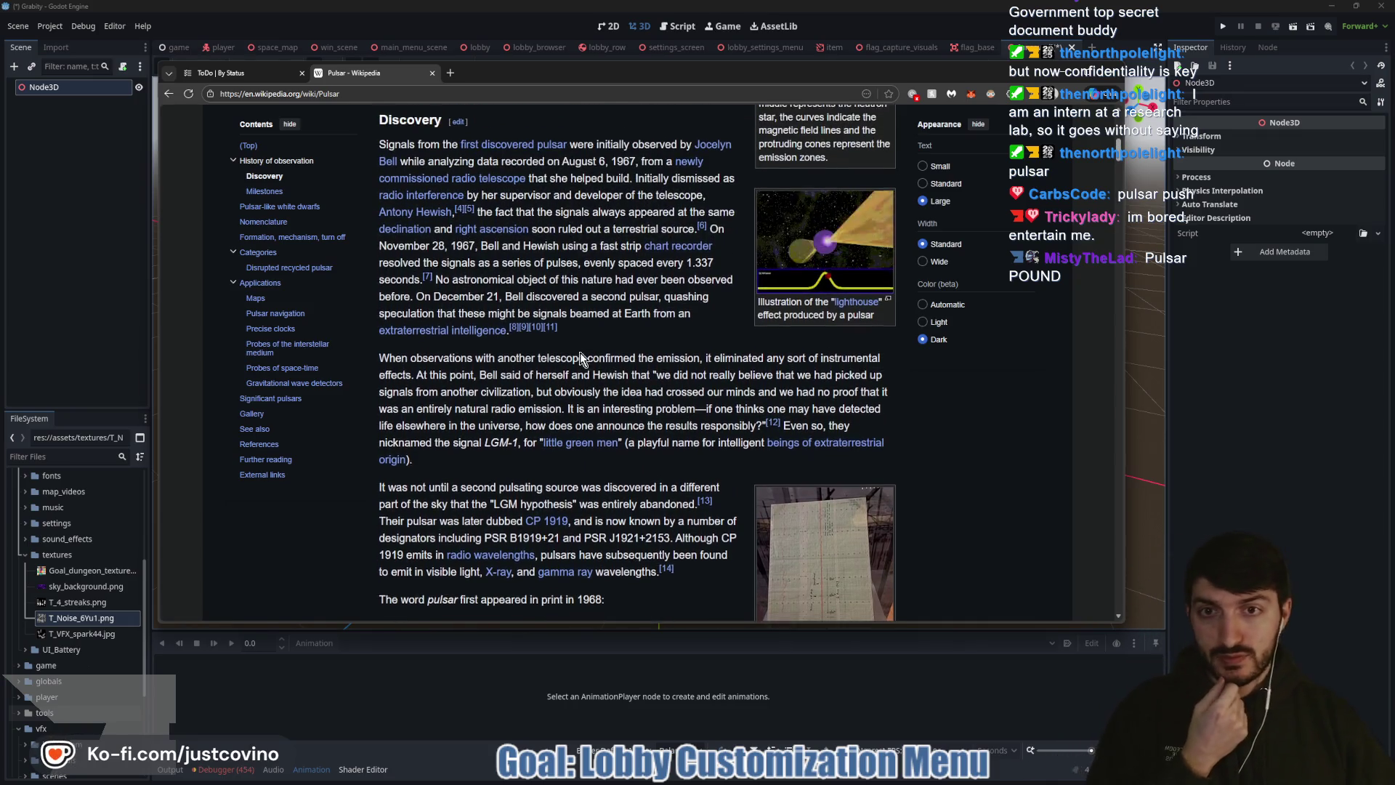
scroll(585, 240, "up", 1)
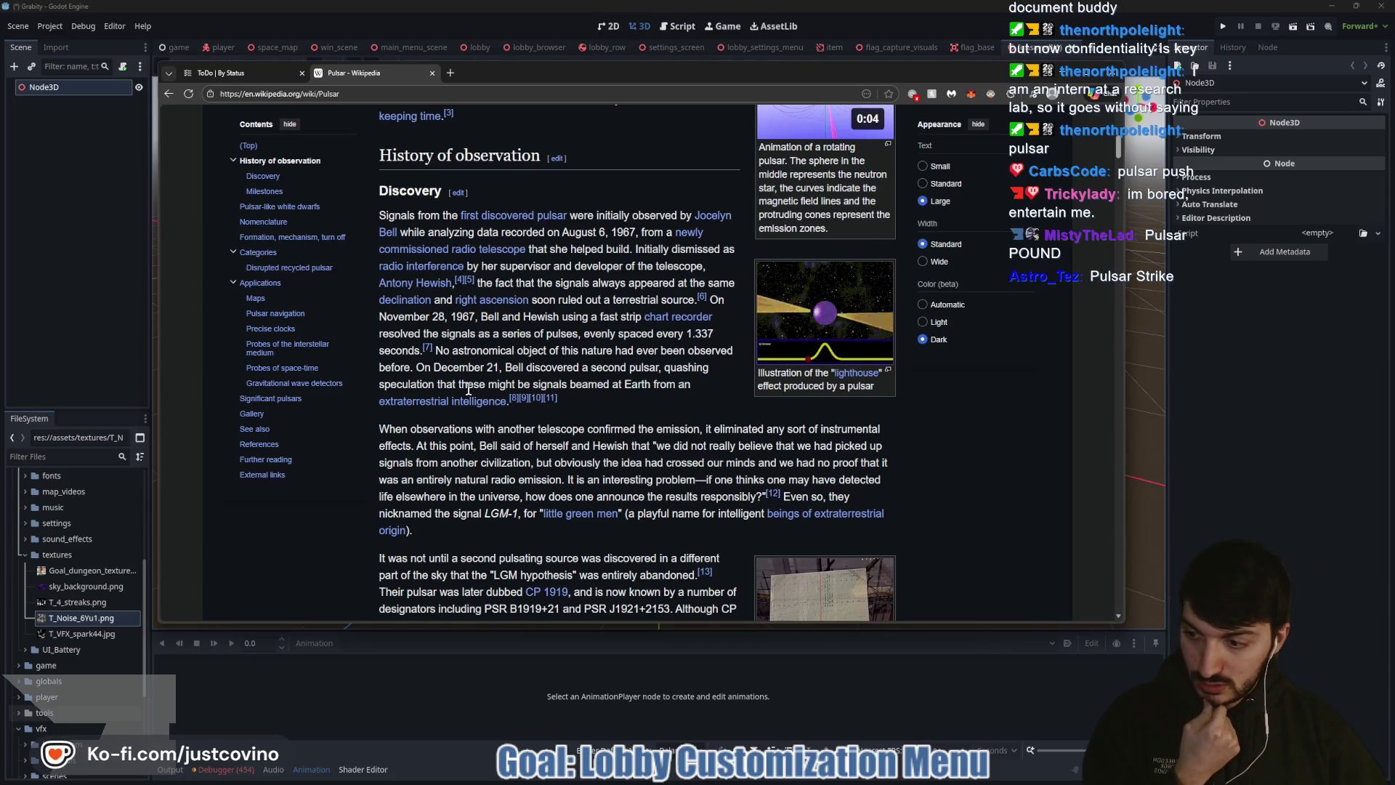
scroll(465, 389, "down", 1)
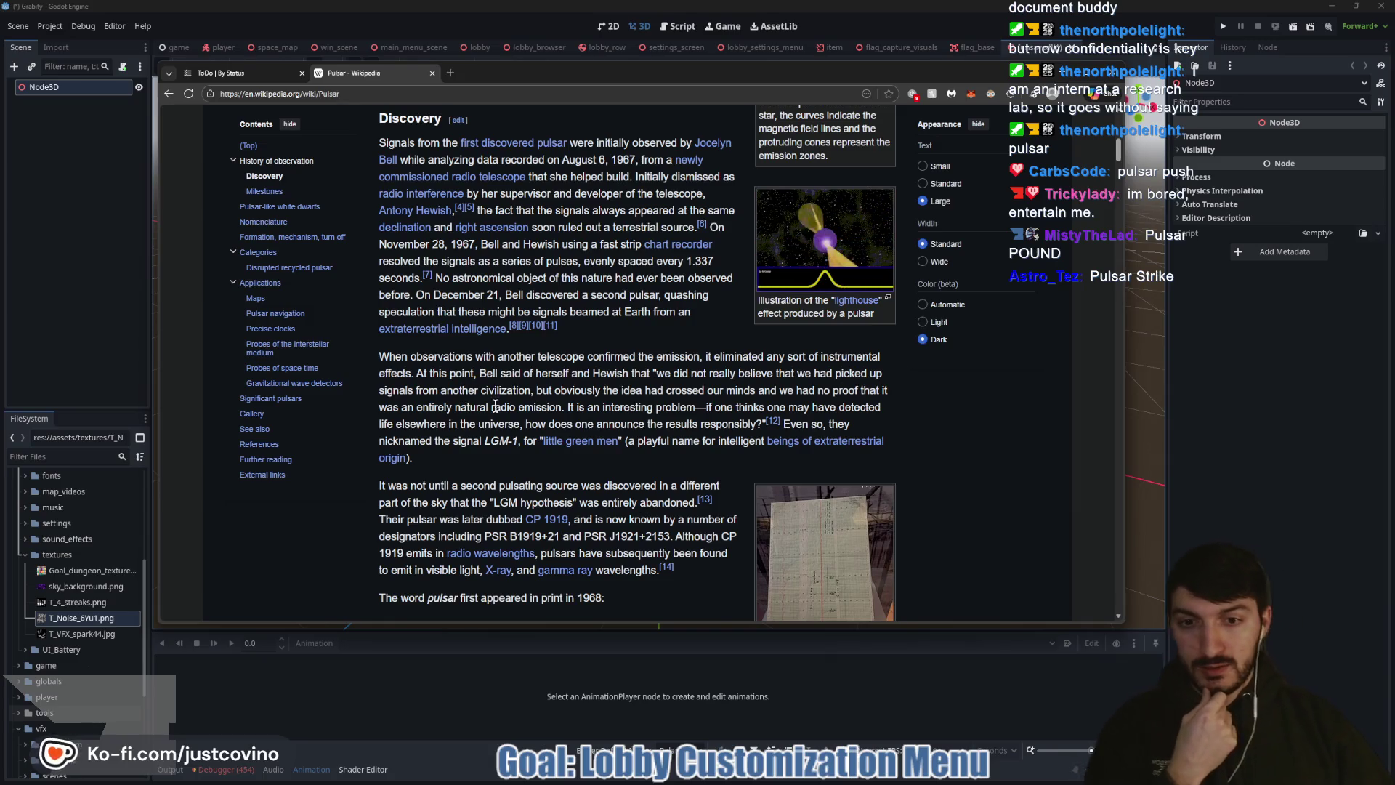
scroll(473, 415, "down", 3)
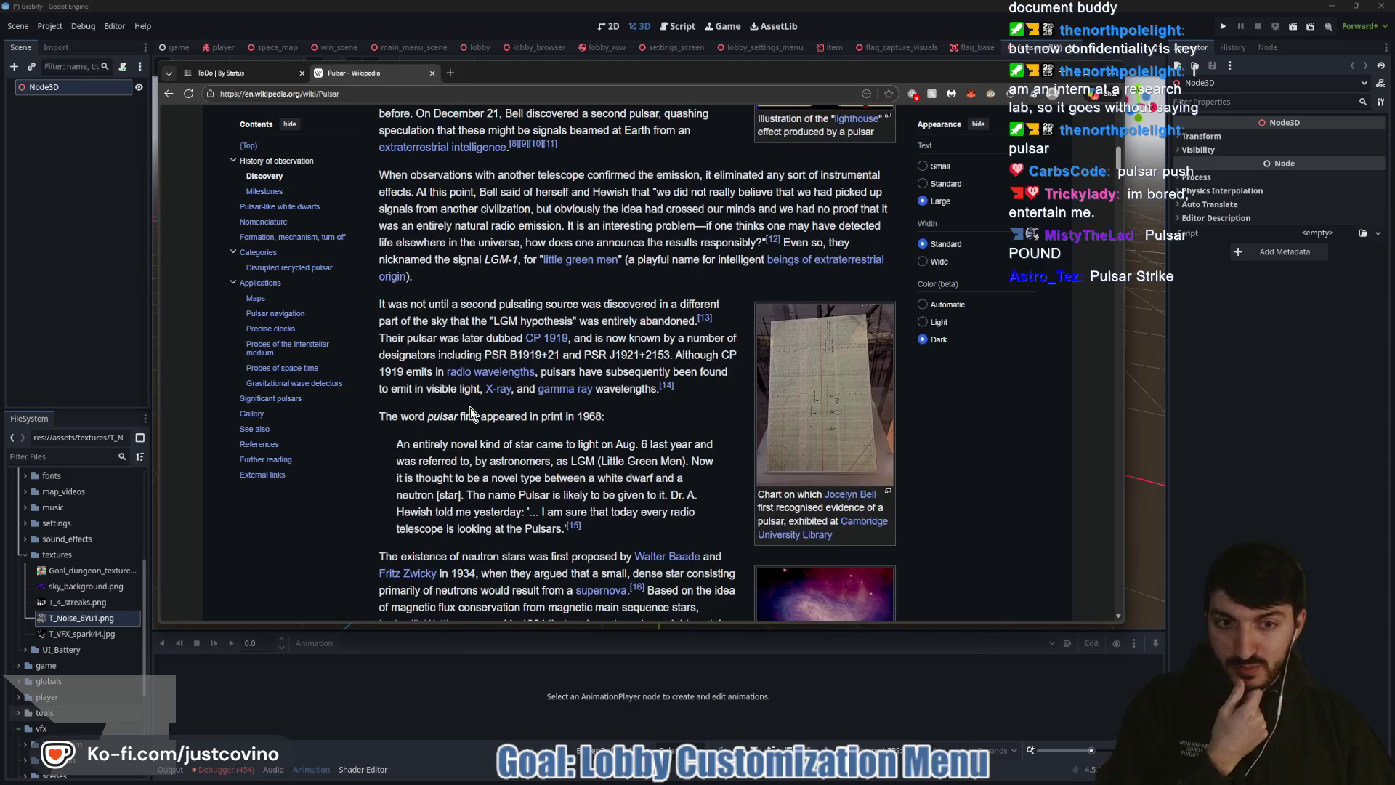
scroll(498, 314, "down", 3)
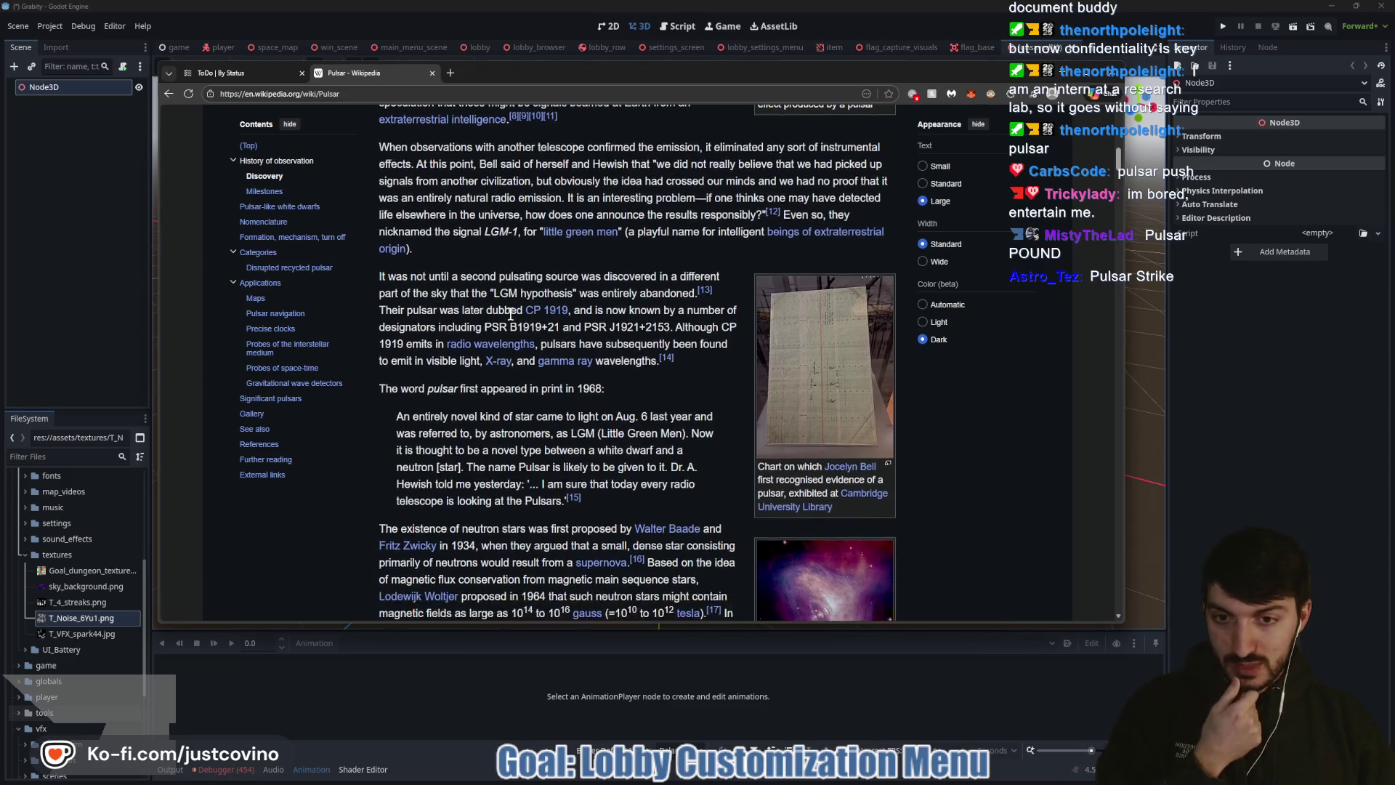
scroll(503, 310, "down", 3)
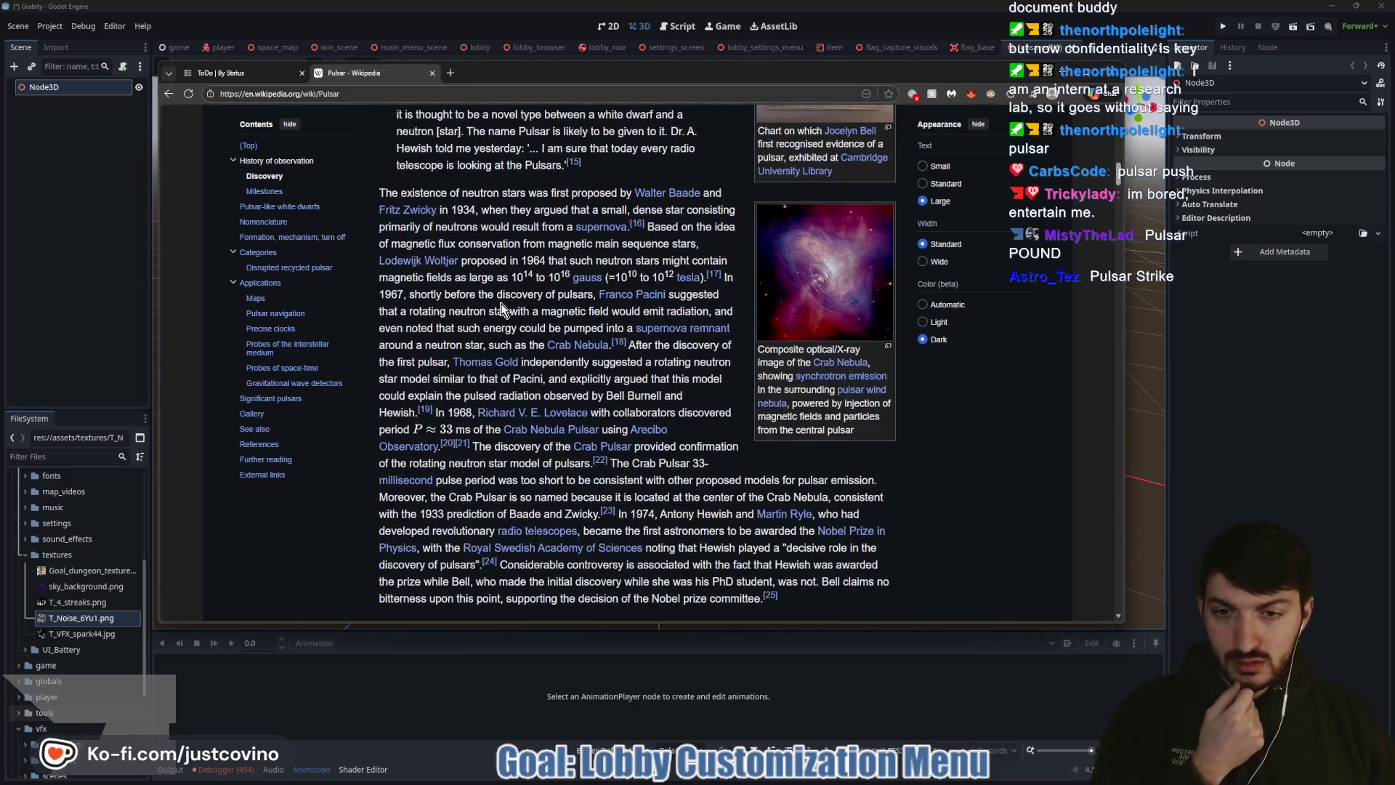
left_click(413, 94)
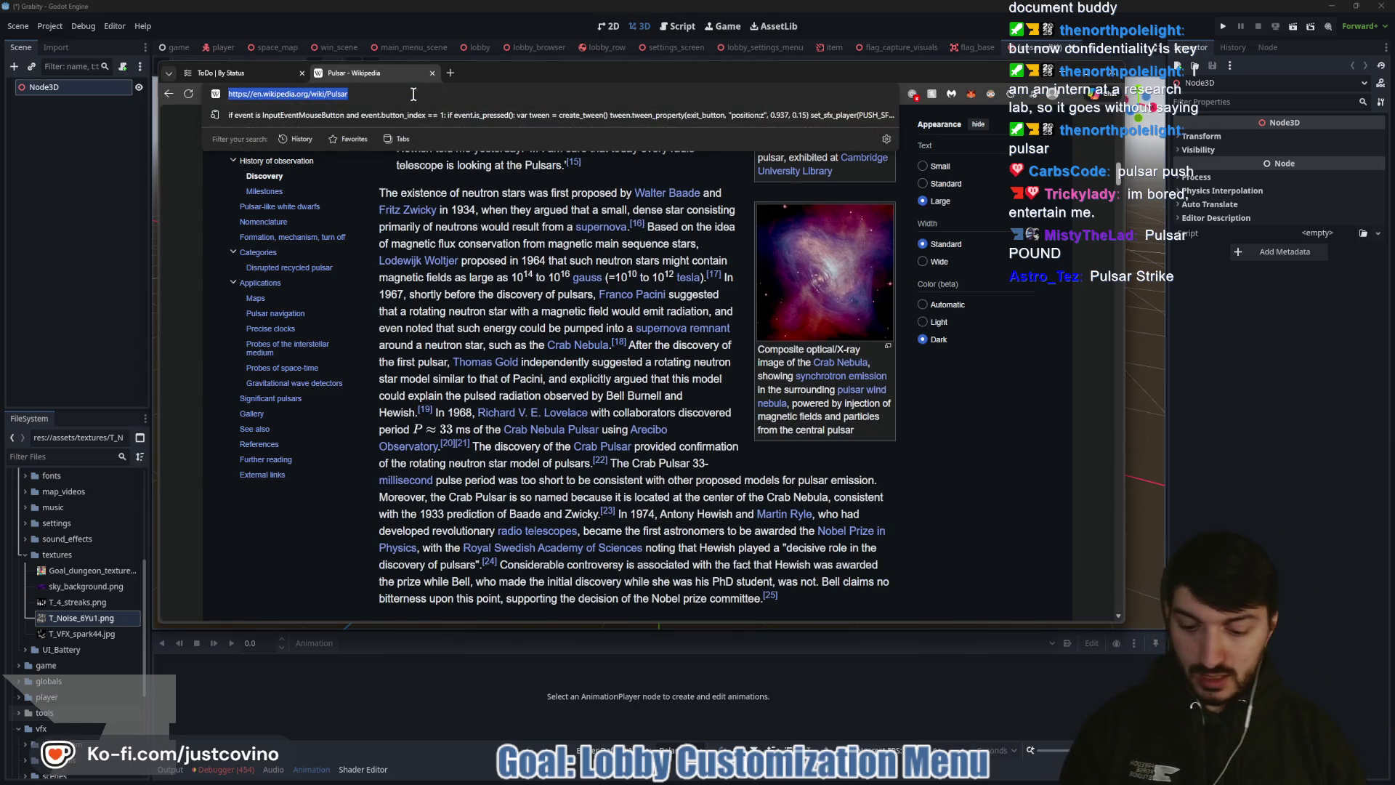
Google the question 'Does the phrase pulsar emitter make sense'.
type("Does the phrase p")
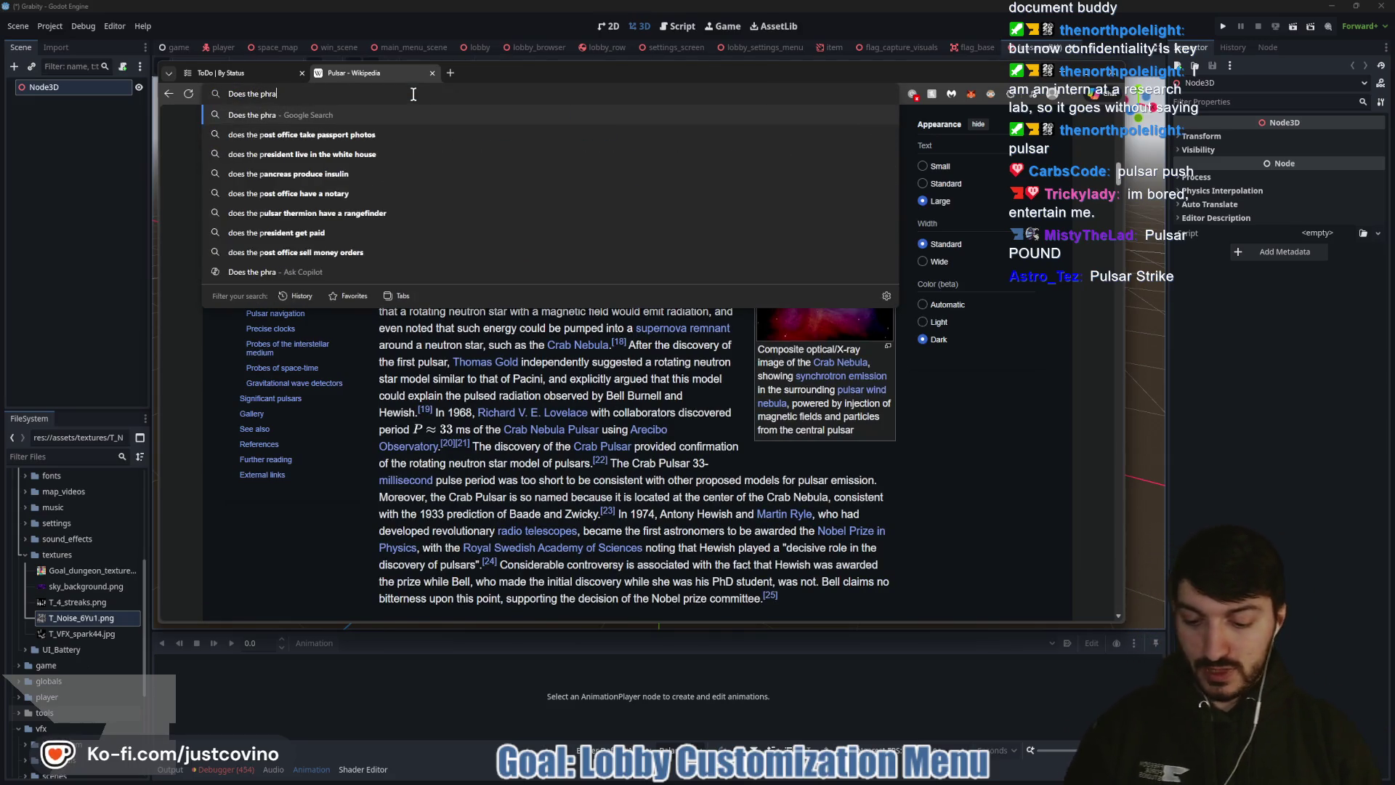
type("ulsar emitter ma")
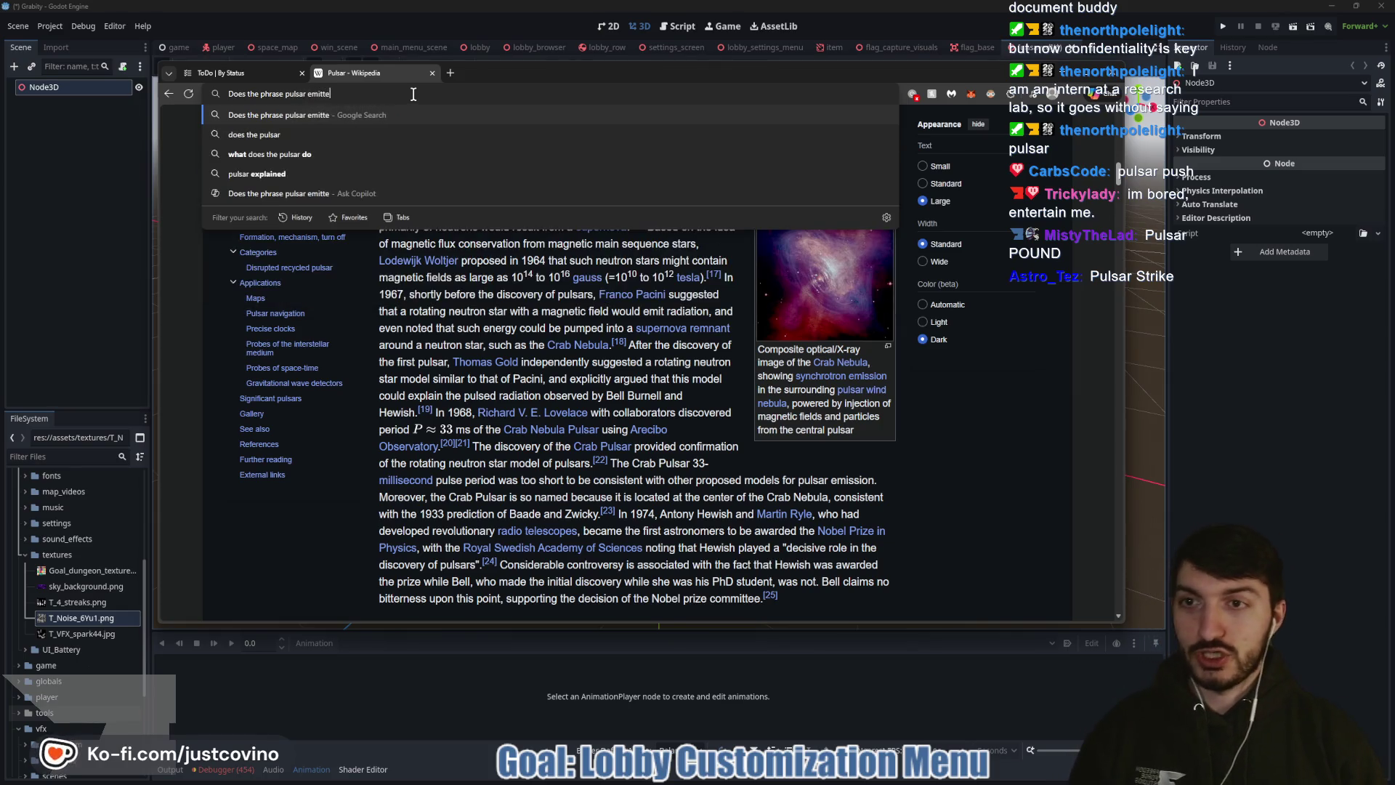
type("ke sense")
key("Return")
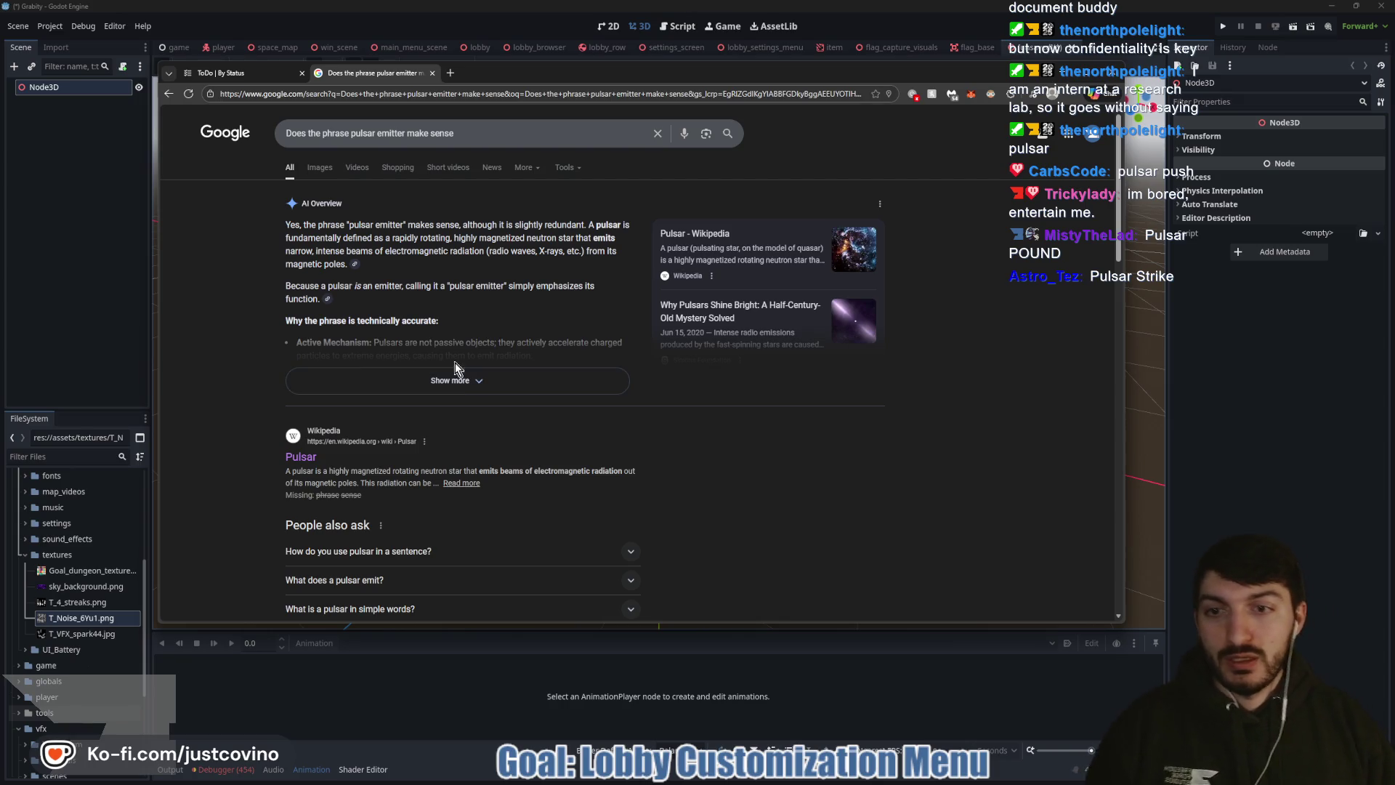
Close the Google tab and append '(Pulsar Emitter)' to Notion's shockwave drop-flag idea.
left_click(432, 75)
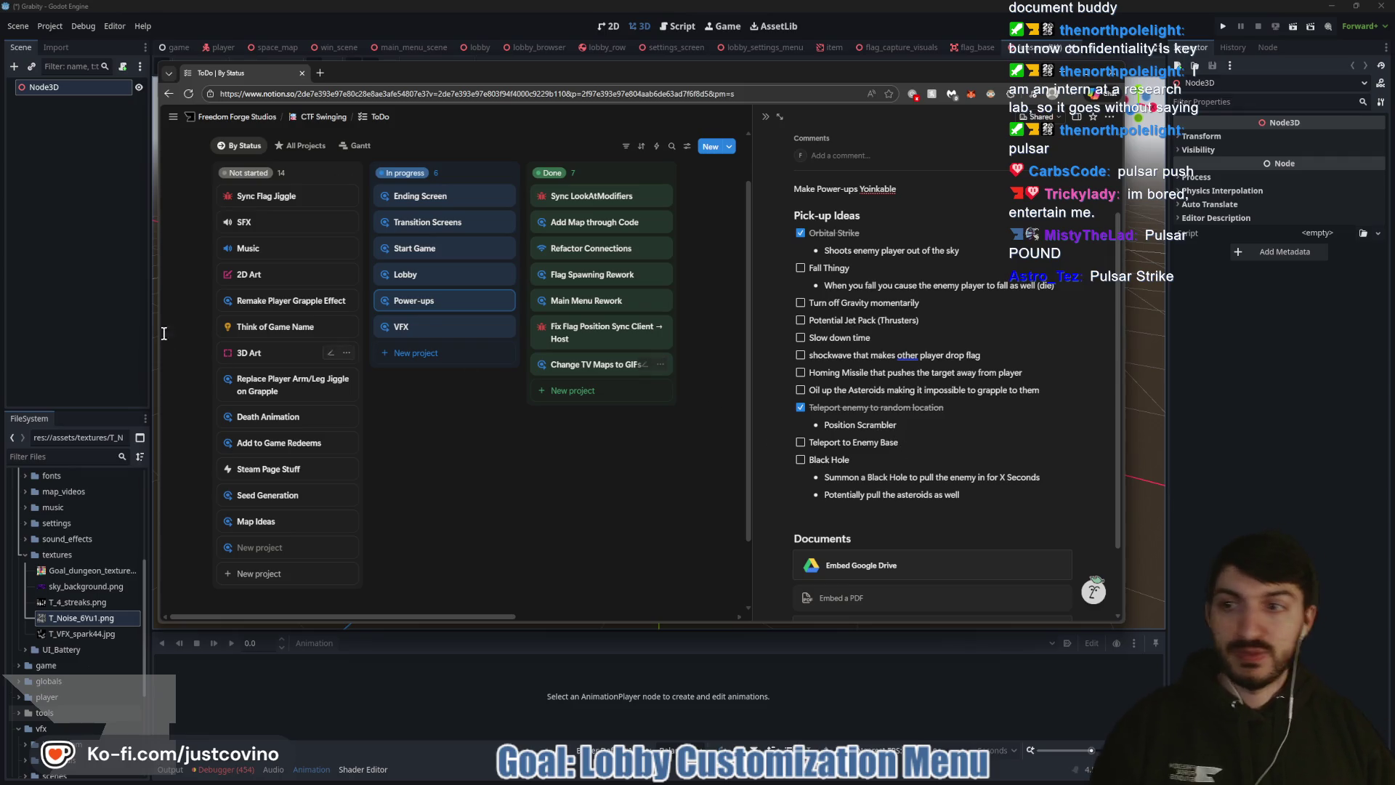
left_click(1010, 347)
type("(Pulsar Emitter")
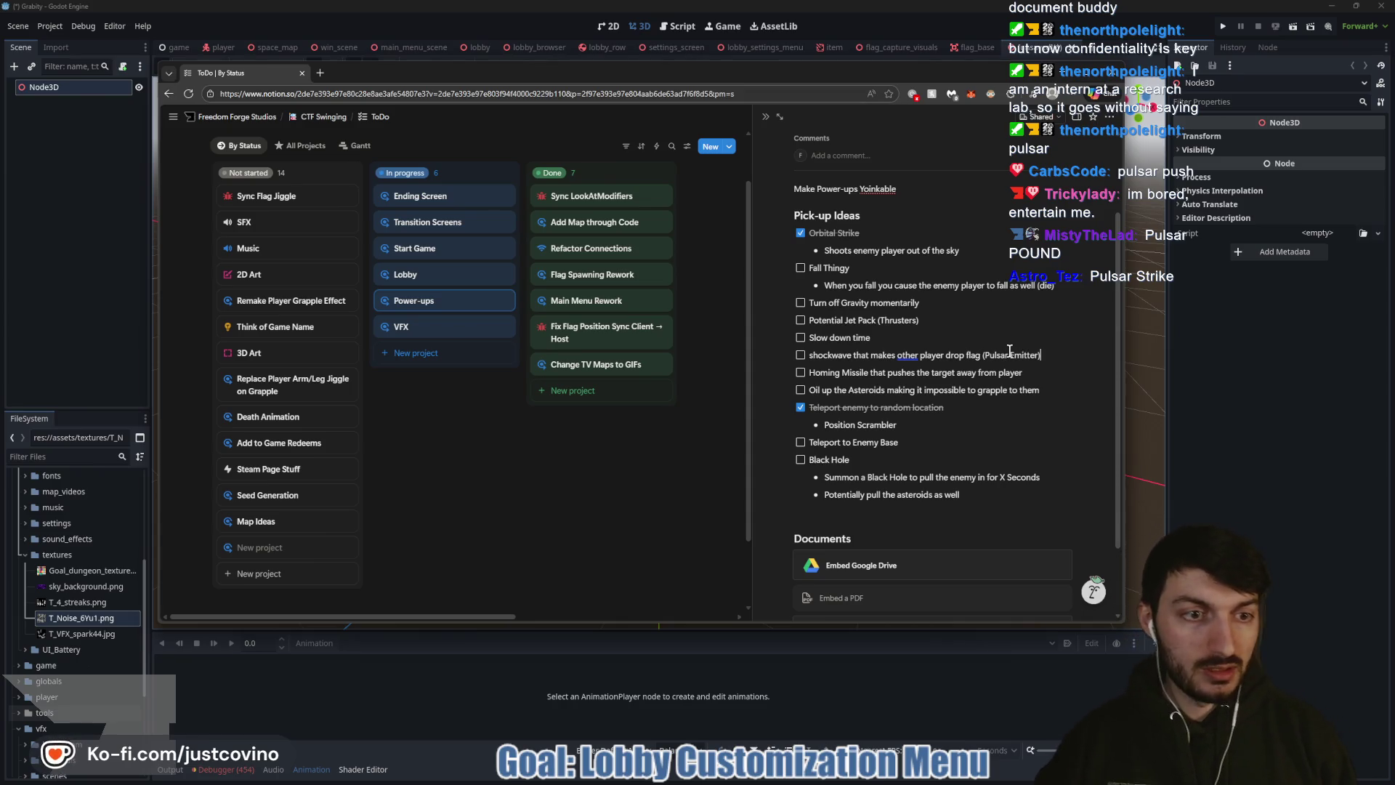
left_click(70, 247)
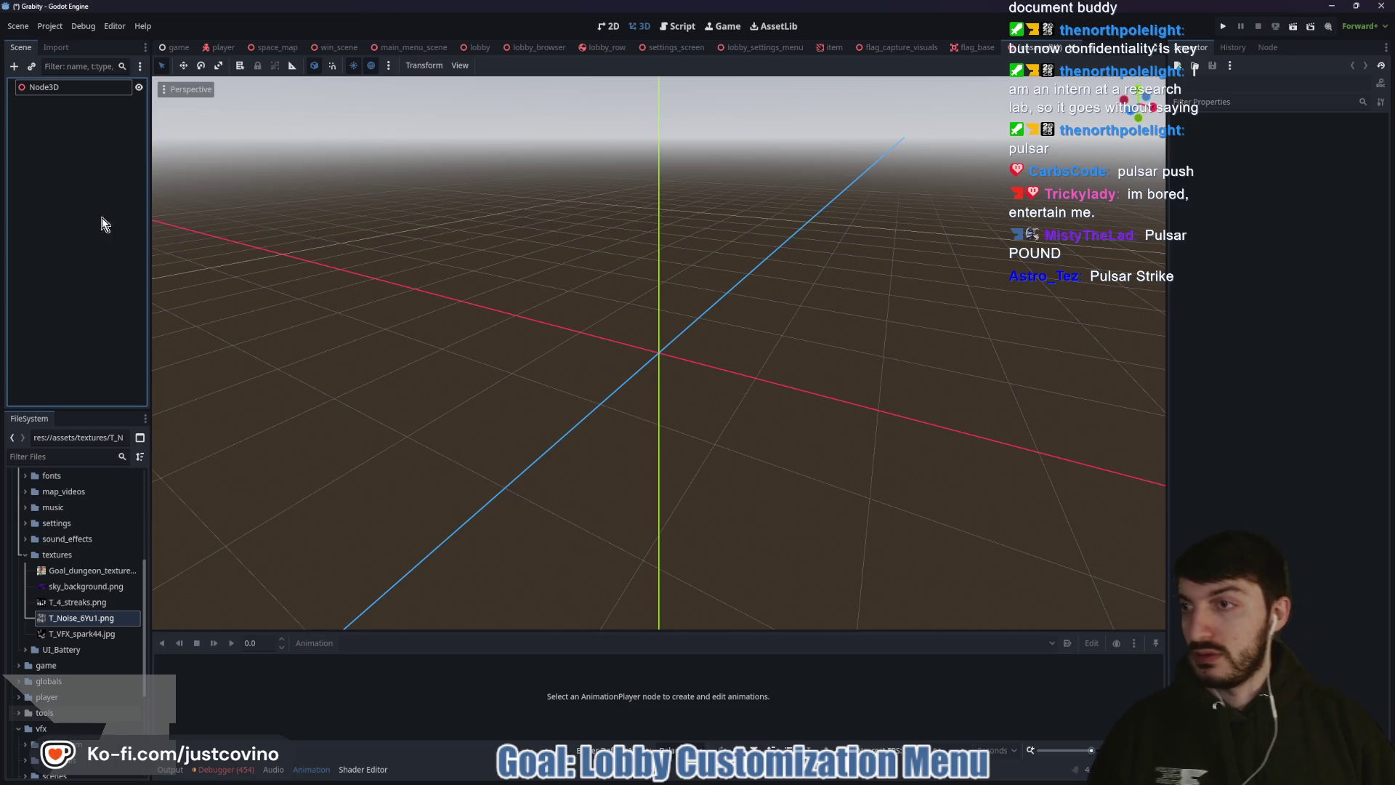
Rename the root Node3D to PulsarEmitter.
key("ctrl+s")
left_click(801, 569)
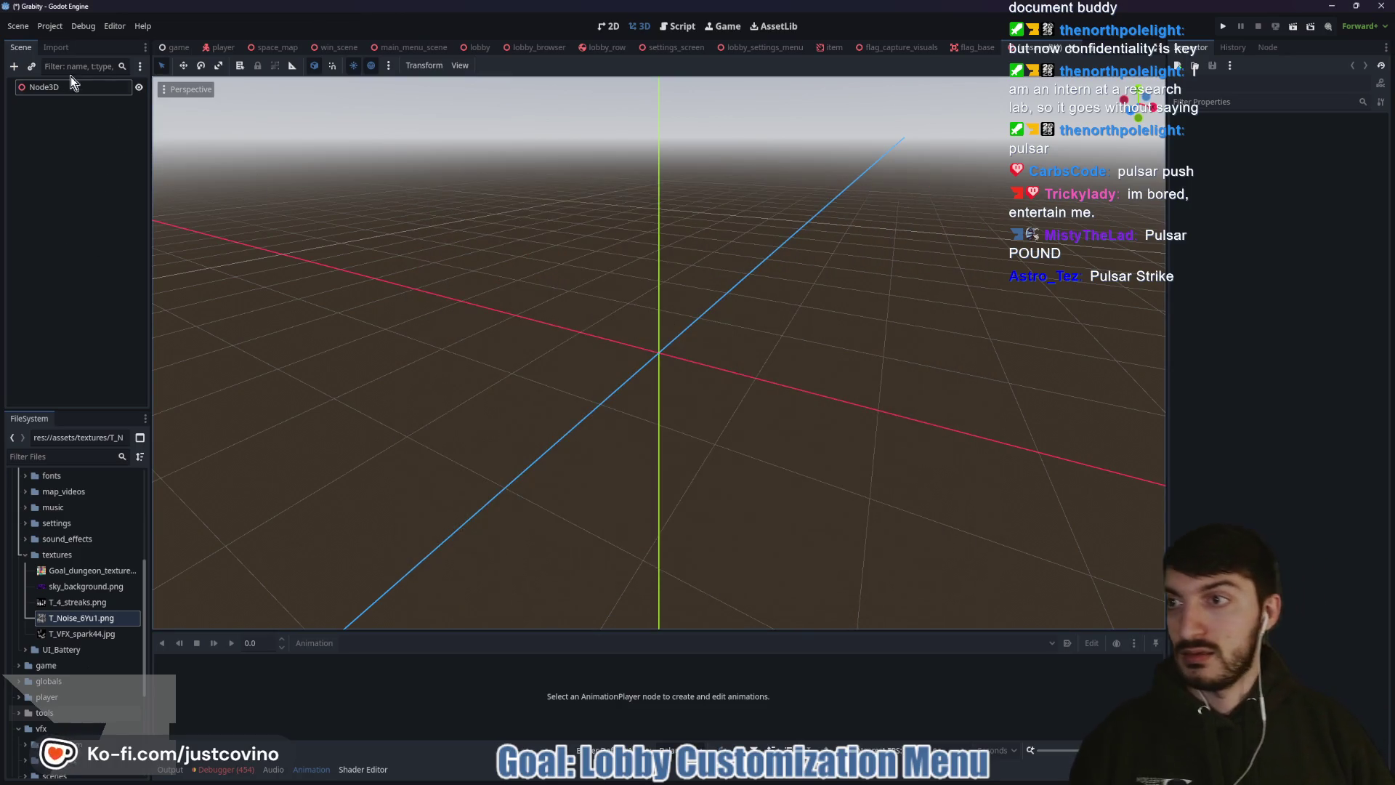
double_click(80, 88)
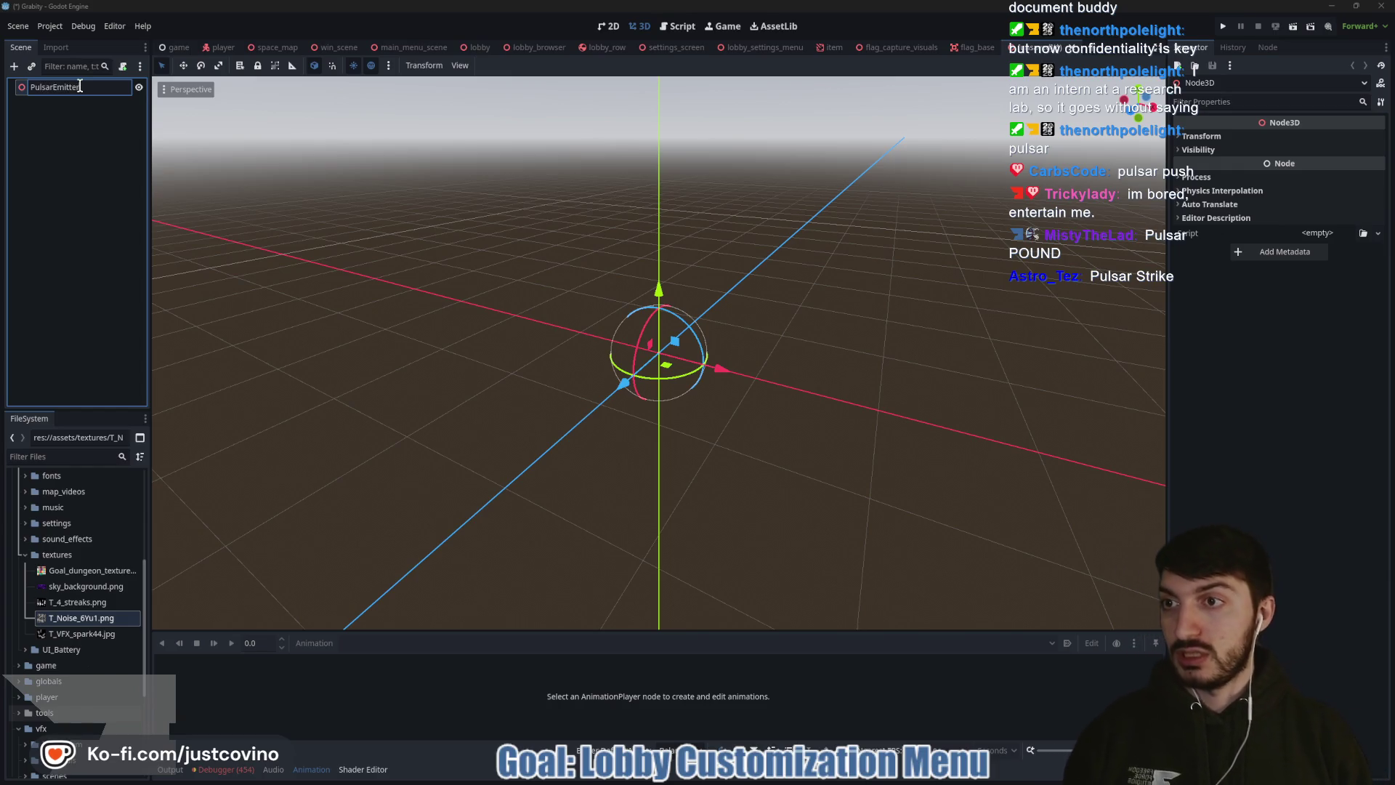
key("Return")
Save the scene as pulsar_emitter.tscn in res://game/items.
key("ctrl+s")
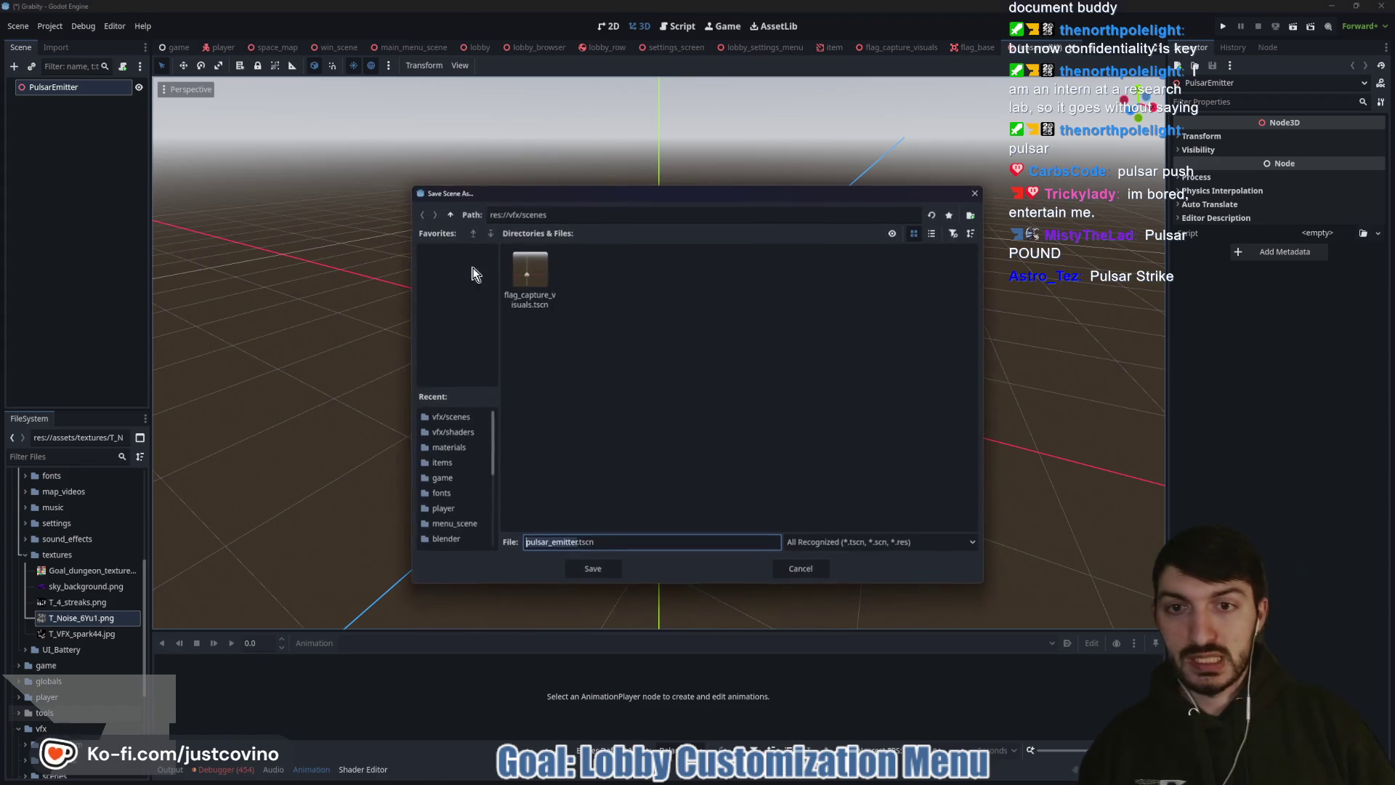
left_click(455, 212)
left_click(455, 212)
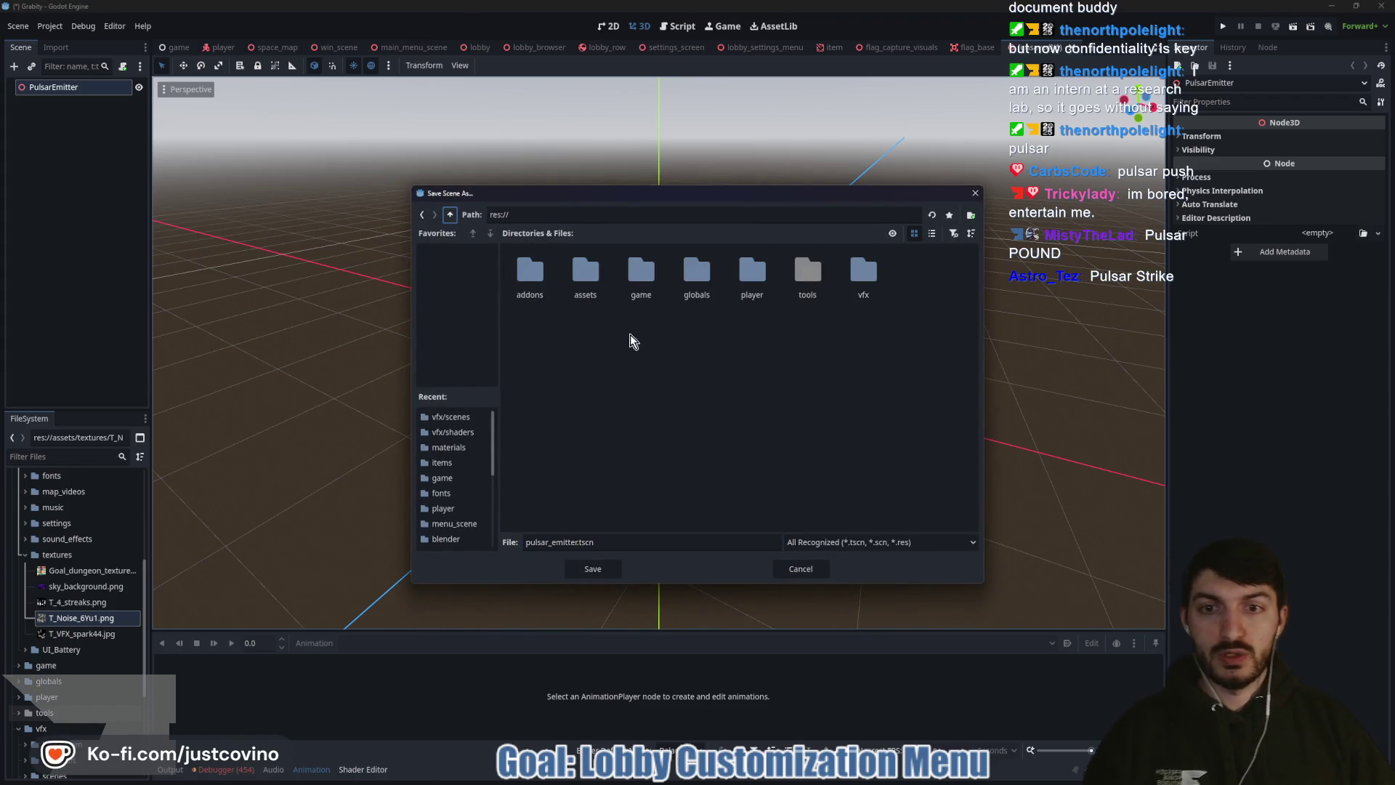
double_click(637, 287)
double_click(529, 280)
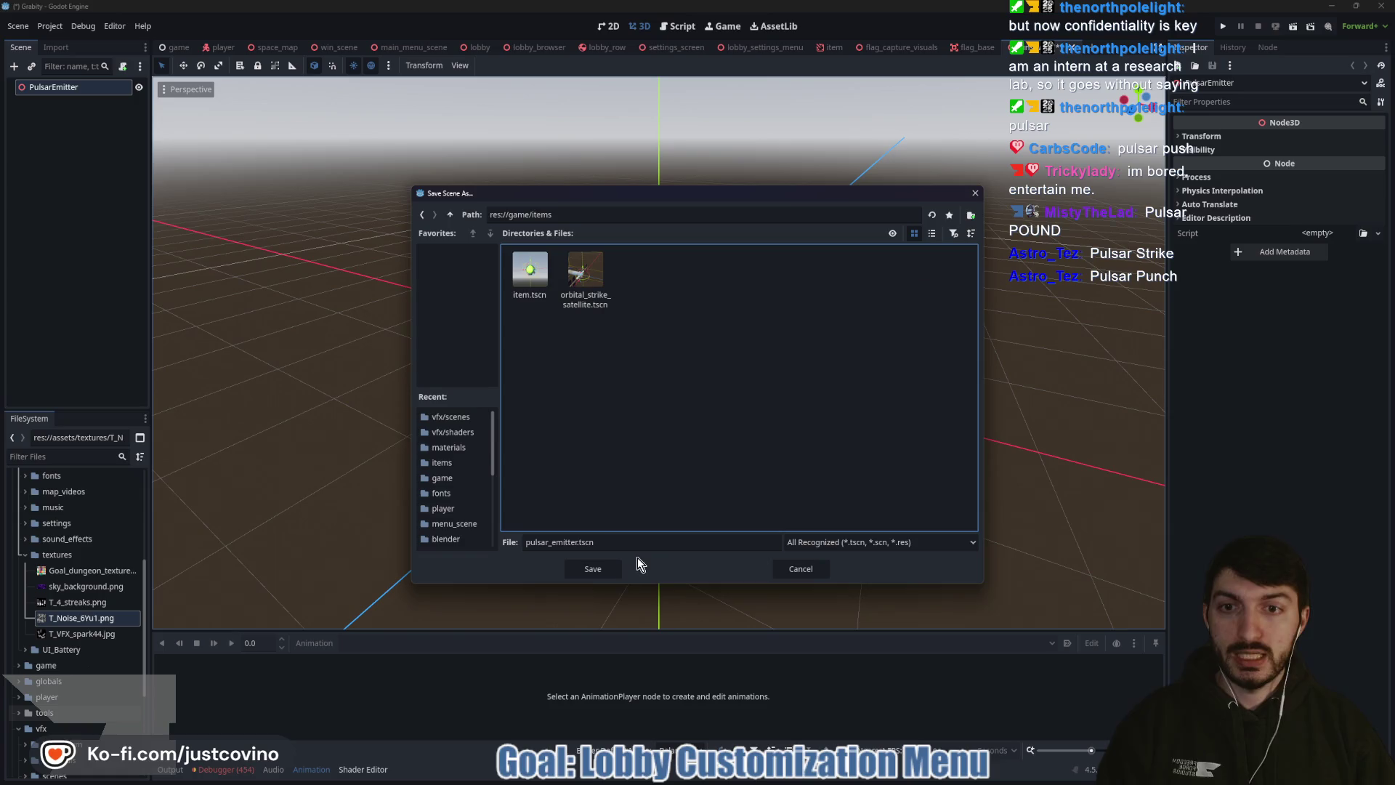
left_click(599, 573)
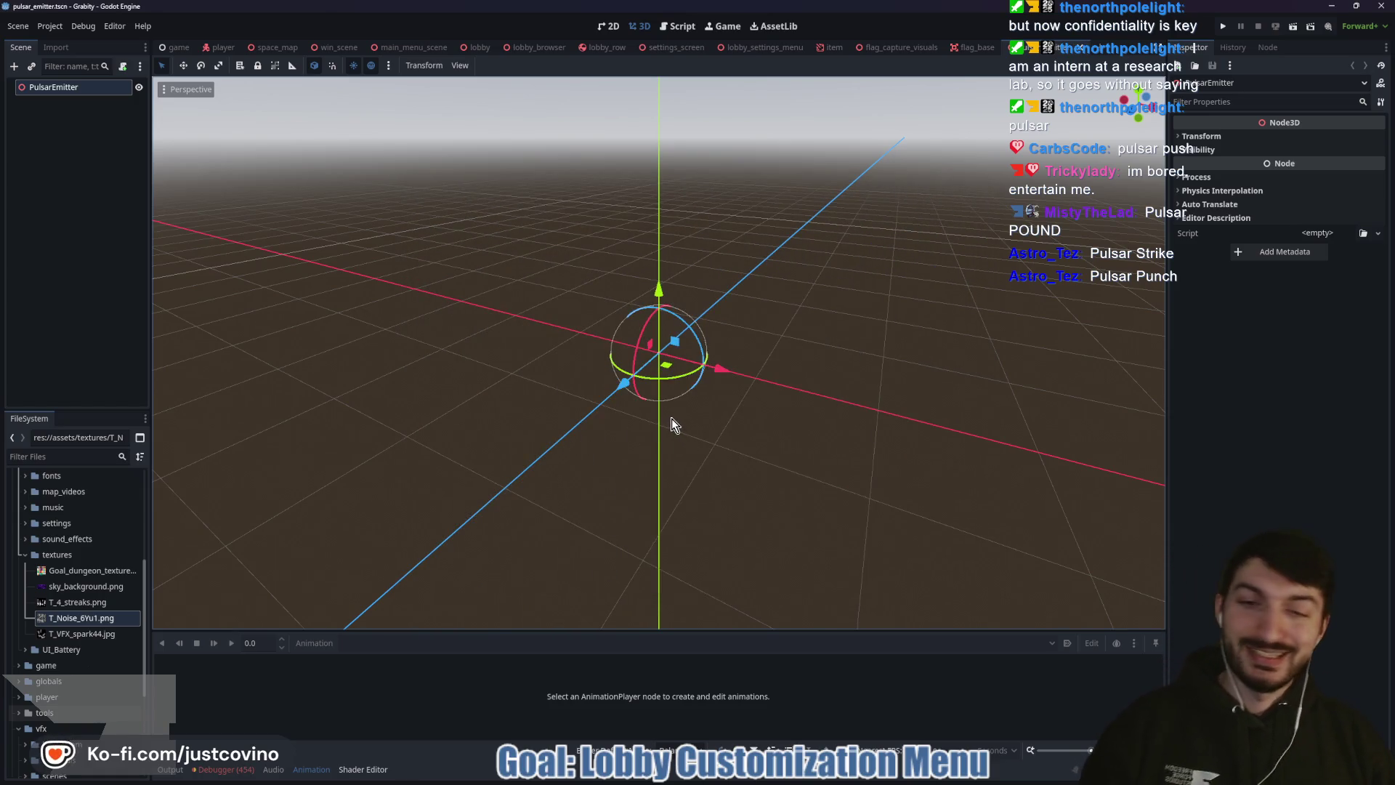
left_click_drag(675, 425, 561, 426)
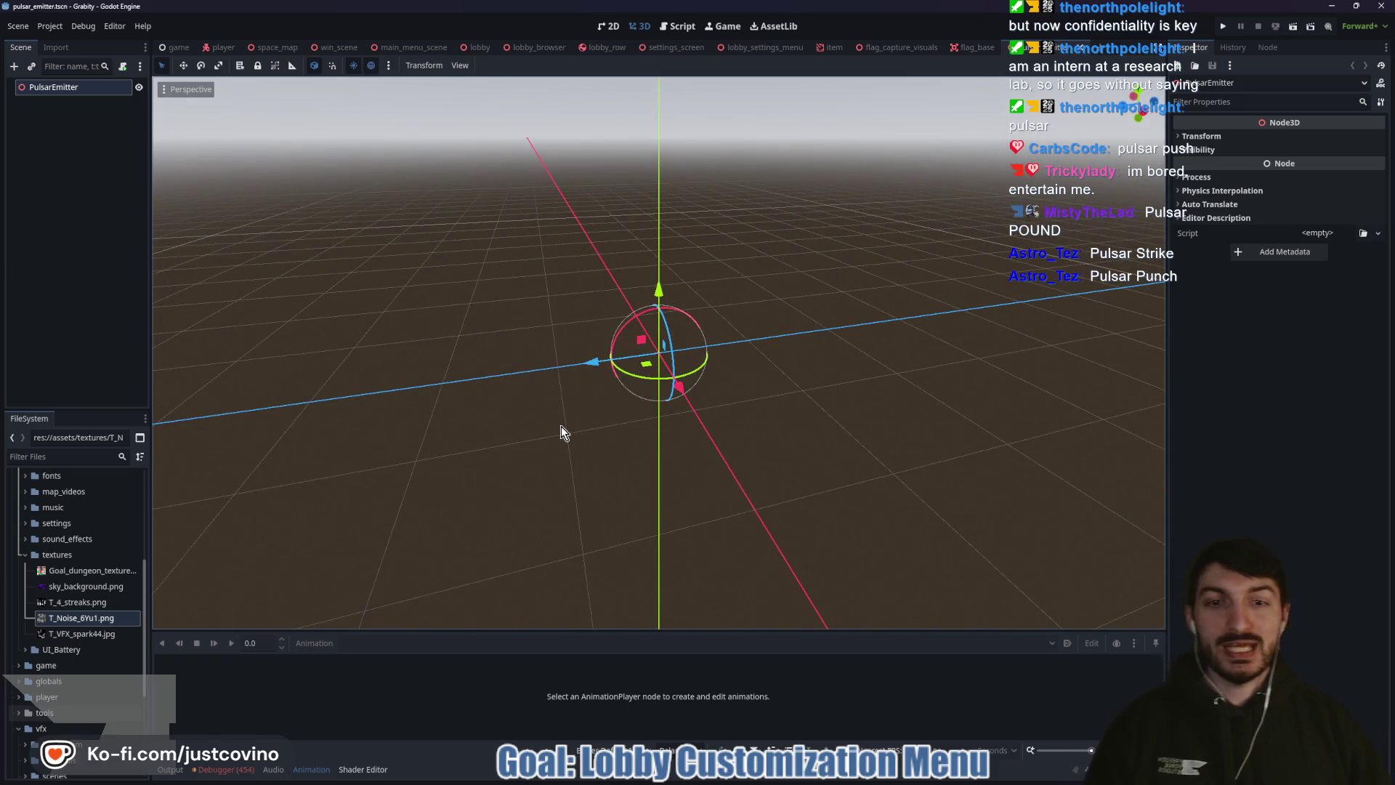
mouse_move(543, 258)
left_mouse_down()
mouse_move(713, 380)
mouse_move(774, 389)
left_mouse_up()
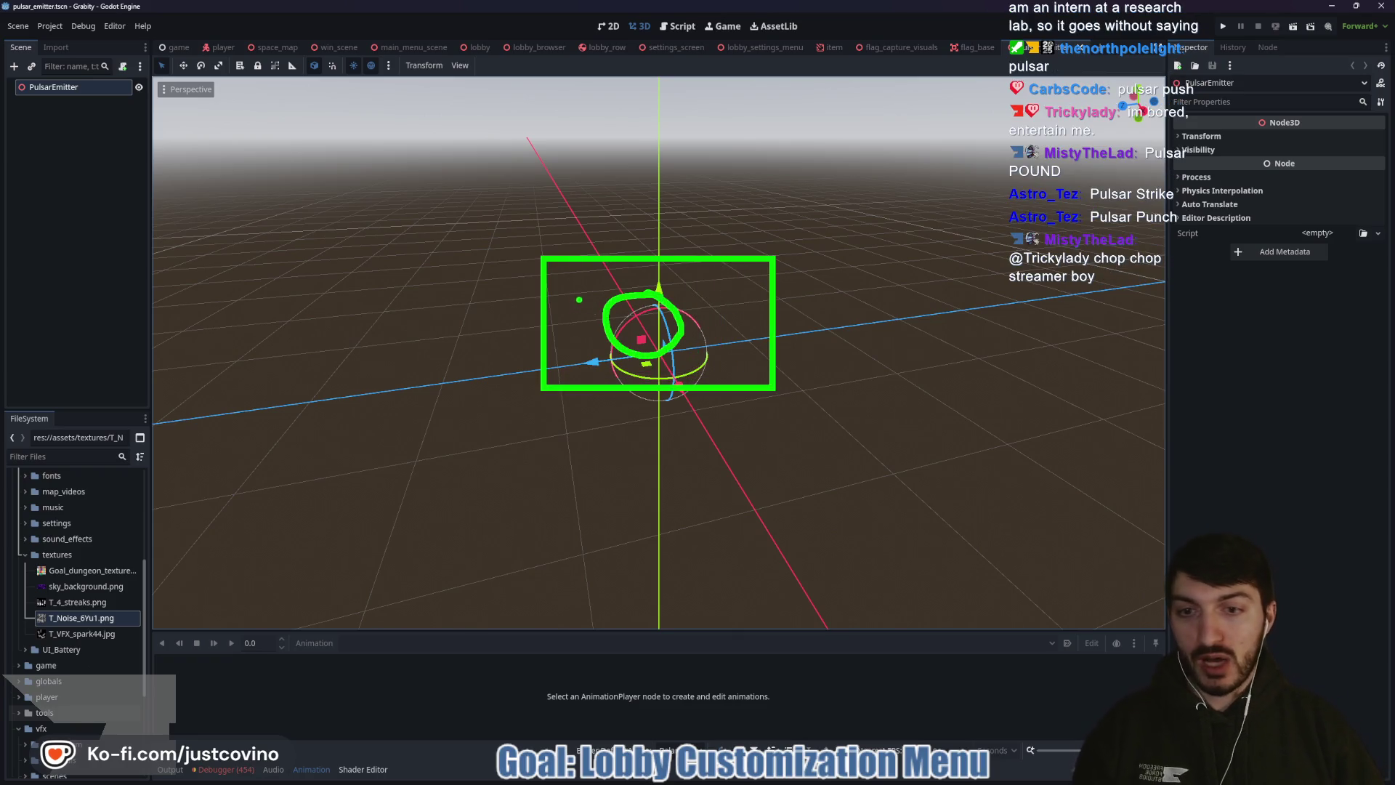
mouse_move(600, 285)
left_mouse_down()
mouse_move(596, 312)
mouse_move(595, 300)
left_mouse_up()
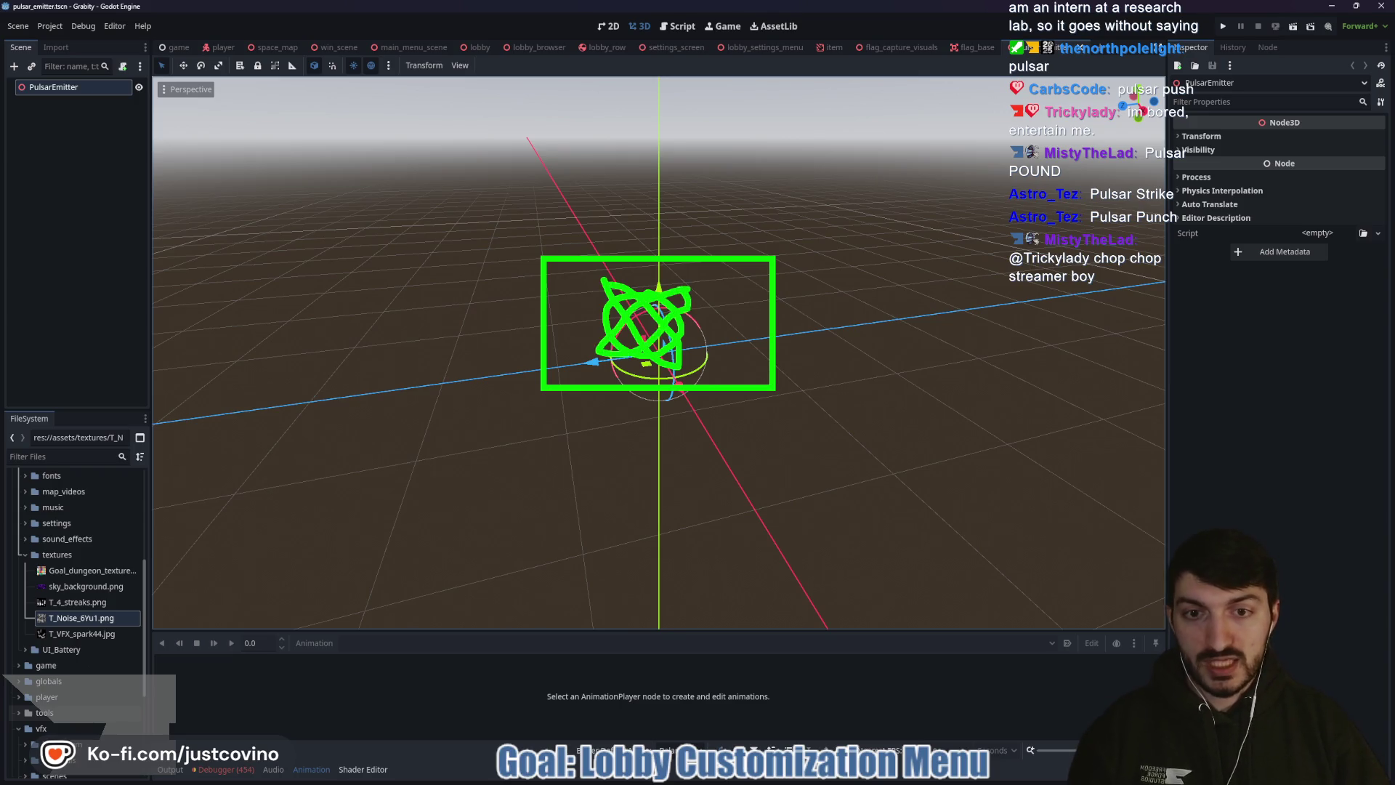
mouse_move(604, 256)
left_mouse_down()
mouse_move(614, 186)
mouse_move(723, 256)
left_mouse_up()
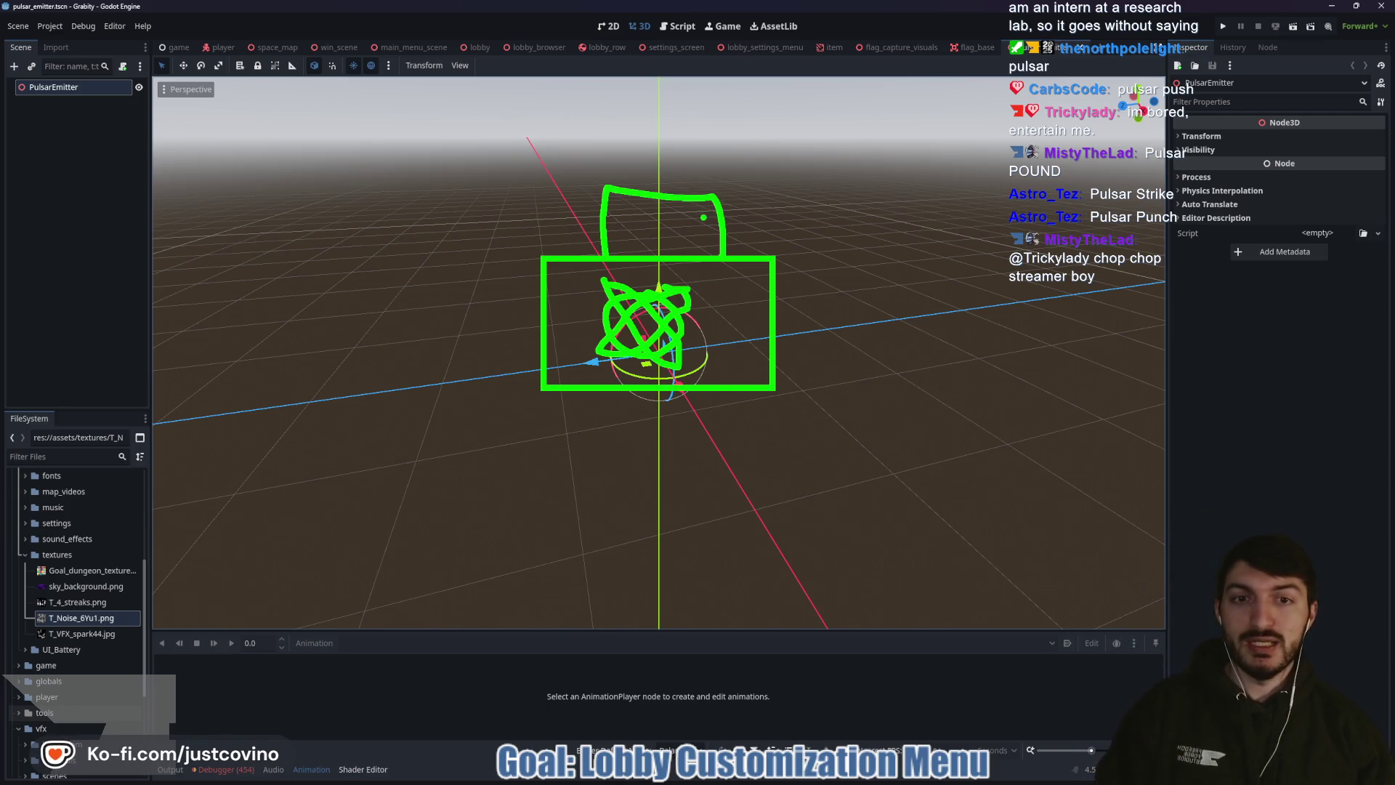
left_click_drag(826, 177, 840, 607)
left_click_drag(493, 141, 422, 582)
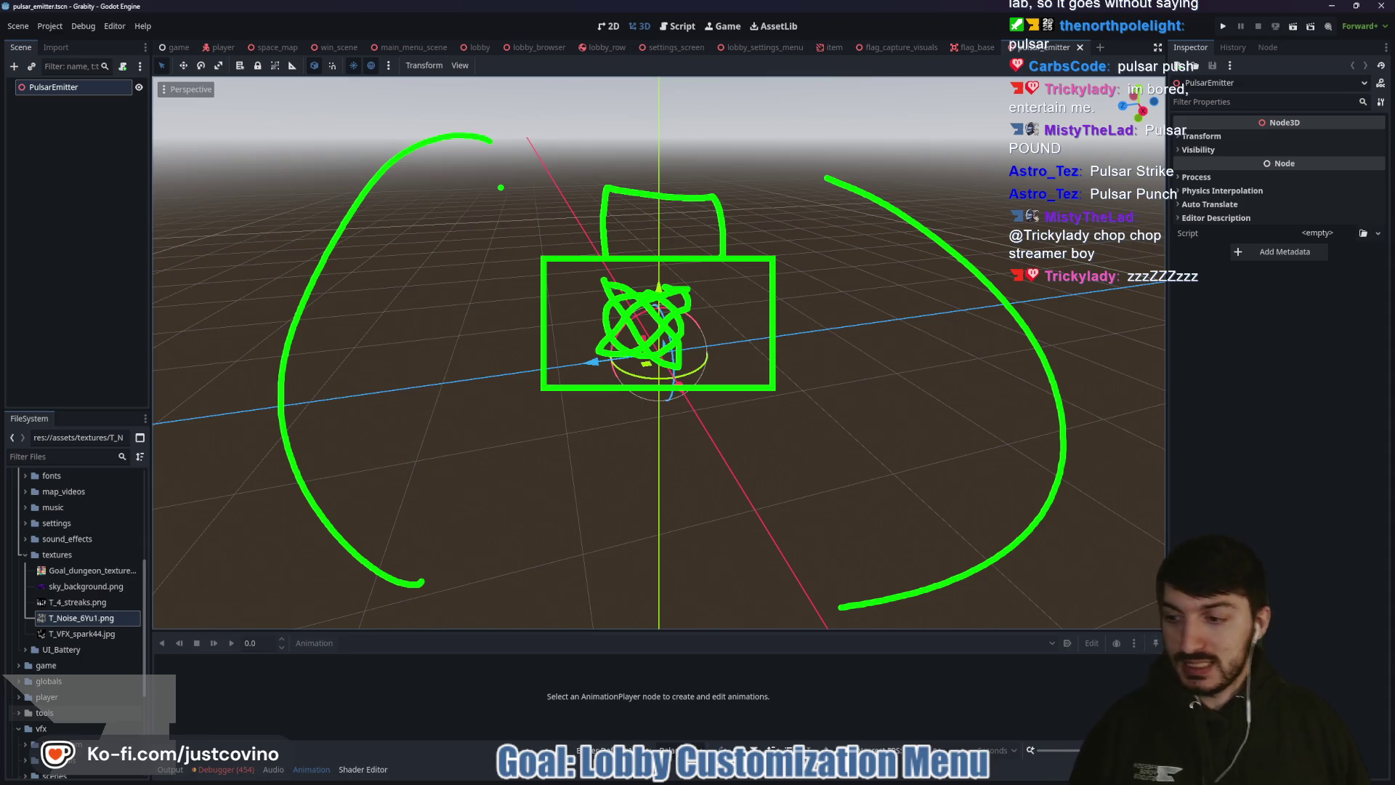
key("Escape")
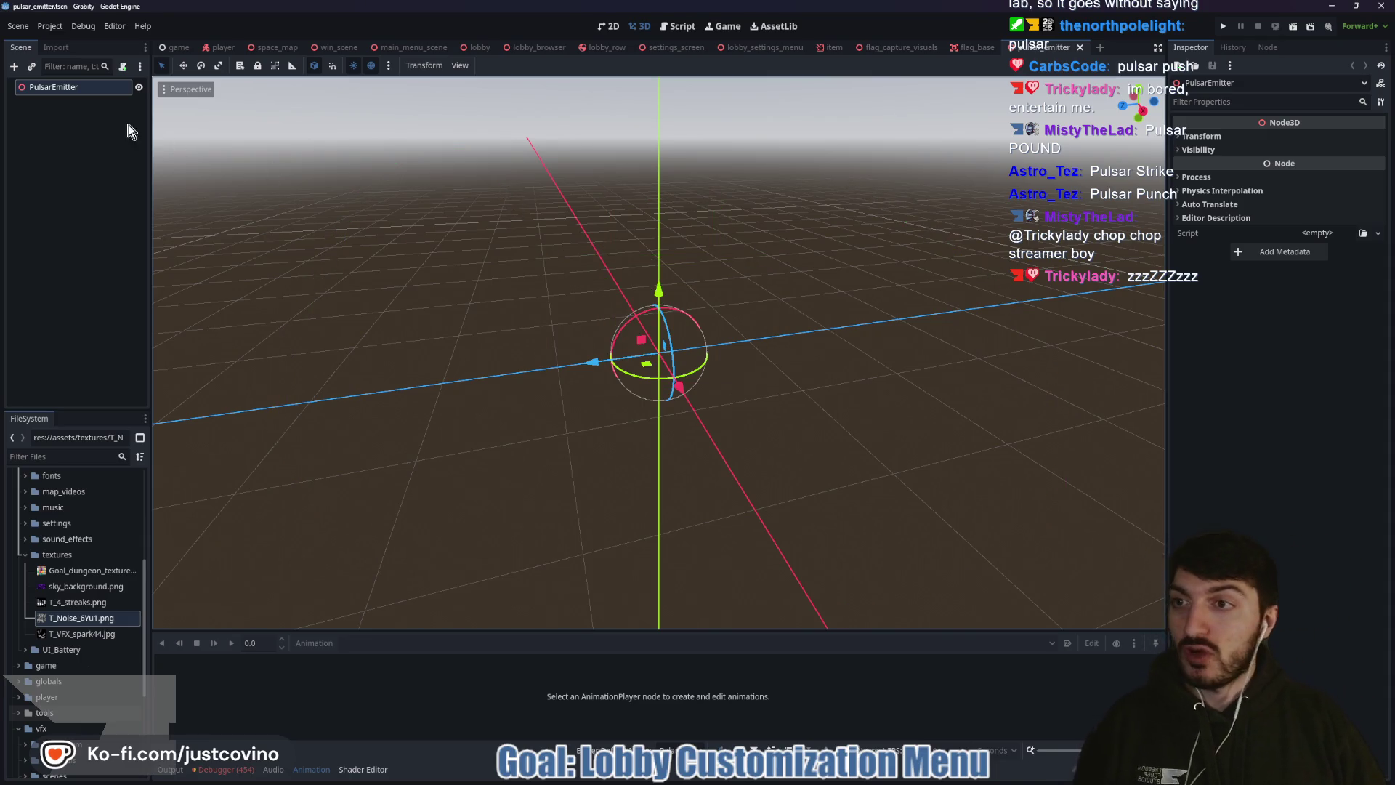
Save the scene and add a MeshInstance3D child under PulsarEmitter.
key("ctrl+s")
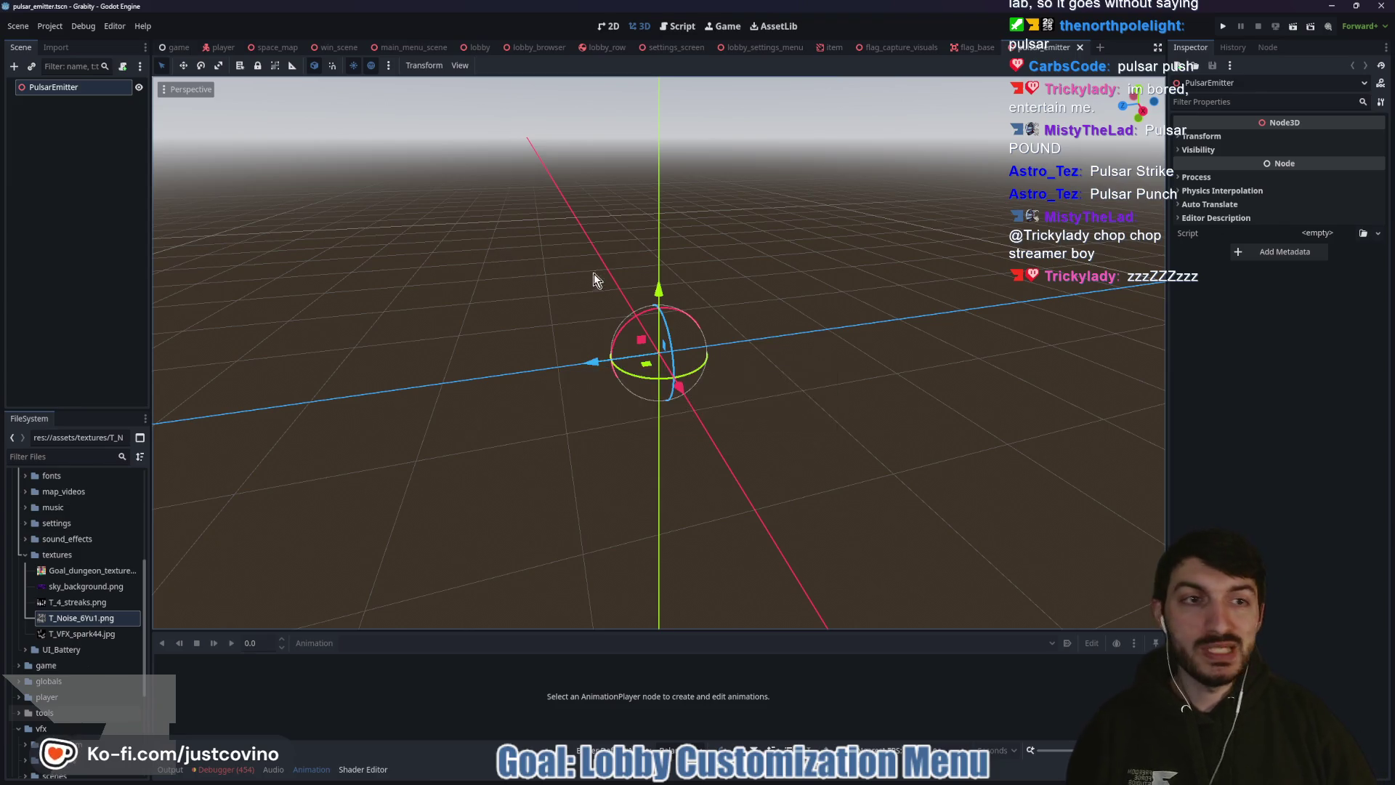
key("ctrl+a")
type("texturere")
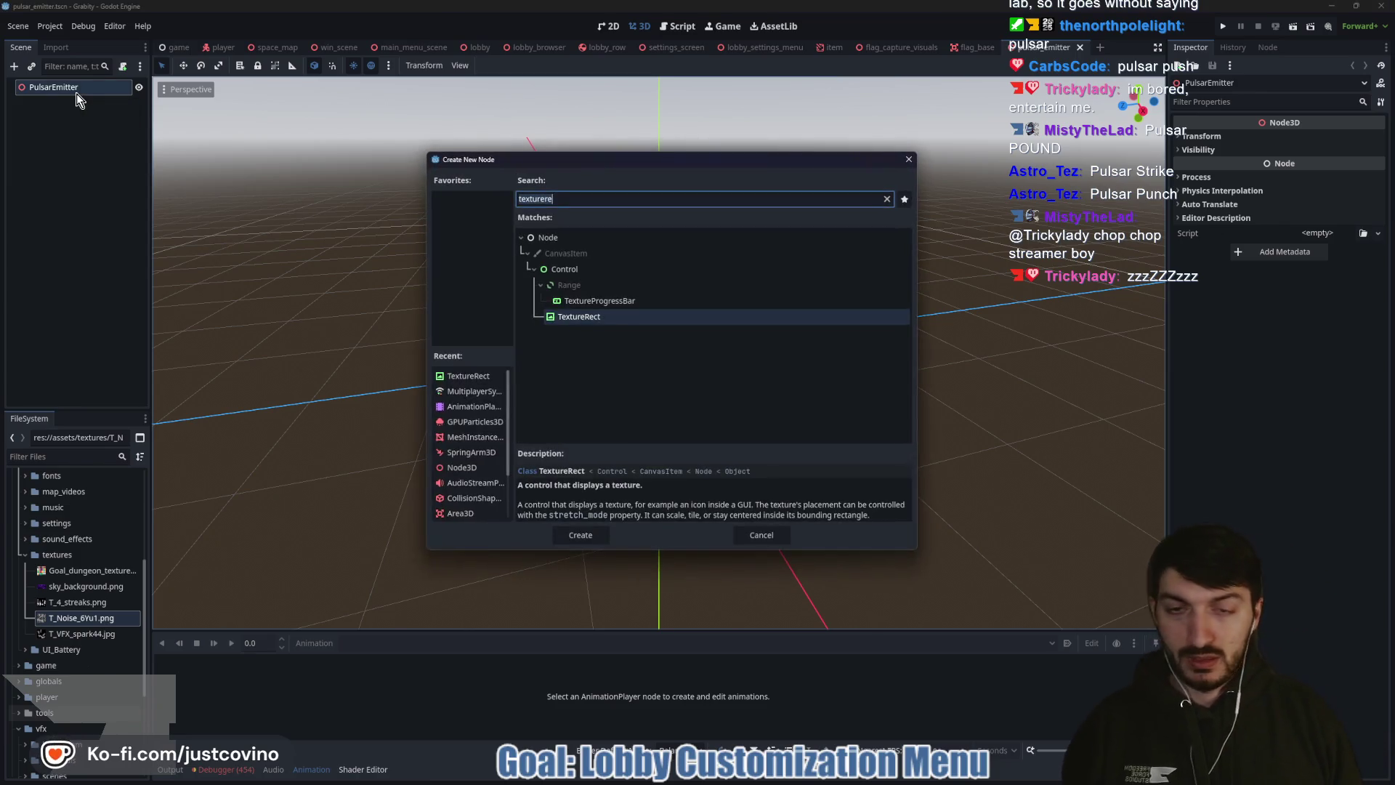
key("ctrl+a")
type("meshinstance3d")
key("Return")
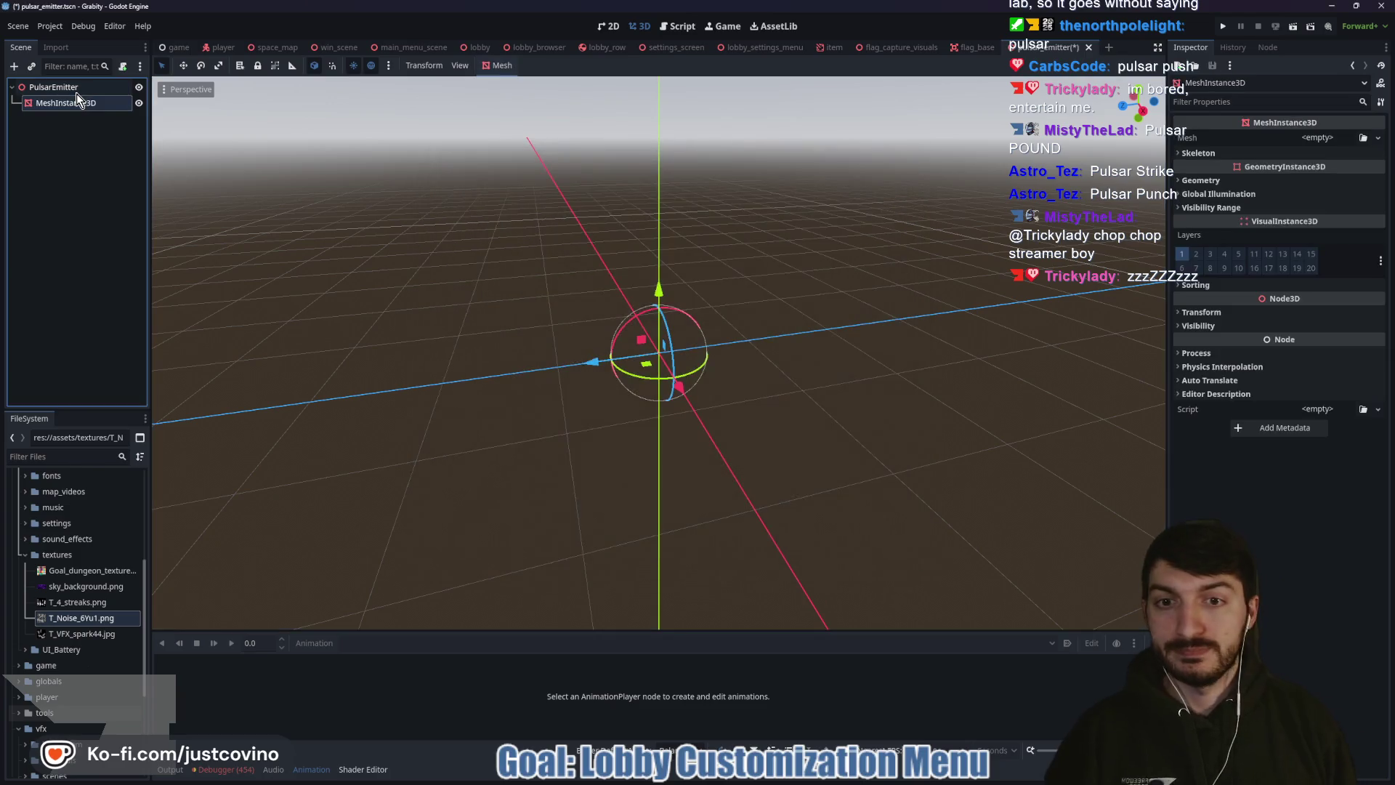
Give the MeshInstance3D a new BoxMesh with Size y set to 0.5.
left_click(1318, 138)
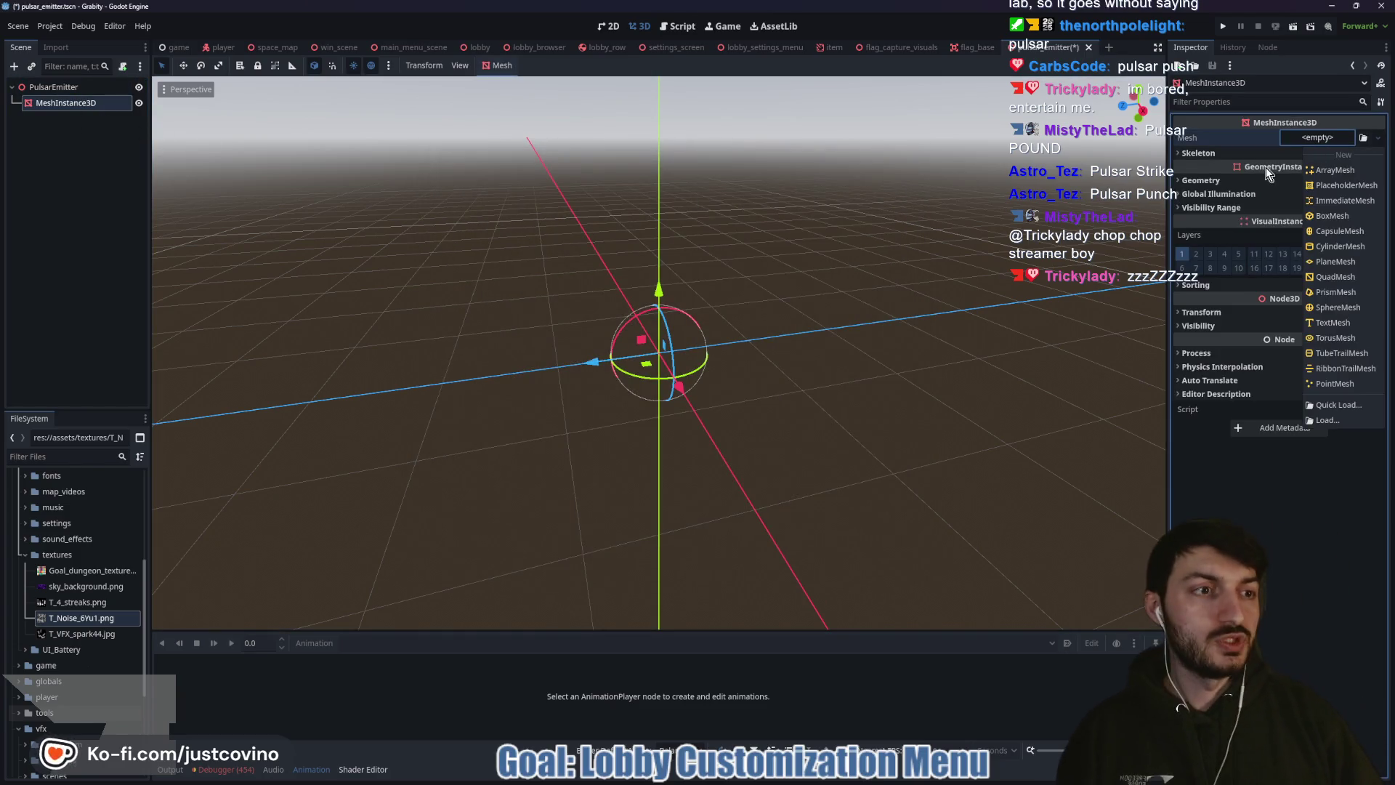
left_click(1316, 216)
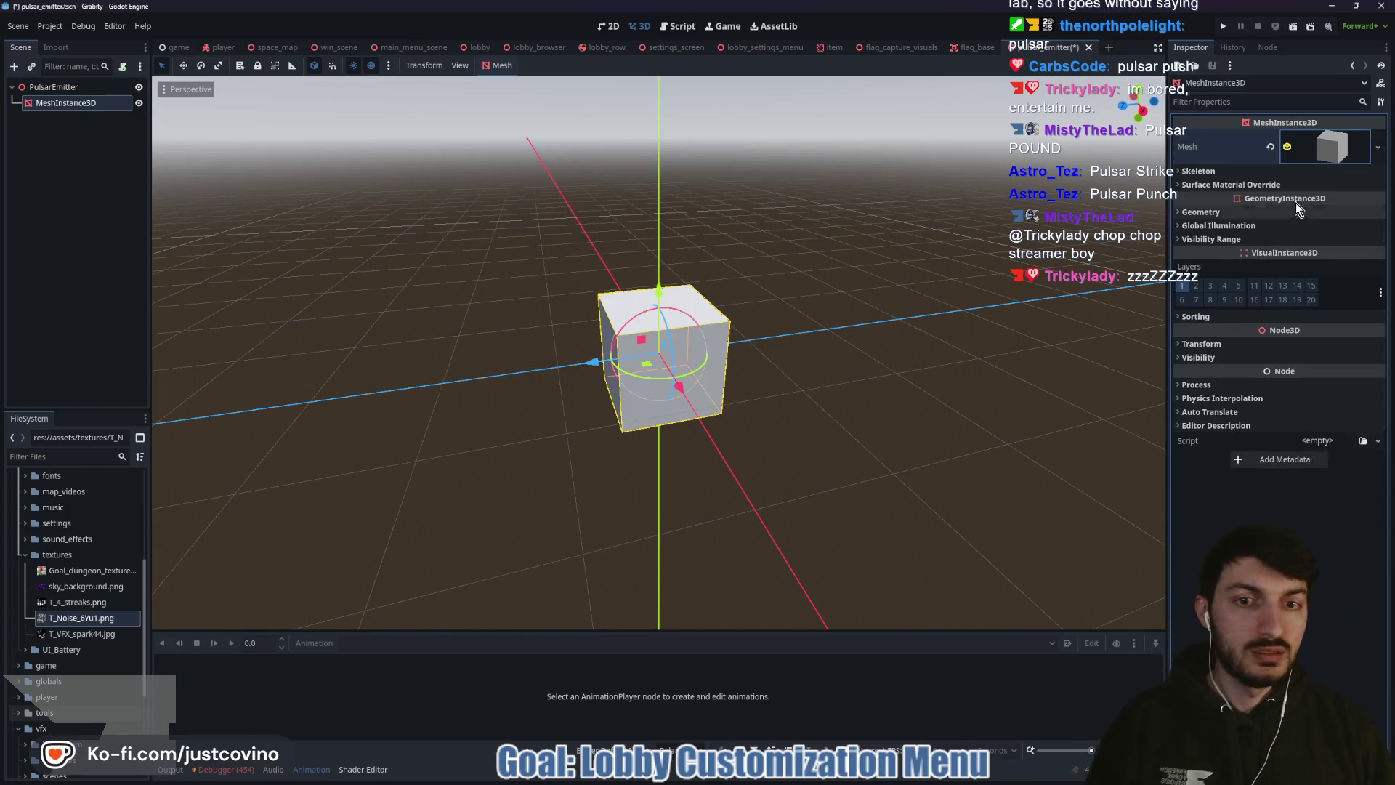
left_click(1328, 155)
left_click(1272, 272)
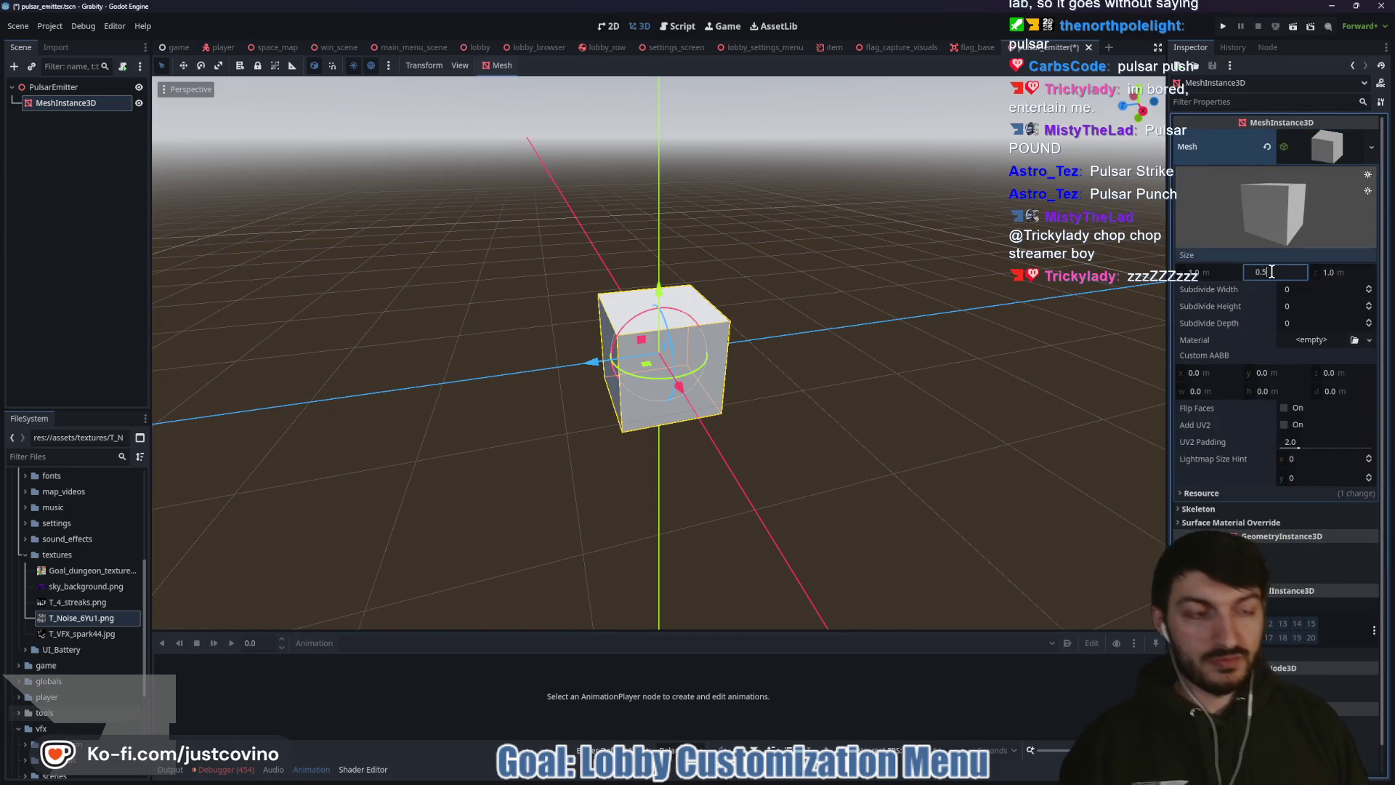
key("Return")
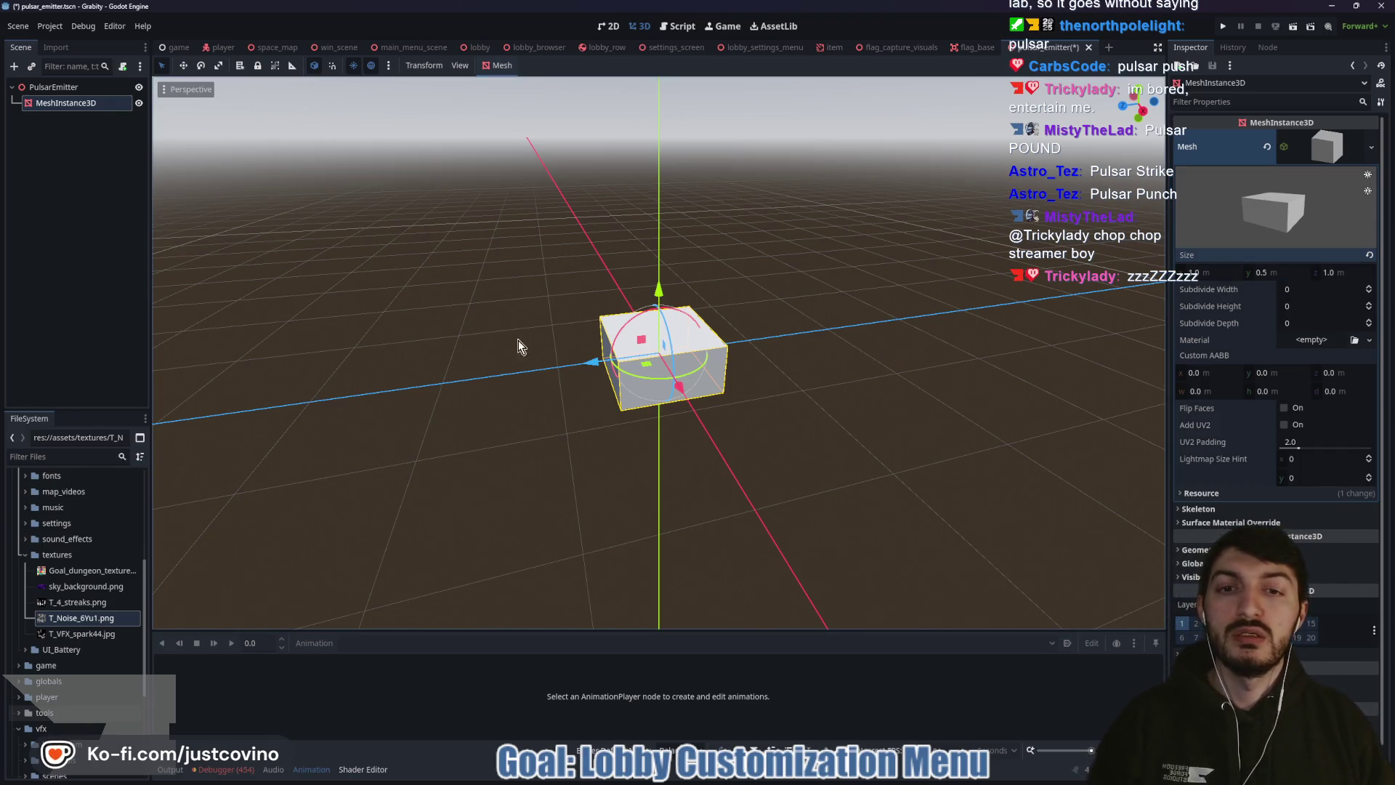
mouse_move(542, 420)
left_mouse_down()
mouse_move(445, 349)
mouse_move(474, 394)
left_mouse_up()
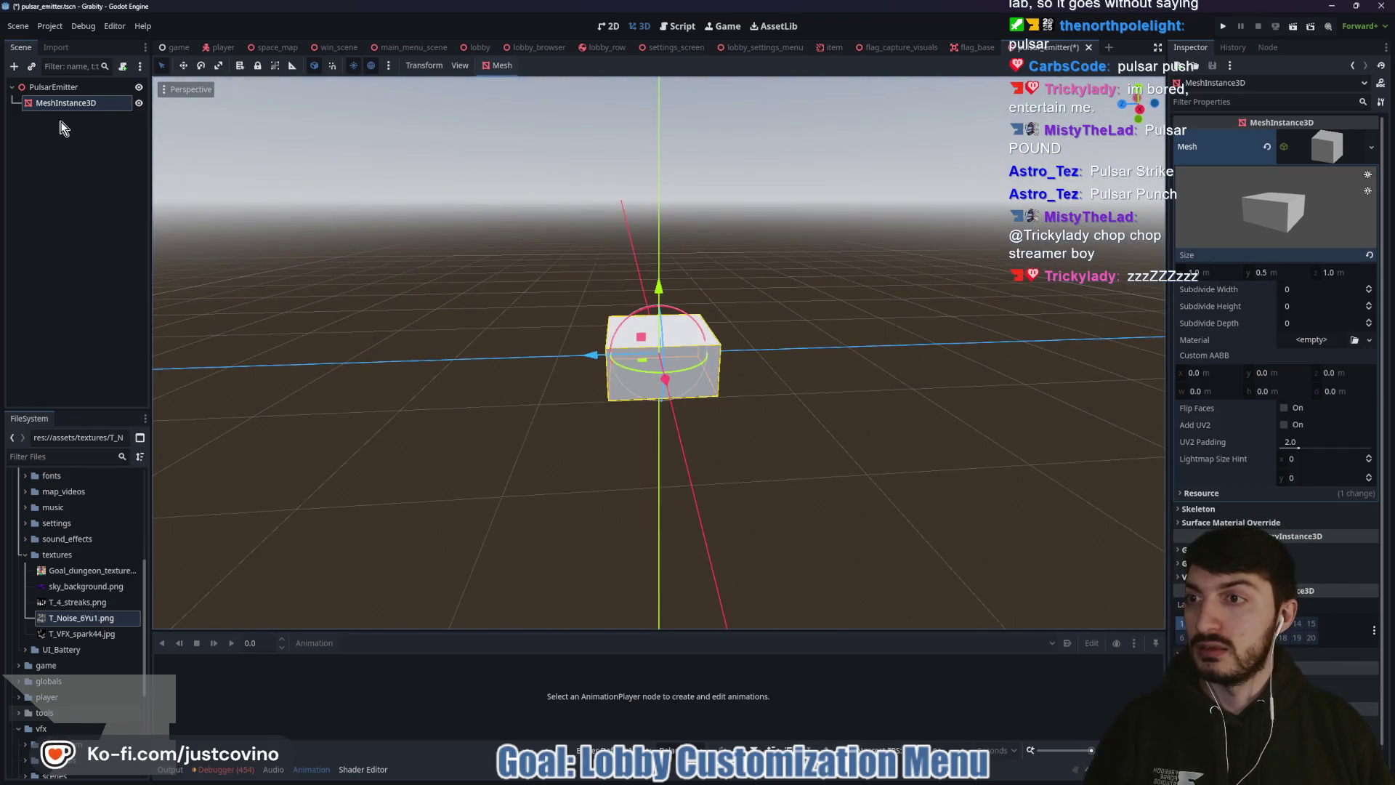
key("ctrl+a")
Add a child MeshInstance3D with a hemisphere SphereMesh 0.5 high, raised above the box.
type("meshin")
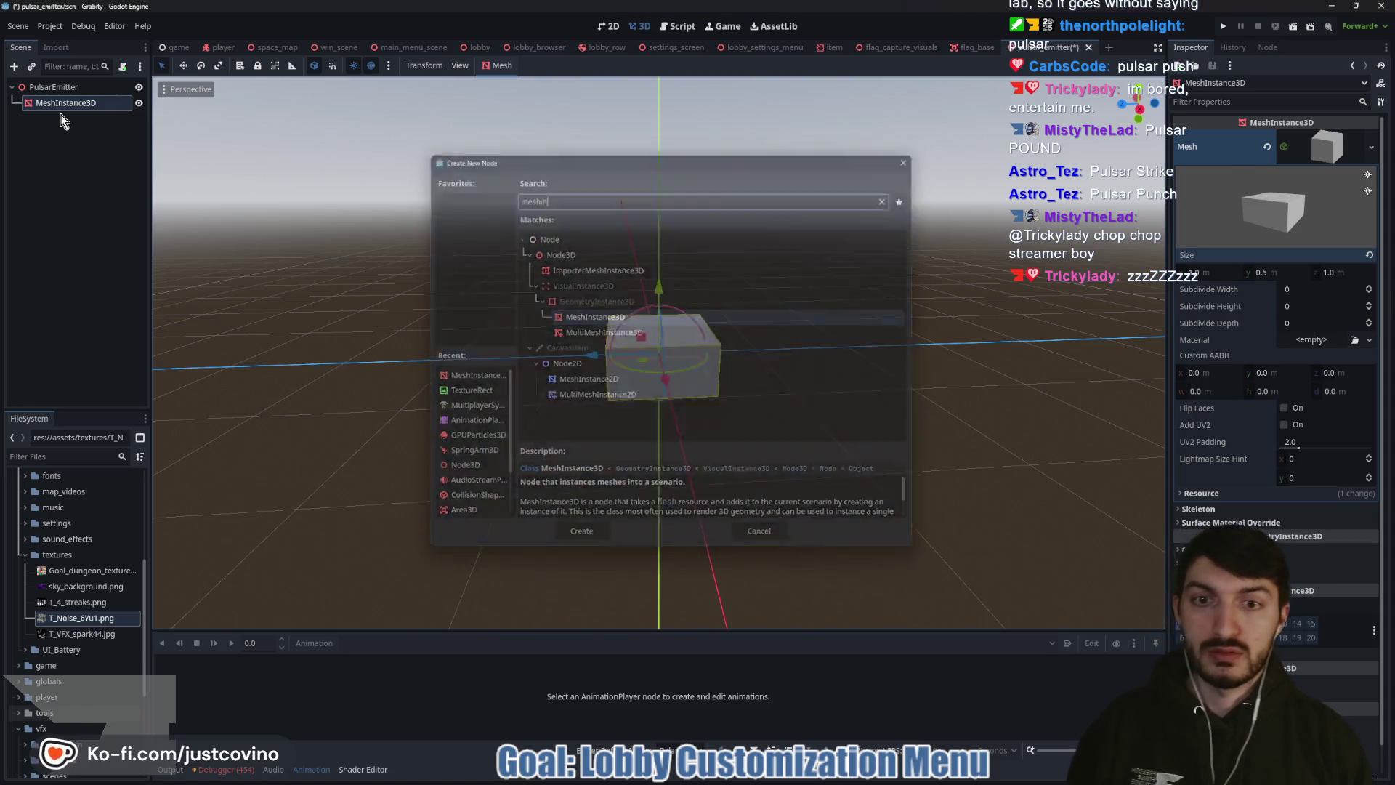
key("Return")
left_click(1308, 138)
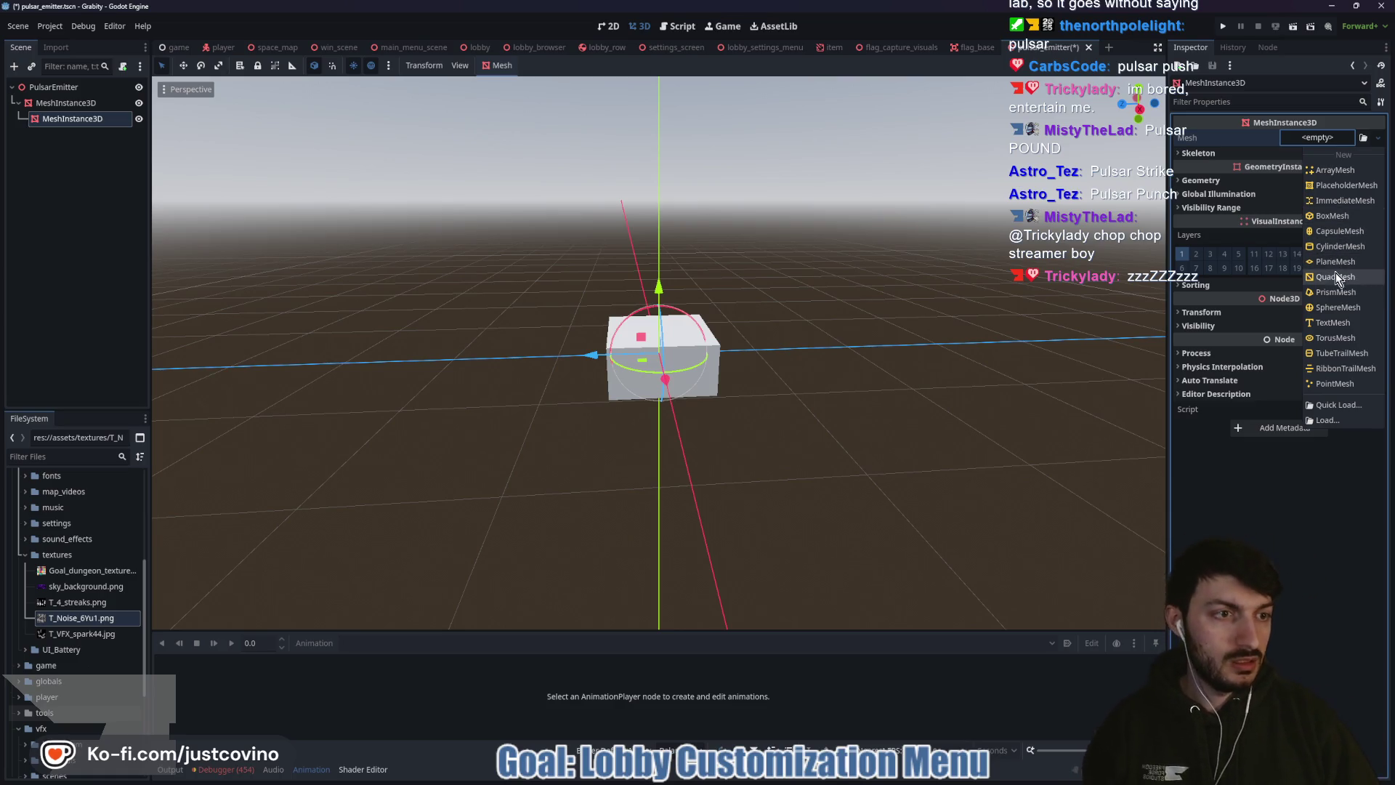
left_click(1337, 306)
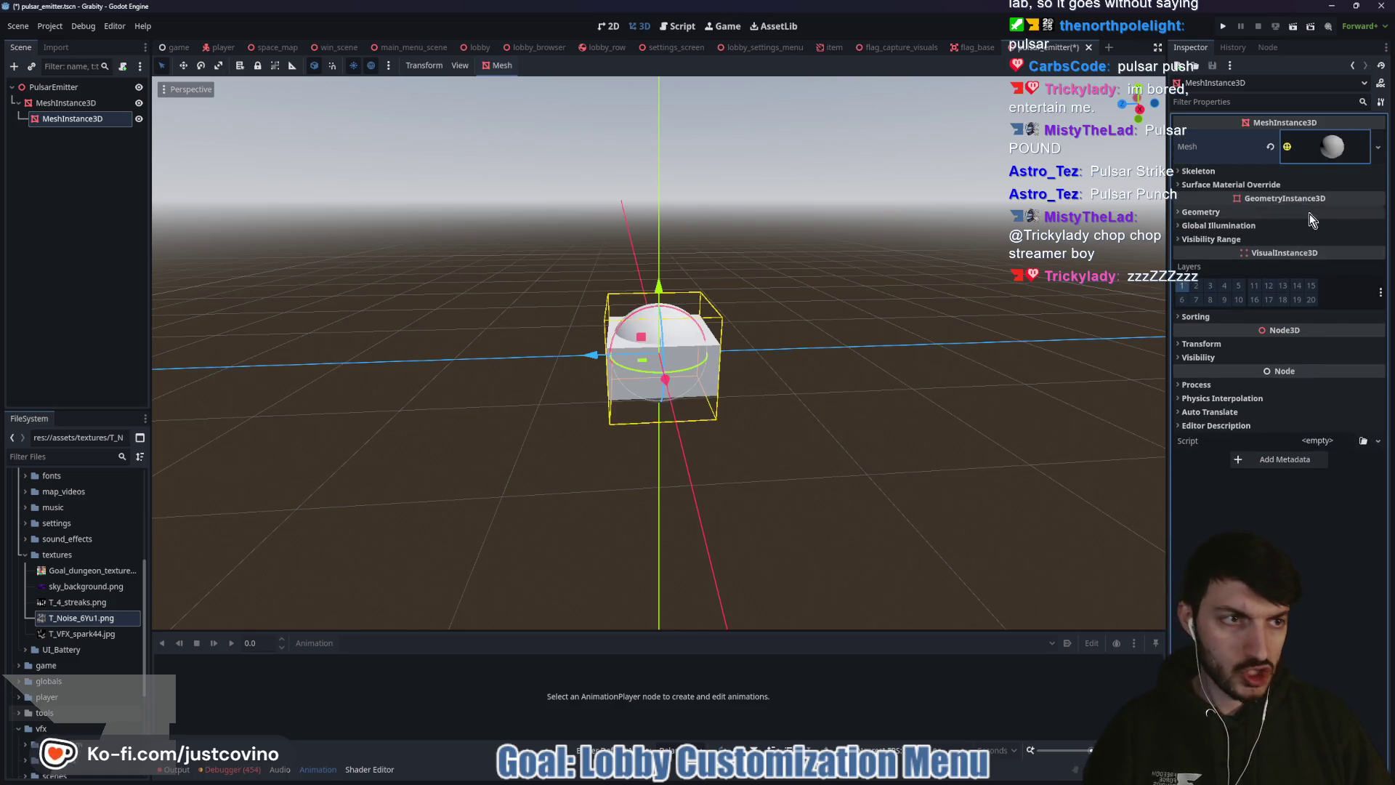
left_click(1324, 151)
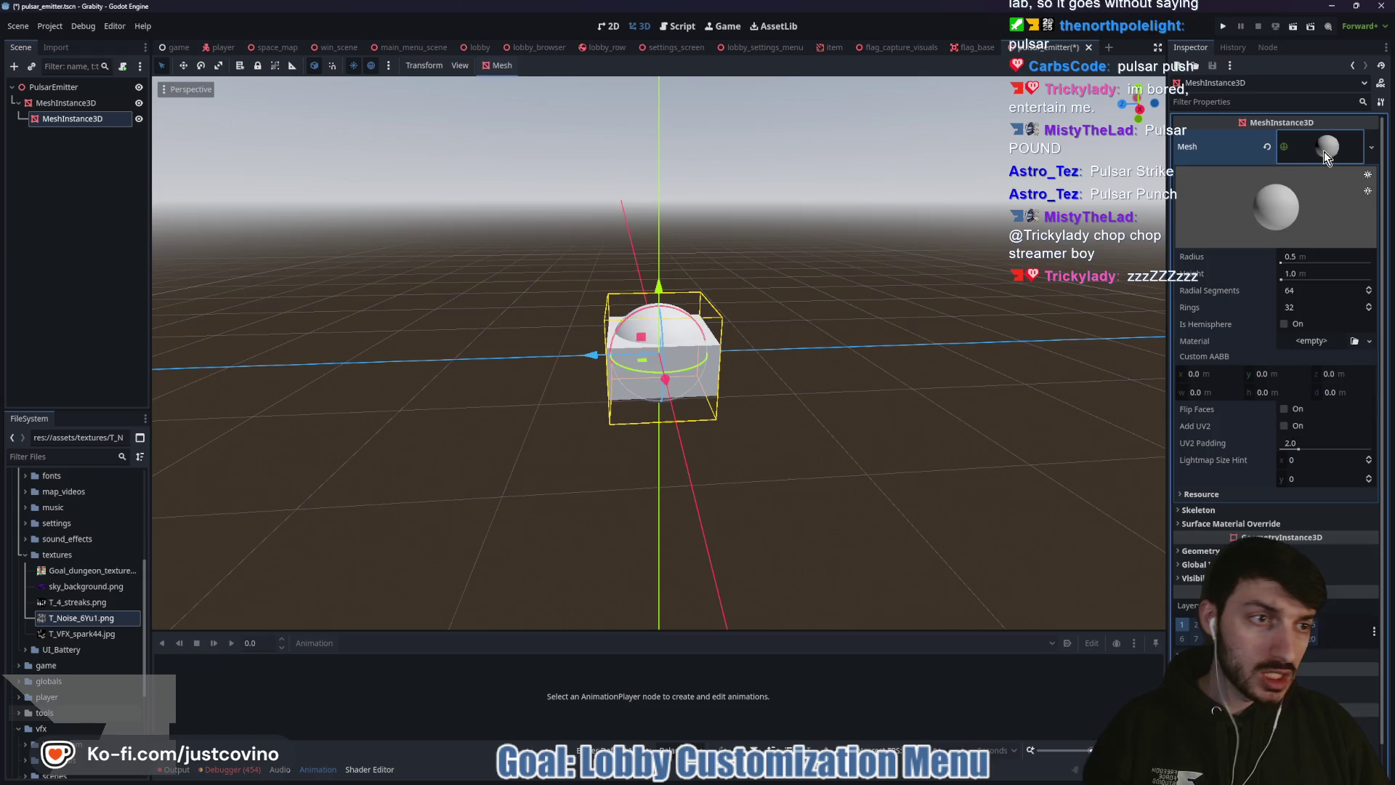
left_click(1285, 324)
left_click(1309, 270)
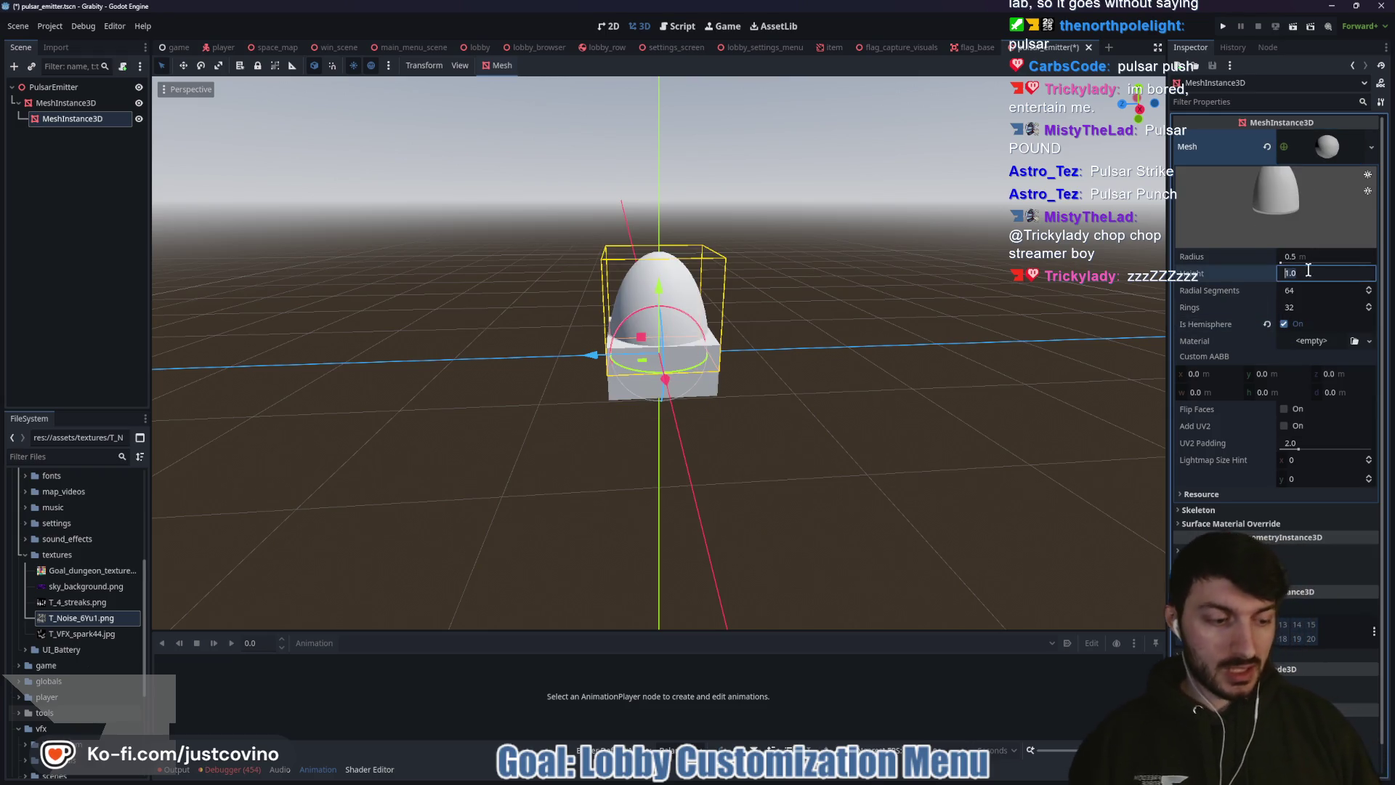
type("5")
key("Return")
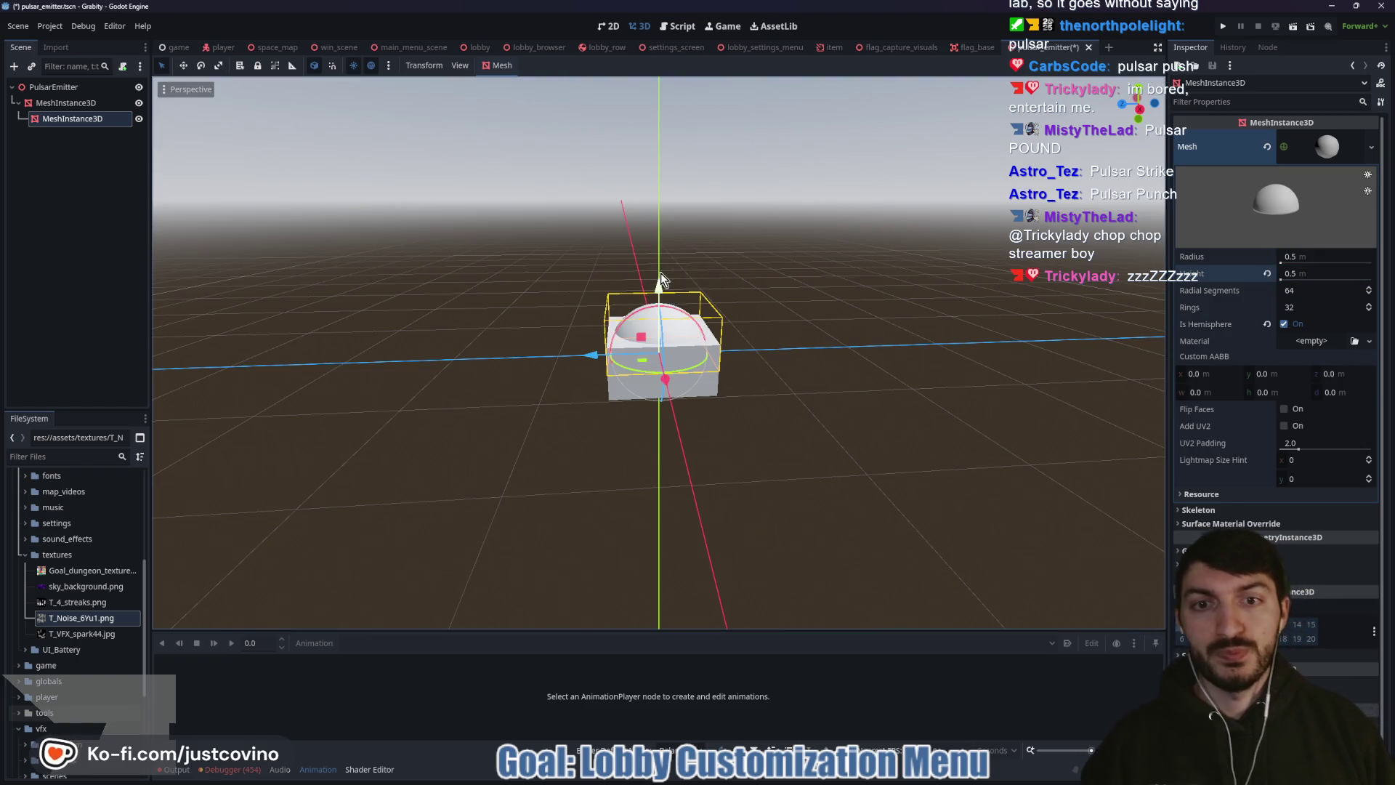
left_click_drag(656, 288, 657, 278)
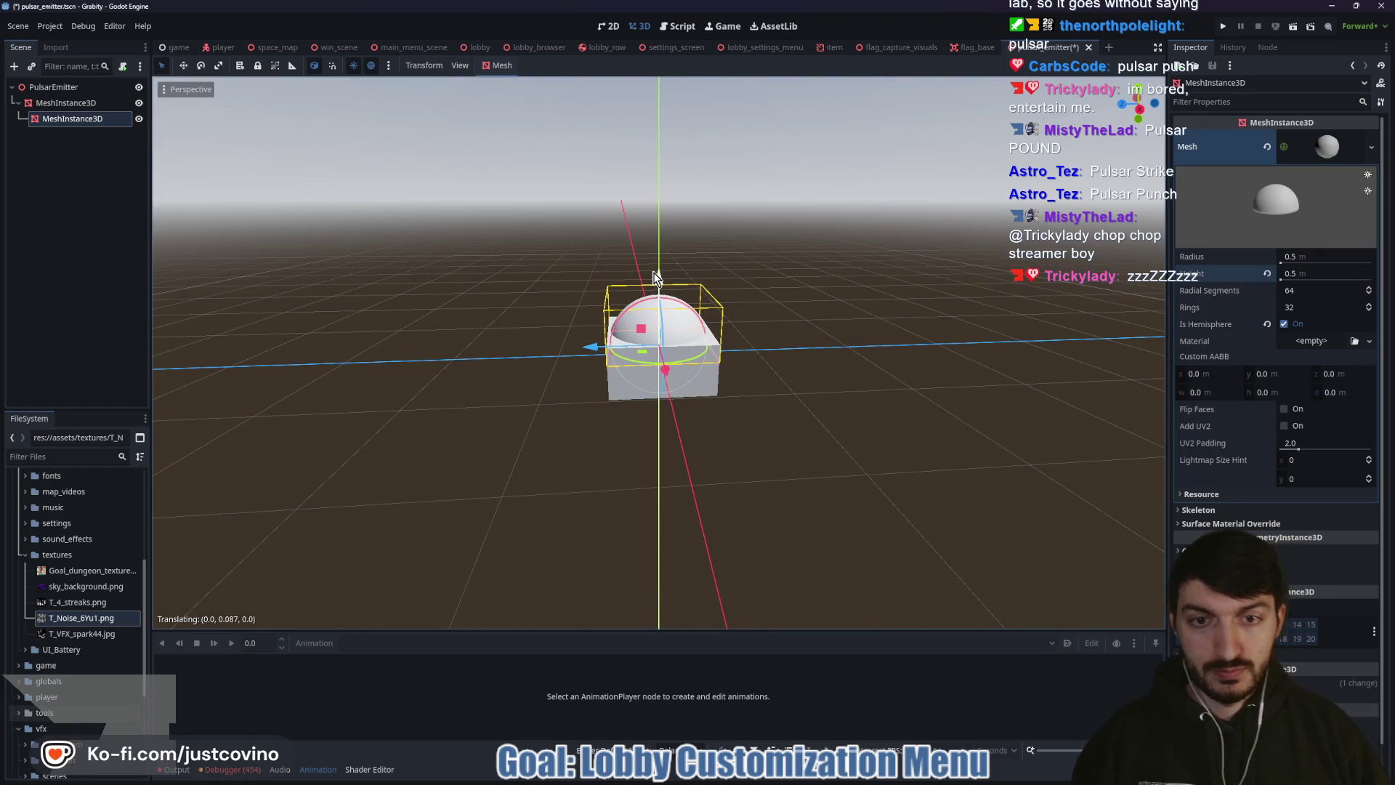
Give the hemisphere a red StandardMaterial3D and 12 radial segments.
left_click(1307, 341)
left_click(1315, 439)
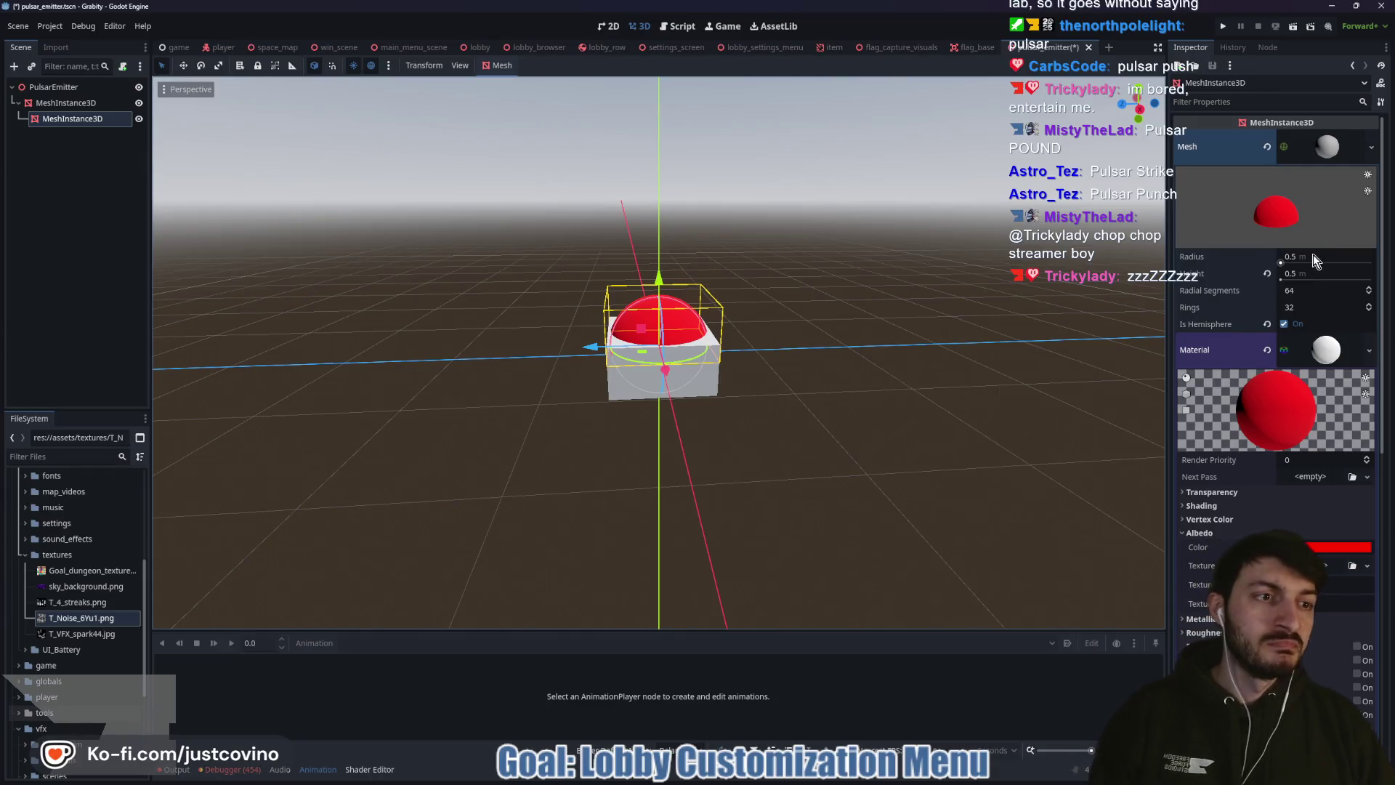
left_click(1315, 256)
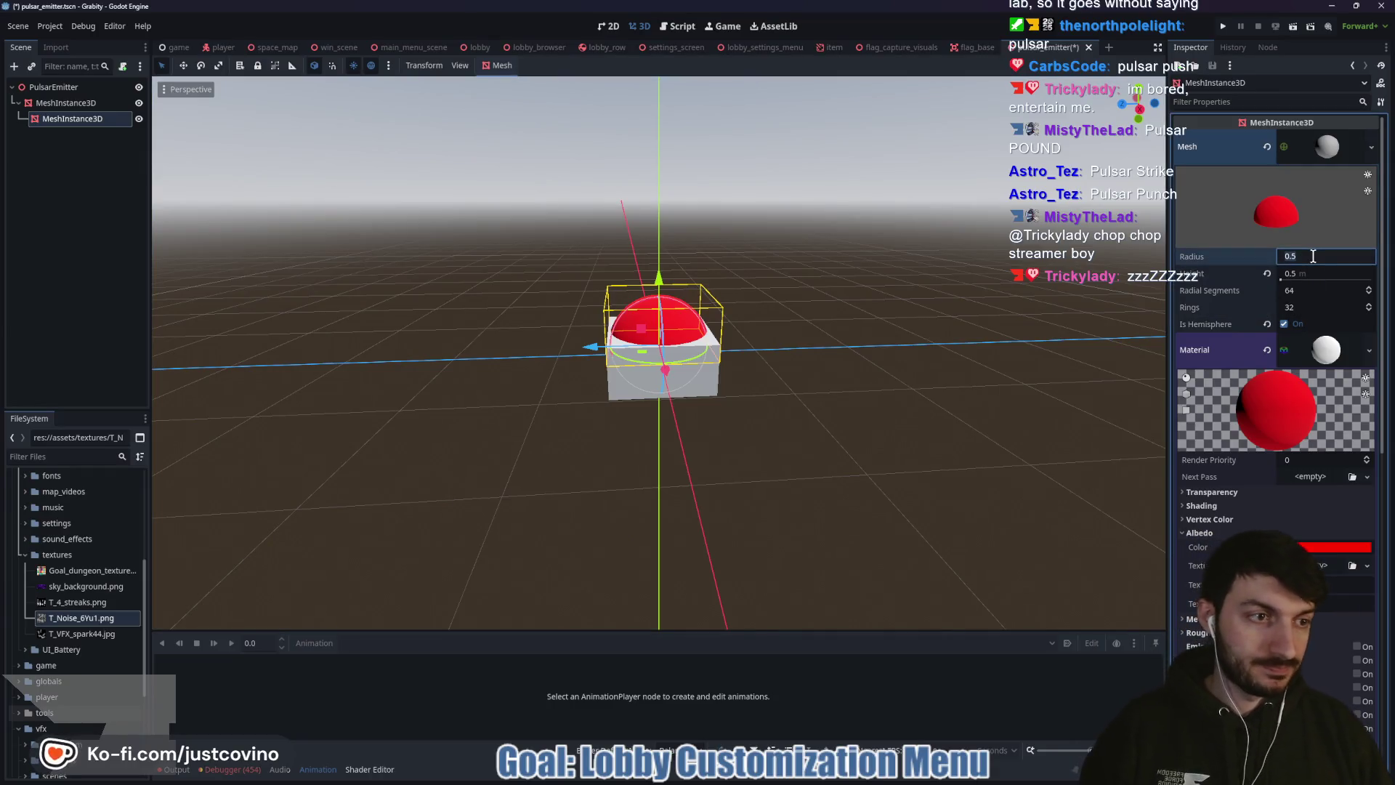
left_click(1321, 292)
type("4")
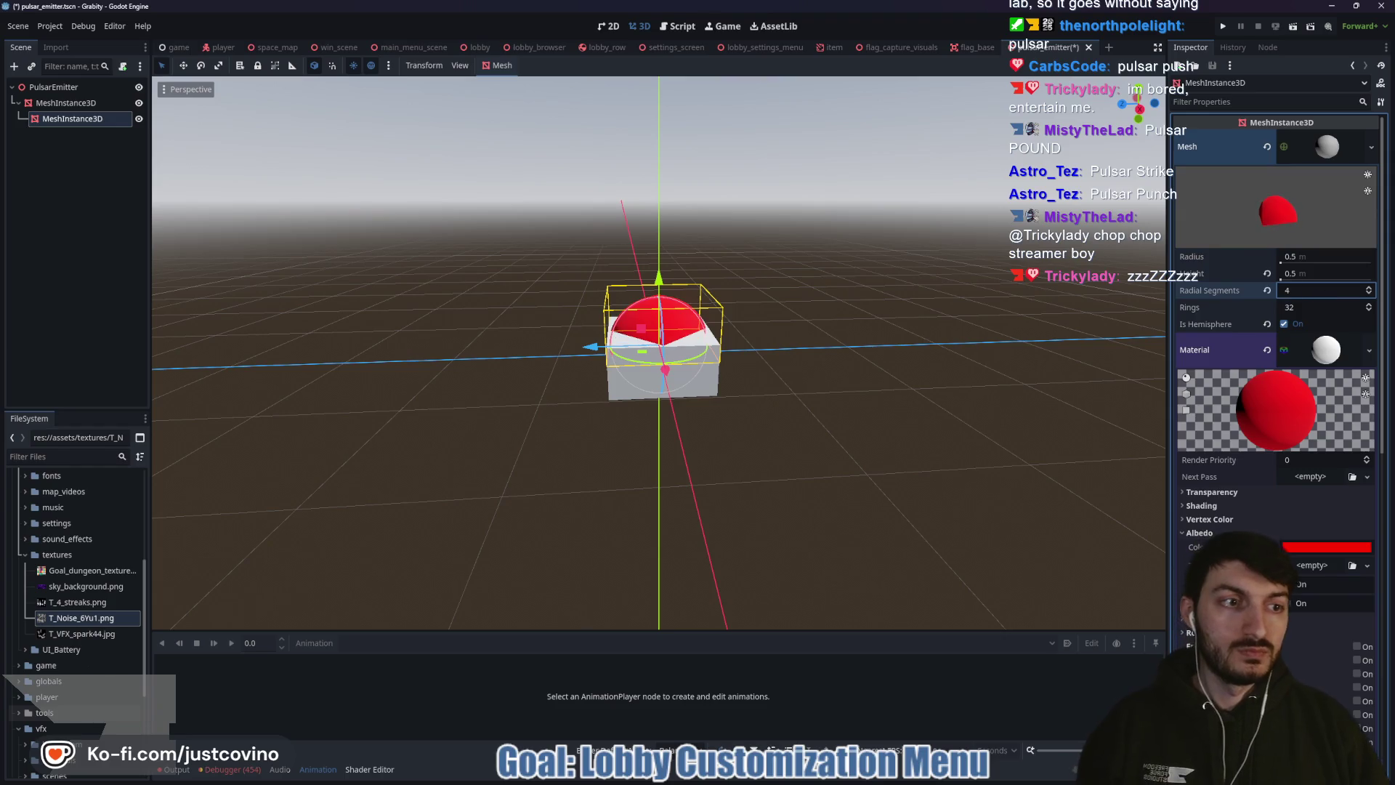
key("Return")
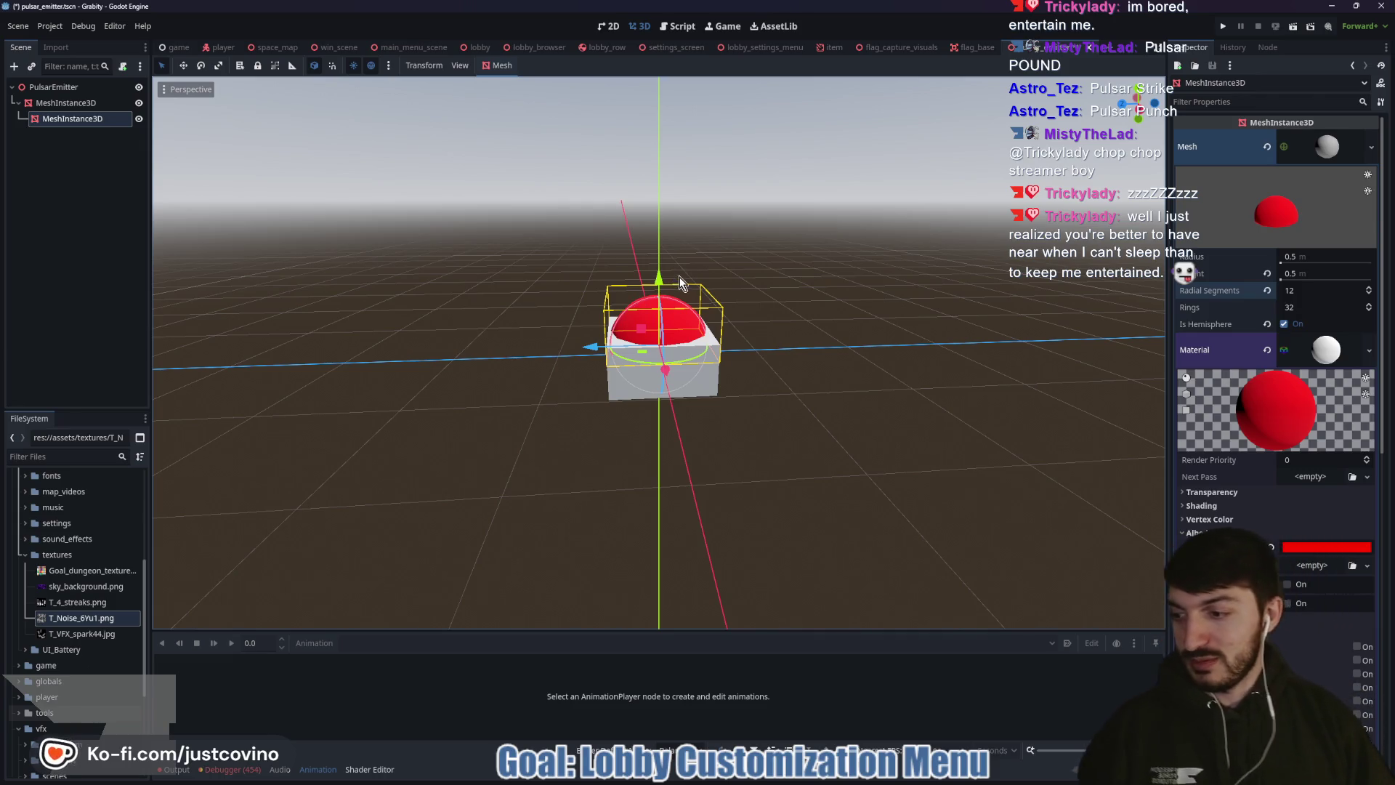
Give the box mesh a new StandardMaterial3D with a dark grey albedo colour.
left_click_drag(776, 237, 769, 276)
left_click(66, 103)
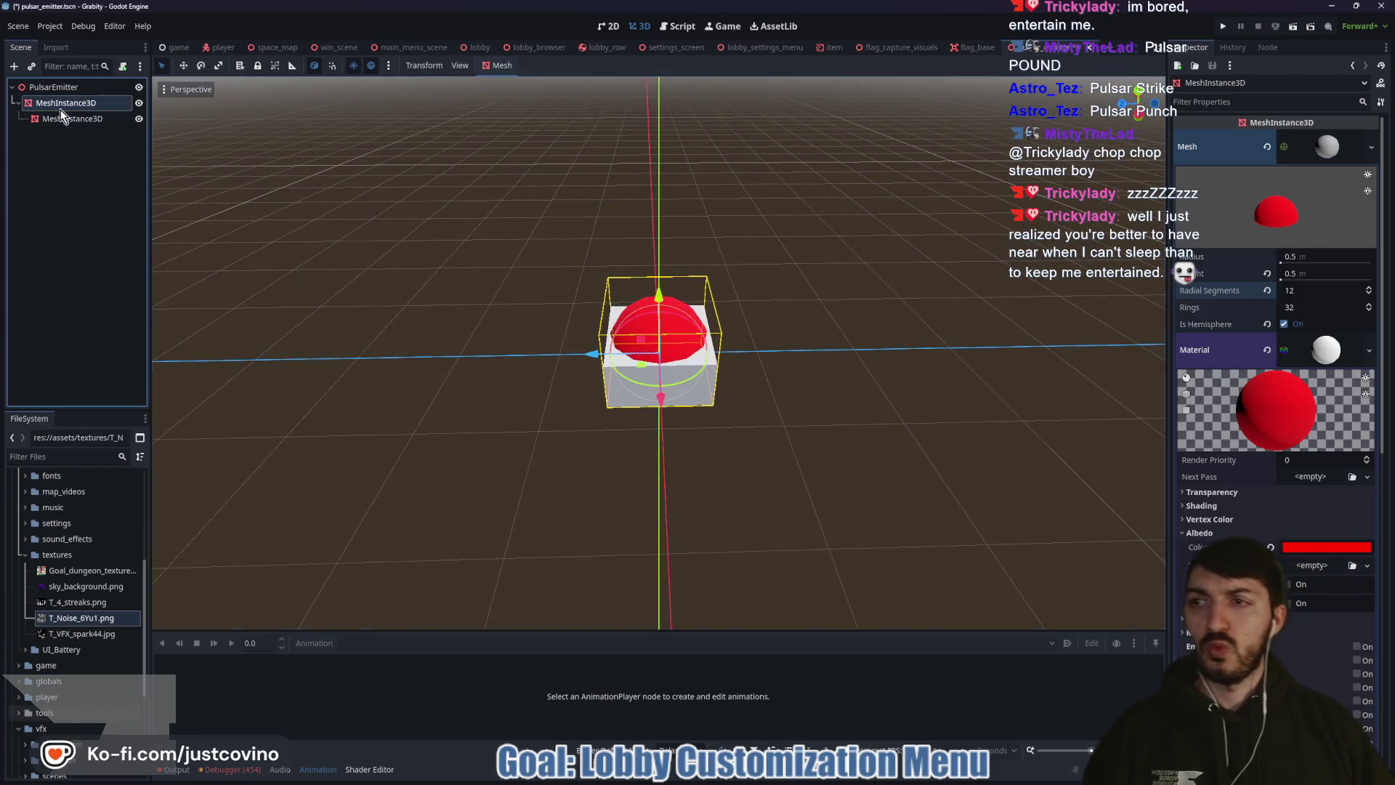
left_click(1322, 341)
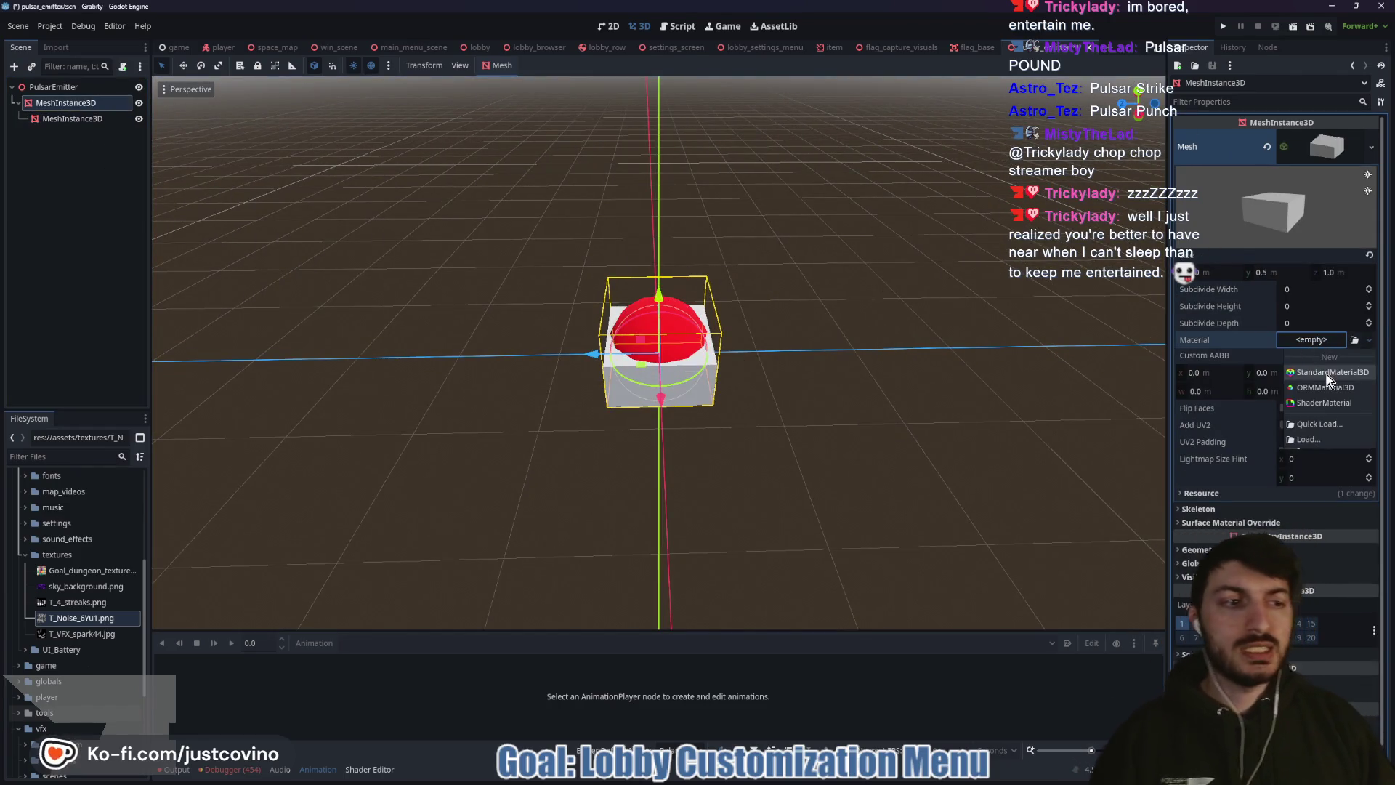
left_click(1327, 373)
left_click(1306, 345)
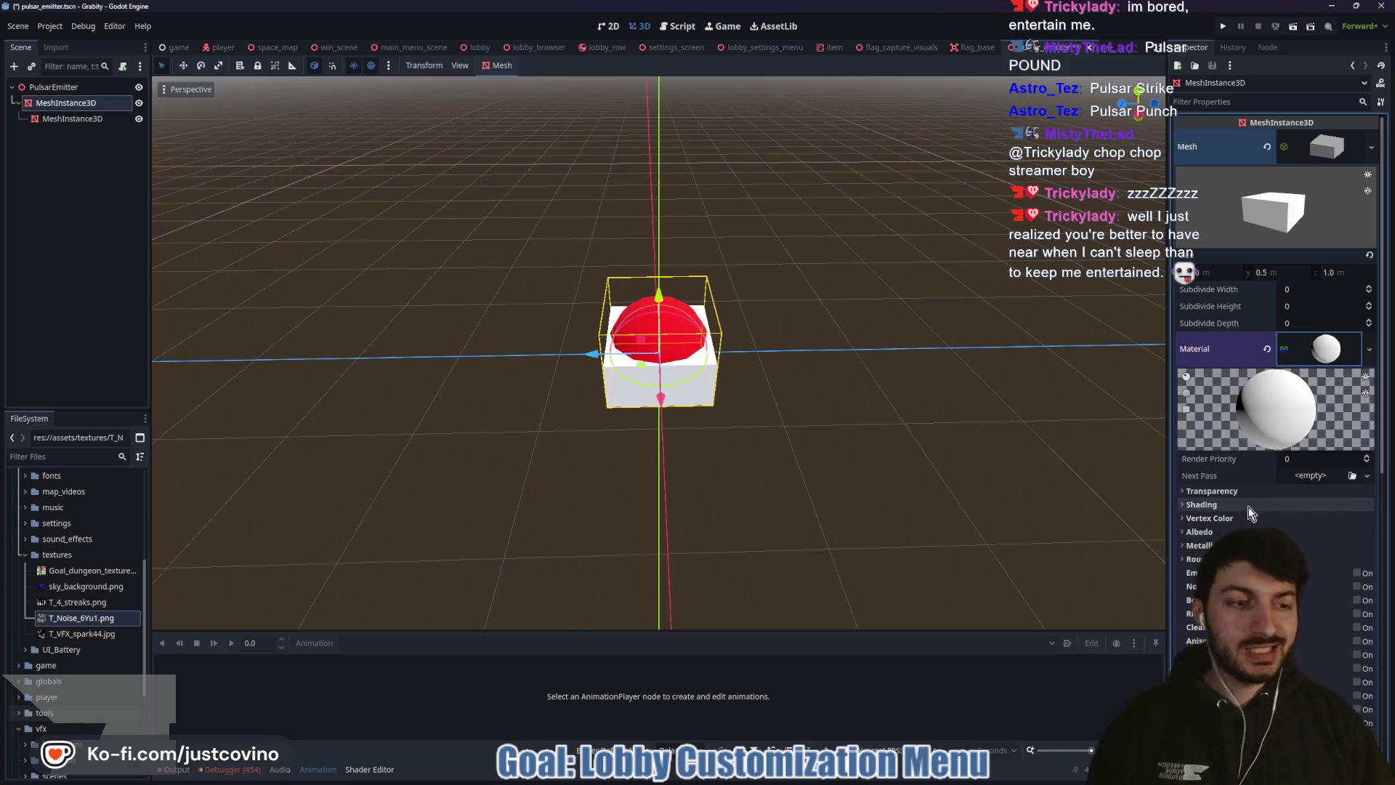
left_click(1245, 532)
left_click(1310, 542)
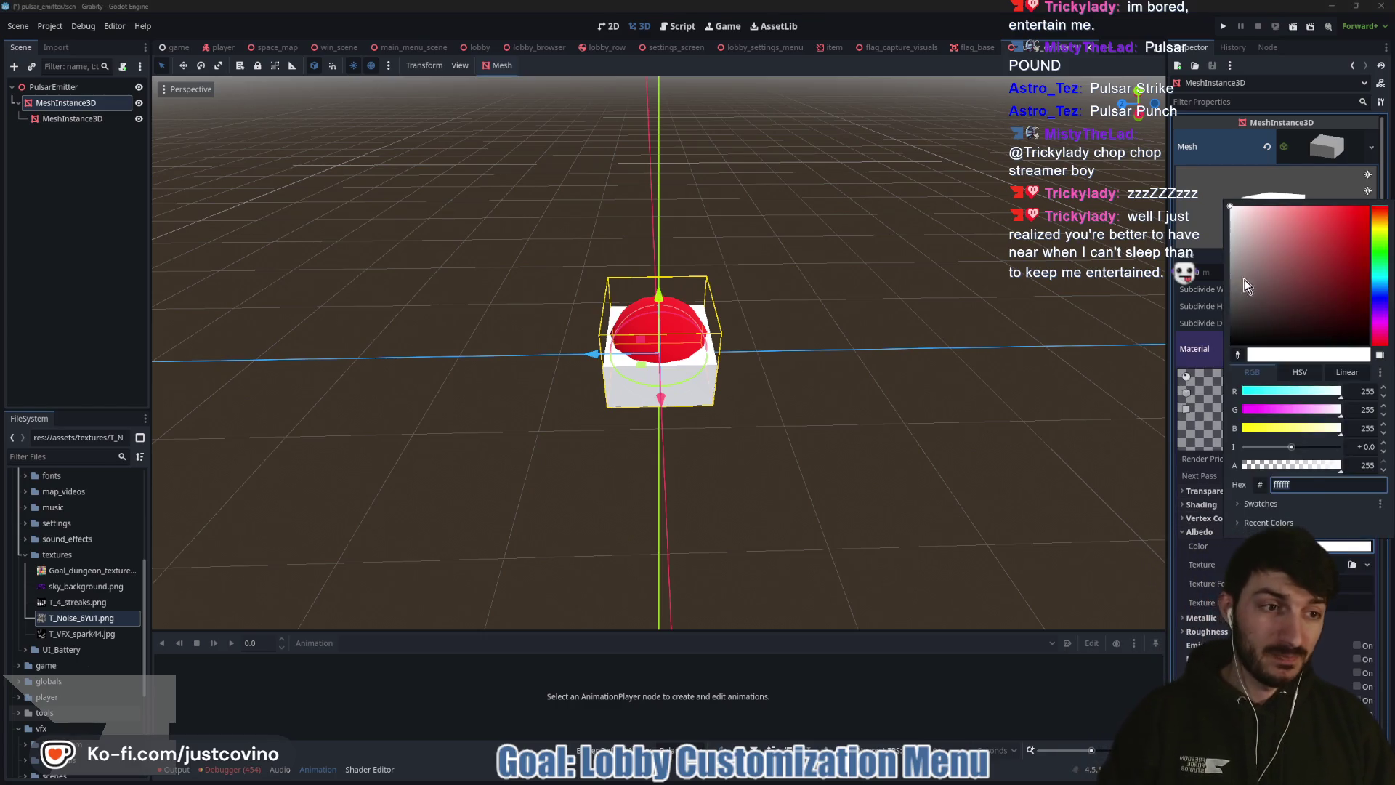
left_click_drag(1245, 290, 1232, 297)
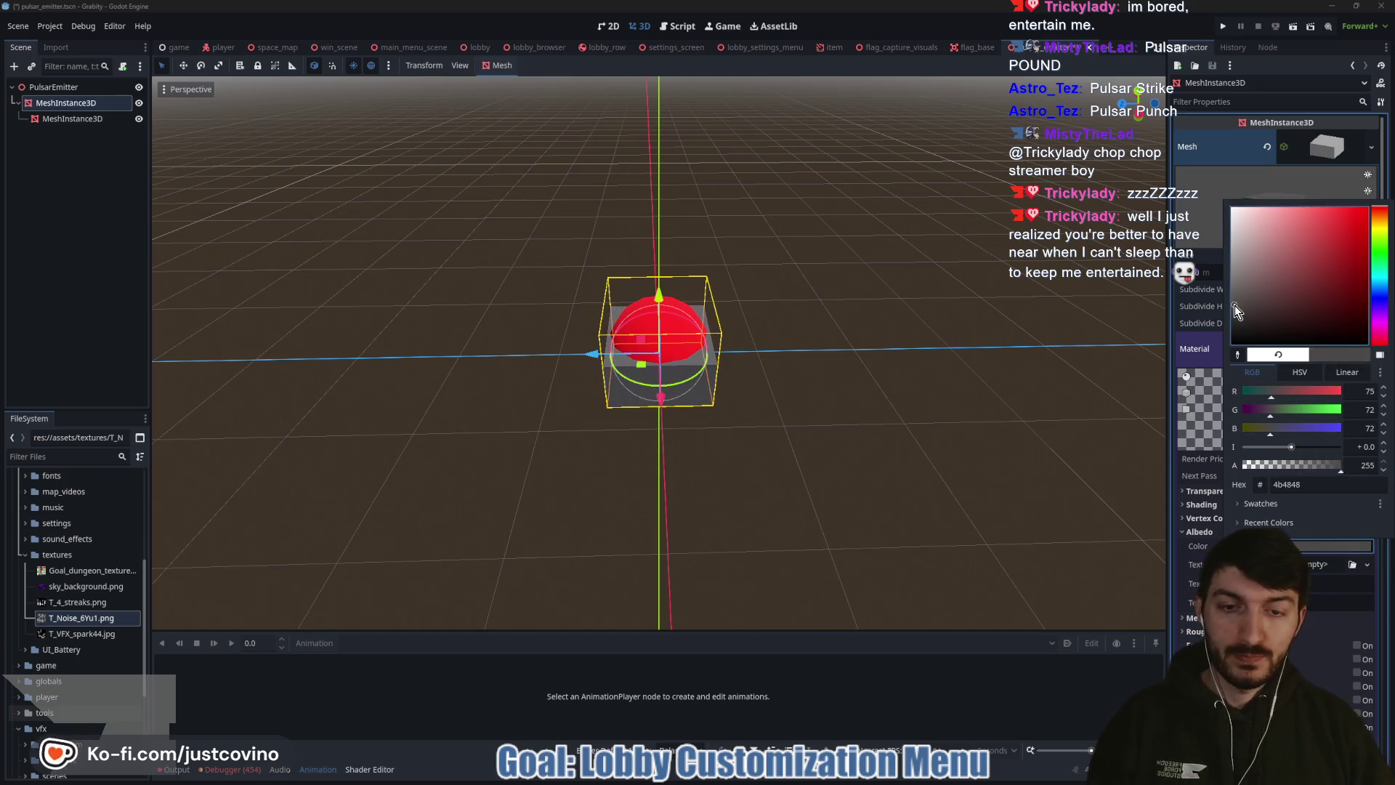
left_click(1214, 314)
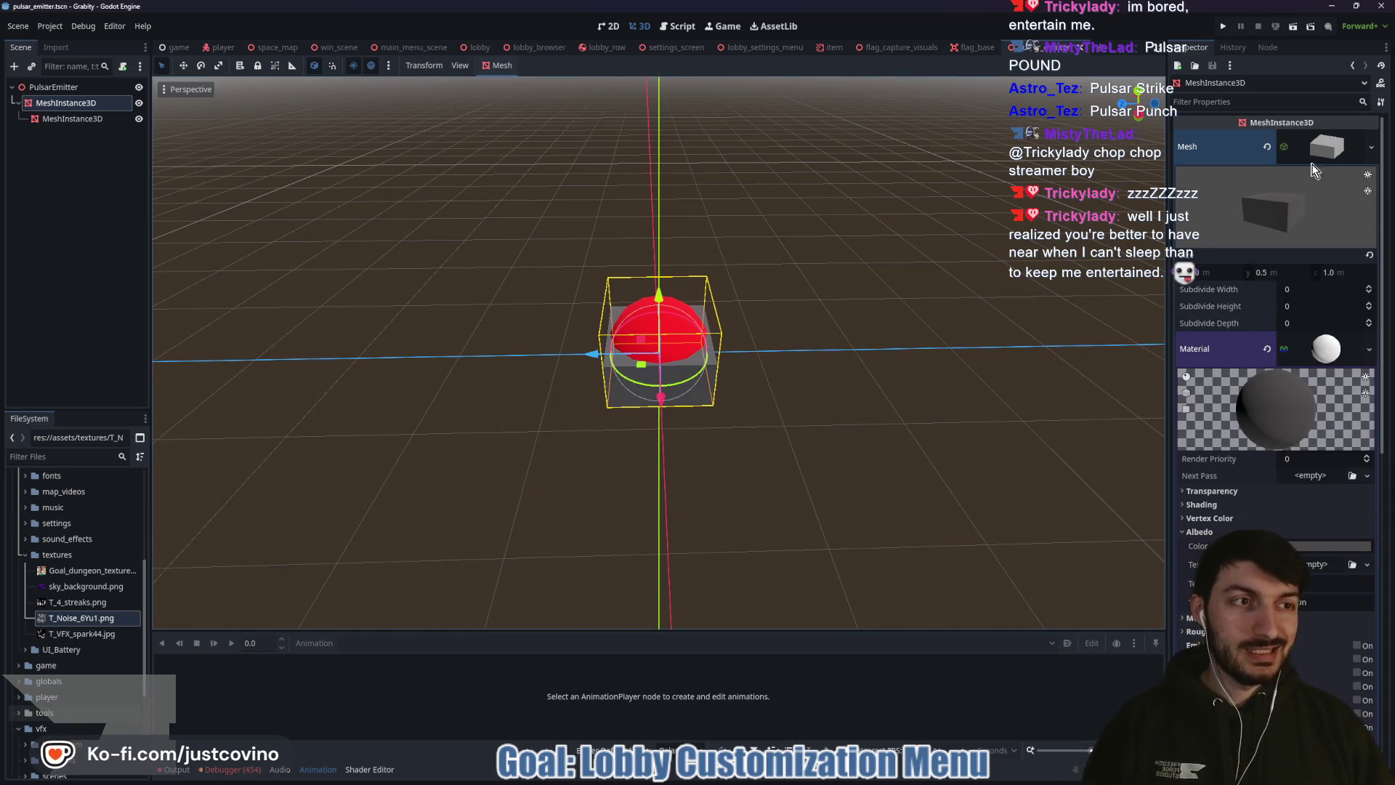
Save the PulsarEmitter scene and select its root node.
key("ctrl+s")
left_click_drag(944, 341, 827, 335)
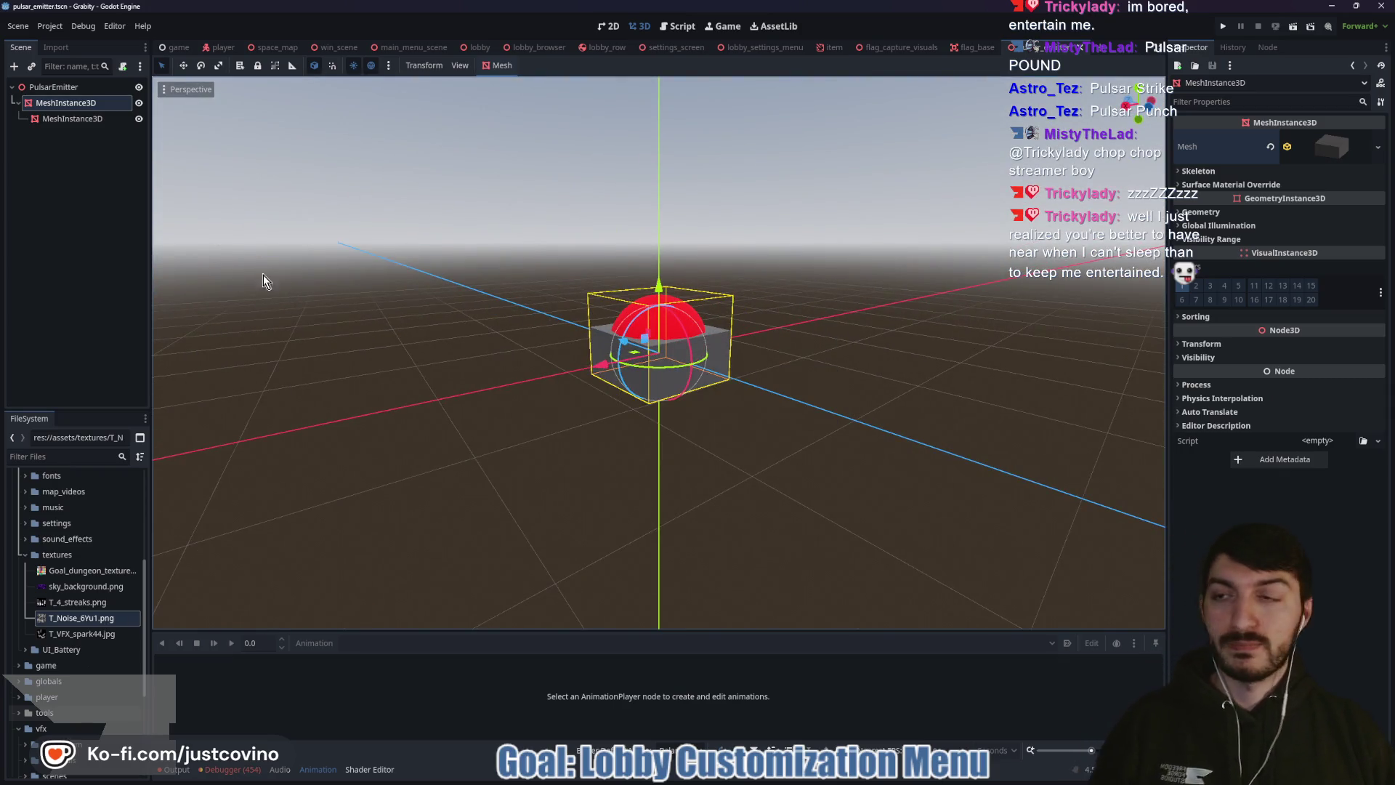
left_click(75, 88)
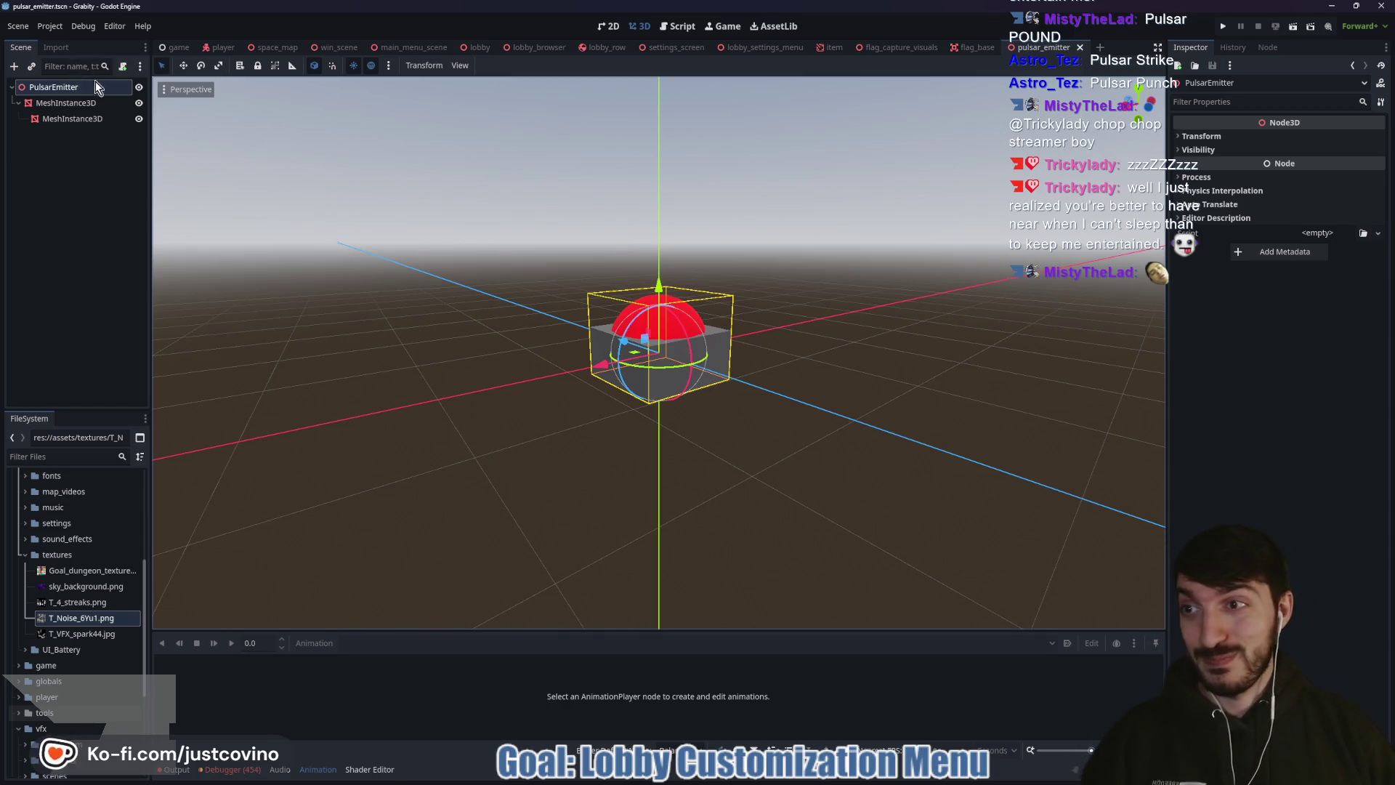
Attach a new pulsar_emitter.gd script to PulsarEmitter and add 'class_name PulsarEmitter' on line 1.
left_click(123, 67)
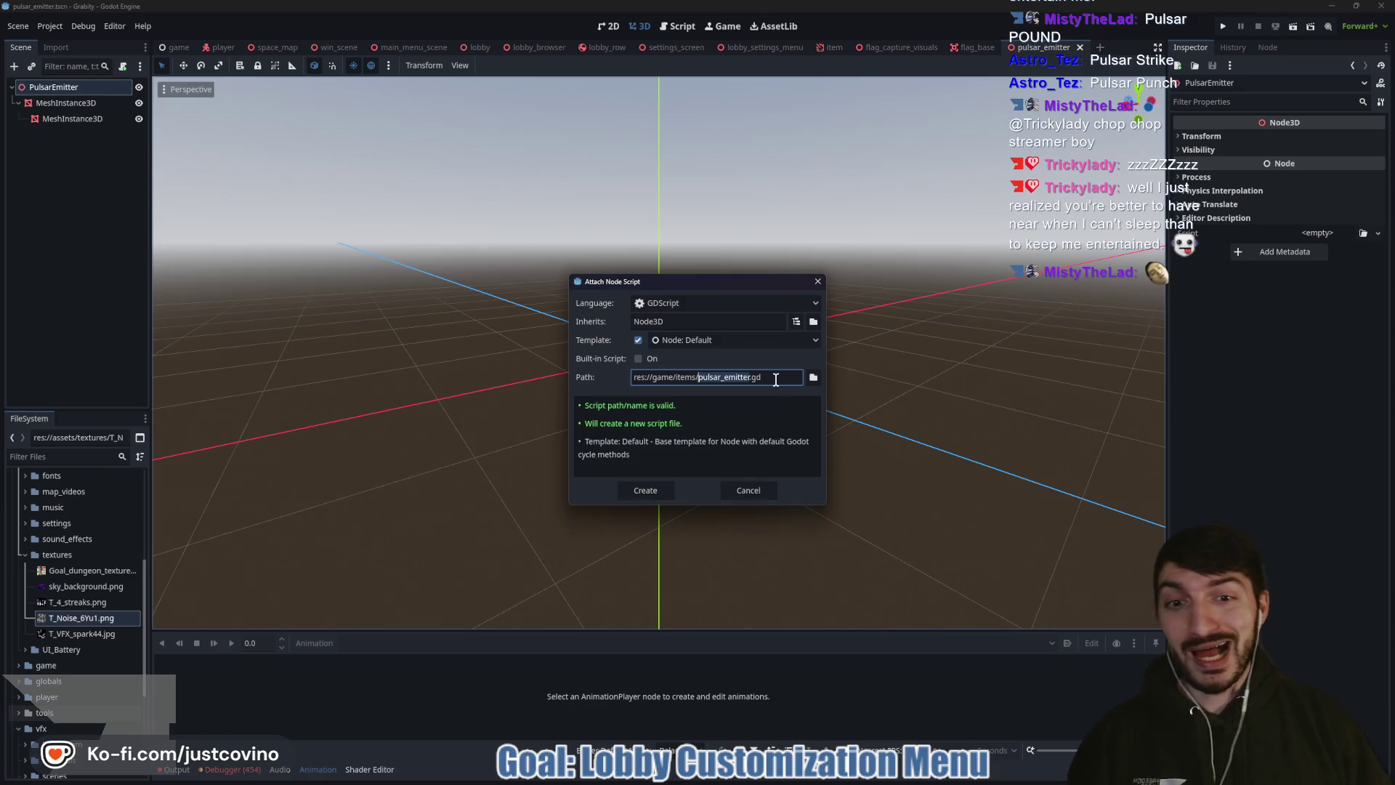
left_click(645, 488)
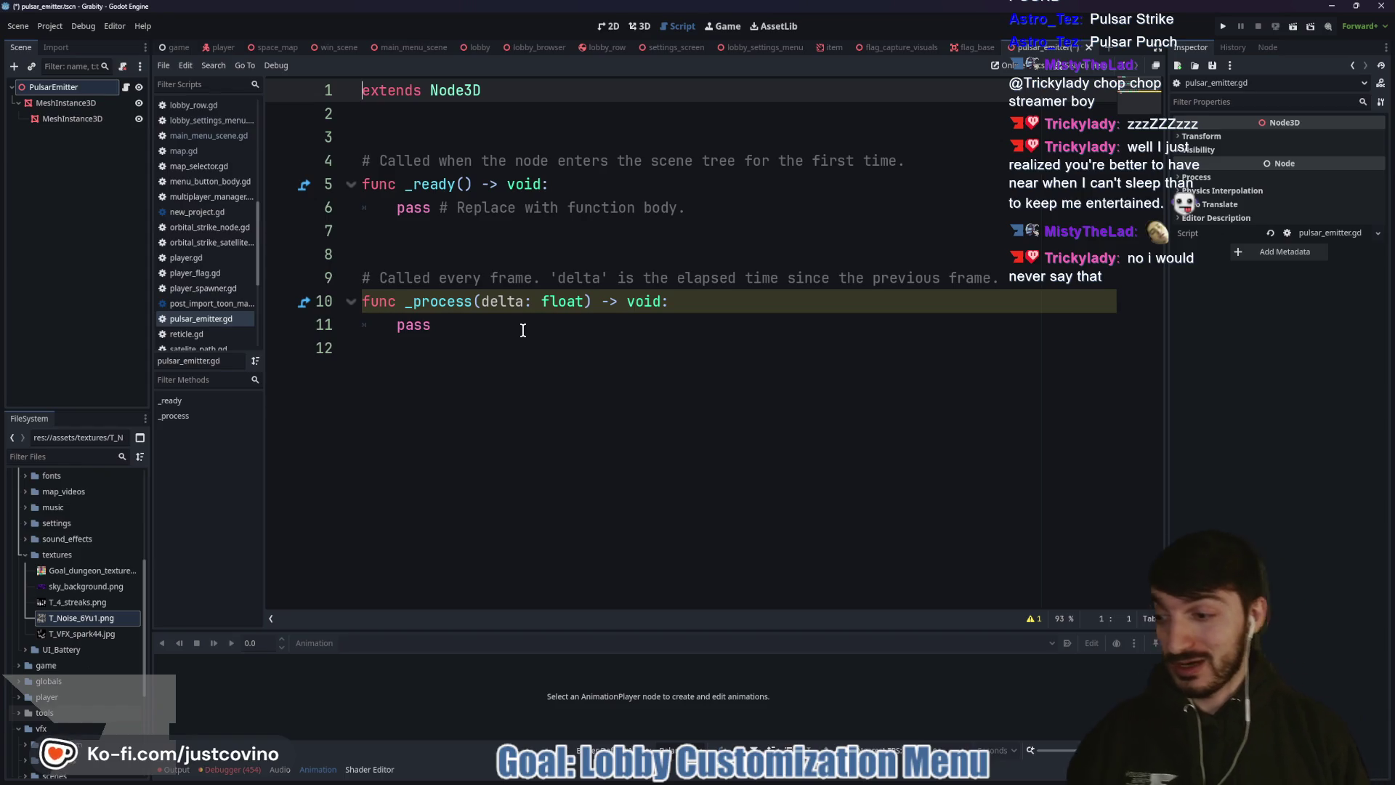
type("class_name")
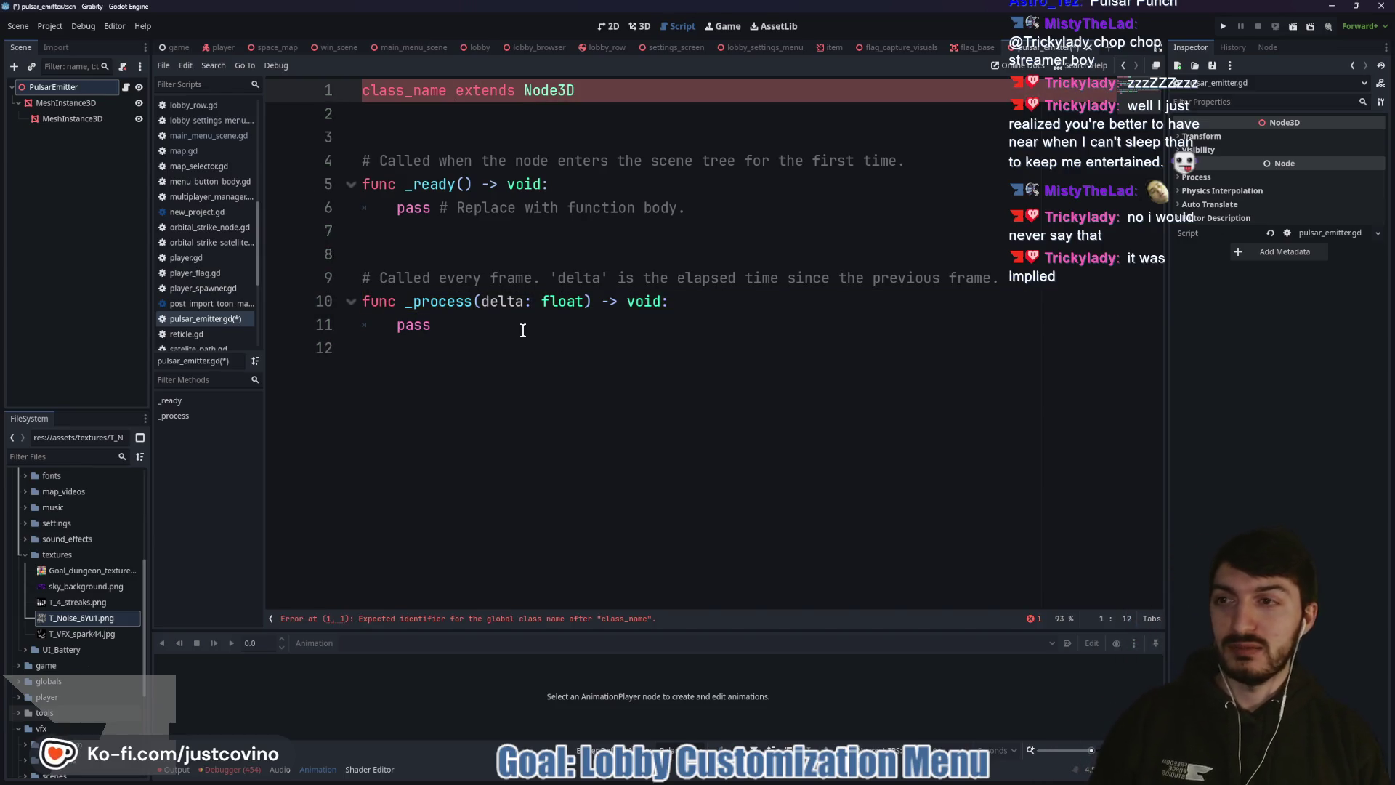
type(" Pulsar")
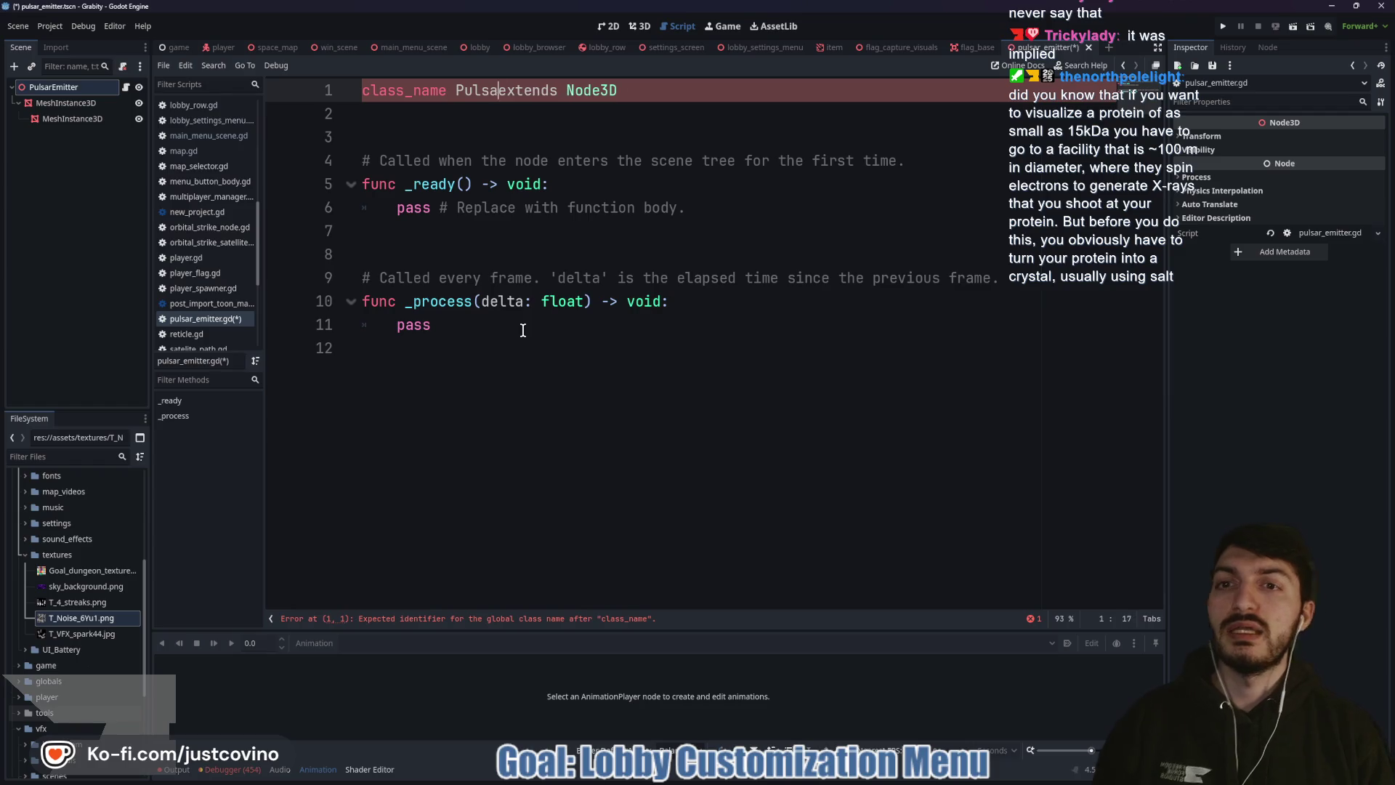
type("Emitter")
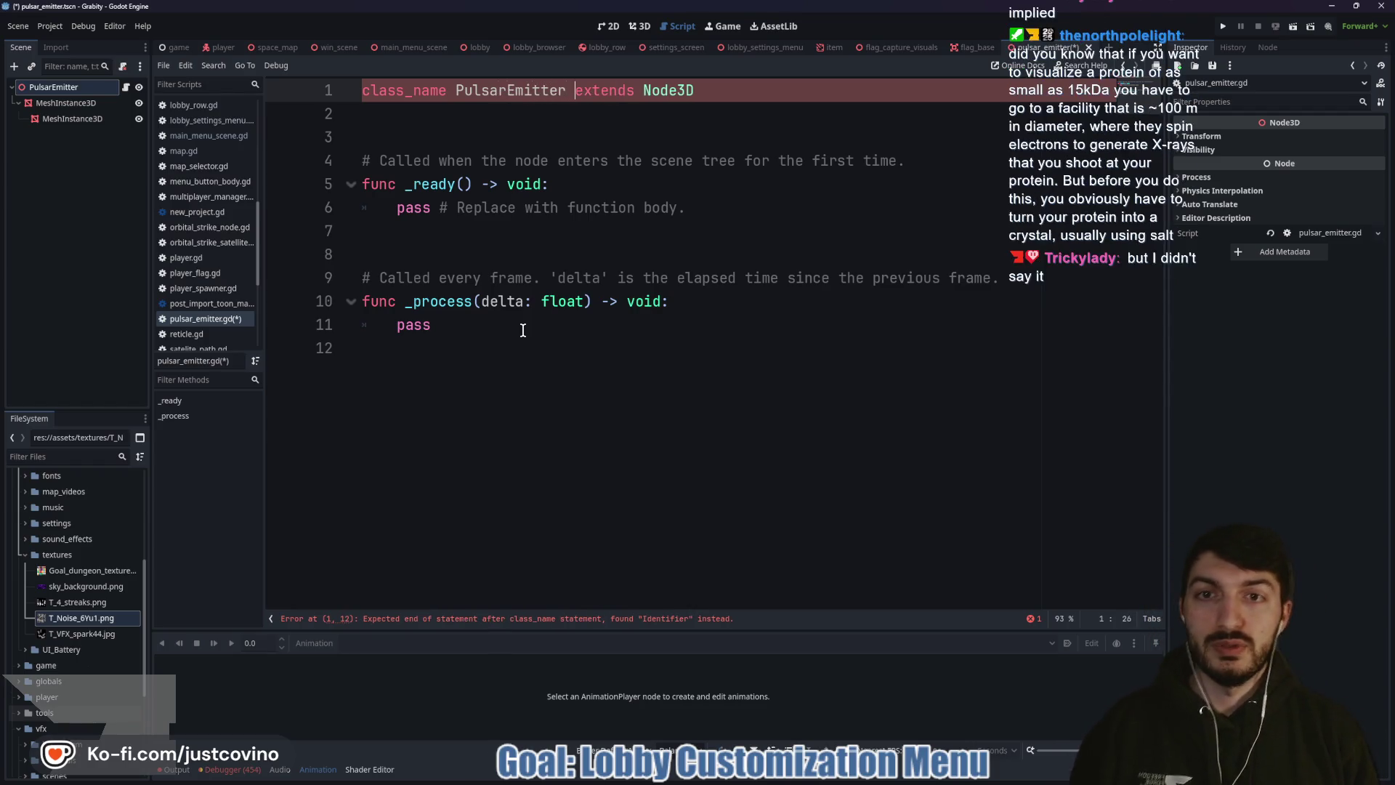
Delete the default _ready and _process template functions and save.
mouse_move(480, 325)
left_mouse_down()
mouse_move(350, 200)
mouse_move(352, 160)
left_mouse_up()
key("BackSpace")
key("ctrl+s")
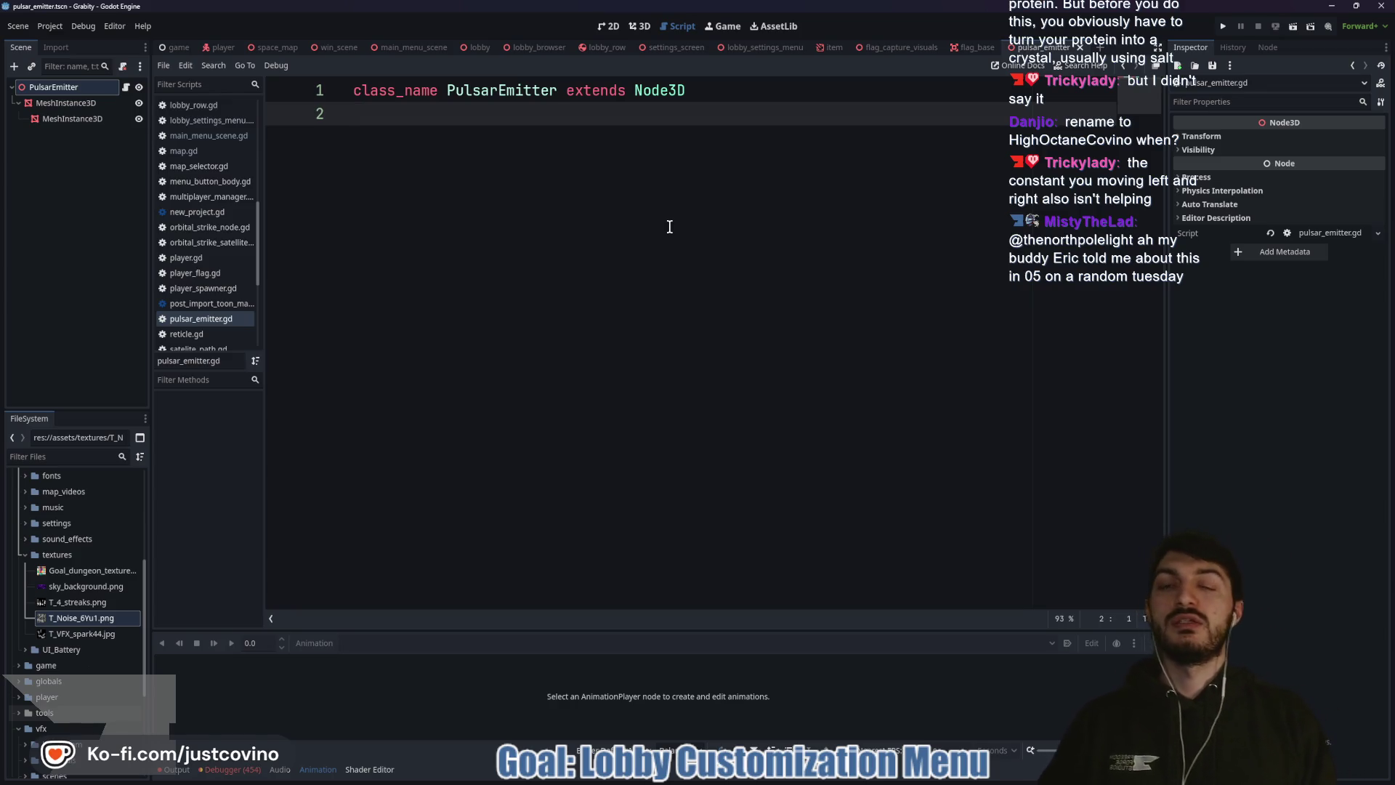
Write an emit_pulsar() -> void function whose body is pass, and save the script.
key("Return")
key("Return")
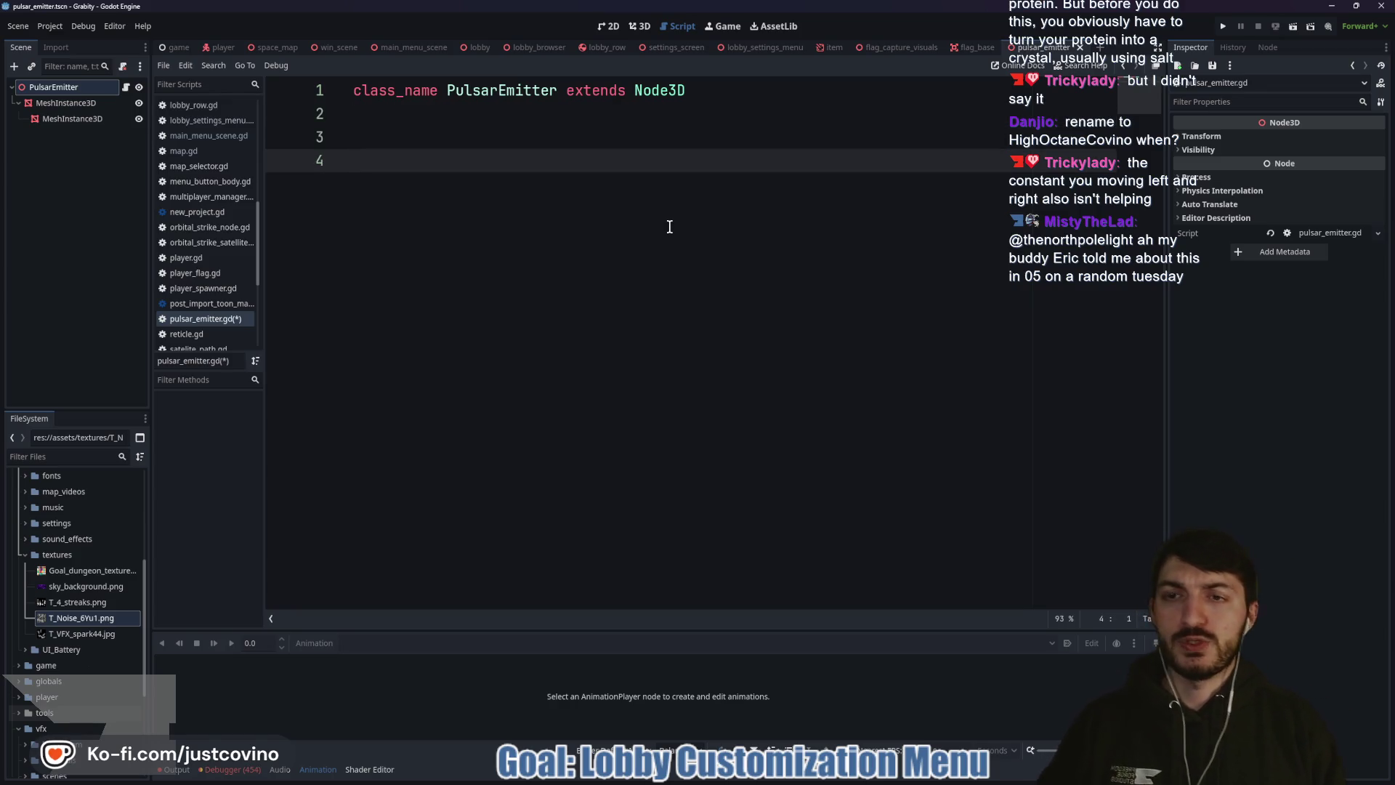
type("c")
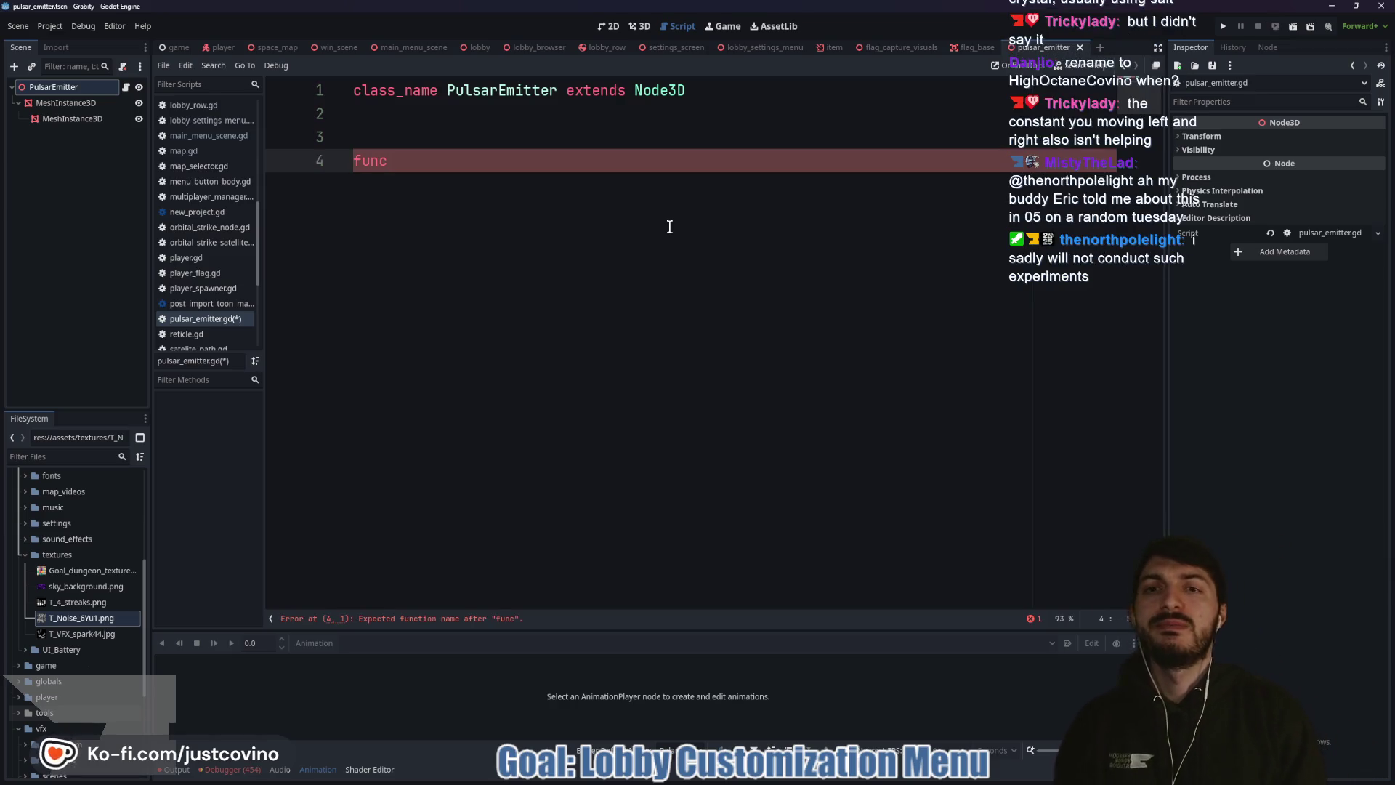
type(" emit_p")
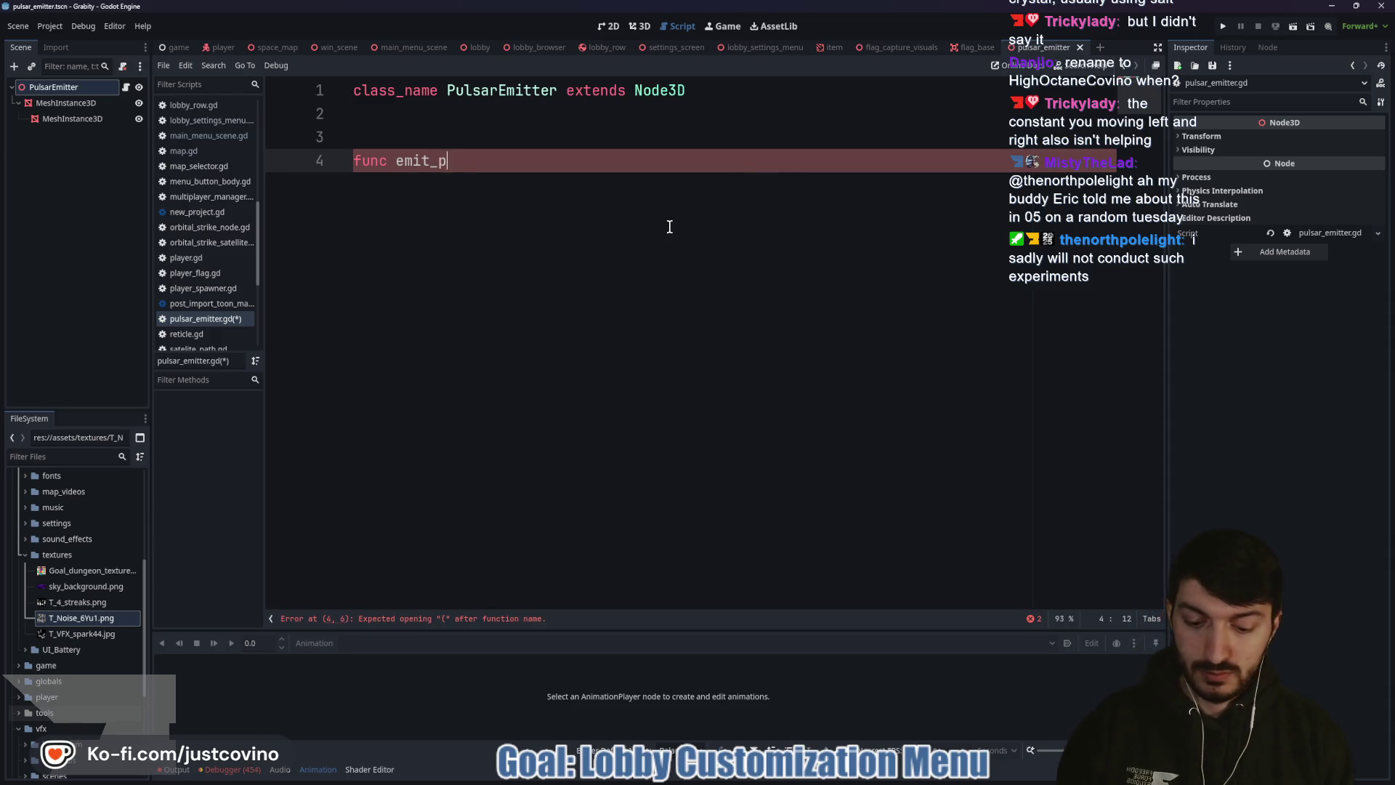
type("ulsar() -> ")
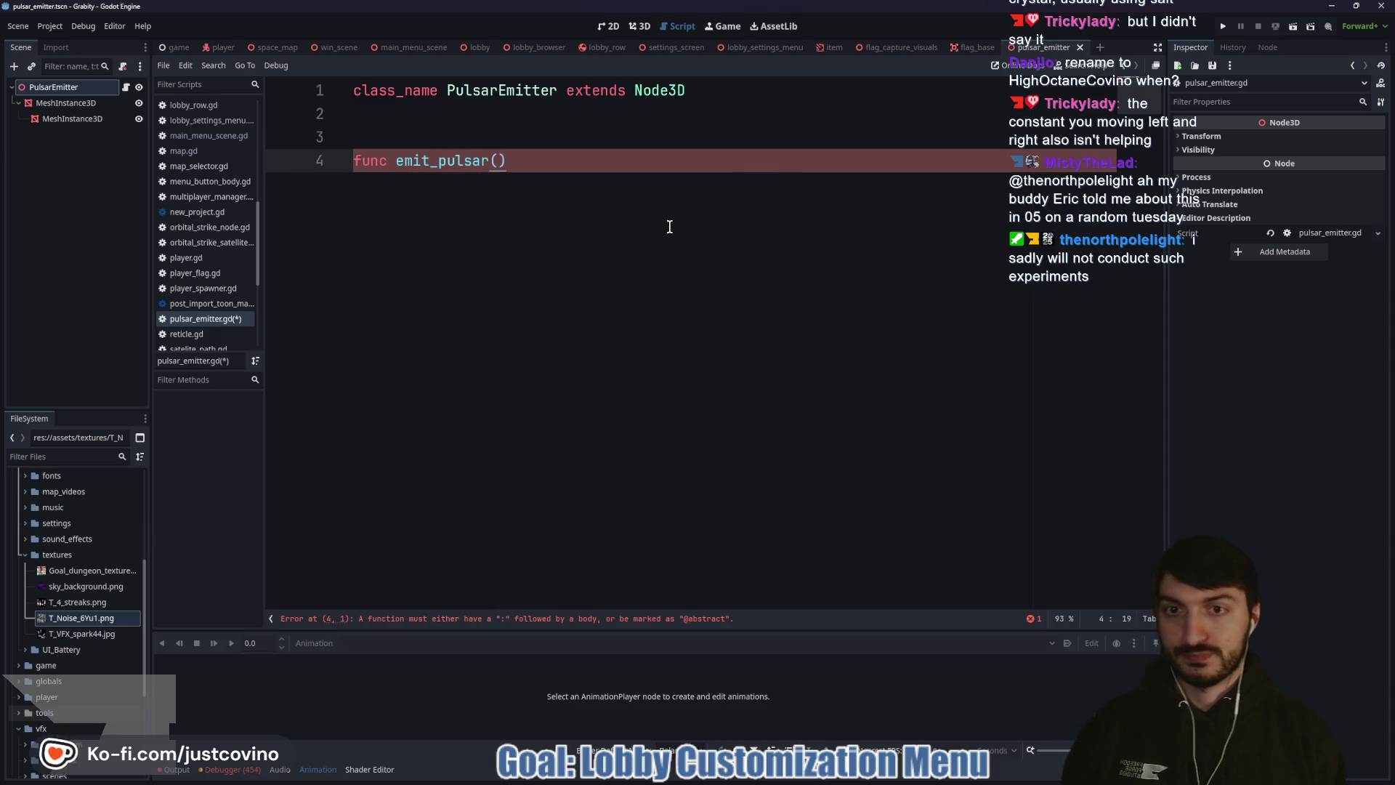
type("void:")
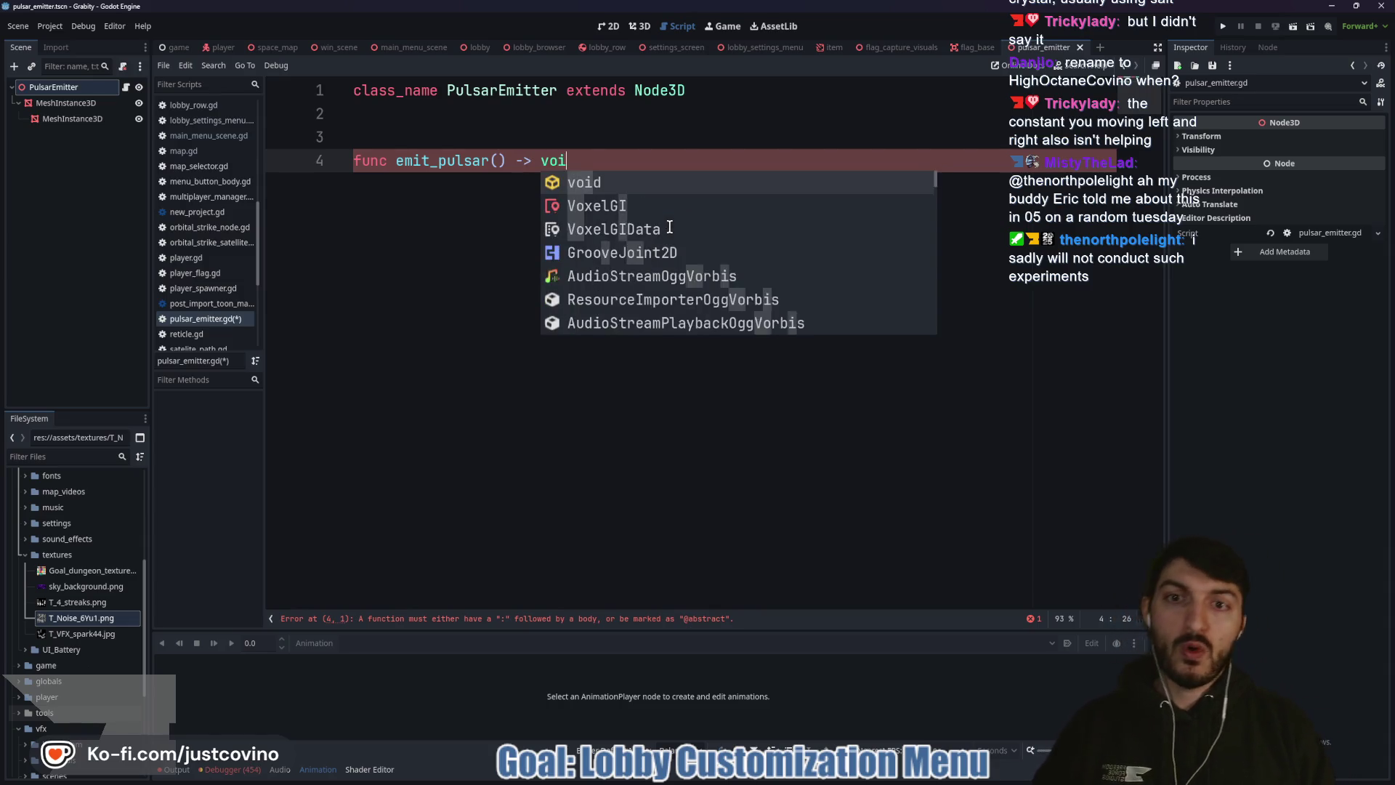
key("Return")
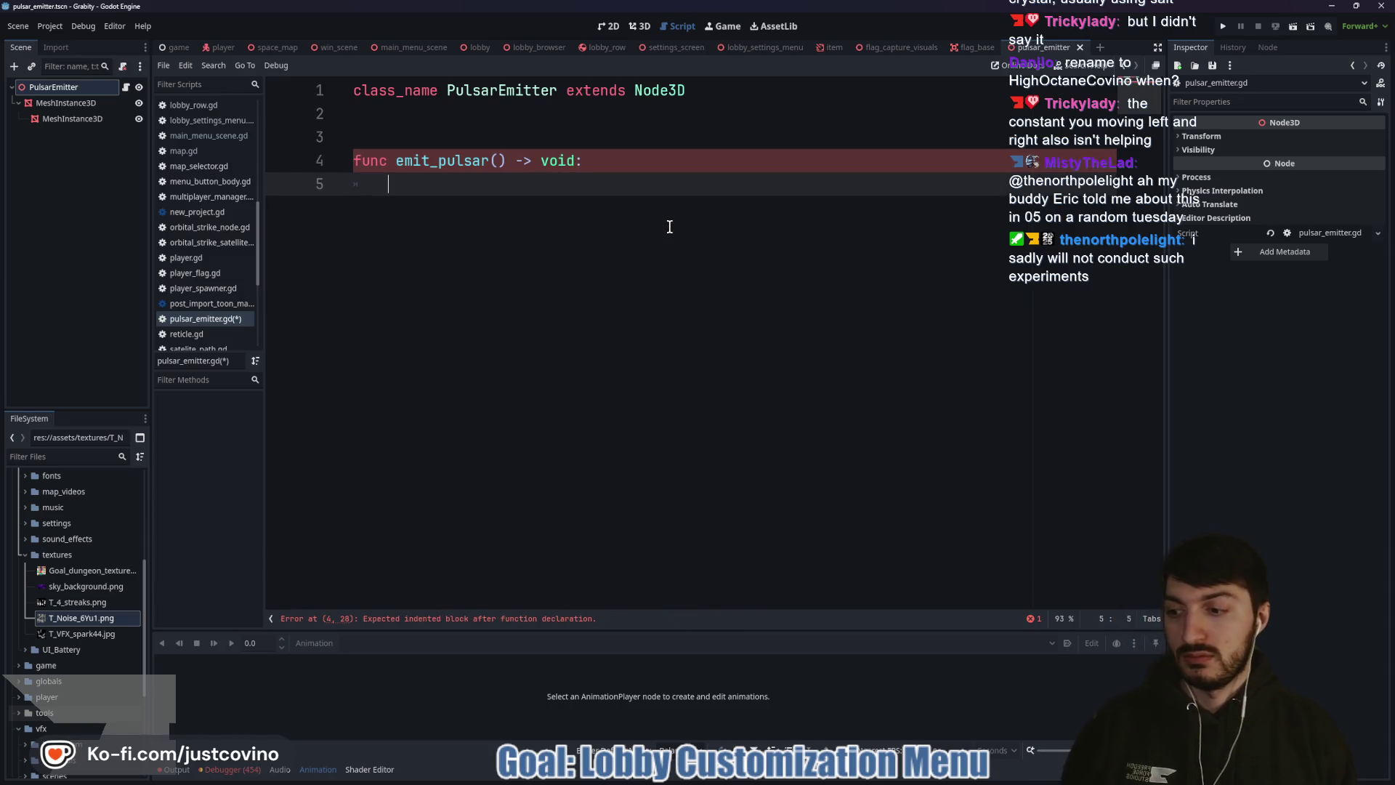
type("pass")
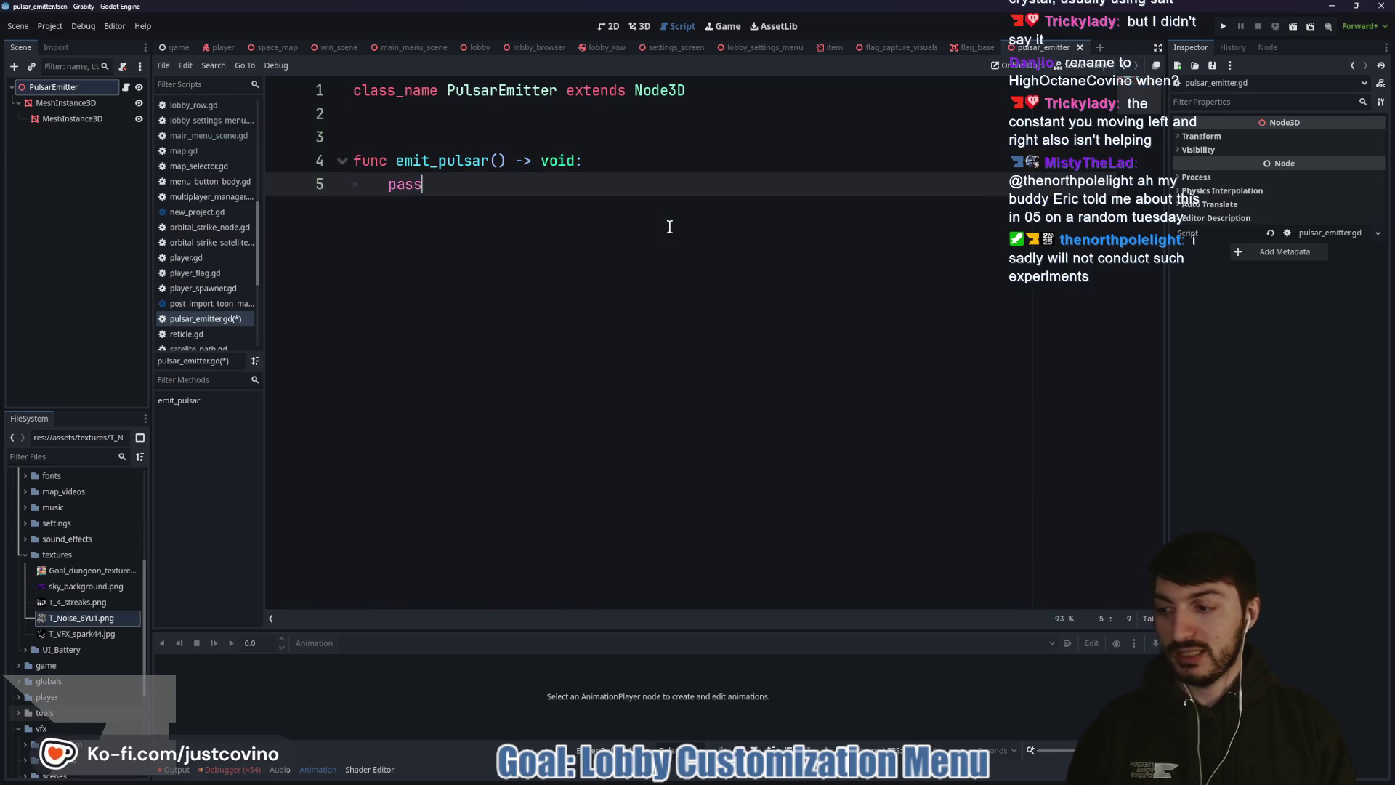
key("ctrl+s")
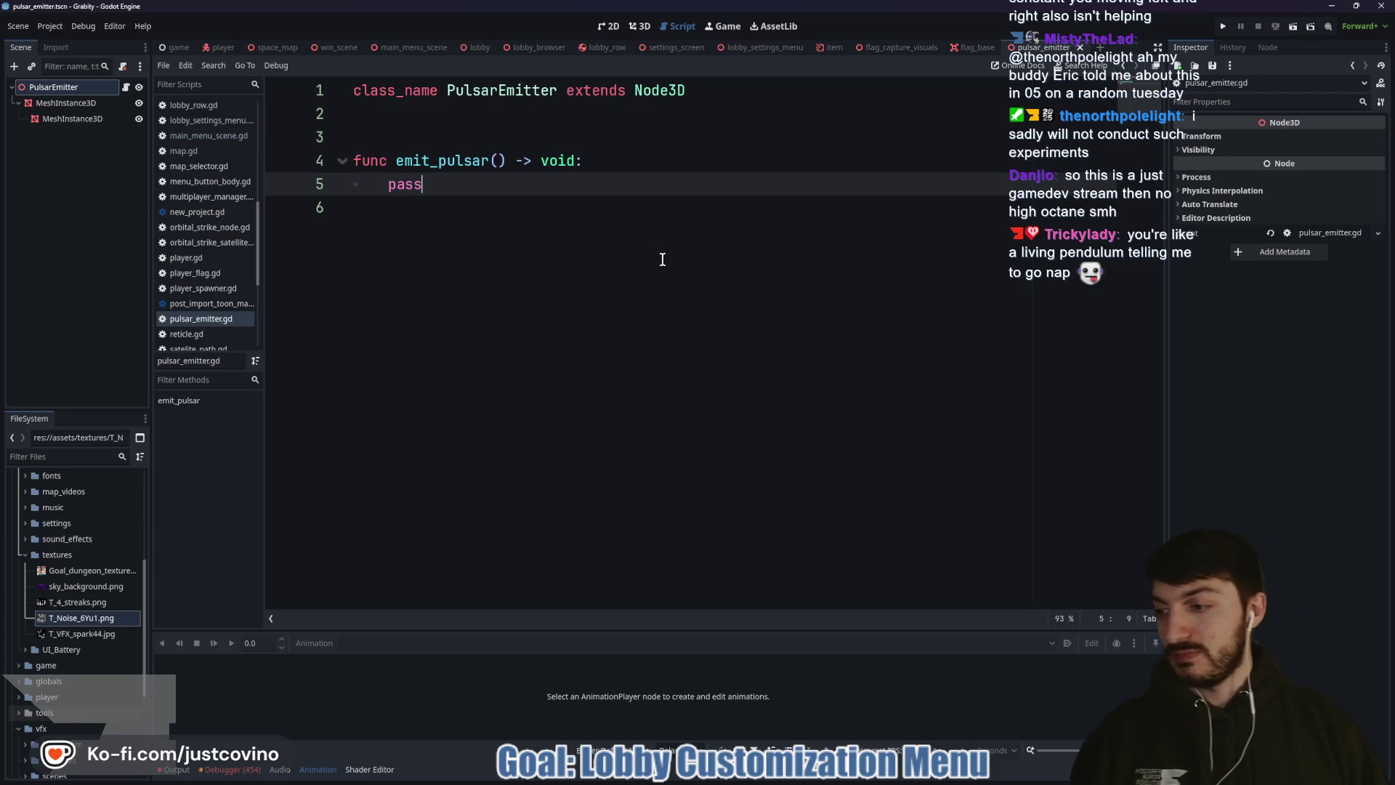
left_click(540, 234)
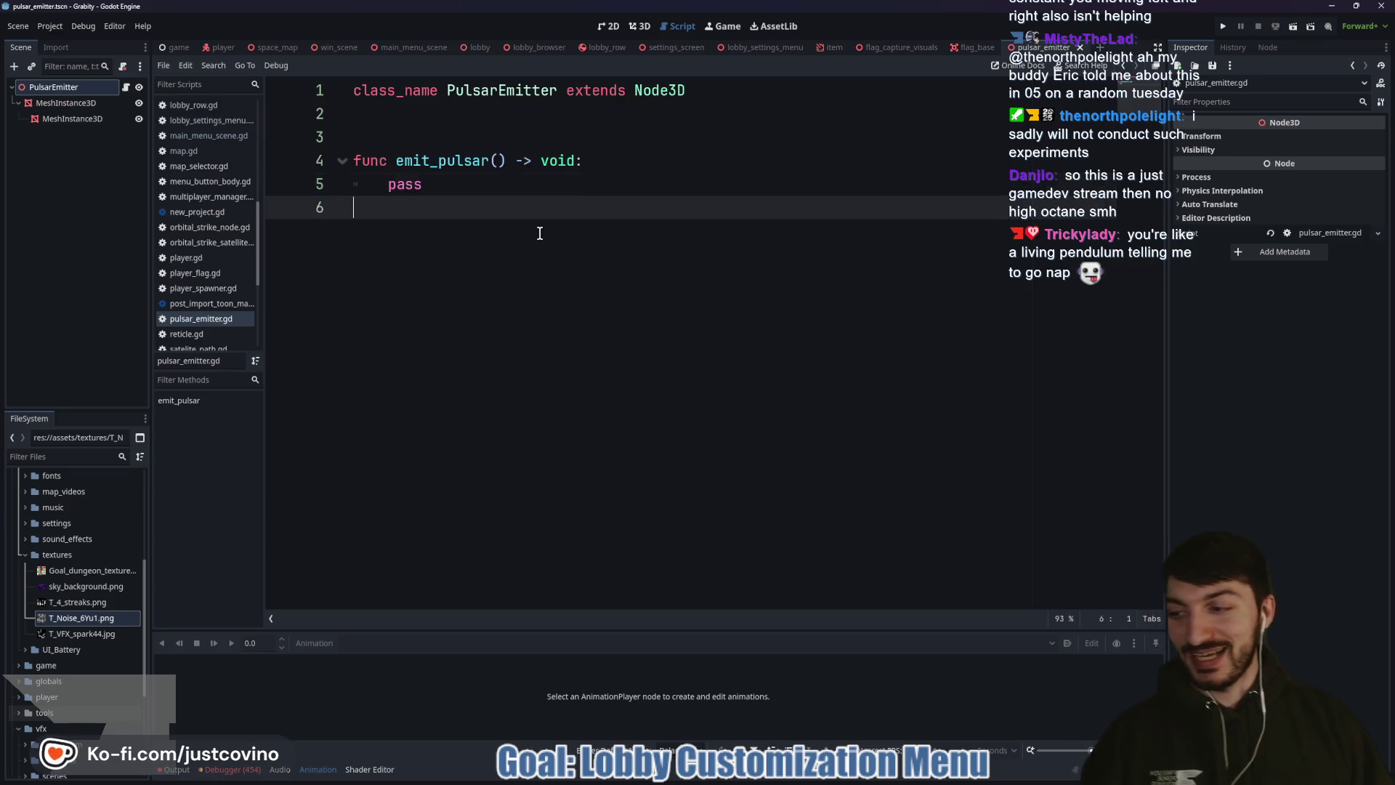
left_click(369, 140)
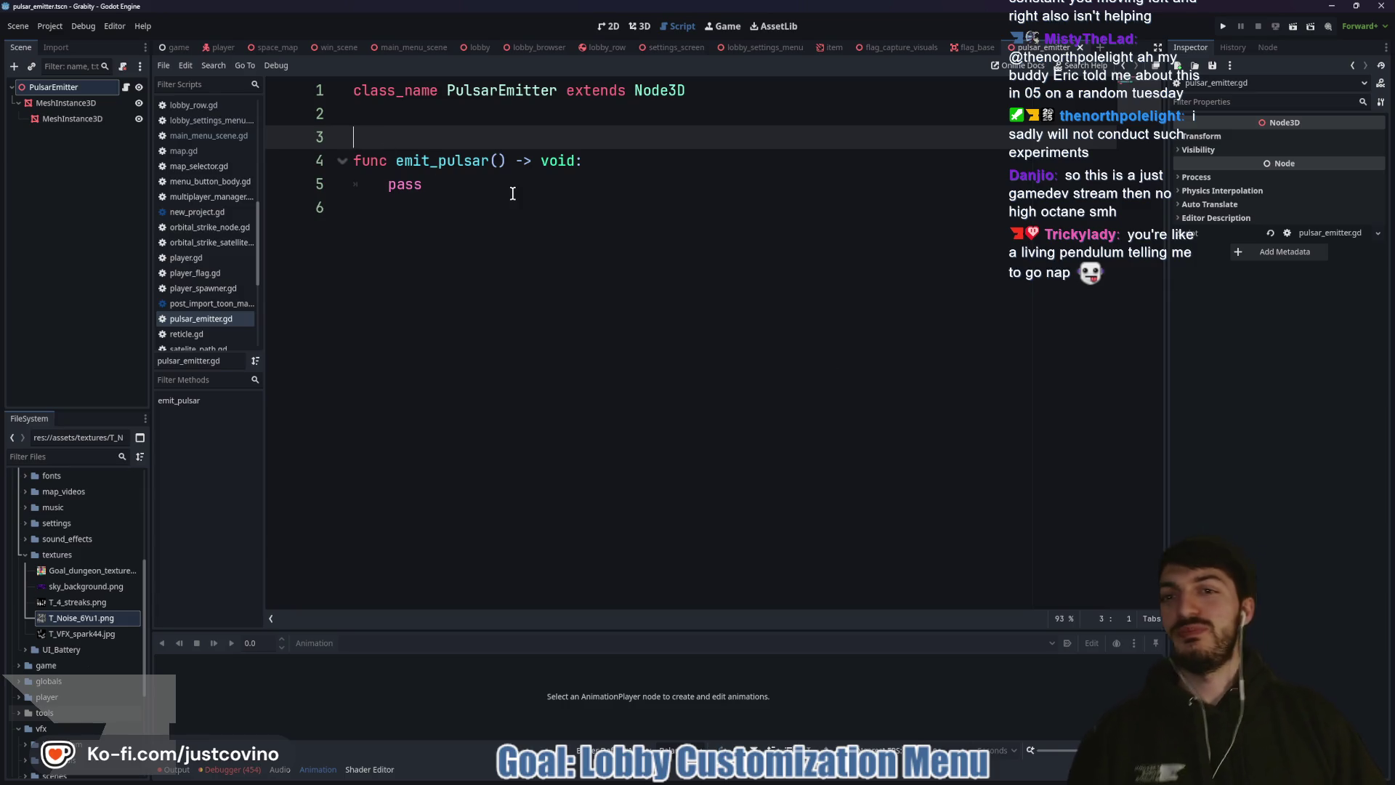
Run two game clients side by side in one lobby, ready both players and start the match.
left_click(1223, 28)
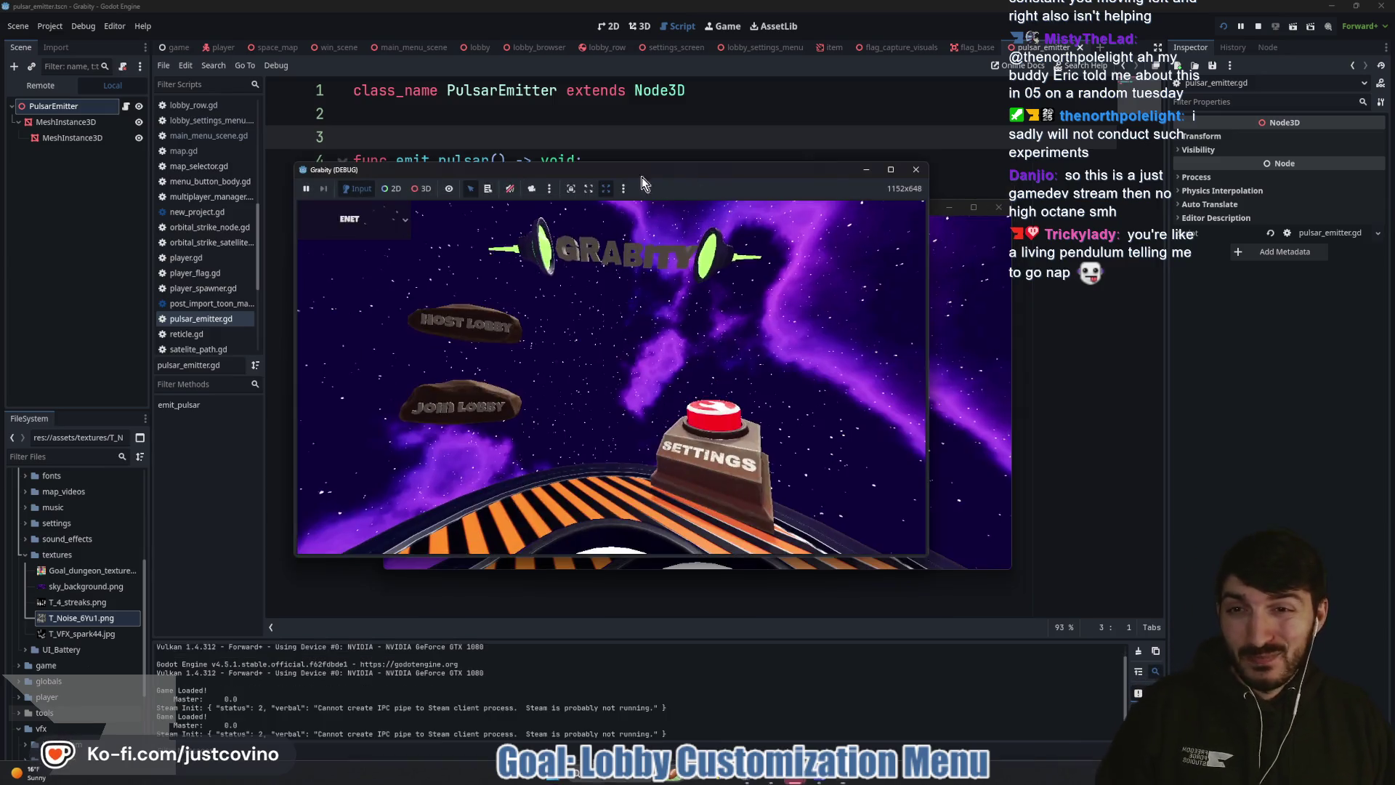
mouse_move(804, 183)
left_mouse_down()
mouse_move(530, 129)
mouse_move(464, 130)
left_mouse_up()
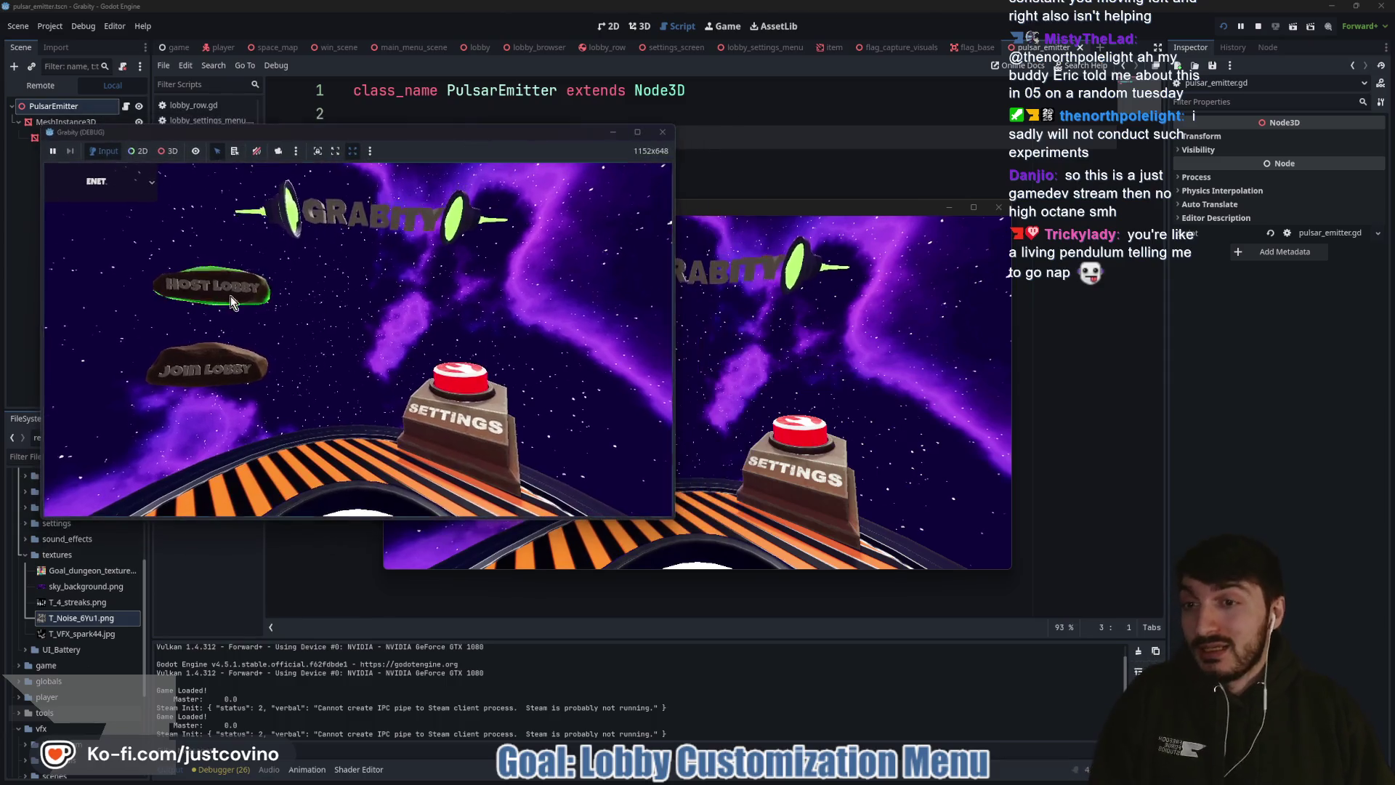
left_click(230, 295)
left_click(773, 215)
left_click_drag(772, 215, 1072, 136)
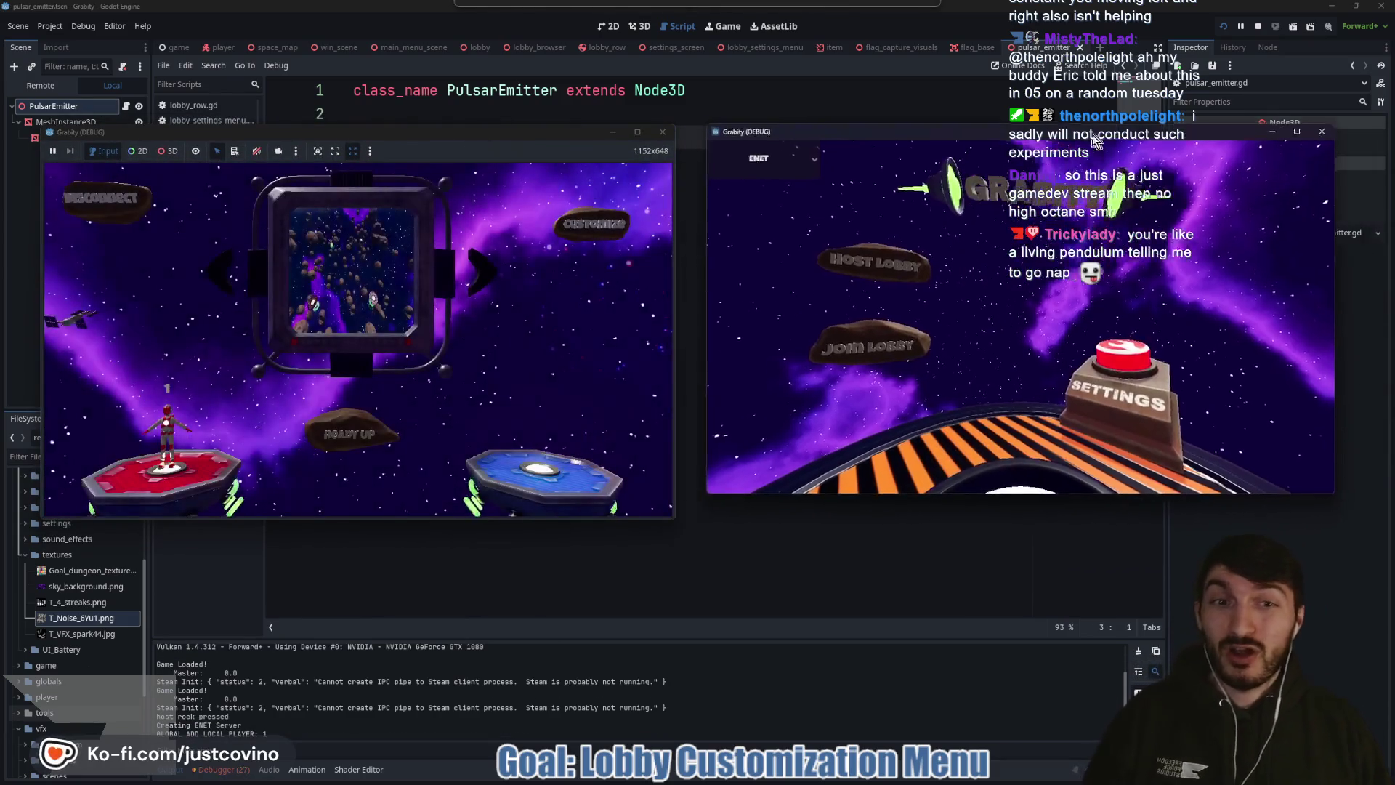
left_click(844, 341)
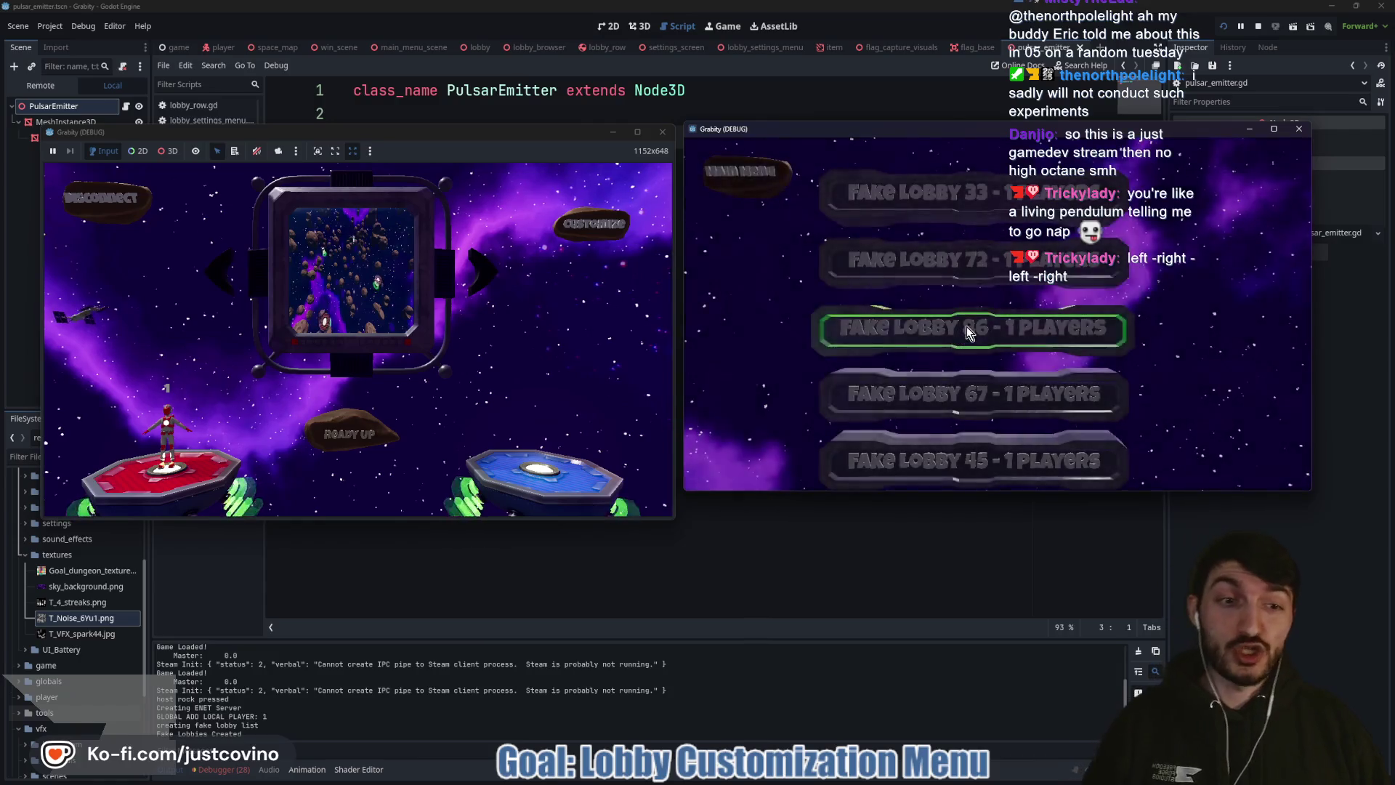
left_click(967, 327)
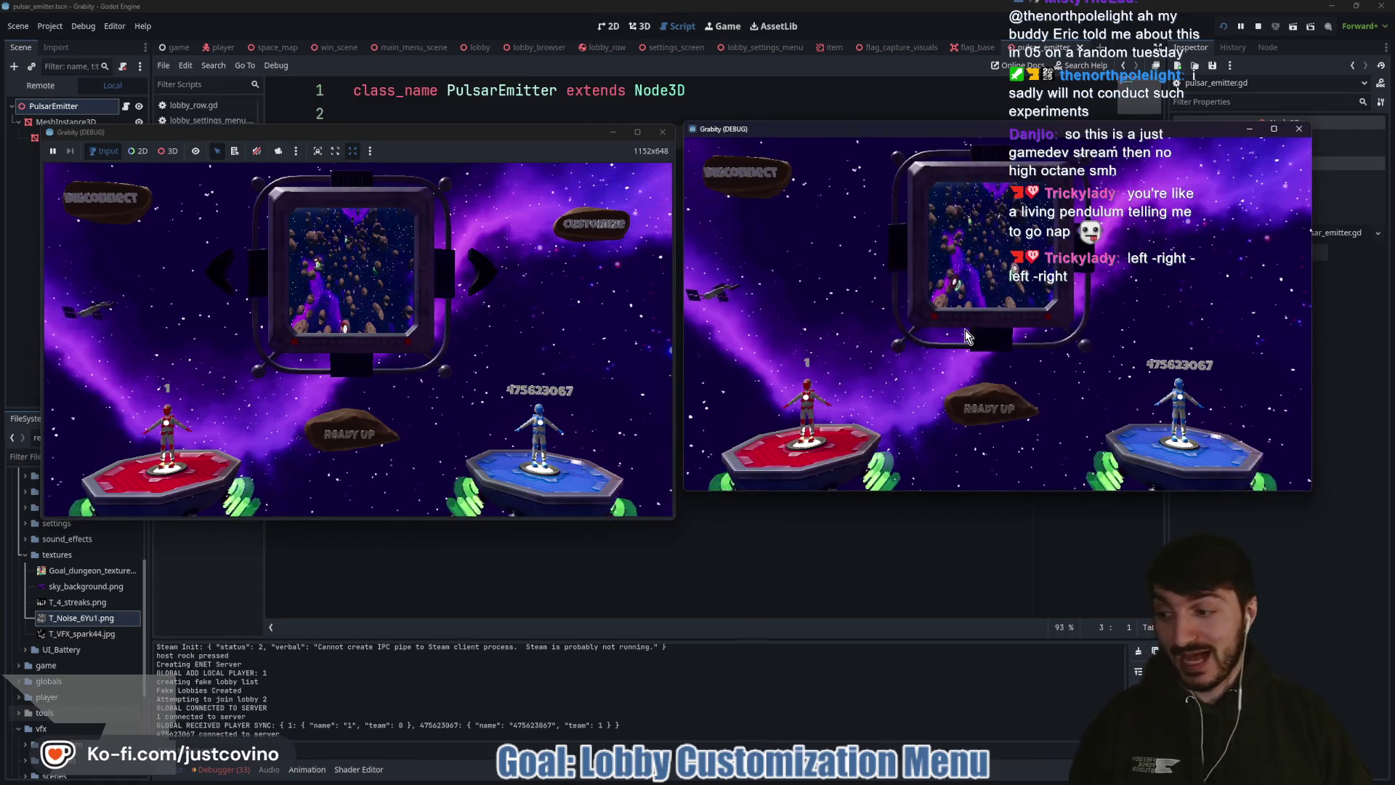
left_click(988, 408)
left_click(356, 434)
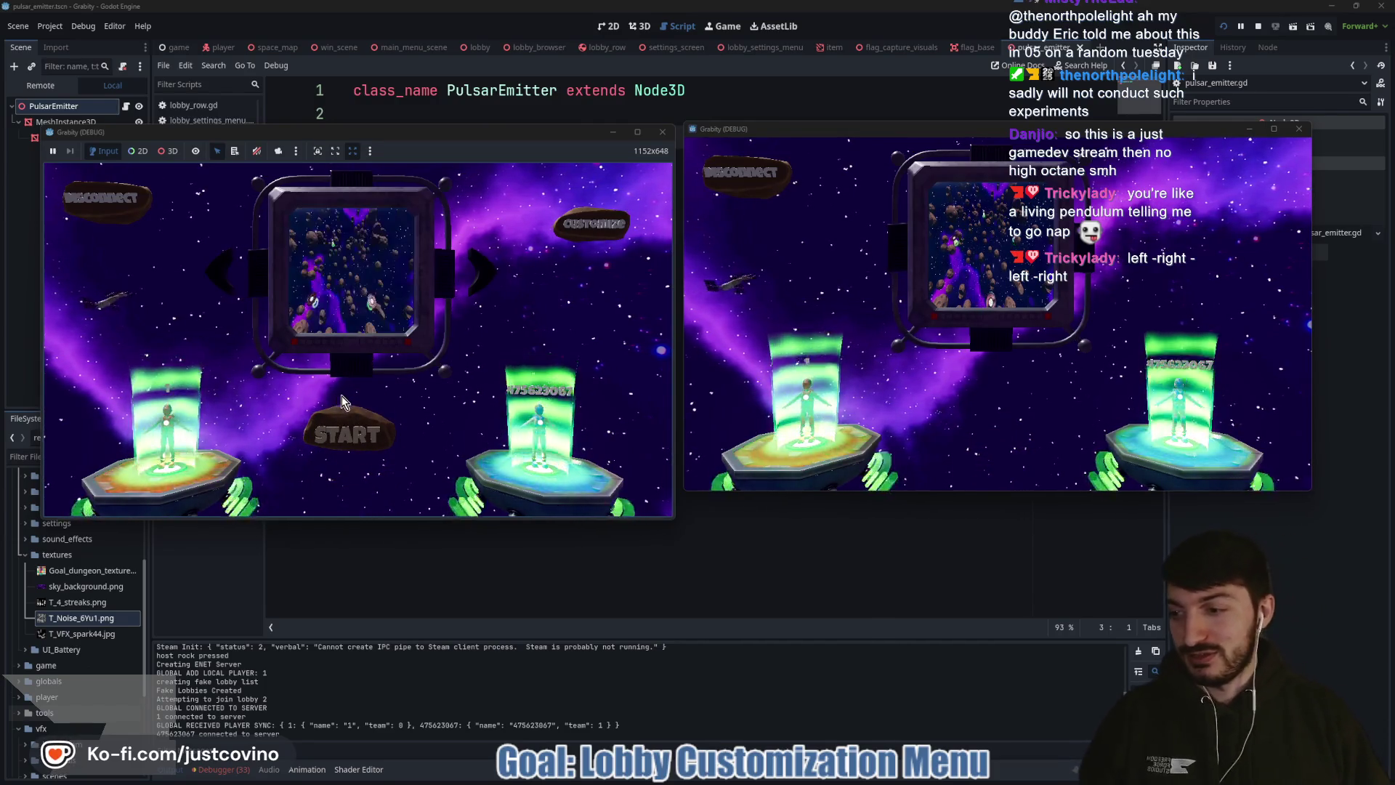
left_click(341, 435)
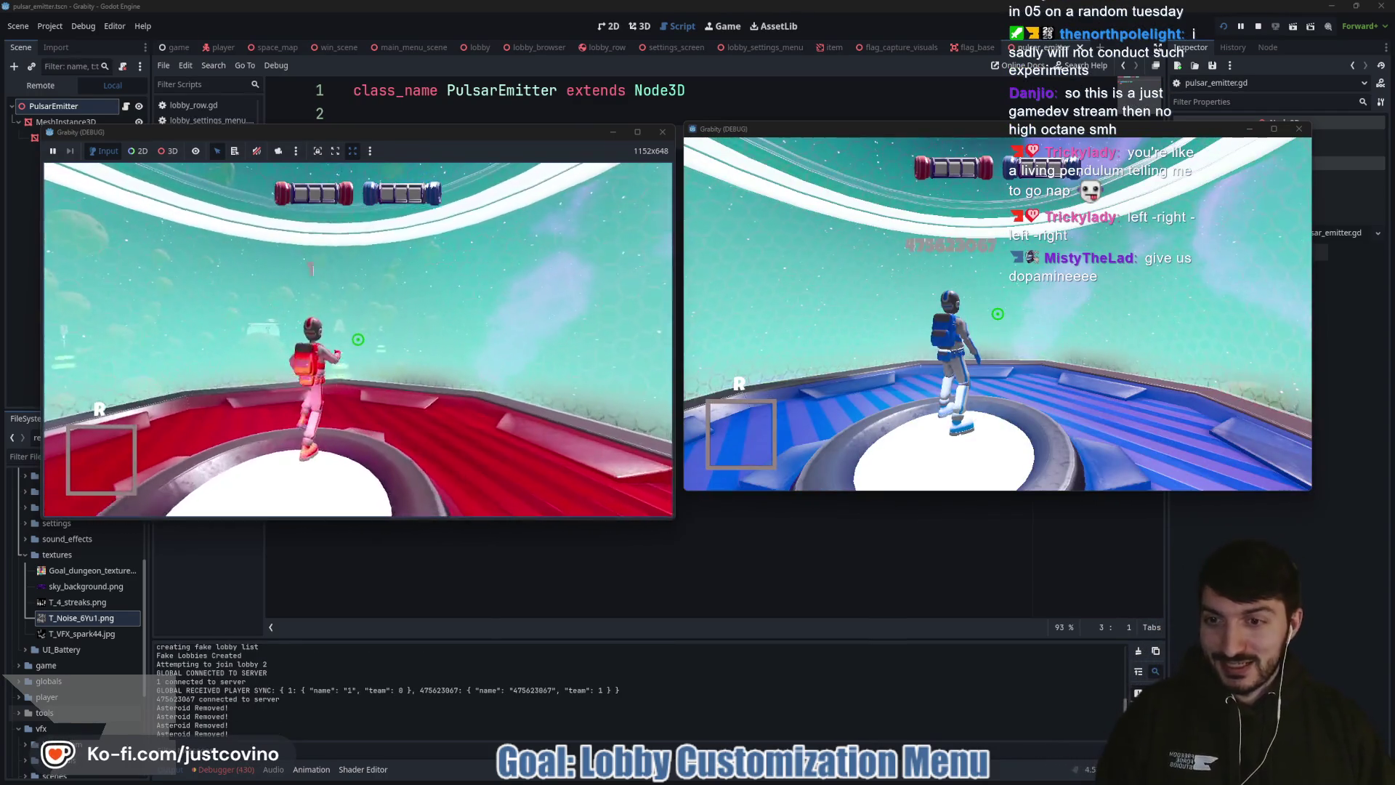
Enter the orbital_strike item cheat for the red player in the dev console.
key("super")
key("Escape")
key("grave")
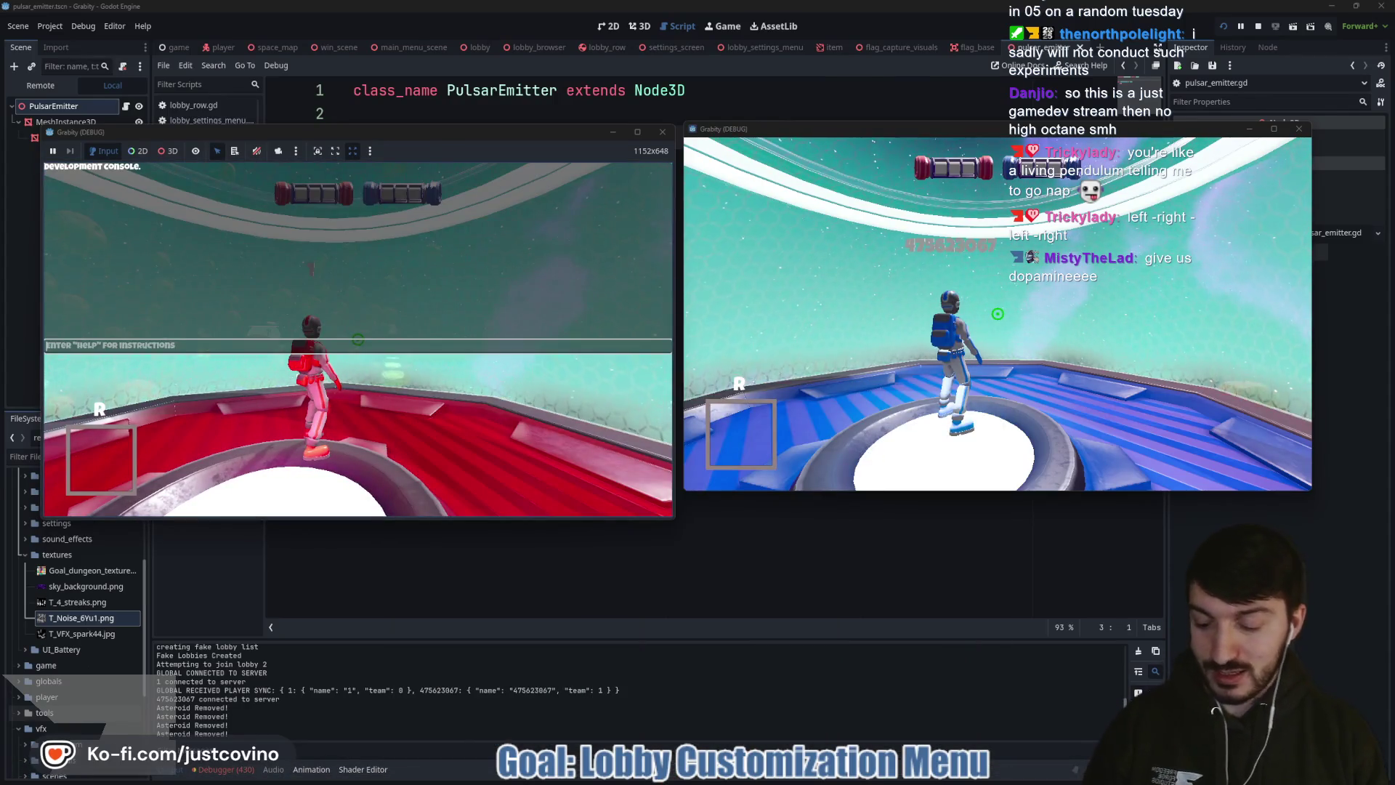
type("cheat")
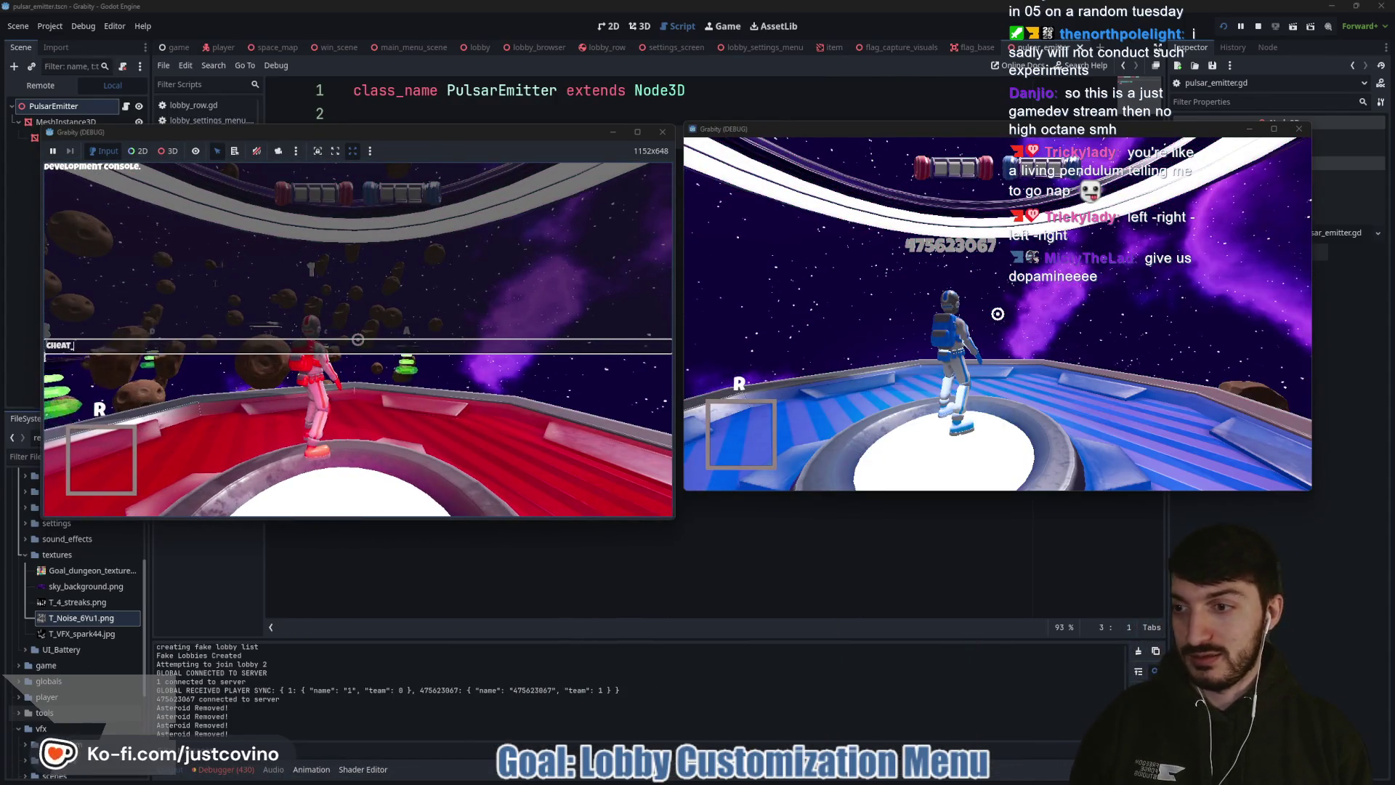
type("  orbital_strik")
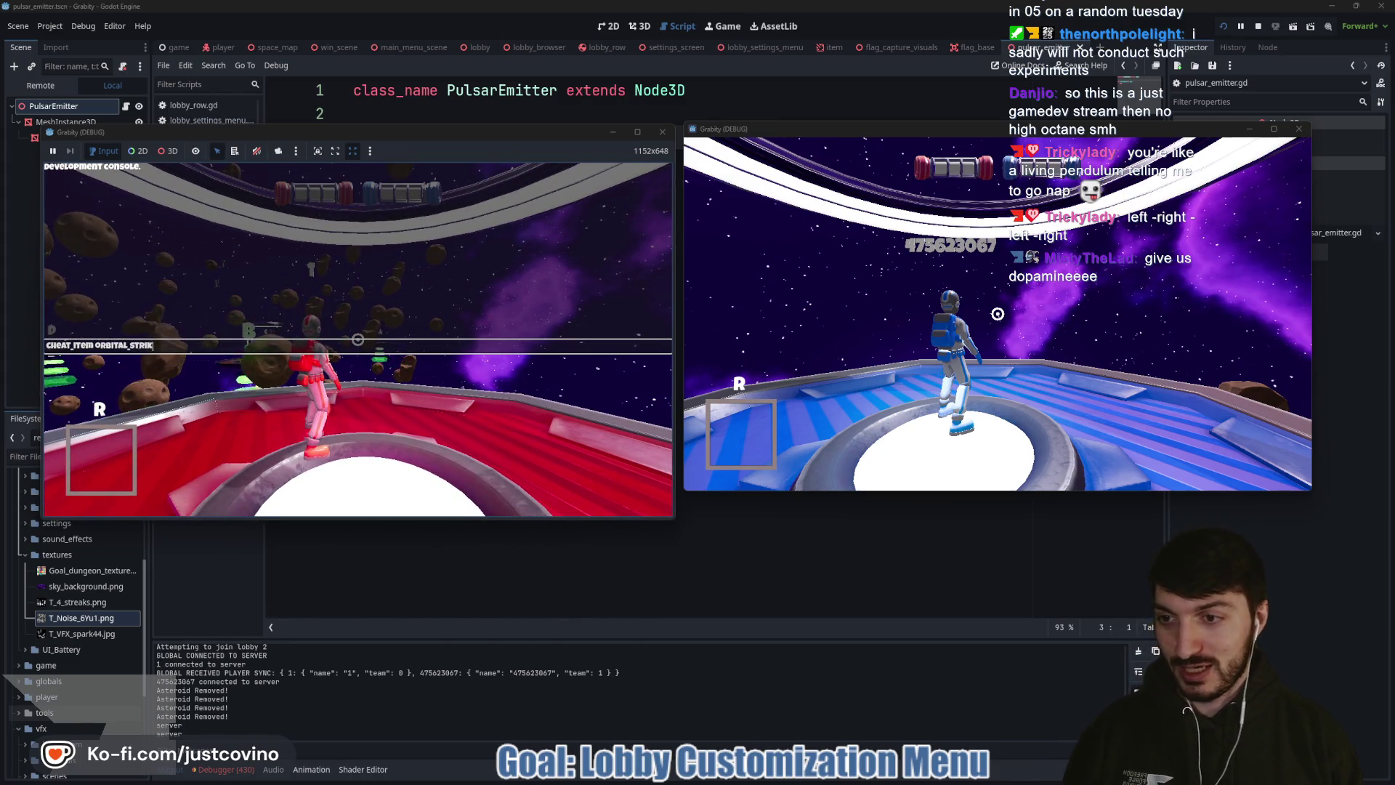
key("Return")
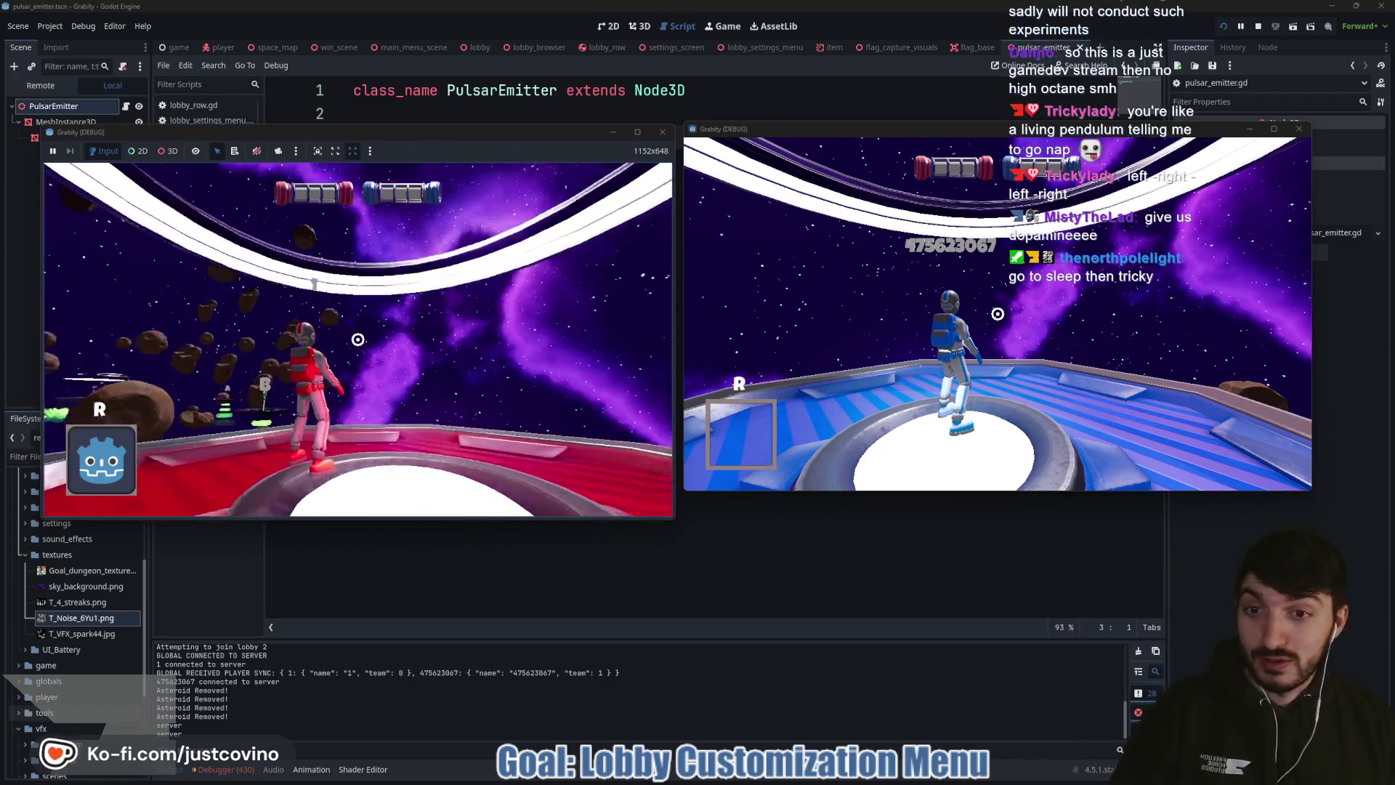
key("super")
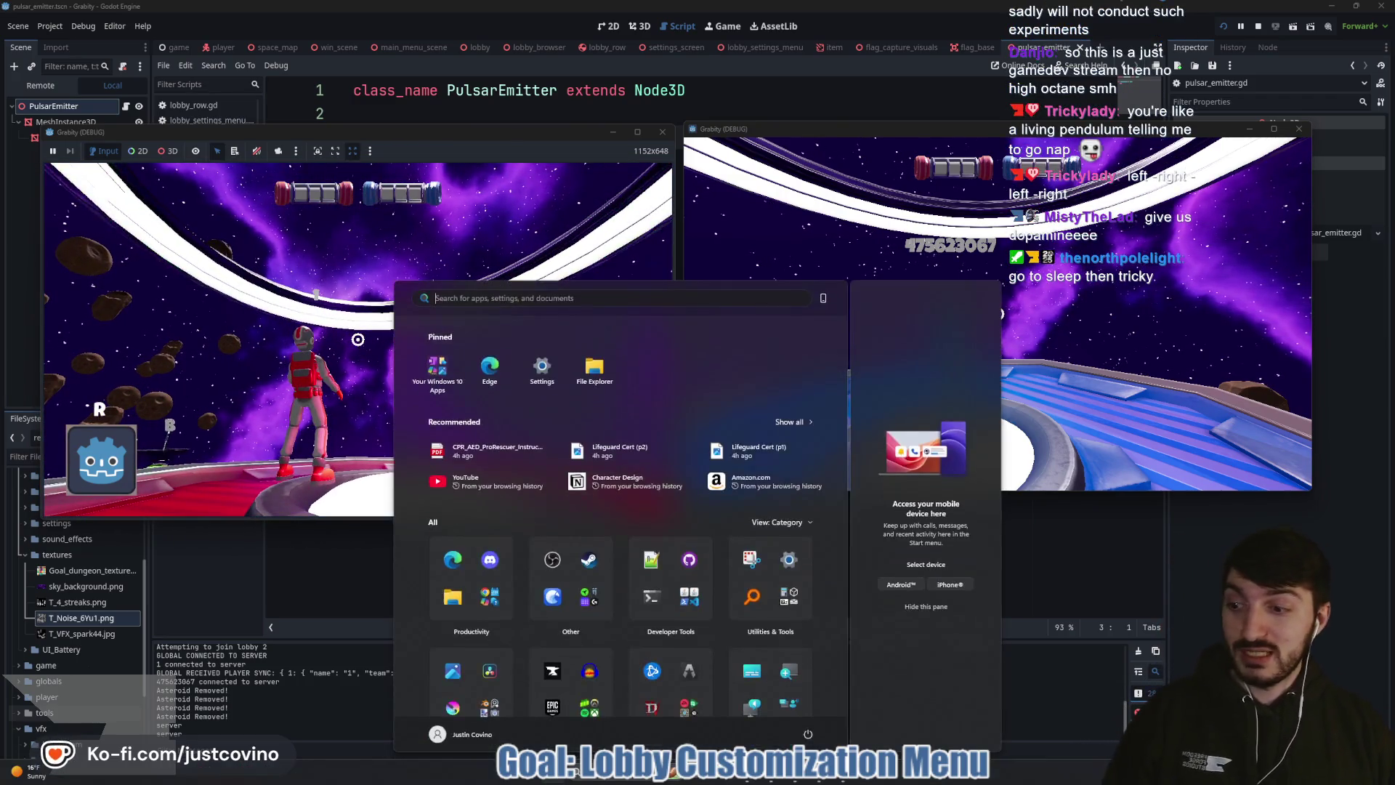
key("super")
Play briefly in the maximized left game window, then stop the running project with F8.
left_click(638, 133)
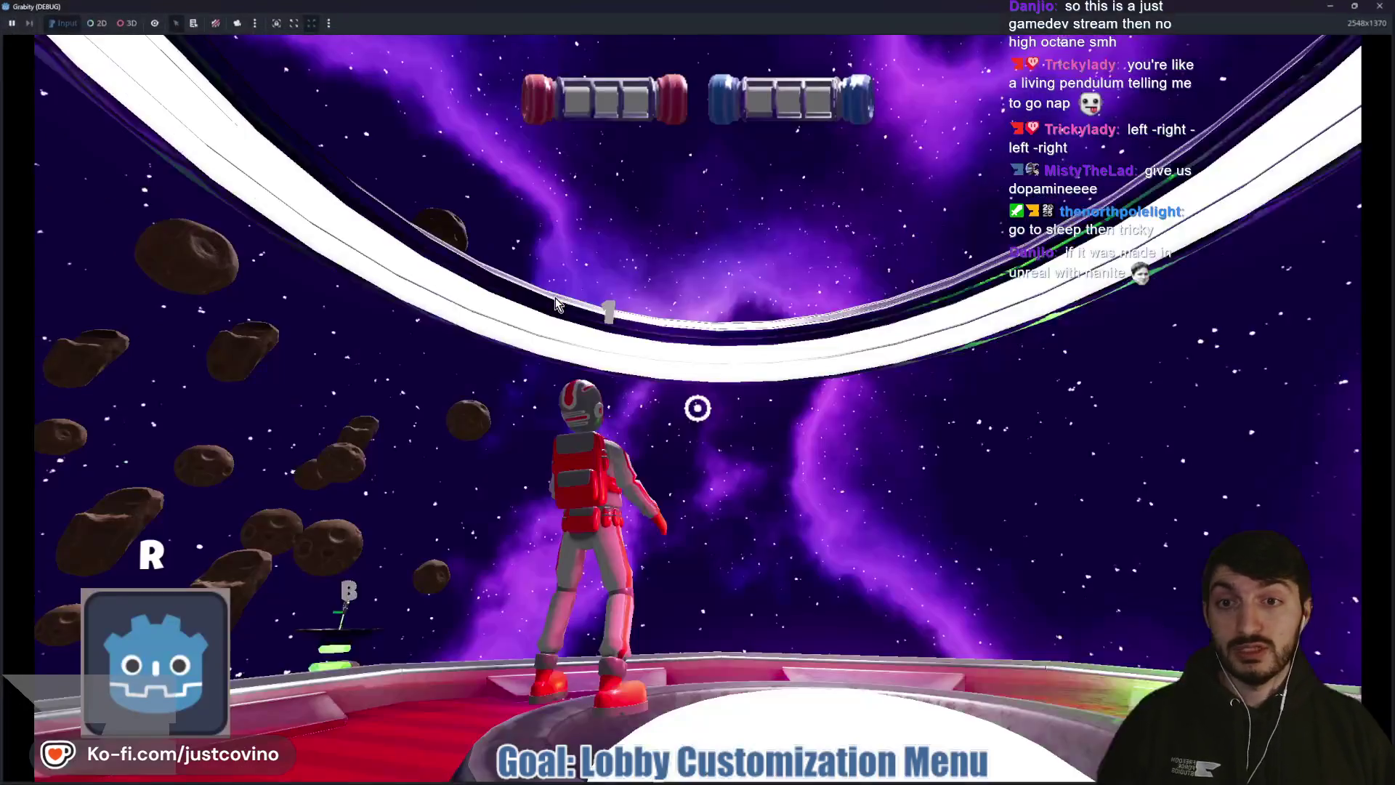
key("w")
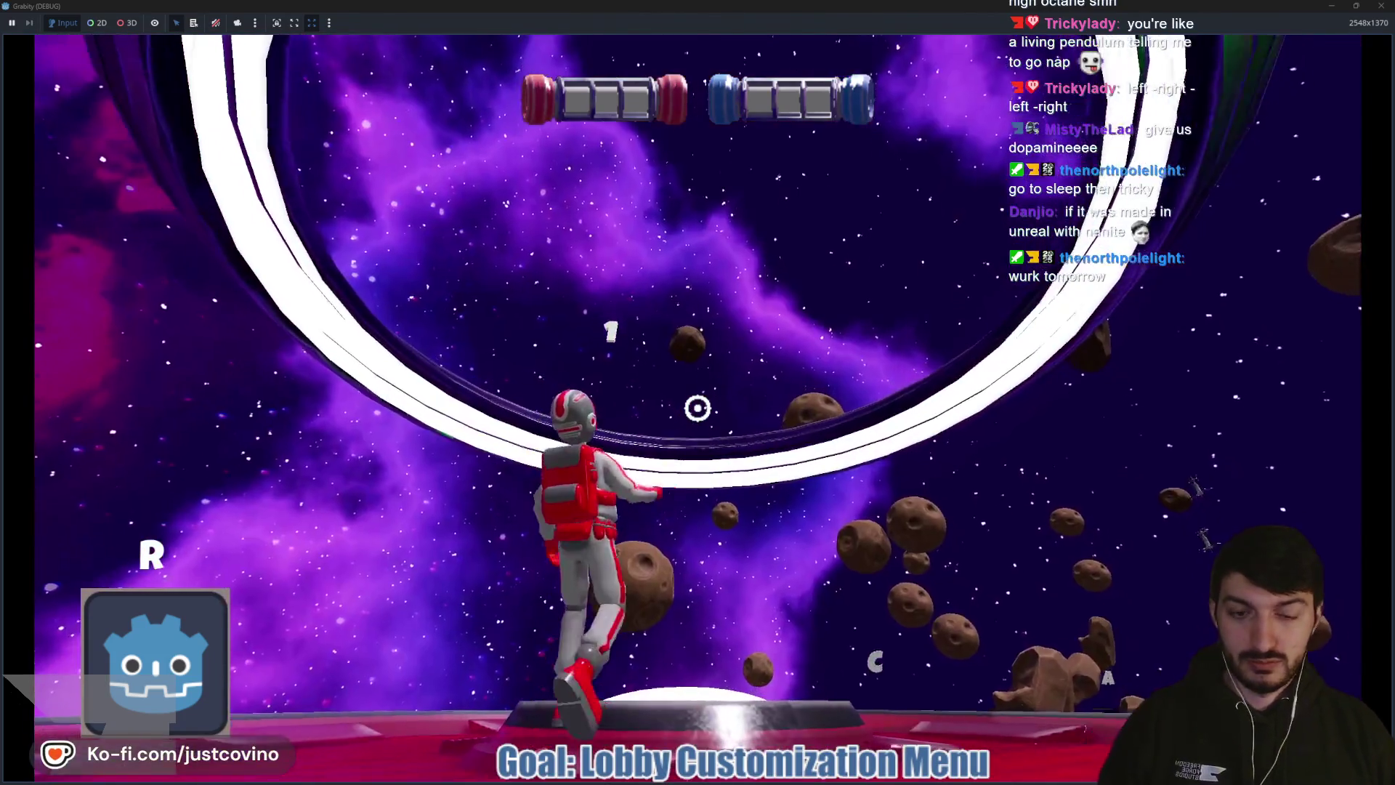
key("space")
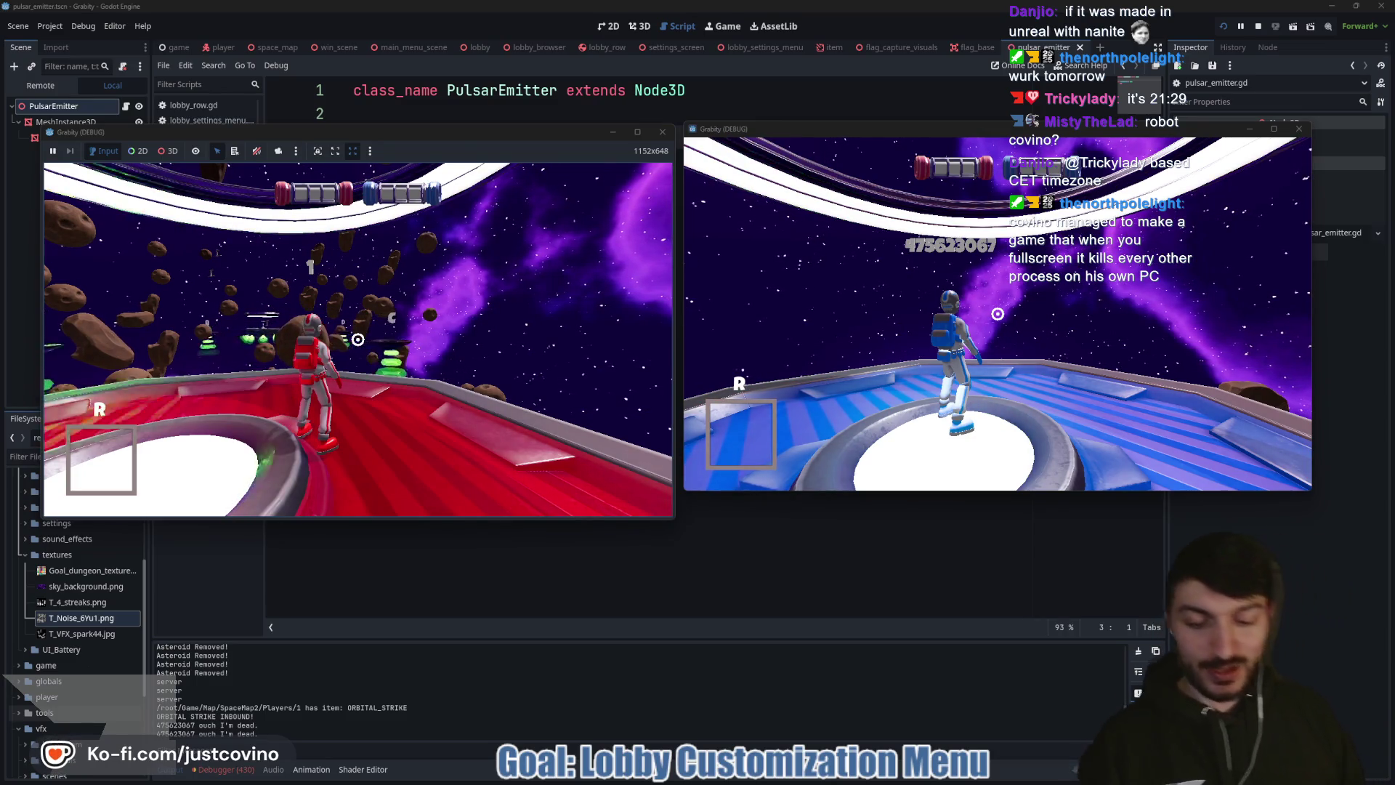
key("F8")
left_click(498, 245)
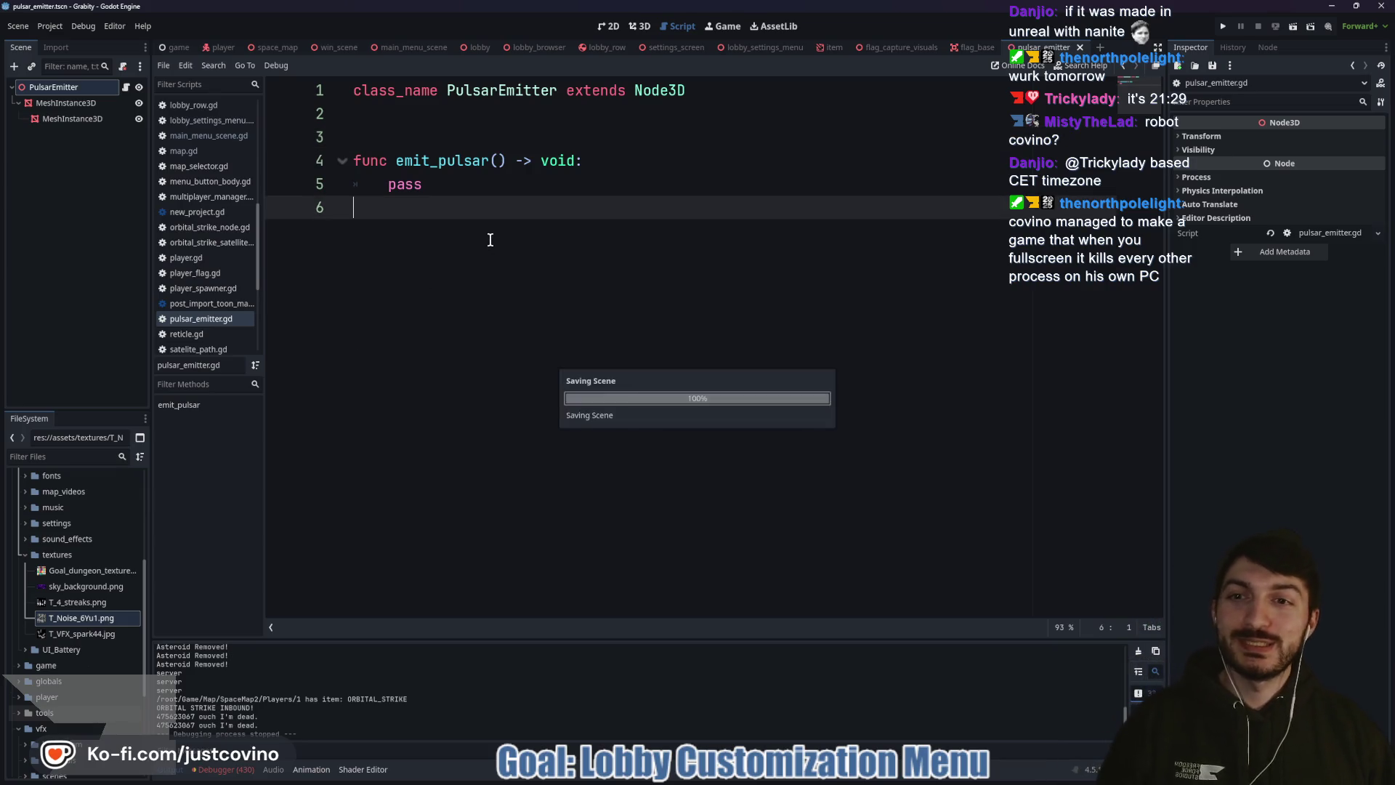
key("super")
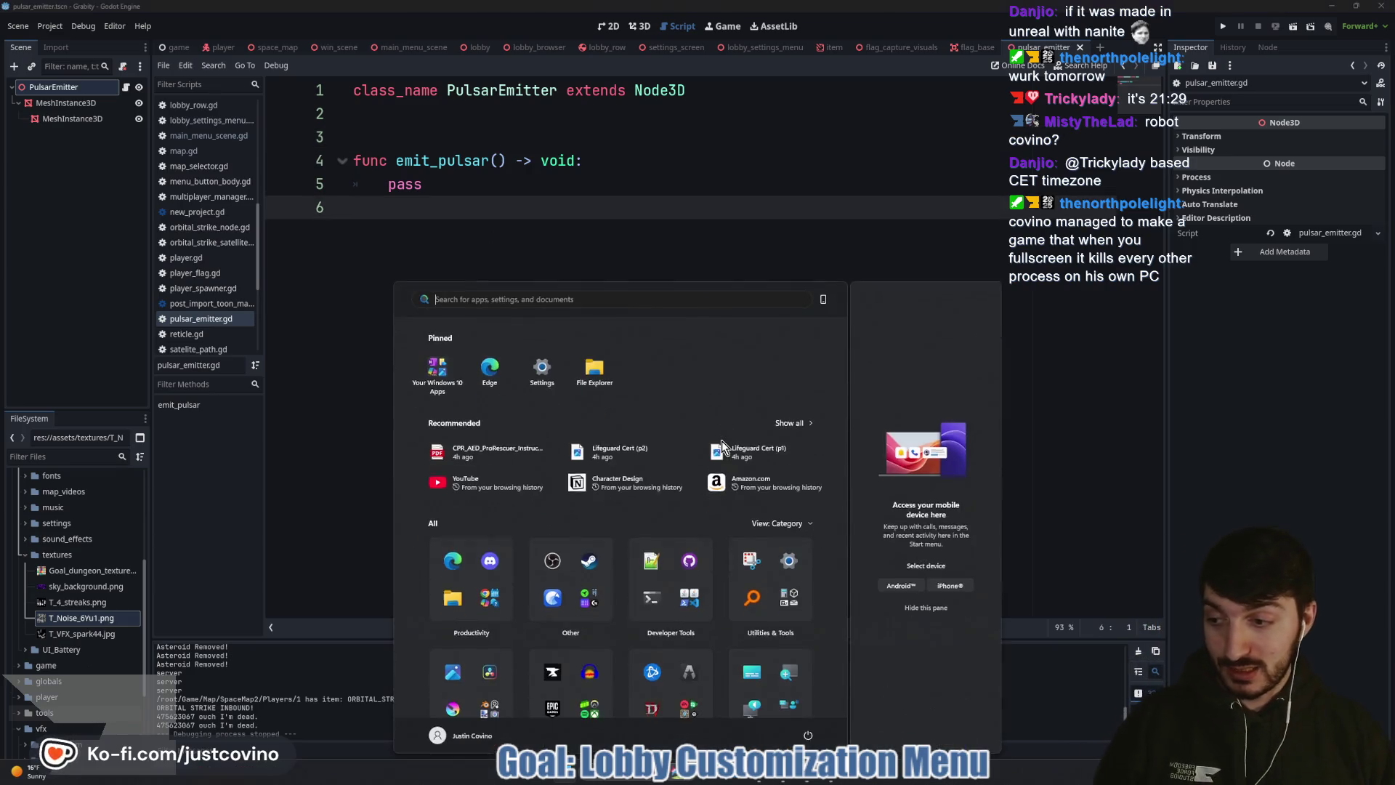
type("notepad++")
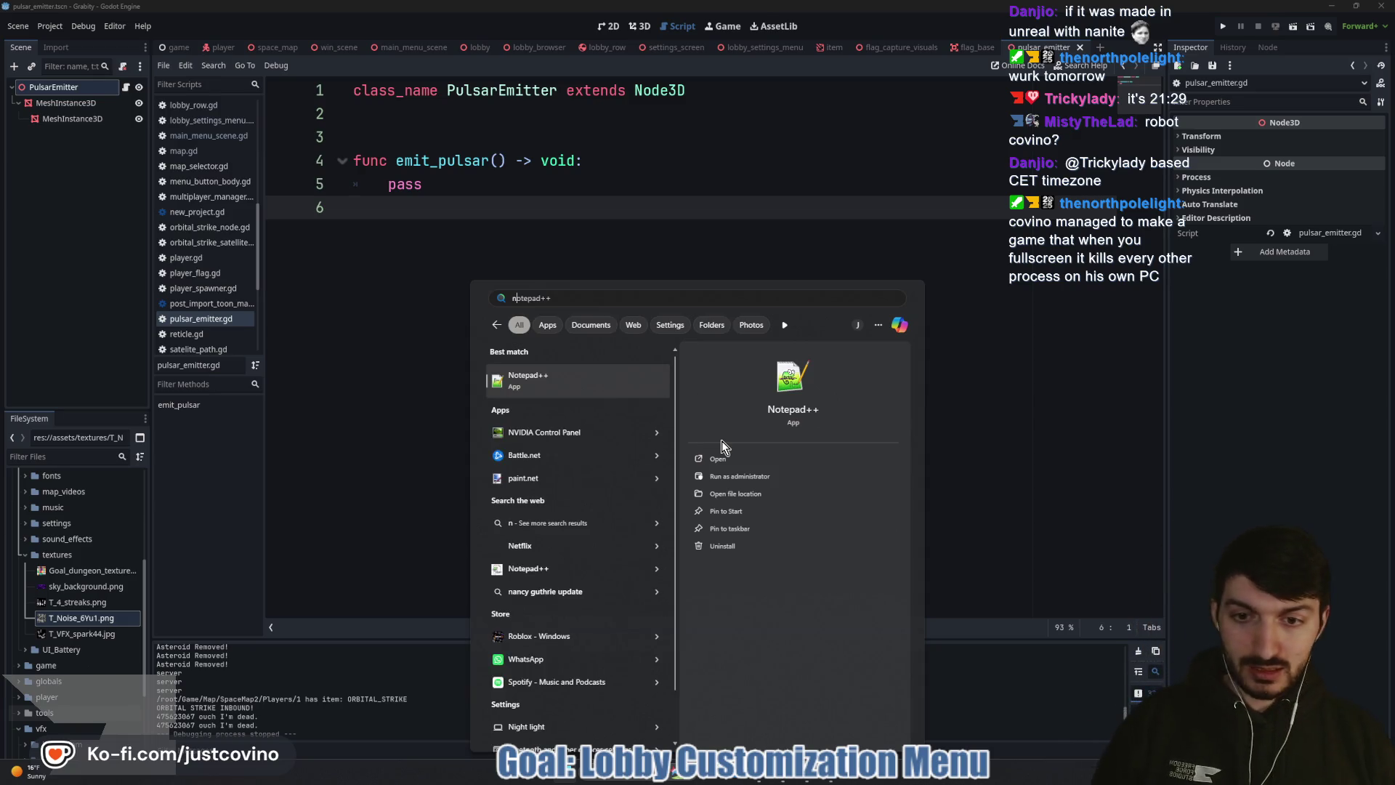
left_click(407, 419)
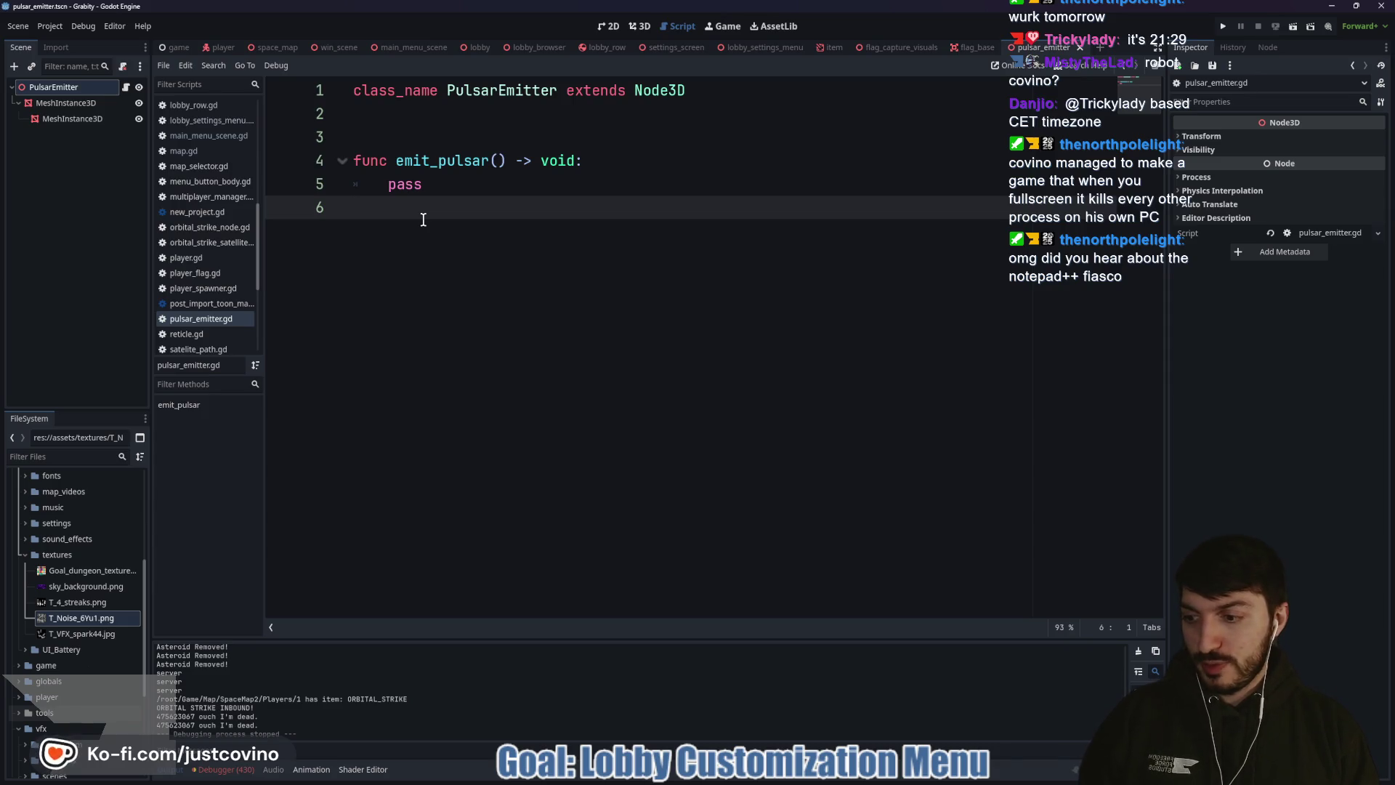
Switch to the 3D view, orbit down onto the emitter, and sketch then clear ring annotations.
left_click(462, 186)
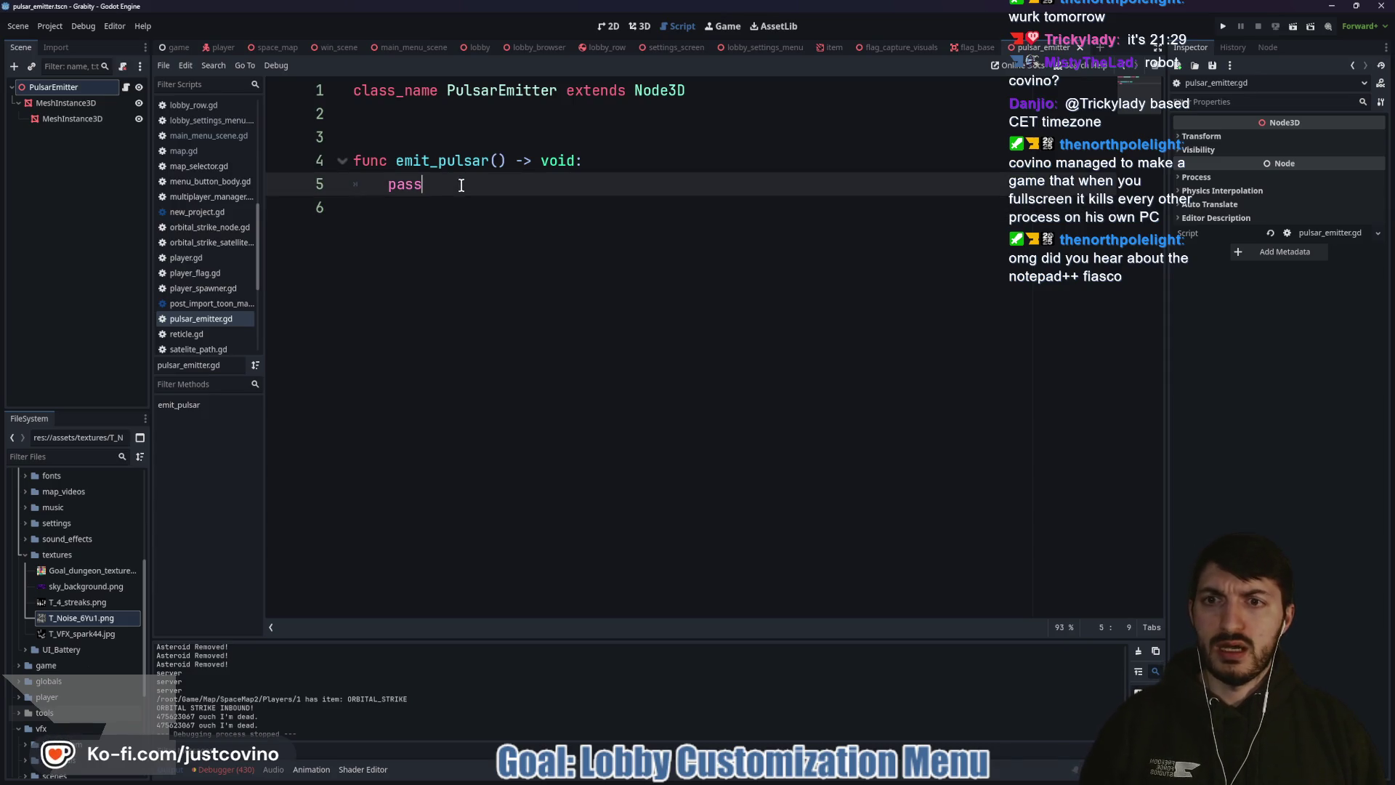
left_click(642, 28)
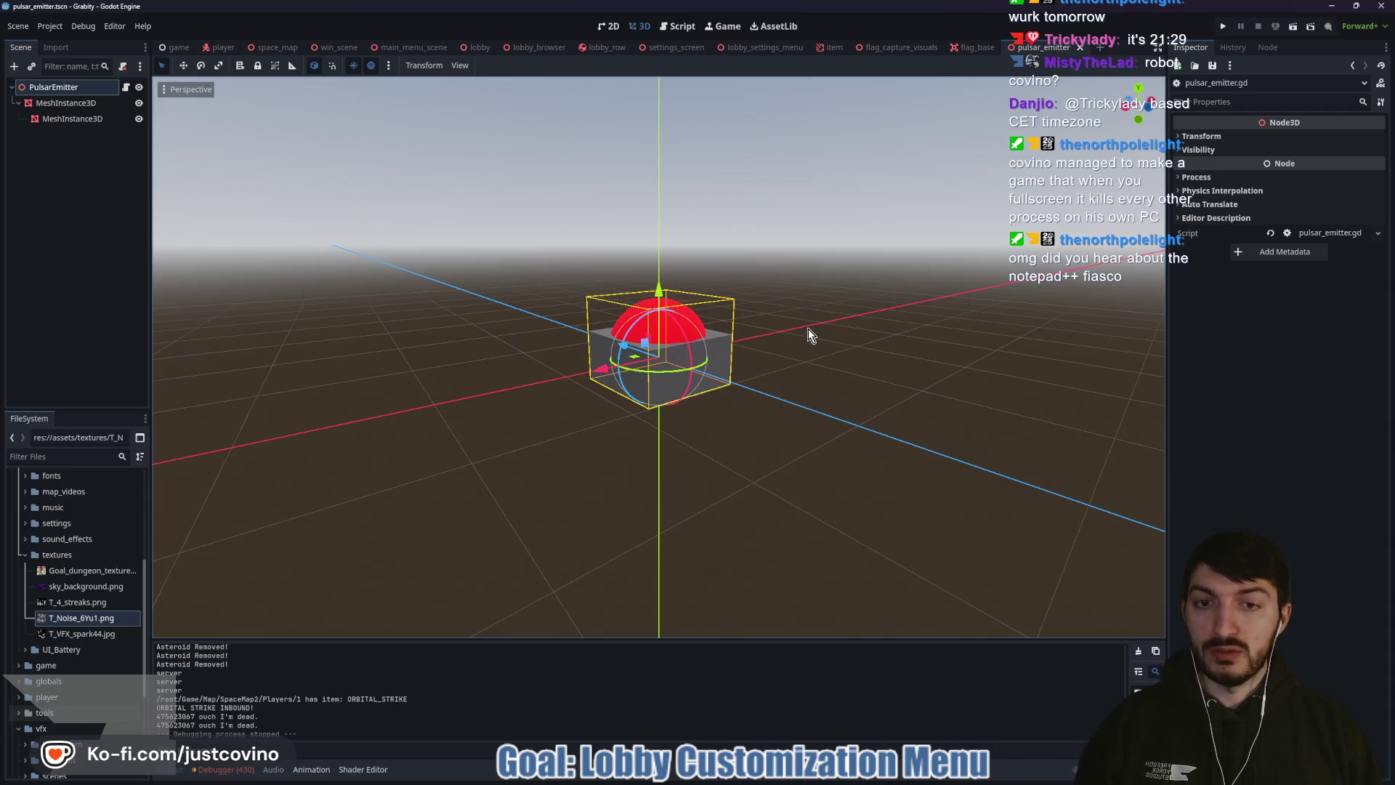
scroll(804, 328, "down", 3)
left_click_drag(813, 327, 756, 380)
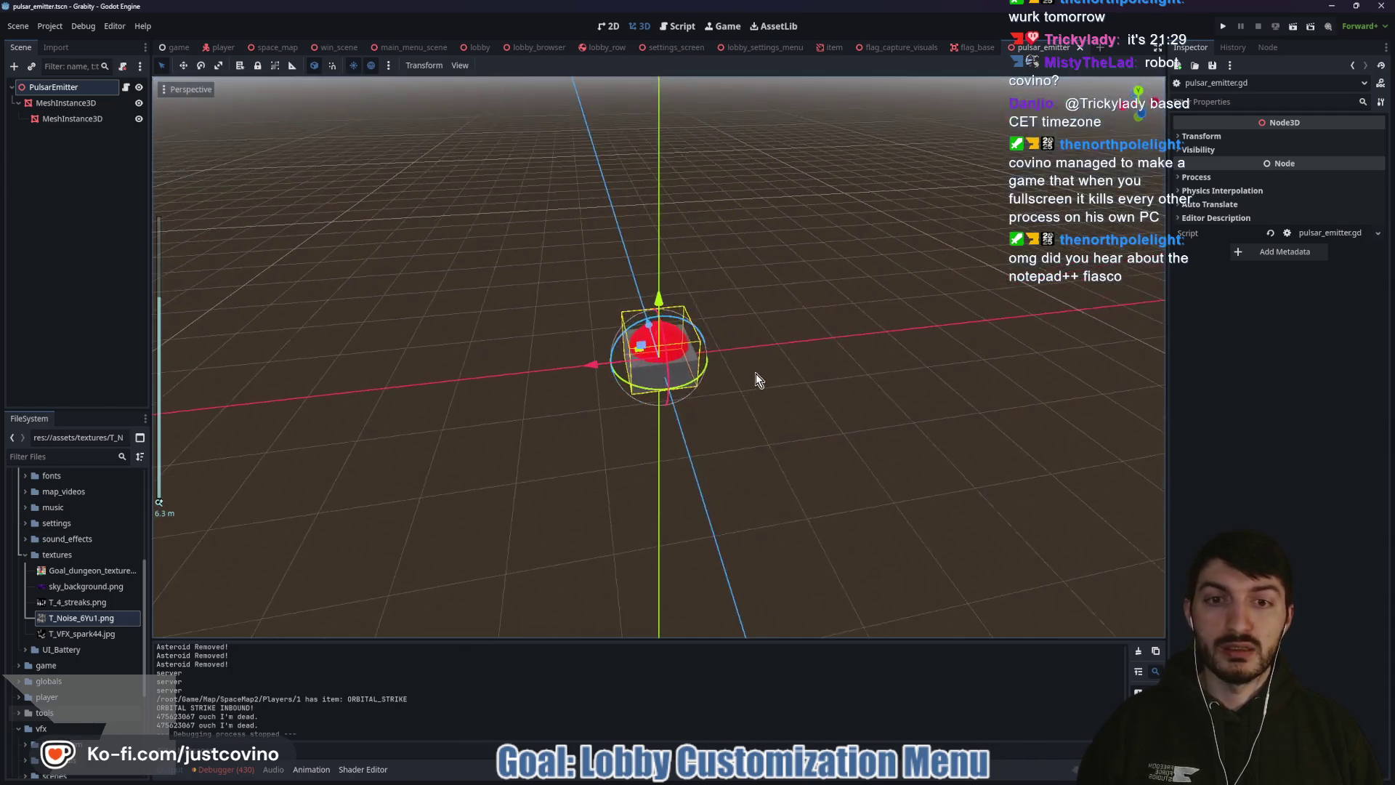
left_click_drag(596, 261, 727, 256)
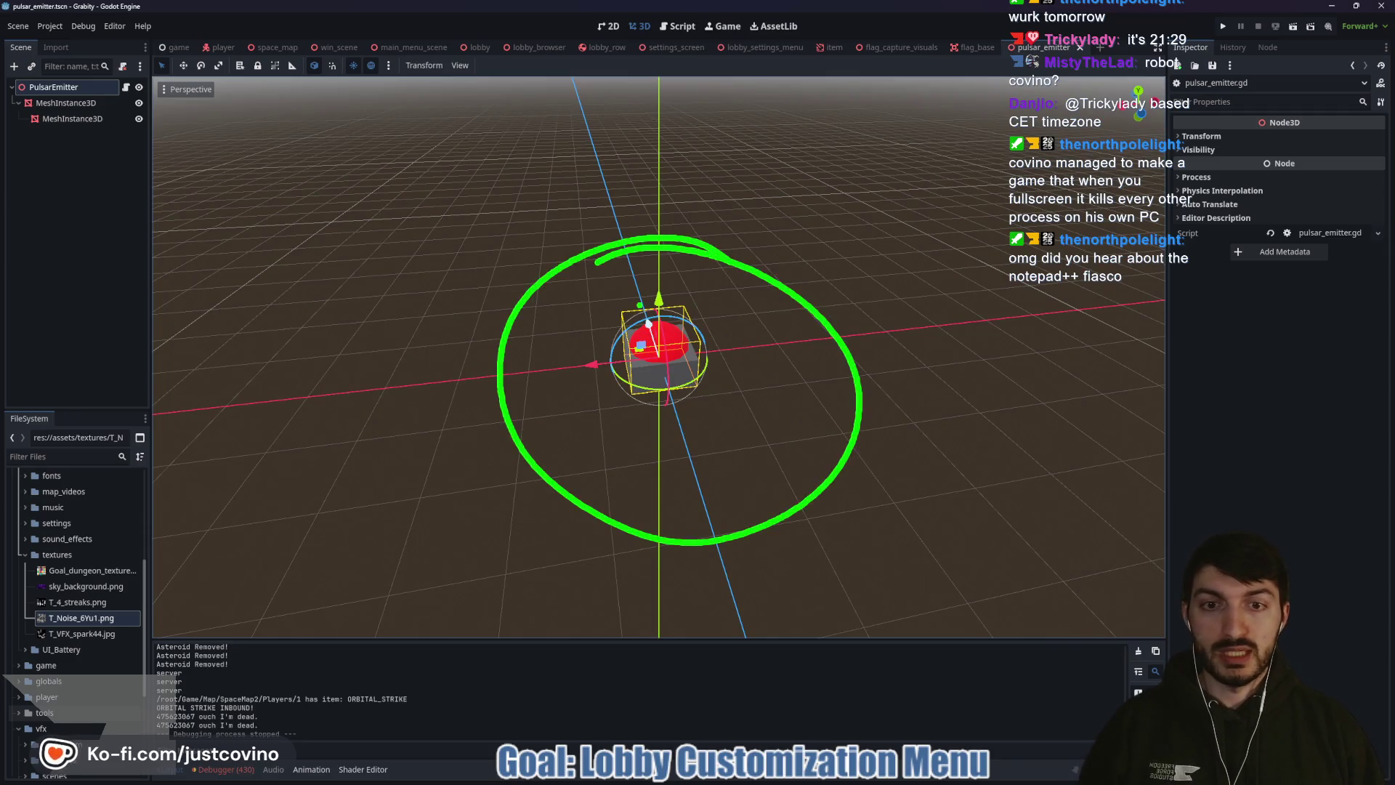
left_click_drag(860, 164, 803, 632)
key("Escape")
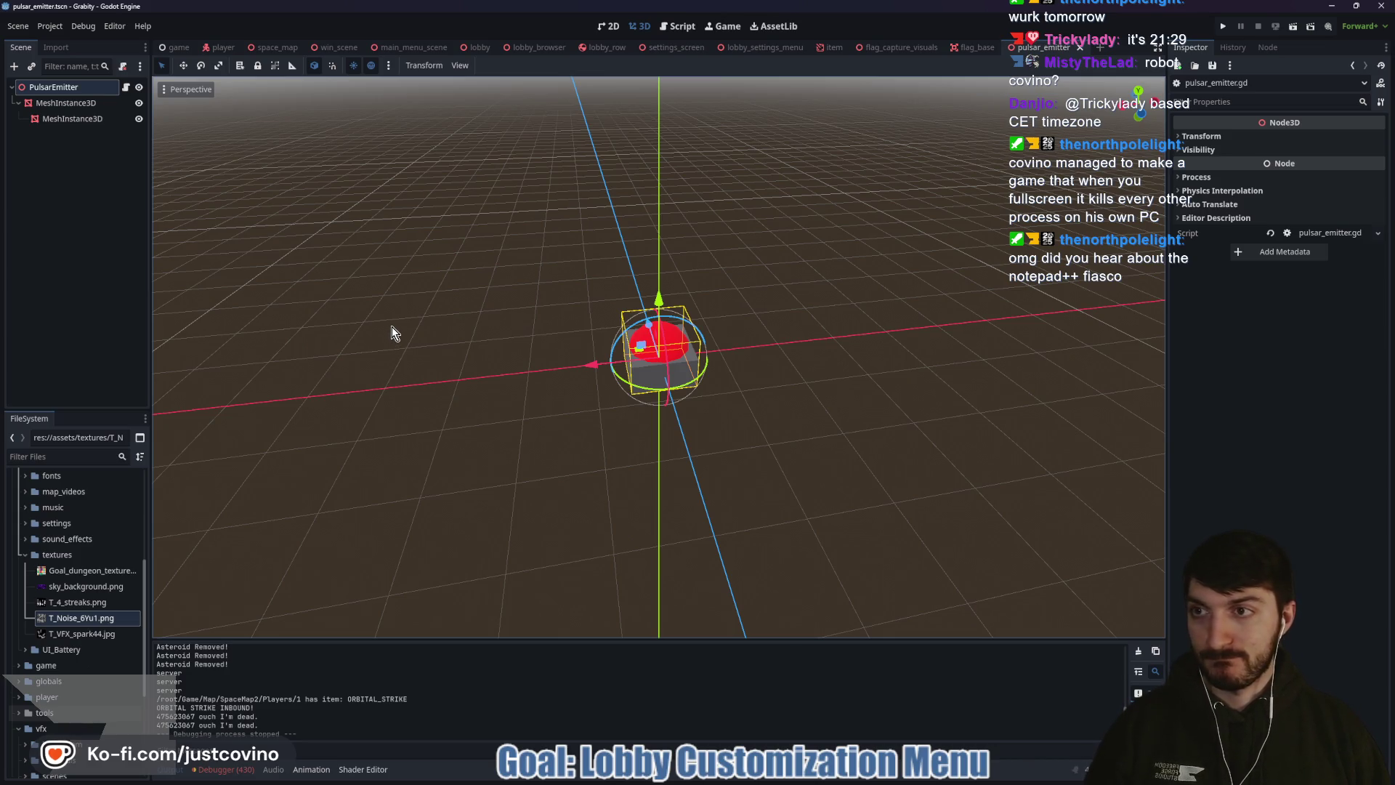
Add a GPUParticles3D node and set its Pass 1 draw mesh to a new TorusMesh.
key("ctrl+a")
type("gpu")
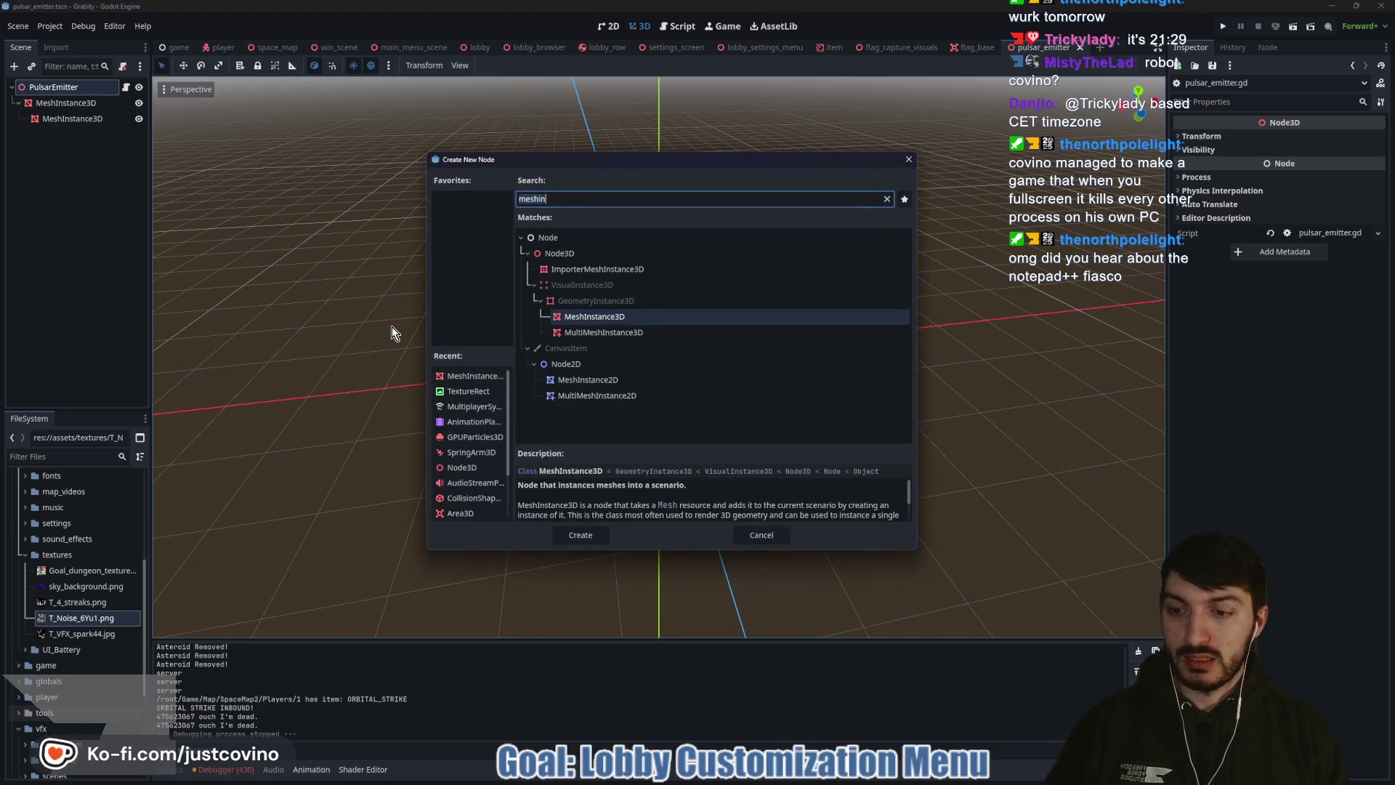
key("Return")
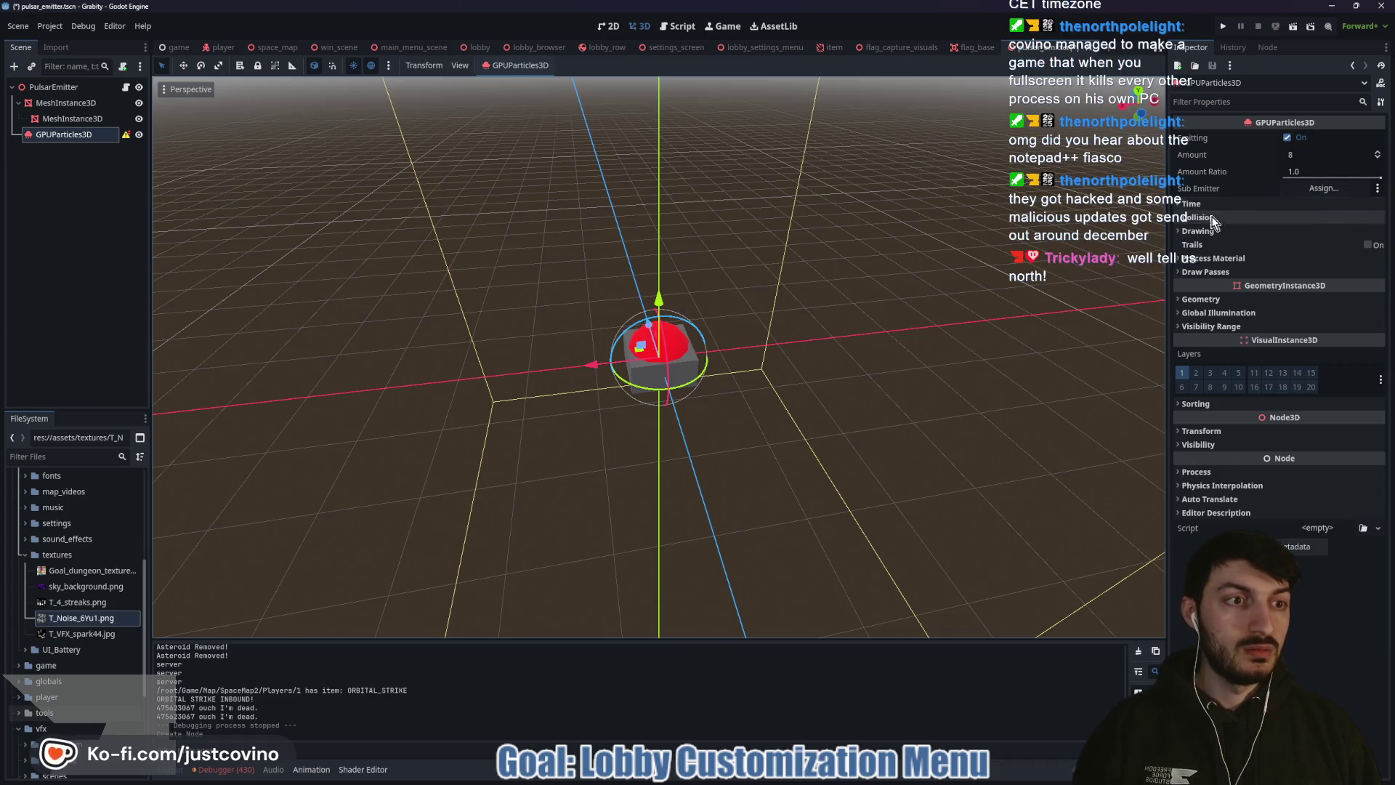
left_click(1210, 298)
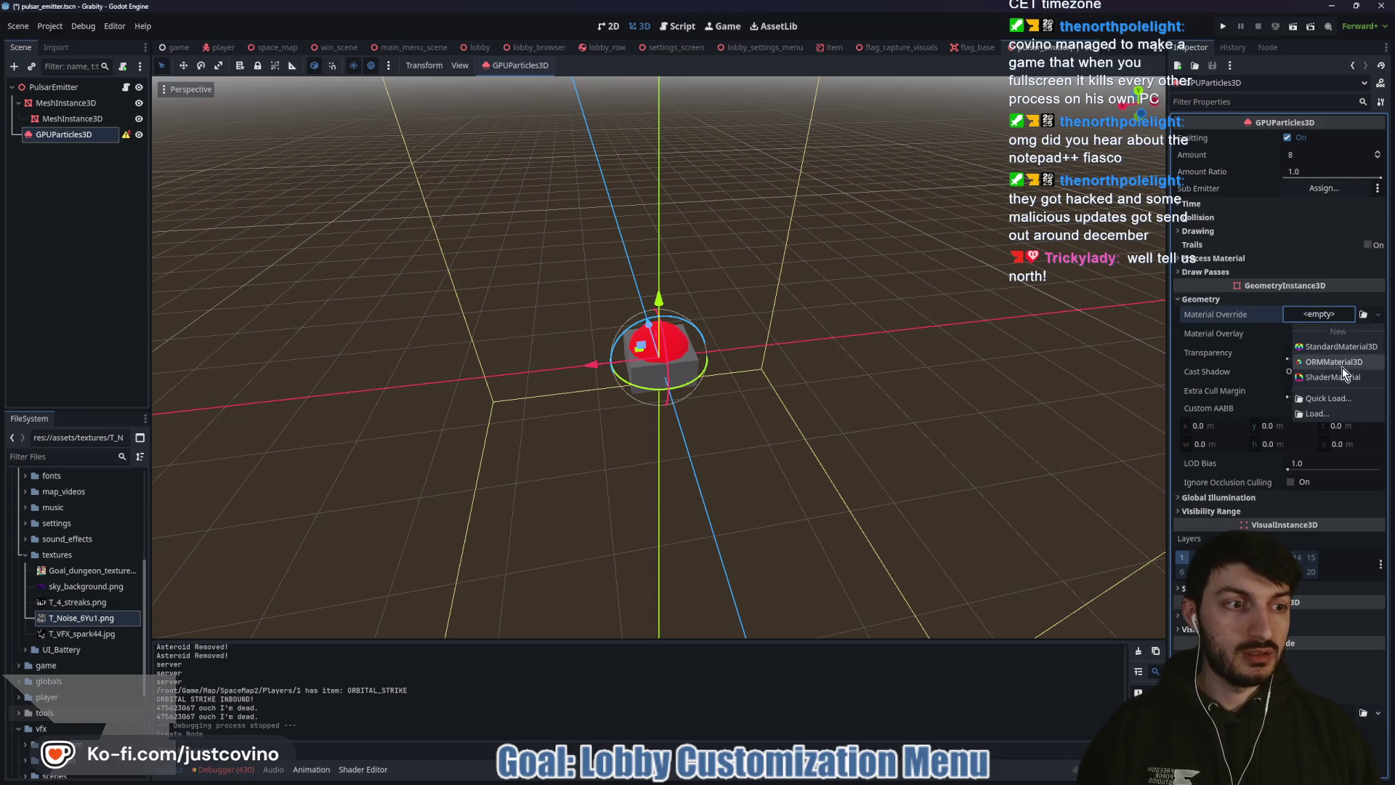
left_click(1224, 272)
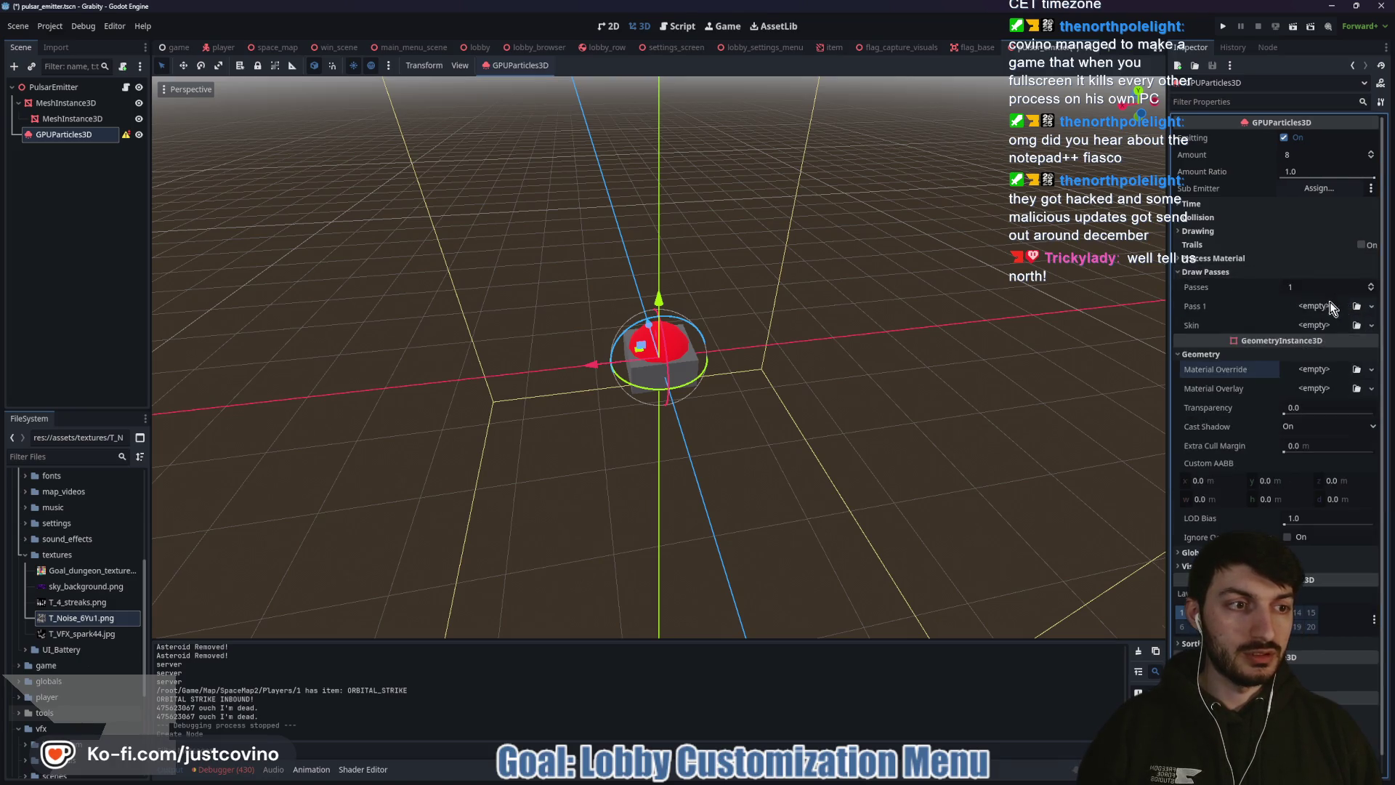
left_click(1325, 306)
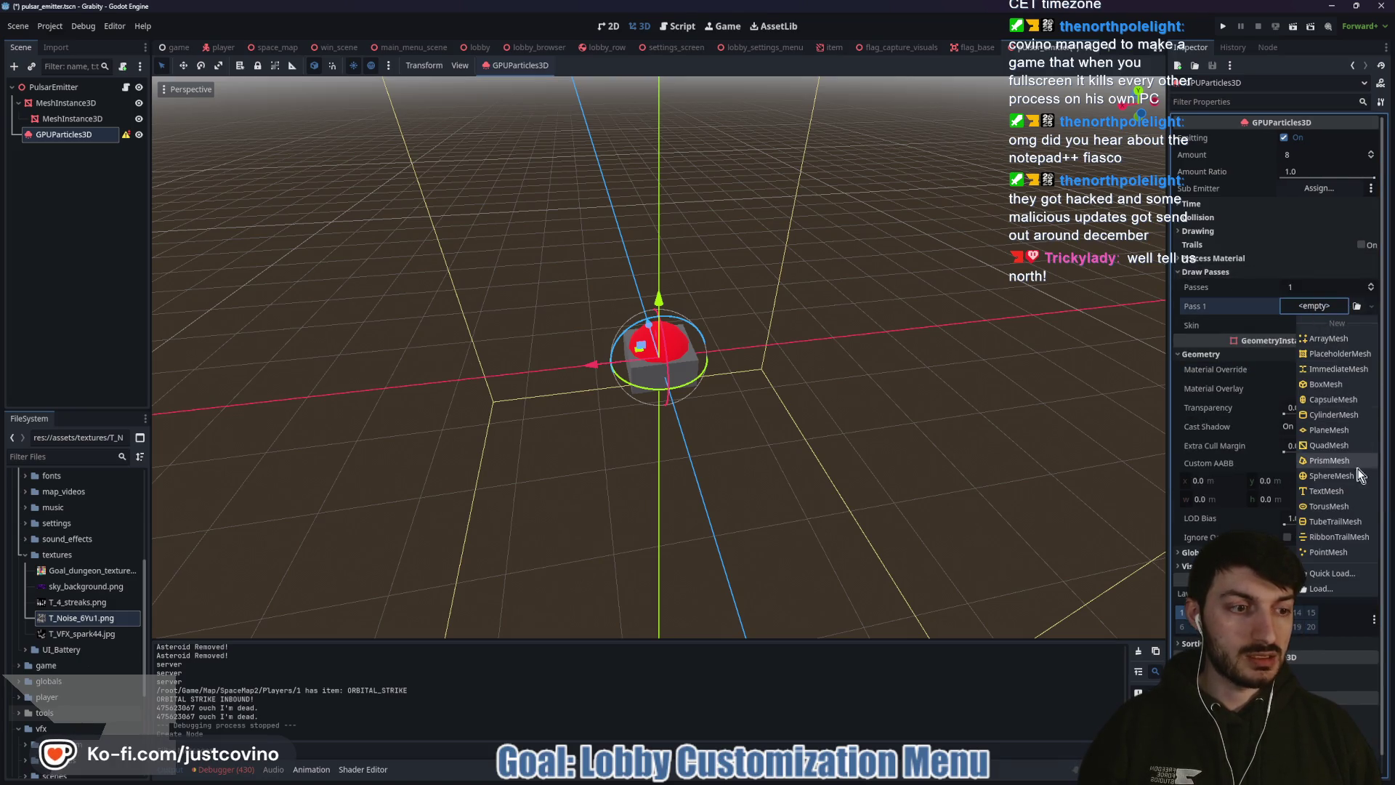
left_click(1328, 507)
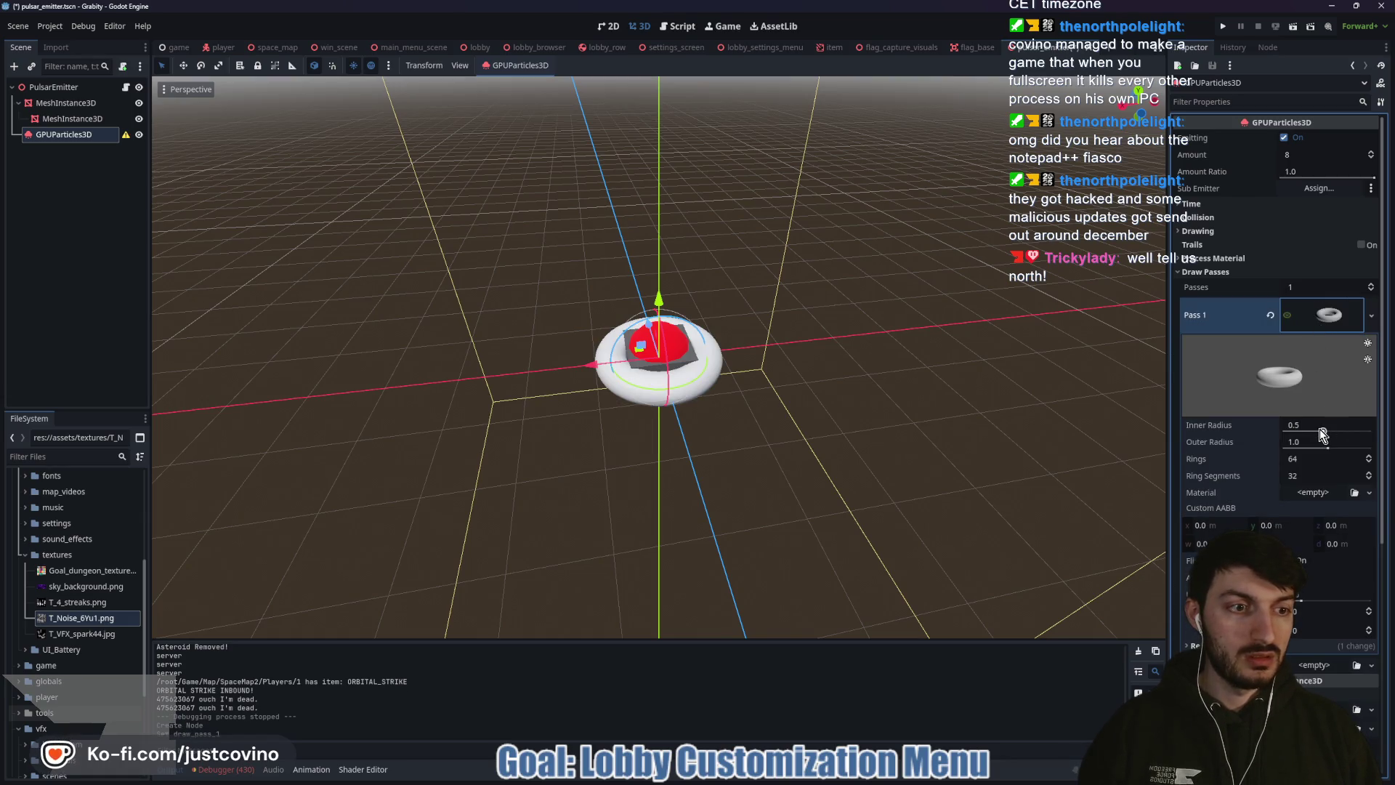
Raise the torus inner radius to 0.703 and set its rings to 16.
left_click_drag(1320, 429, 1323, 429)
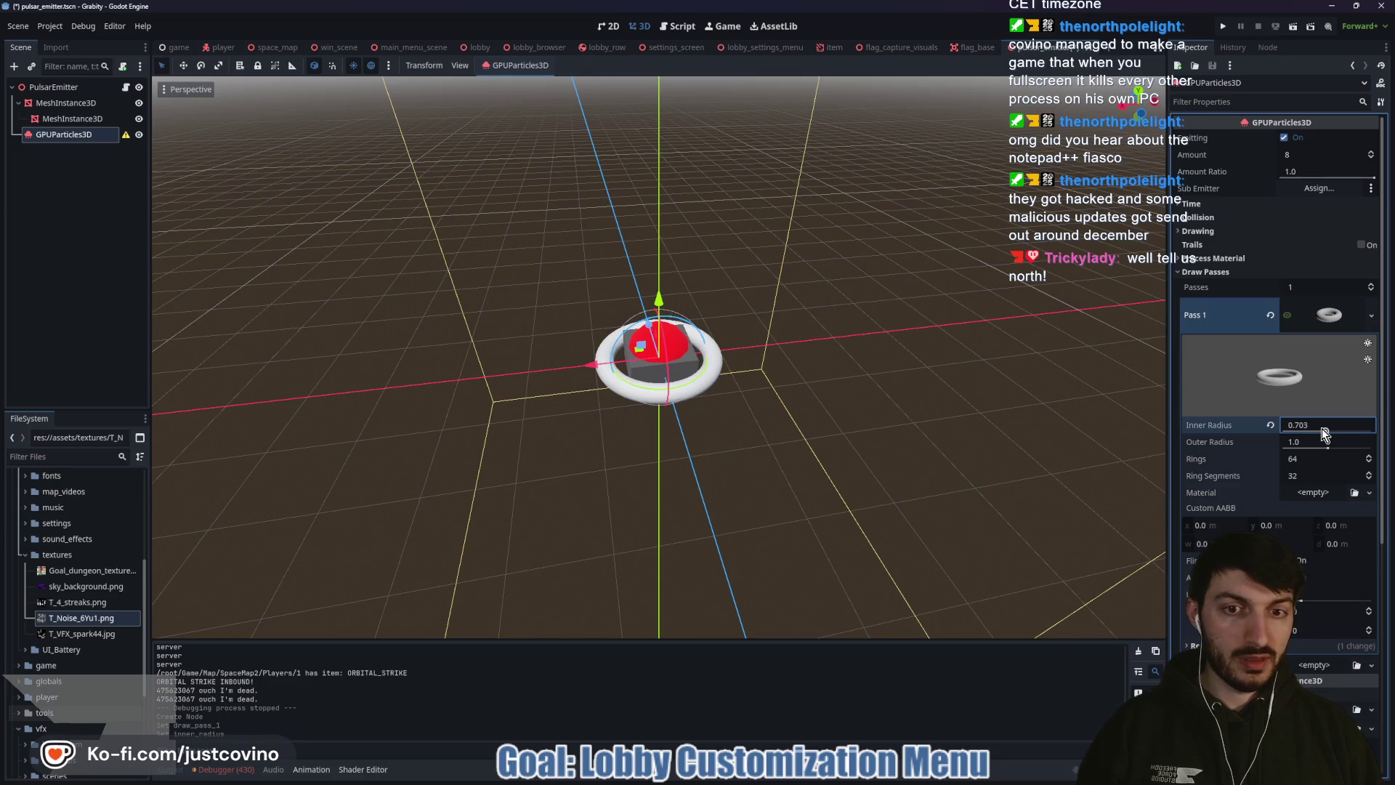
left_click(1316, 457)
type("3")
key("Return")
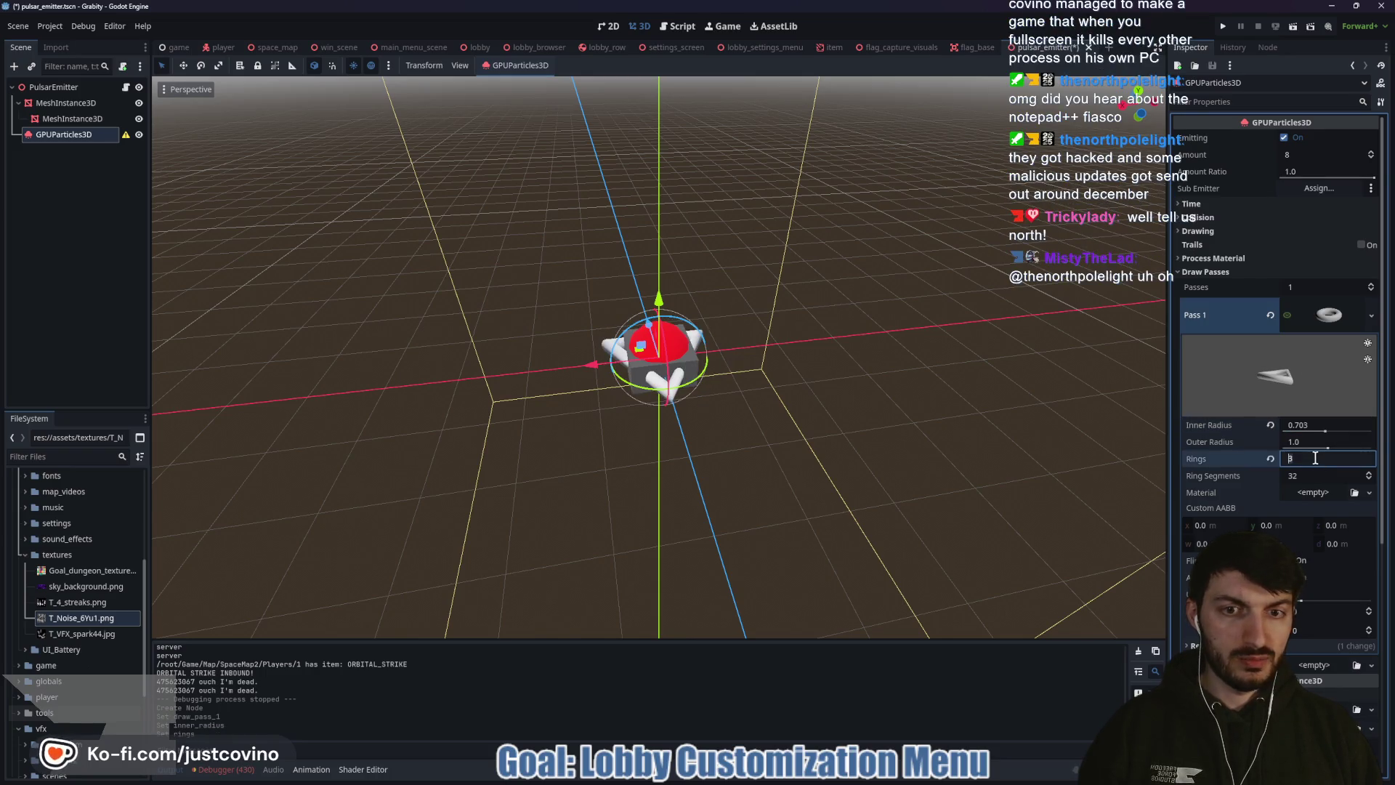
type("2")
key("Return")
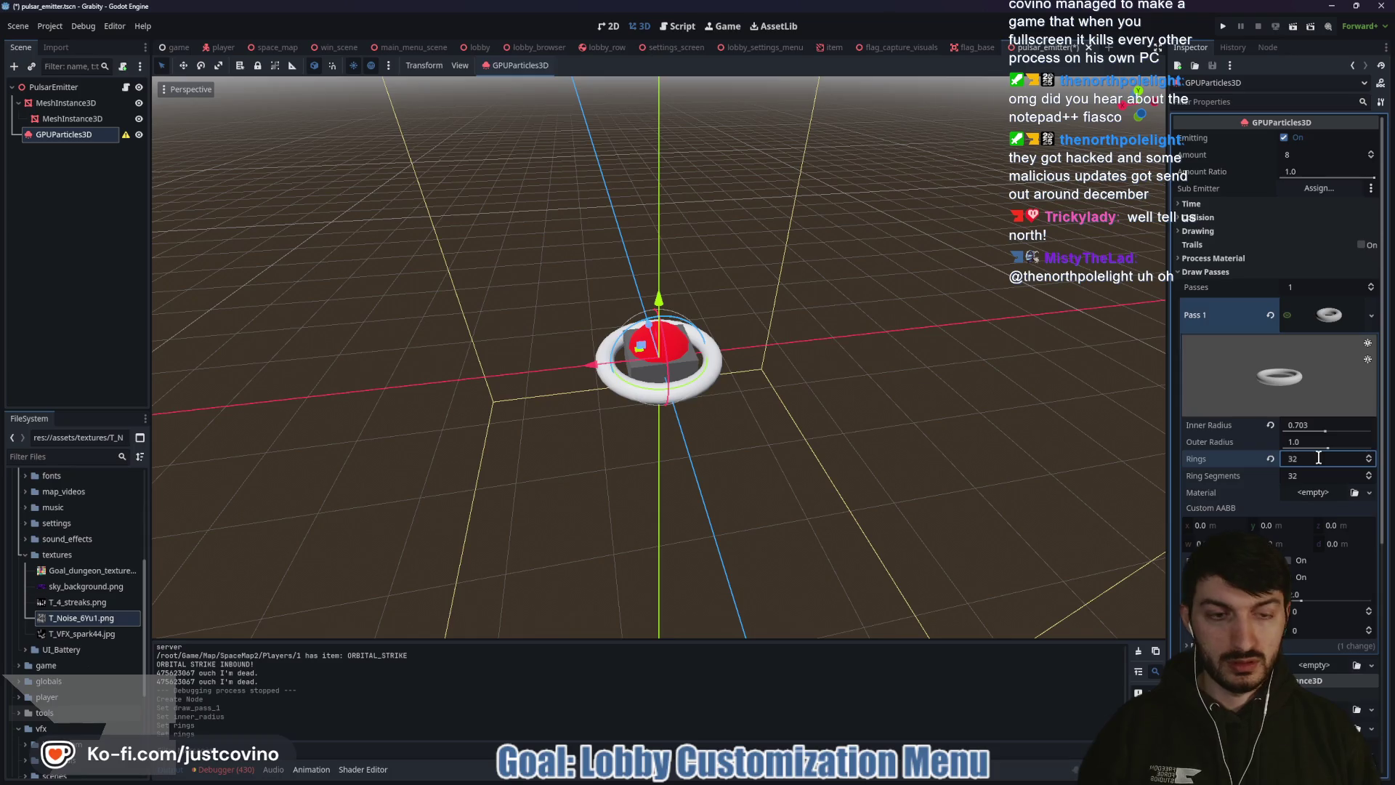
left_click(1319, 458)
type("16")
key("Return")
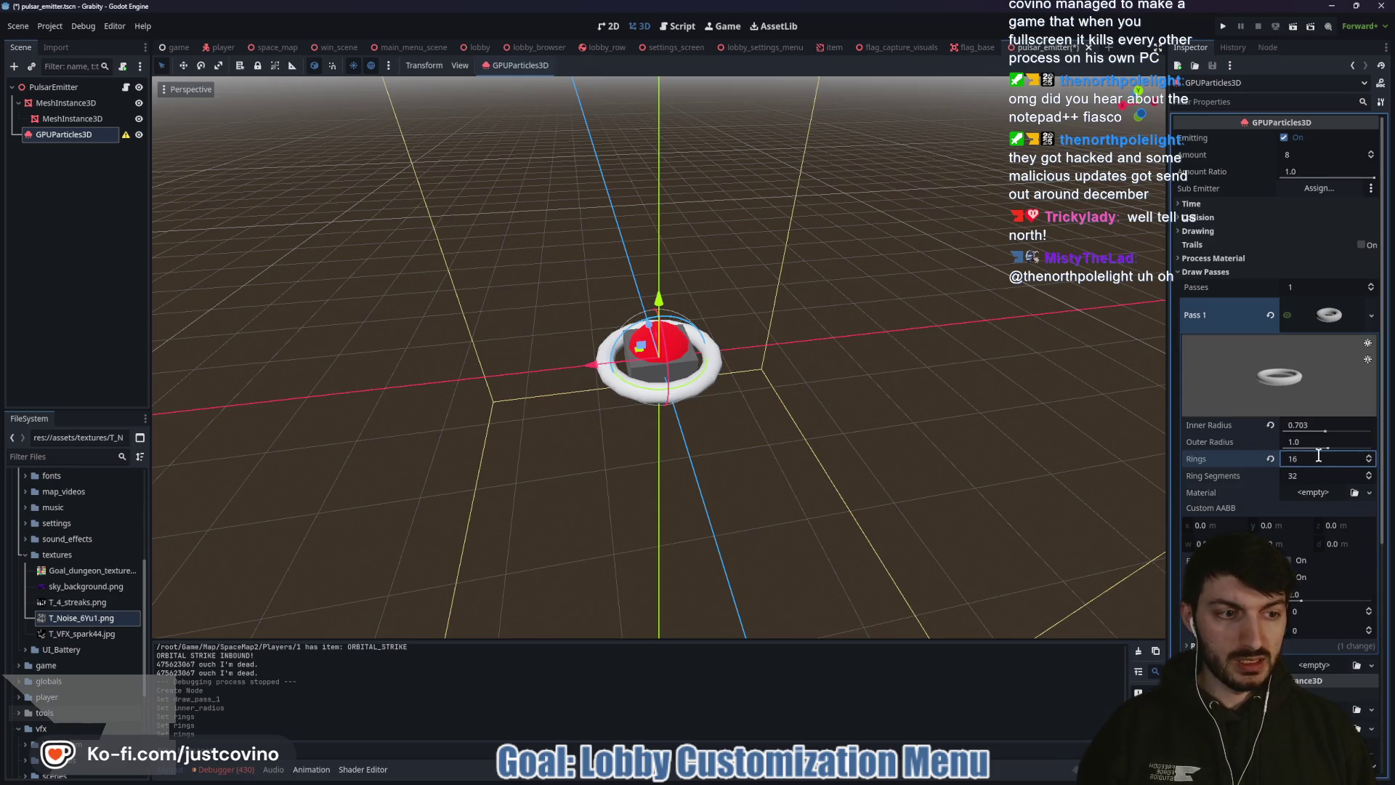
Set the torus ring segments to 8 and save the scene.
left_click(1311, 475)
type("3")
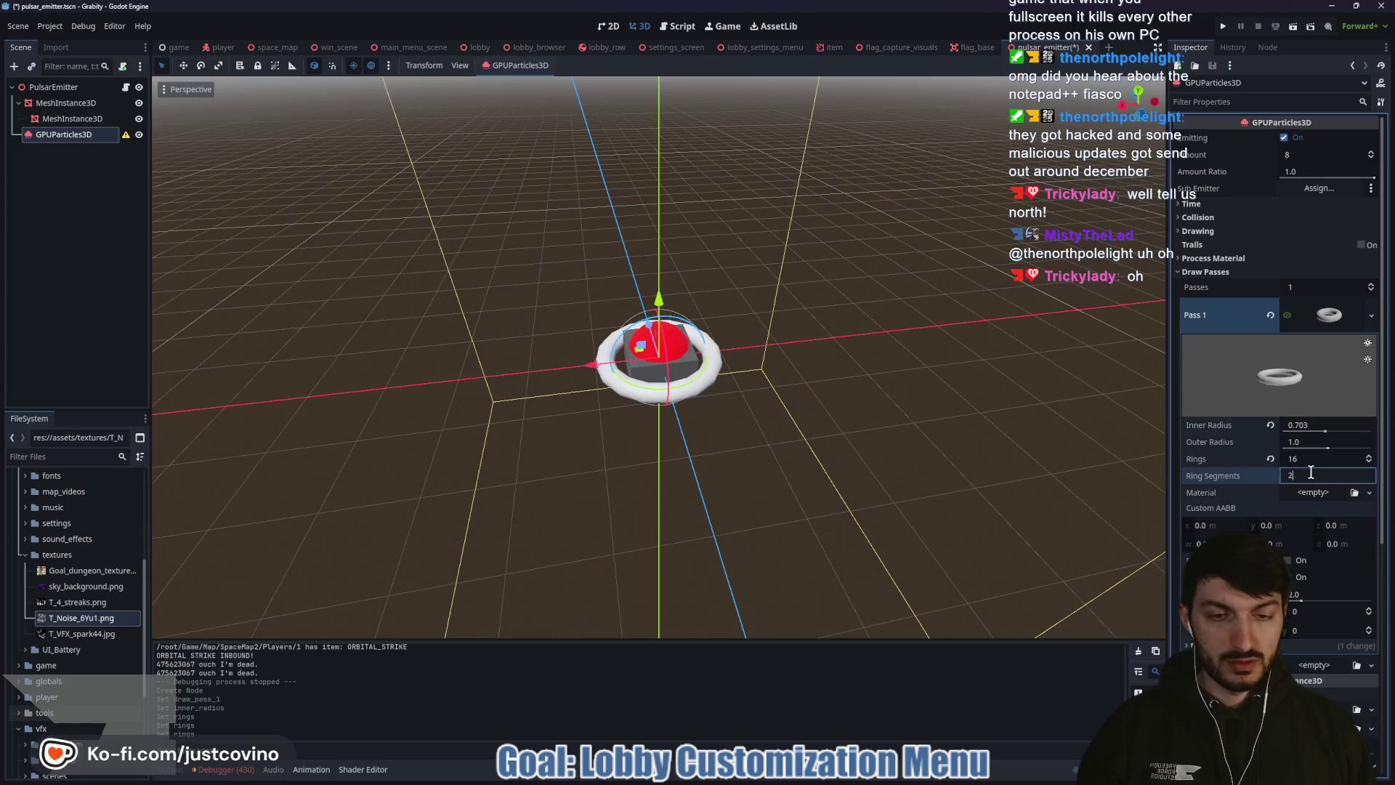
key("Return")
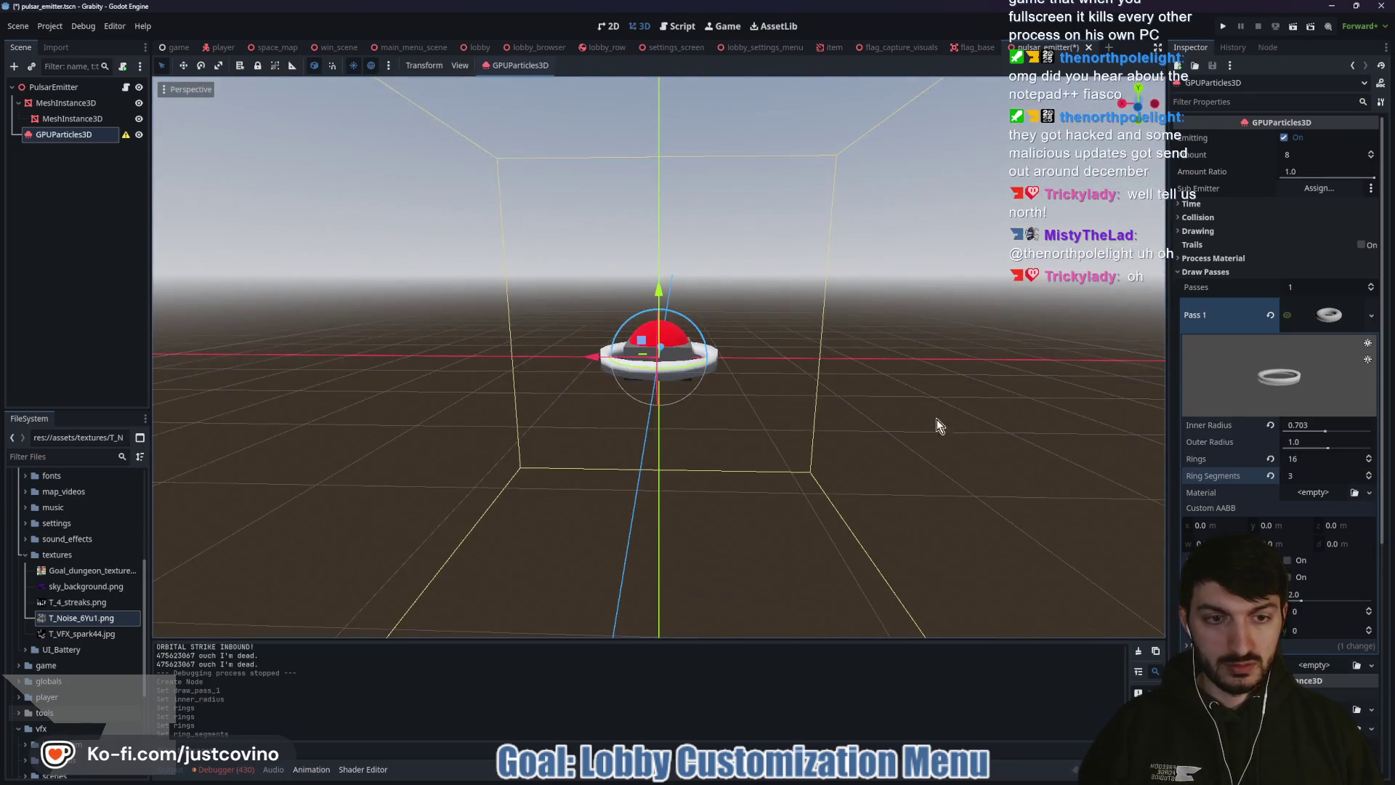
scroll(803, 419, "up", 5)
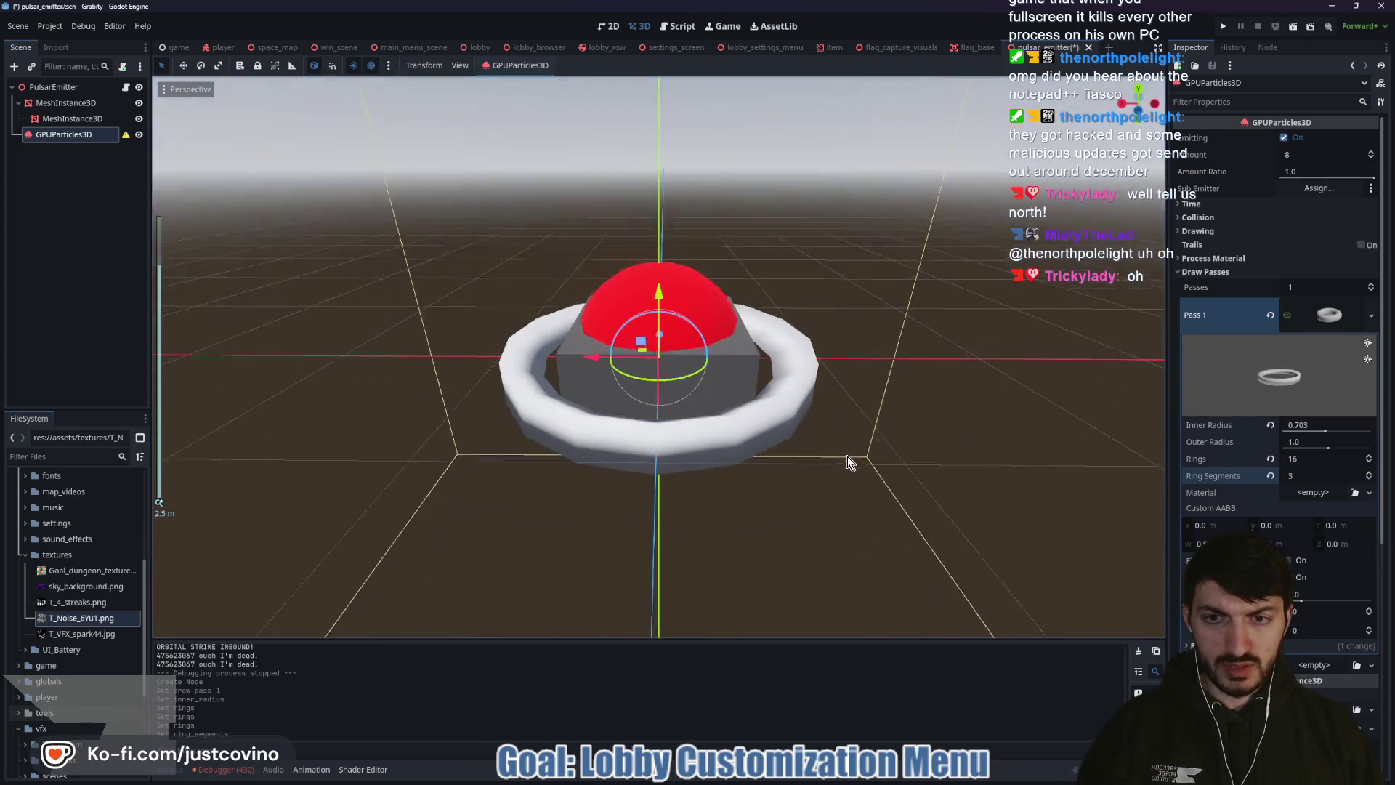
mouse_move(848, 462)
left_mouse_down()
mouse_move(996, 407)
mouse_move(883, 425)
mouse_move(901, 436)
left_mouse_up()
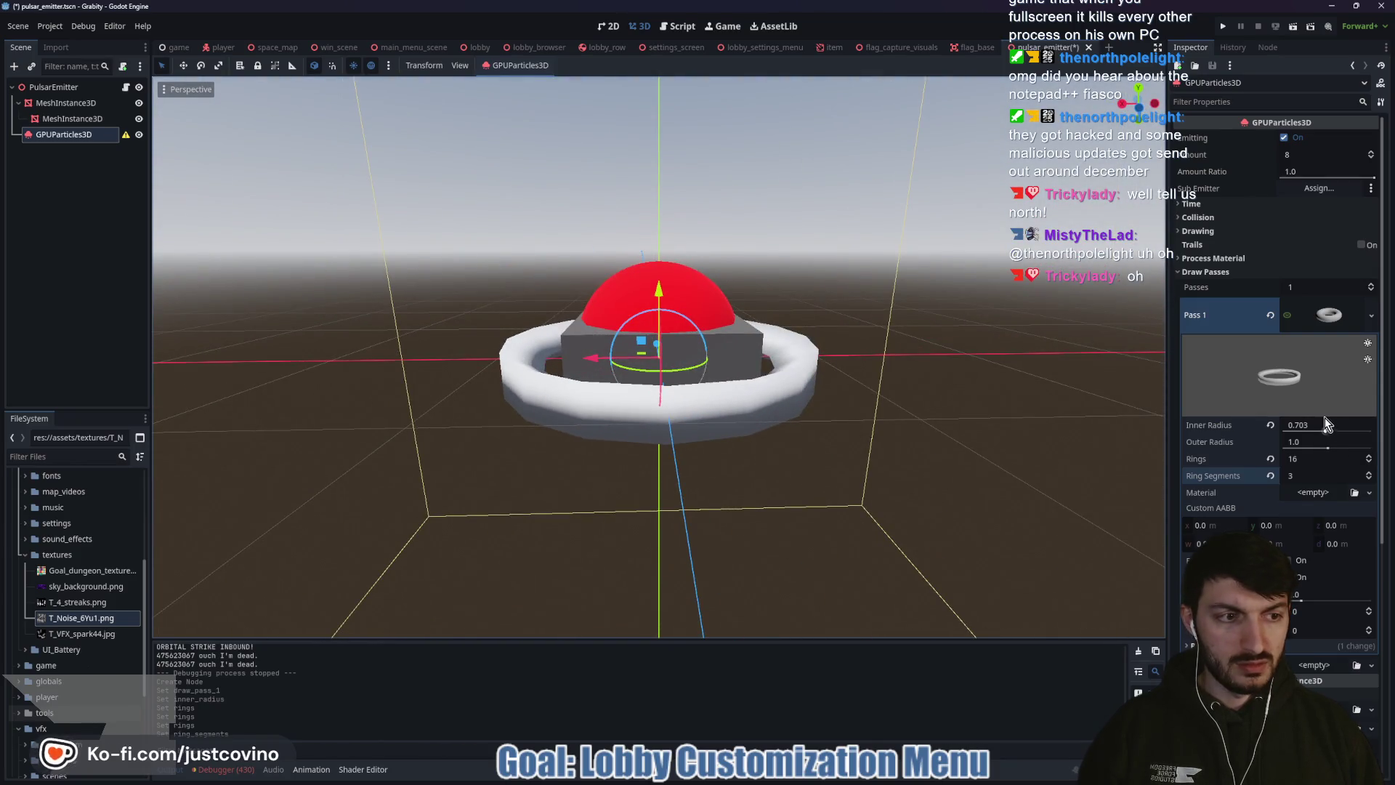
left_click(1312, 459)
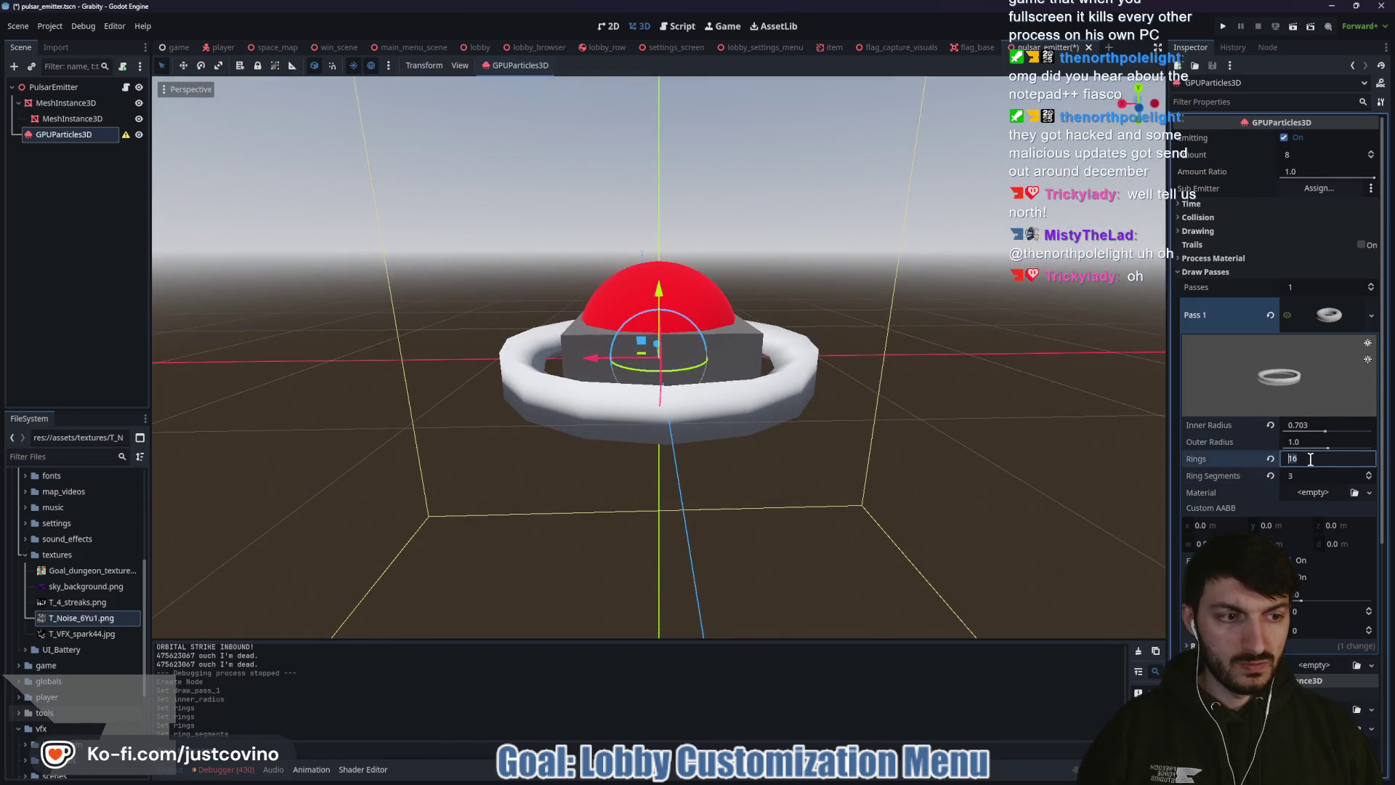
left_click(1306, 476)
type("4")
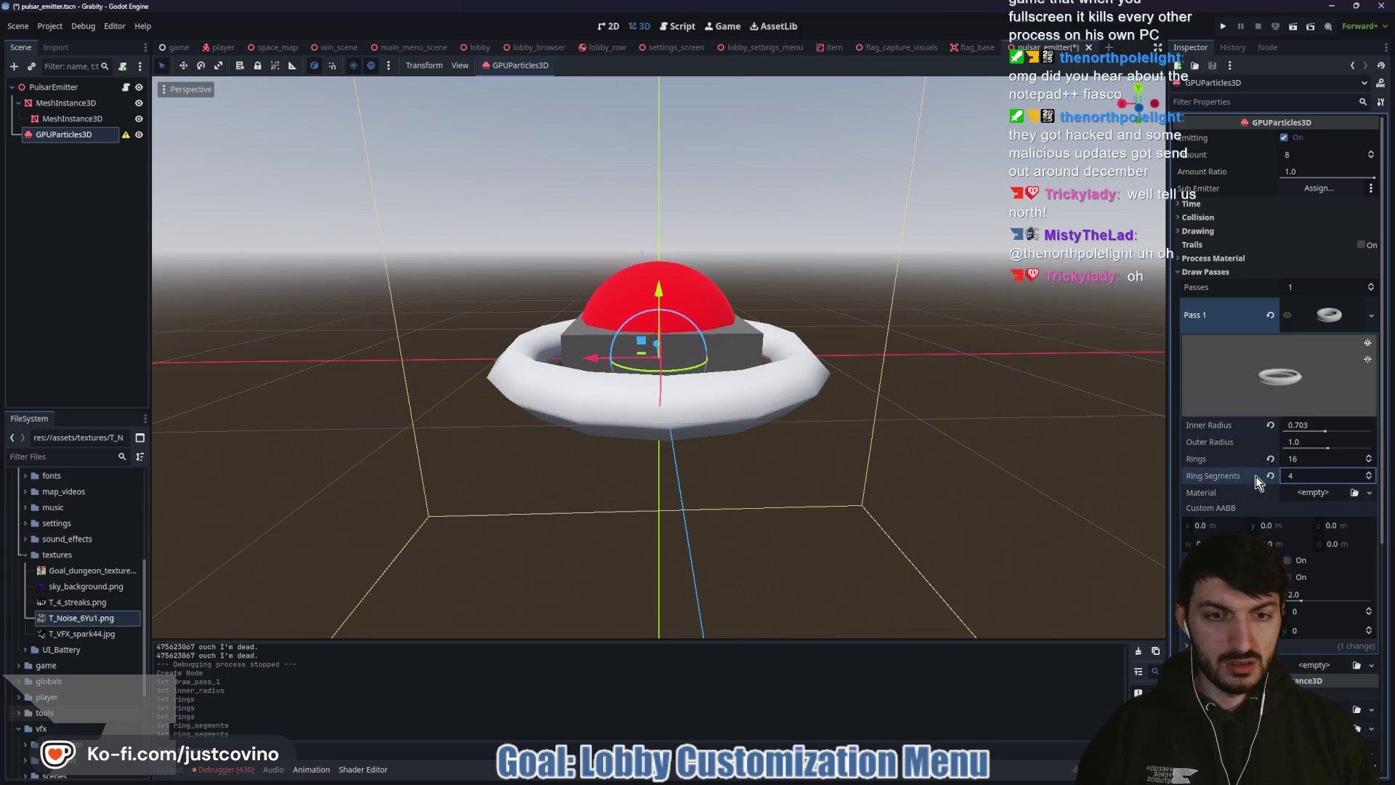
mouse_move(1027, 448)
left_mouse_down()
mouse_move(959, 447)
mouse_move(1172, 477)
left_mouse_up()
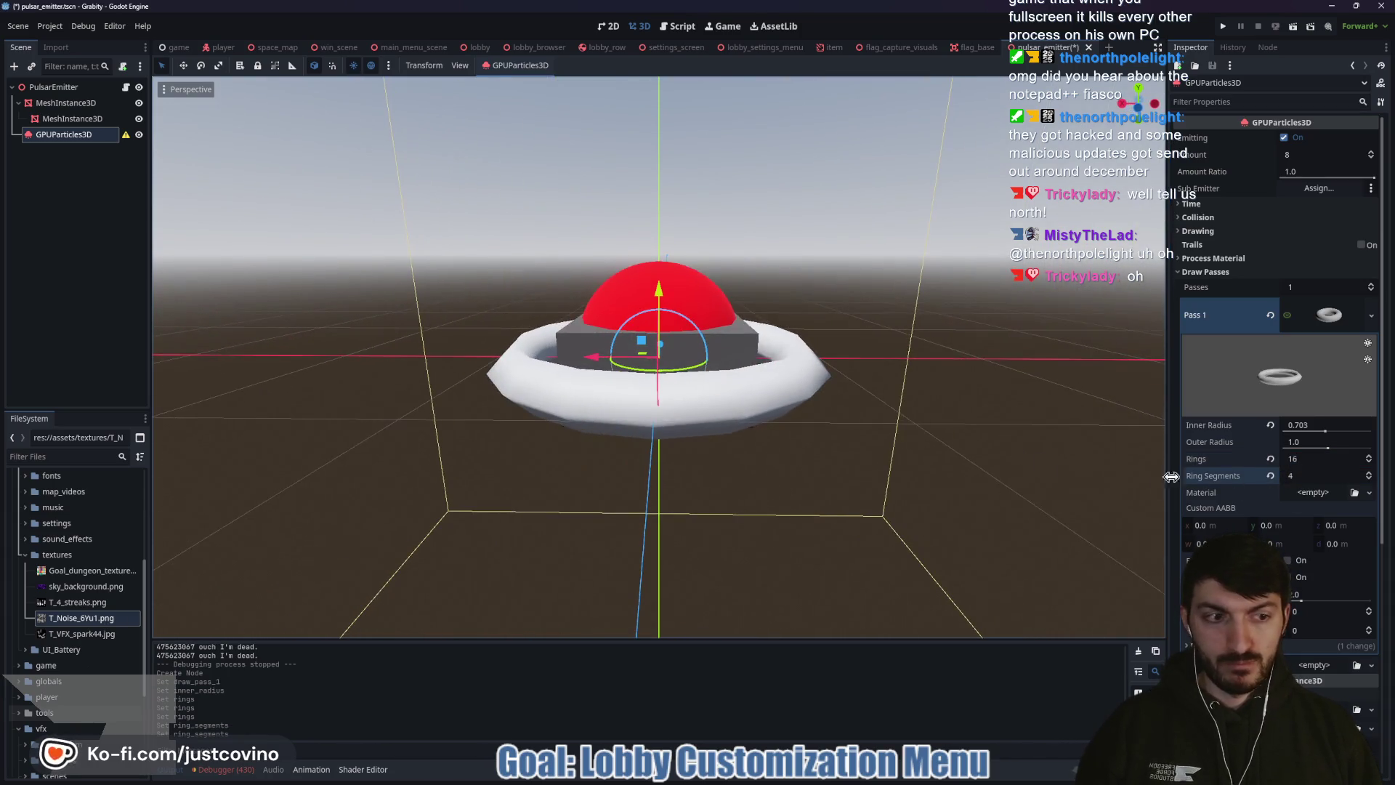
left_click(1312, 478)
key("Return")
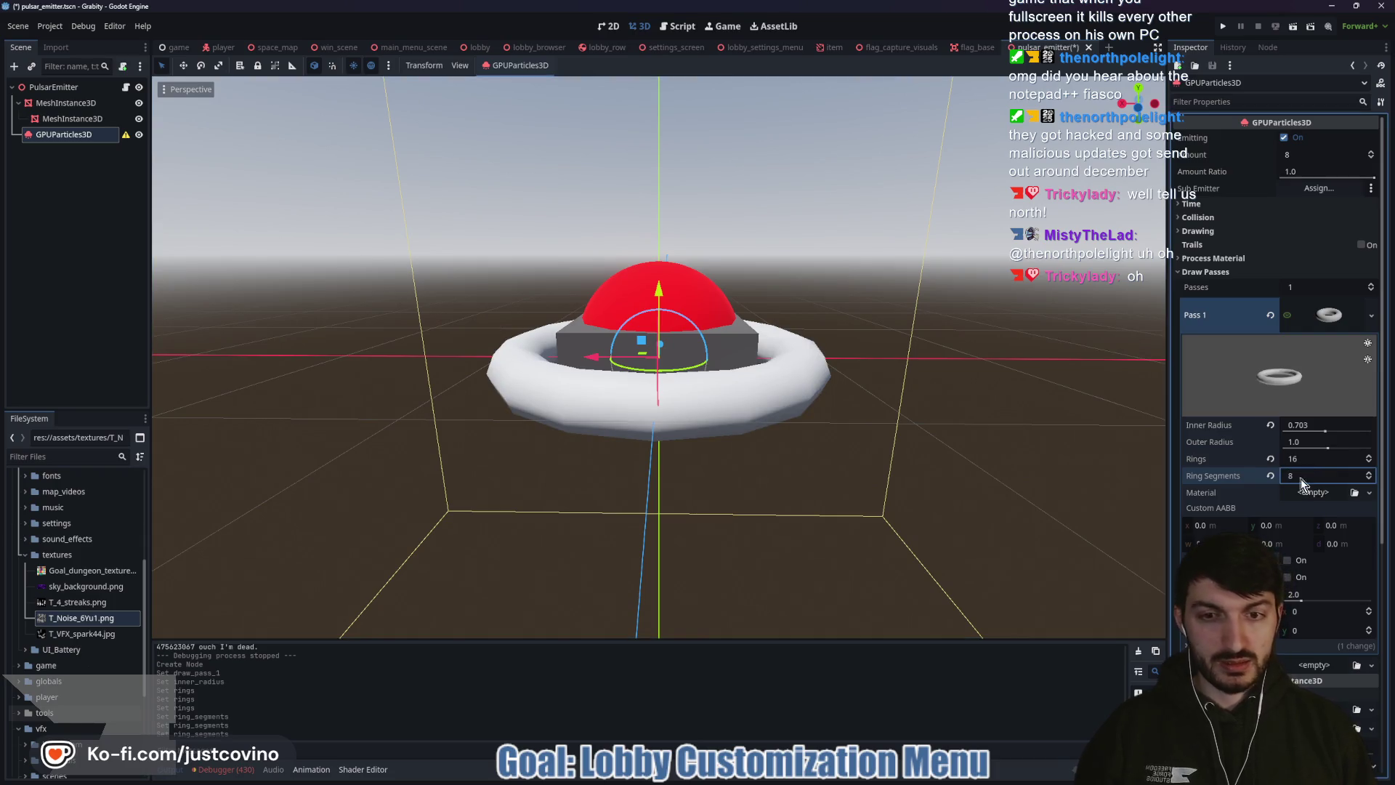
key("ctrl+s")
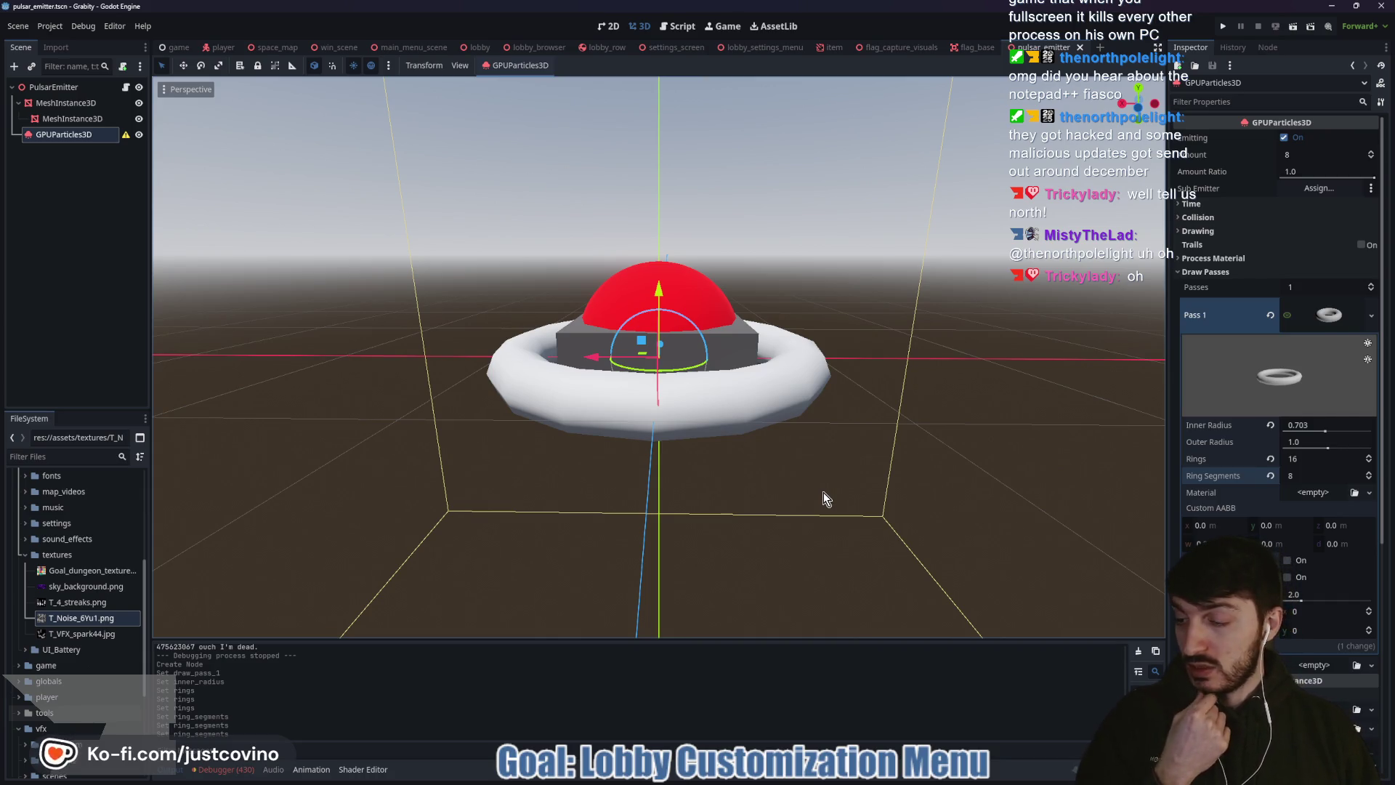
mouse_move(800, 482)
left_mouse_down()
mouse_move(875, 487)
mouse_move(843, 482)
left_mouse_up()
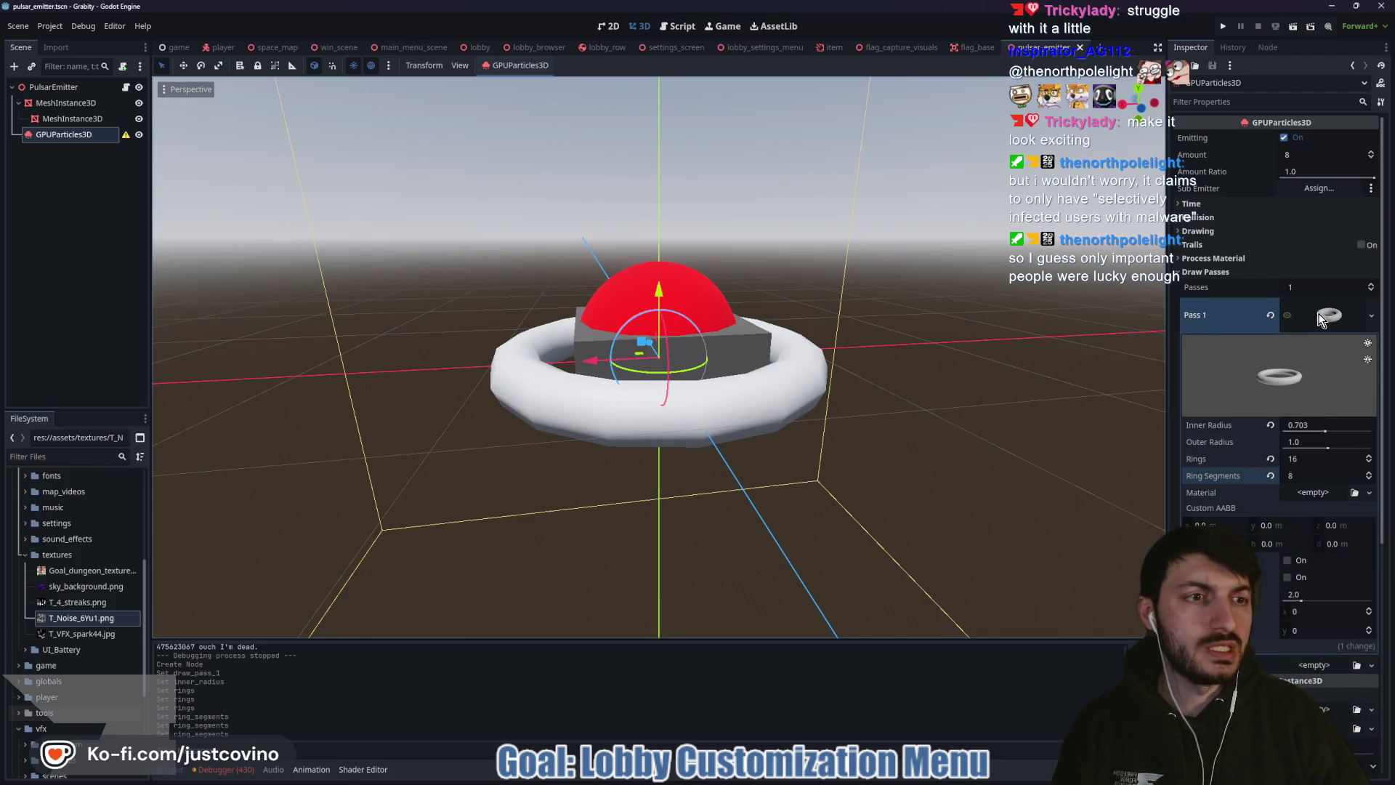
Expand the Process Material section and change the torus inner radius to 0.75.
left_click(1213, 258)
scroll(847, 417, "down", 3)
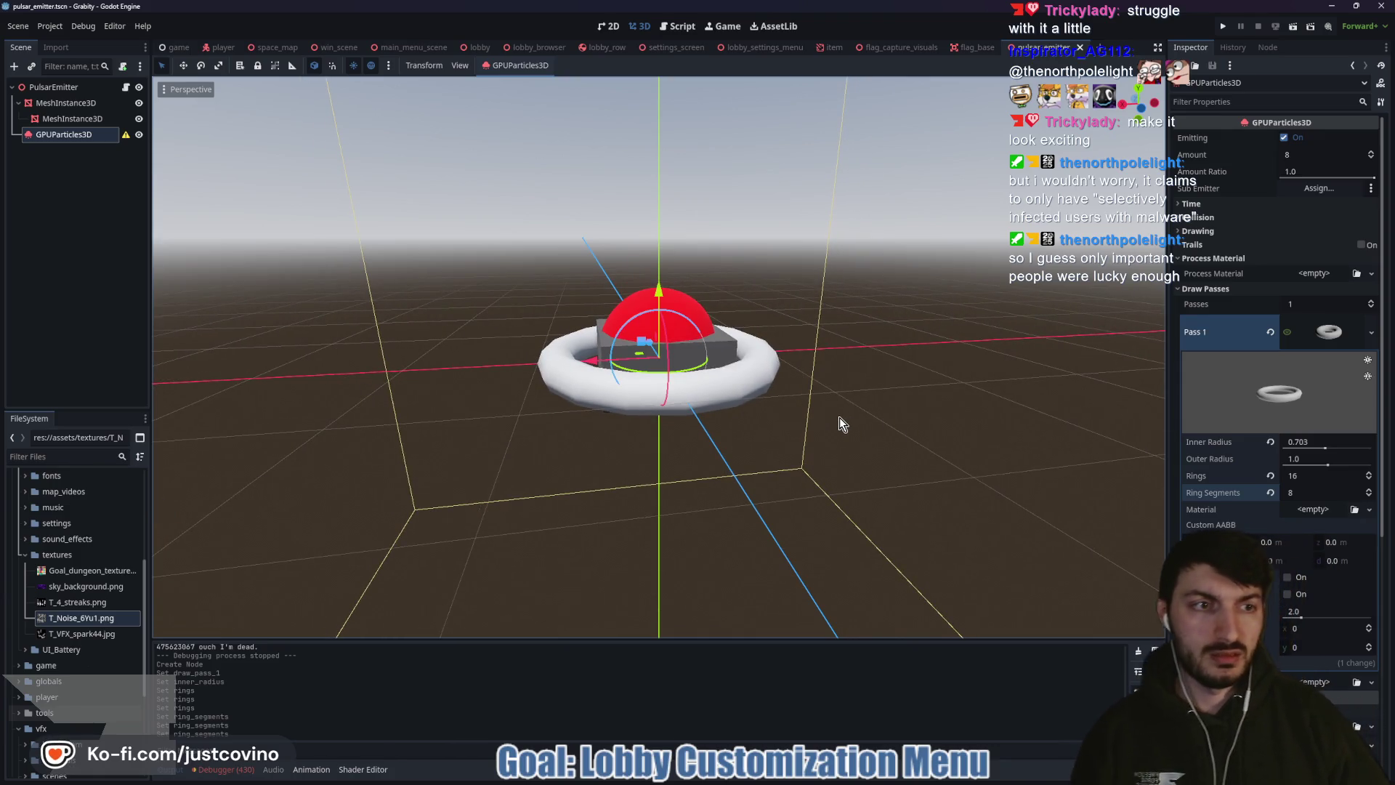
mouse_move(878, 431)
left_mouse_down()
mouse_move(813, 436)
mouse_move(717, 517)
mouse_move(883, 503)
mouse_move(844, 491)
left_mouse_up()
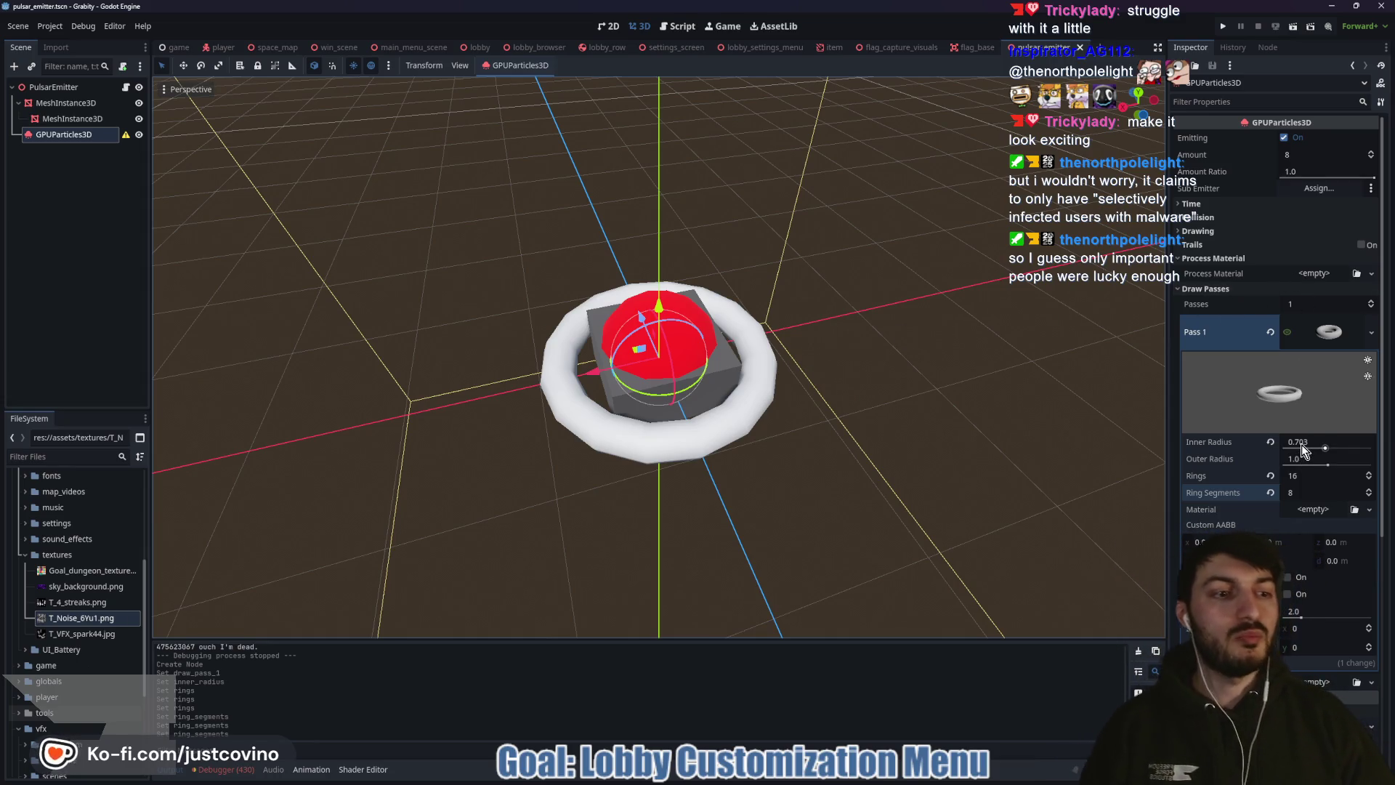
type("6")
key("Return")
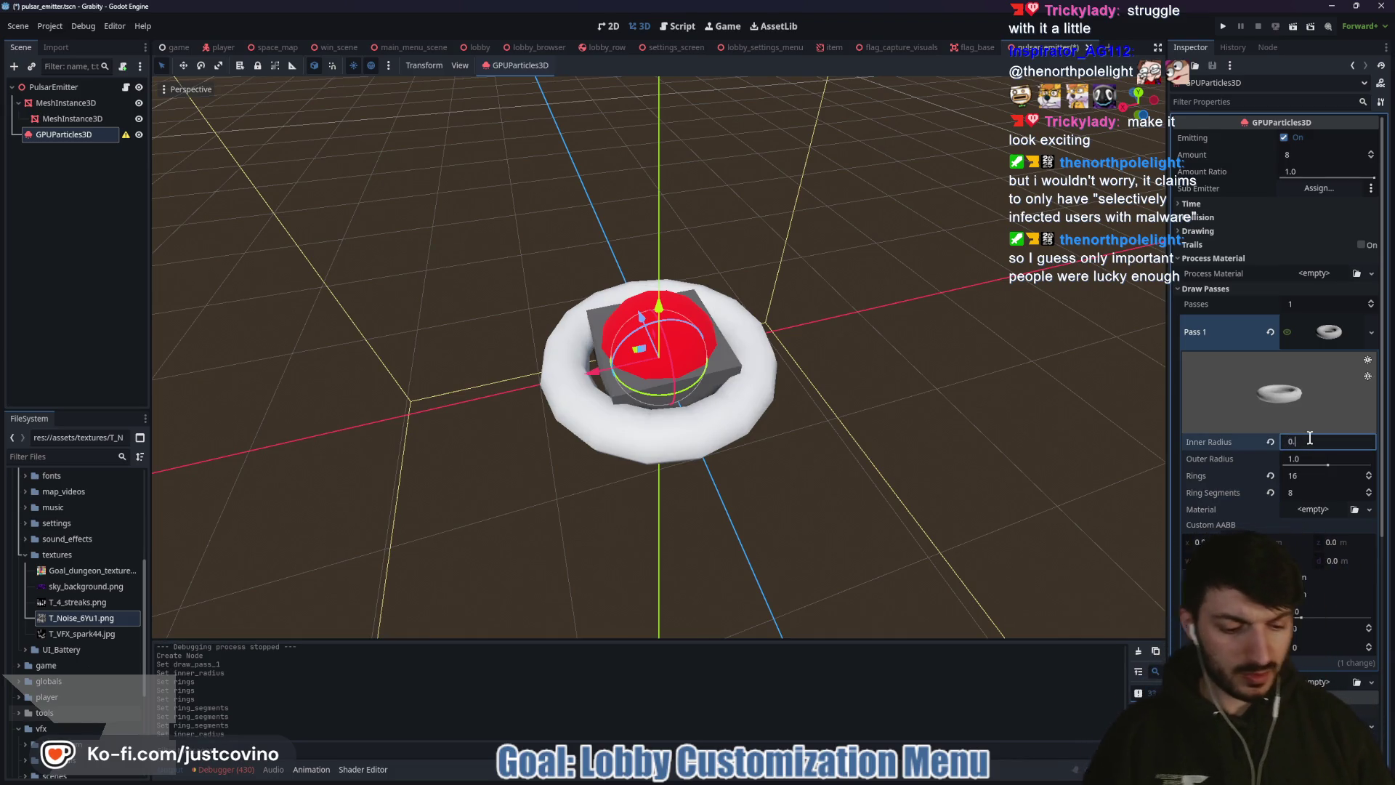
type("75")
key("Return")
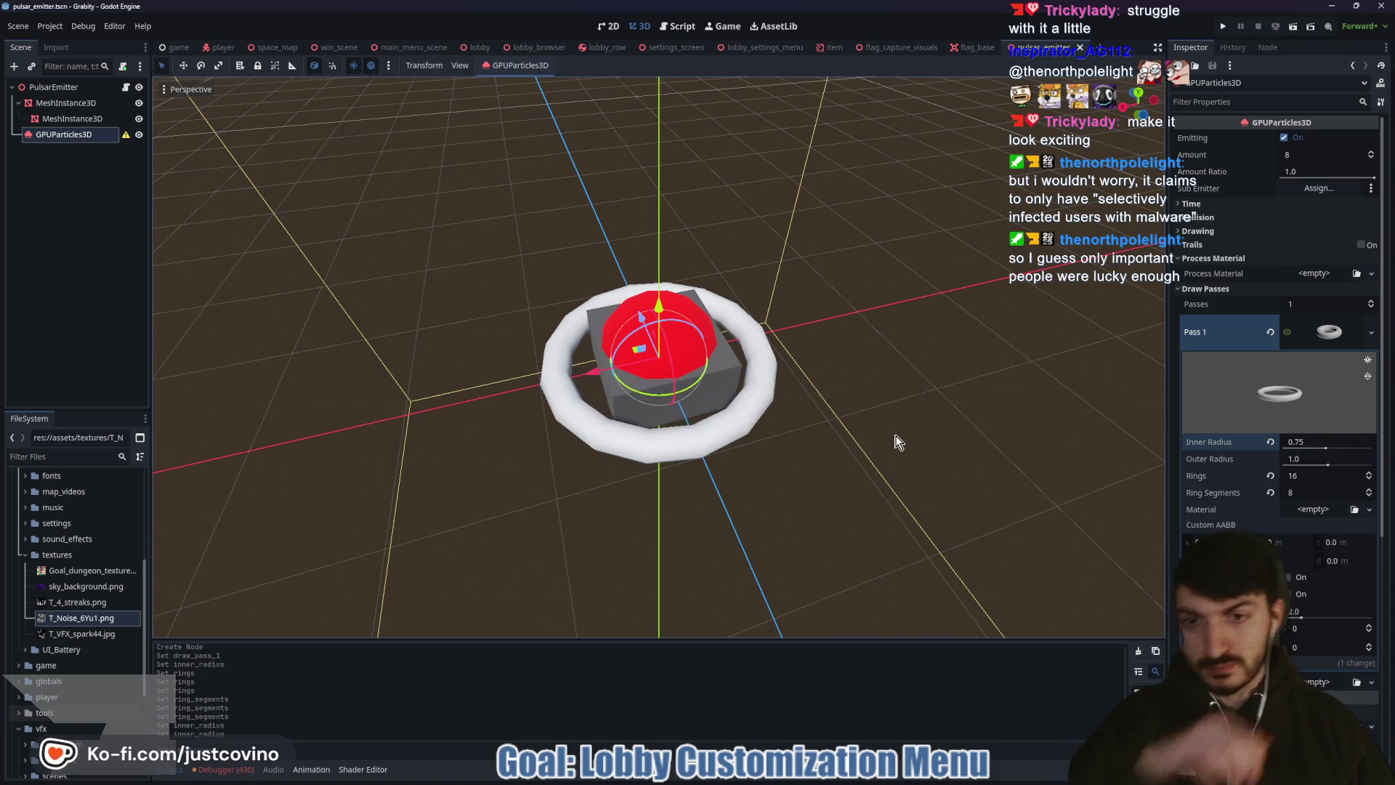
Assign a new ParticleProcessMaterial and set the particle Amount to 1.
left_click(1310, 275)
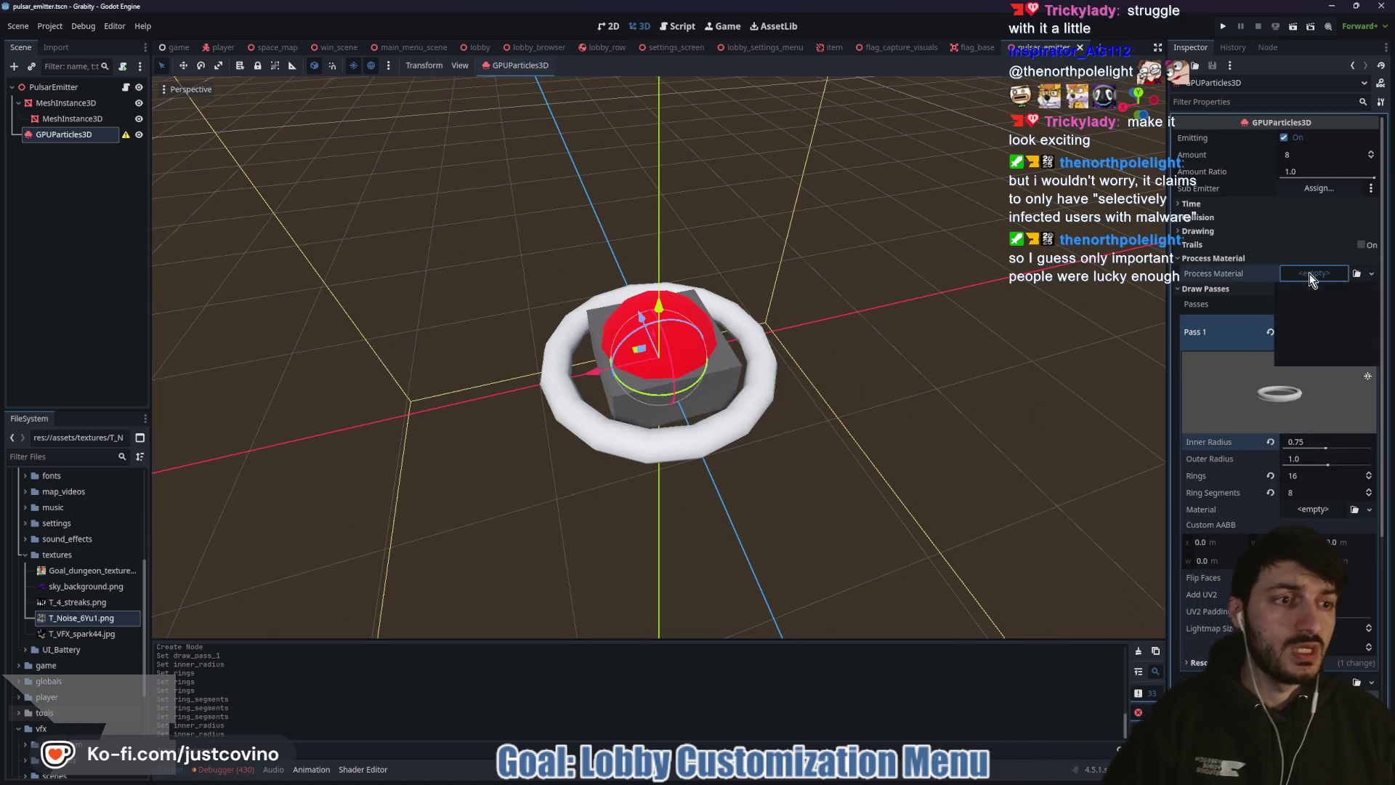
left_click(1318, 305)
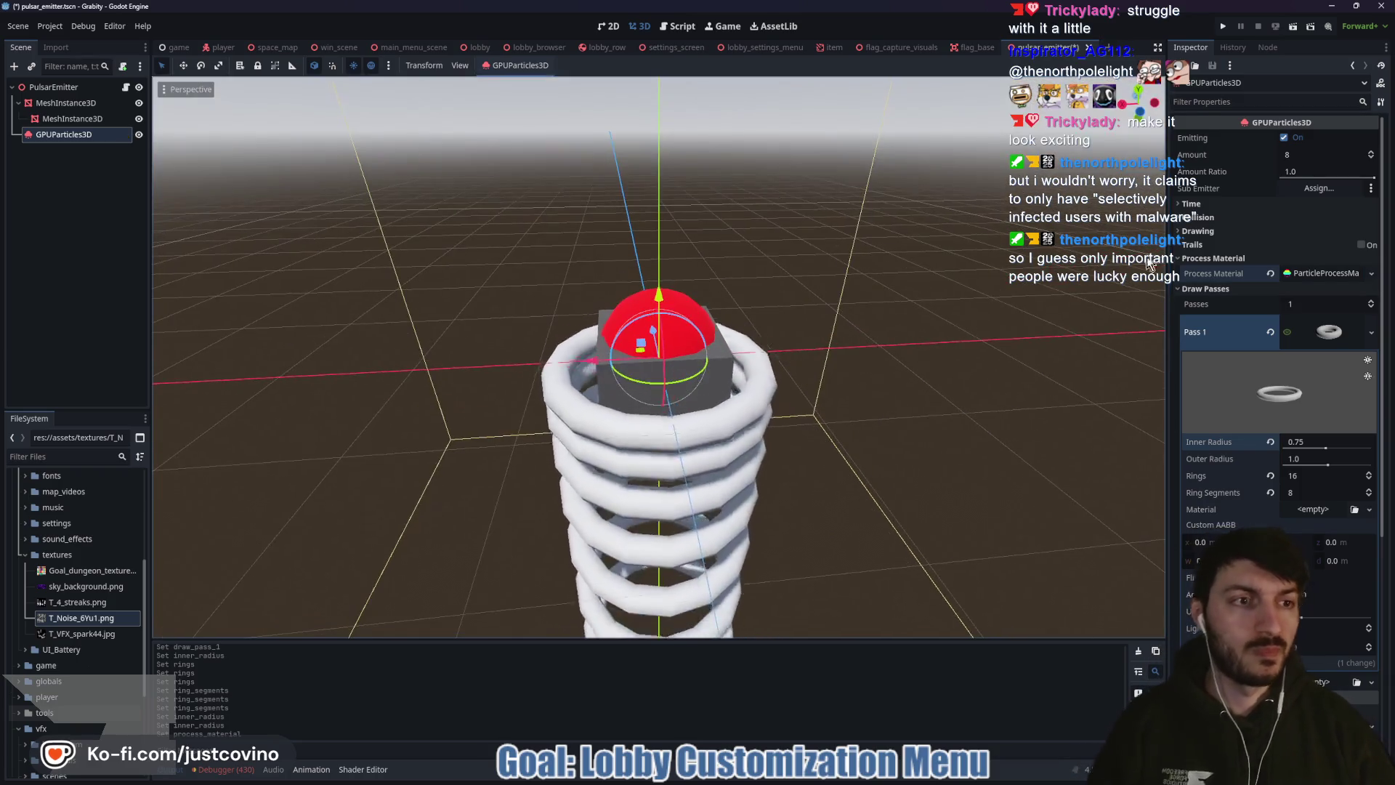
left_click(1294, 156)
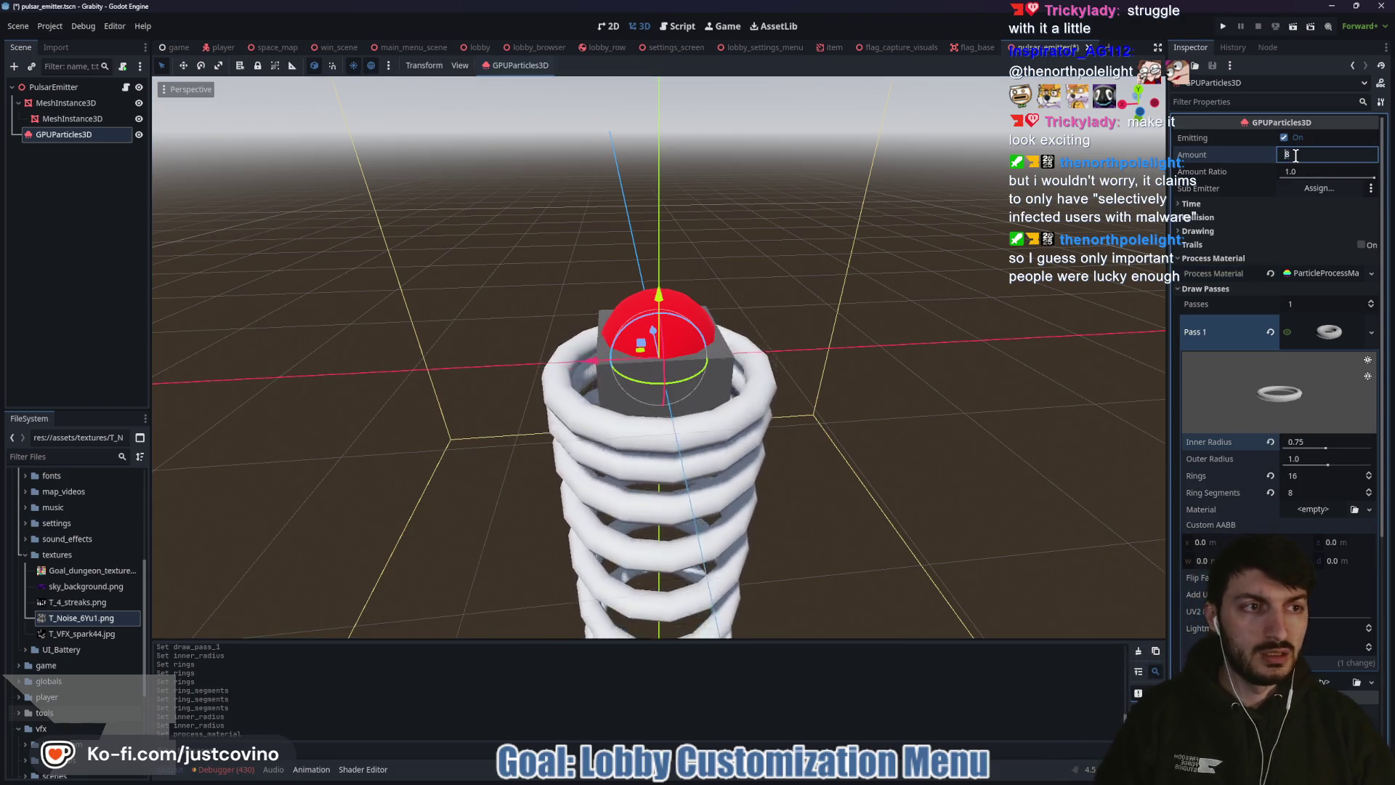
type("1")
key("Return")
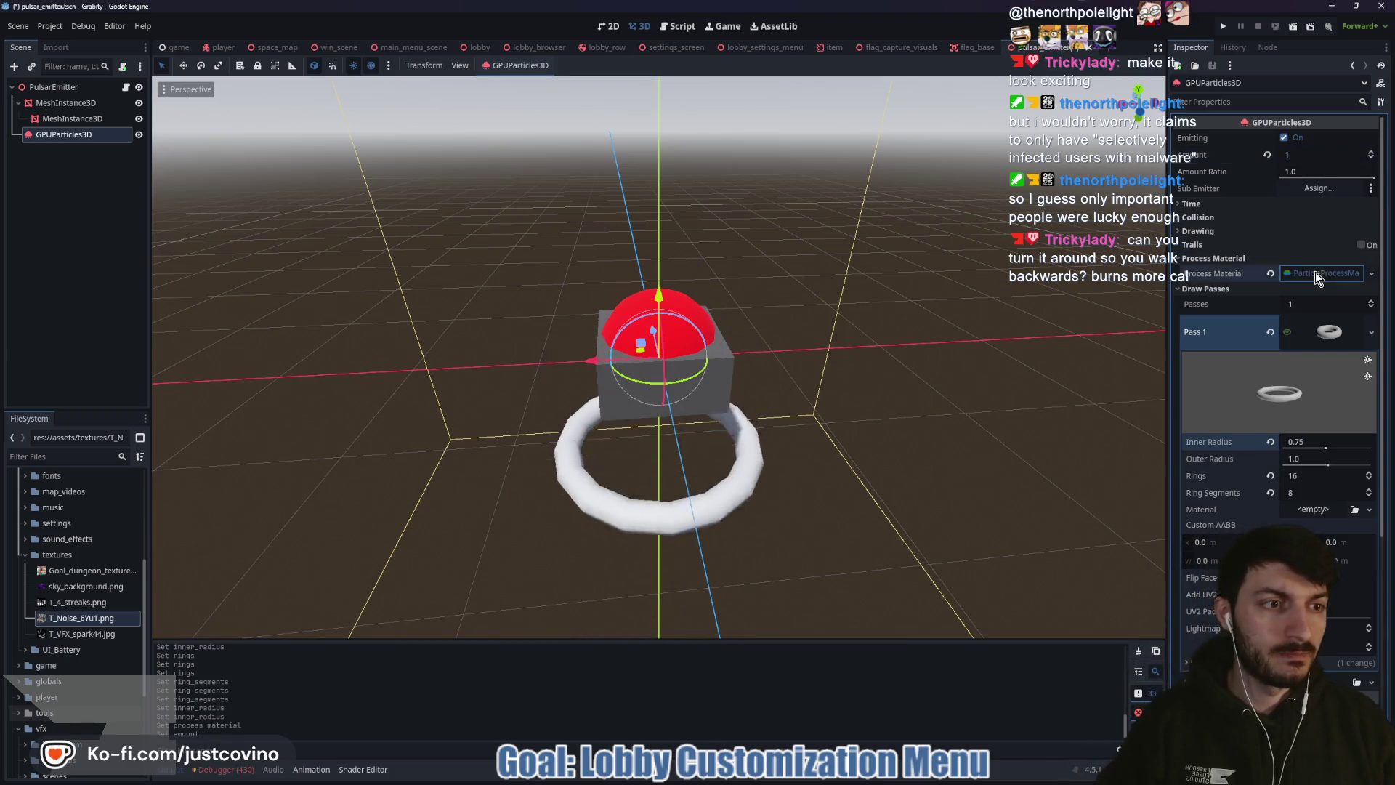
Set the process material's gravity Y to 0 and expand its Display settings.
left_click(1315, 272)
left_click(1220, 348)
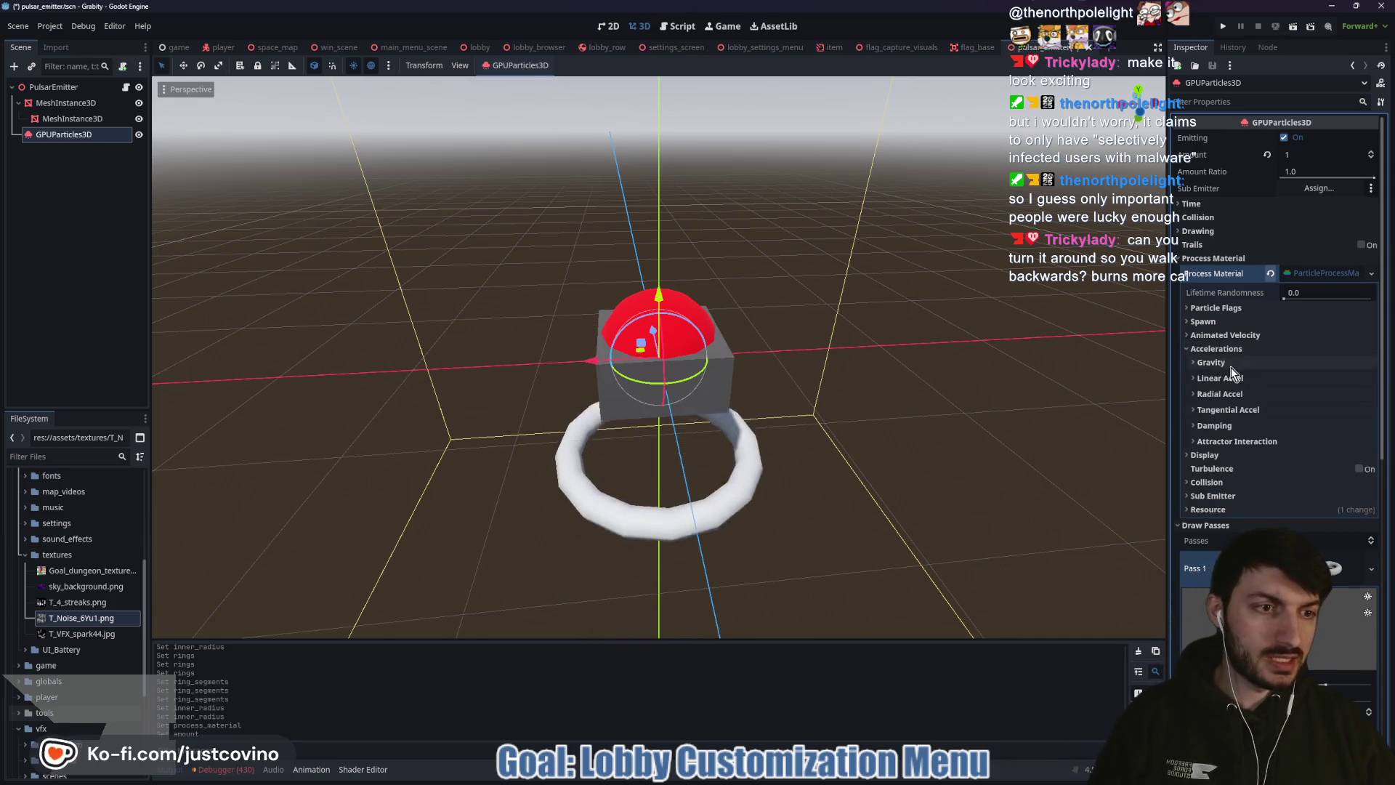
left_click(1294, 394)
type("0")
key("Return")
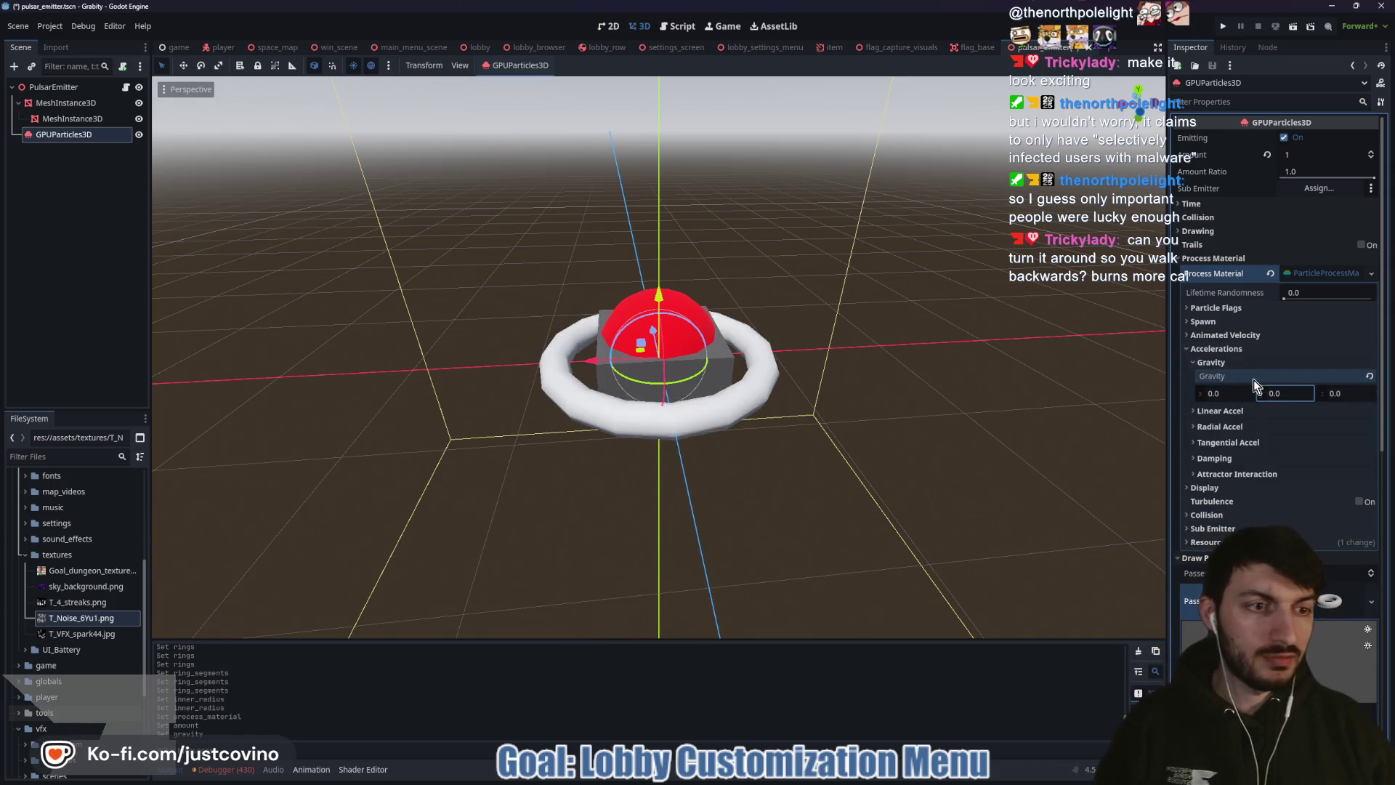
left_click(1205, 363)
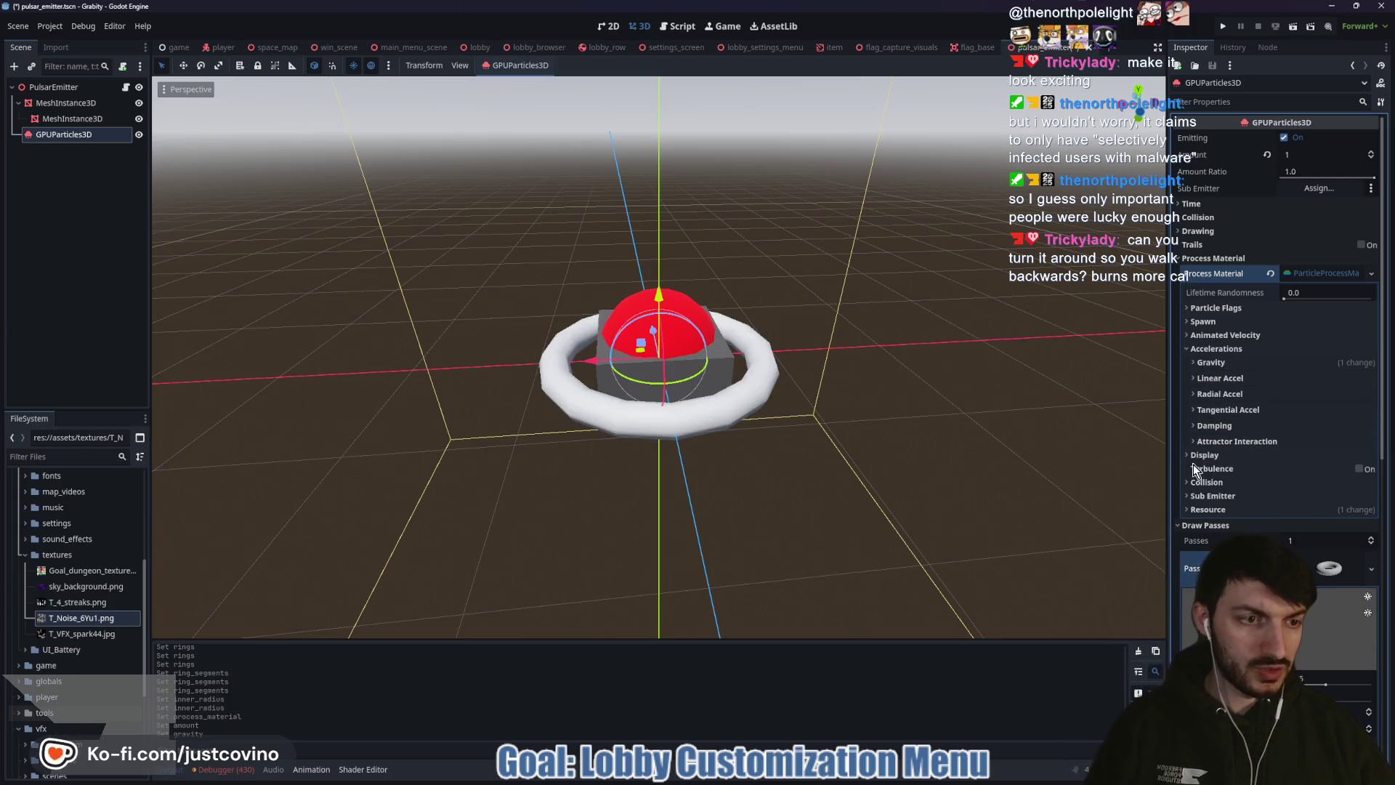
left_click(1206, 455)
scroll(1233, 420, "down", 3)
Set the process material's Scale Max and Scale Min both to 20, viewing the ring from the side.
left_click(1206, 386)
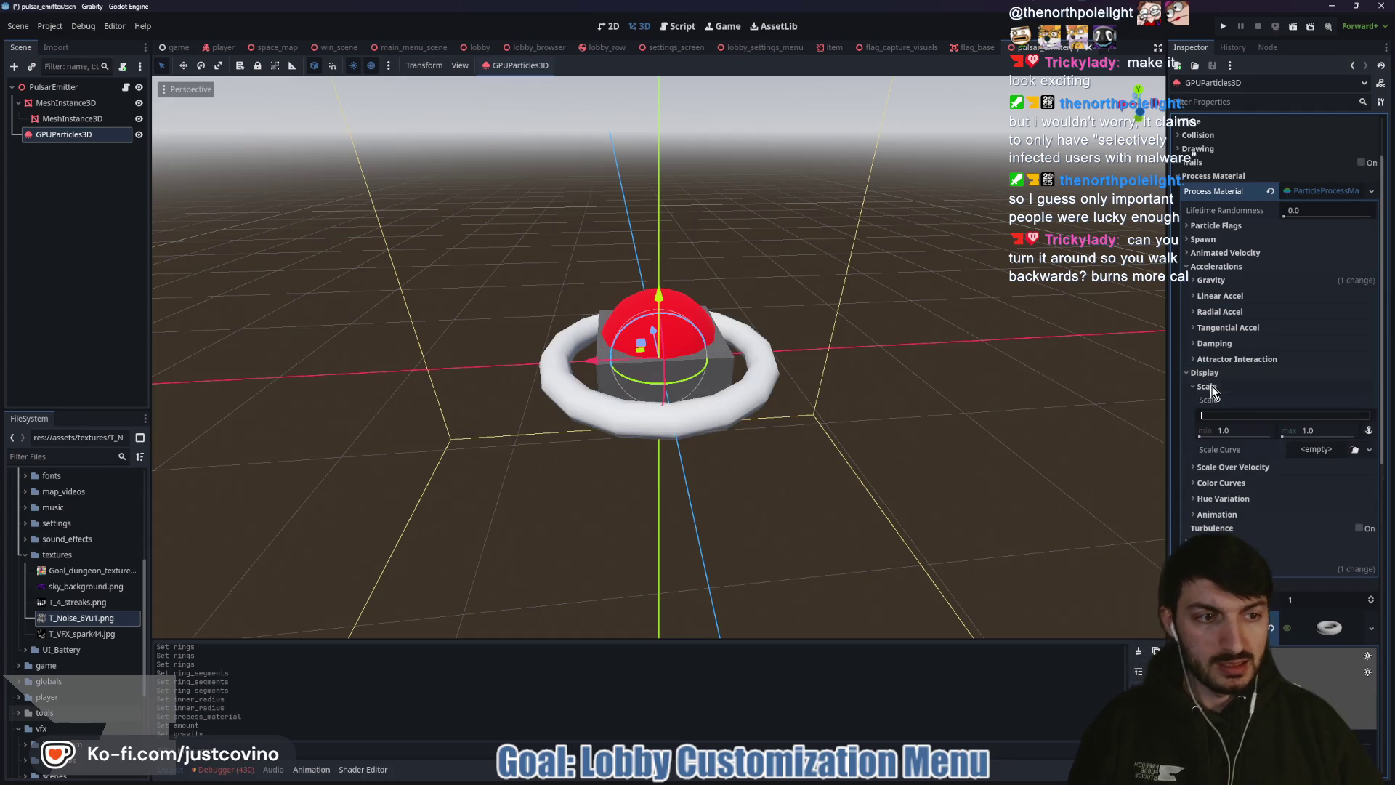
left_click(1313, 429)
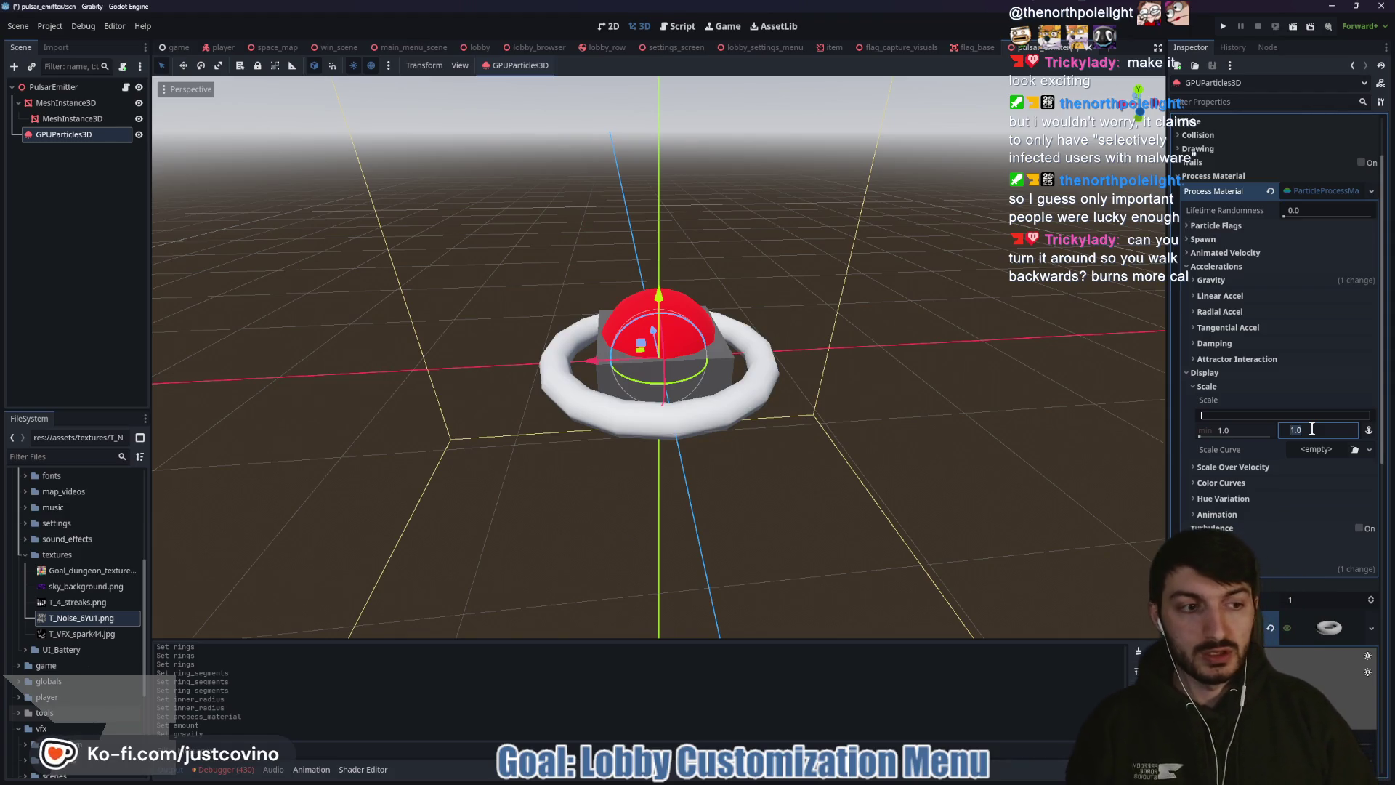
key("Return")
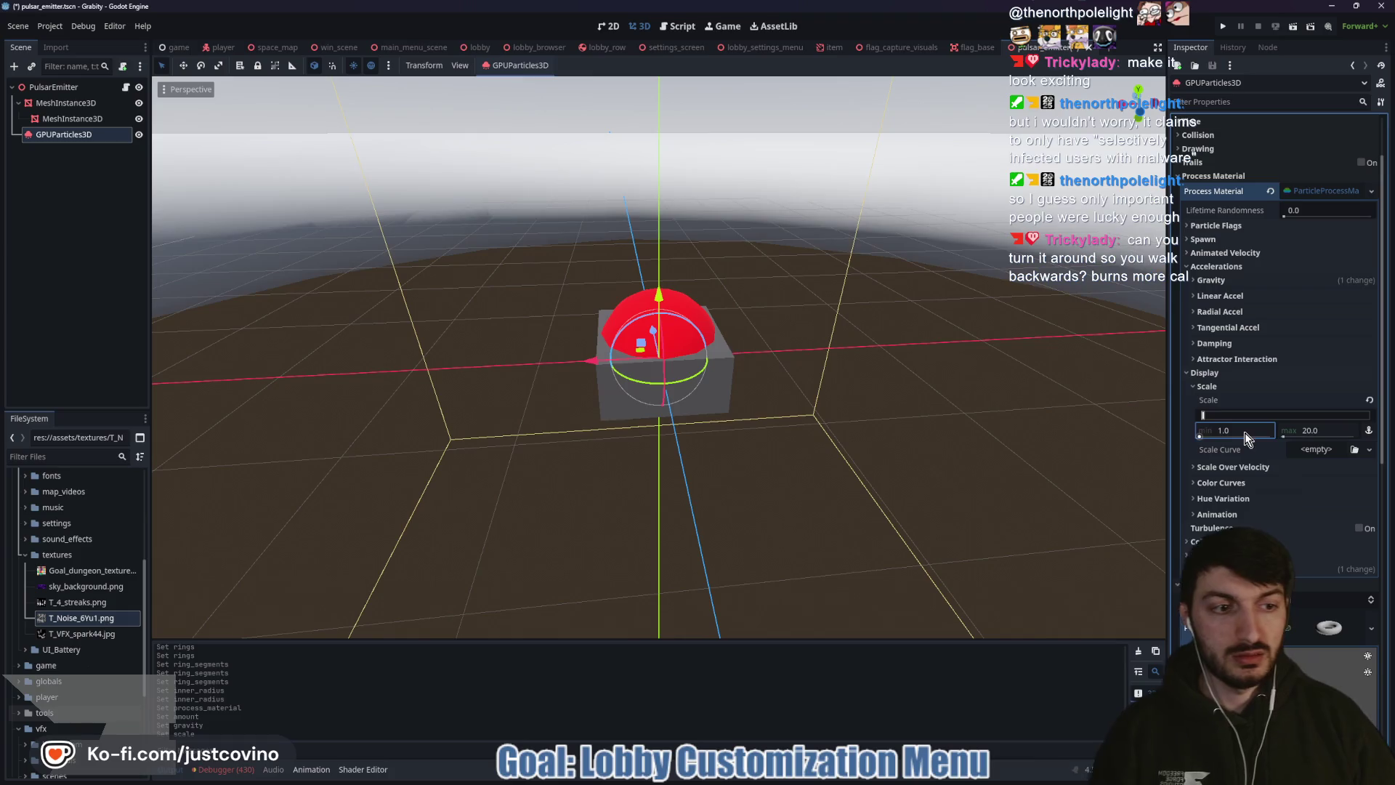
left_click(1245, 433)
type("20")
key("Return")
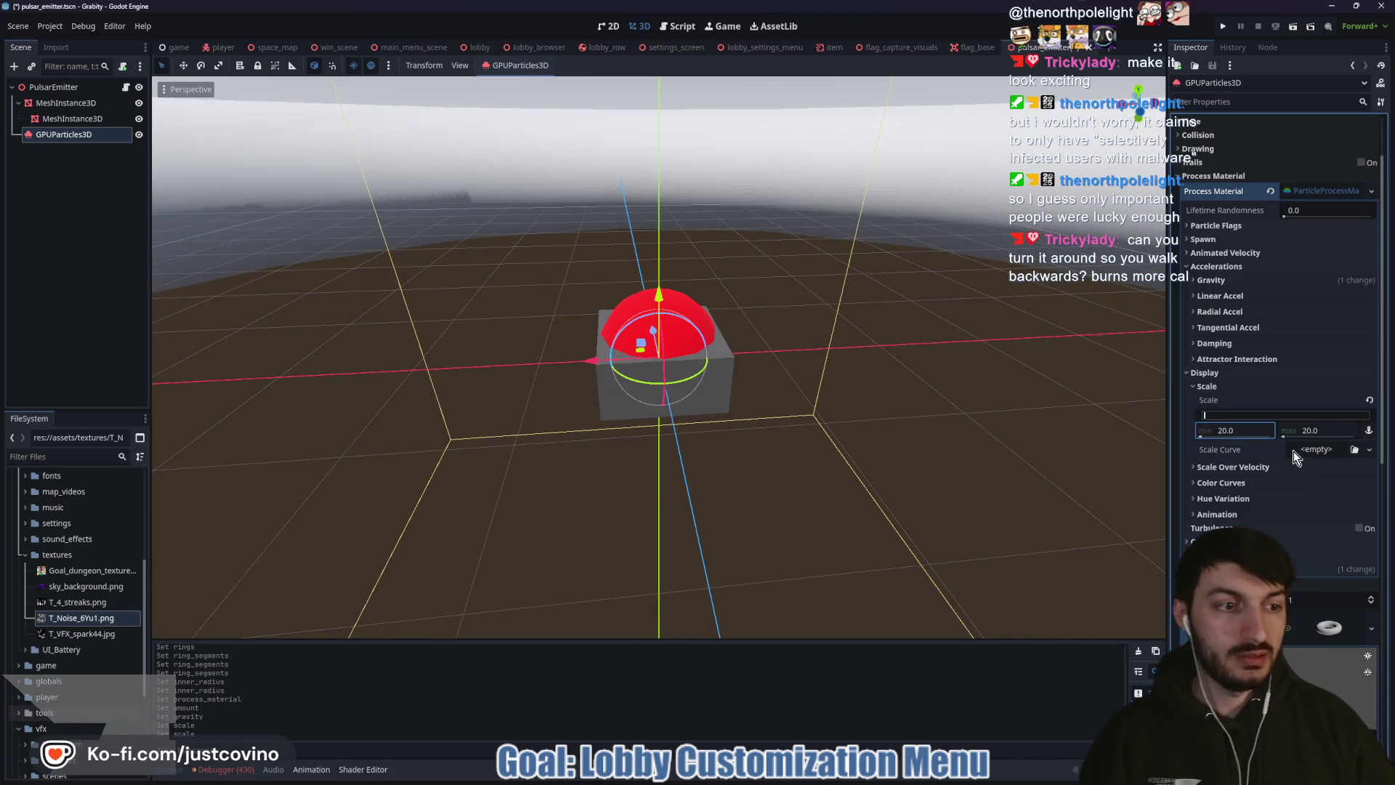
scroll(945, 436, "down", 2)
mouse_move(826, 445)
left_mouse_down()
mouse_move(805, 403)
mouse_move(915, 414)
left_mouse_up()
Assign a new CurveXYZTexture as the Scale Curve and make its X curve rise.
left_click(1317, 449)
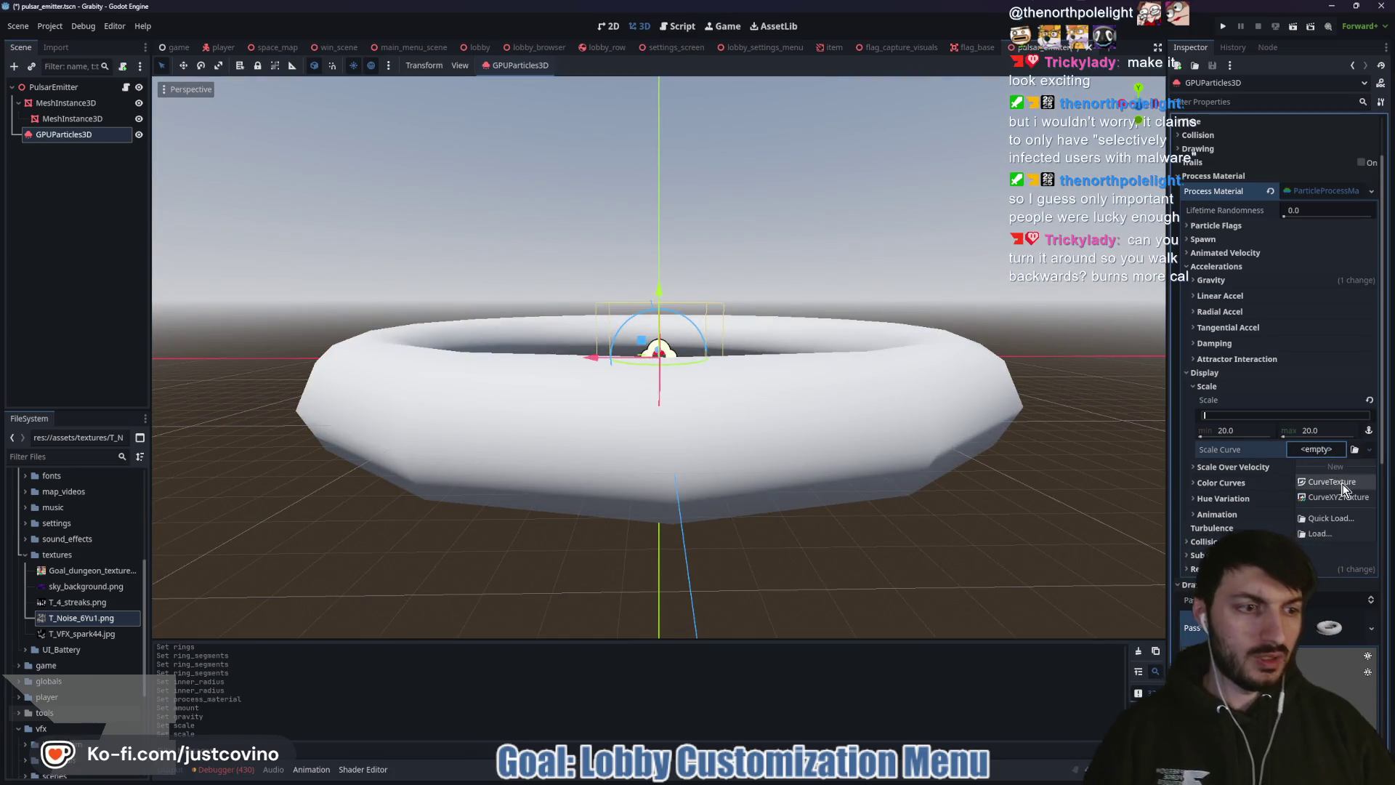
left_click(1327, 495)
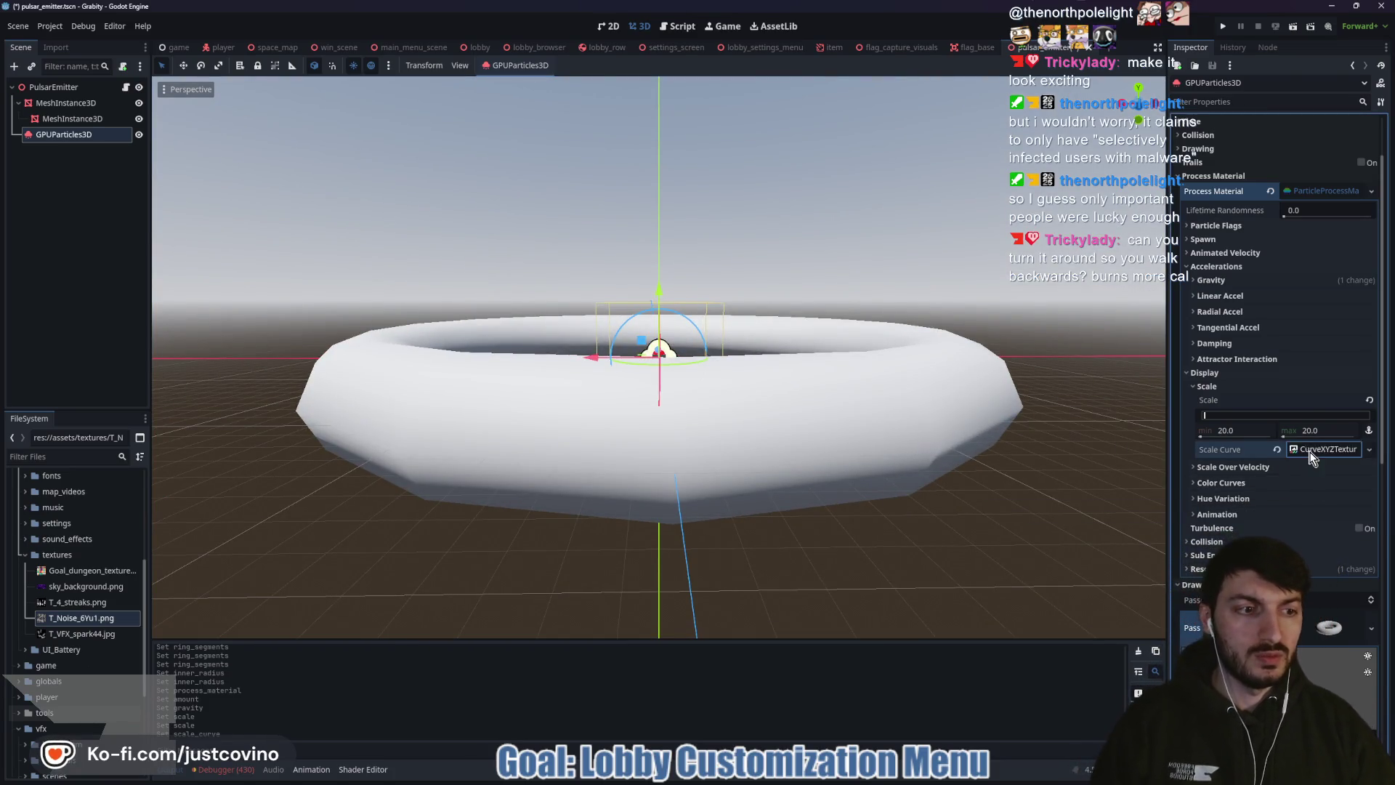
left_click(1318, 495)
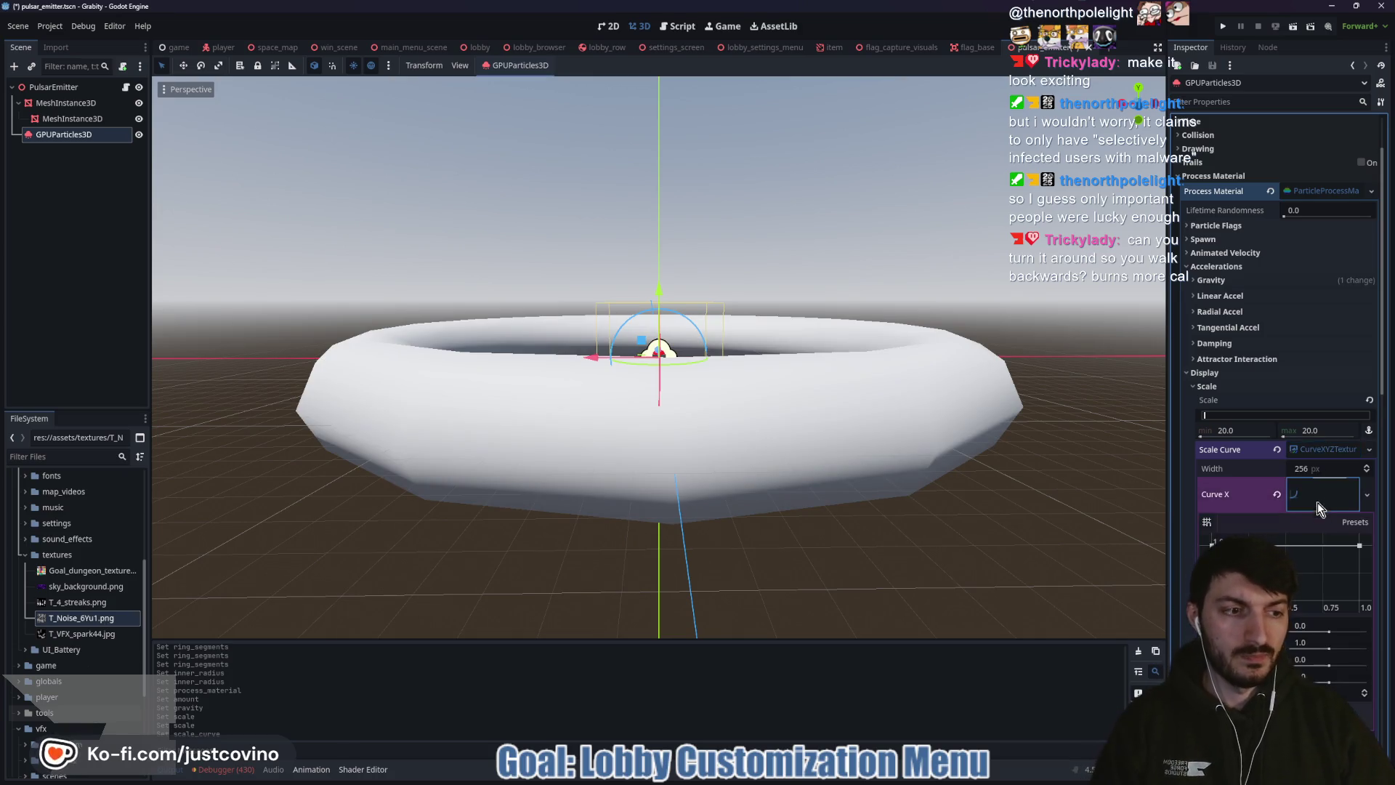
left_click_drag(1226, 545, 1227, 597)
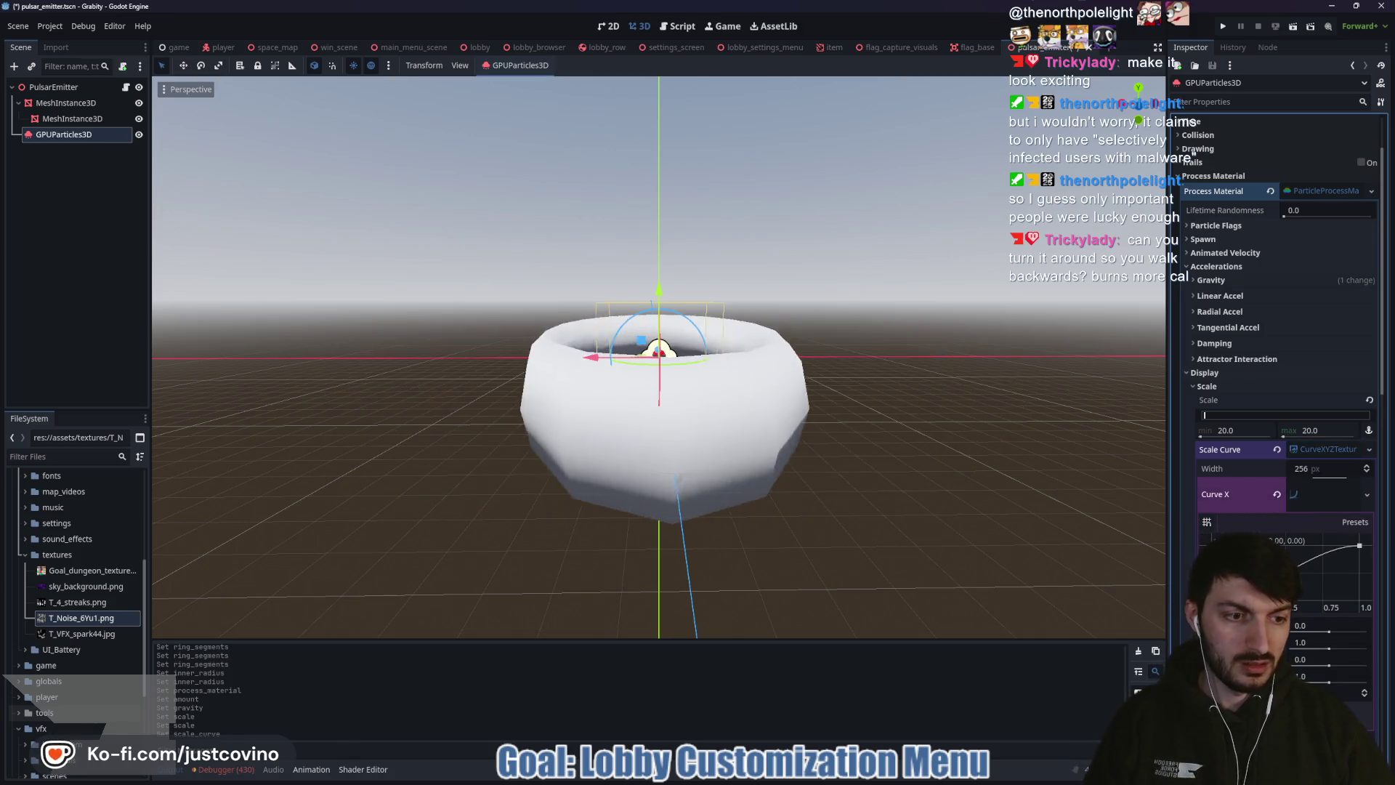
left_click(1321, 506)
Drag a Y curve point so the Y scale also rises over lifetime.
left_click(1321, 506)
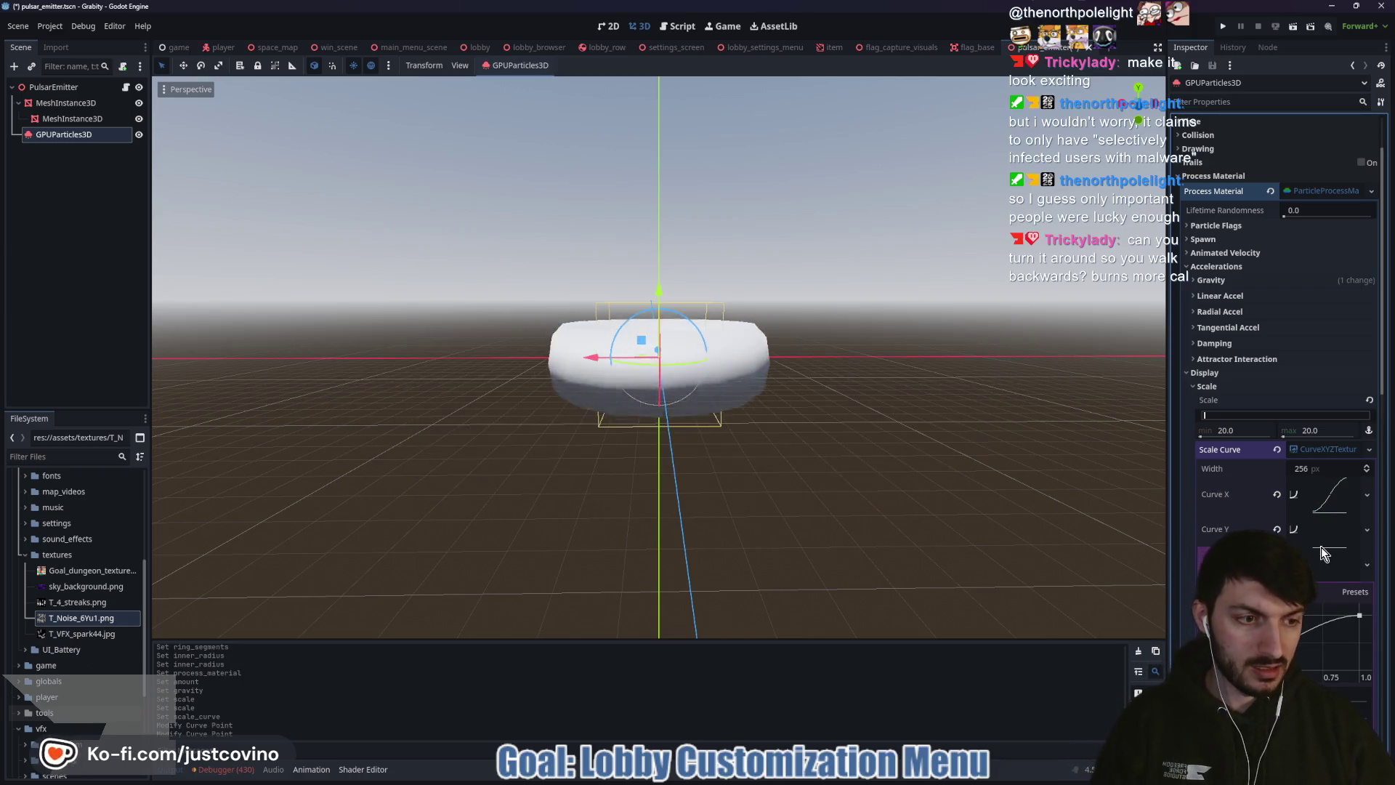
left_click(1320, 545)
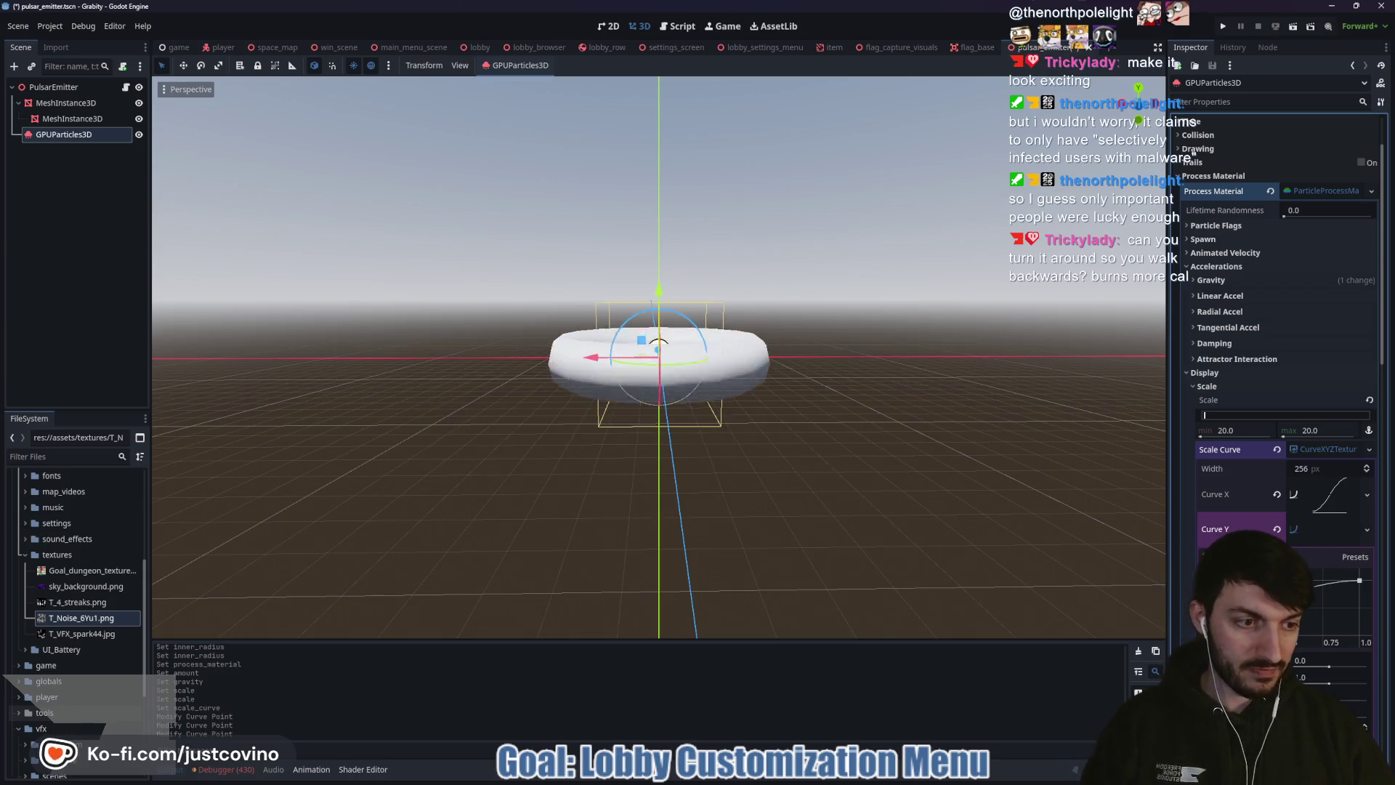
left_click_drag(1360, 580, 1360, 624)
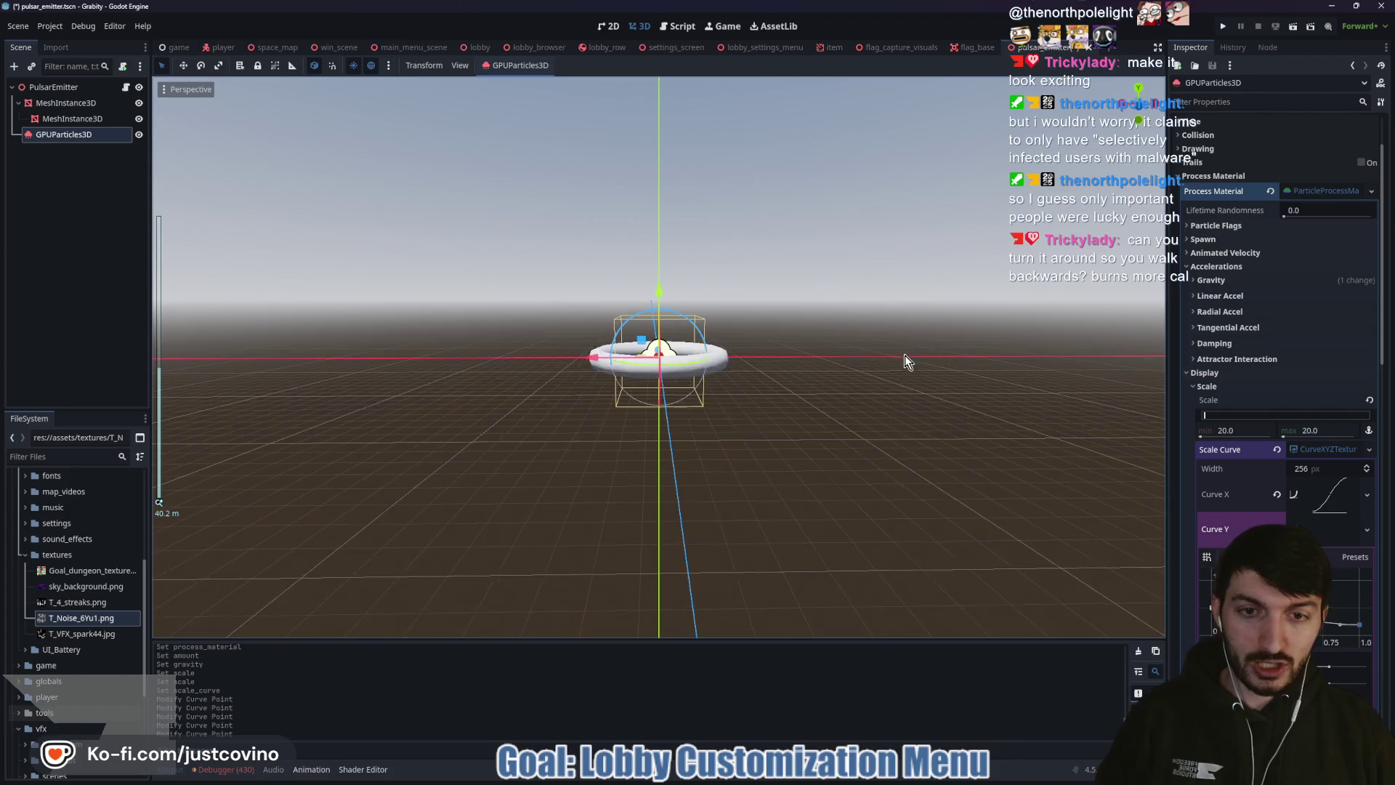
mouse_move(887, 385)
left_mouse_down()
mouse_move(817, 355)
mouse_move(858, 404)
mouse_move(882, 408)
left_mouse_up()
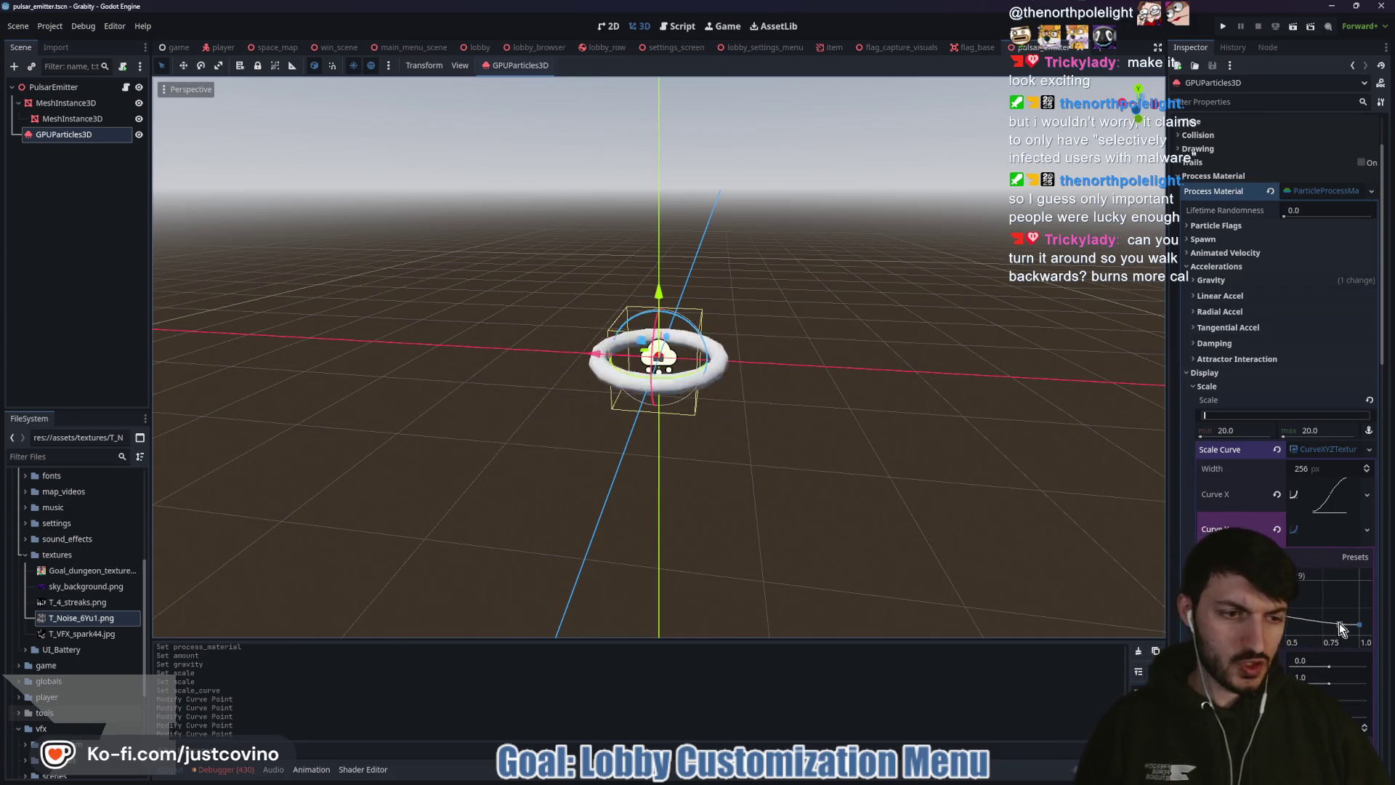
left_click(1321, 538)
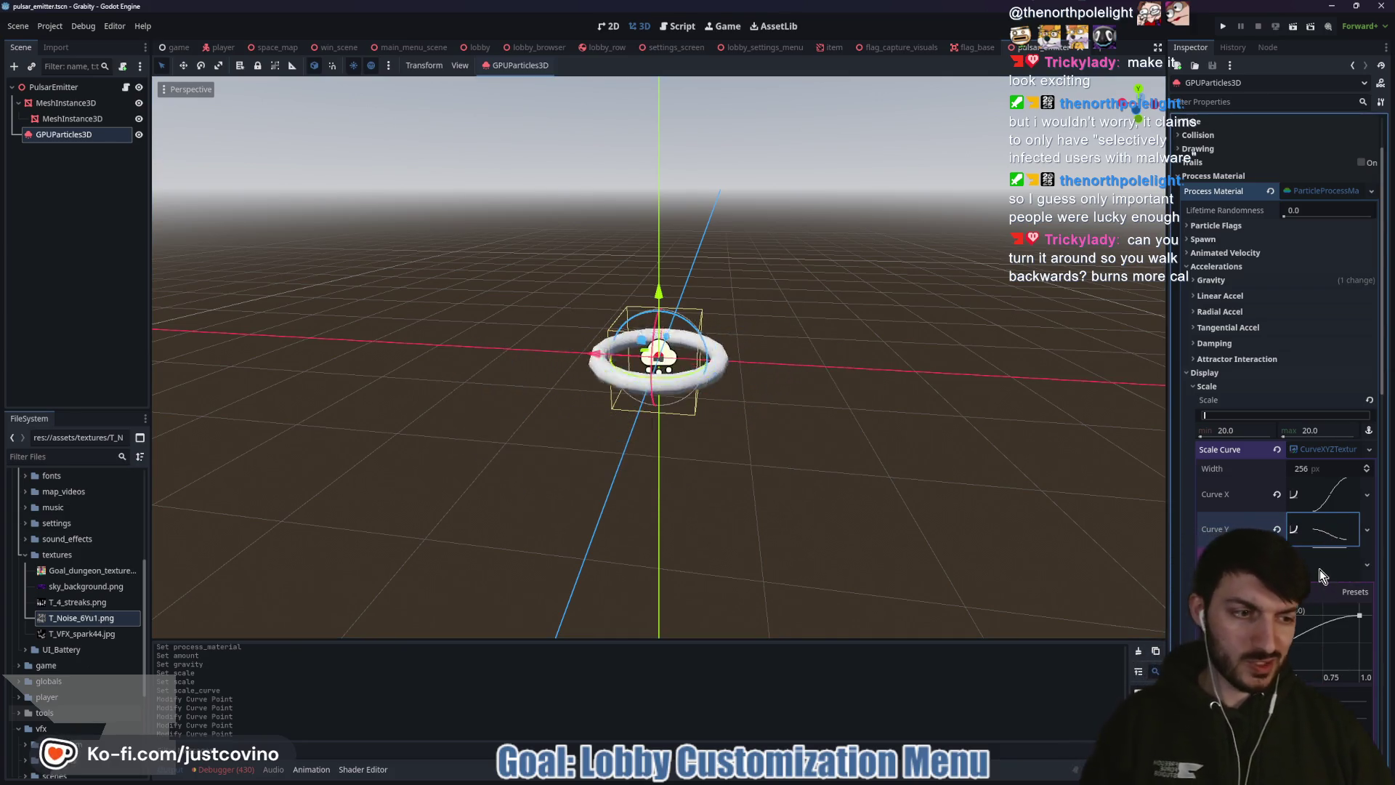
scroll(1320, 569, "down", 2)
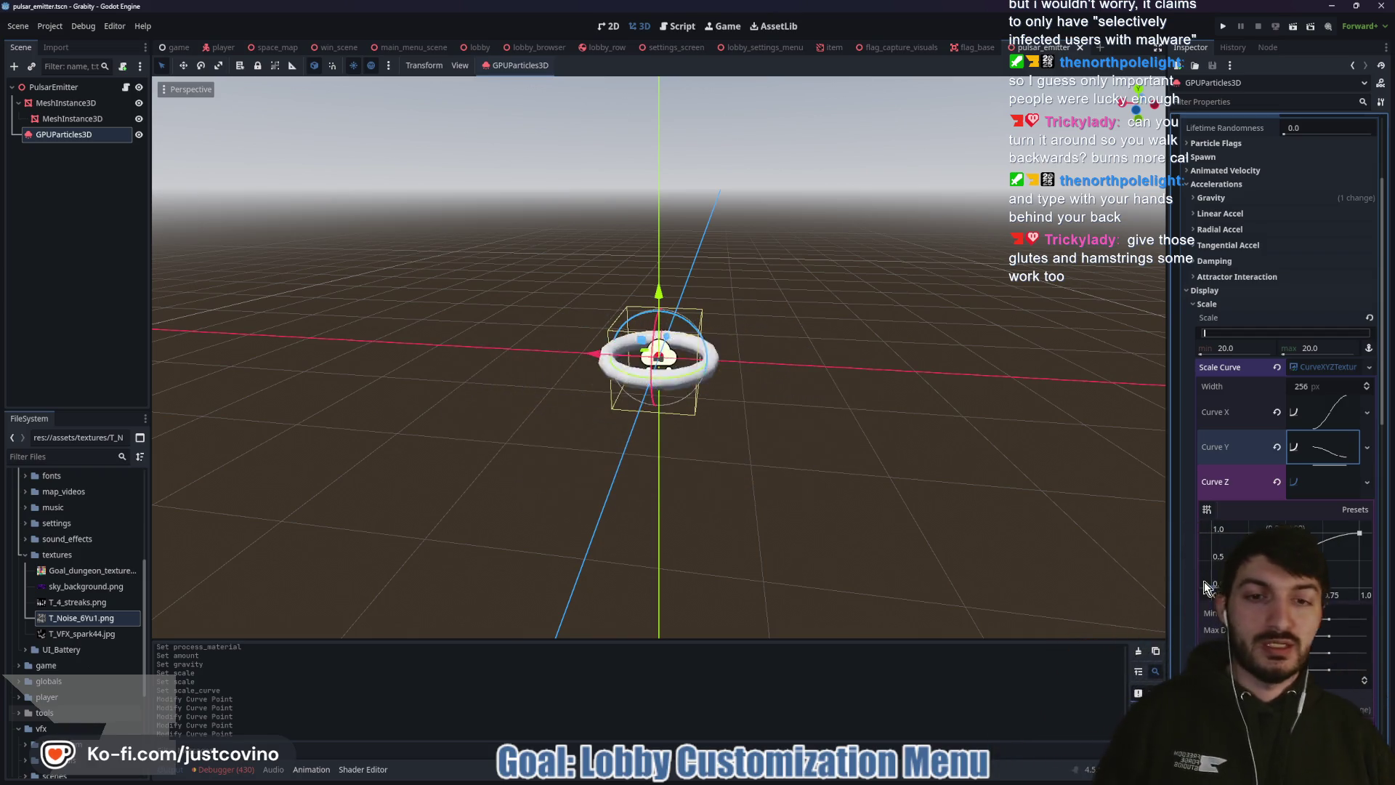
Save the pulsar_emitter scene with its edited Z scale curve.
left_click(1332, 485)
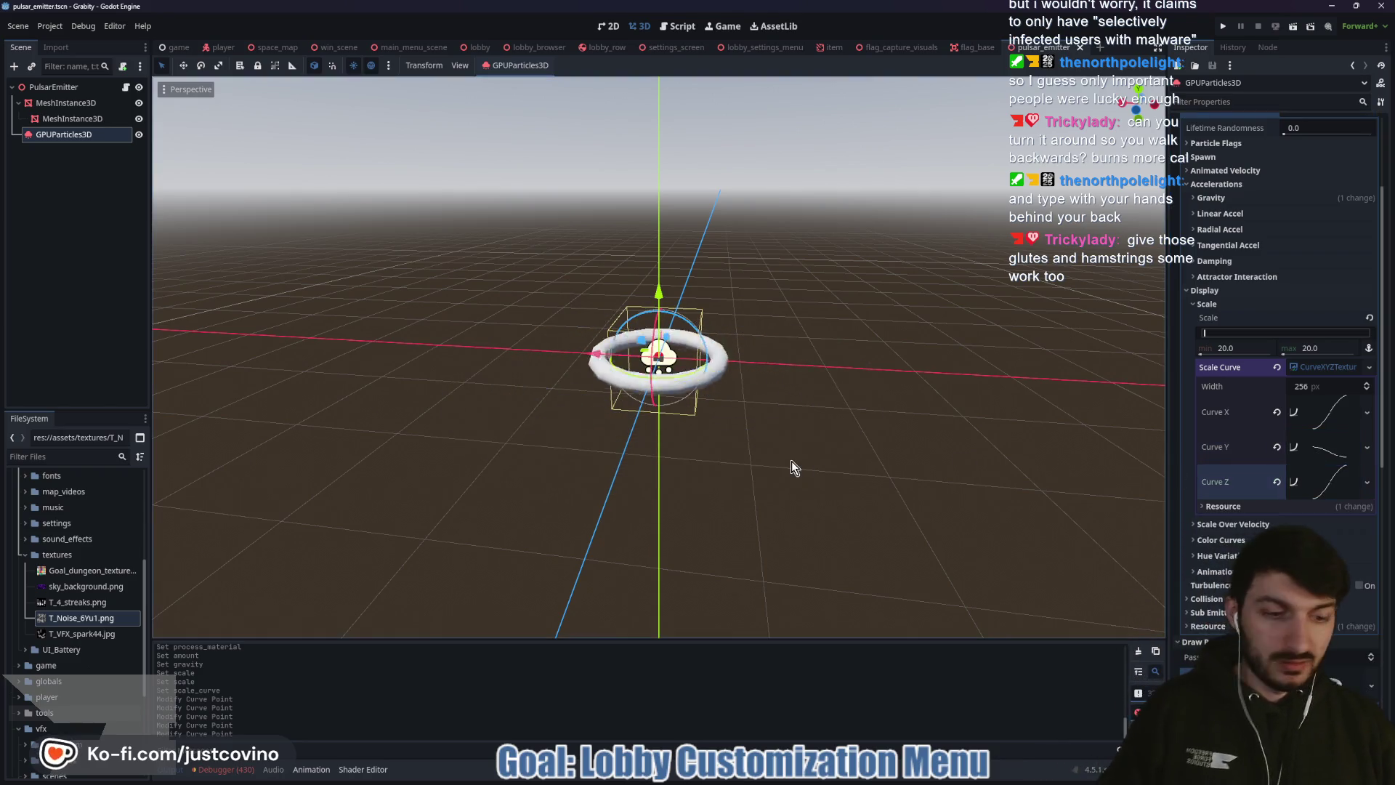
key("ctrl+s")
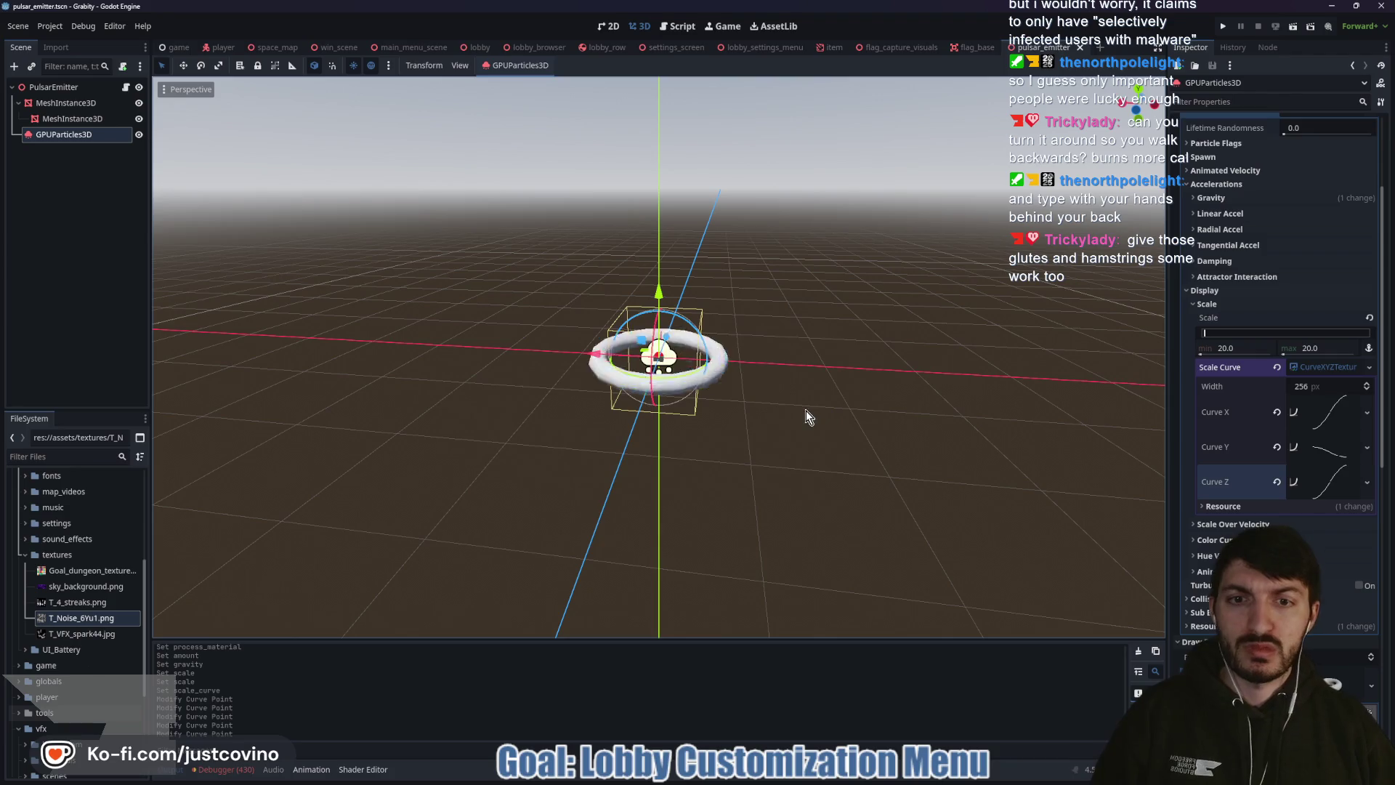
key("ctrl+s")
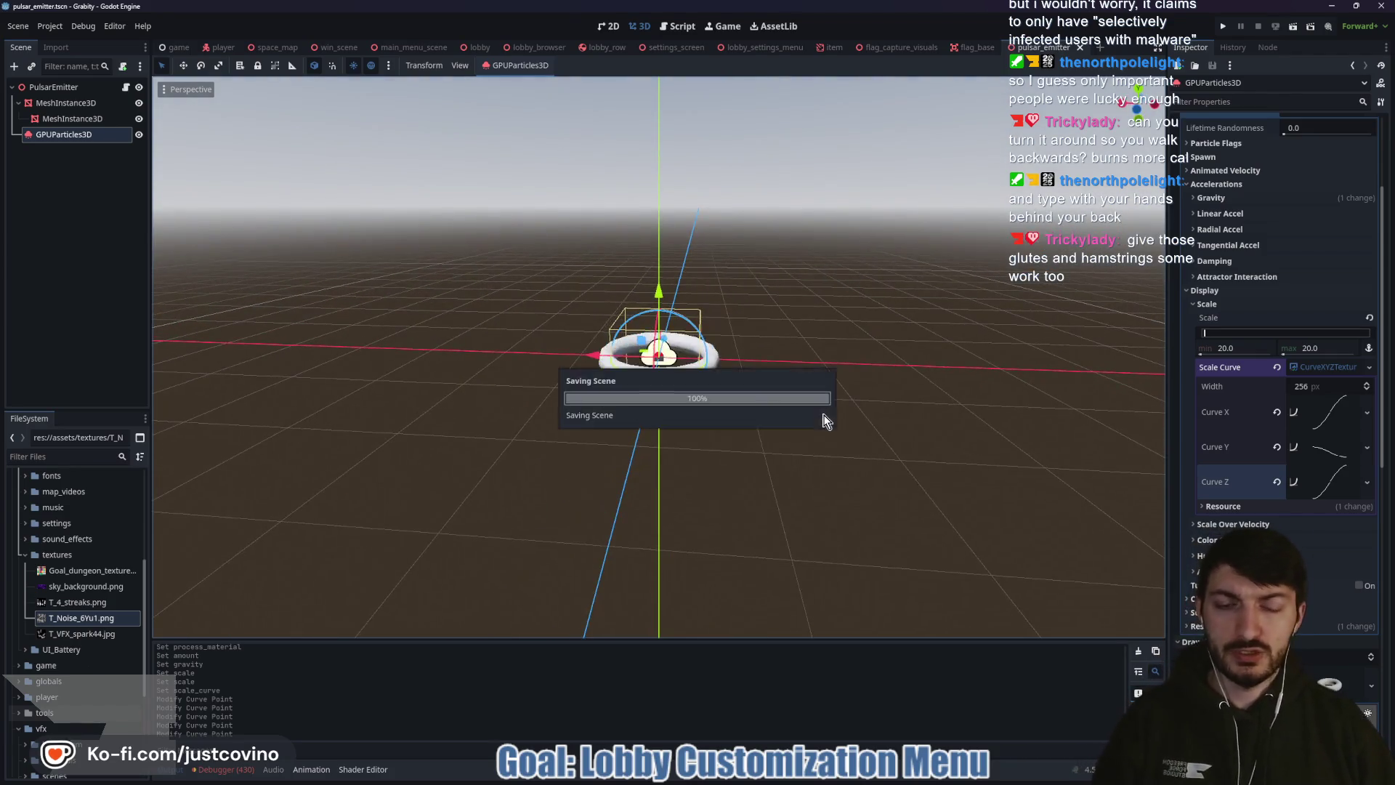
Set the GPUParticles3D Amount to 2.
scroll(1291, 169, "up", 5)
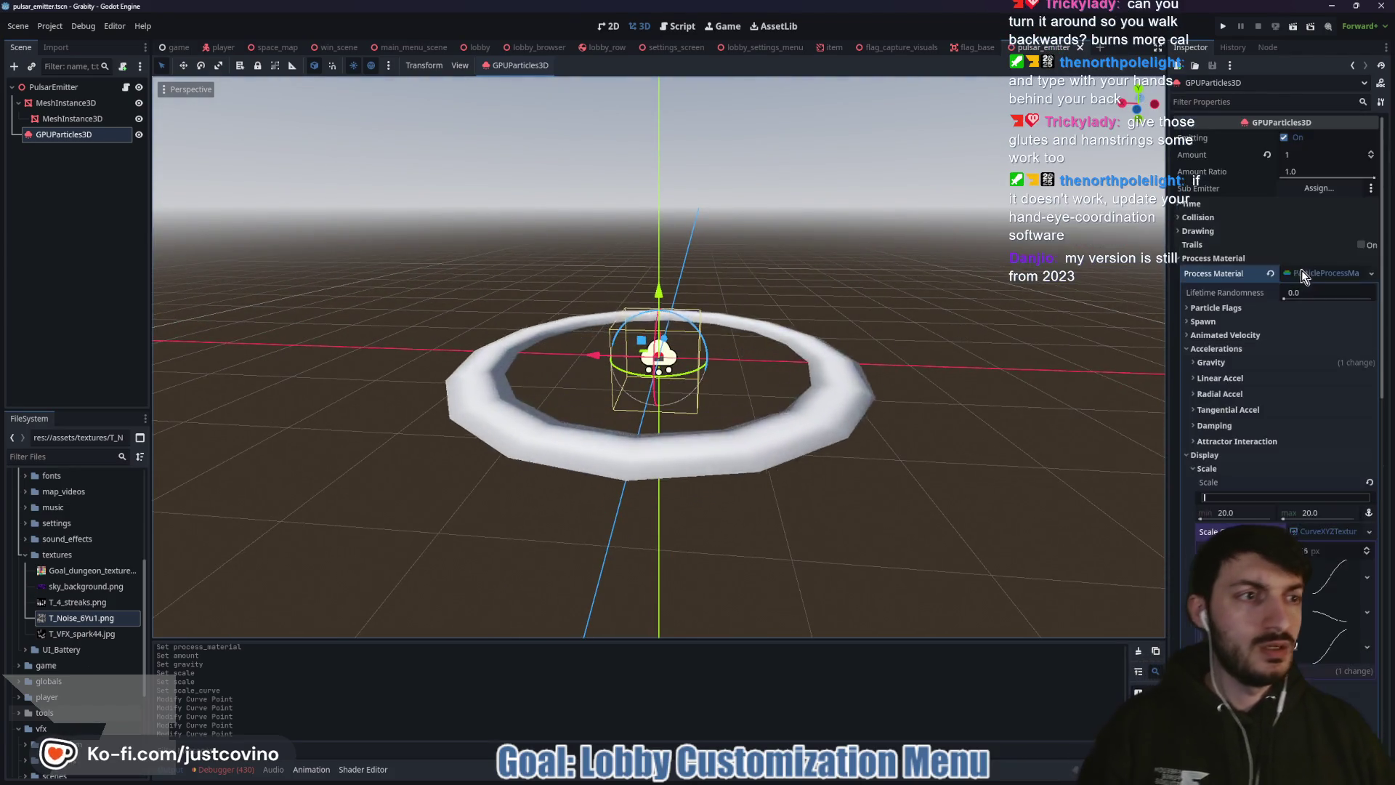
left_click(1292, 153)
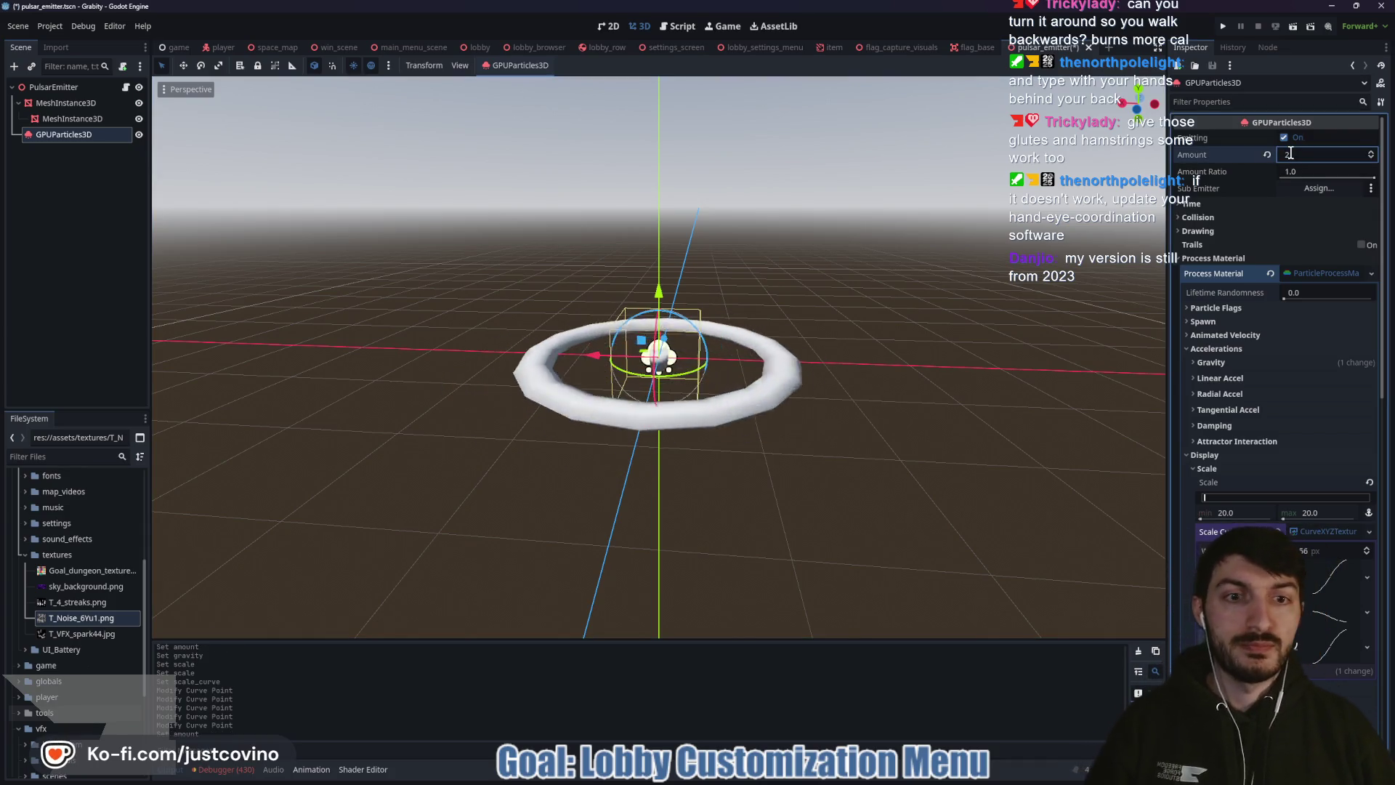
key("Return")
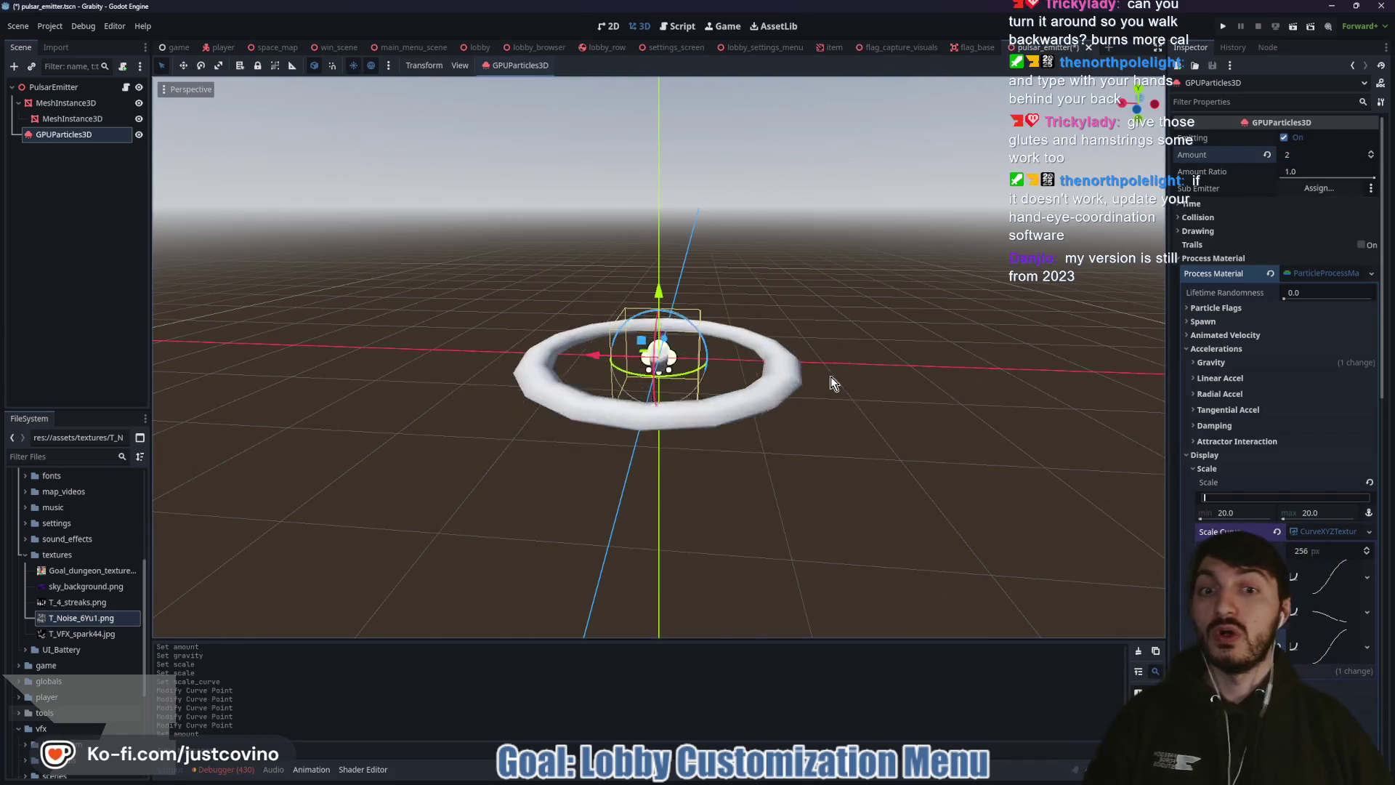
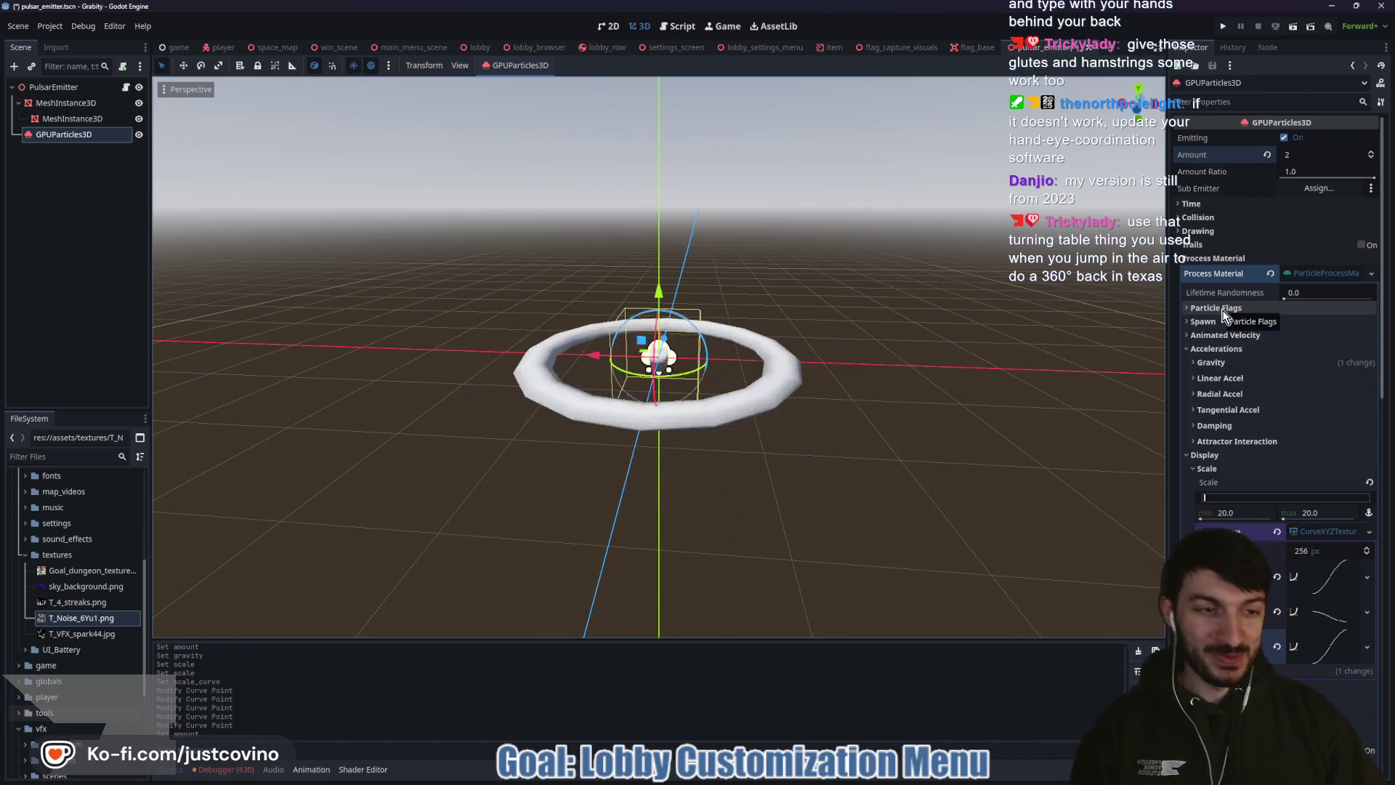
Set the ring particles' colour to bright green (60ea22) under Color Curves.
scroll(1240, 420, "down", 2)
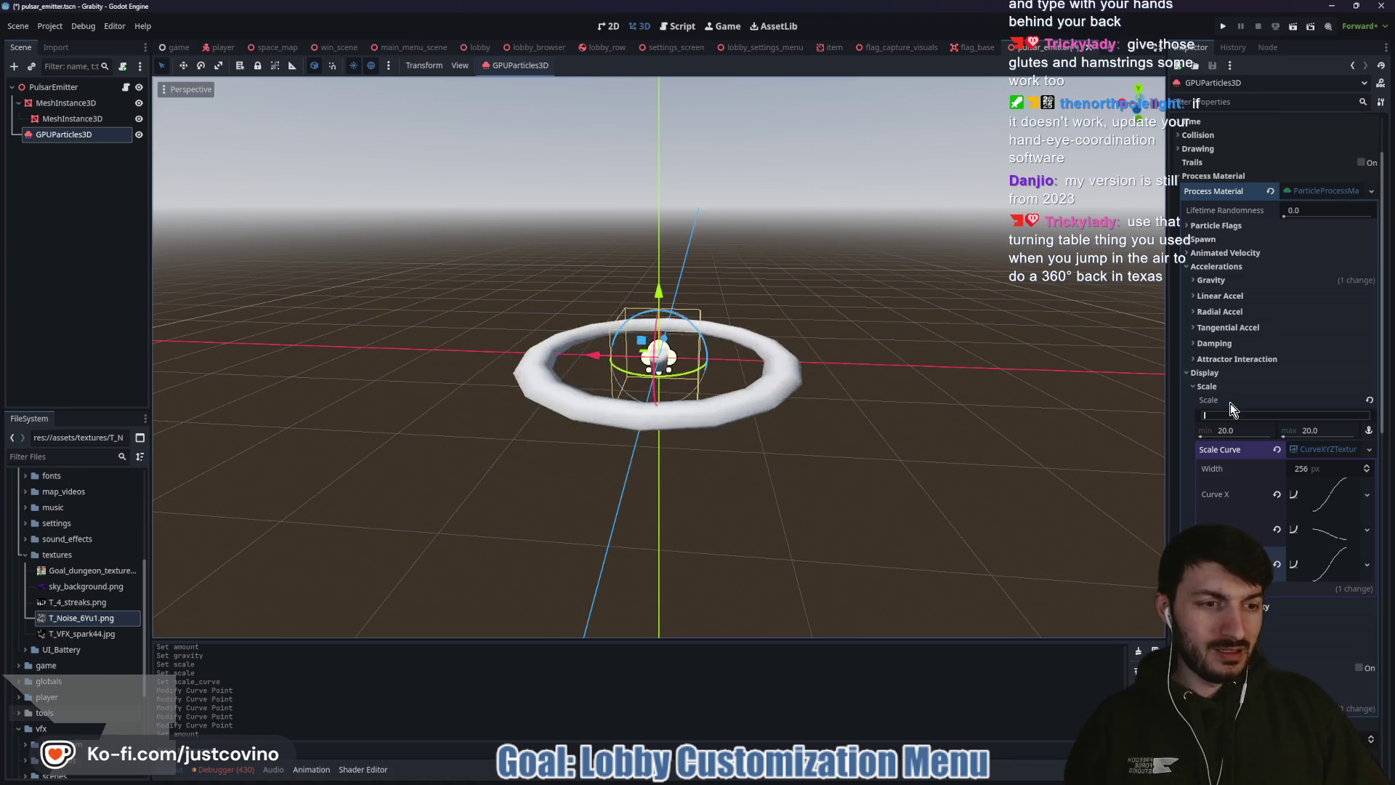
left_click(1224, 387)
left_click(1228, 417)
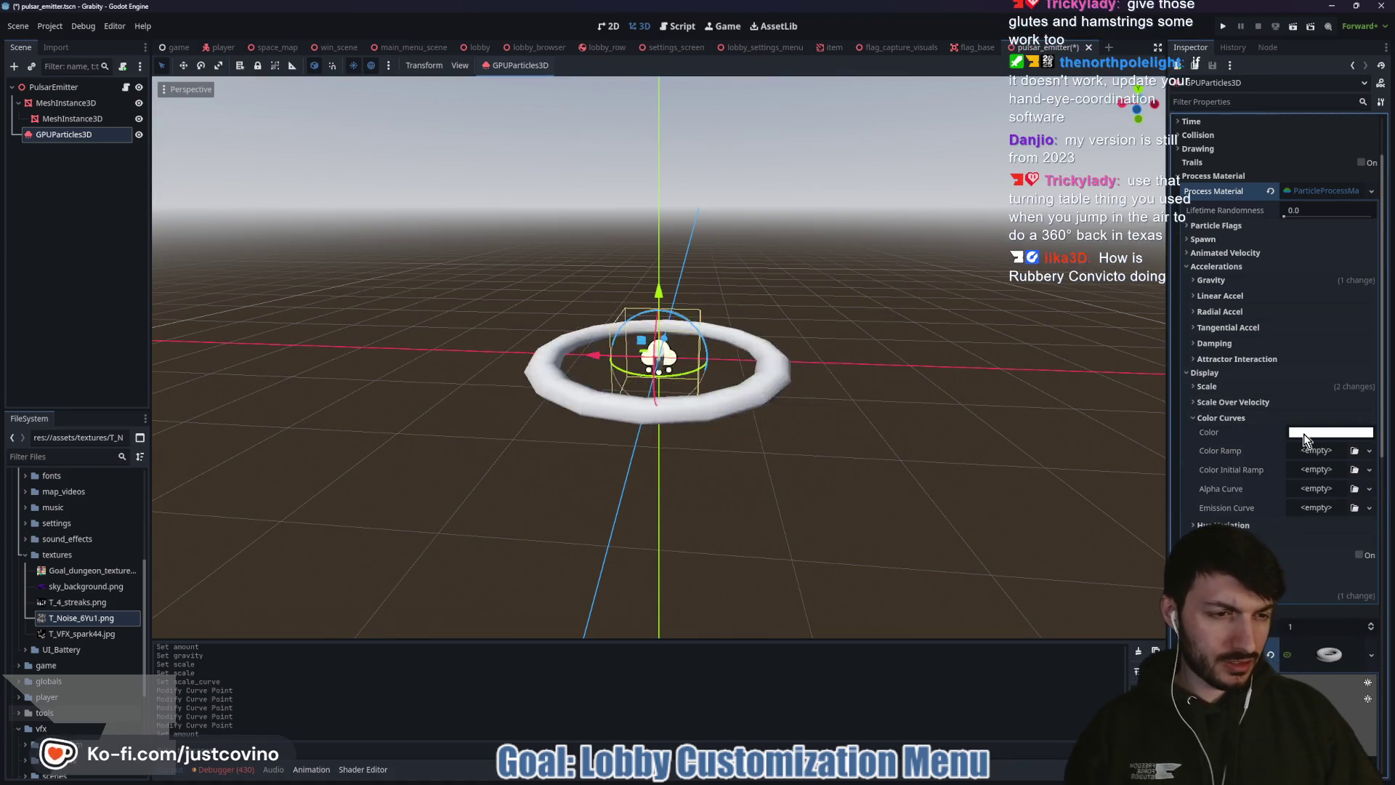
scroll(1301, 432, "down", 6)
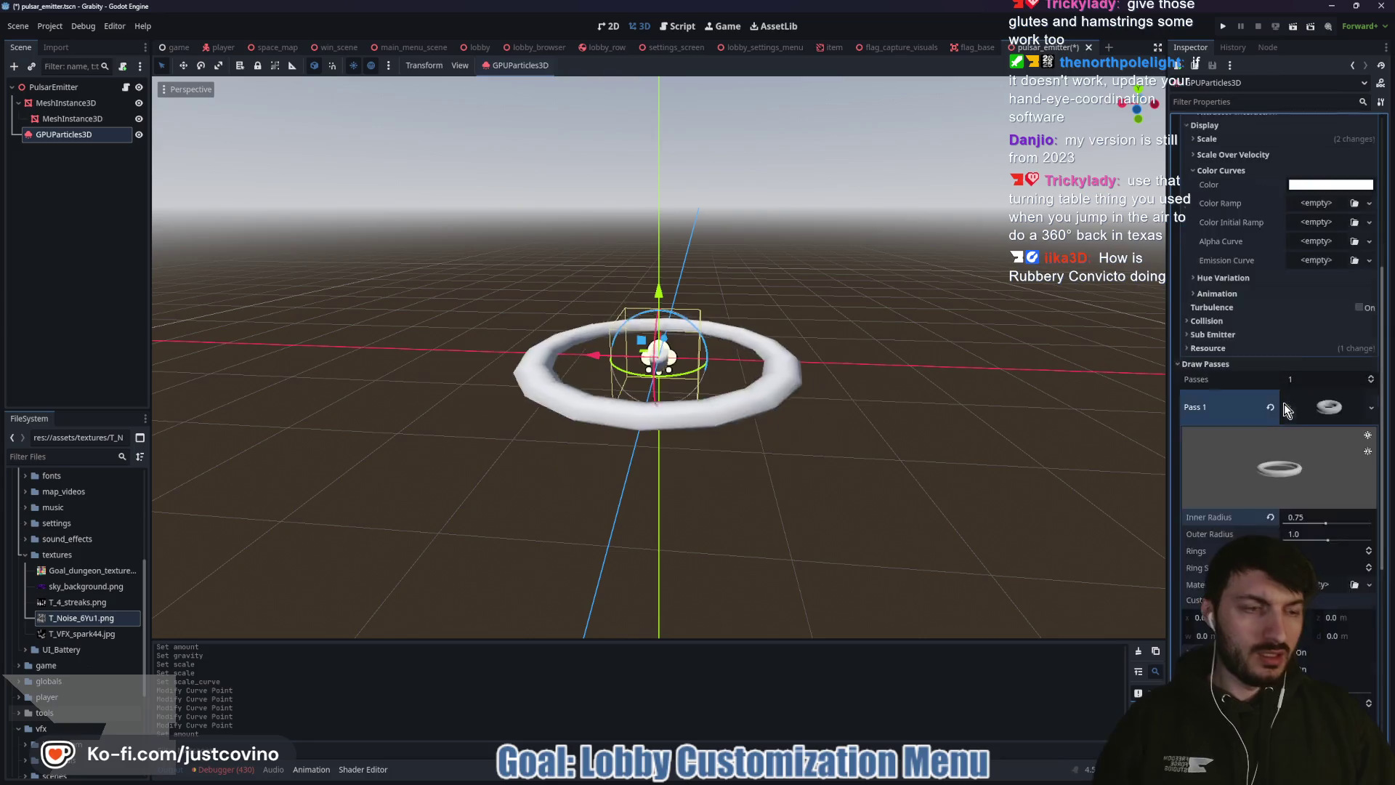
scroll(1284, 403, "up", 4)
left_click(1305, 347)
left_click(1383, 411)
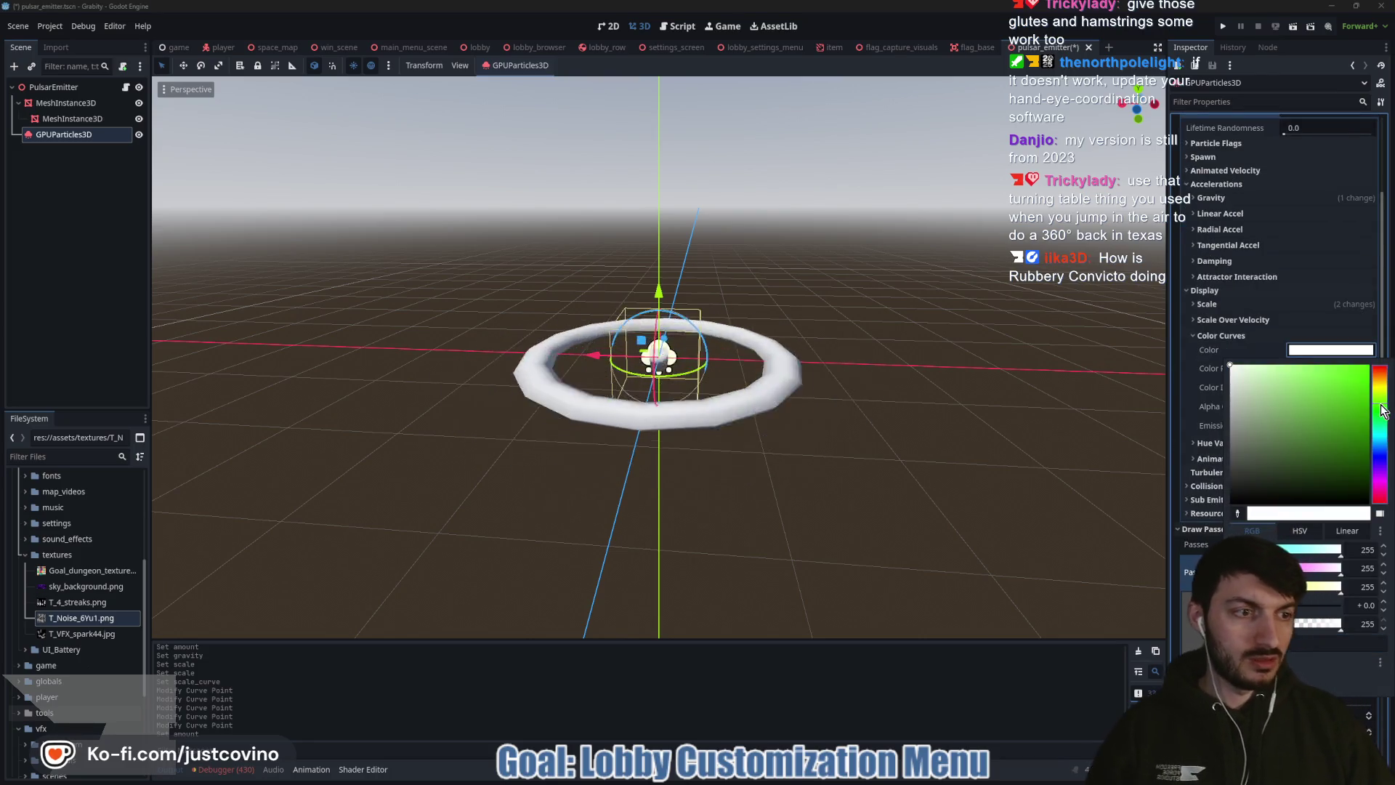
left_click(1349, 377)
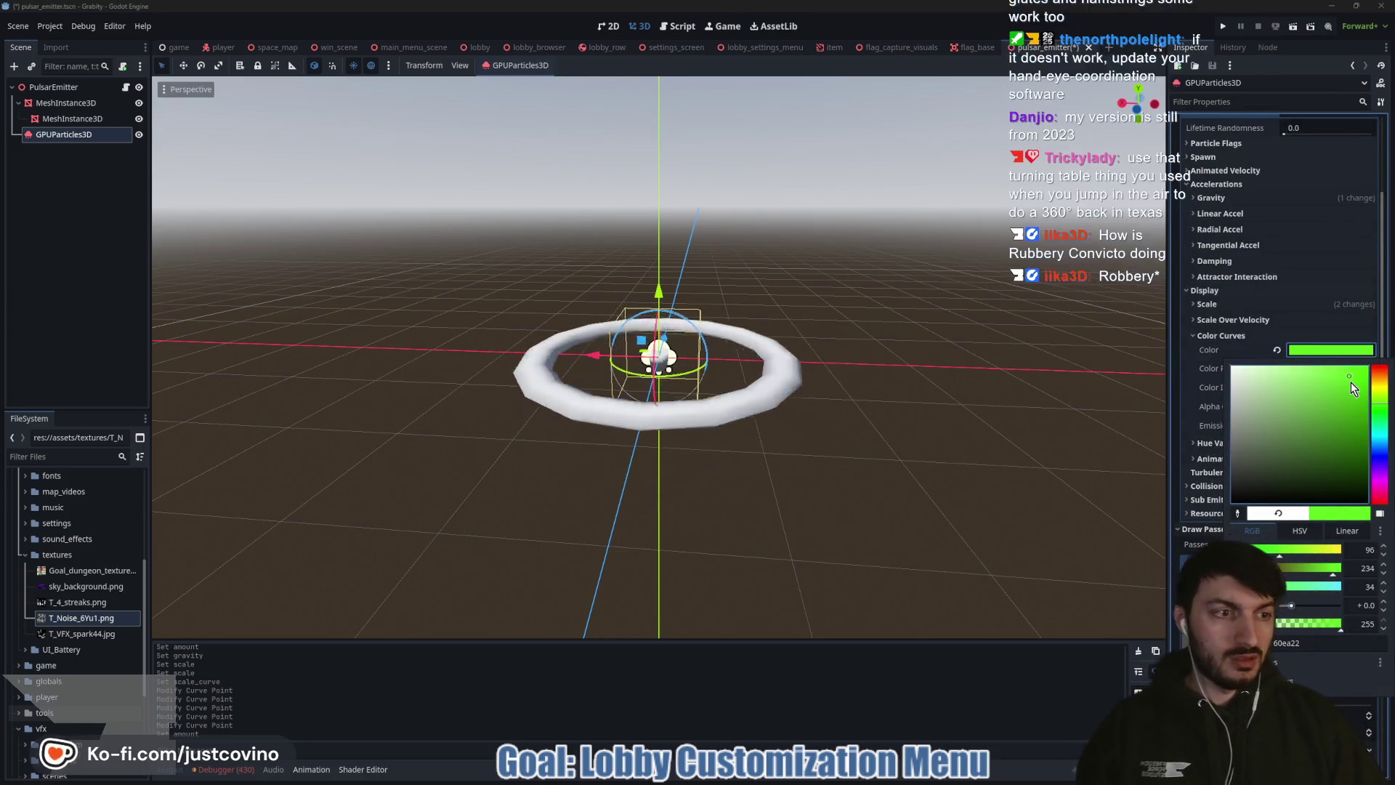
left_click(1332, 355)
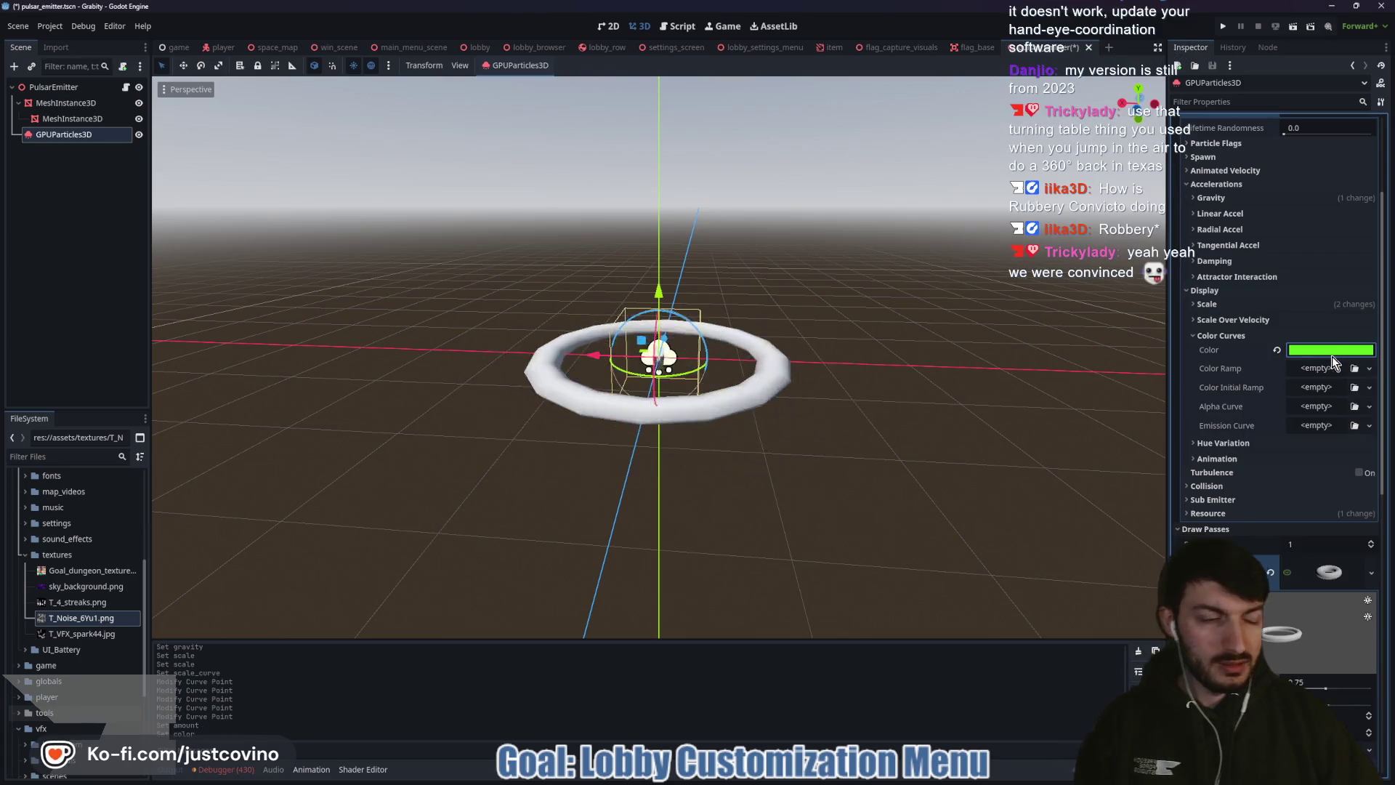
Give the Alpha Curve a new CurveTexture with its own new Curve.
left_click(1306, 409)
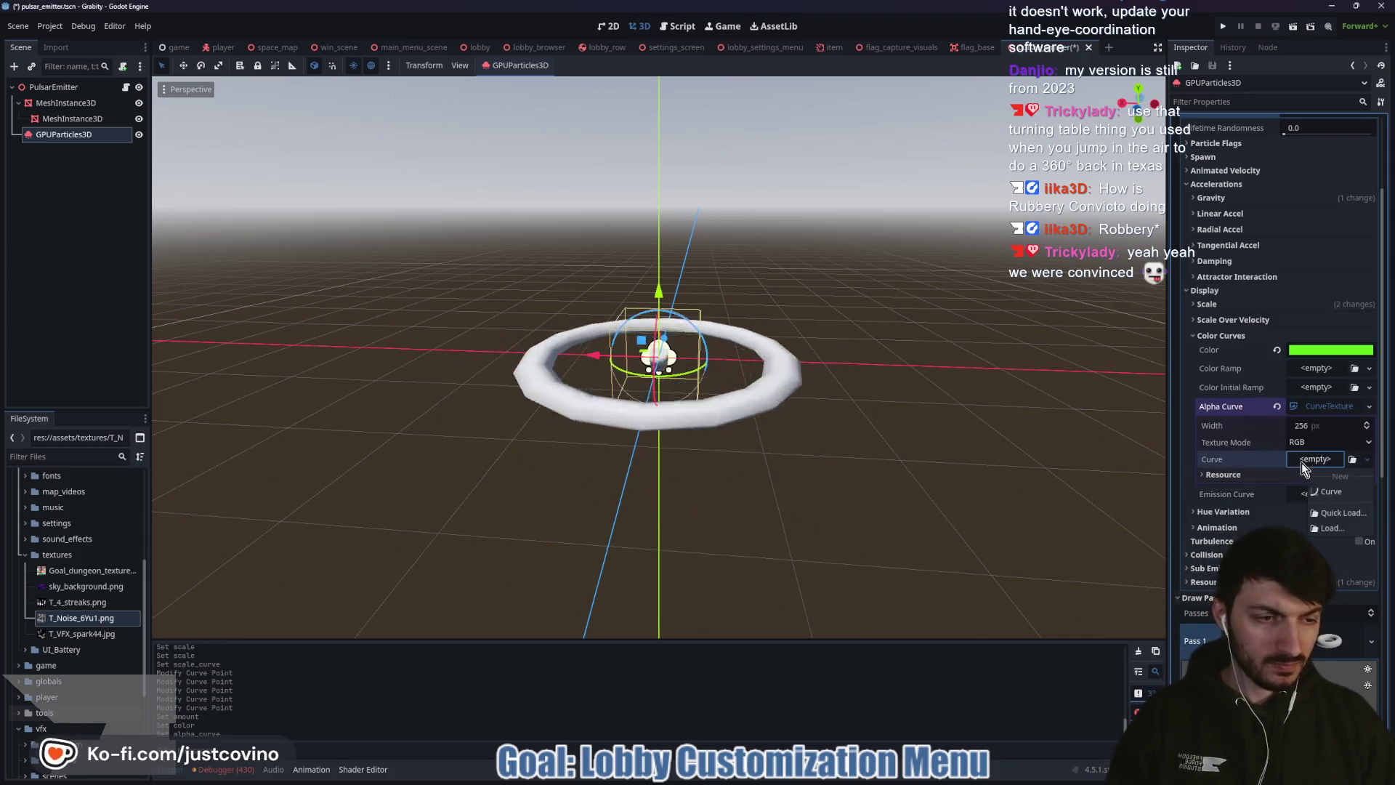
left_click(1320, 486)
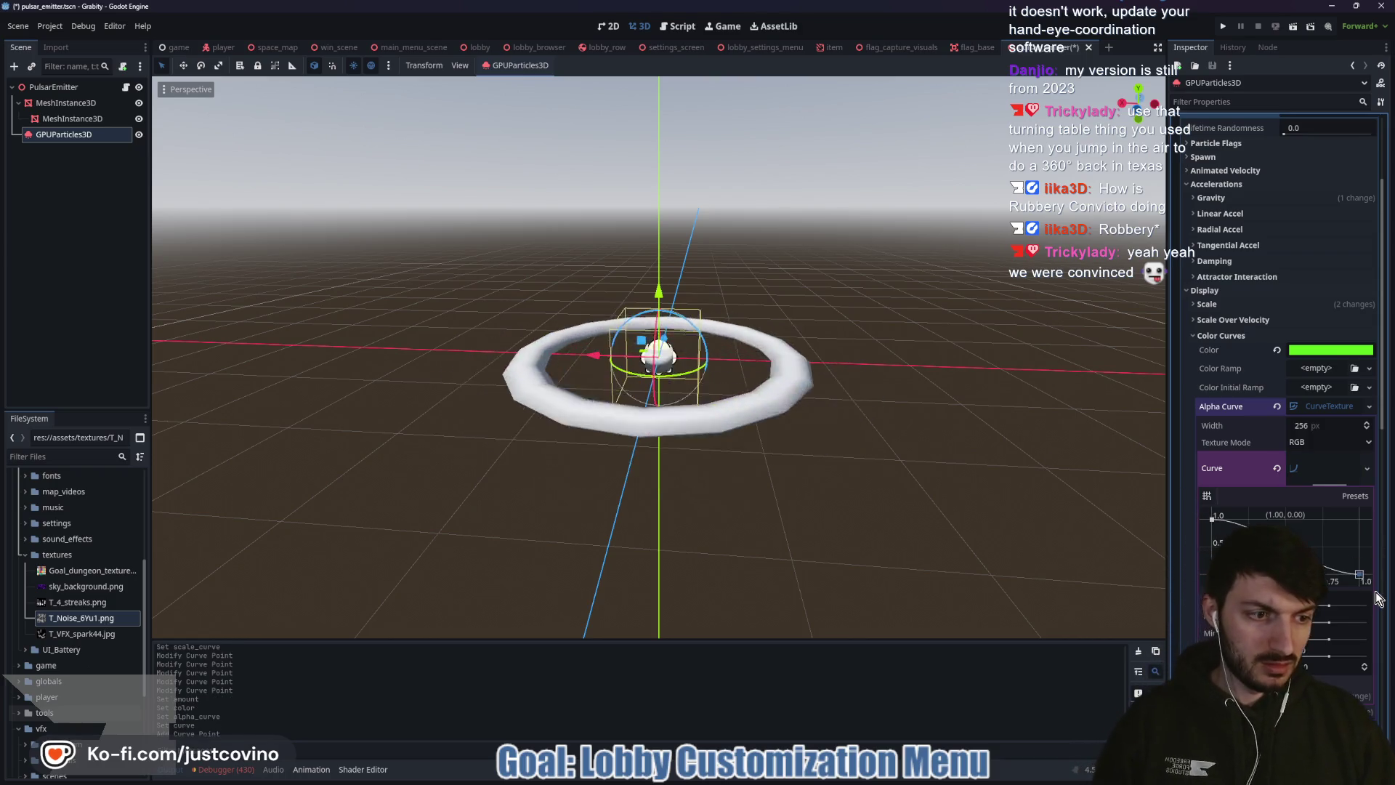
left_click(1317, 408)
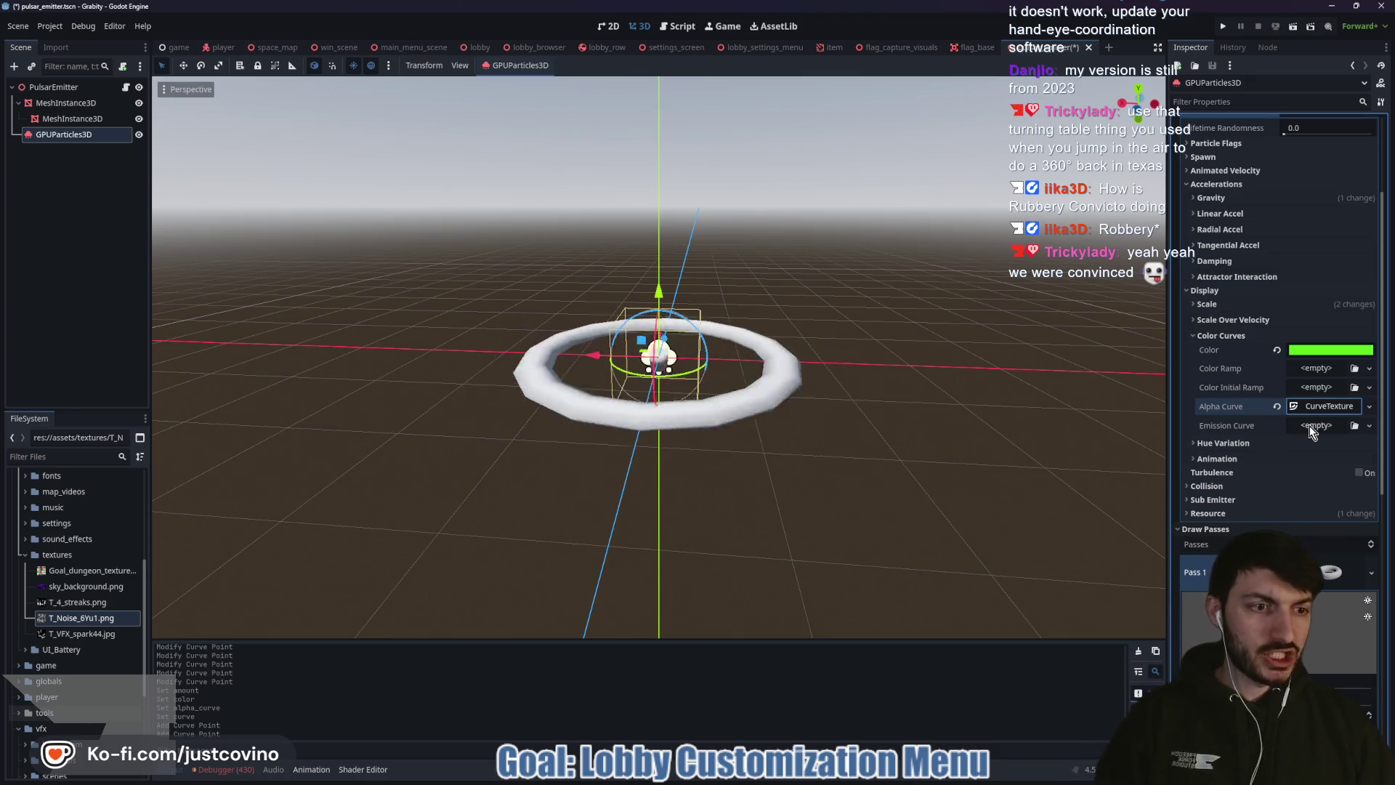
left_click(1309, 431)
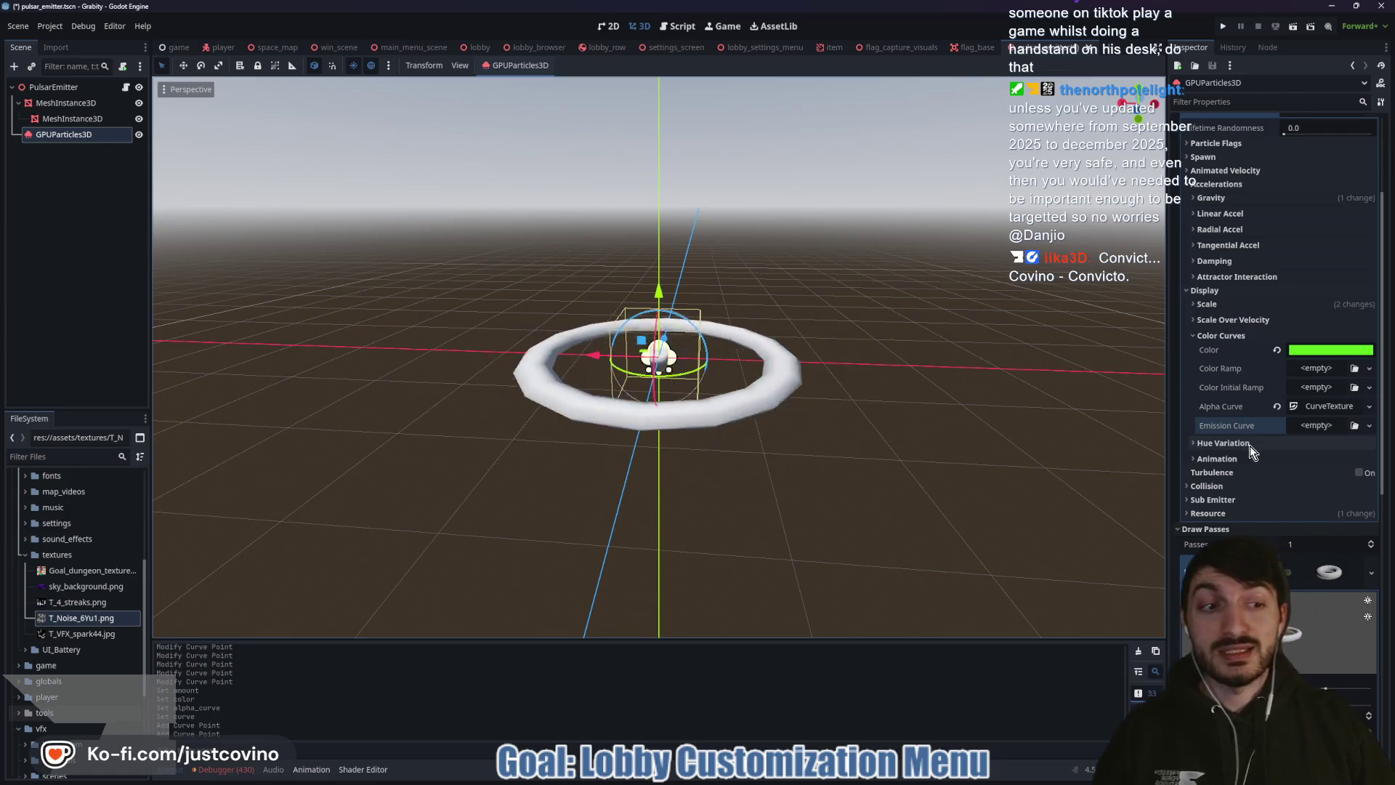
scroll(1241, 476, "down", 4)
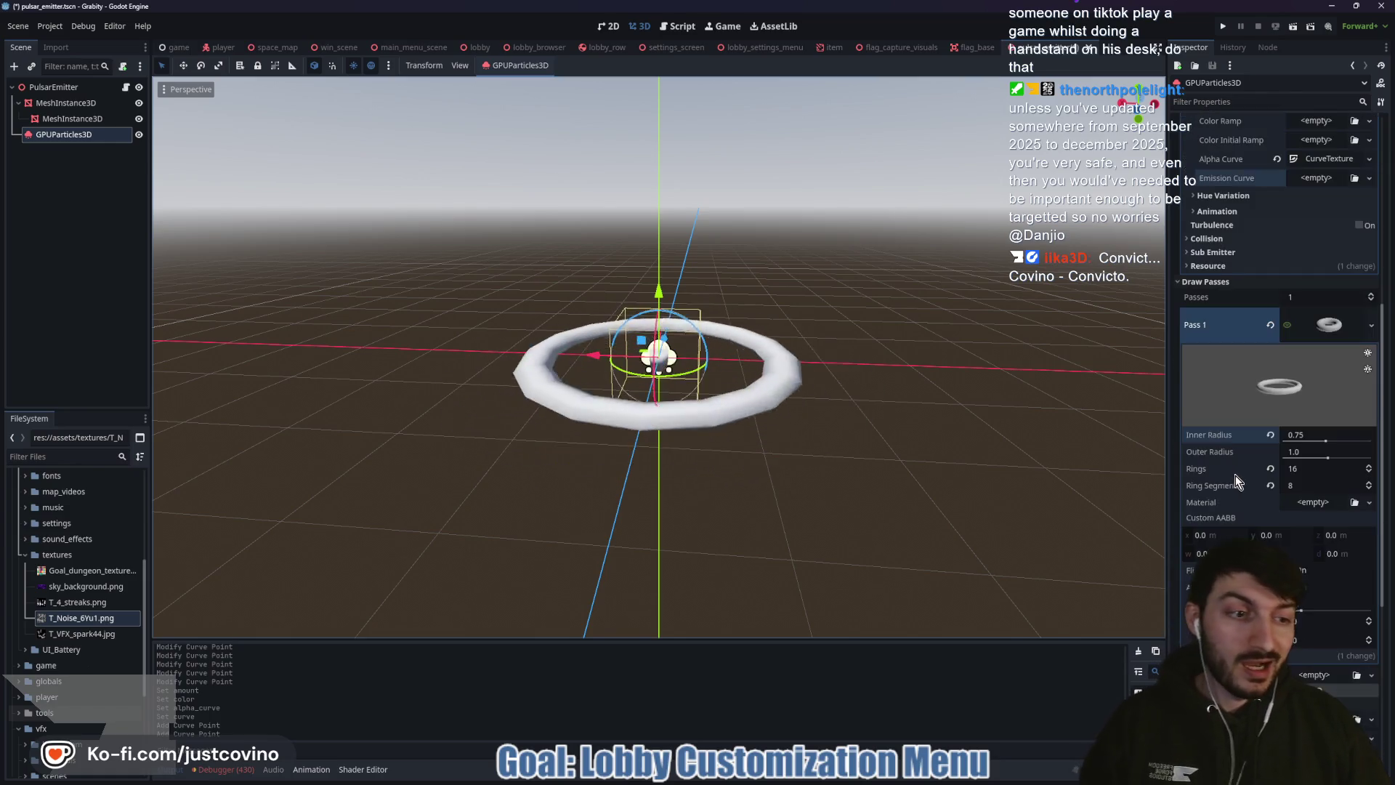
left_click(1314, 502)
left_click(1297, 496)
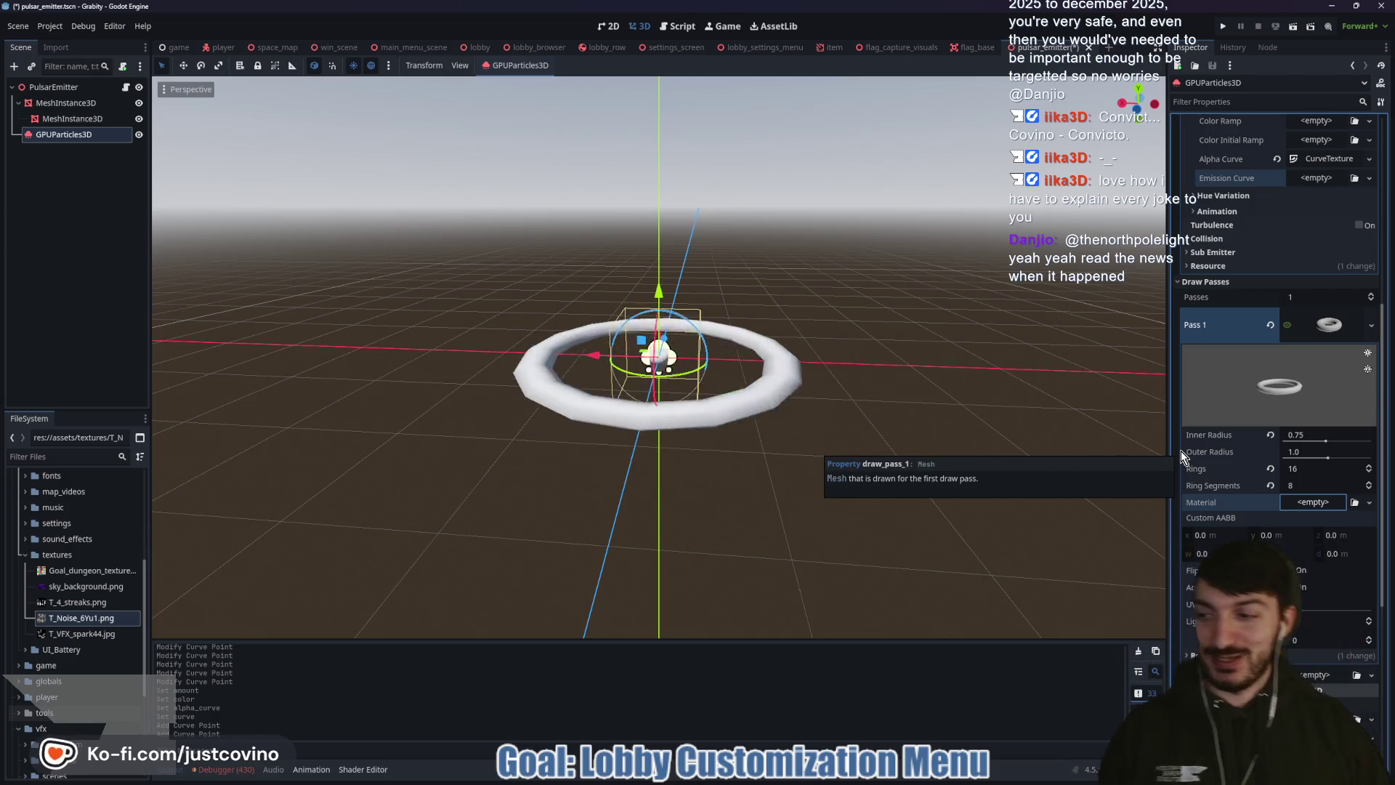
Add a new StandardMaterial3D override with Alpha transparency, Add blending and culling disabled.
left_click(1332, 334)
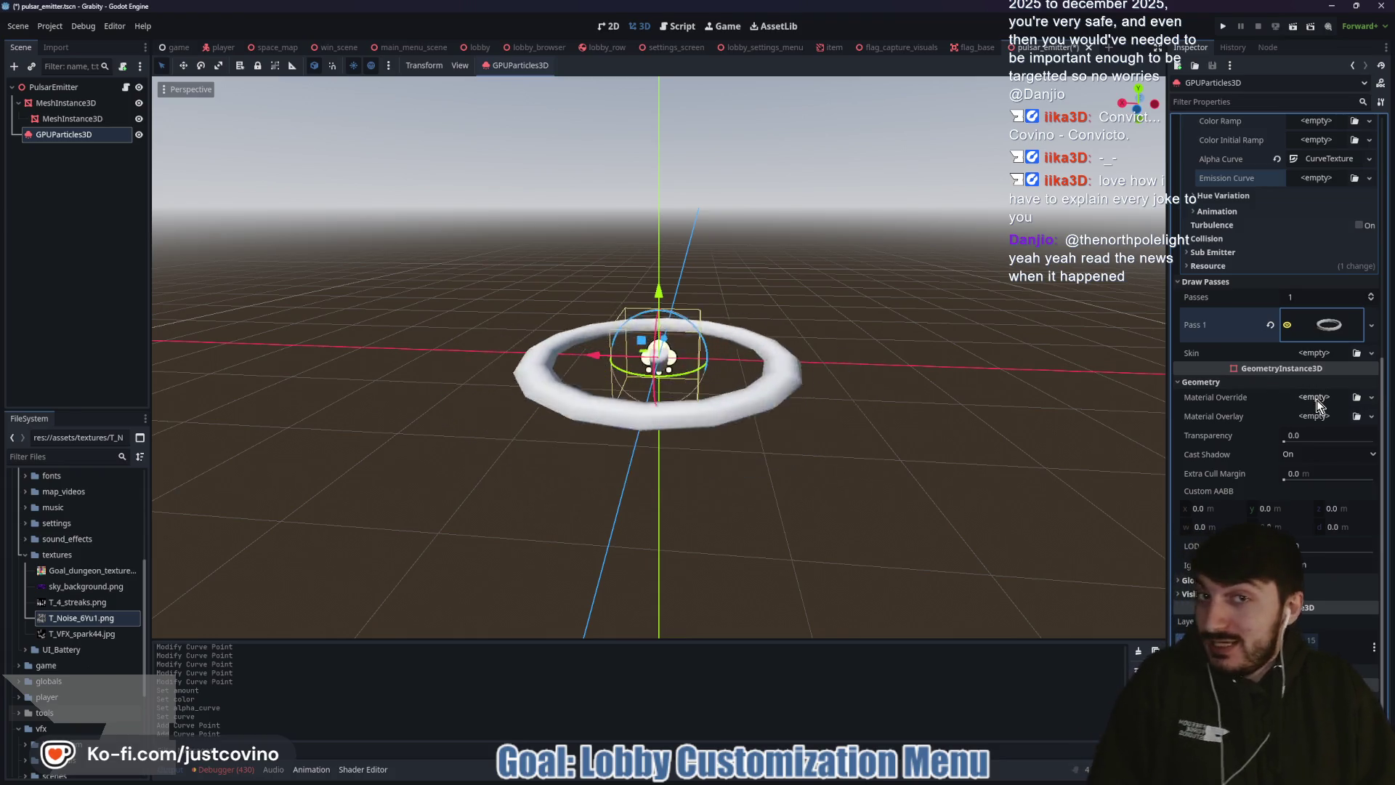
left_click(1317, 398)
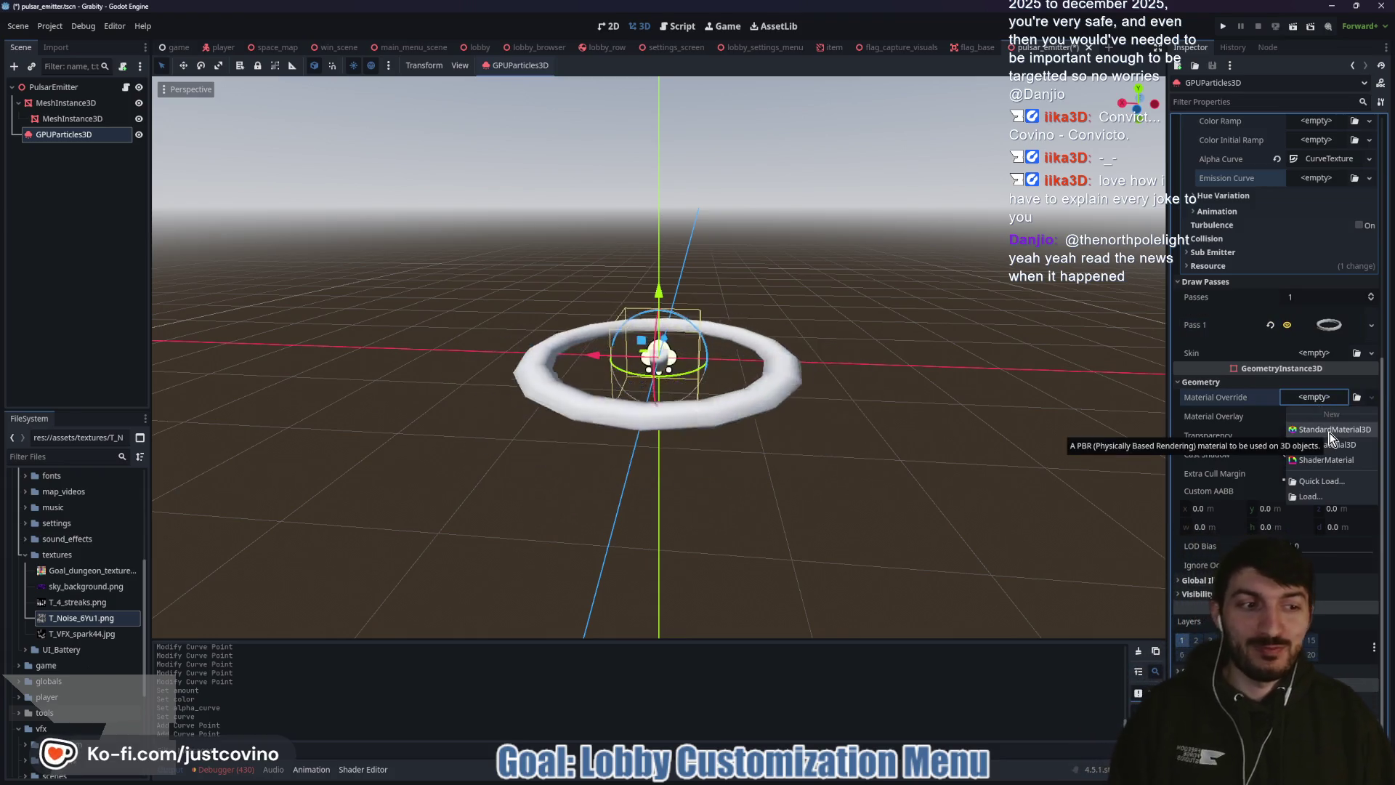
left_click(1330, 430)
left_click(1323, 412)
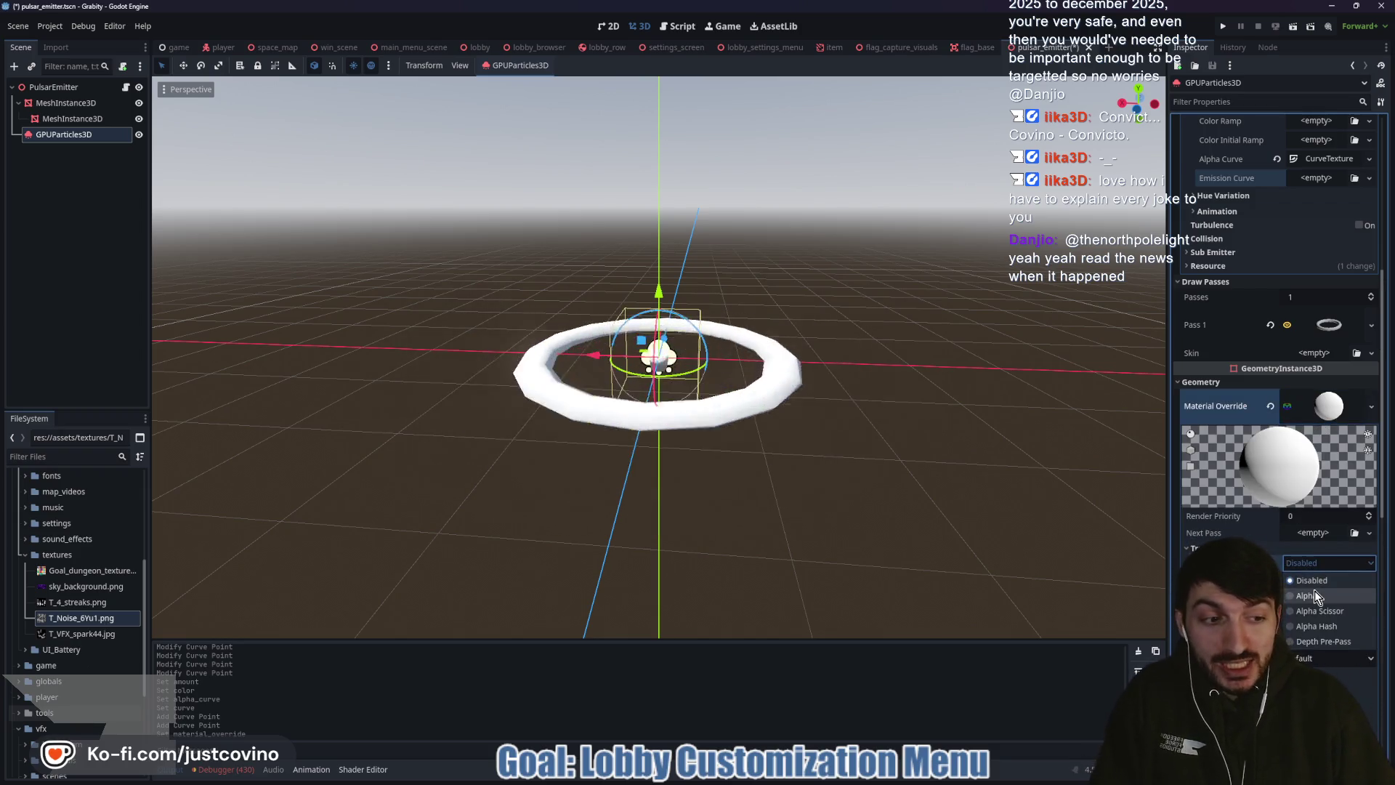
scroll(1306, 572, "down", 3)
left_click(1329, 398)
left_click(1309, 429)
left_click(1311, 418)
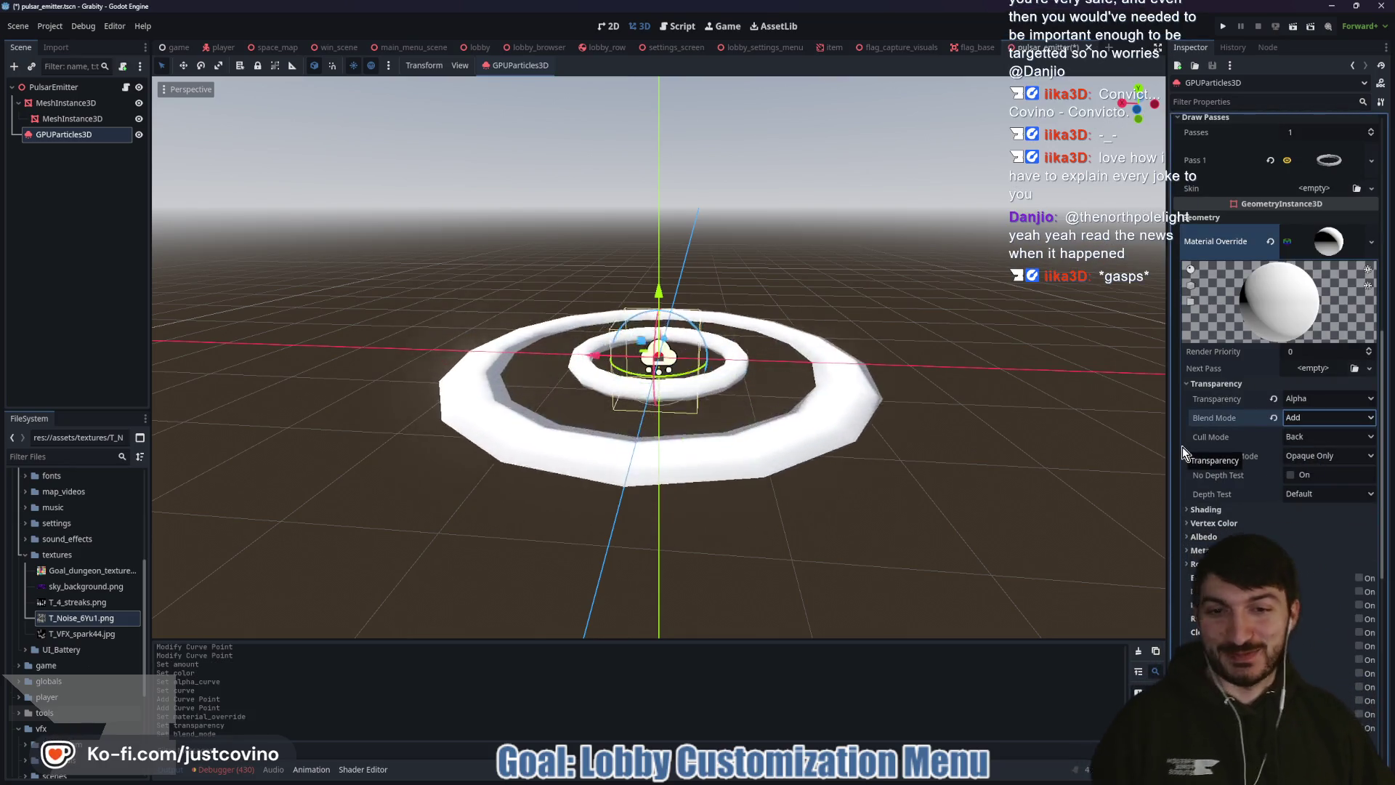
left_click(1292, 437)
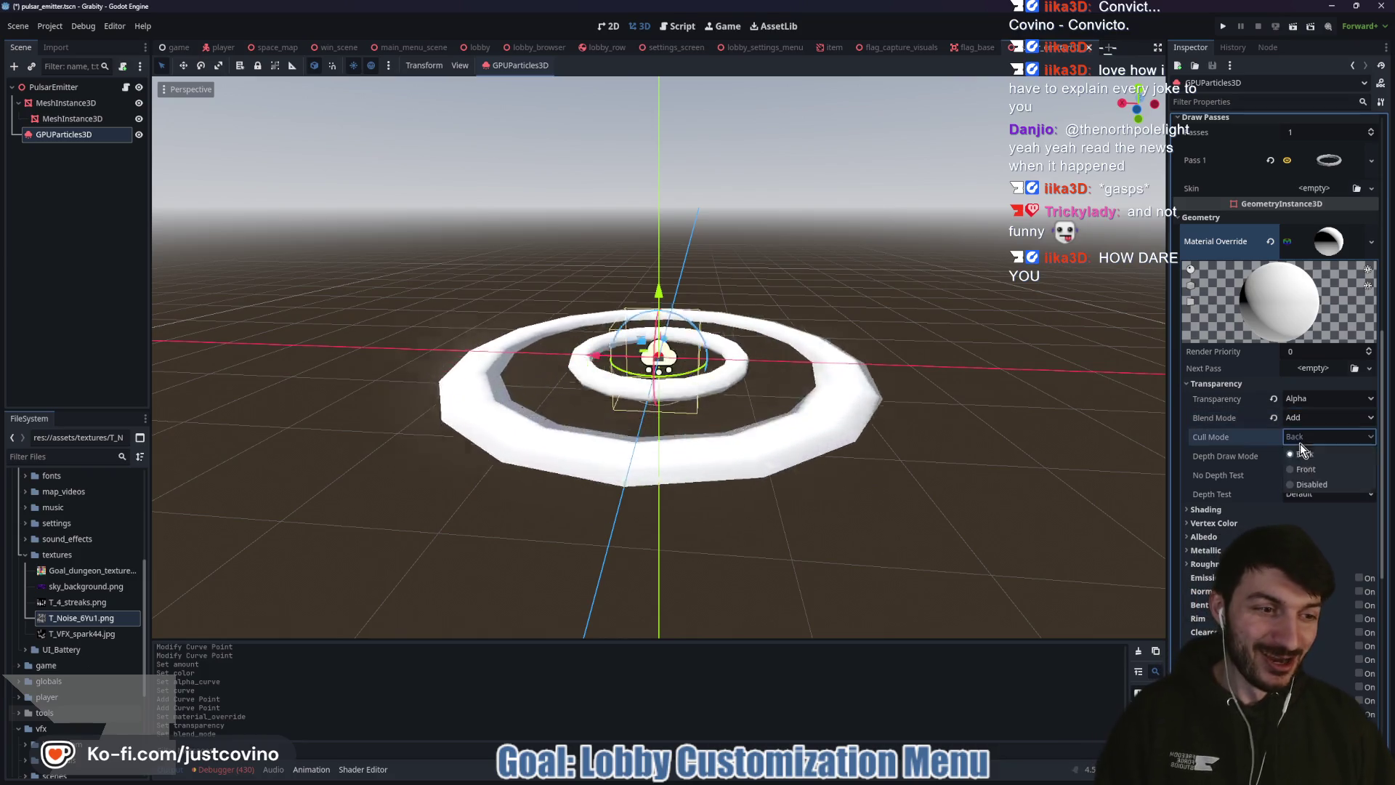
left_click(1303, 482)
Make the material unshaded with vertex colour as albedo, then save the scene.
left_click(1206, 509)
scroll(1280, 501, "down", 3)
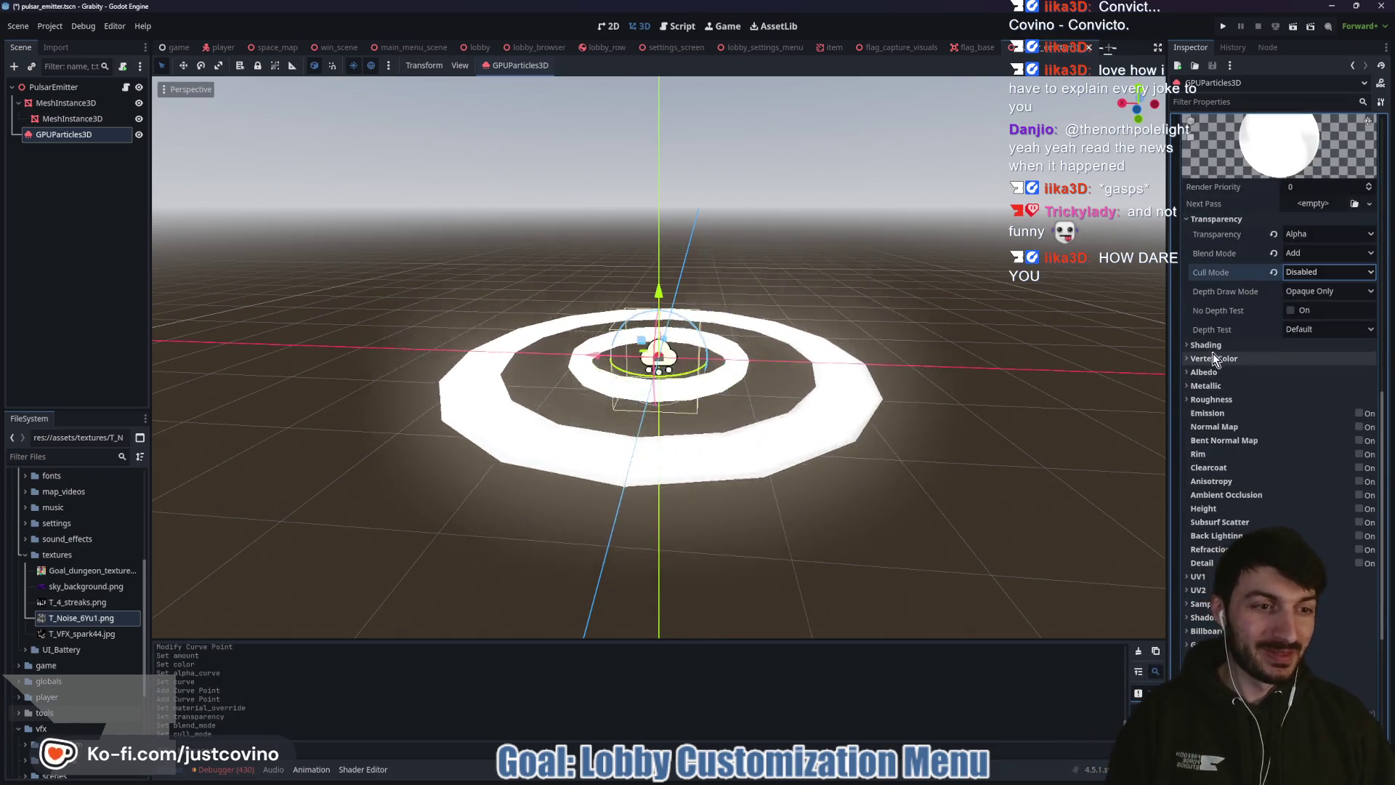
left_click(1304, 360)
left_click(1303, 378)
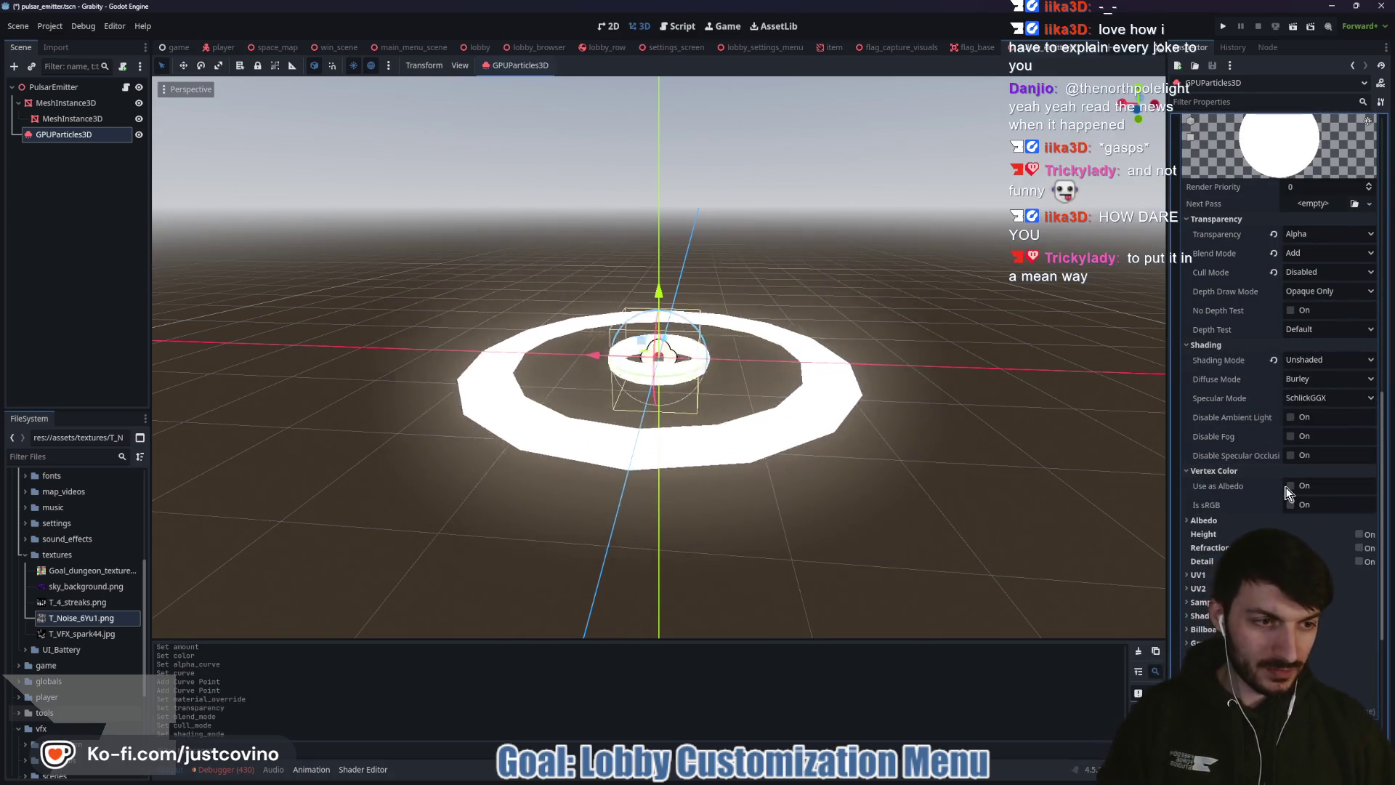
left_click(1214, 471)
left_click(1291, 486)
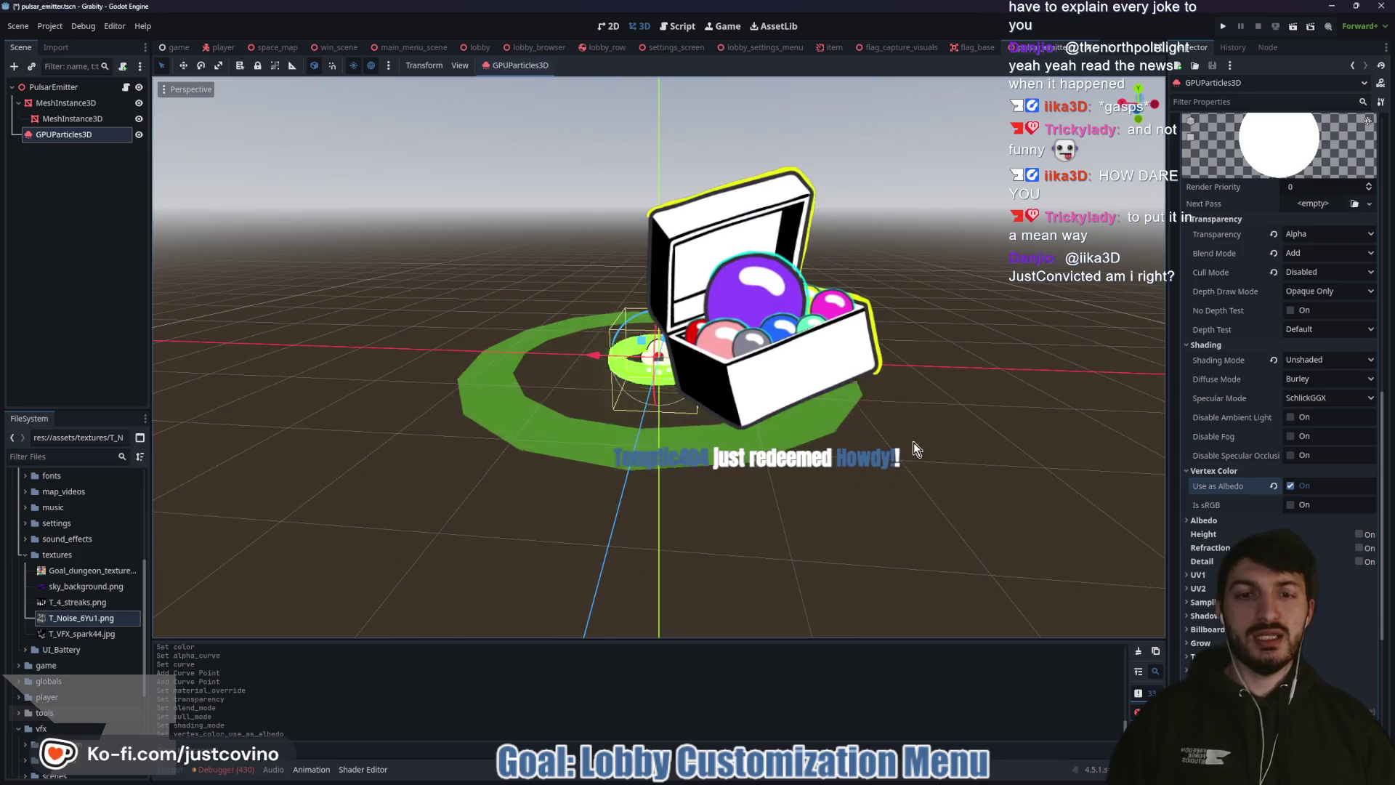
key("ctrl+s")
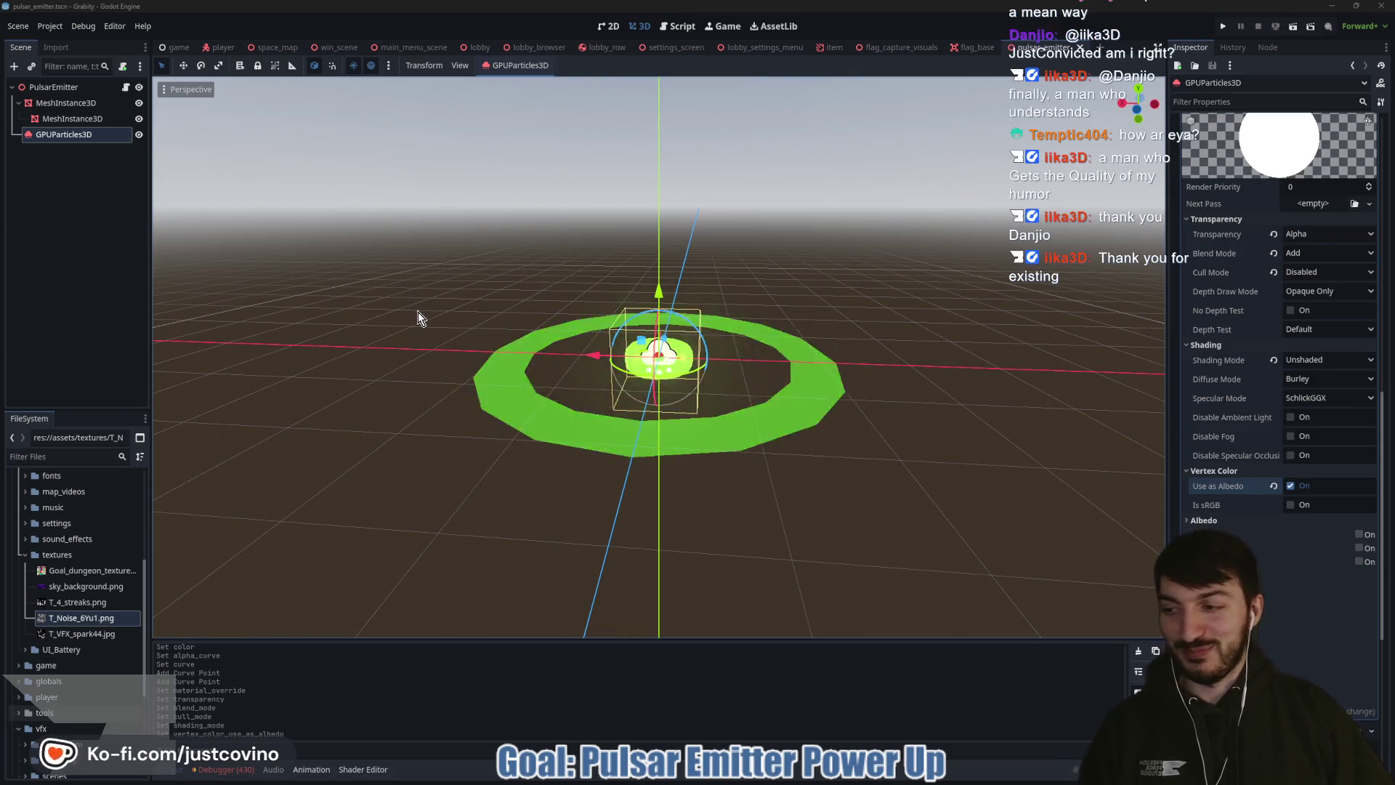
mouse_move(417, 311)
left_mouse_down()
mouse_move(451, 326)
mouse_move(723, 320)
left_mouse_up()
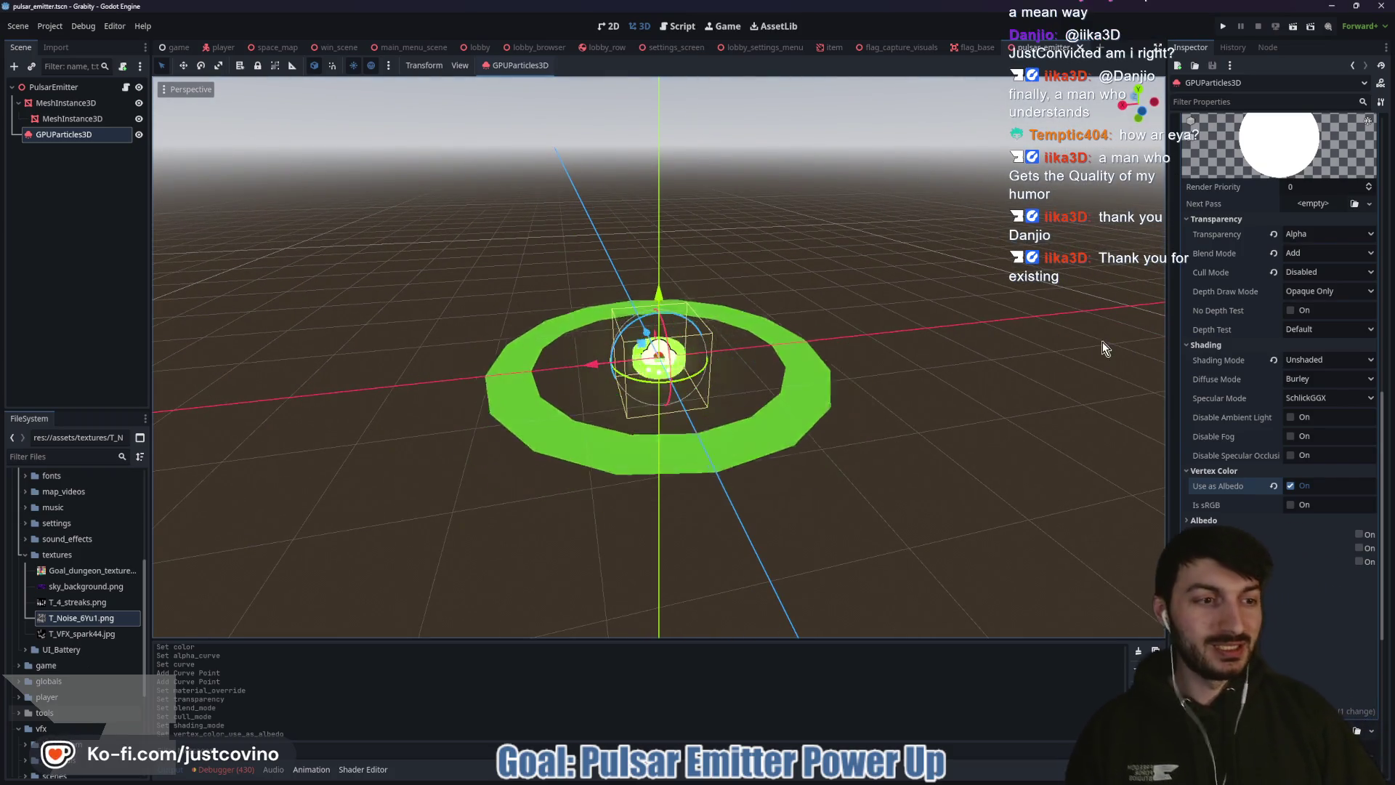
scroll(1214, 373, "down", 3)
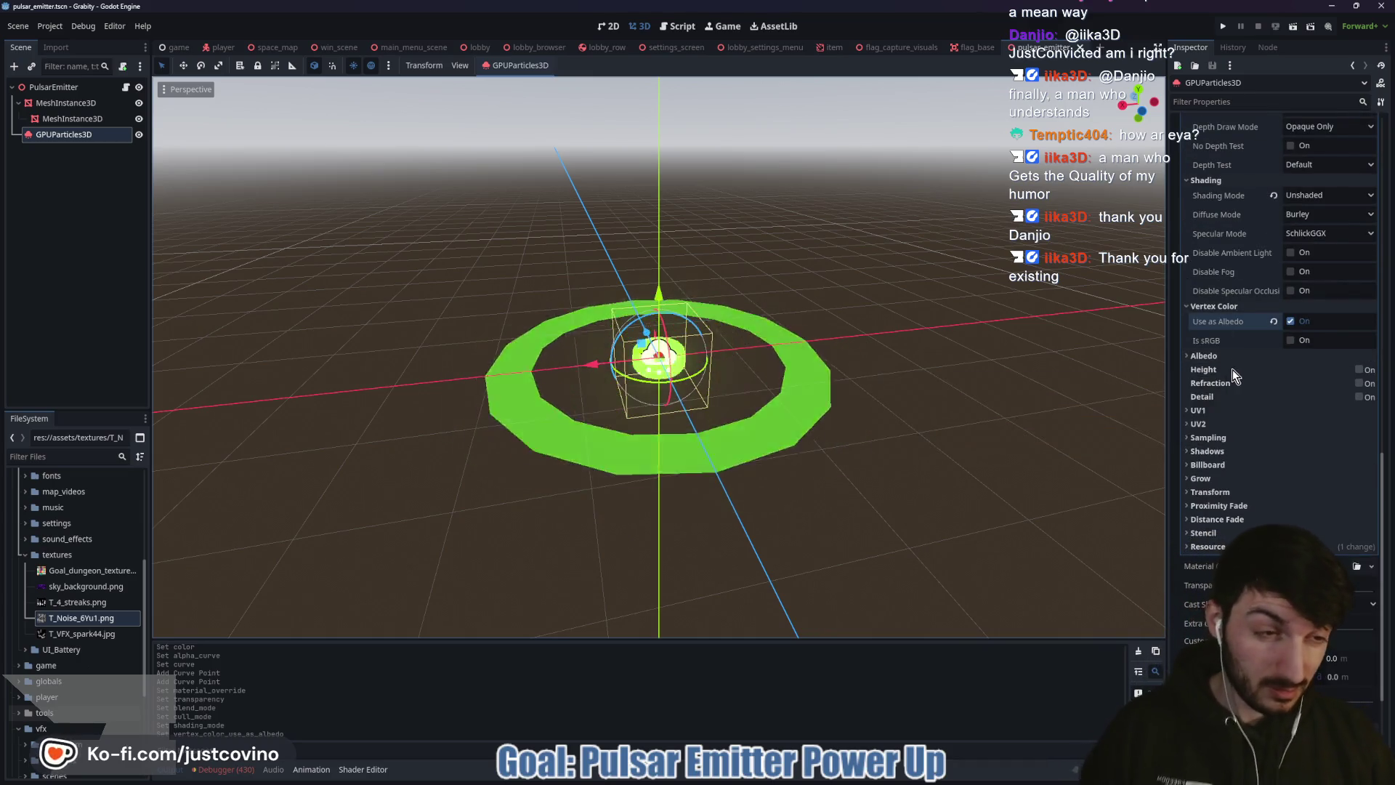
mouse_move(1205, 374)
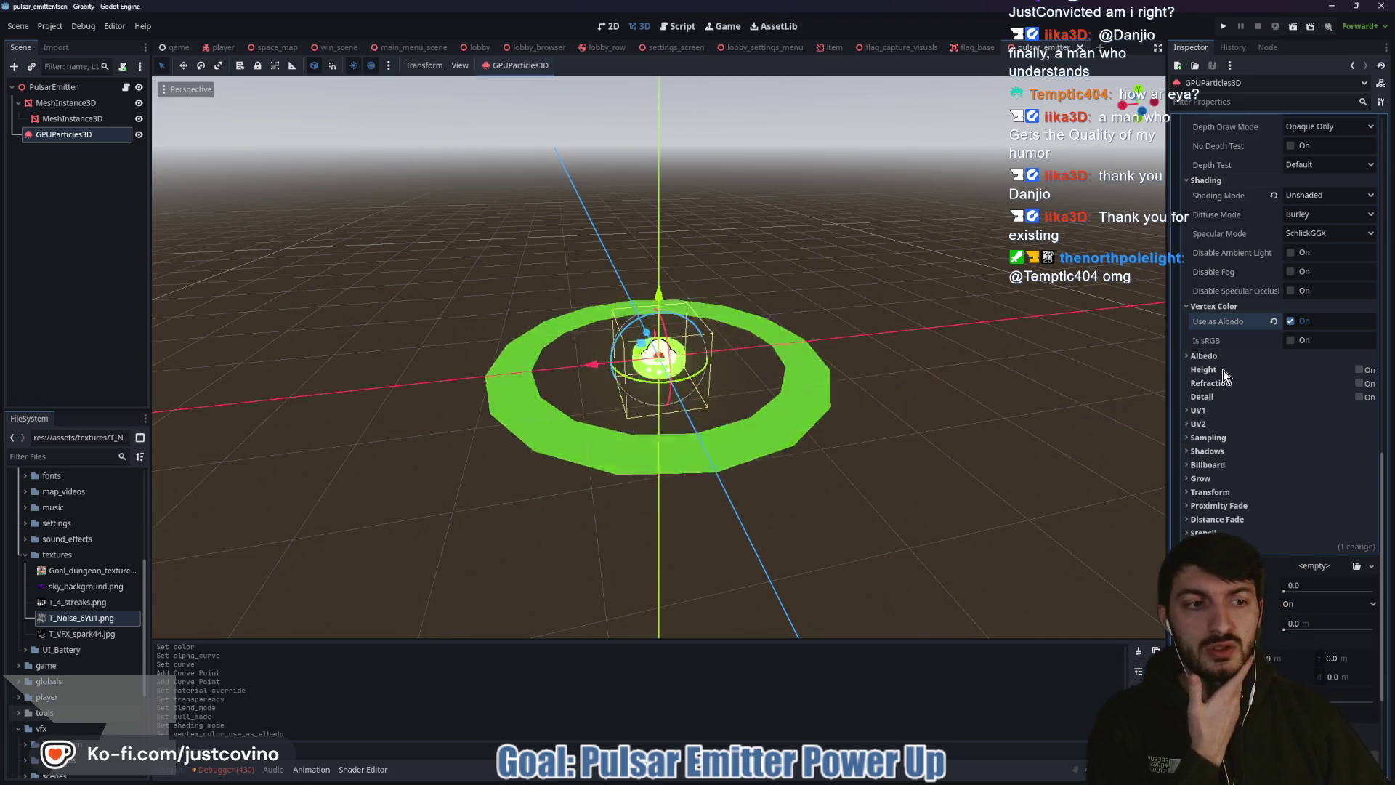
left_click(1358, 370)
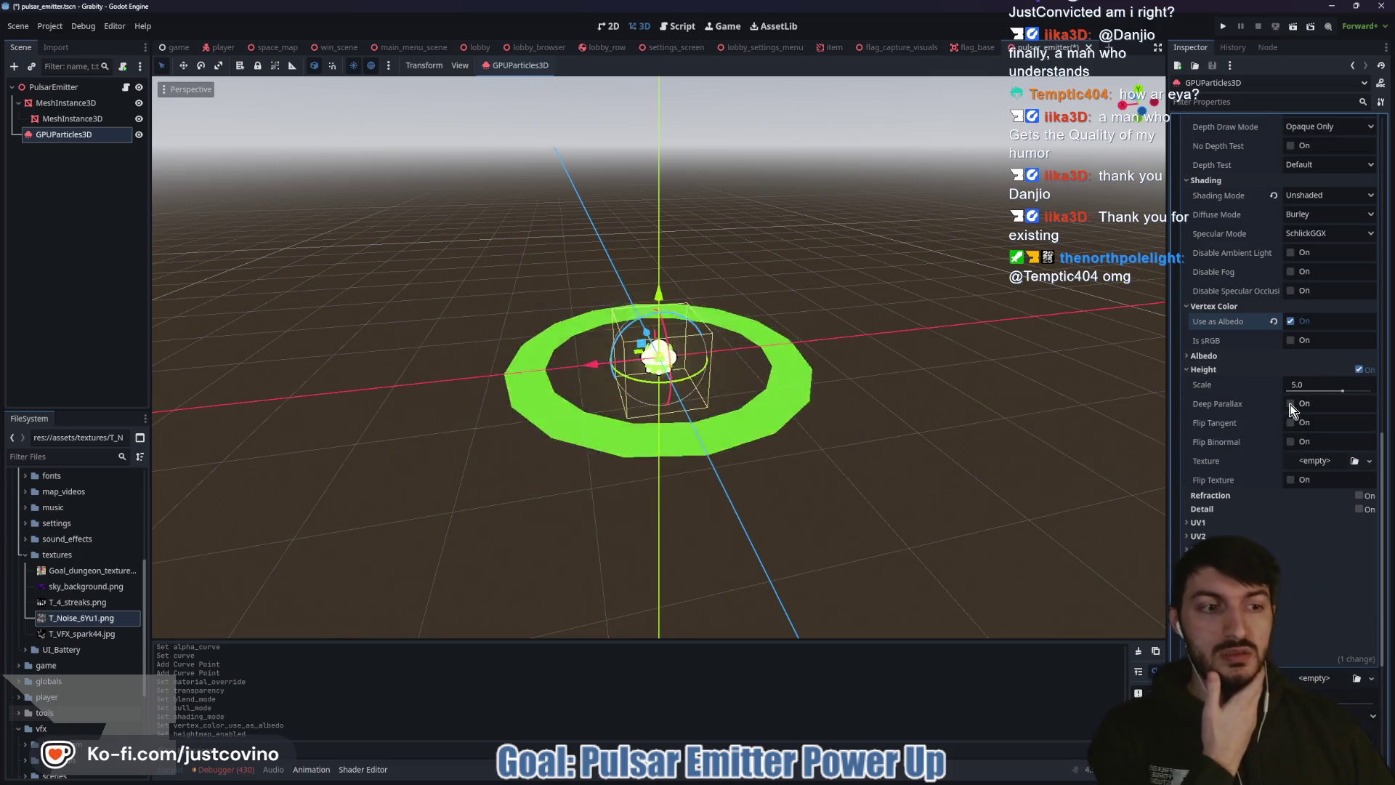
left_click(1290, 404)
left_click_drag(891, 452, 871, 420)
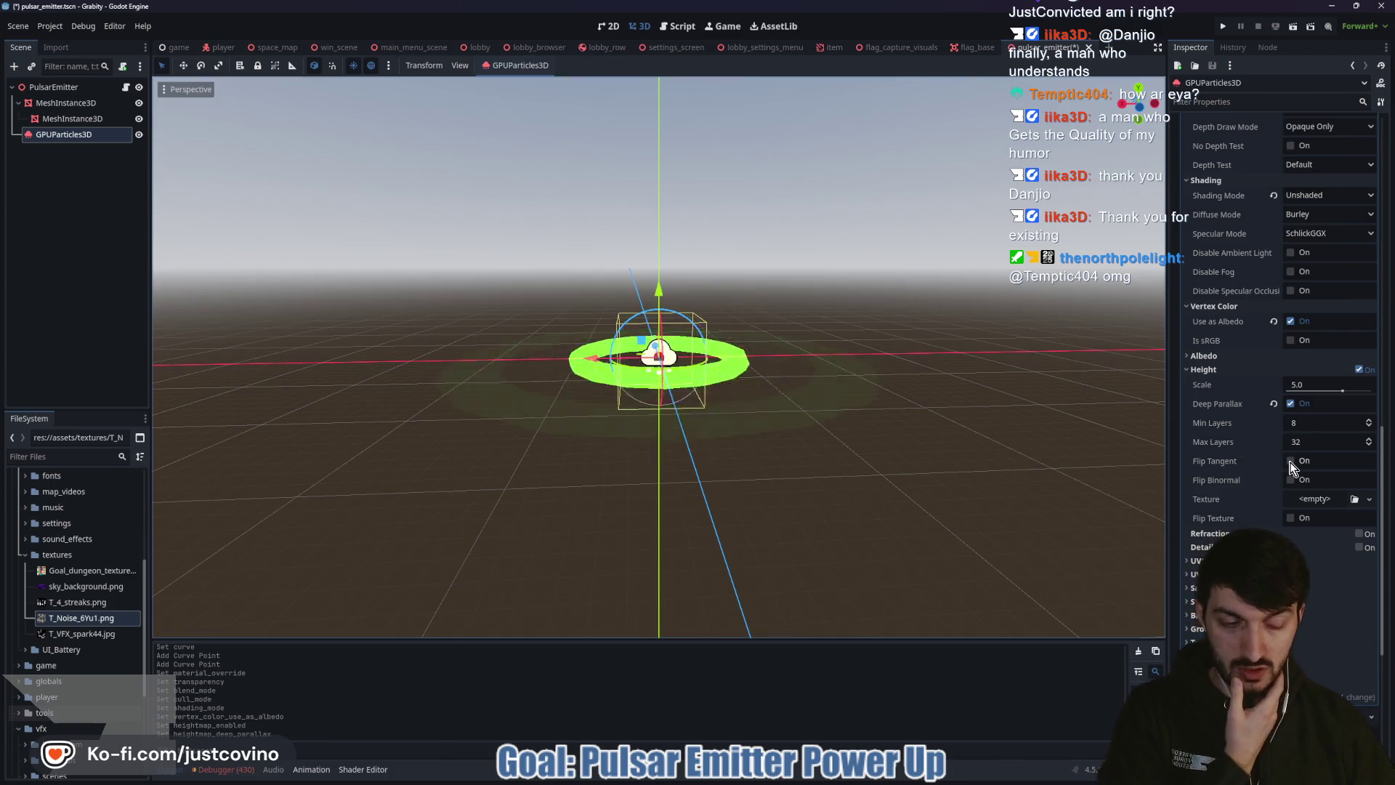
left_click(1293, 404)
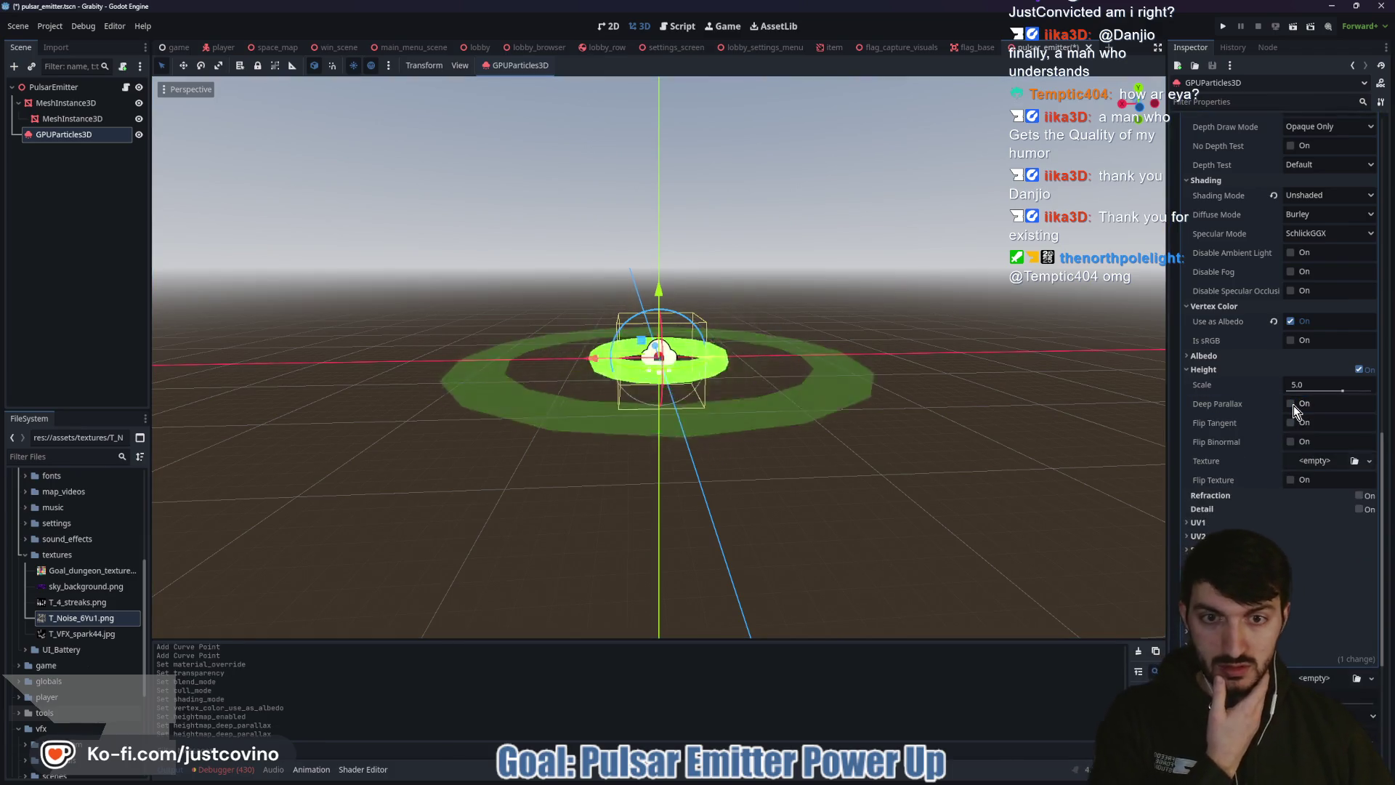
left_click(1359, 370)
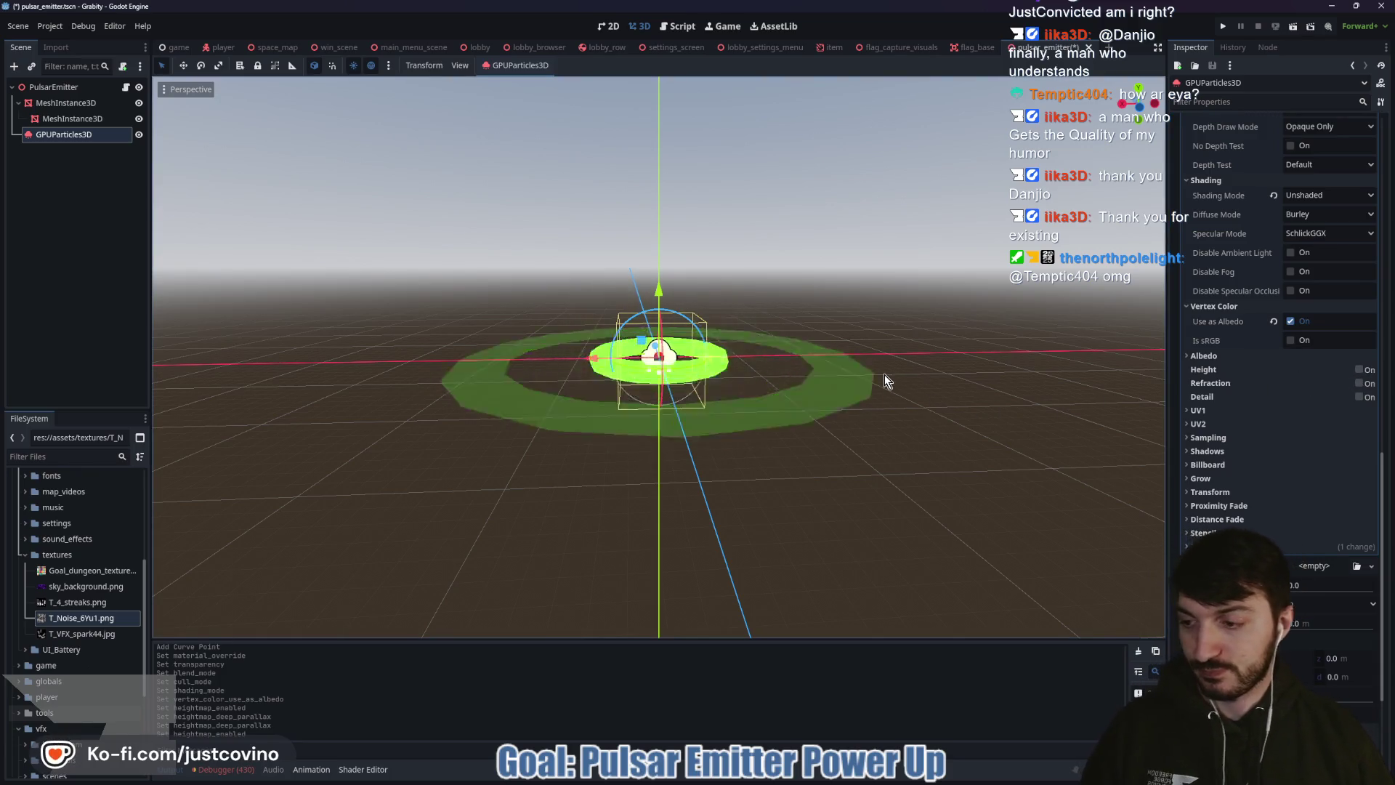
left_click_drag(688, 455, 698, 458)
Save the scene and orbit the viewport to view the green rings spreading outward.
key("ctrl+s")
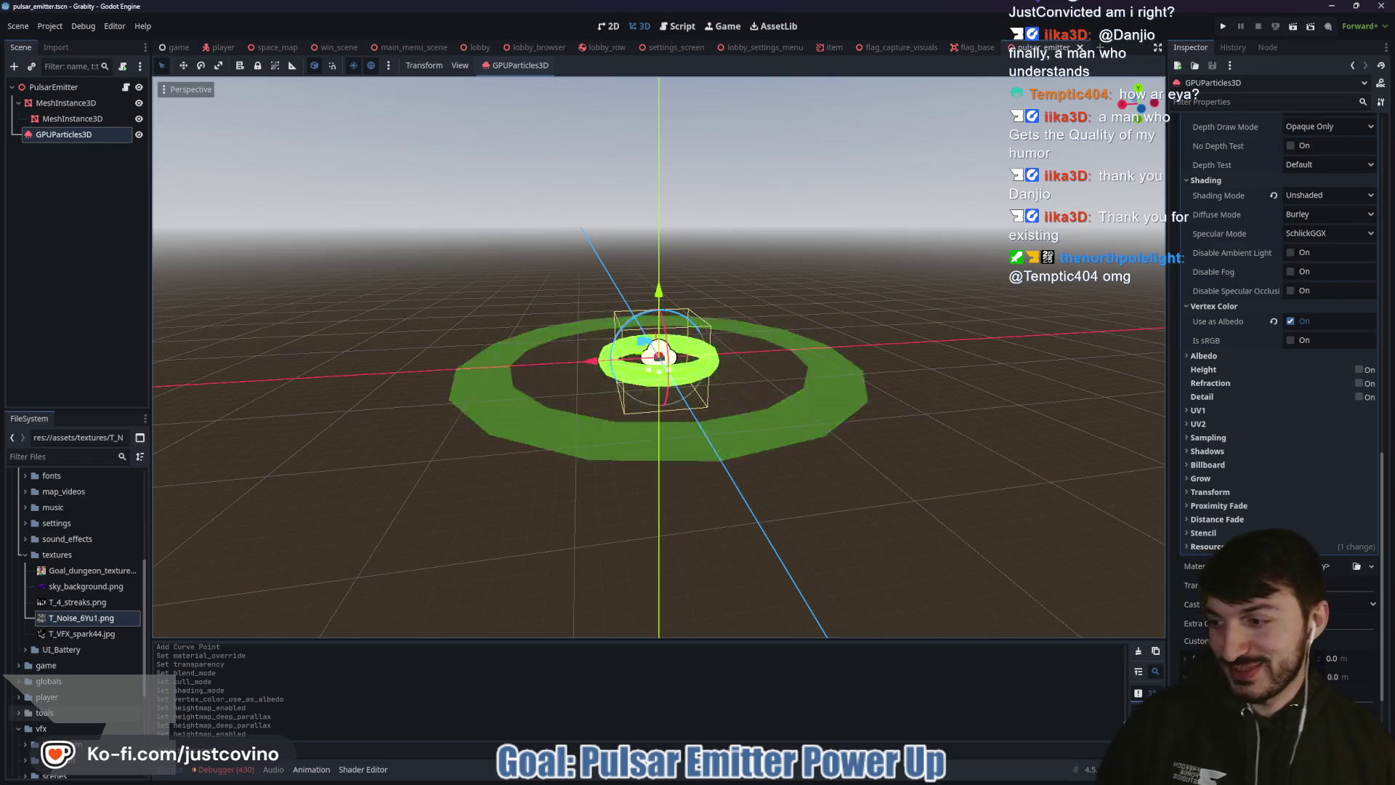
left_click_drag(324, 342, 376, 350)
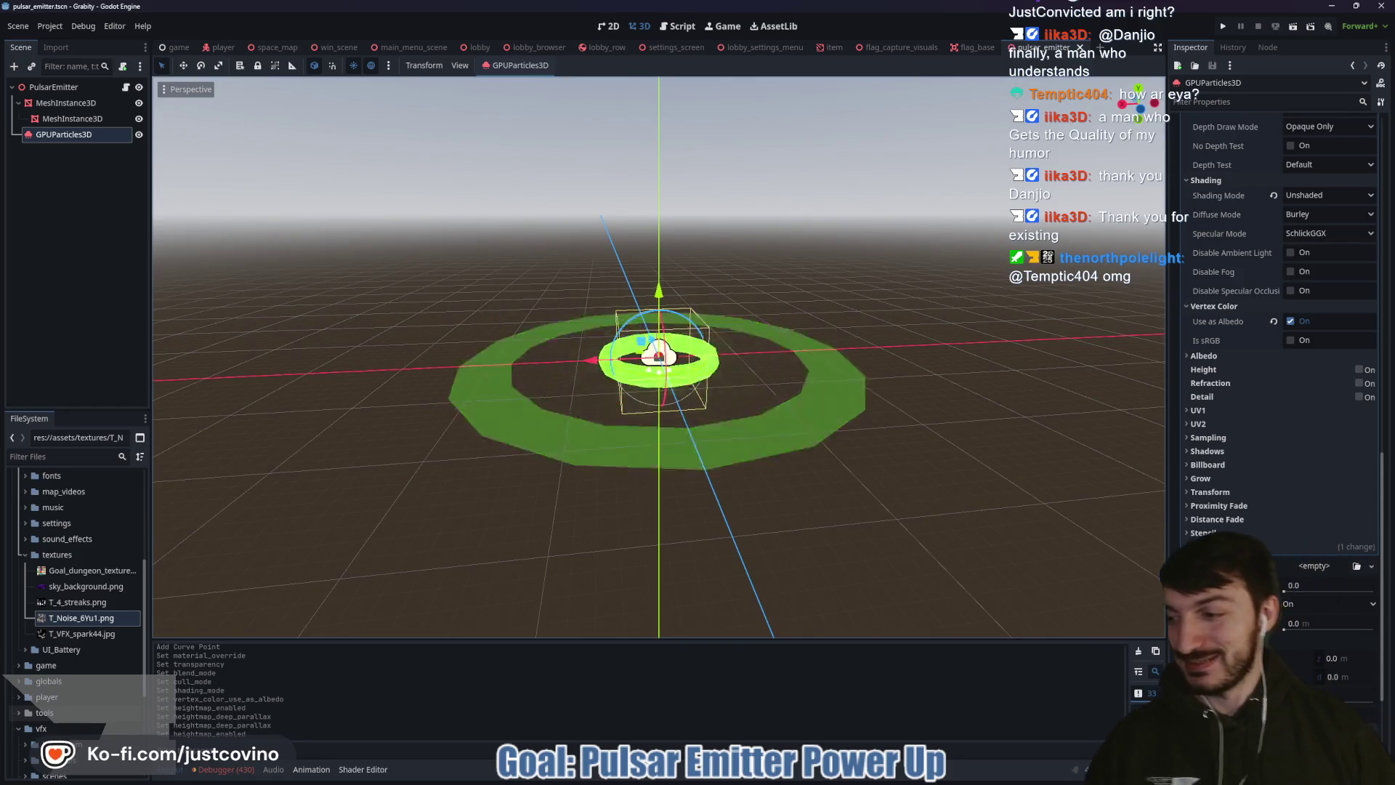
left_click_drag(676, 297, 708, 276)
key("ctrl+s")
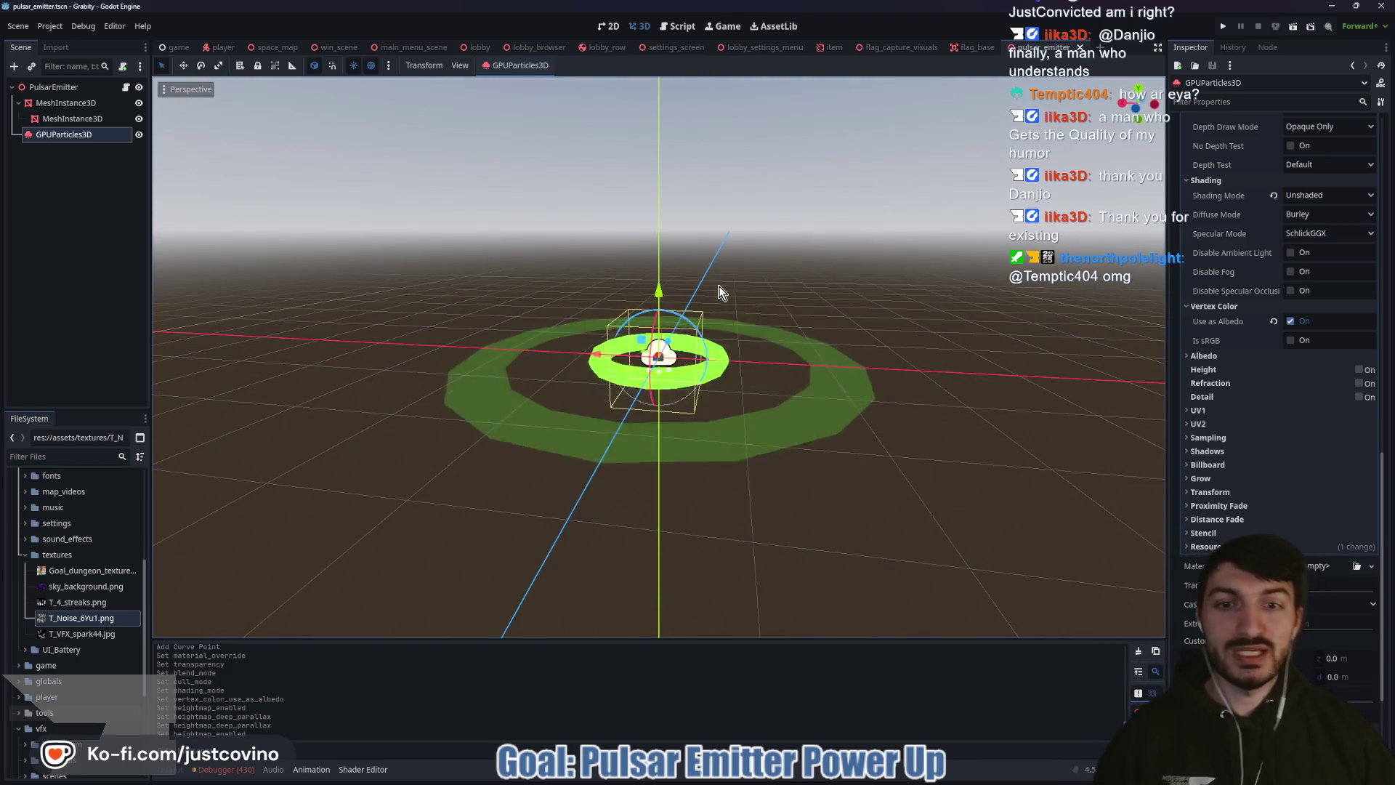
left_click_drag(805, 341, 836, 348)
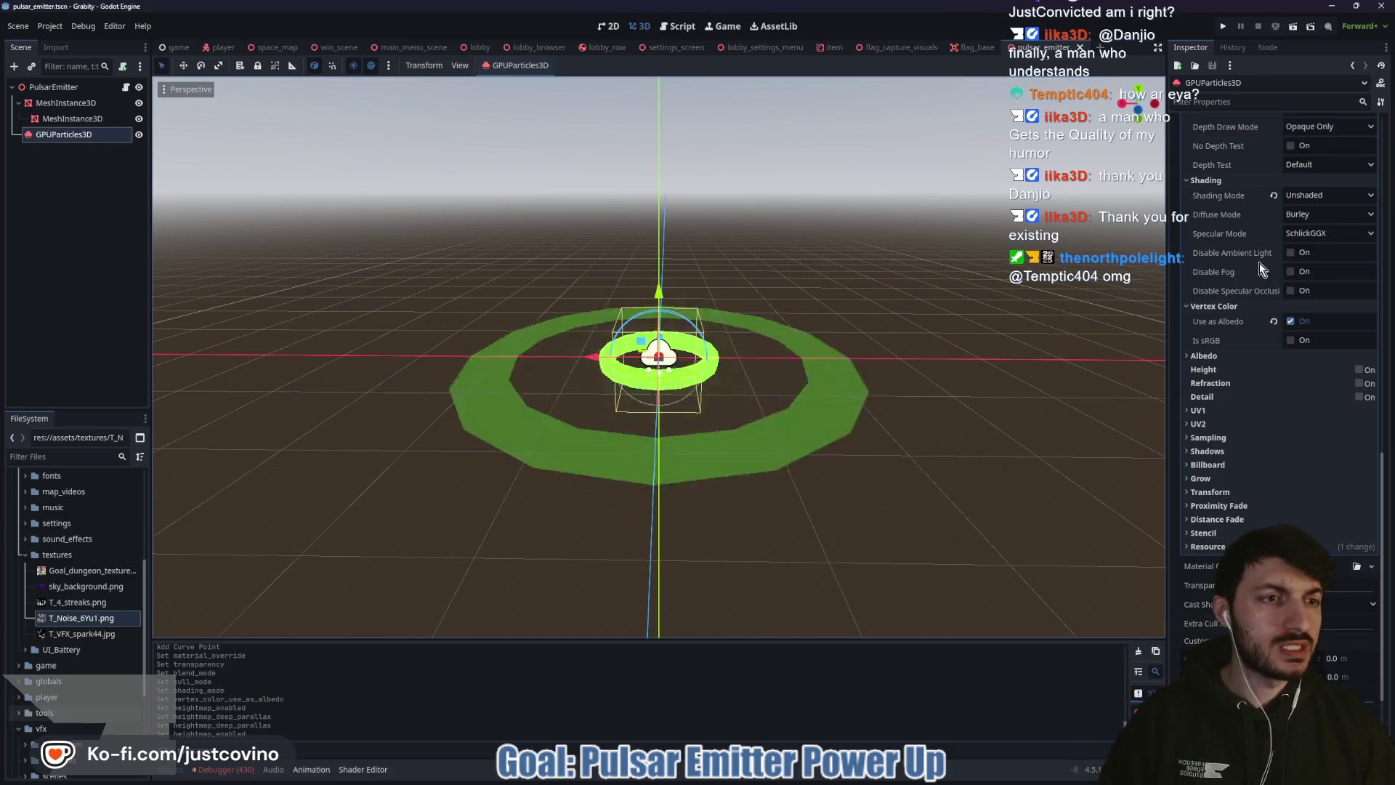
scroll(1240, 349, "up", 5)
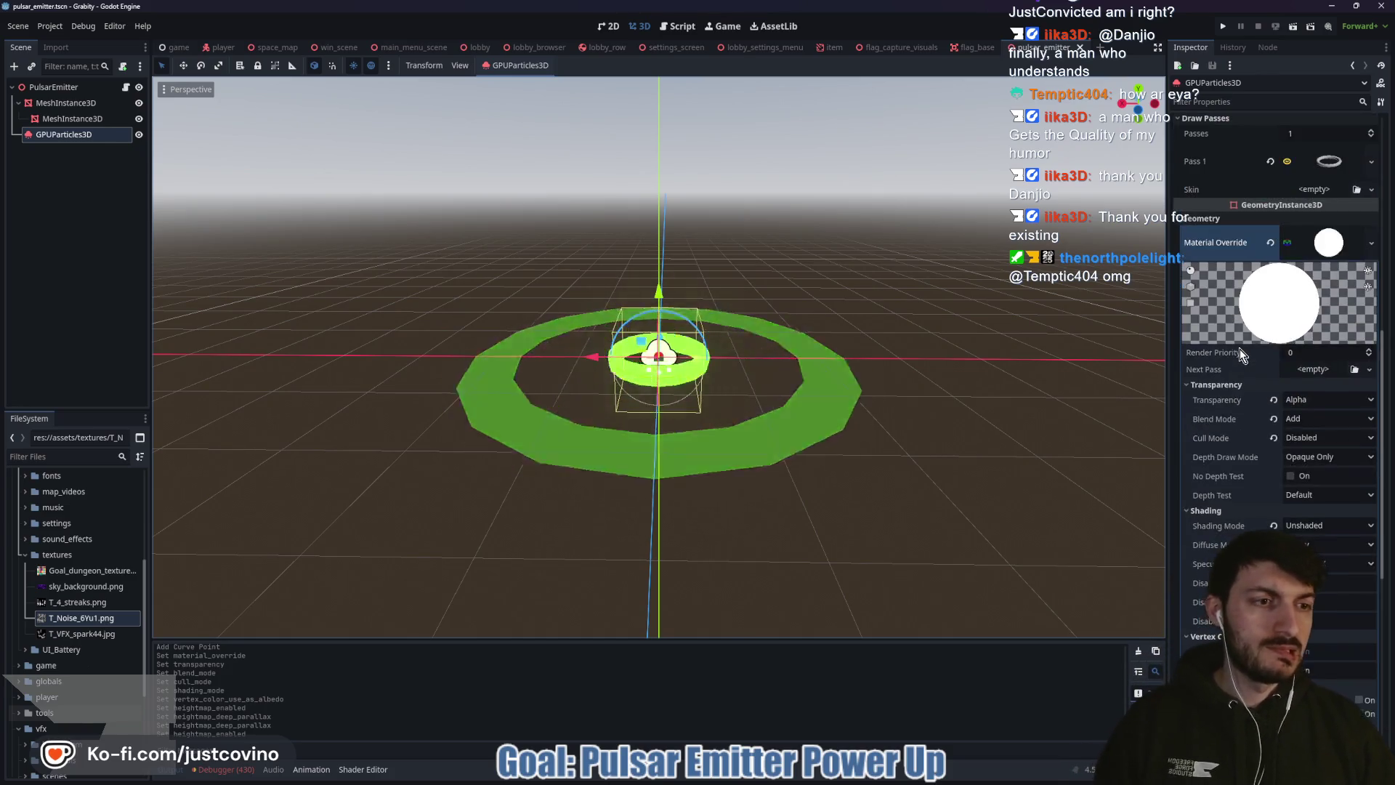
scroll(1254, 342, "up", 4)
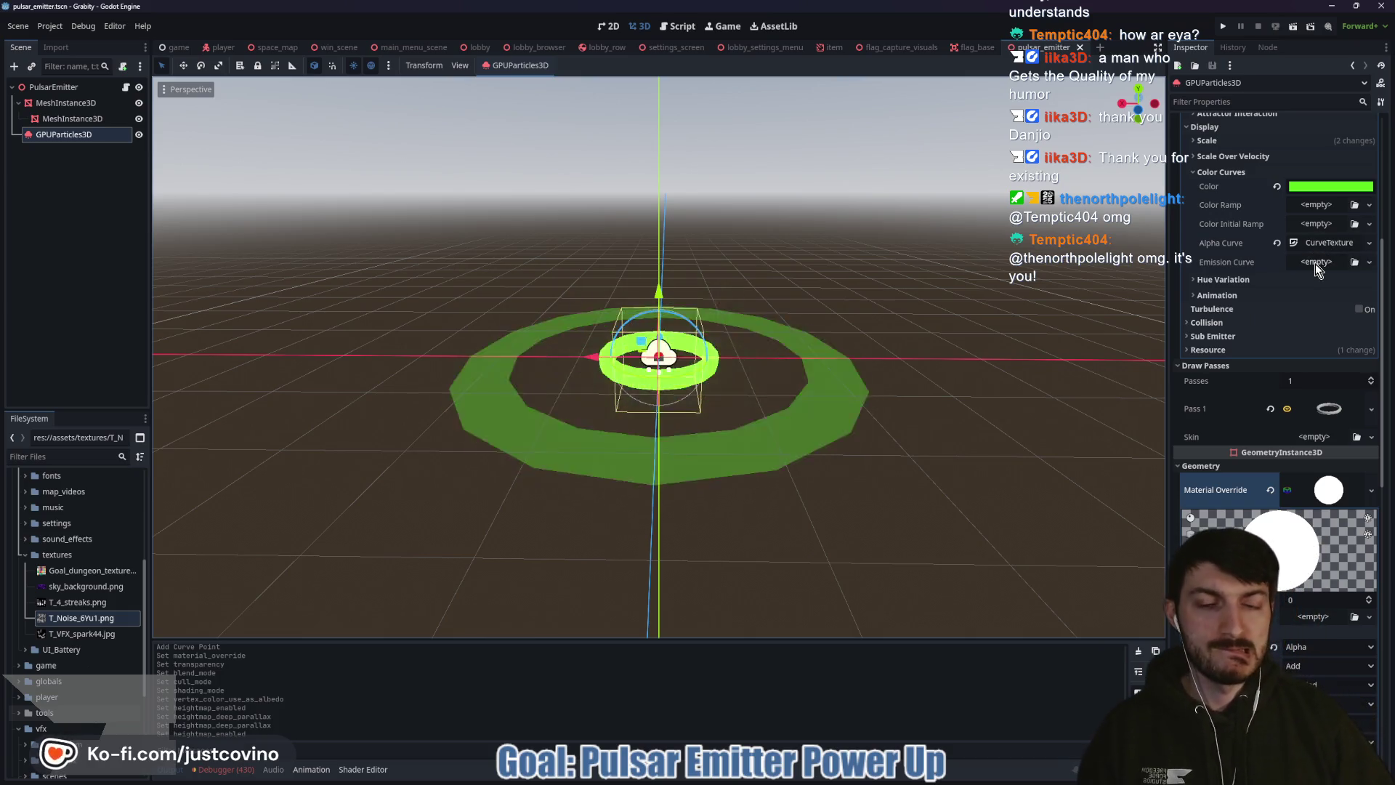
Set the particle lifetime to 1.0 s and the amount to 3, then save.
scroll(1303, 275, "up", 5)
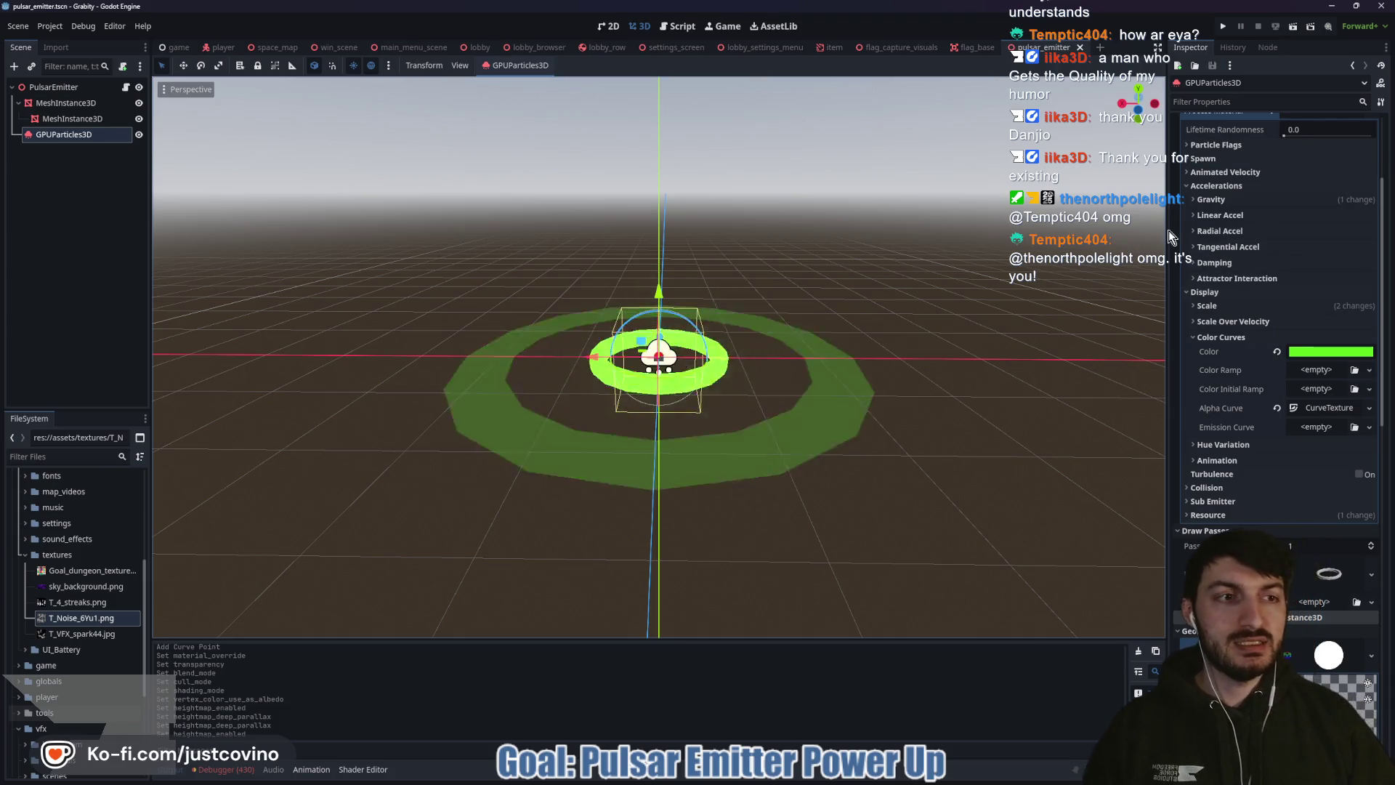
scroll(1253, 225, "up", 5)
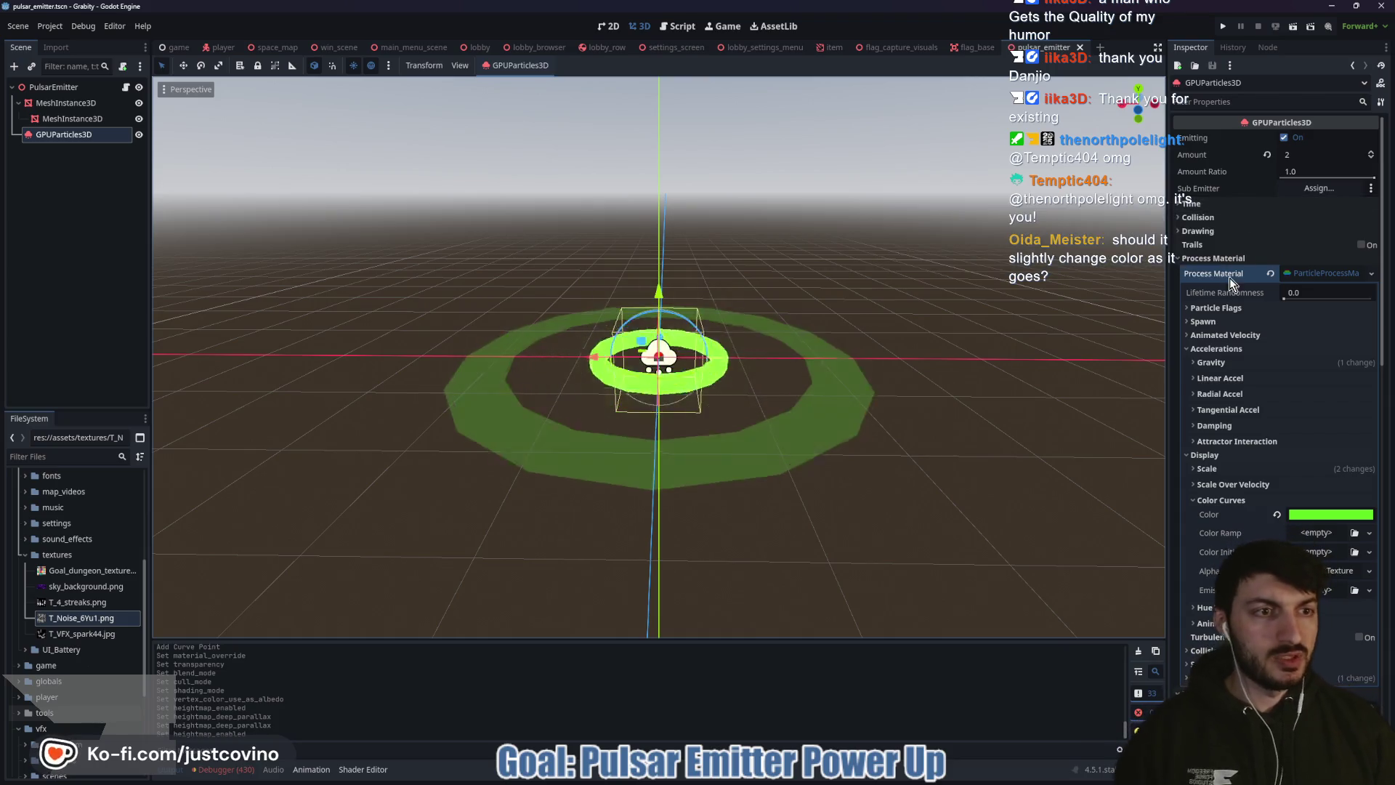
left_click(1218, 205)
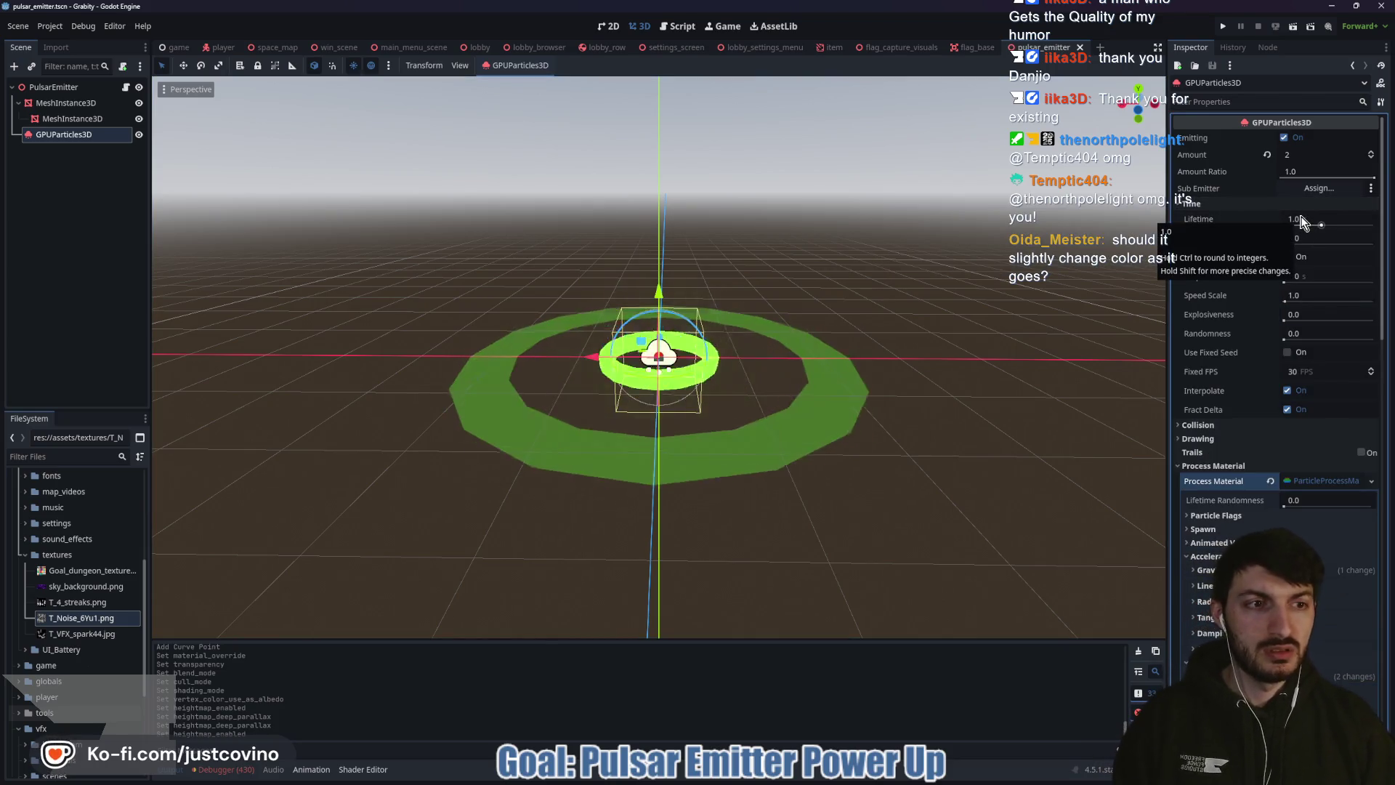
left_click(1301, 218)
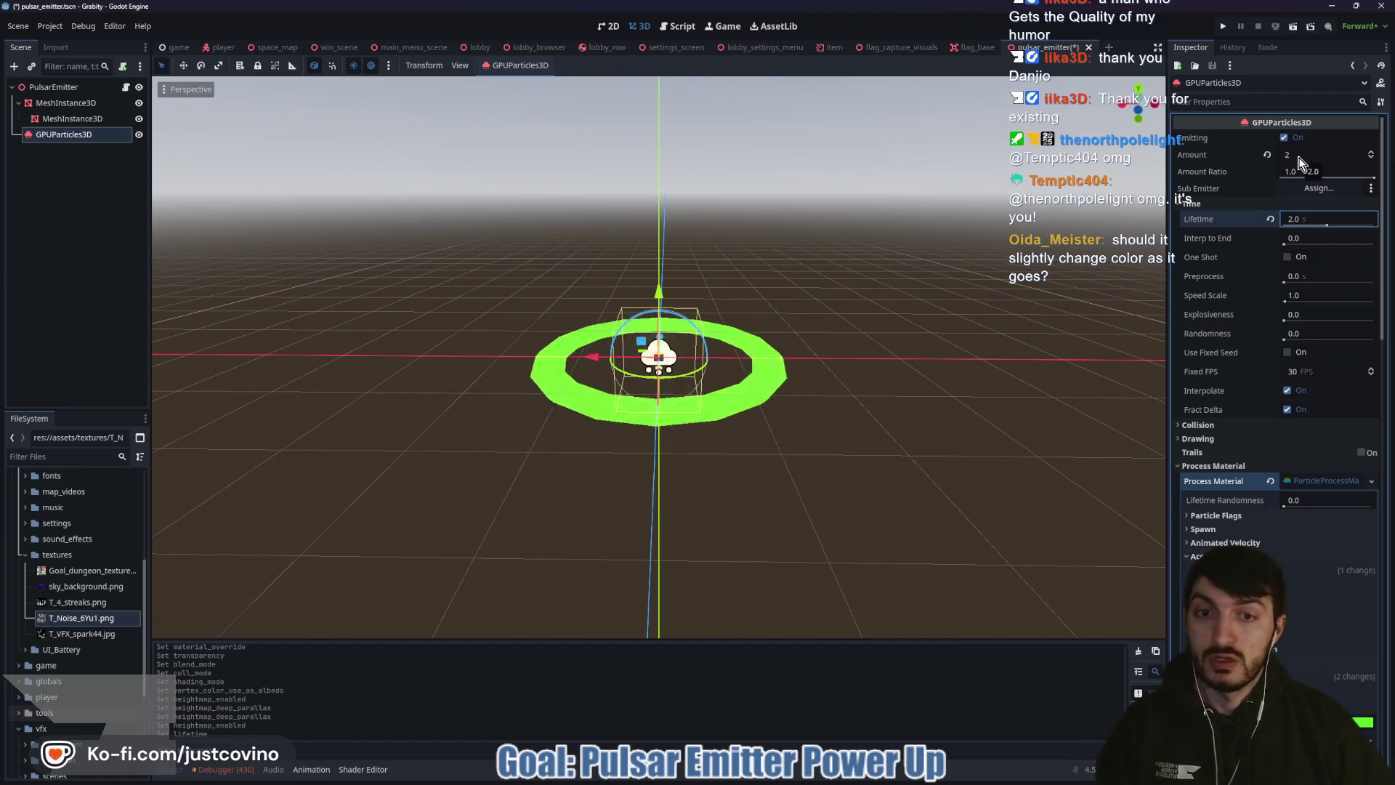
left_click(1304, 219)
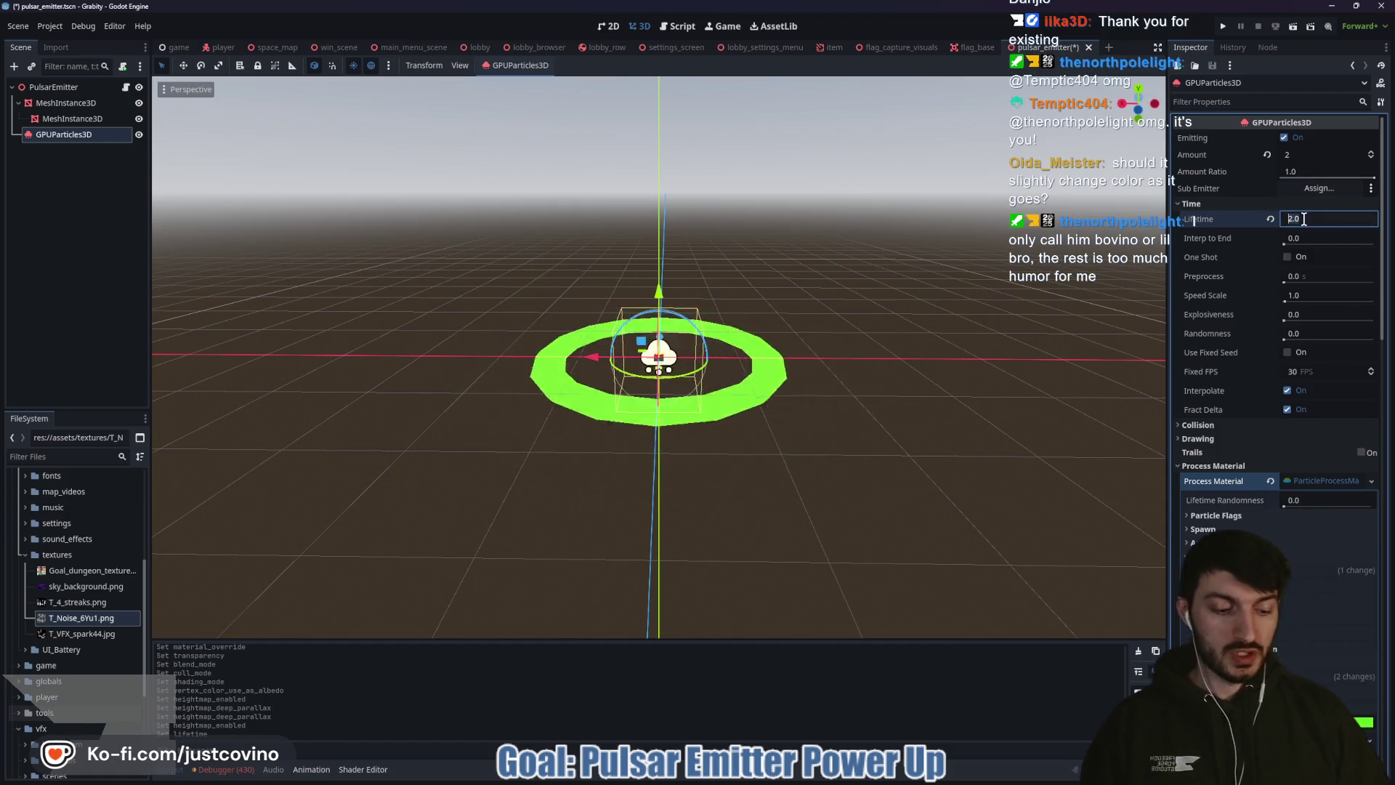
type("1")
key("Return")
left_click(1311, 154)
type("3")
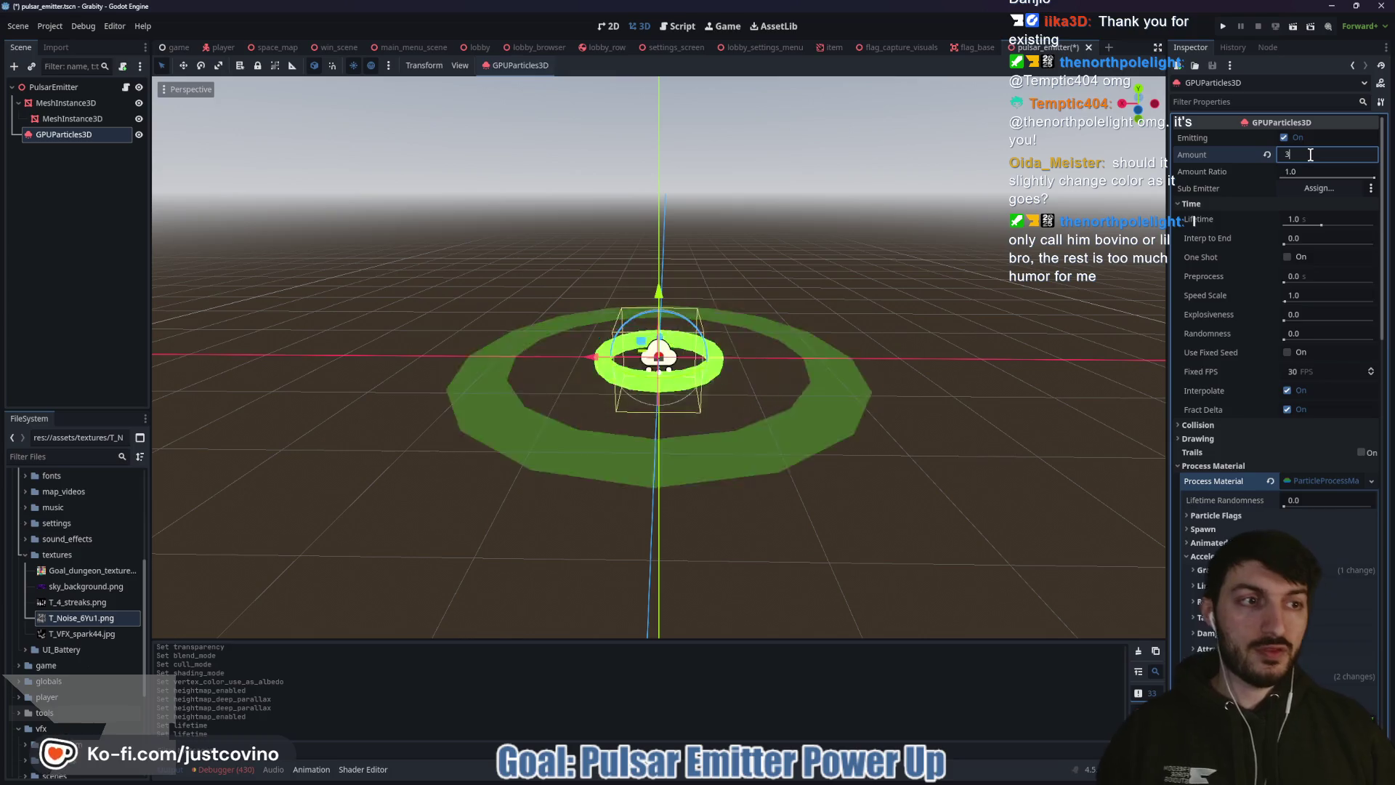
key("Return")
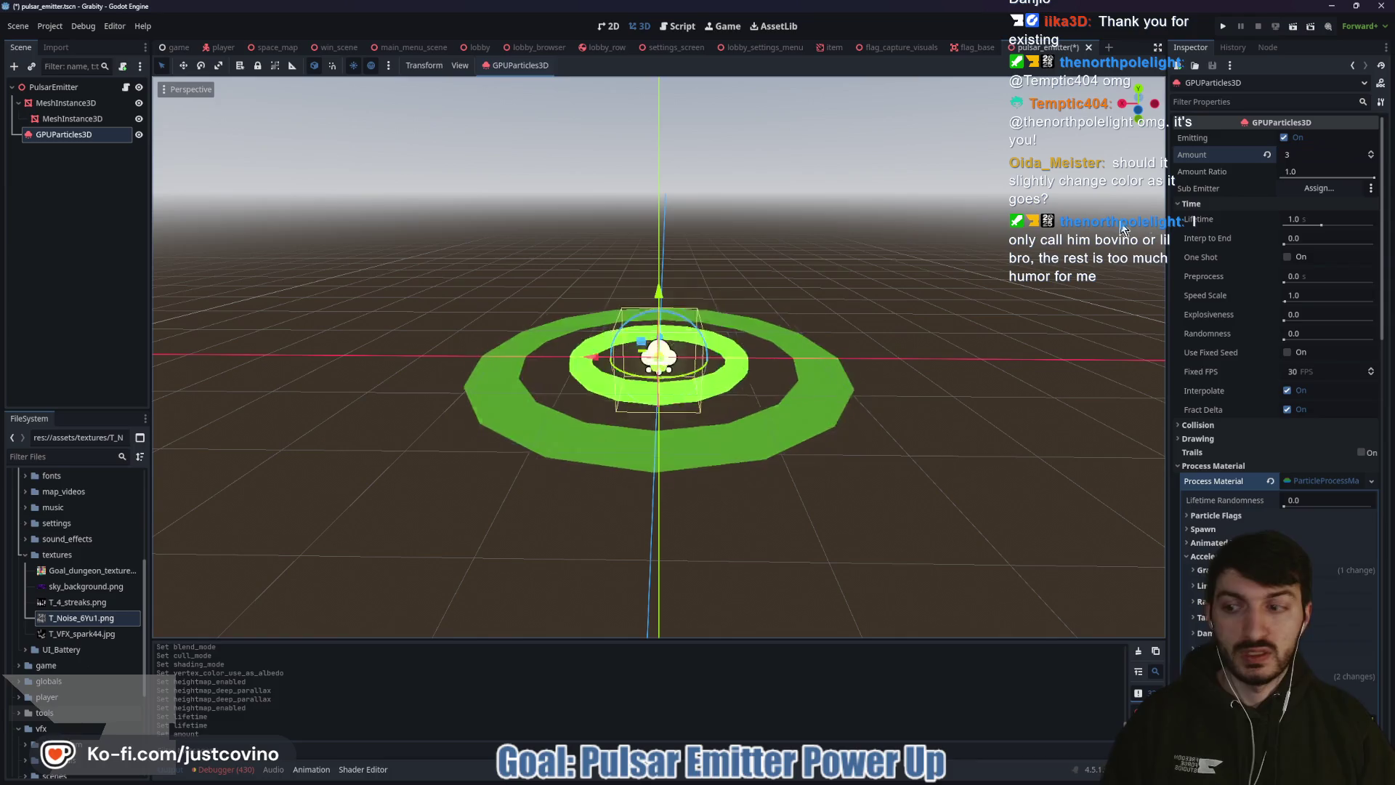
key("ctrl+s")
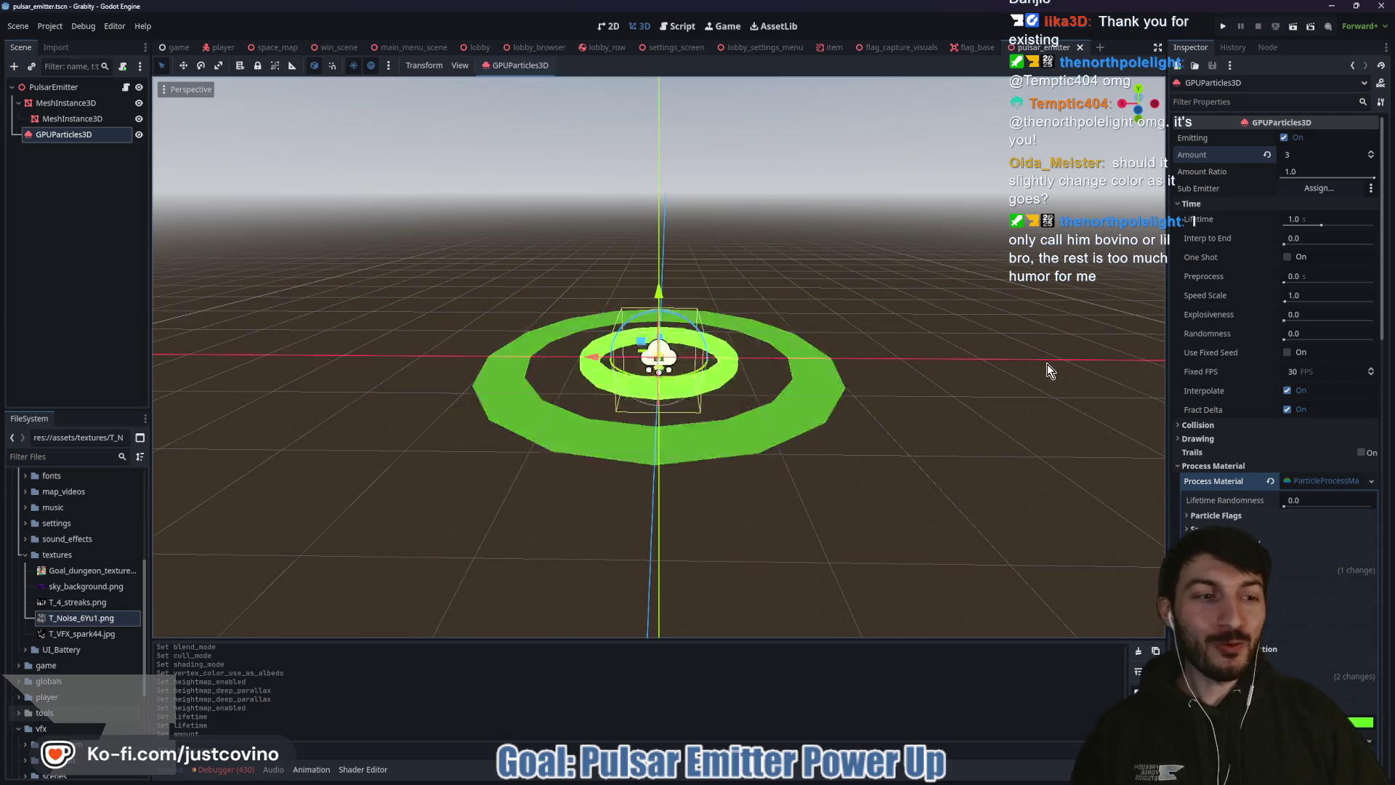
Set Fixed FPS to 60, enable One Shot, and save the scene.
left_click(1320, 371)
type("60")
key("Return")
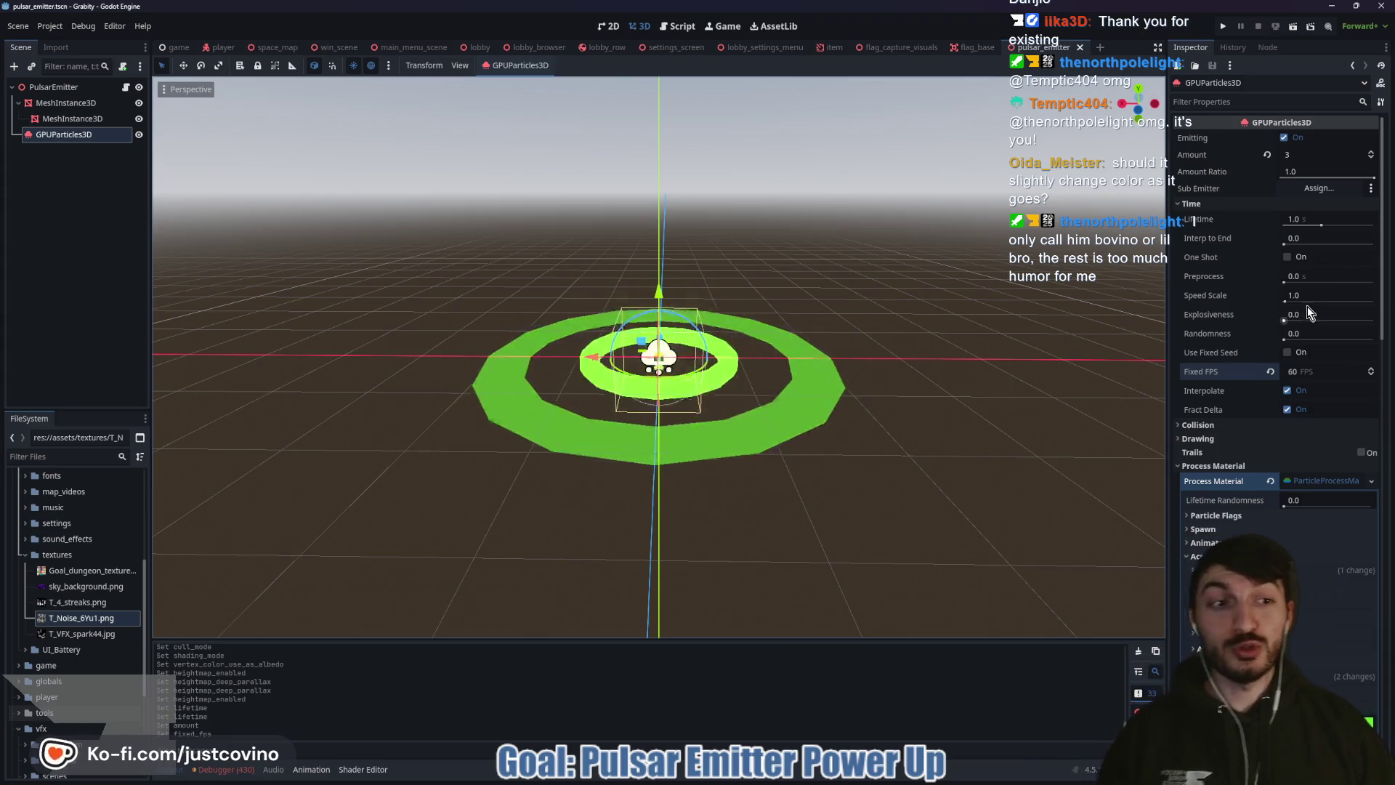
left_click(1287, 256)
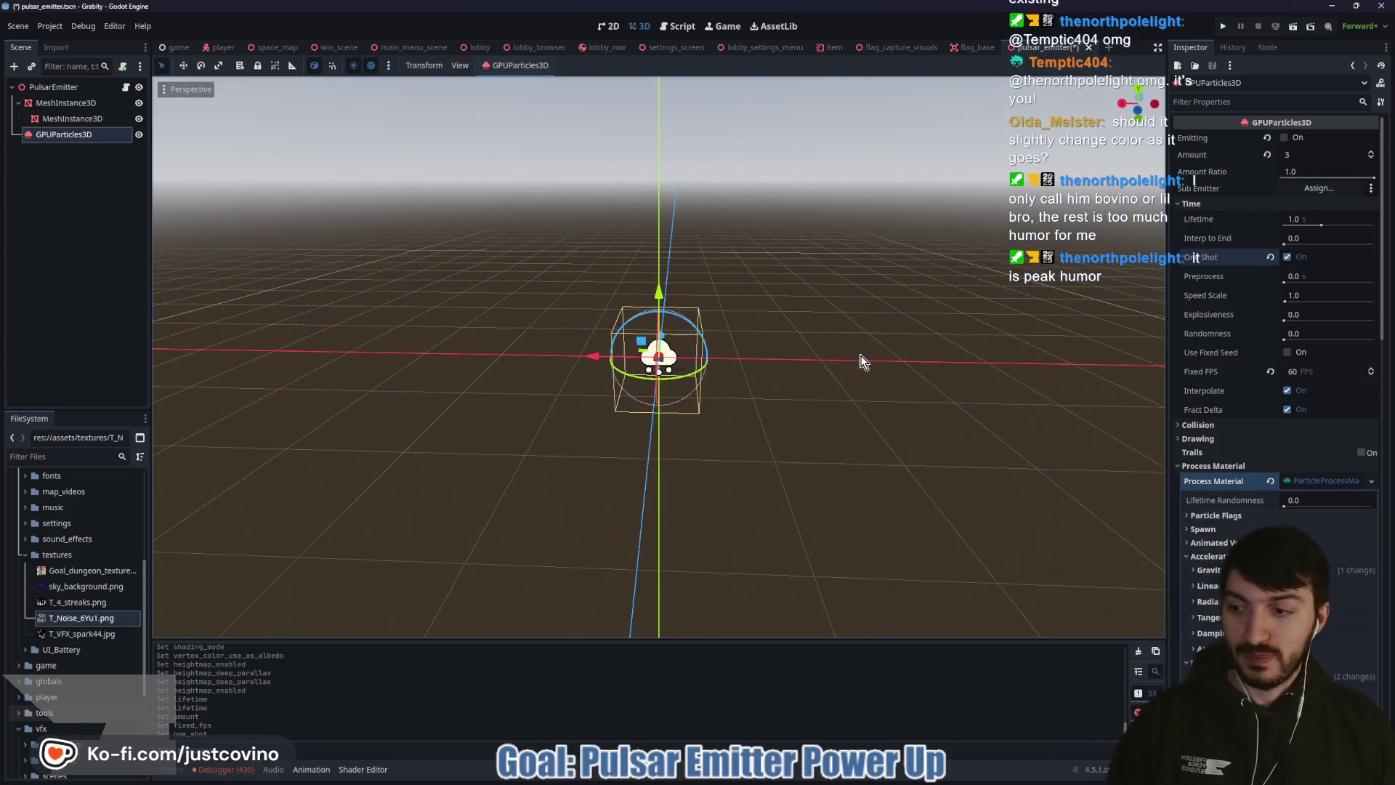
key("ctrl+s")
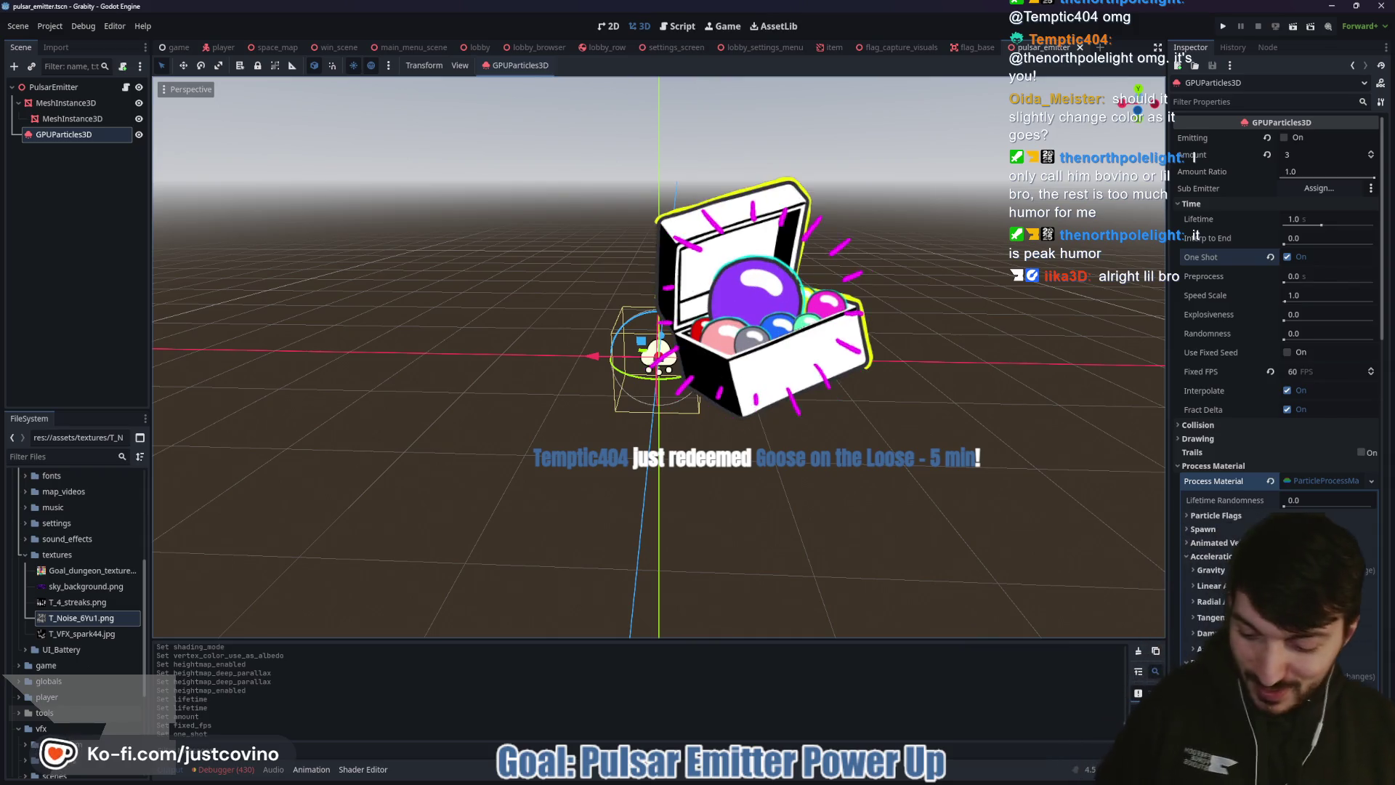
Launch the Goose desktop app from the system search, then orbit the emitter view.
key("super")
type("goose")
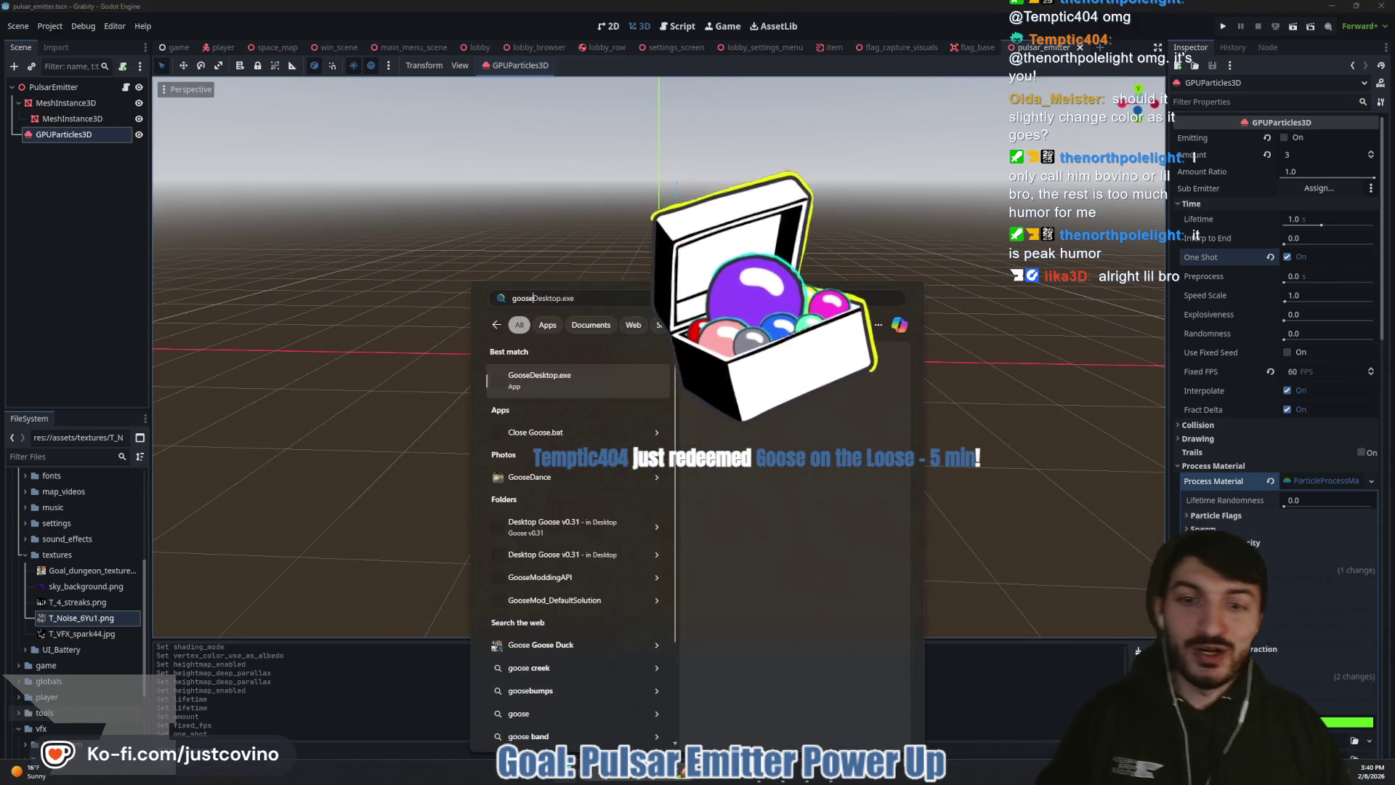
key("Return")
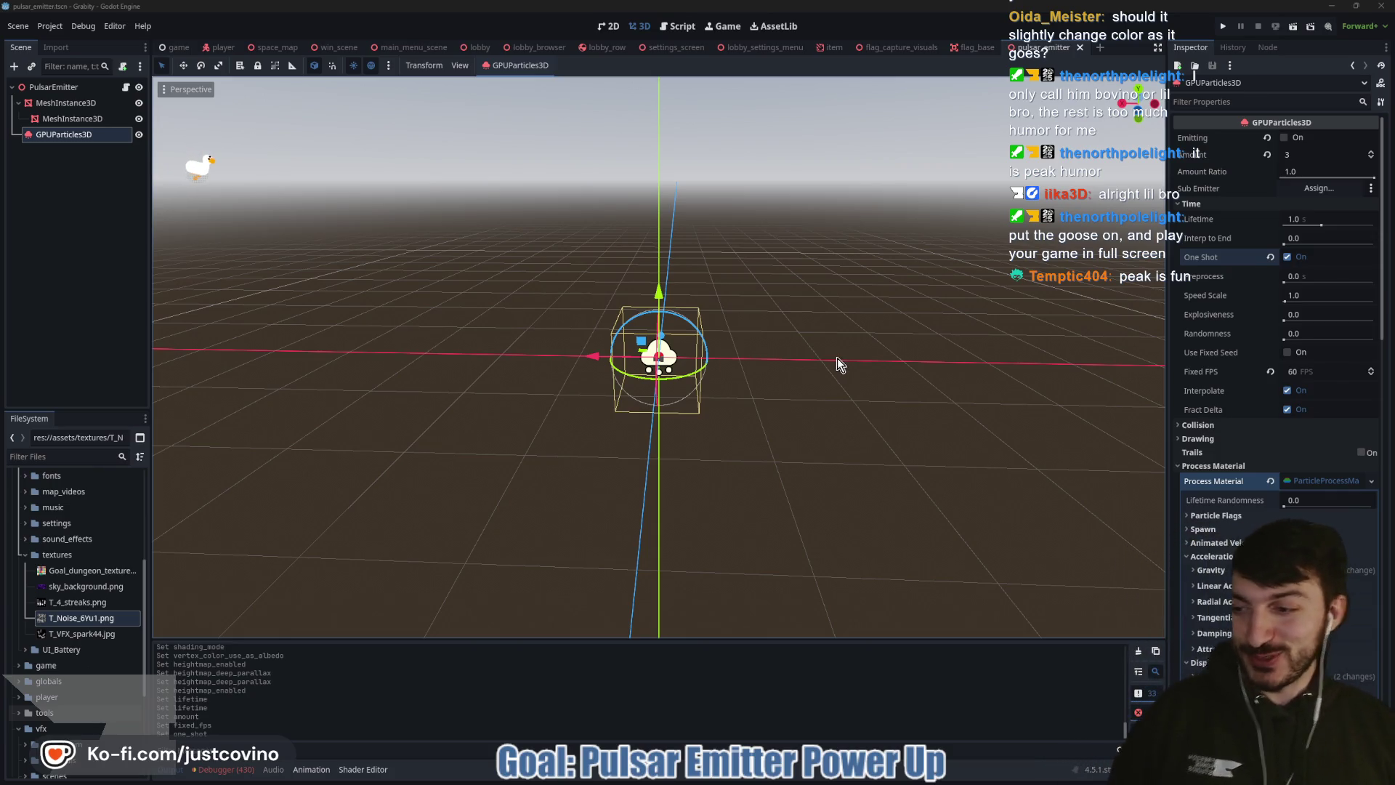
left_click_drag(791, 381, 771, 375)
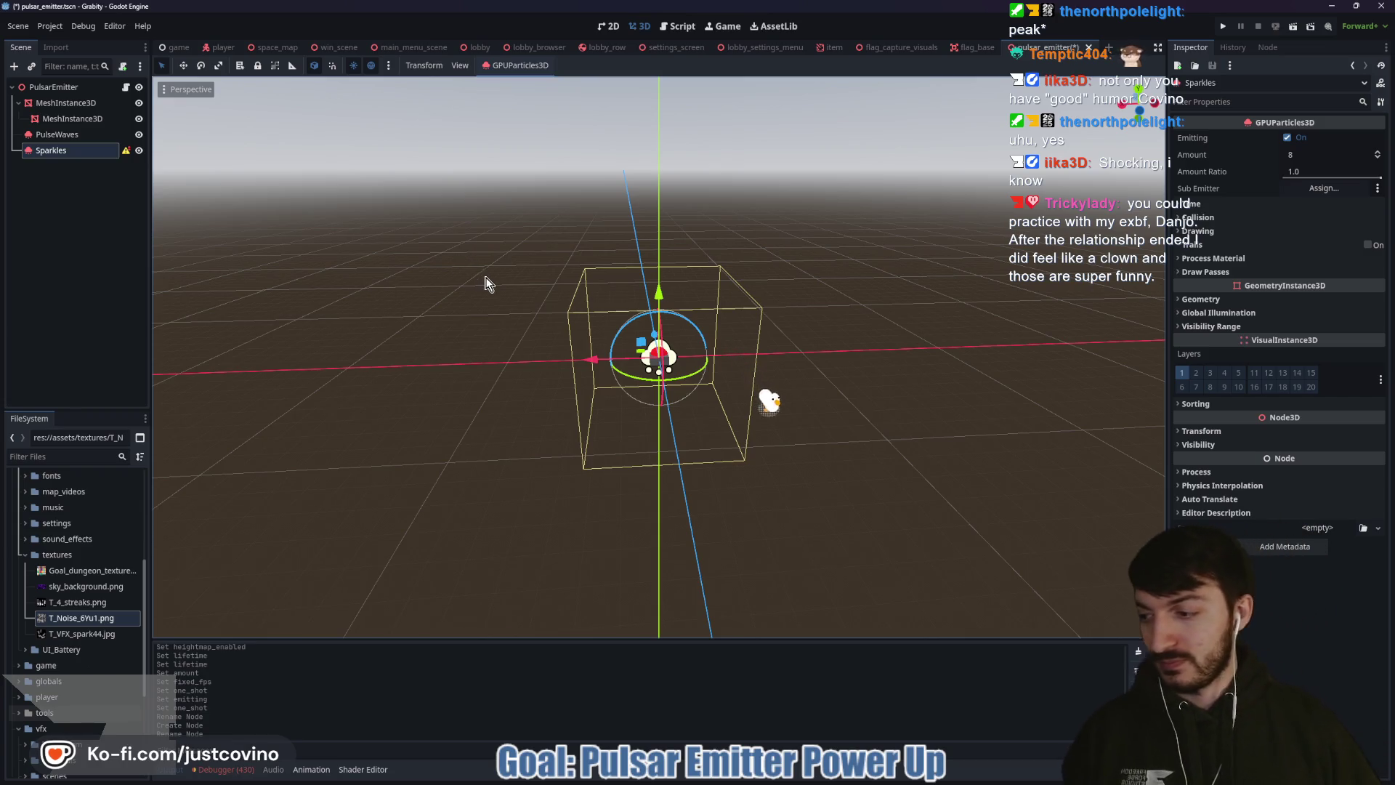
Orbit around the Sparkles emitter from several angles, saving the scene along the way.
mouse_move(461, 295)
left_mouse_down()
mouse_move(479, 300)
mouse_move(460, 290)
left_mouse_up()
key("ctrl+s")
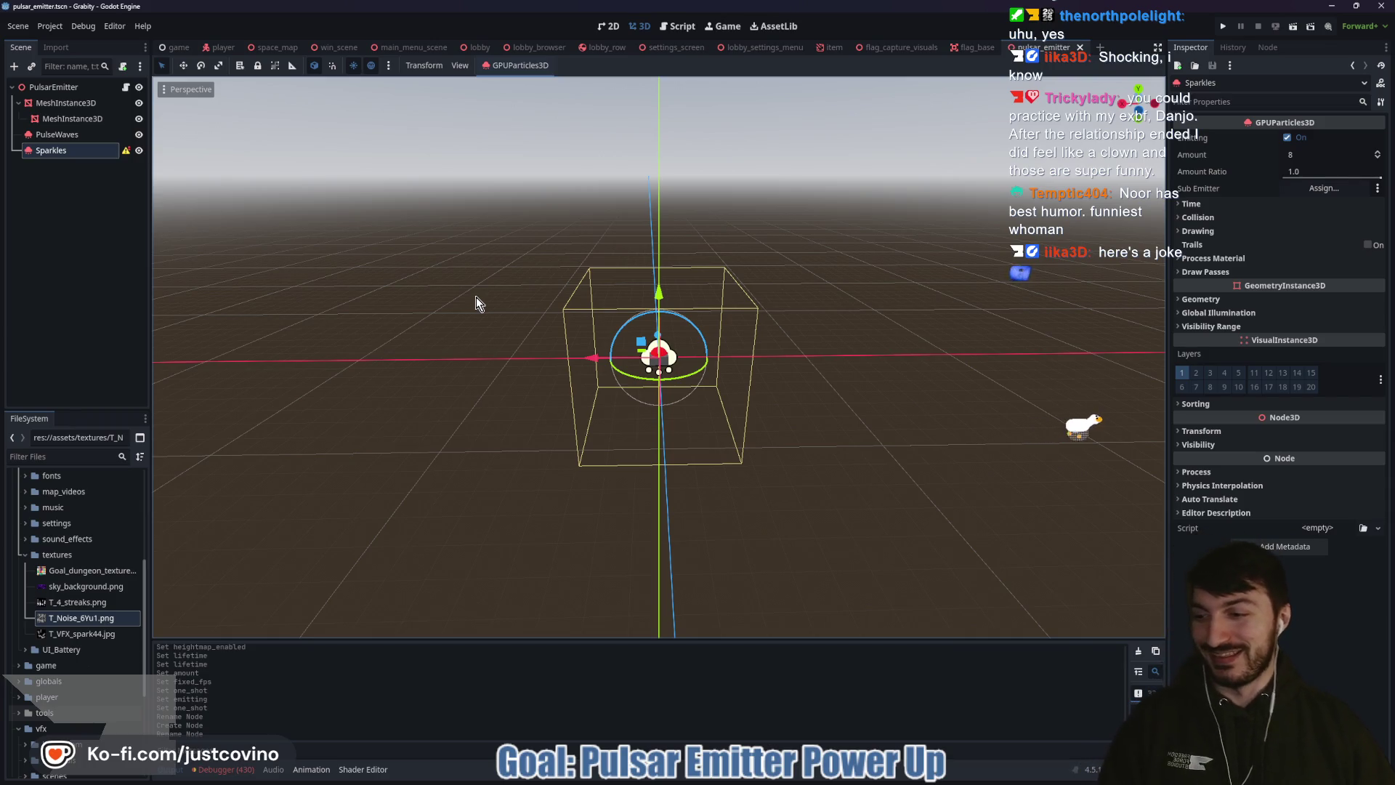
left_click_drag(455, 298, 450, 295)
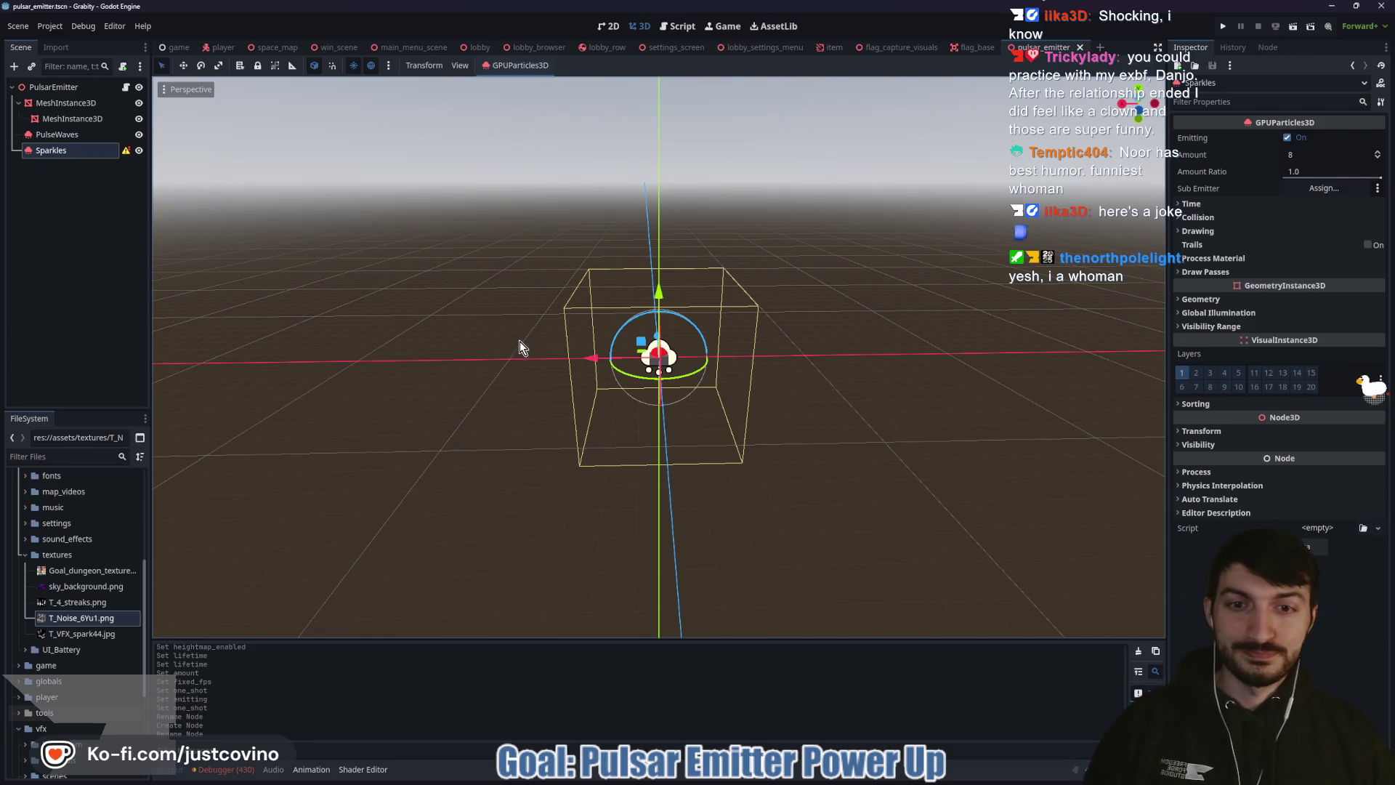
key("ctrl+s")
left_click_drag(764, 323, 676, 294)
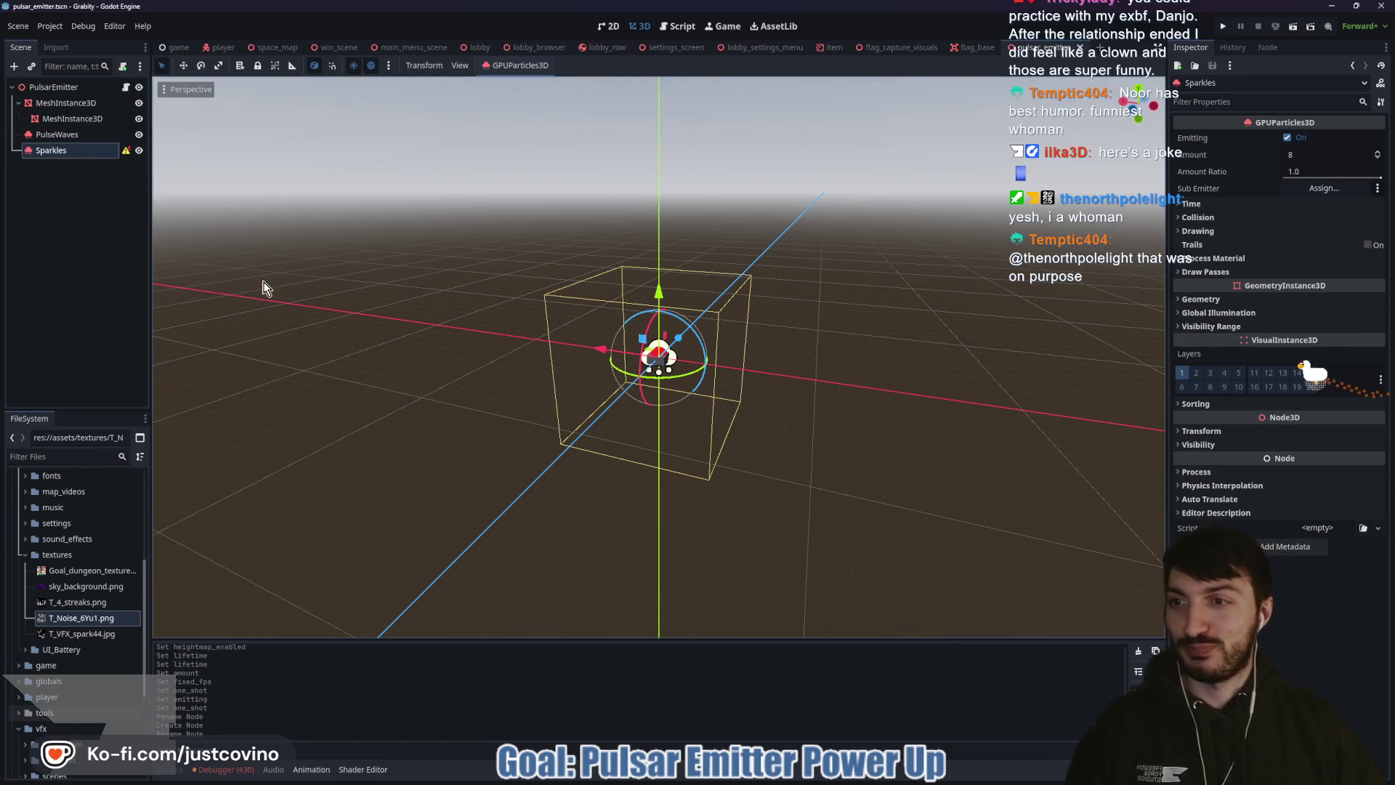
mouse_move(265, 287)
left_mouse_down()
mouse_move(408, 360)
mouse_move(692, 327)
left_mouse_up()
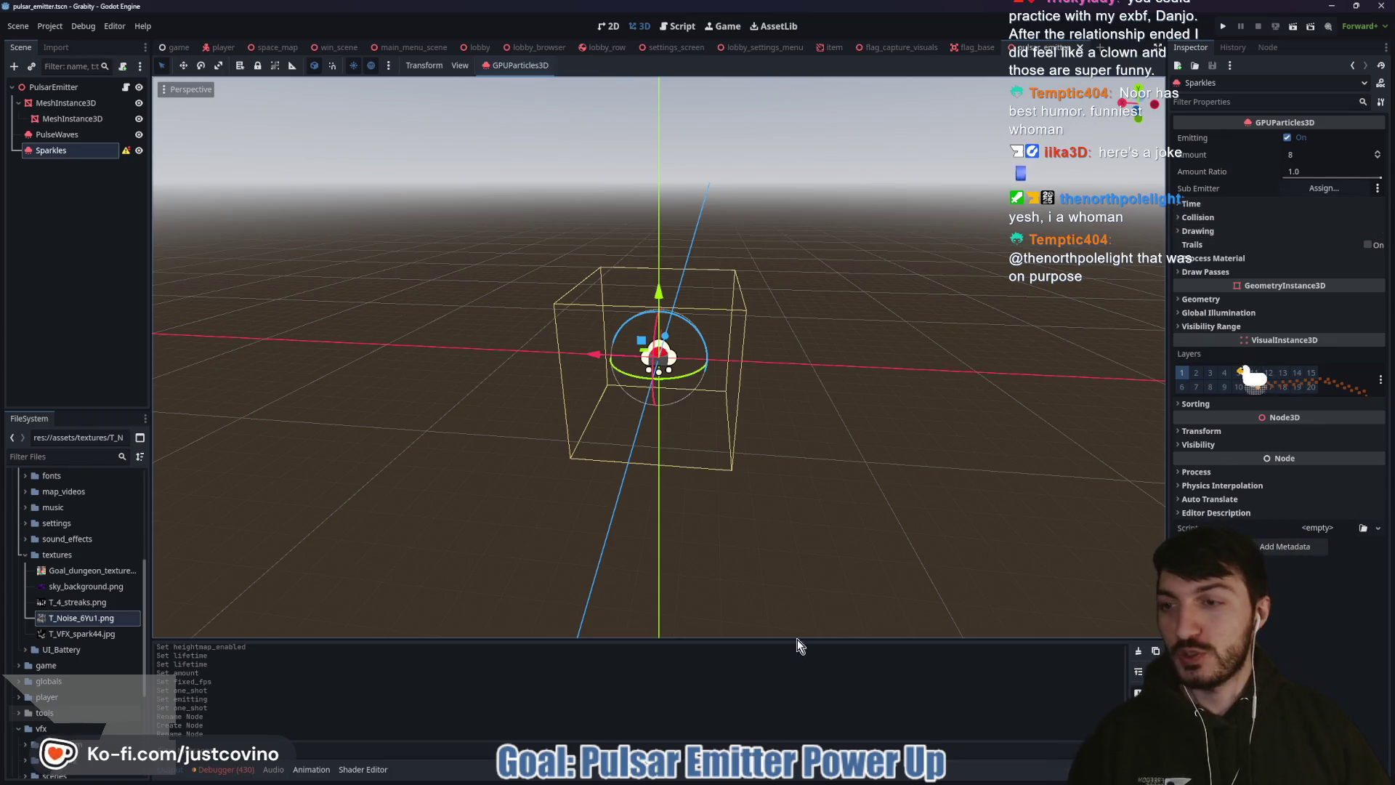
Launch the Eagle asset library from the system app launcher.
key("super")
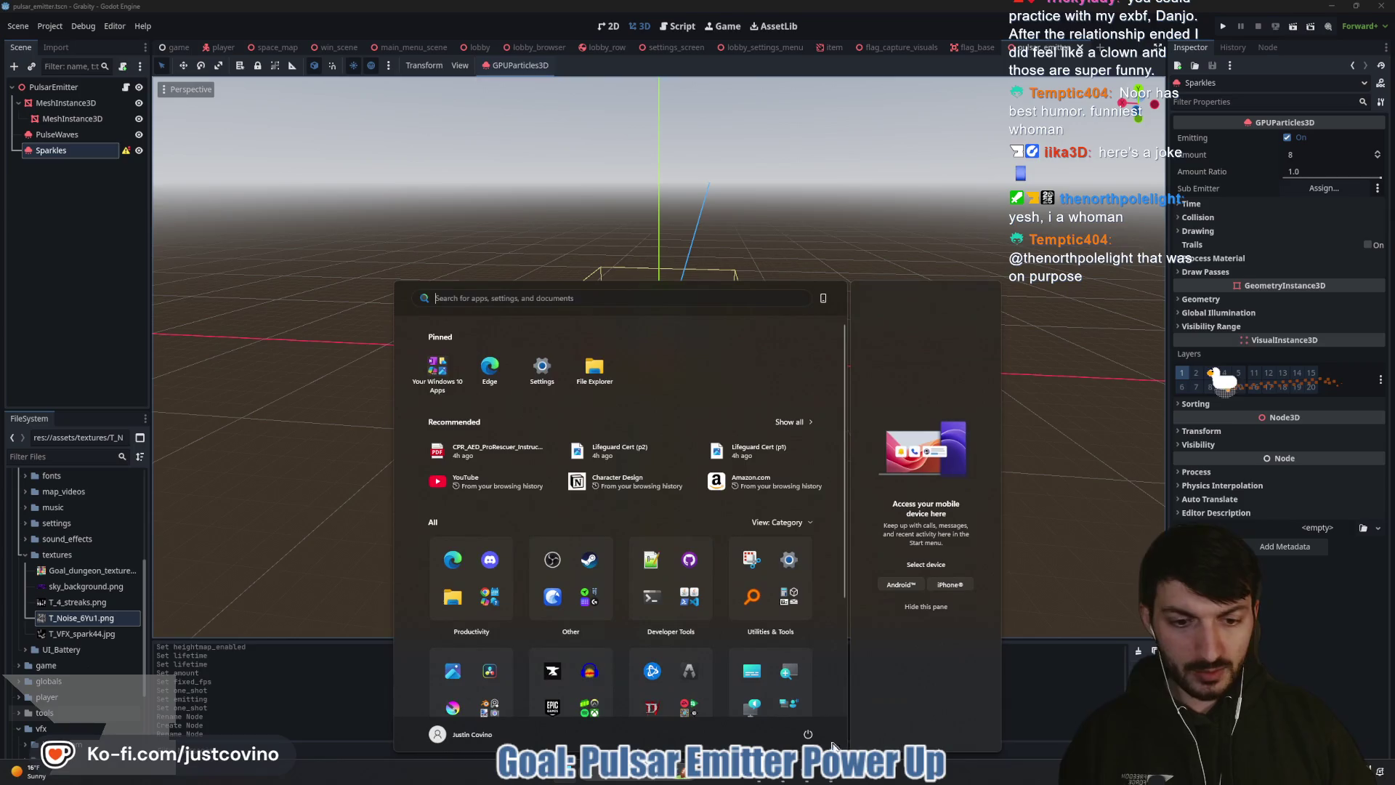
left_click(849, 670)
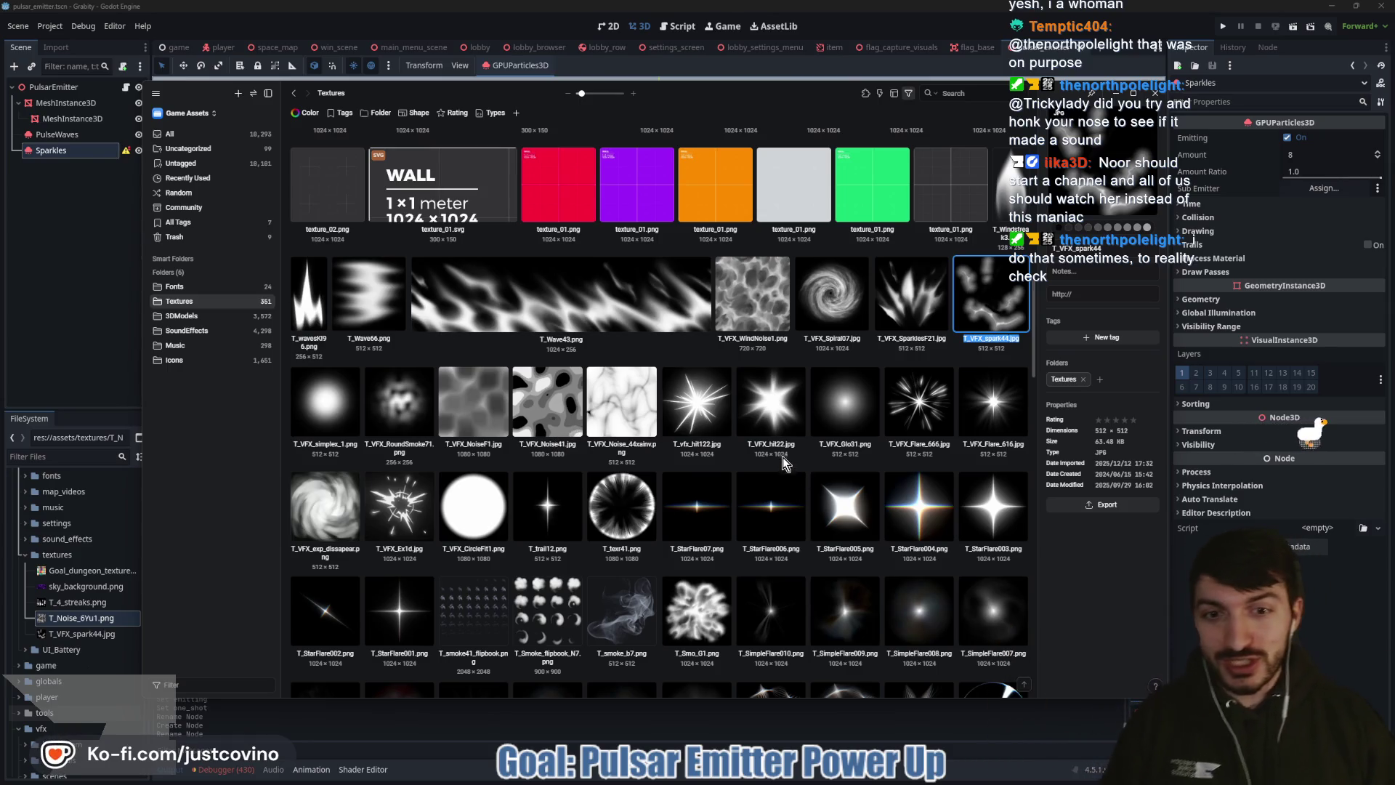
Browse the Textures grid, previewing T_vfx_hit122 and T_VFX_Ex1d.
left_click(698, 422)
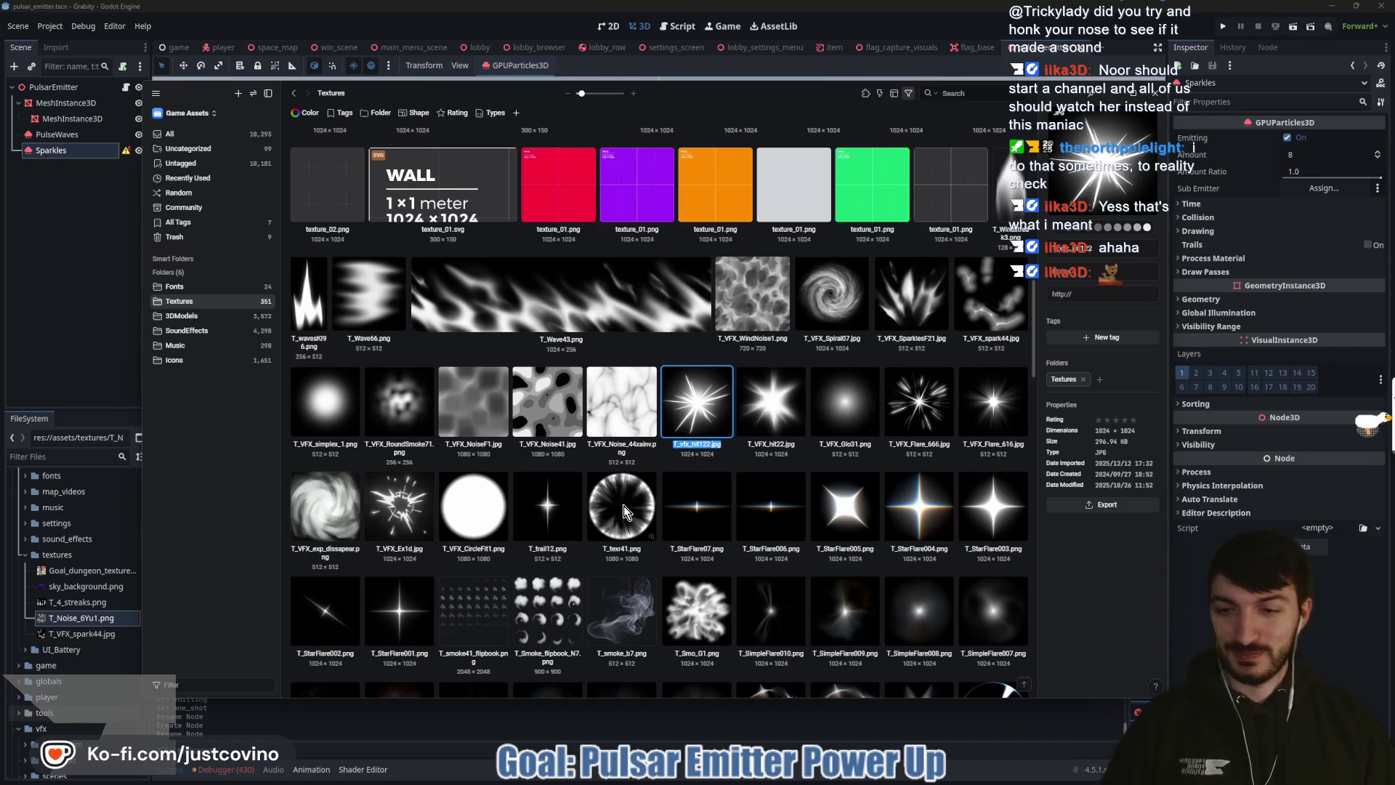
left_click(398, 519)
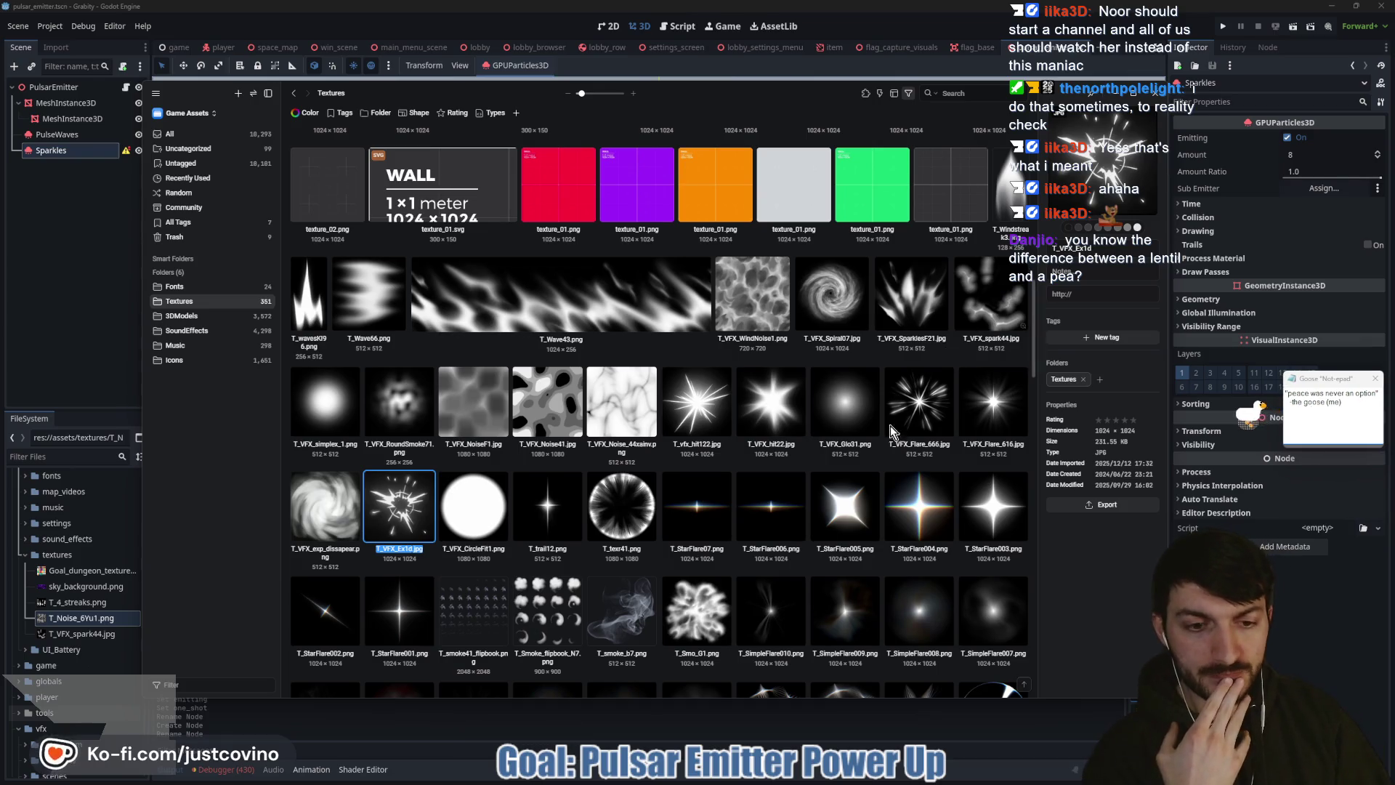
scroll(843, 458, "down", 3)
scroll(818, 448, "down", 6)
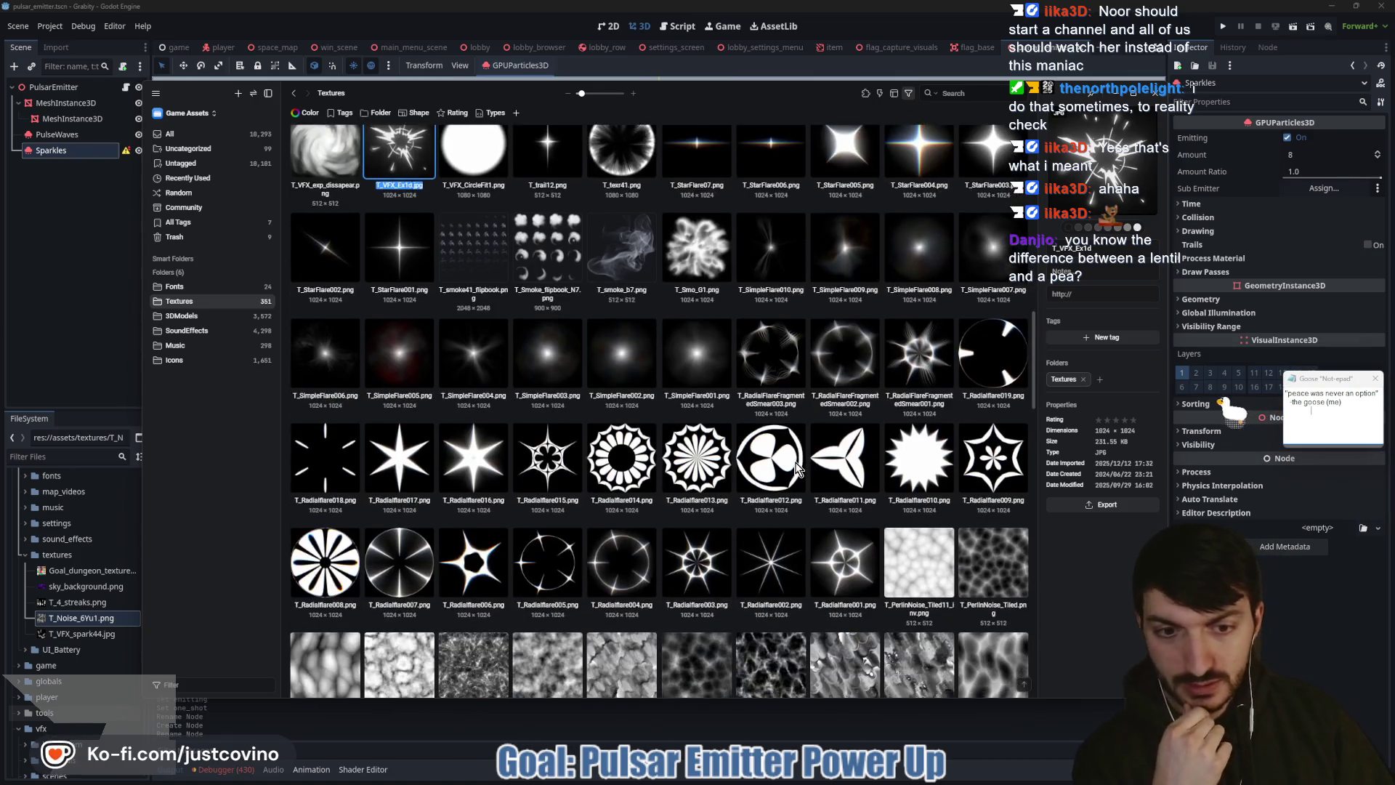
scroll(752, 494, "down", 3)
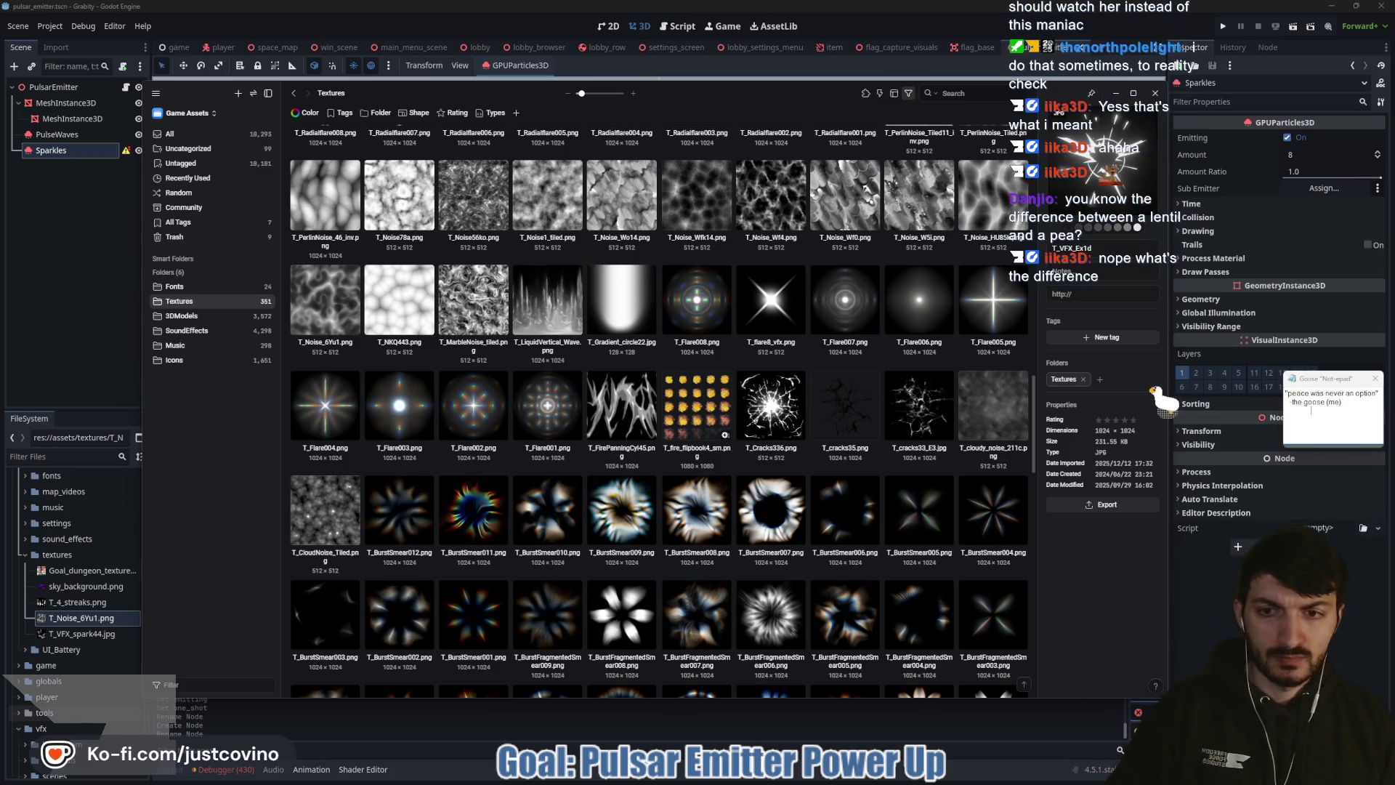
scroll(792, 436, "down", 9)
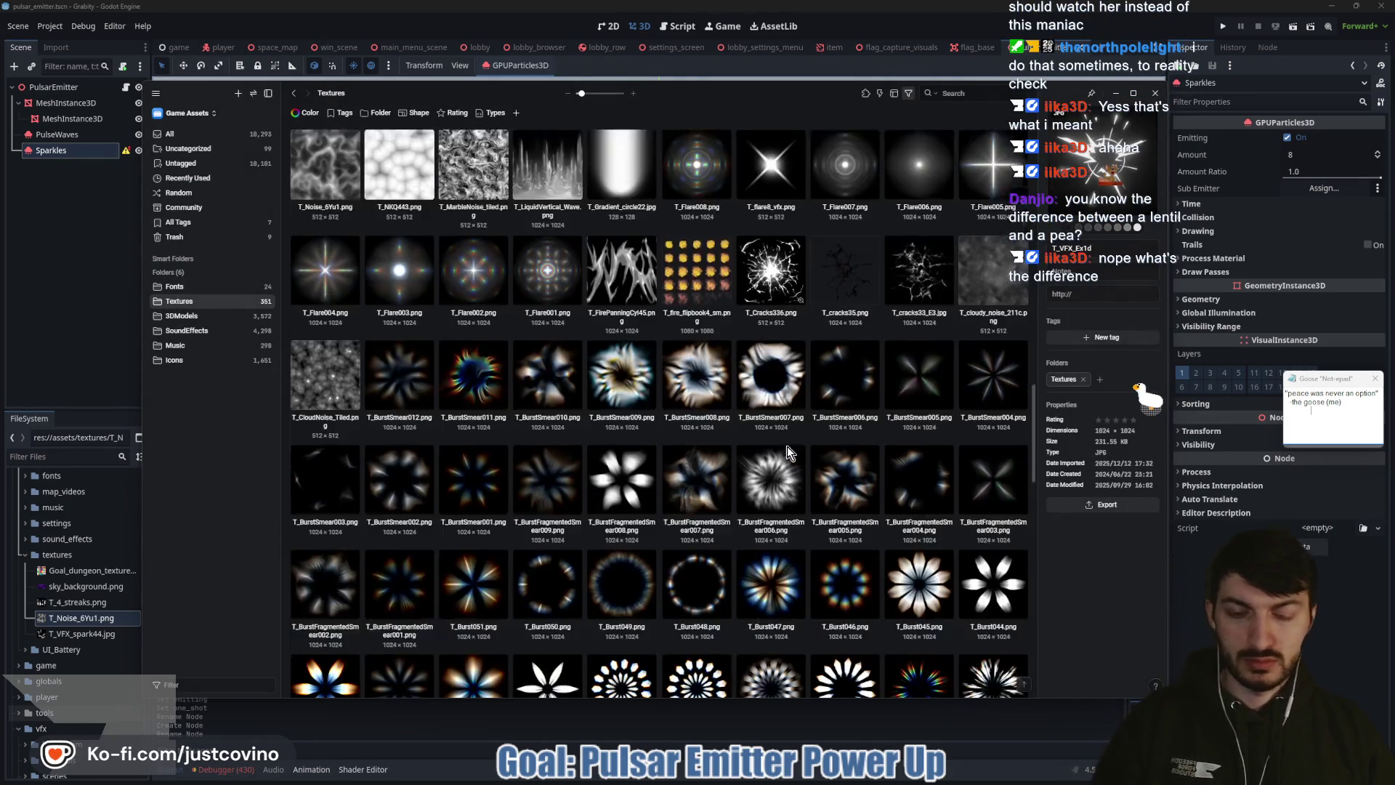
scroll(757, 449, "down", 7)
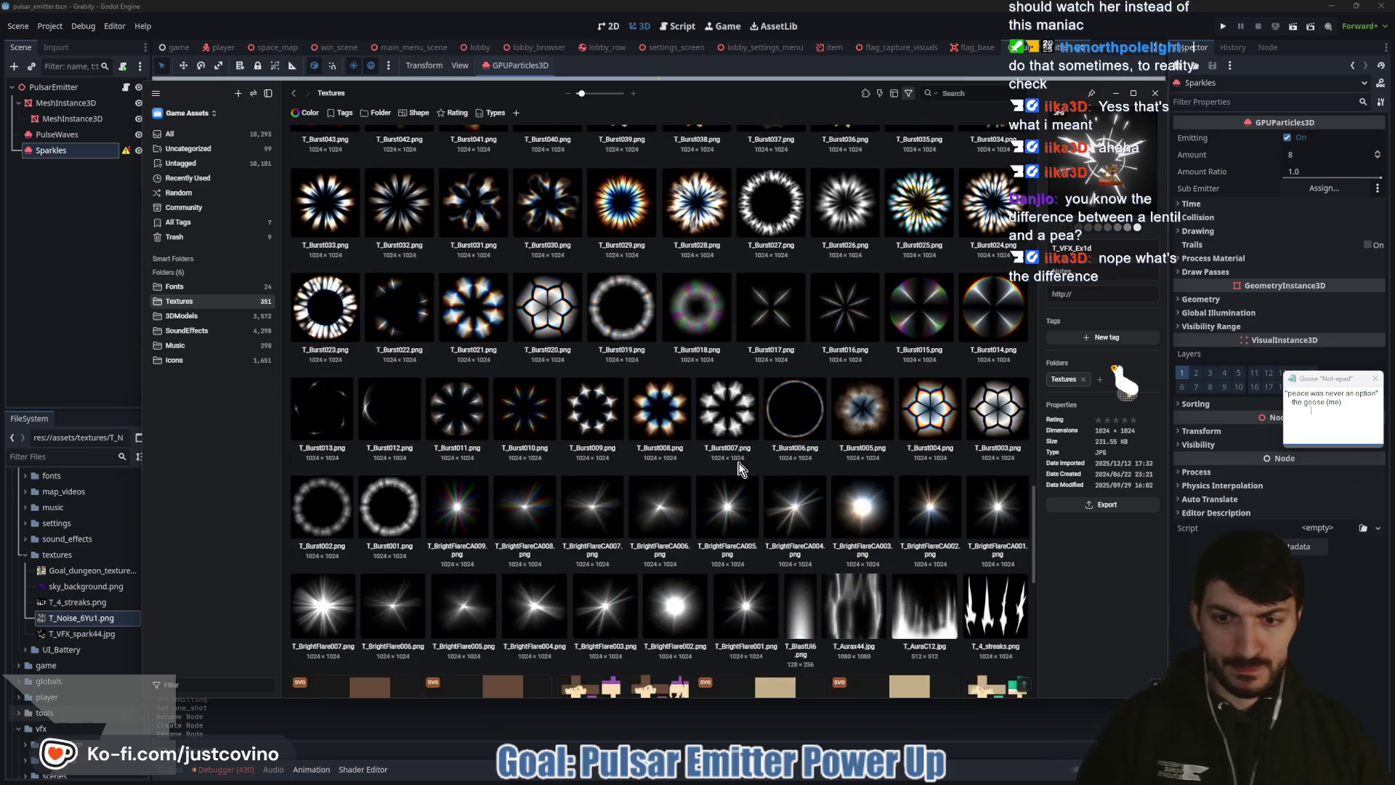
scroll(754, 481, "up", 10)
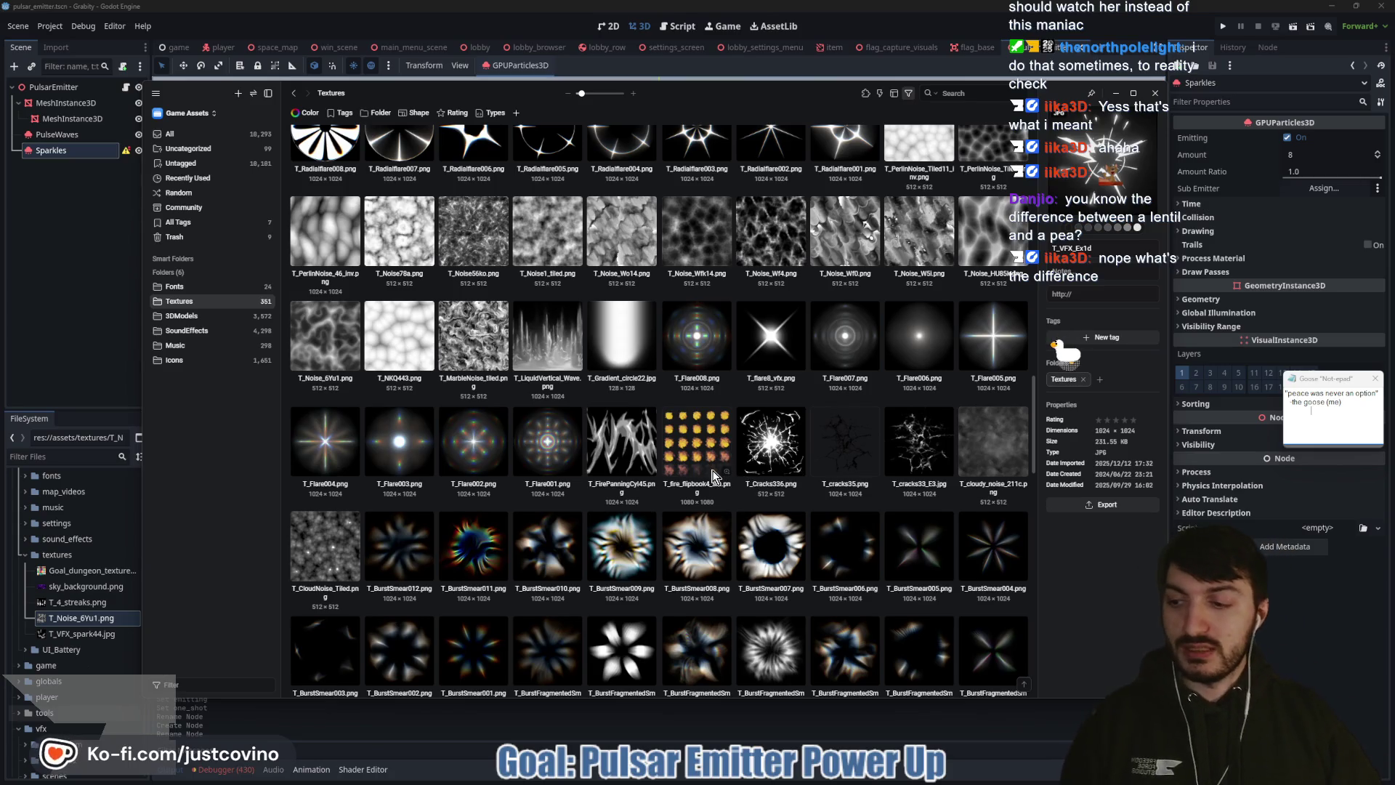
scroll(736, 501, "up", 3)
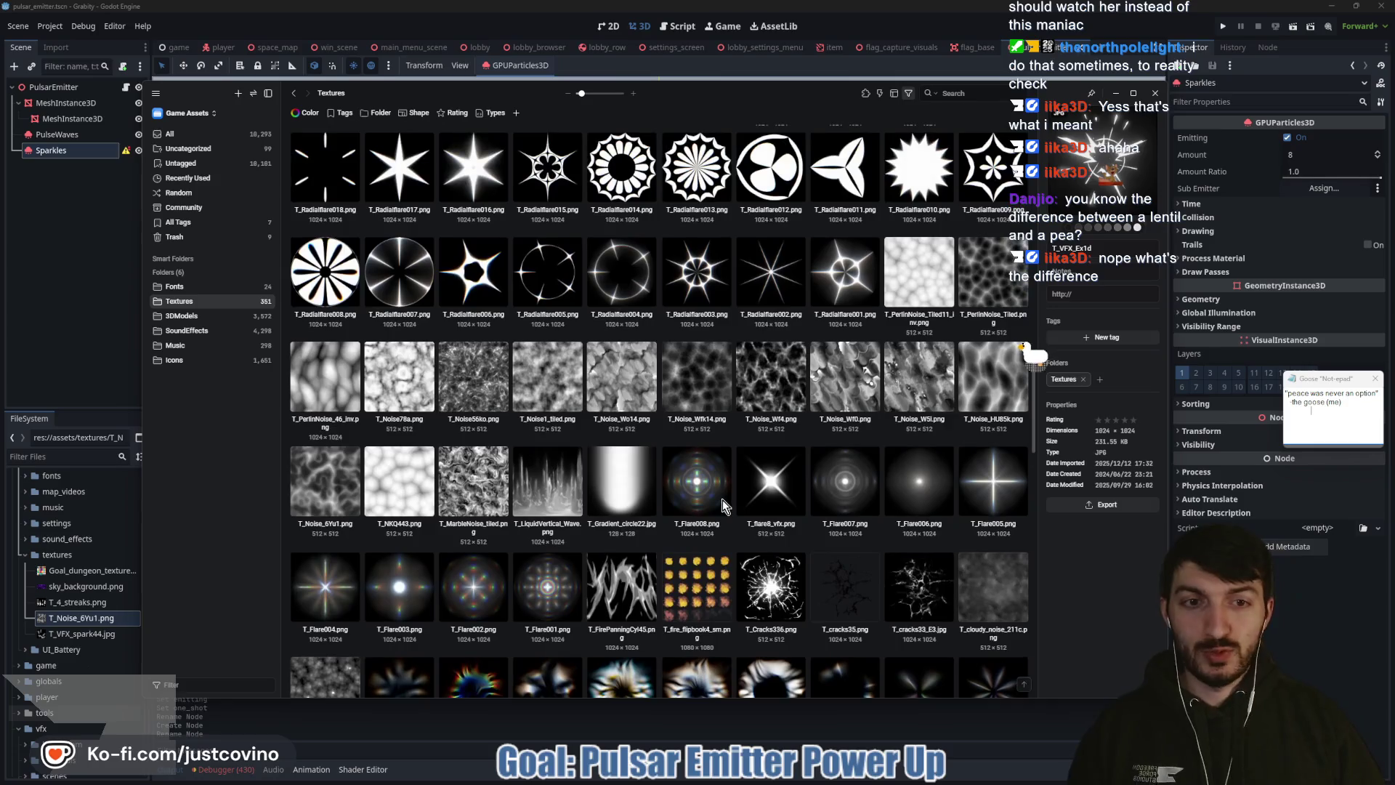
scroll(726, 508, "up", 2)
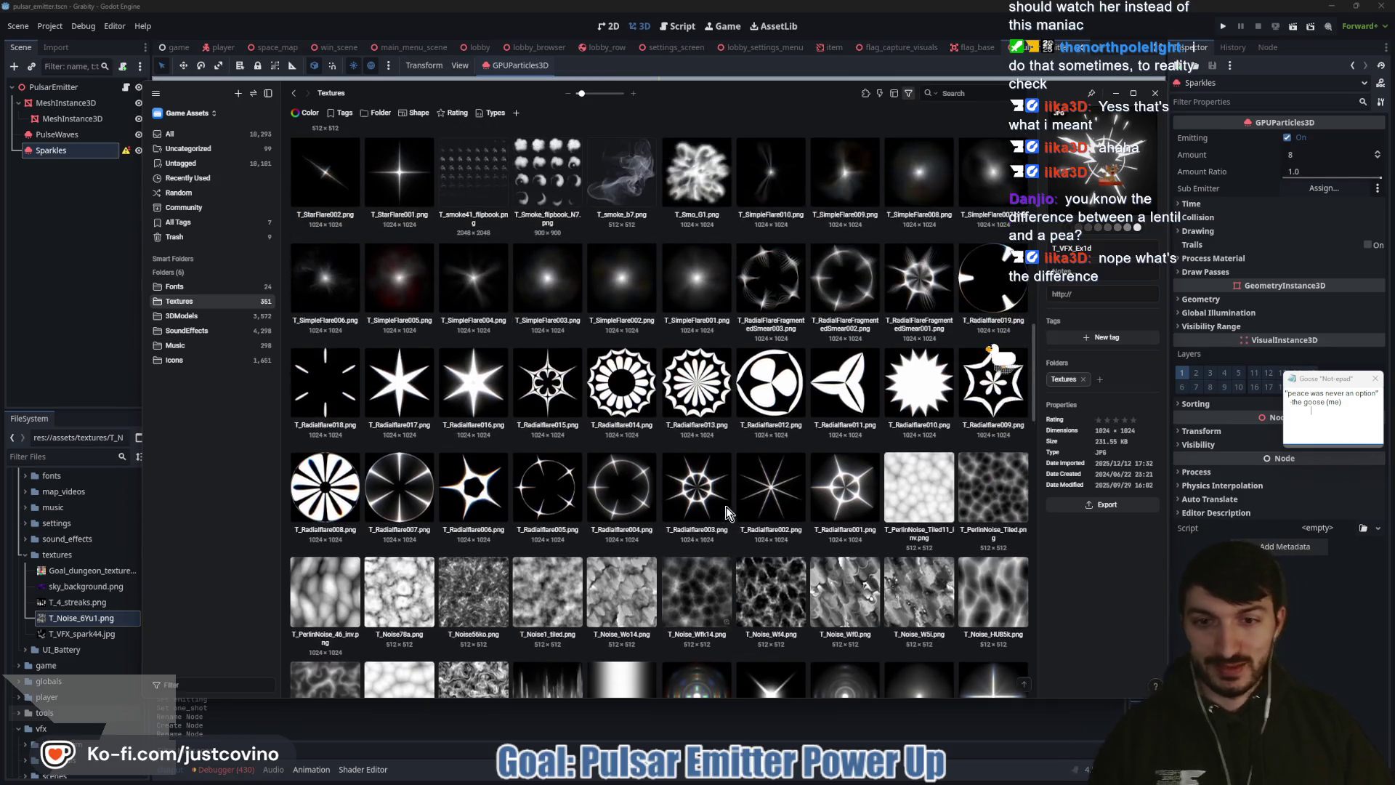
scroll(708, 522, "up", 2)
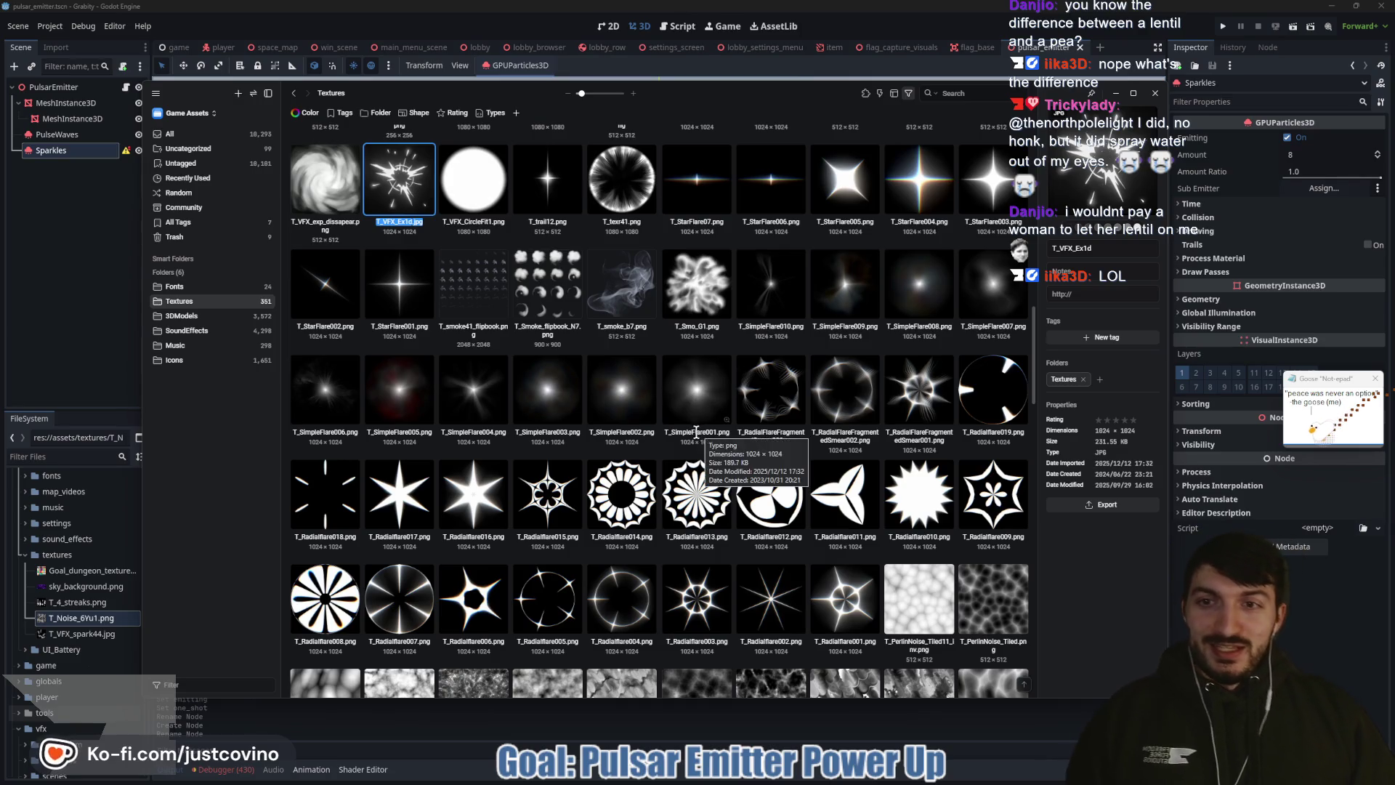
scroll(731, 461, "up", 2)
scroll(760, 389, "up", 1)
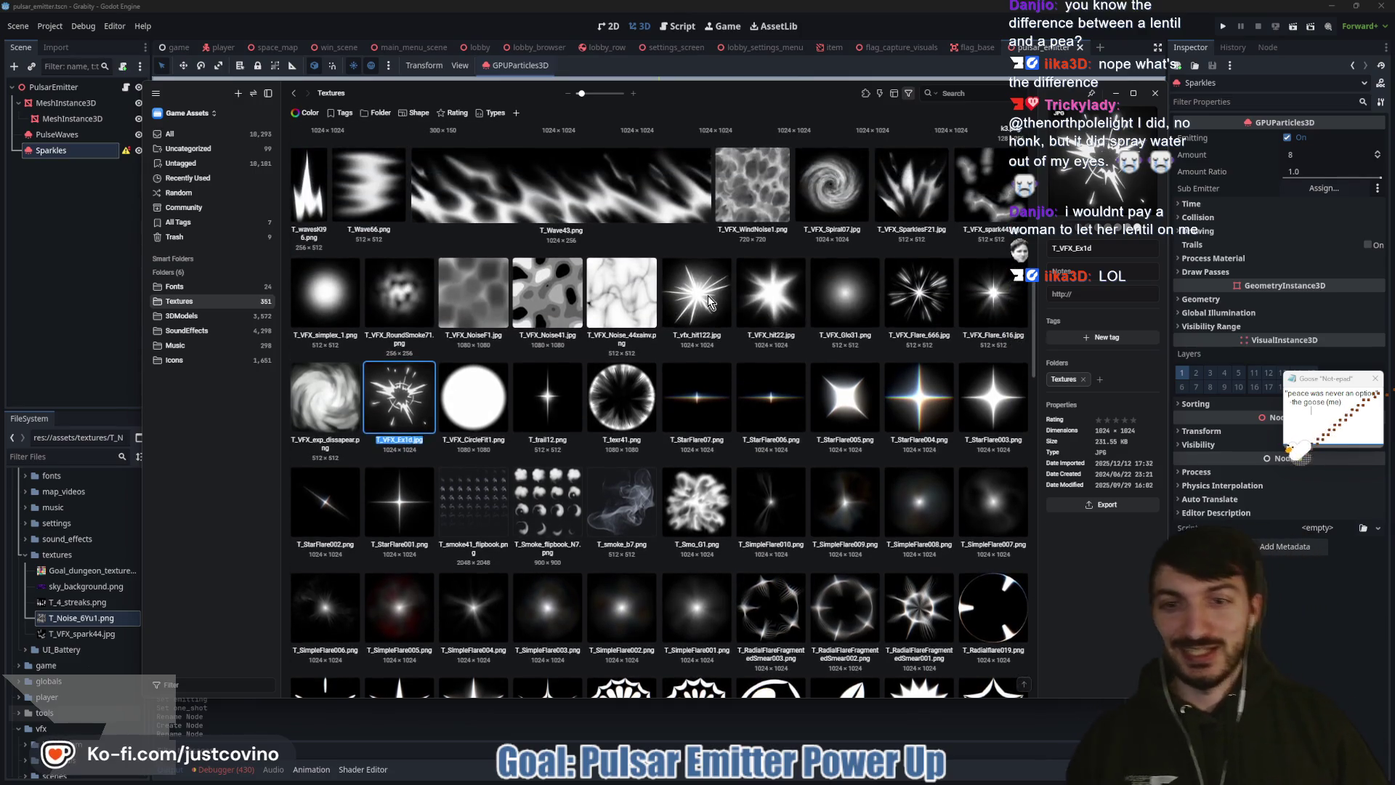
Export T_vfx_hit122.jpg to the project's assets/textures folder.
left_click(708, 295)
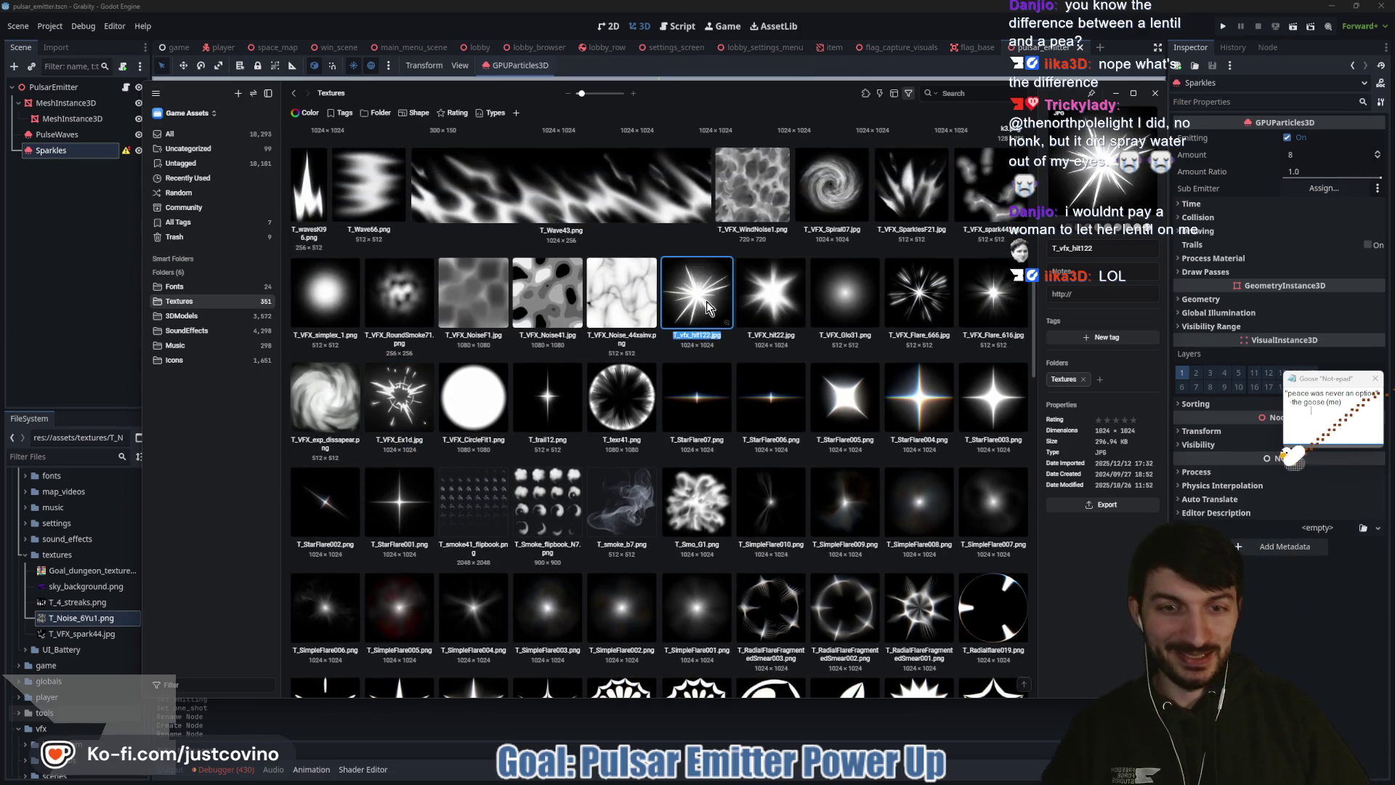
left_click(1103, 505)
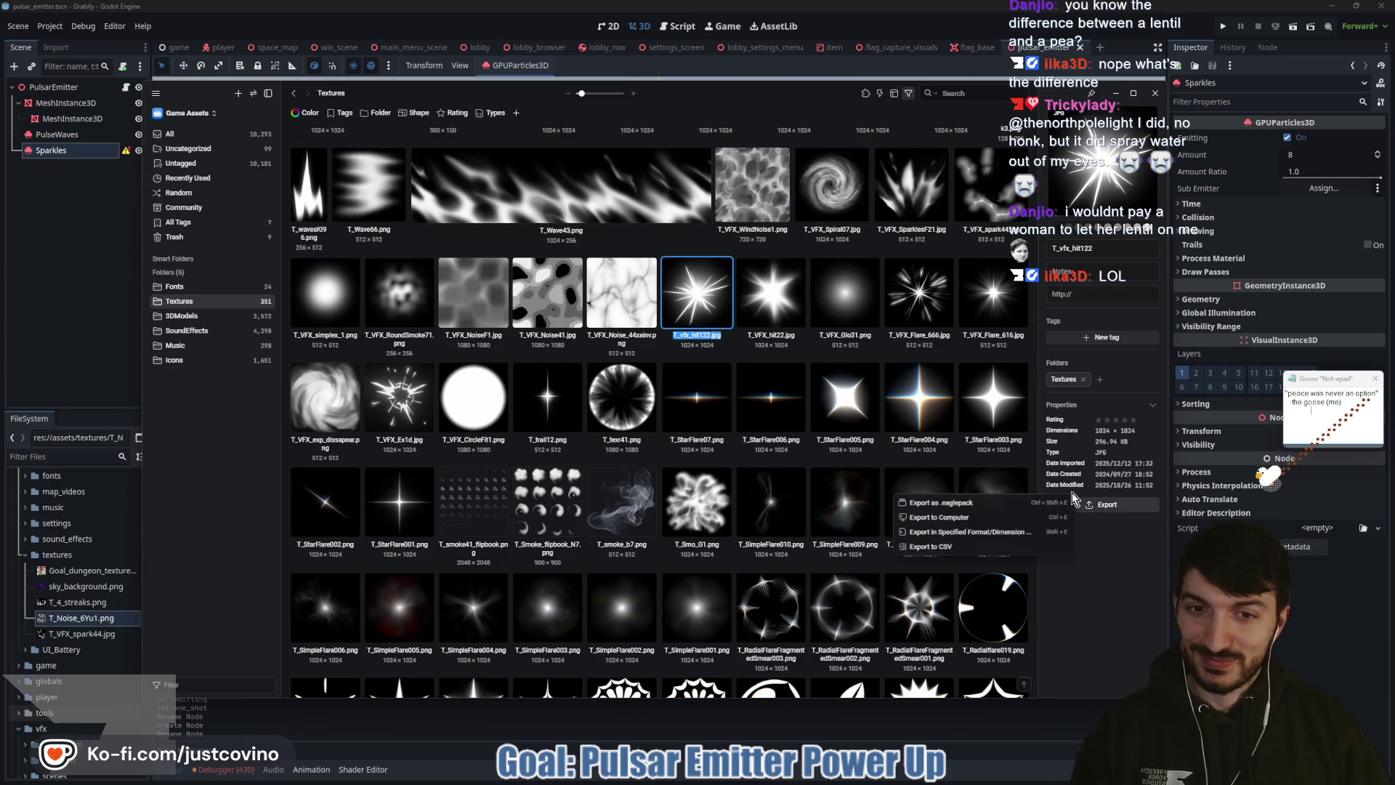
left_click(962, 516)
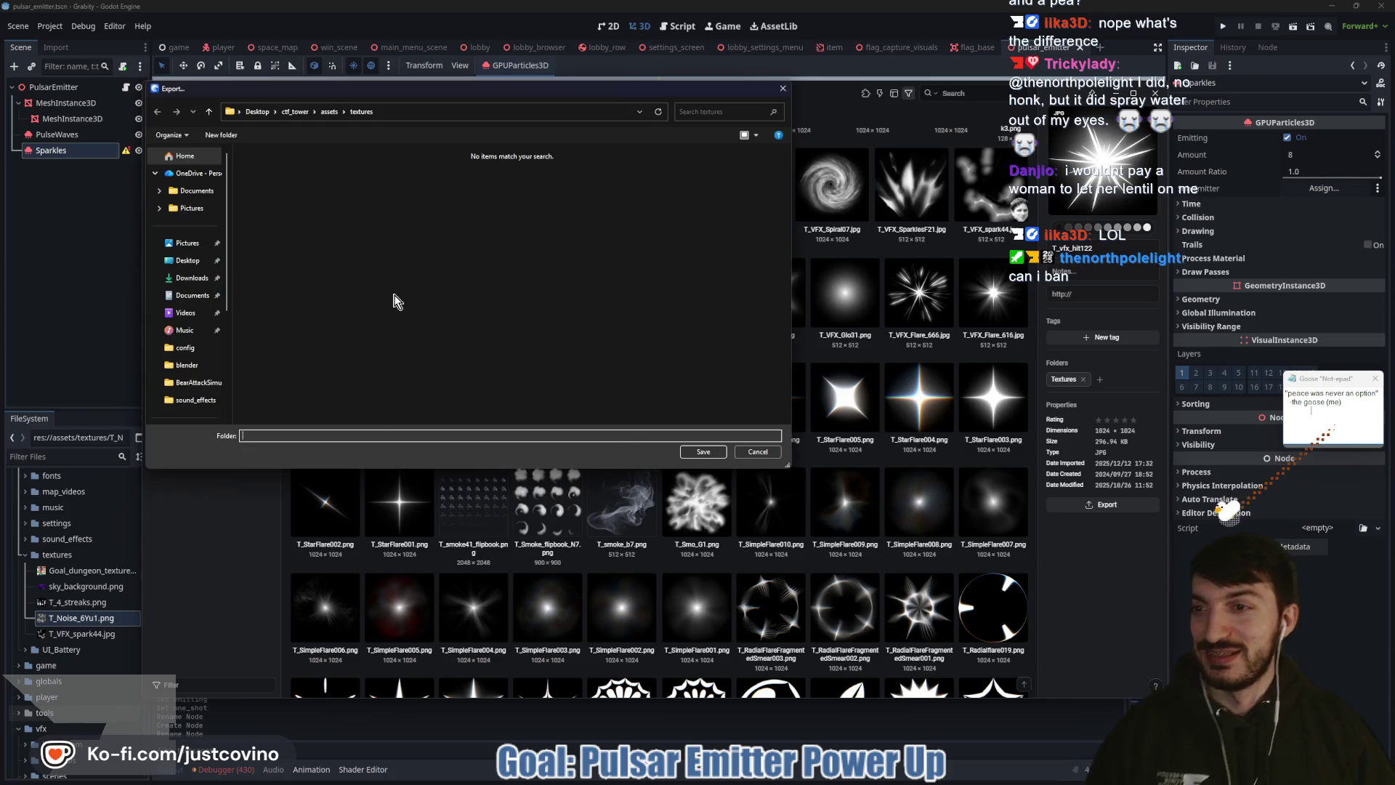
left_click(693, 453)
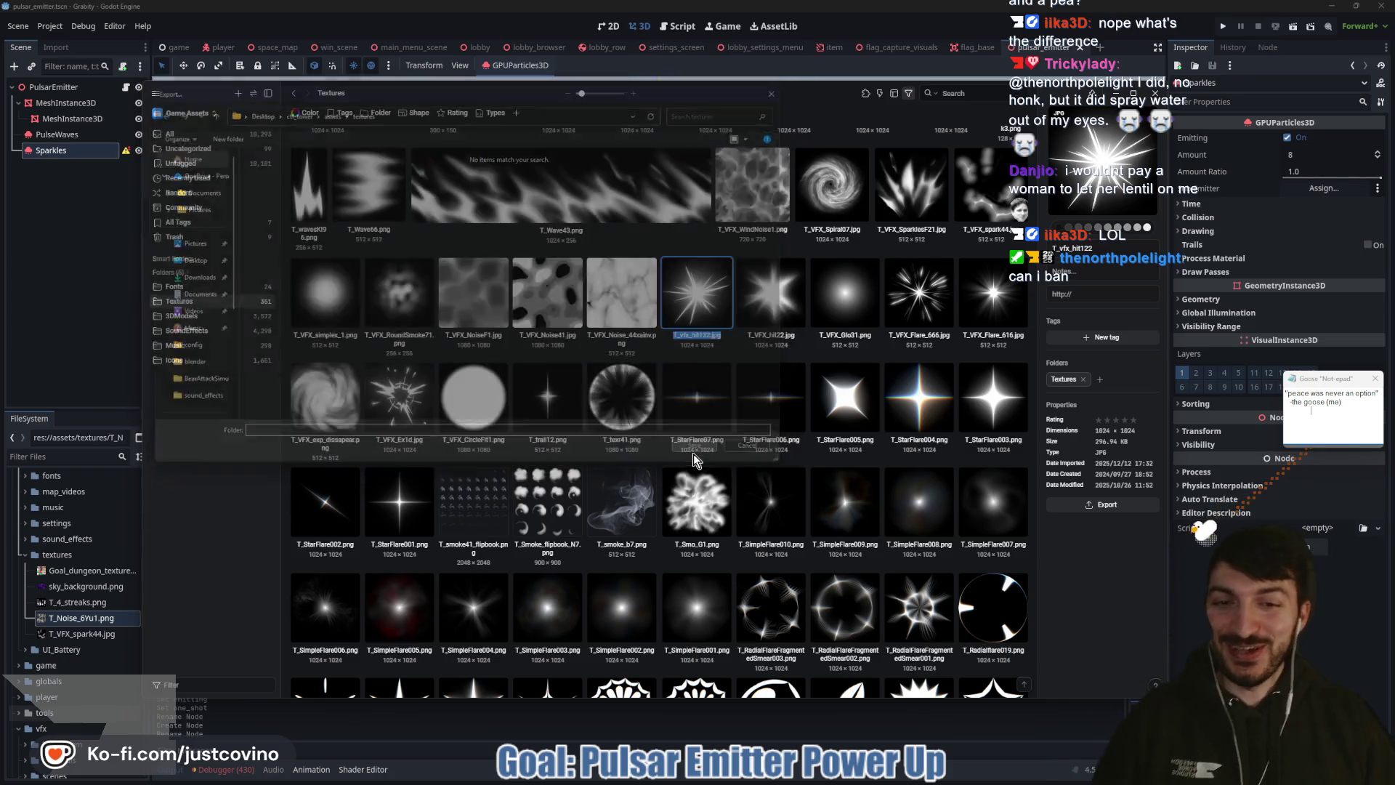
Return to the Godot project and select the Sparkles node in the Scene dock.
left_click(62, 302)
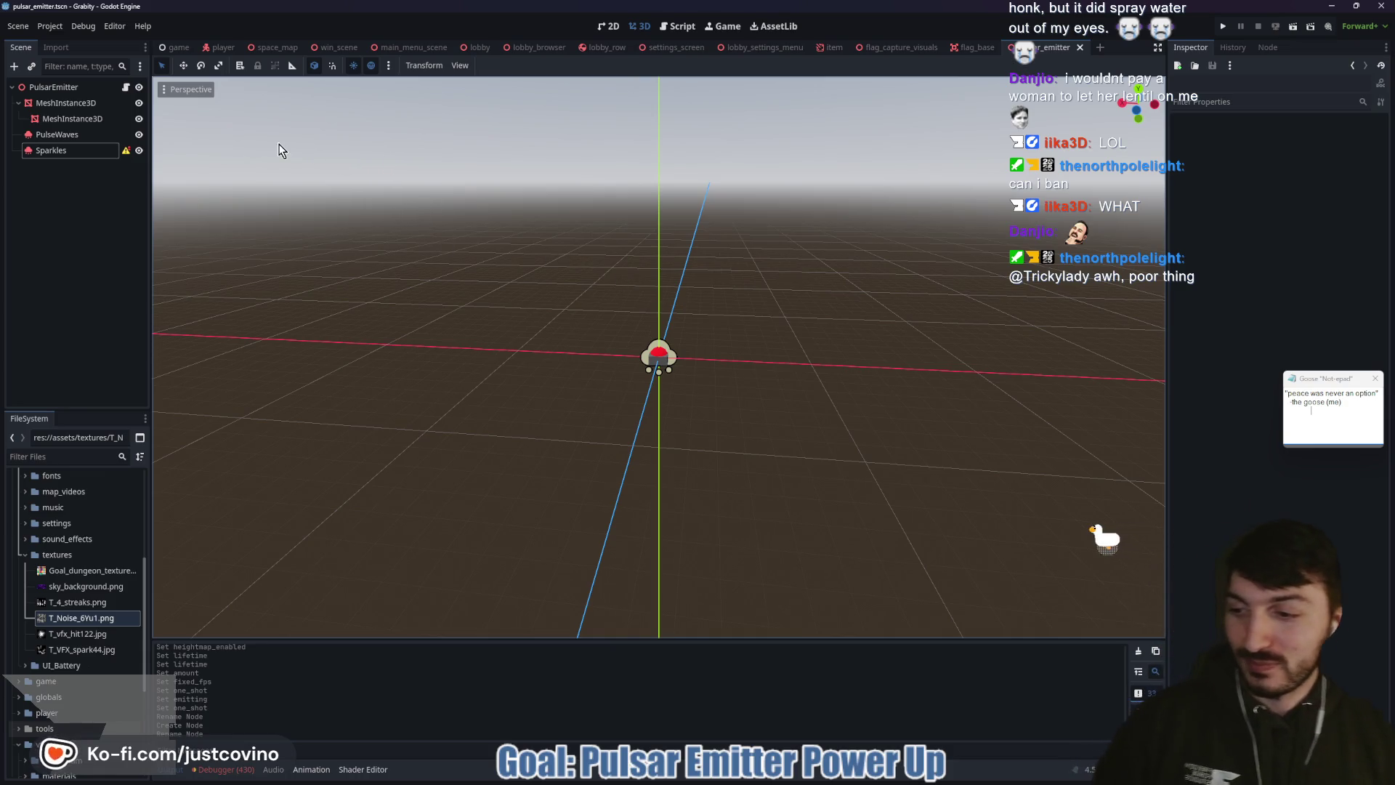
left_click(71, 151)
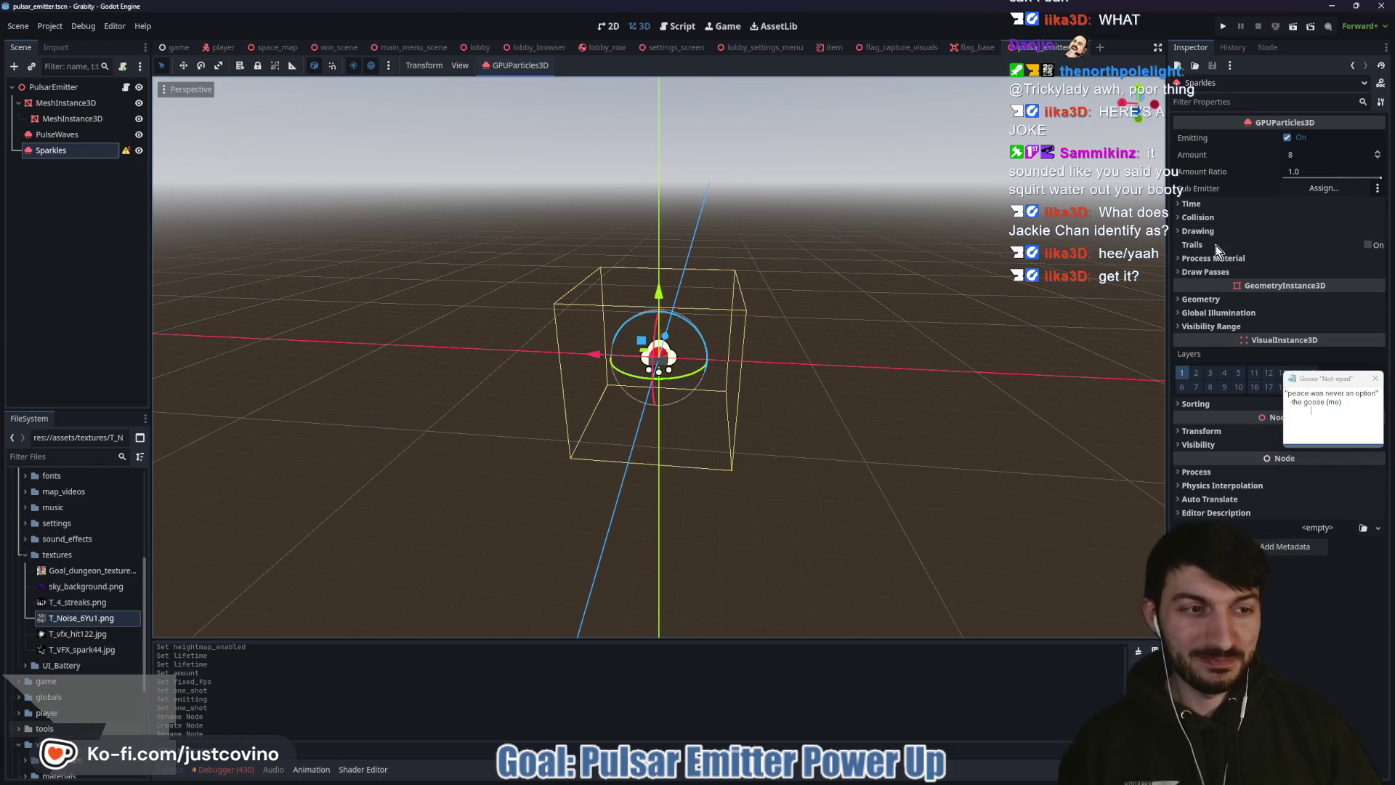
Give the Sparkles draw pass 1 a new QuadMesh.
left_click(1212, 273)
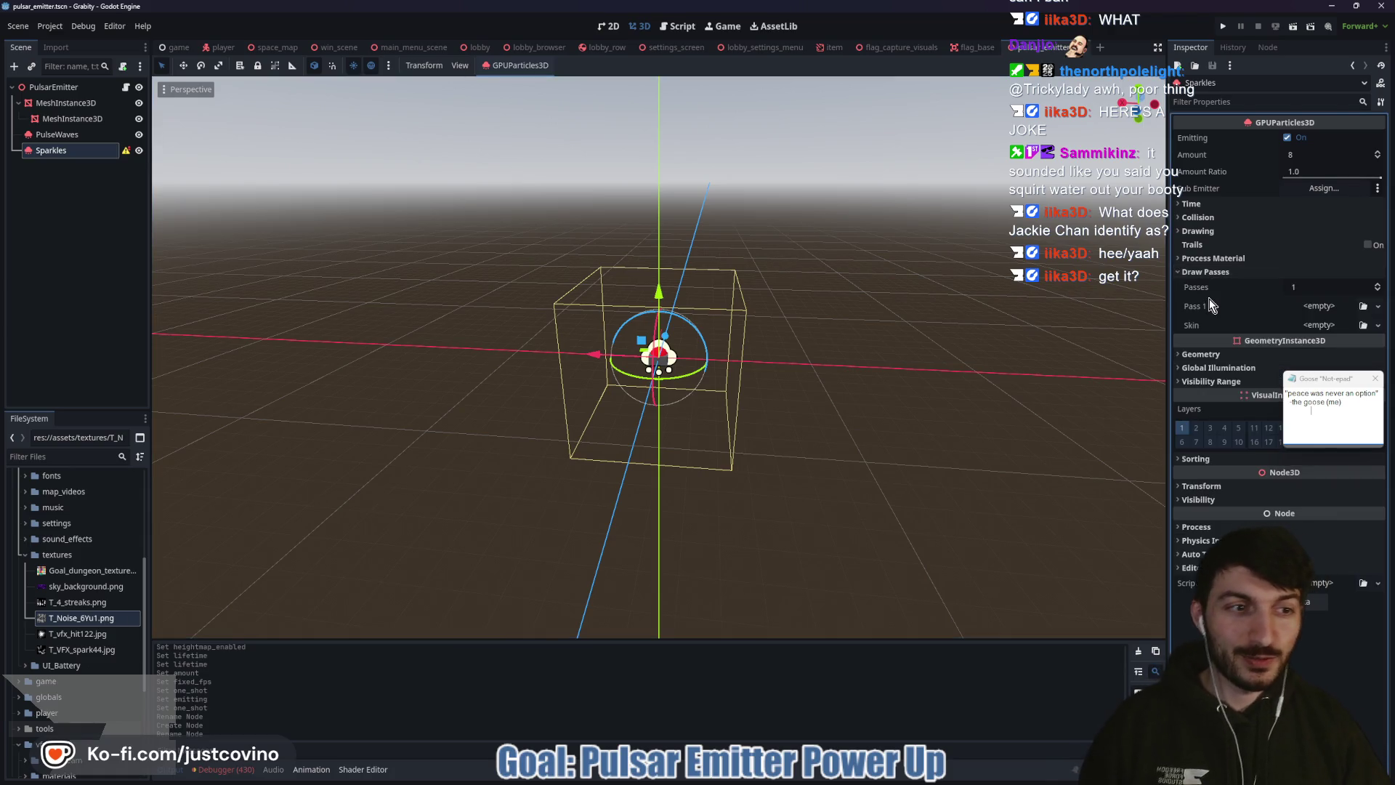
left_click(1318, 311)
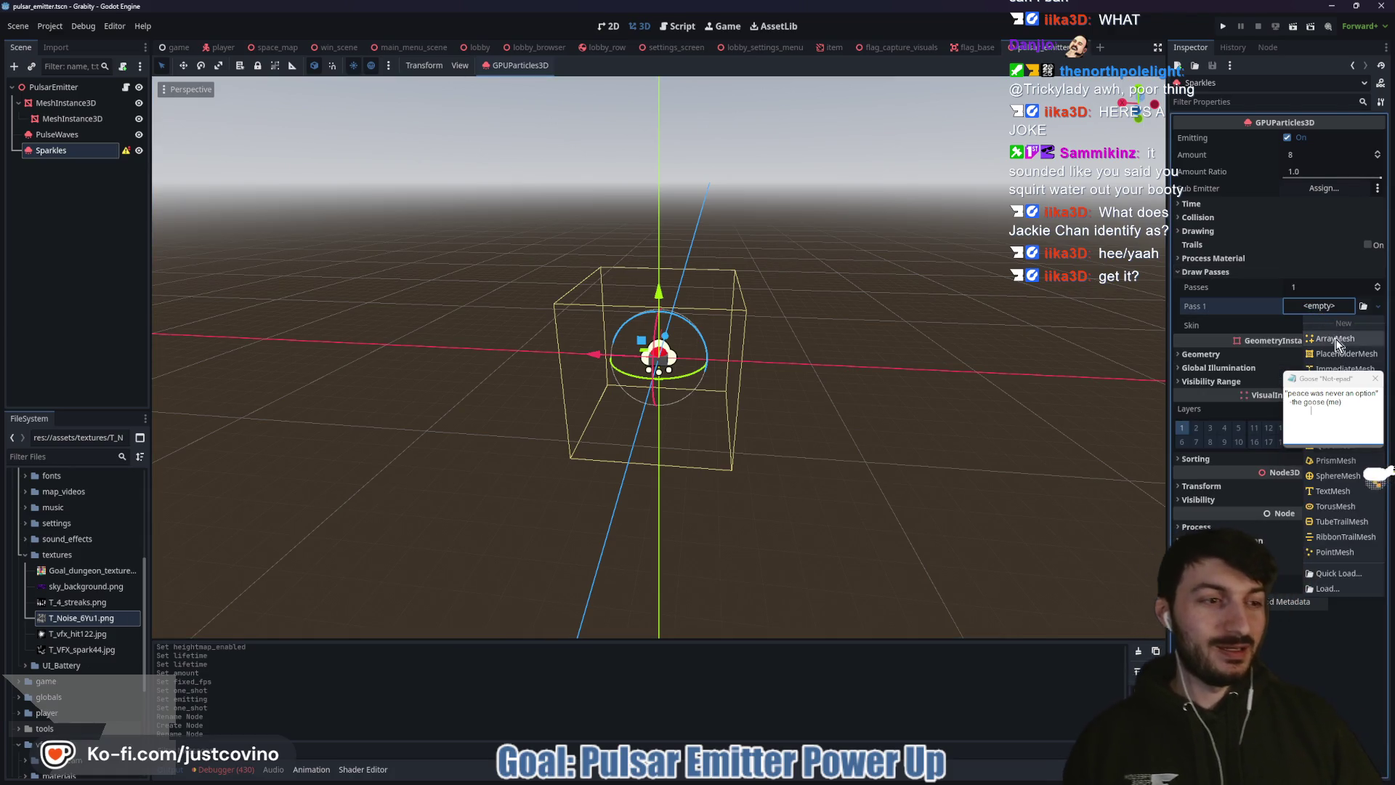
left_click(1375, 381)
left_click(1375, 381)
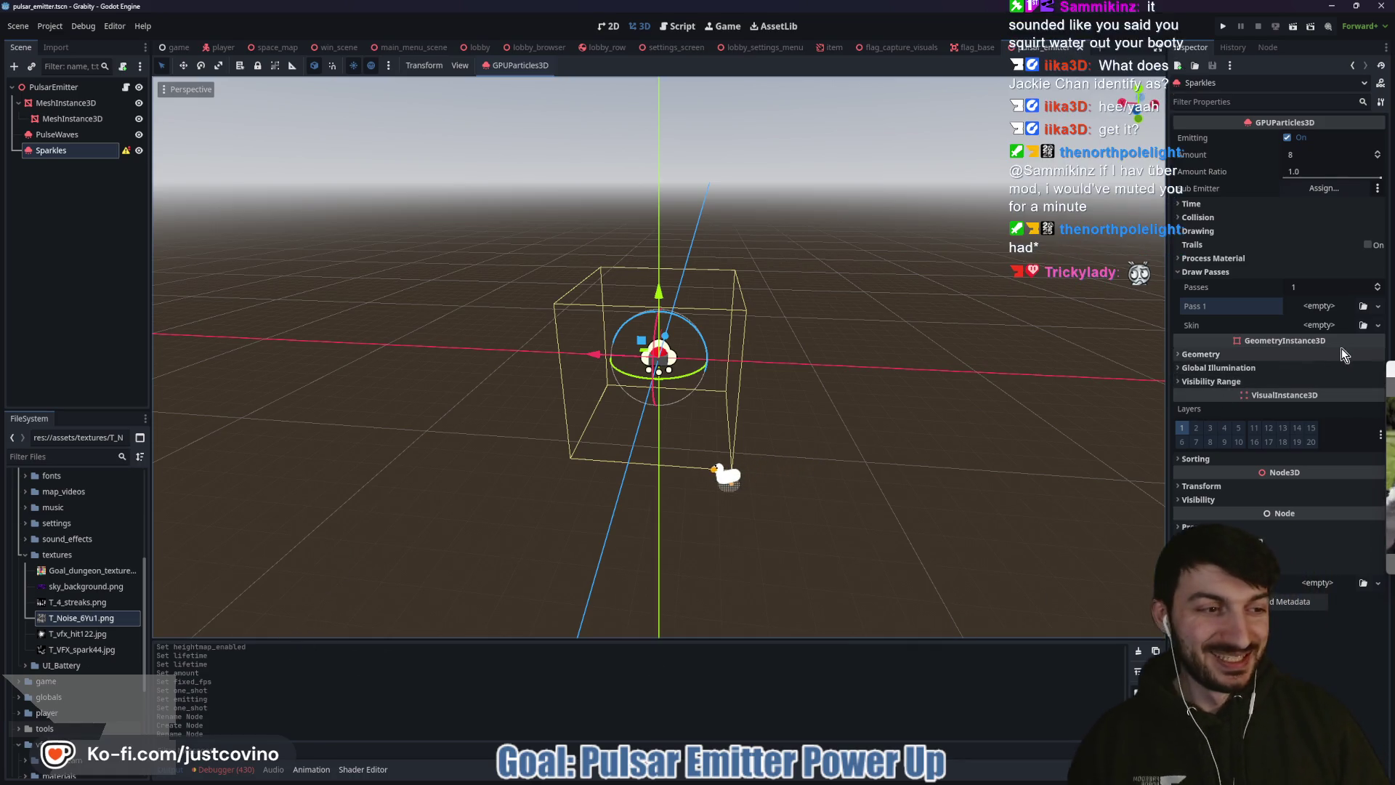
left_click(1319, 306)
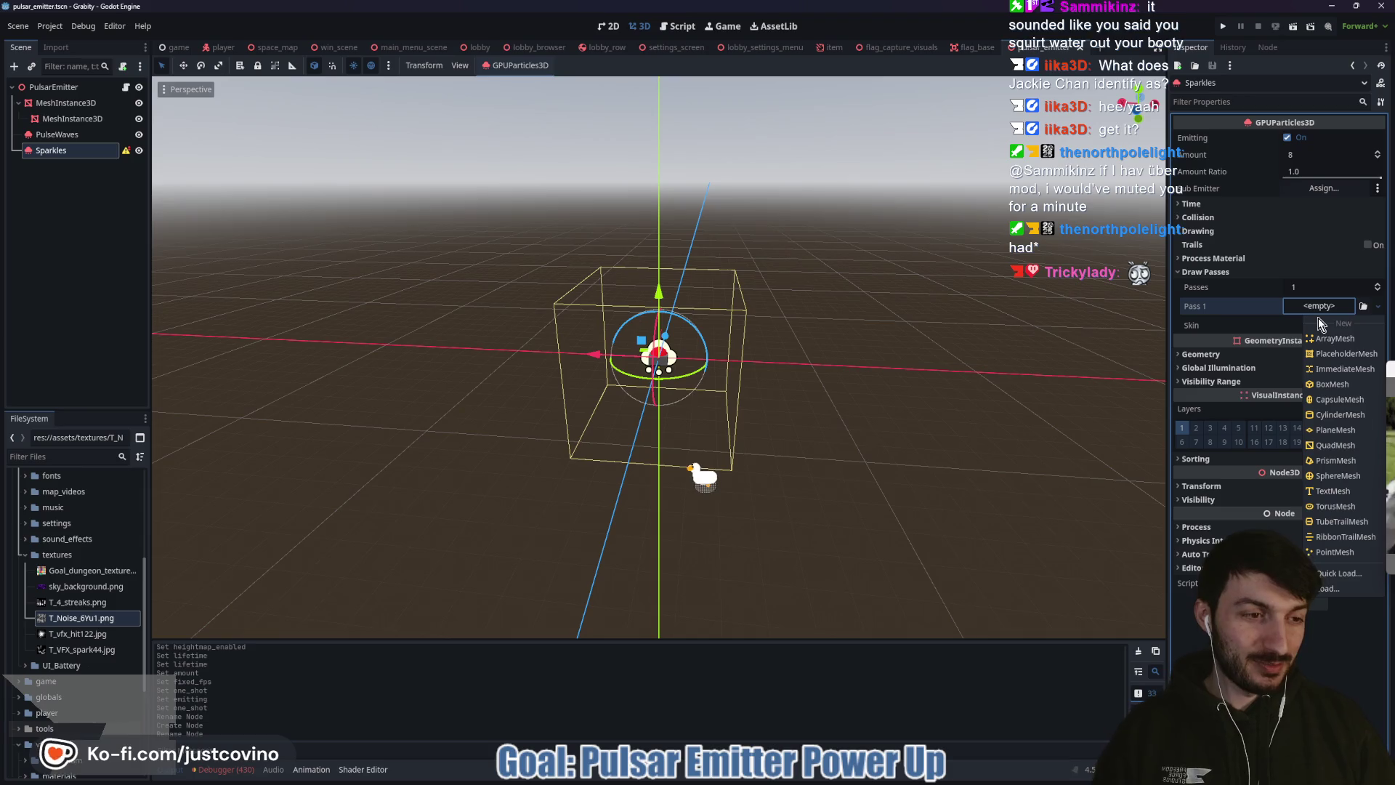
left_click(1337, 439)
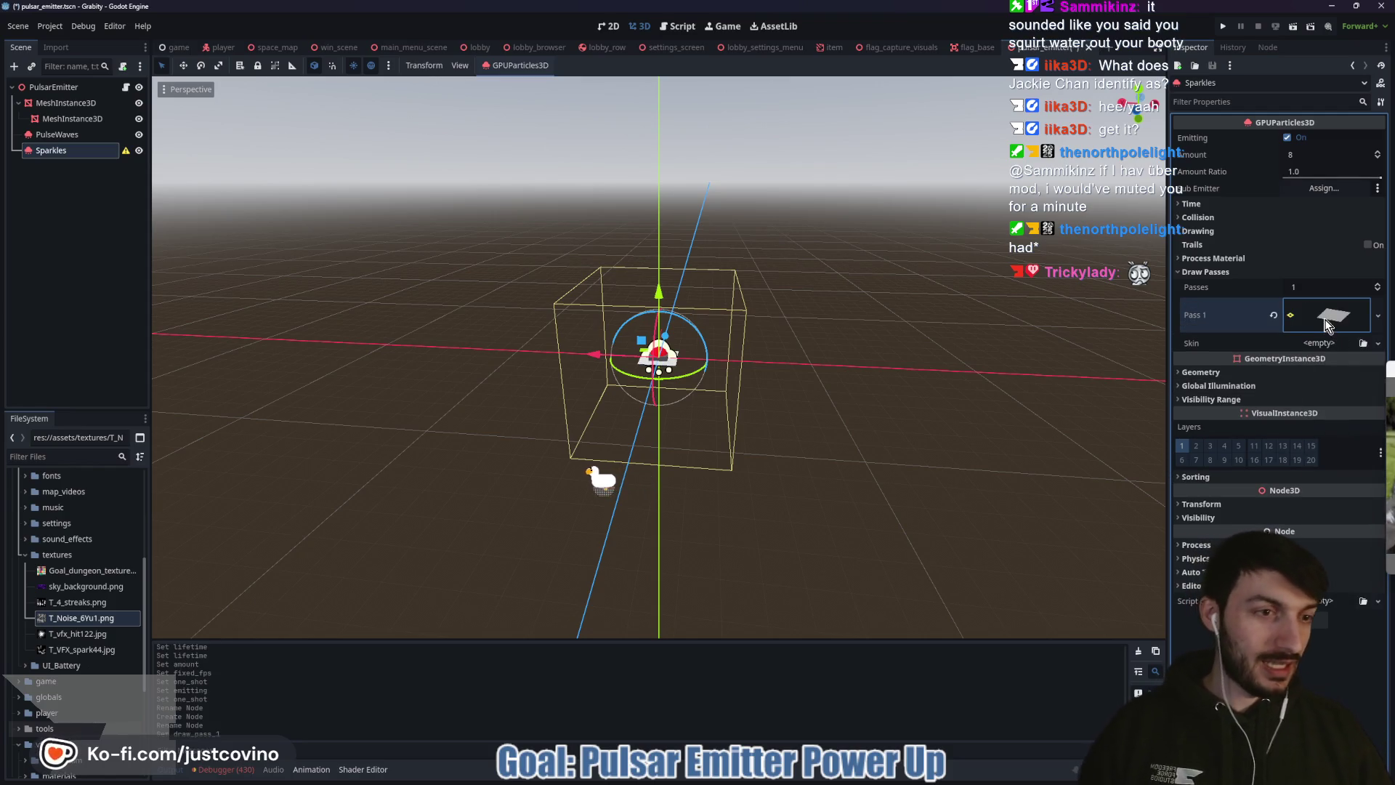
Set the Geometry material override to a new StandardMaterial3D.
left_click(1236, 370)
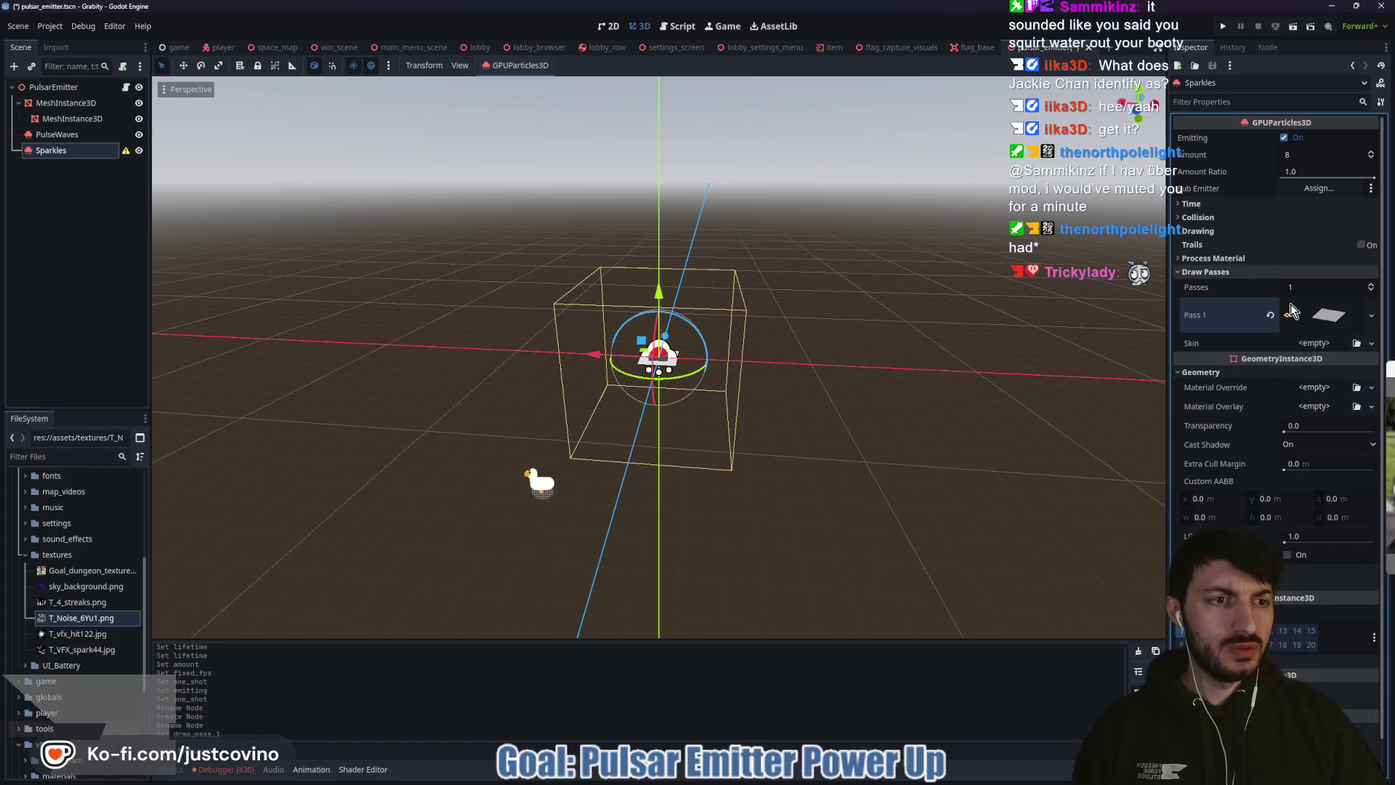
left_click(1312, 386)
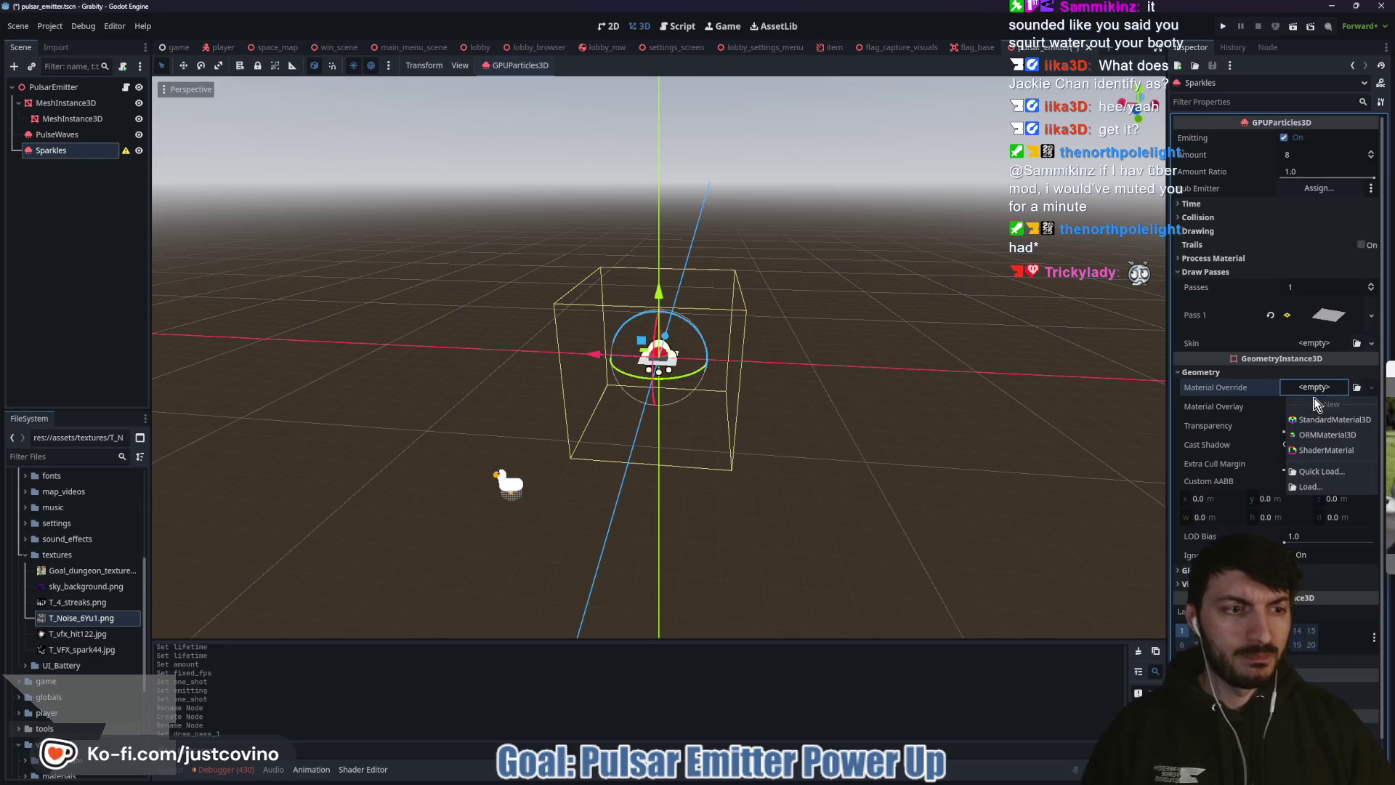
left_click(1327, 420)
left_click(1323, 399)
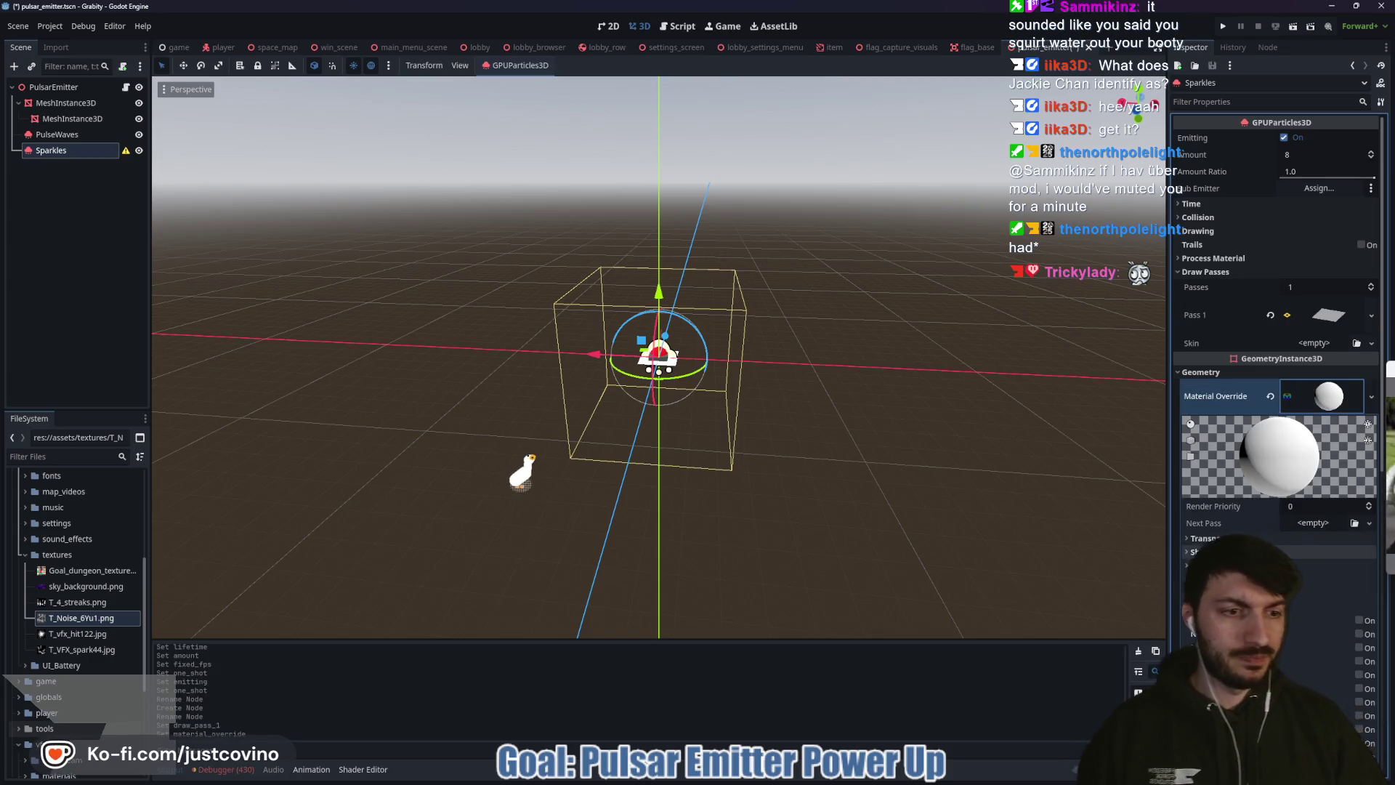
scroll(1235, 378, "down", 5)
Set the material to Alpha Scissor transparency, Add blend mode and Cull Disabled.
left_click(1235, 375)
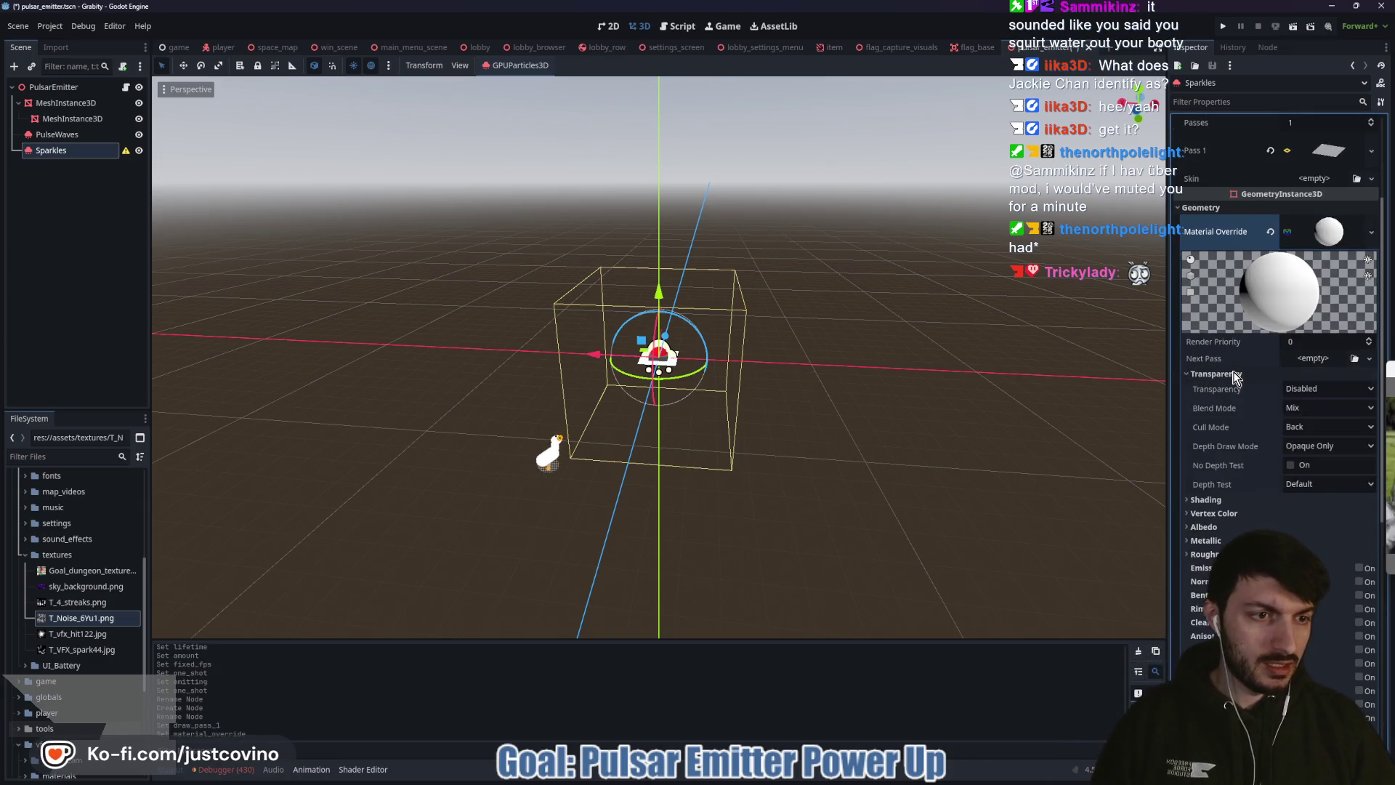
left_click(1301, 389)
left_click(1319, 437)
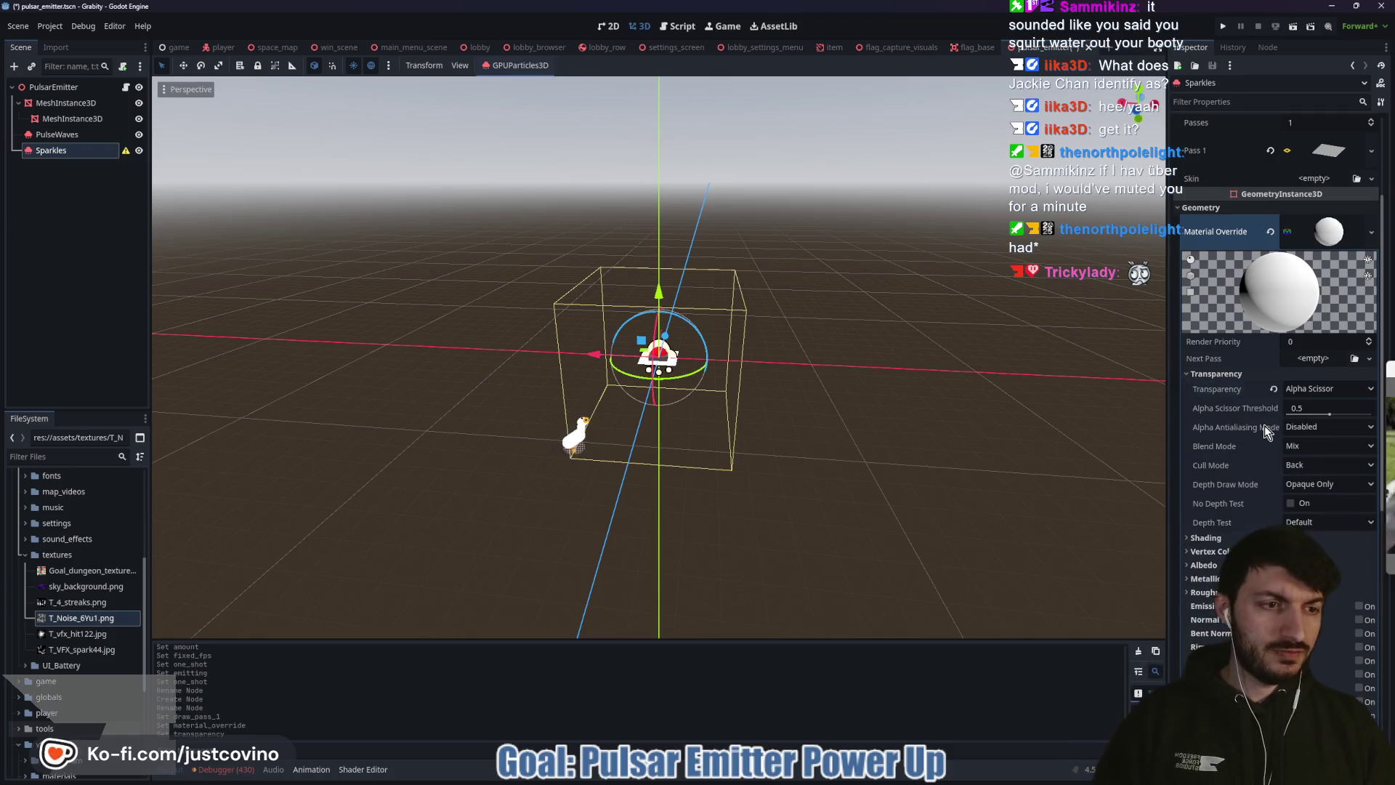
left_click(1302, 445)
left_click(1279, 452)
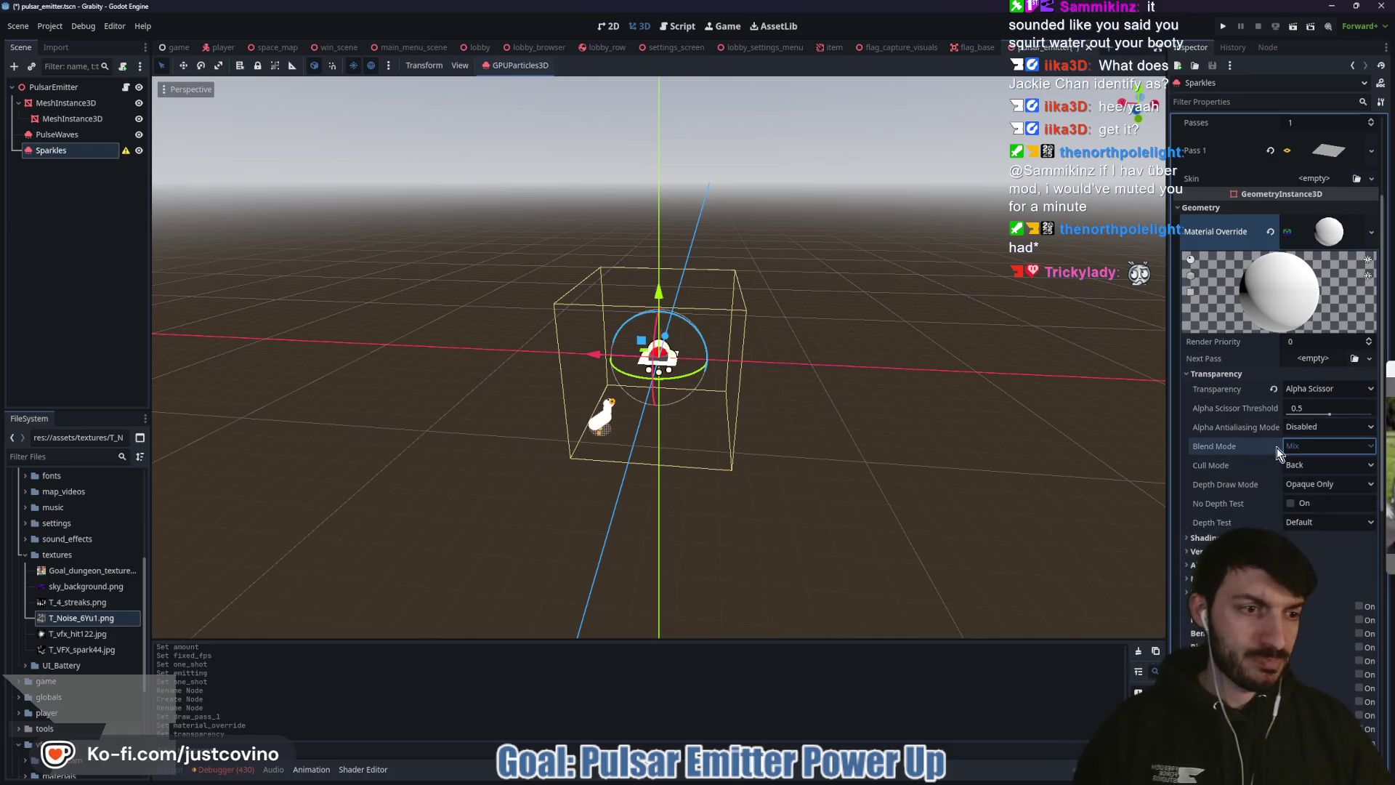
left_click(1301, 445)
left_click(1306, 463)
left_click(1306, 465)
left_click(1310, 516)
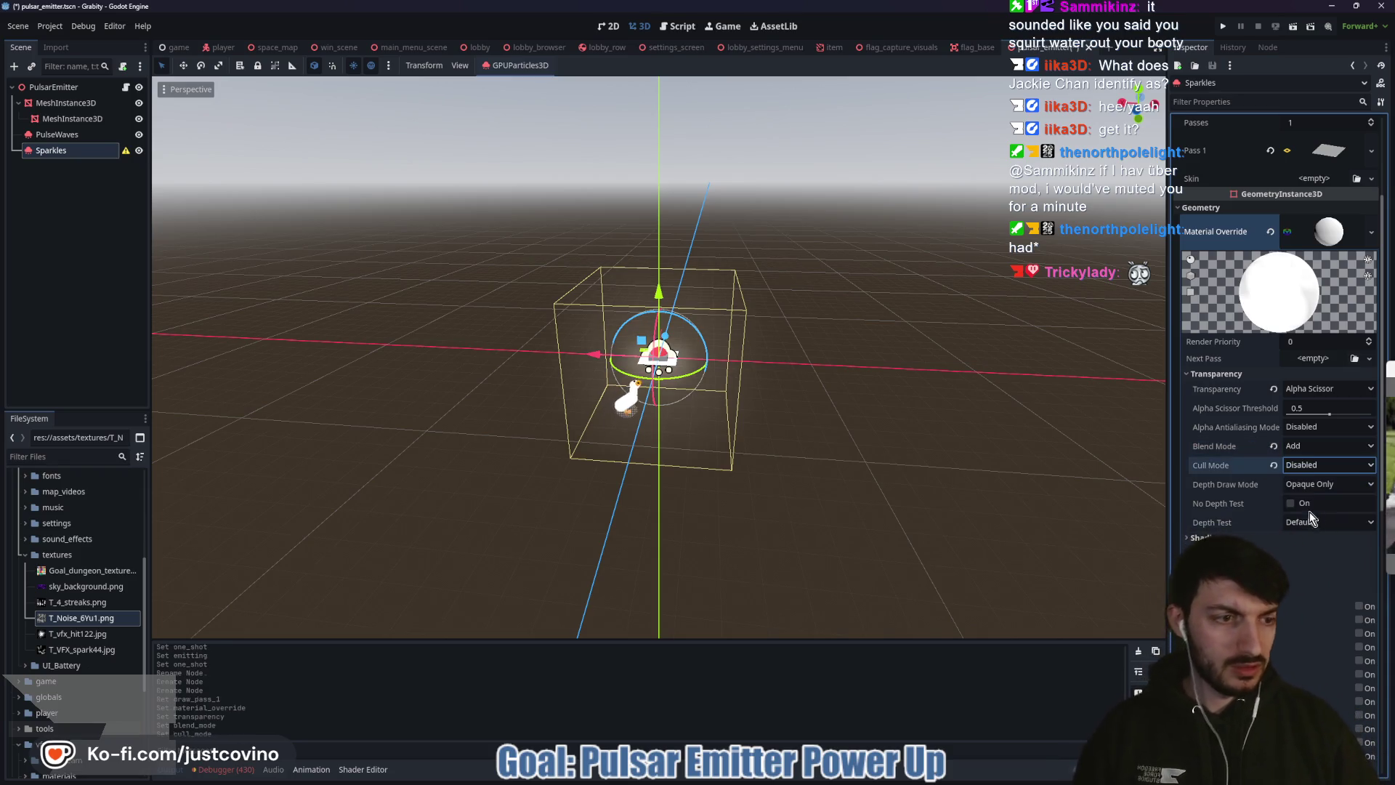
scroll(1262, 474, "down", 5)
Set the Sparkles material's billboard mode to Particle Billboard.
left_click(1208, 412)
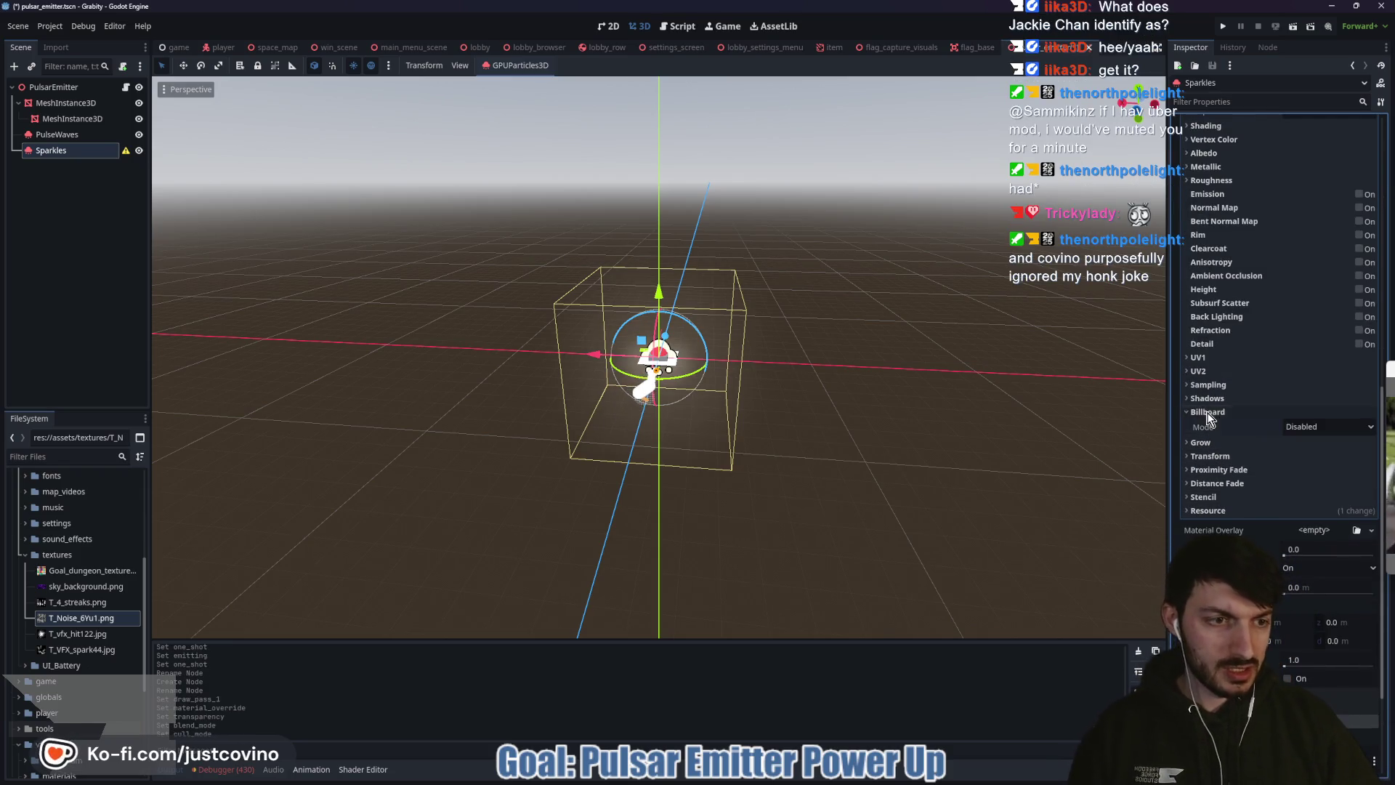
left_click(1328, 427)
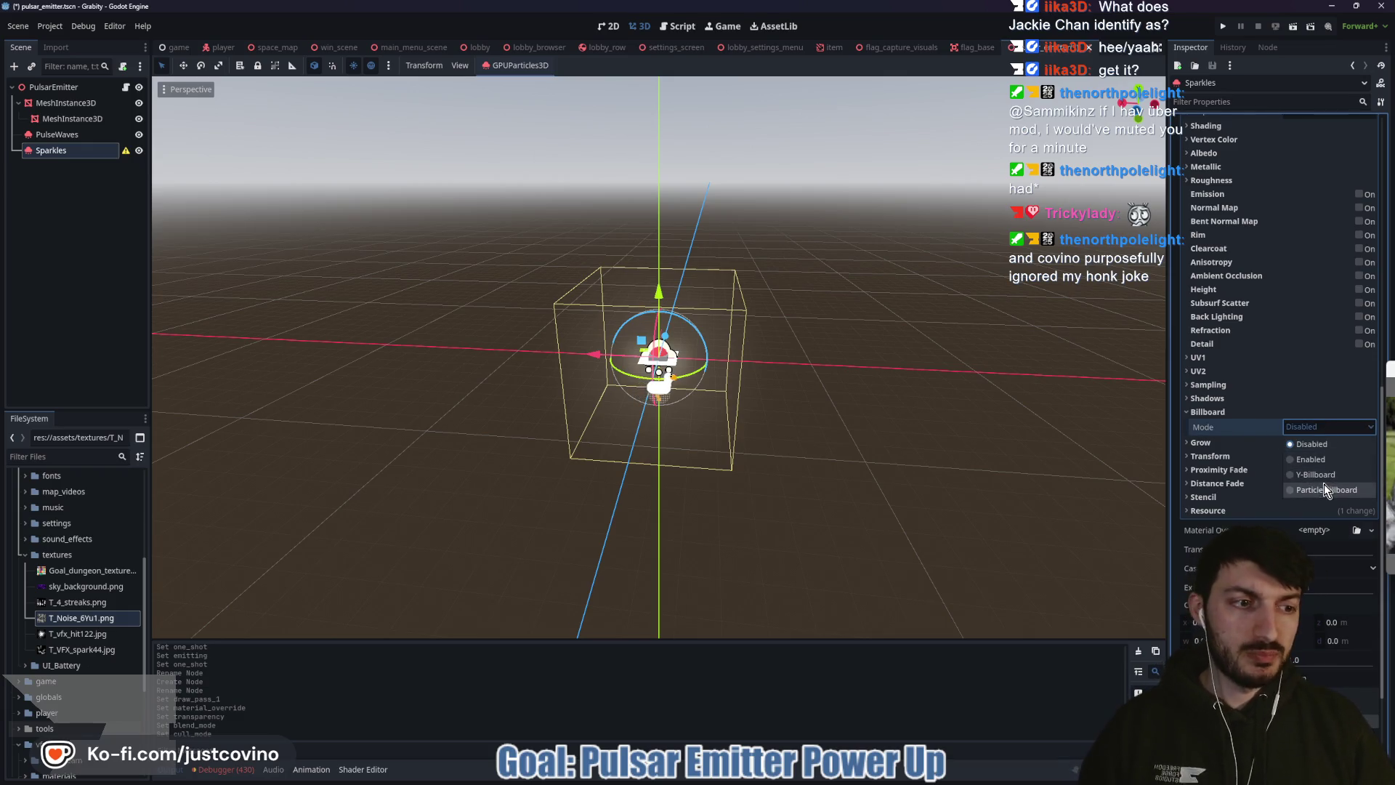
left_click(1325, 489)
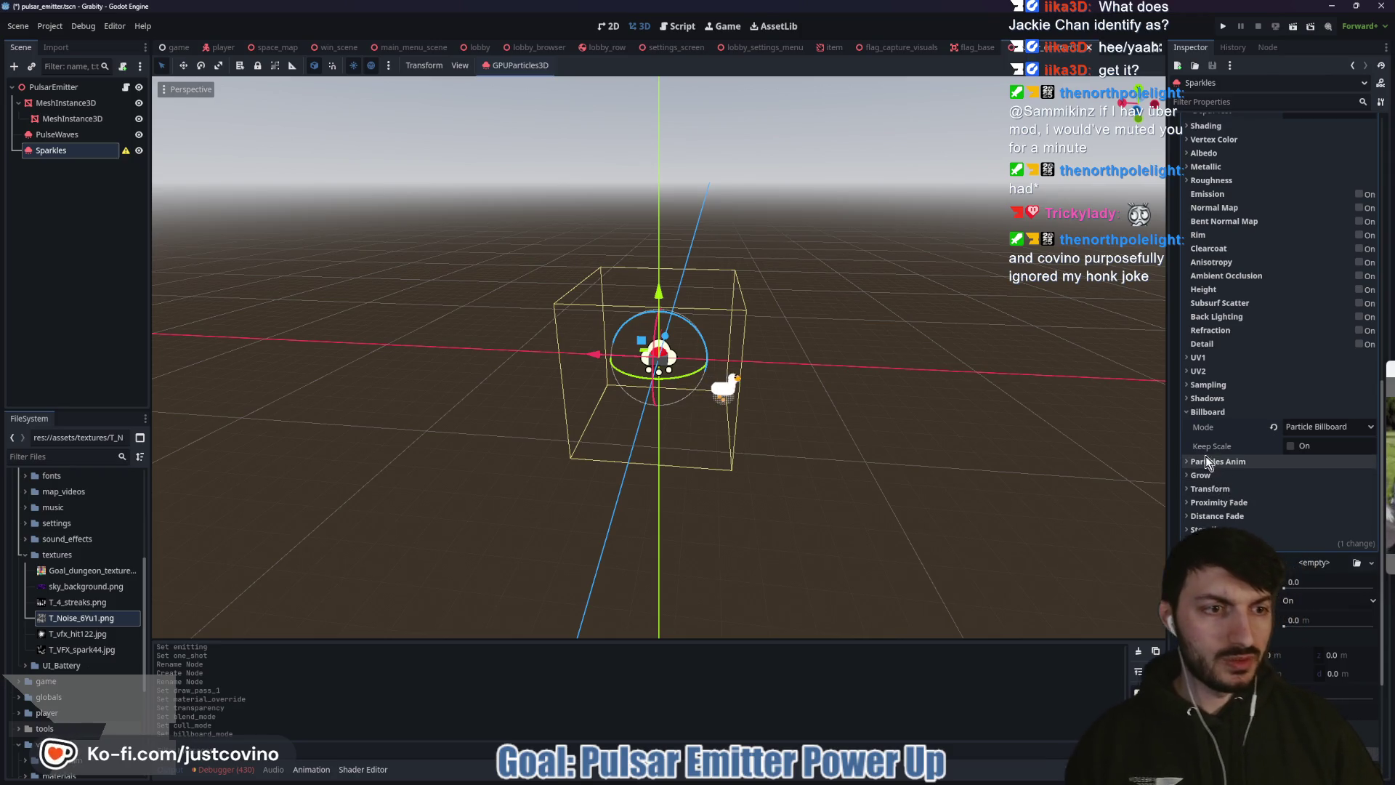
Load T_vfx_hit122.jpg as the material's albedo texture.
scroll(1211, 433, "up", 2)
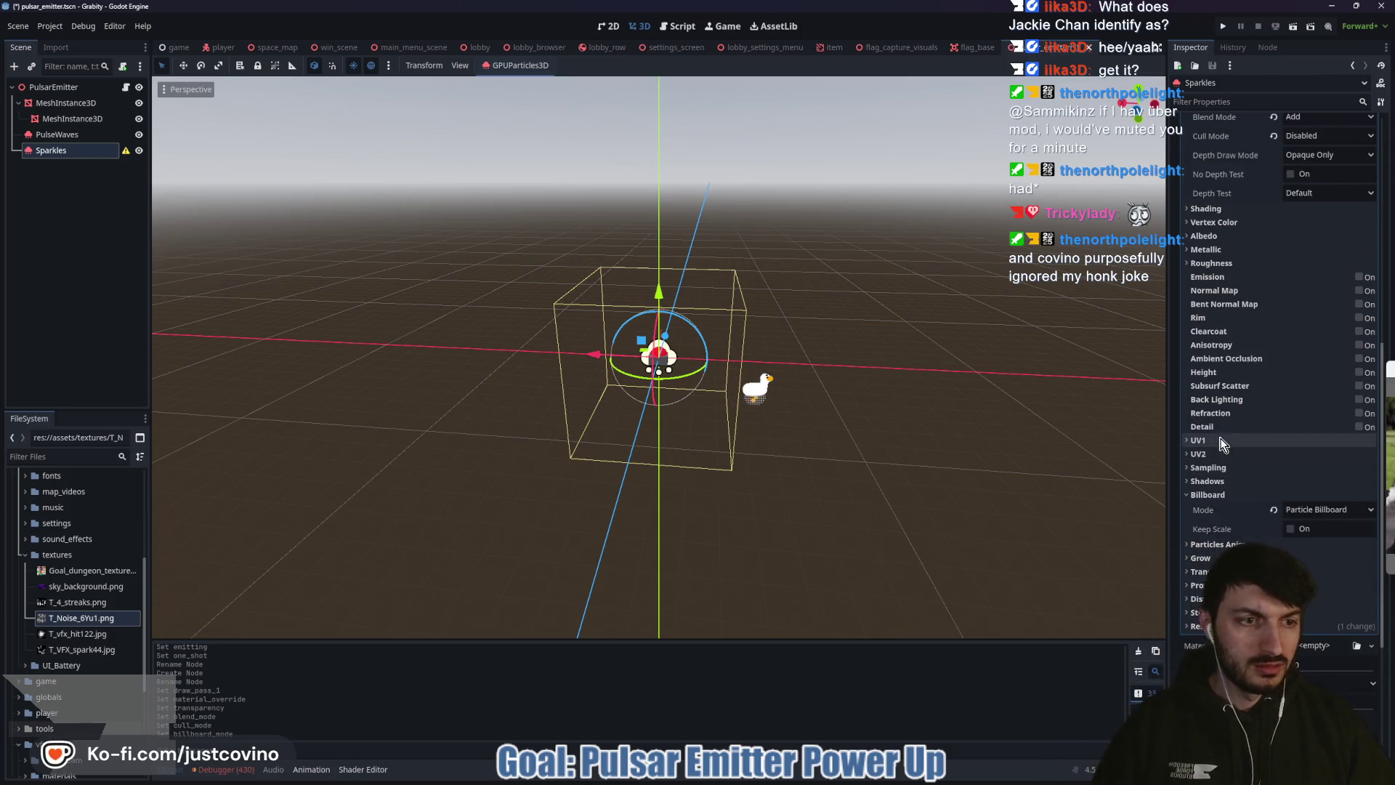
left_click(1224, 236)
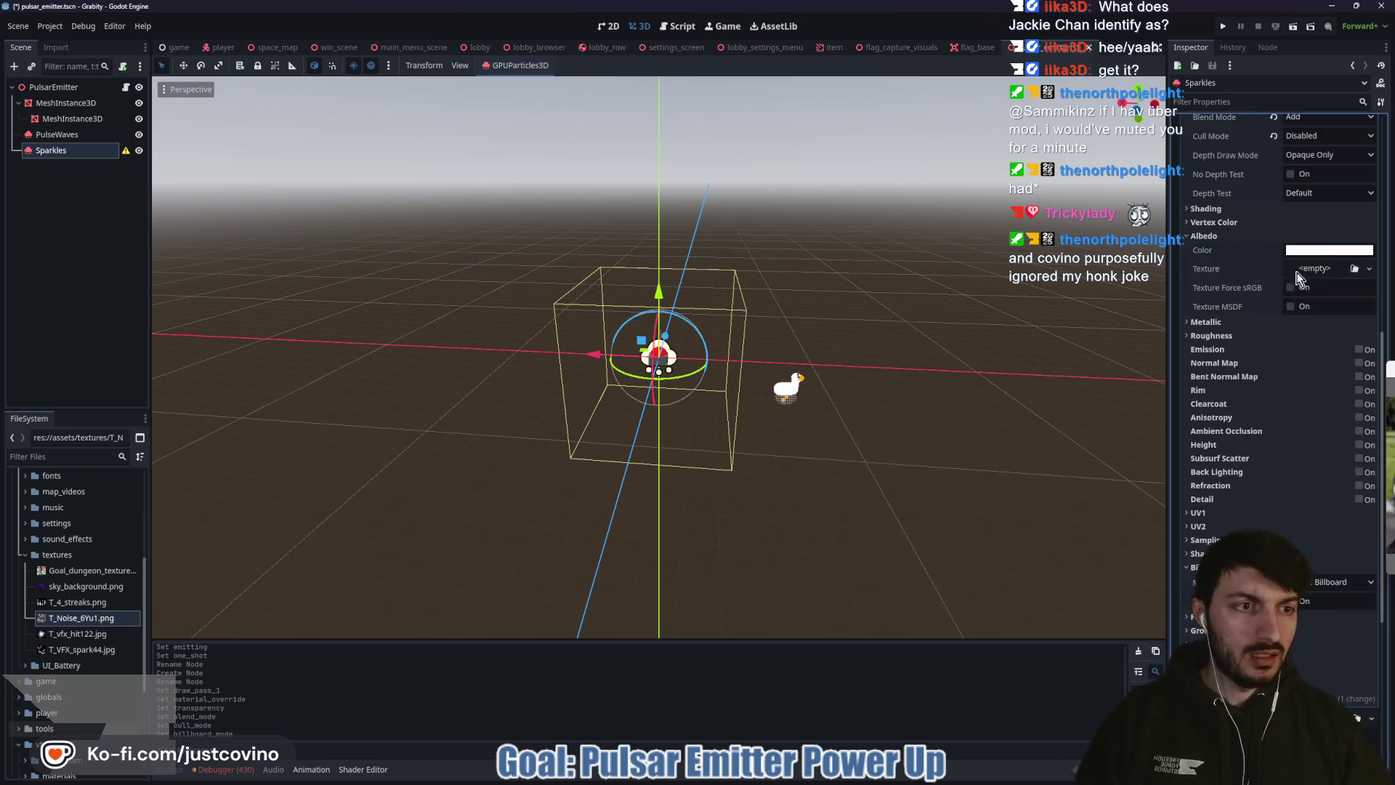
left_click(1310, 270)
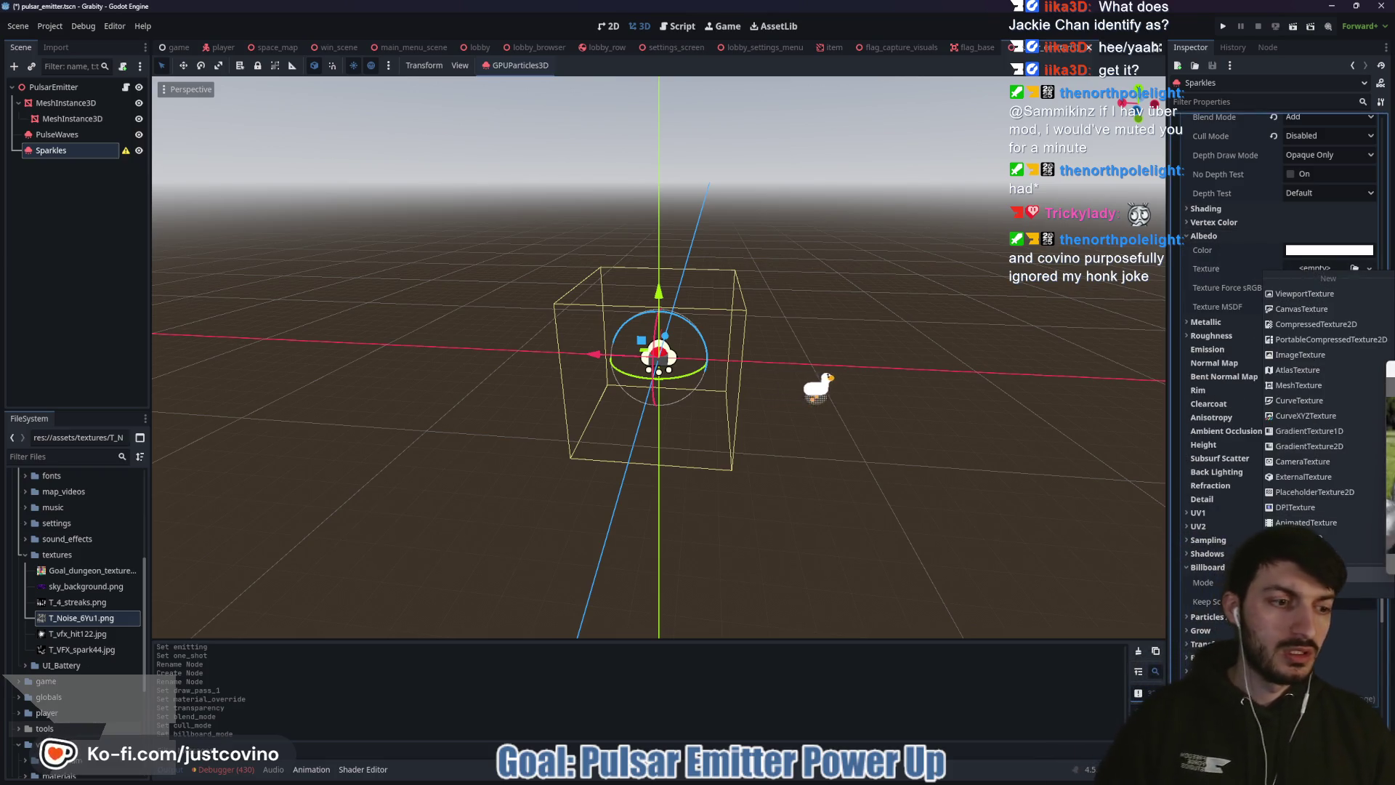
left_click(1301, 605)
key("Escape")
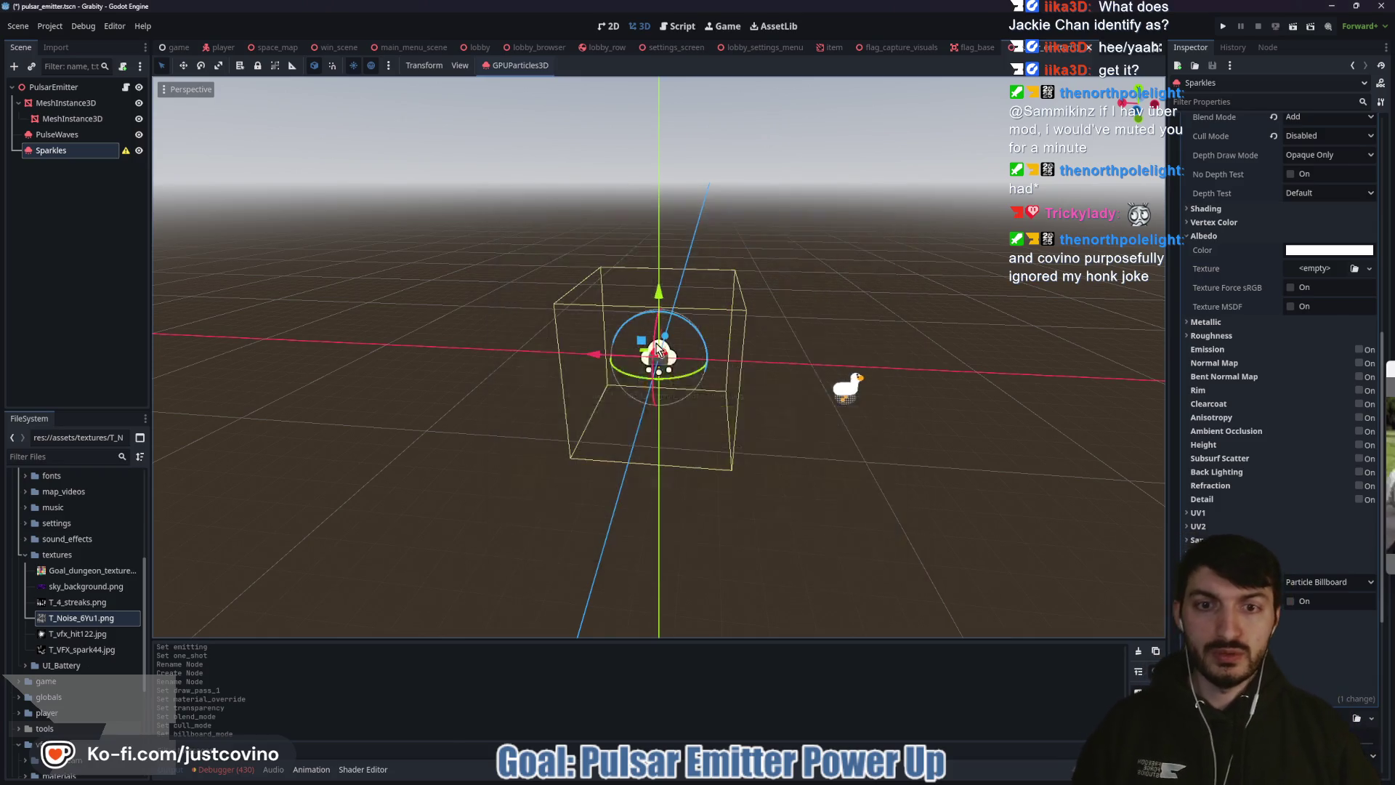
Set the Sparkles albedo colour to bright green (0bde3b).
left_click(1323, 251)
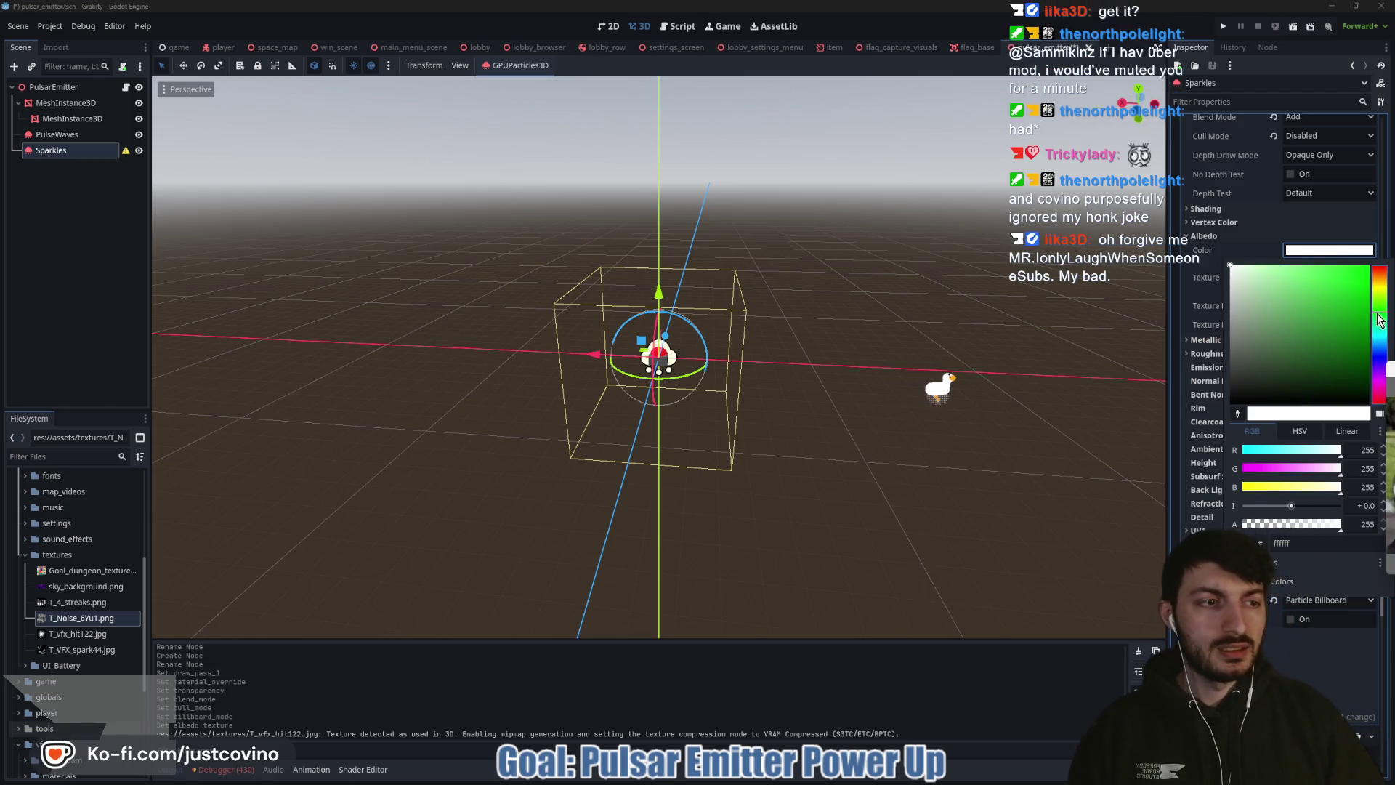
left_click(1362, 281)
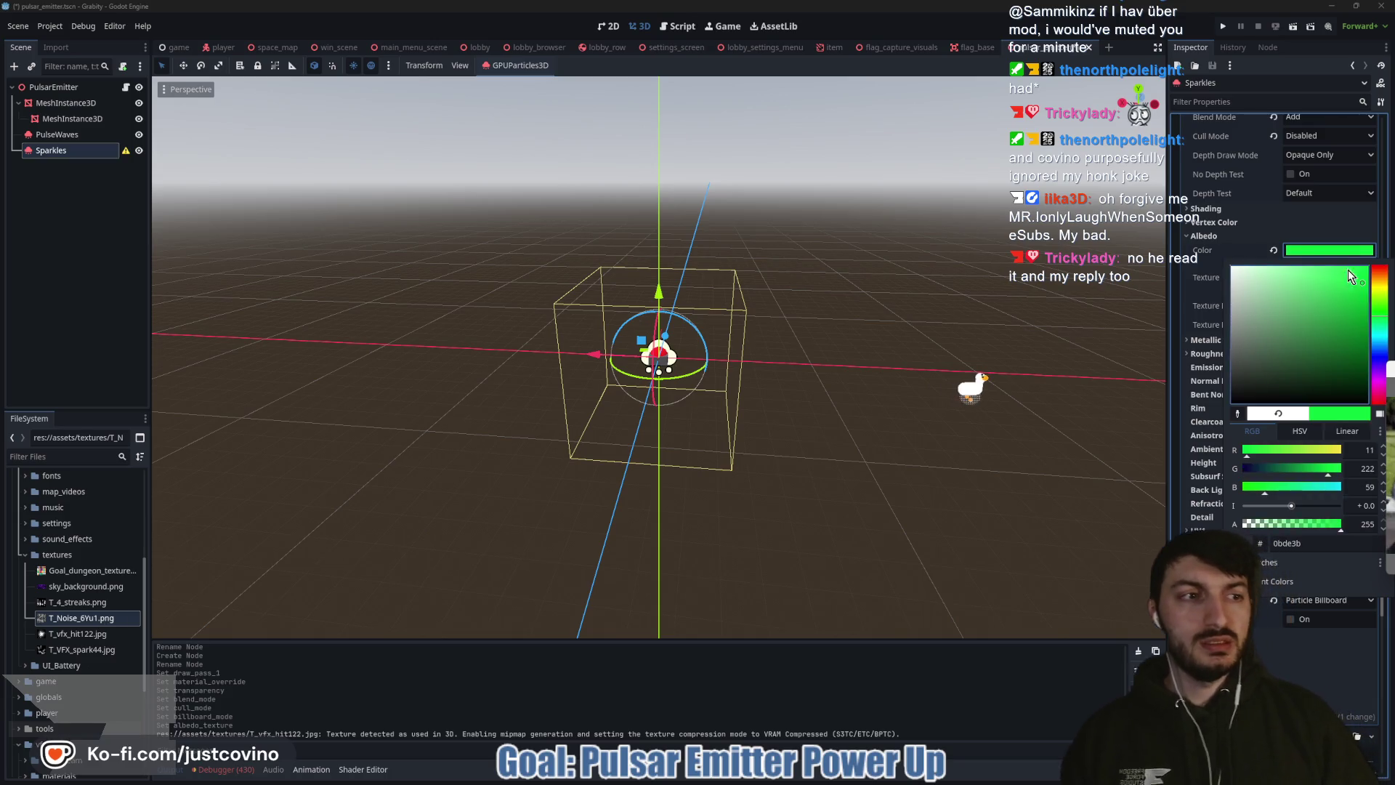
left_click(1331, 253)
Set the material's Shading Mode to Unshaded.
scroll(1285, 308, "up", 5)
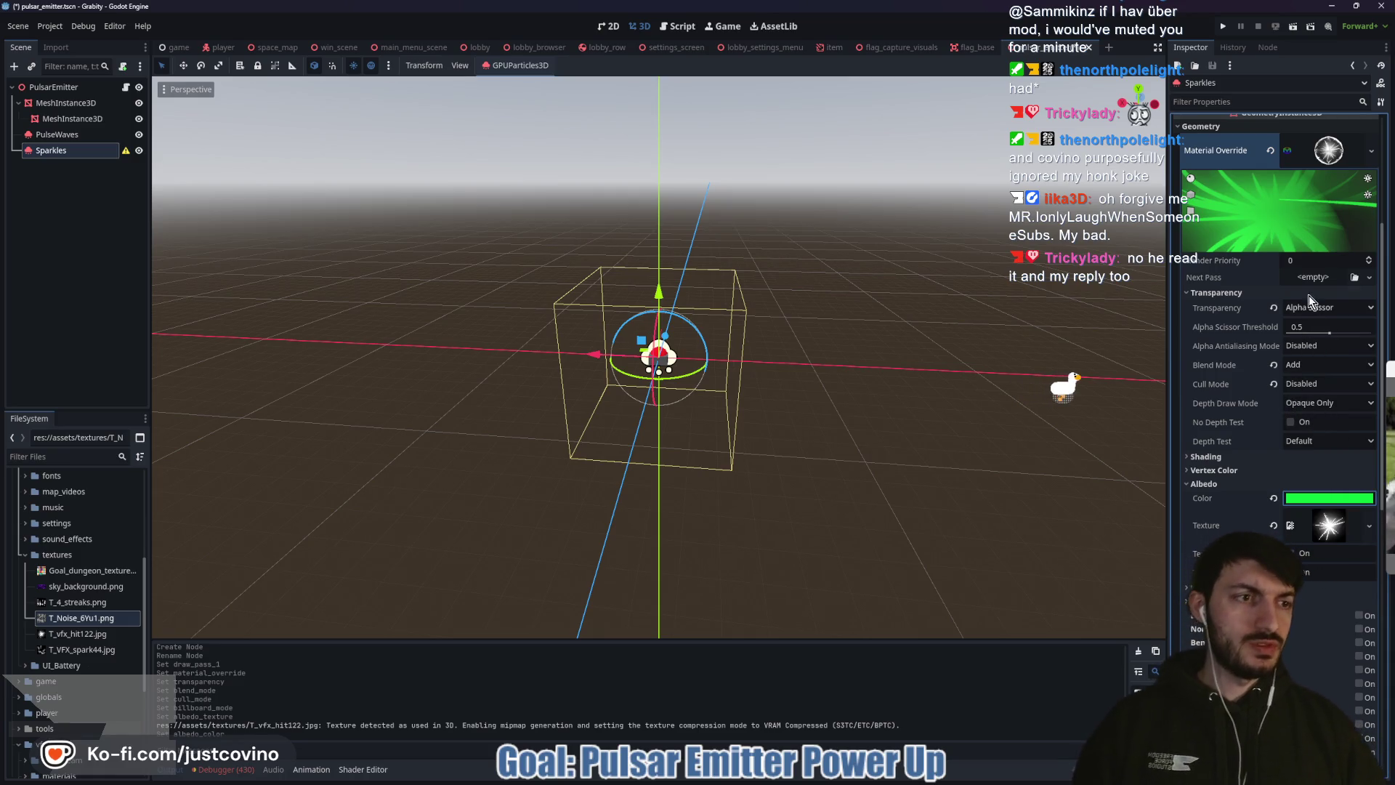
left_click(1228, 457)
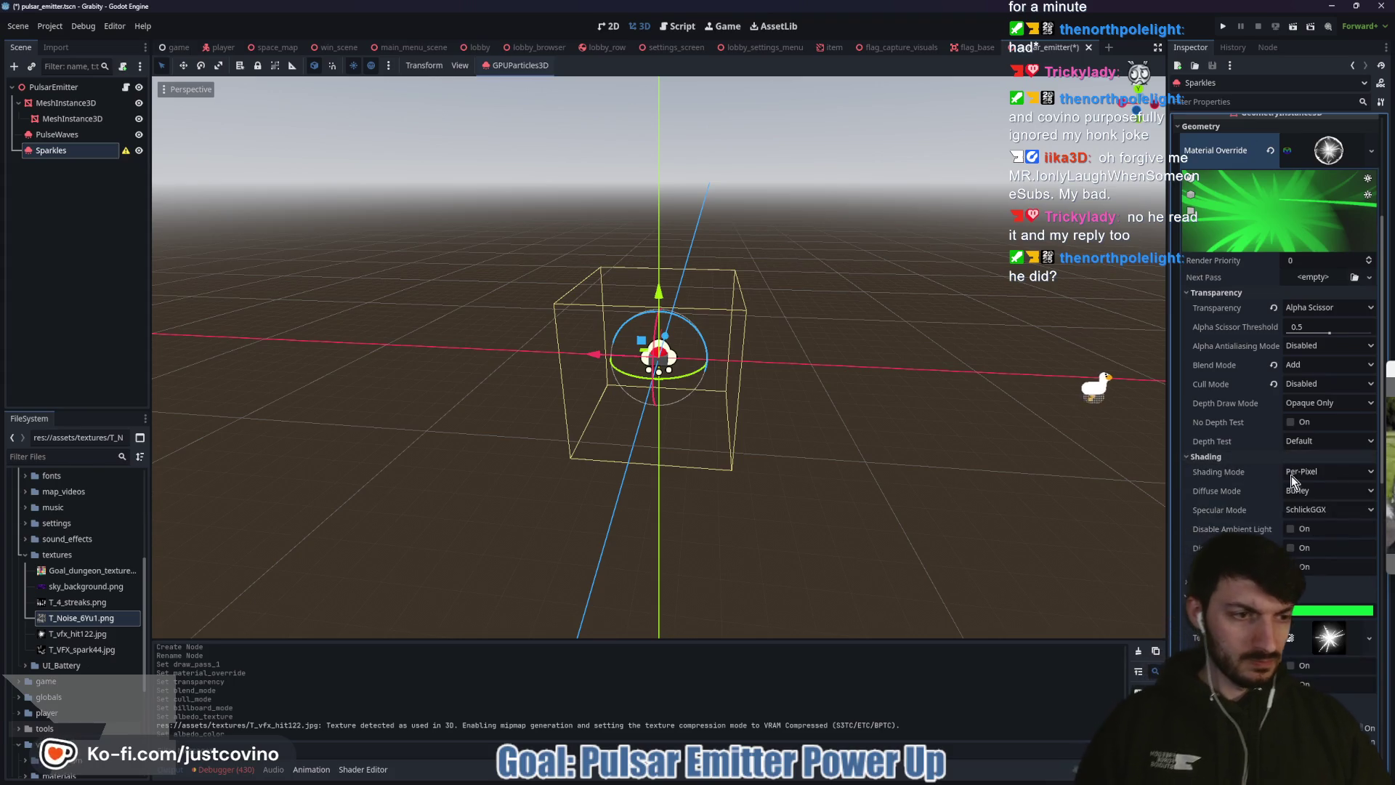
left_click(1308, 472)
left_click(1309, 488)
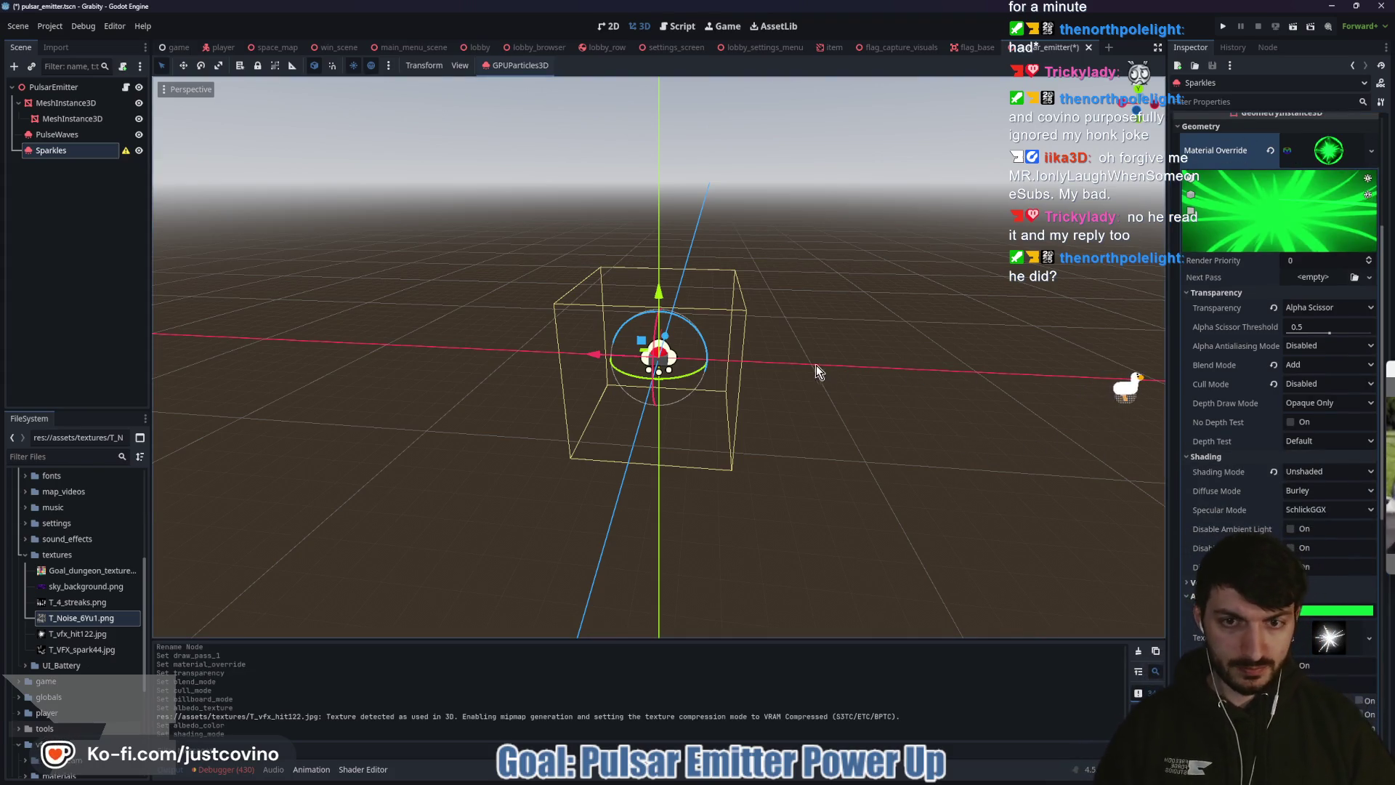
mouse_move(817, 371)
left_mouse_down()
mouse_move(817, 458)
mouse_move(822, 373)
left_mouse_up()
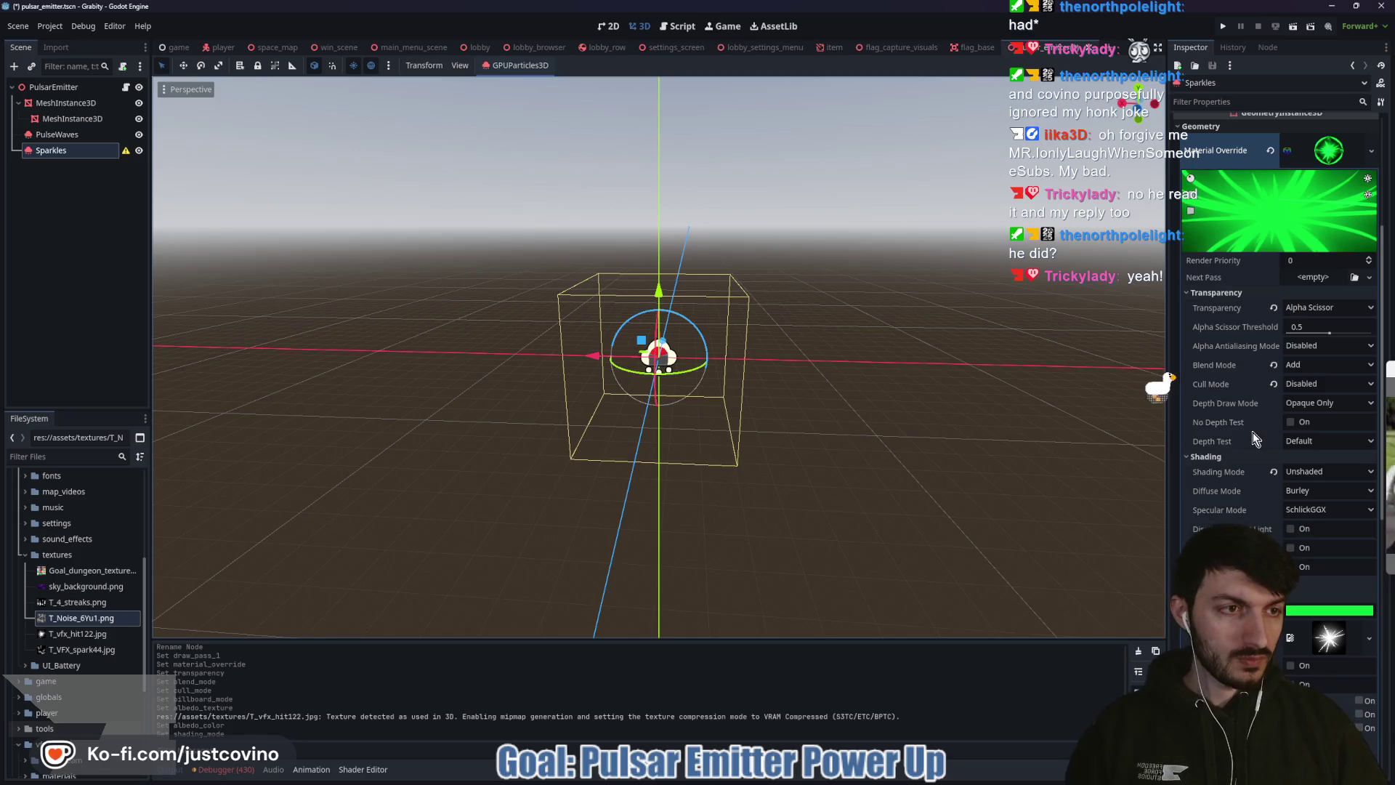
scroll(1254, 433, "up", 3)
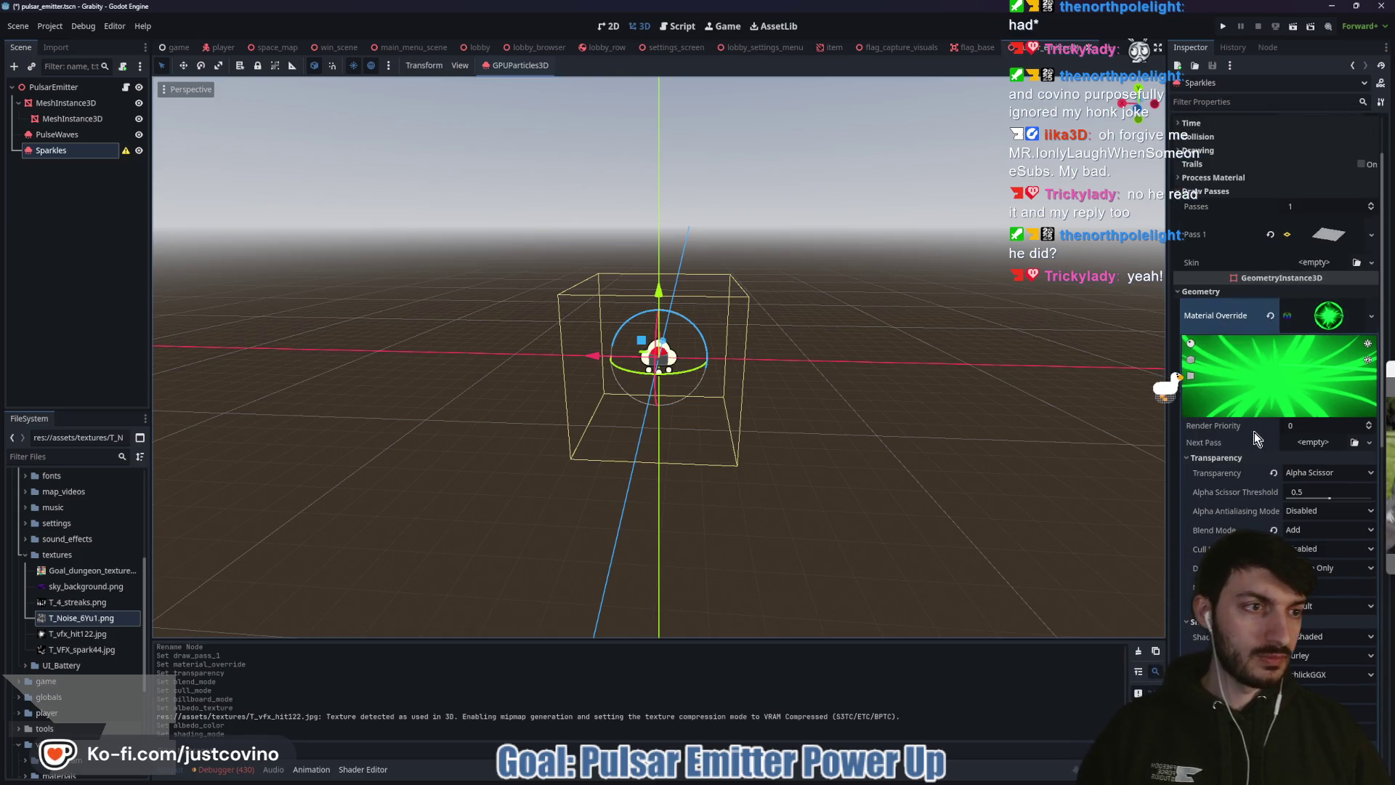
Set the Pass 1 plane mesh orientation to Face Z and save the scene.
left_click(1336, 237)
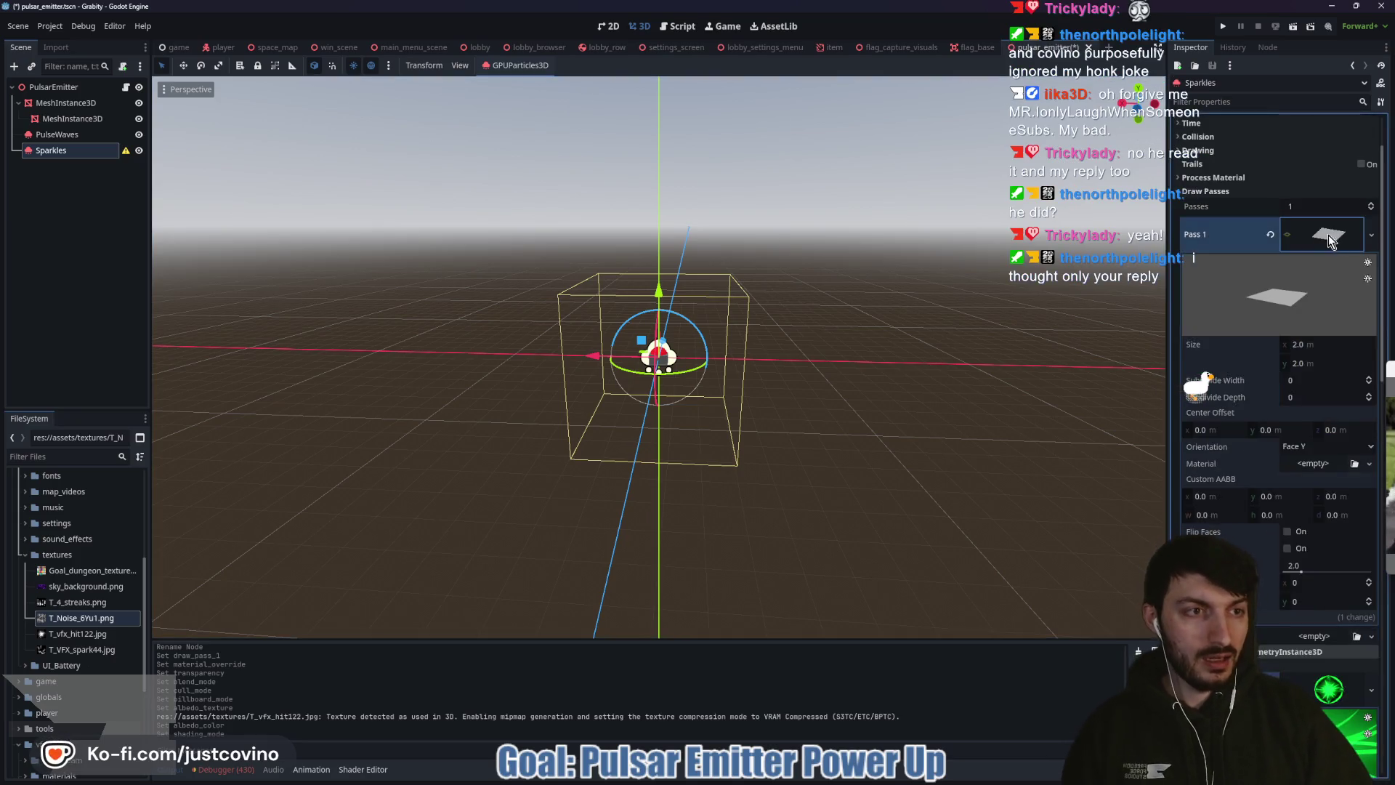
left_click(1312, 450)
left_click(1315, 490)
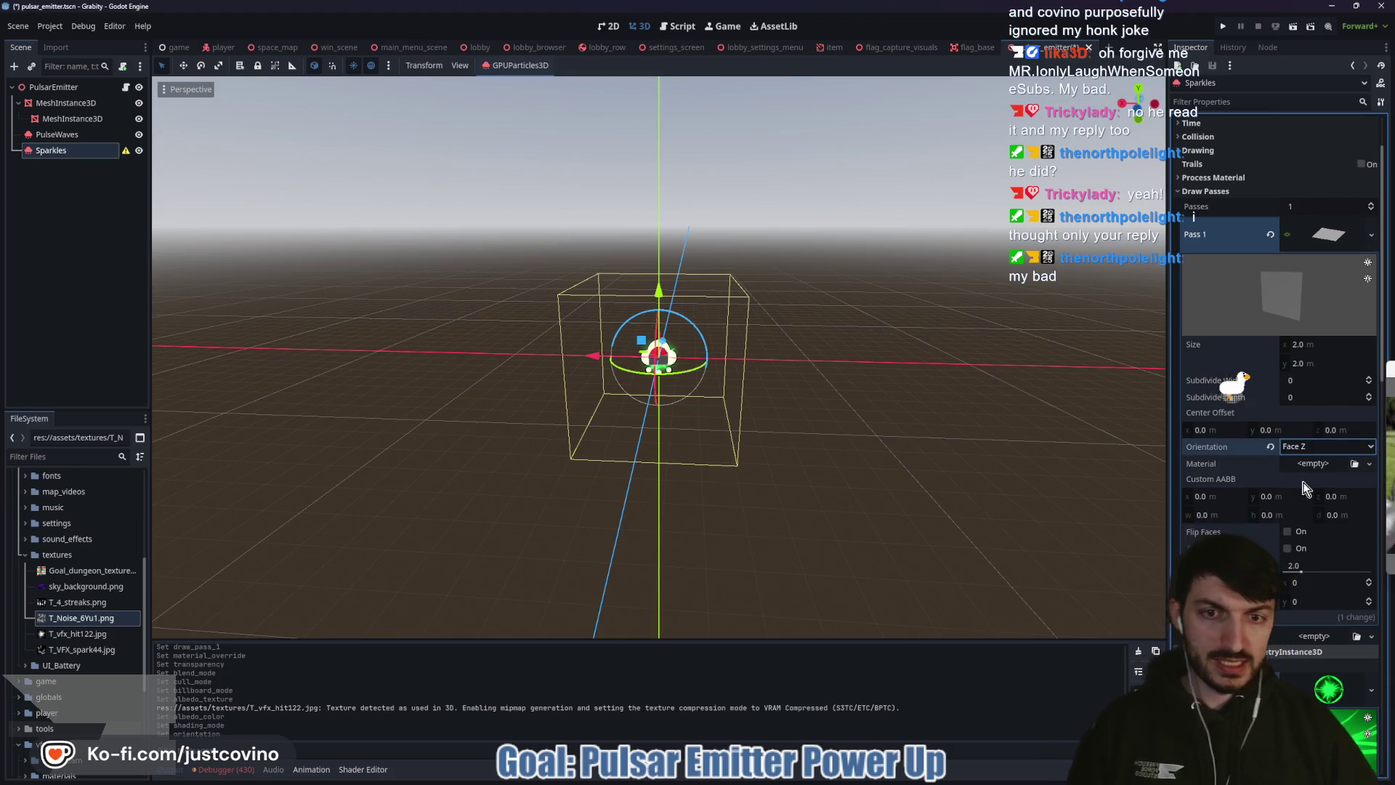
left_click(1303, 247)
scroll(736, 429, "up", 5)
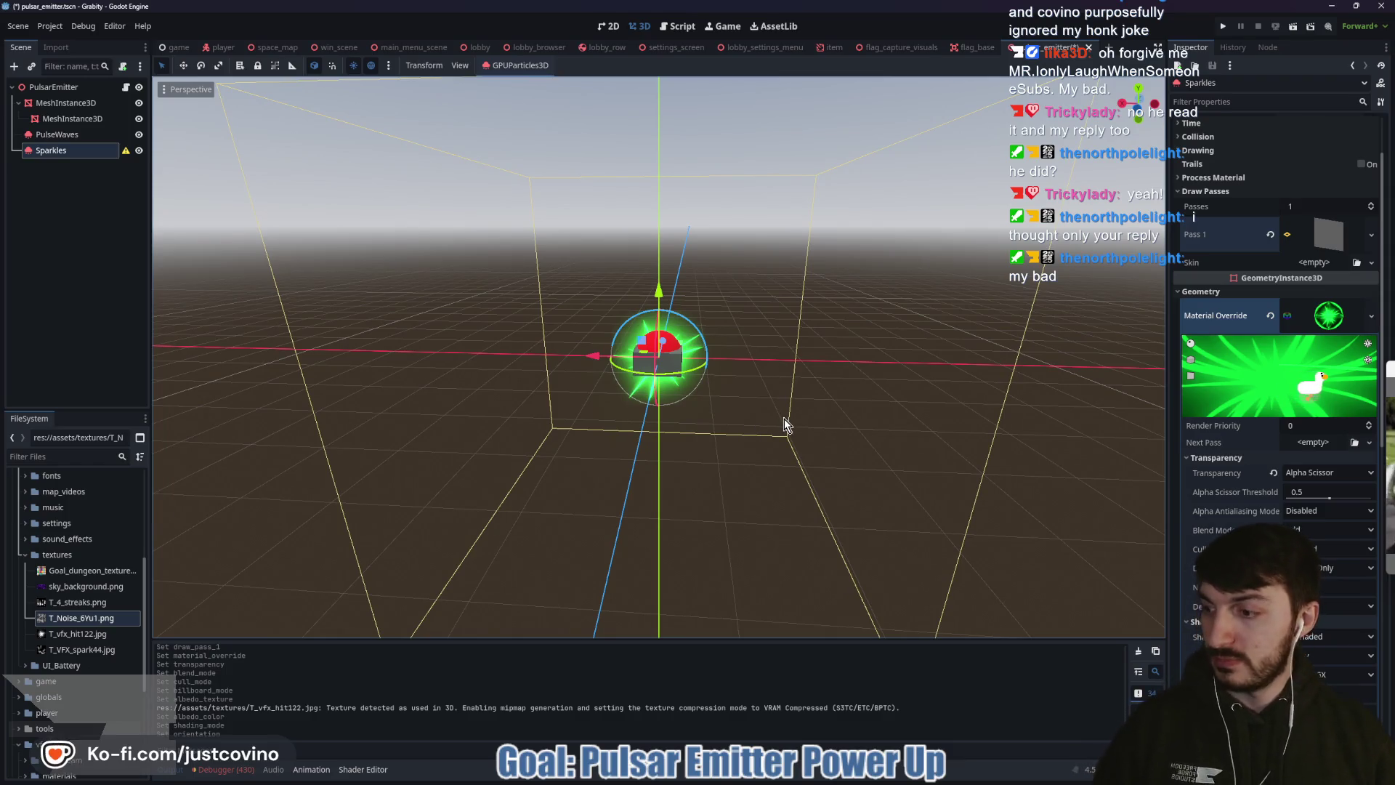
key("ctrl+s")
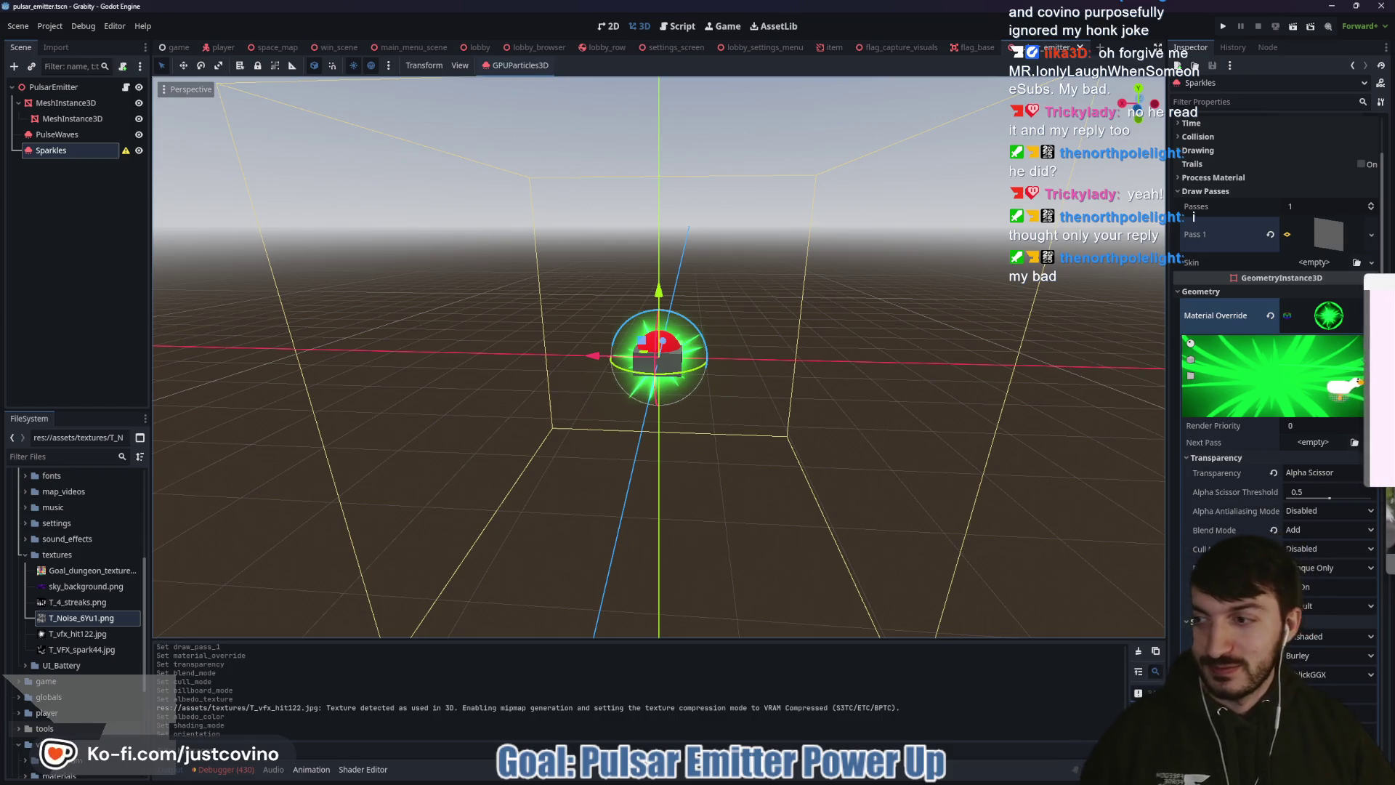
scroll(575, 327, "up", 5)
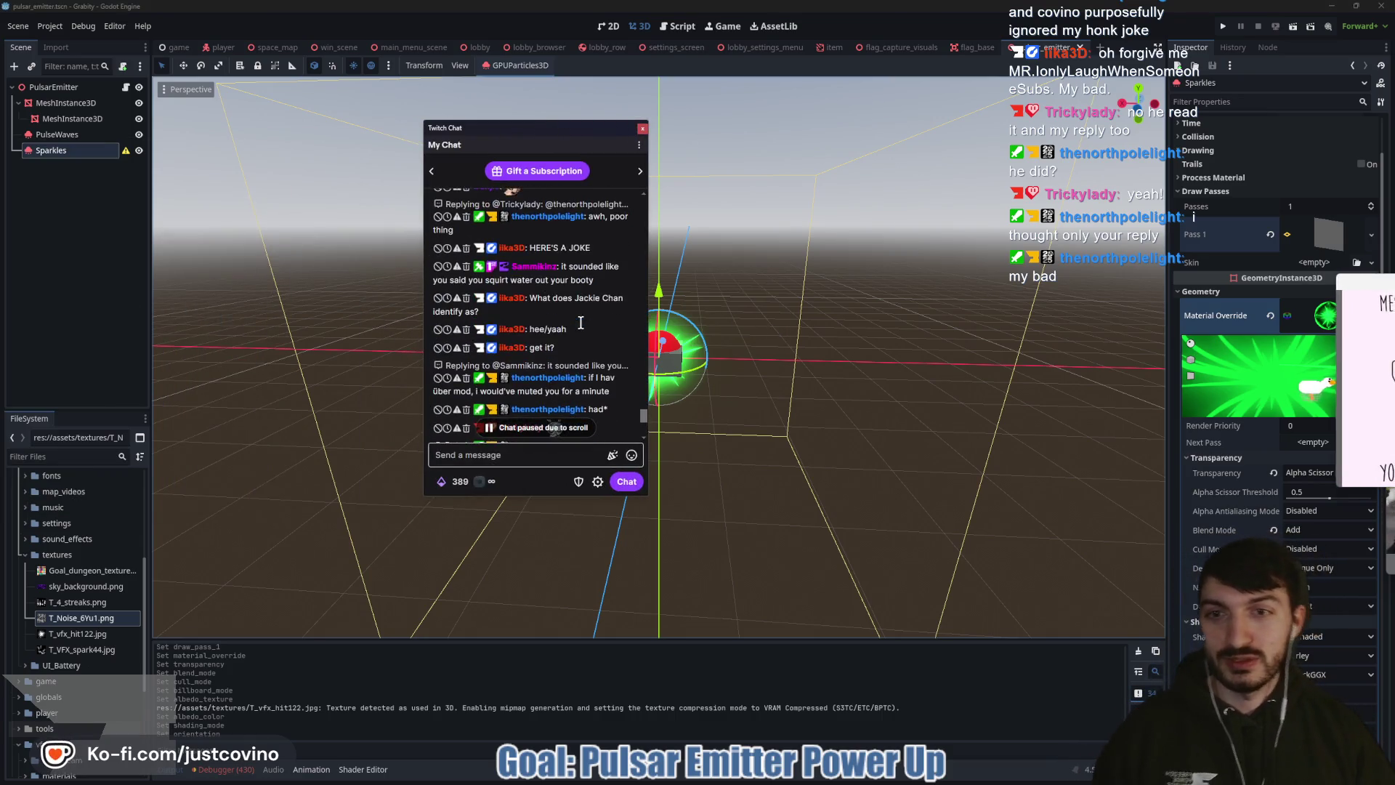
scroll(575, 327, "up", 5)
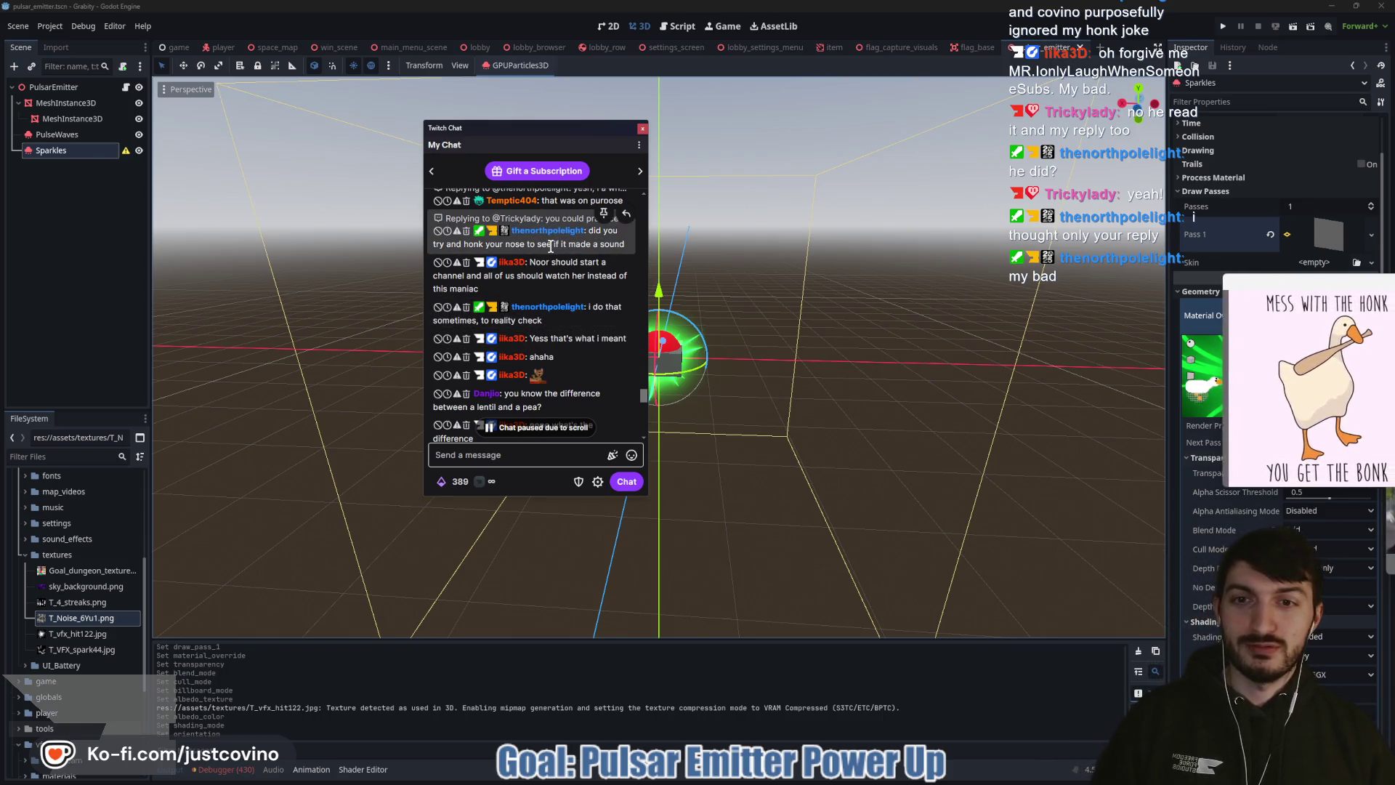
scroll(547, 276, "down", 6)
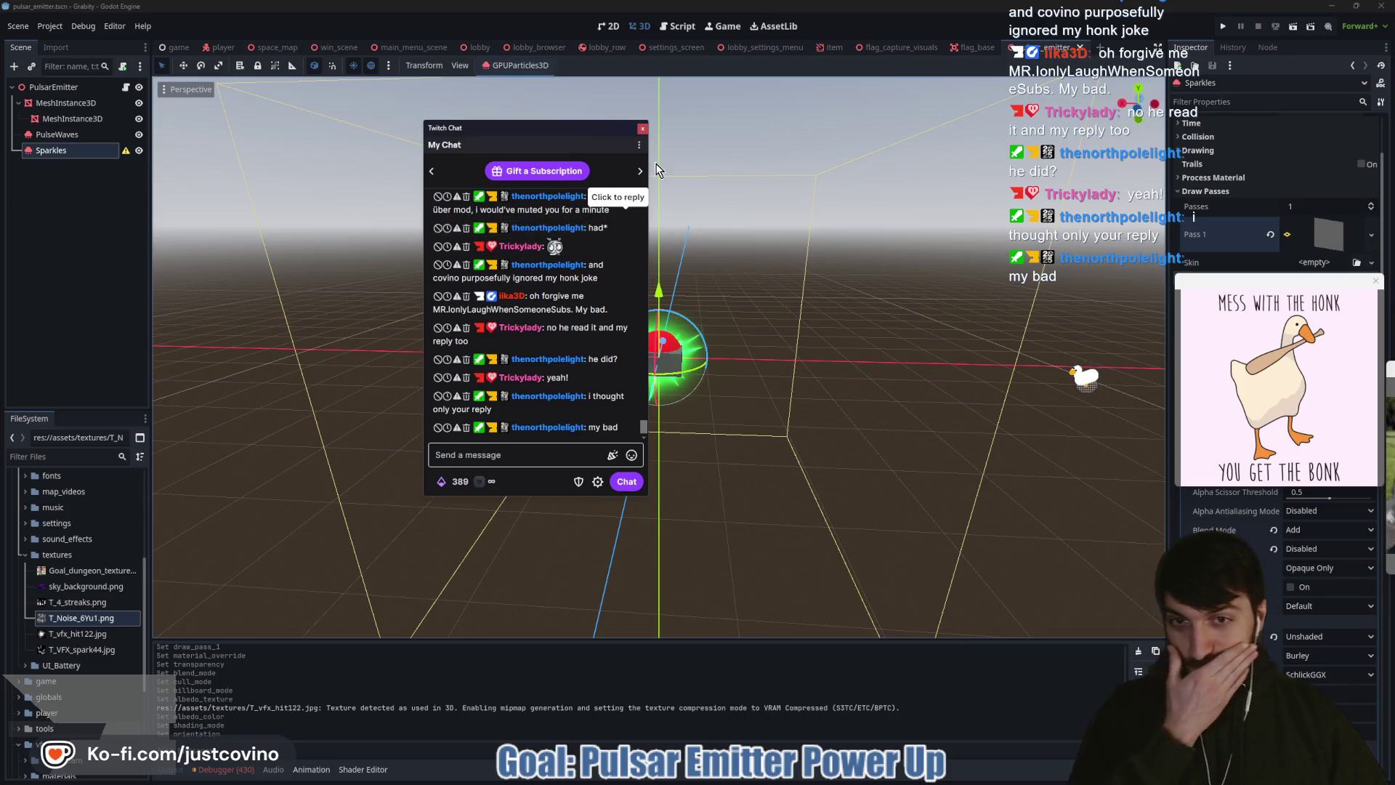
left_click_drag(560, 138, 0, 138)
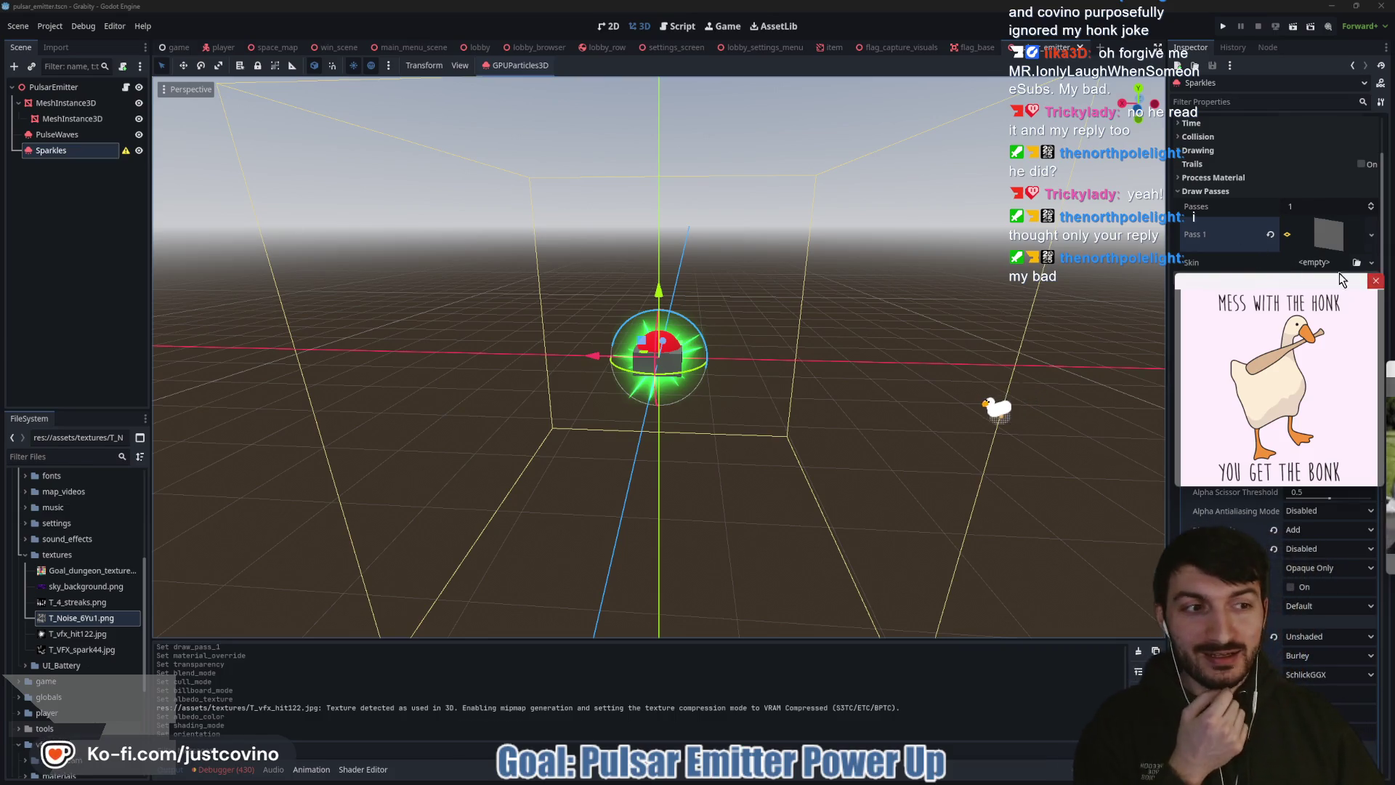
left_click(1376, 281)
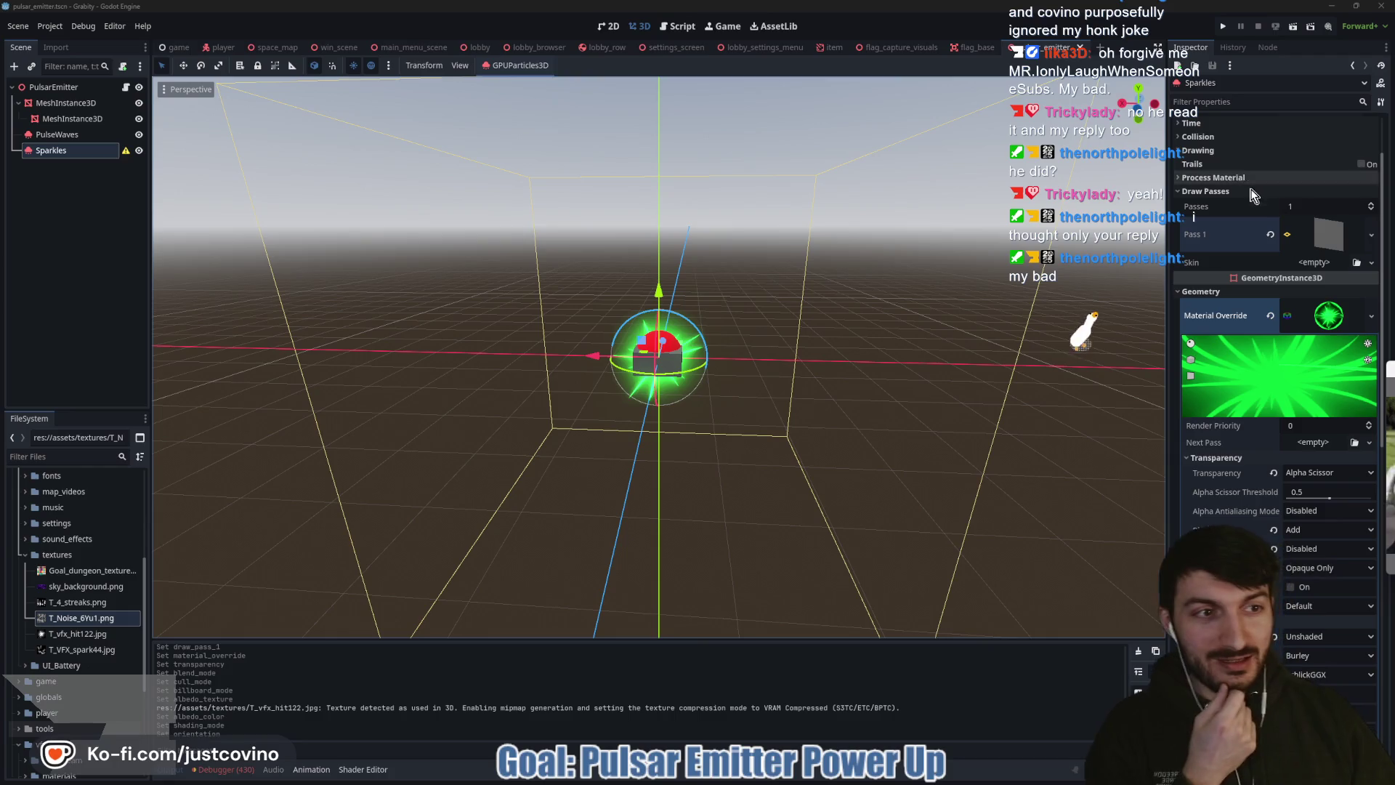
left_click(1344, 192)
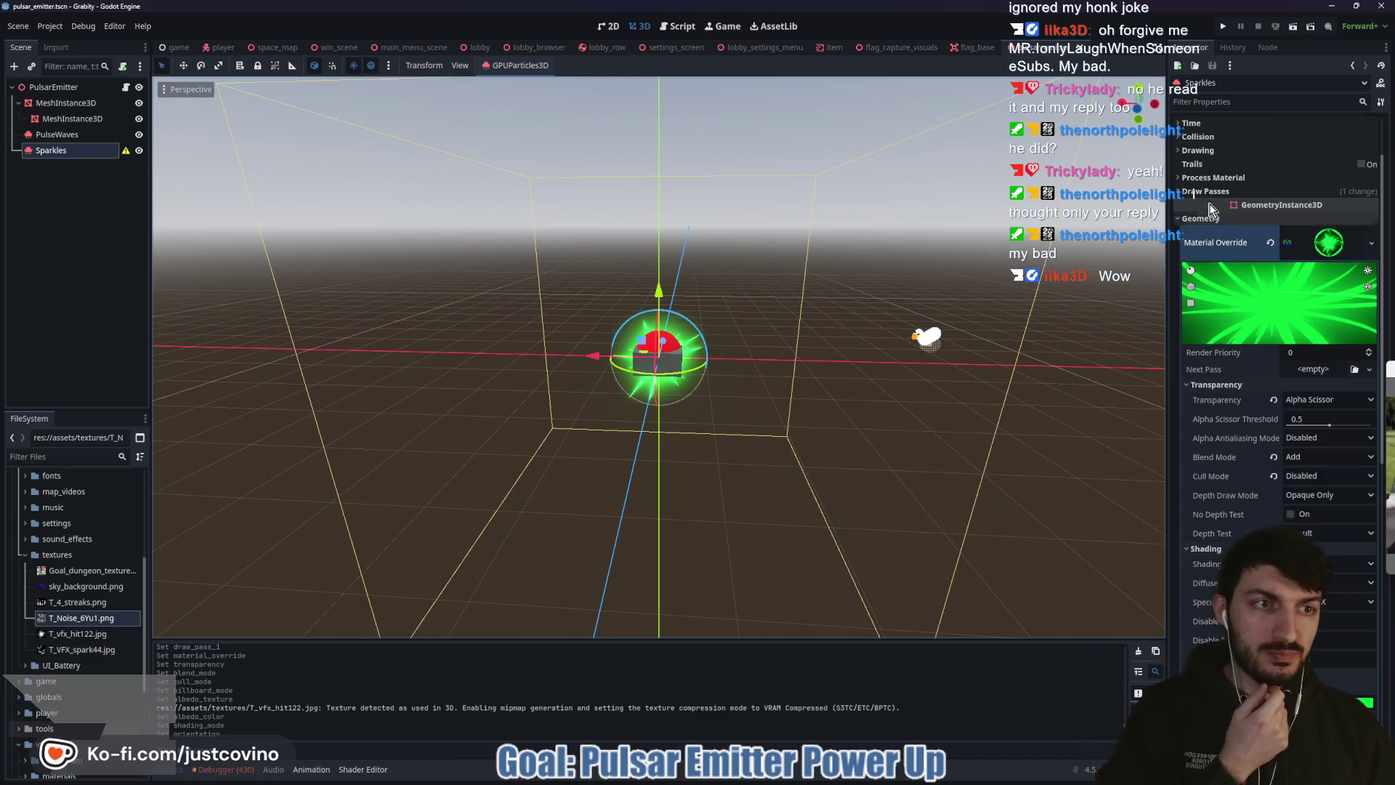
Give Sparkles a new ParticleProcessMaterial in its Process Material slot.
left_click(1214, 178)
left_click(1314, 193)
left_click(1323, 212)
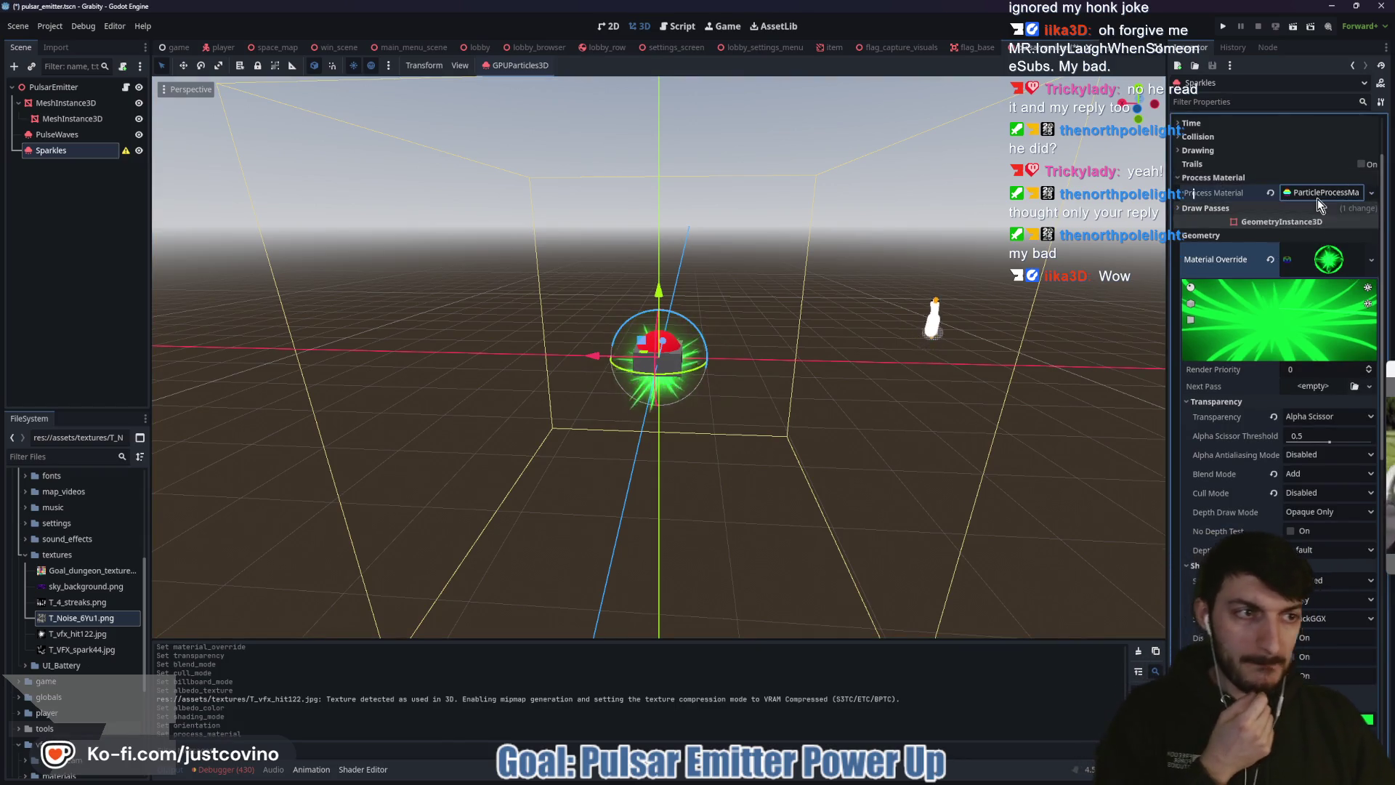
scroll(1313, 342, "down", 4)
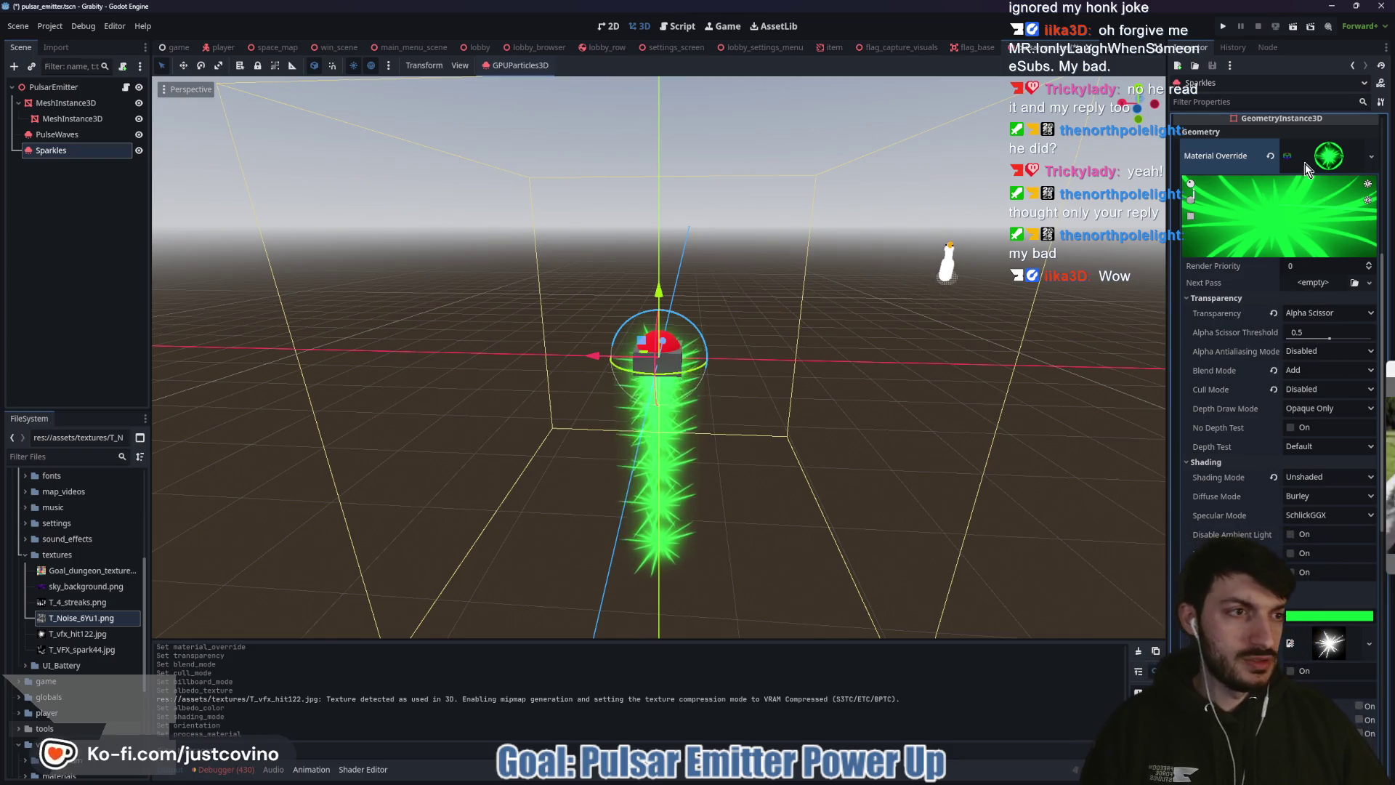
scroll(1309, 207, "up", 1)
left_click(1301, 215)
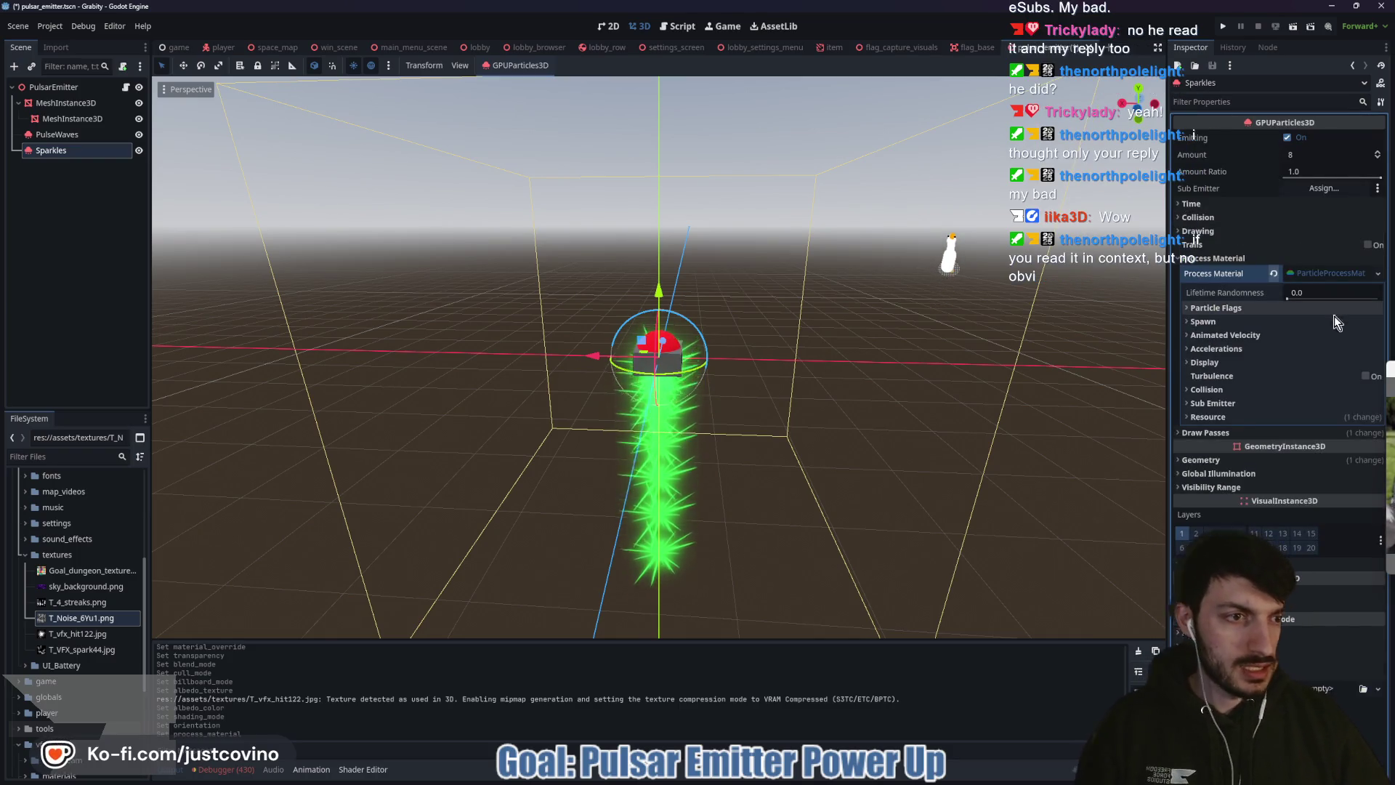
Set the spawn position Emission Shape to Sphere.
left_click(1235, 308)
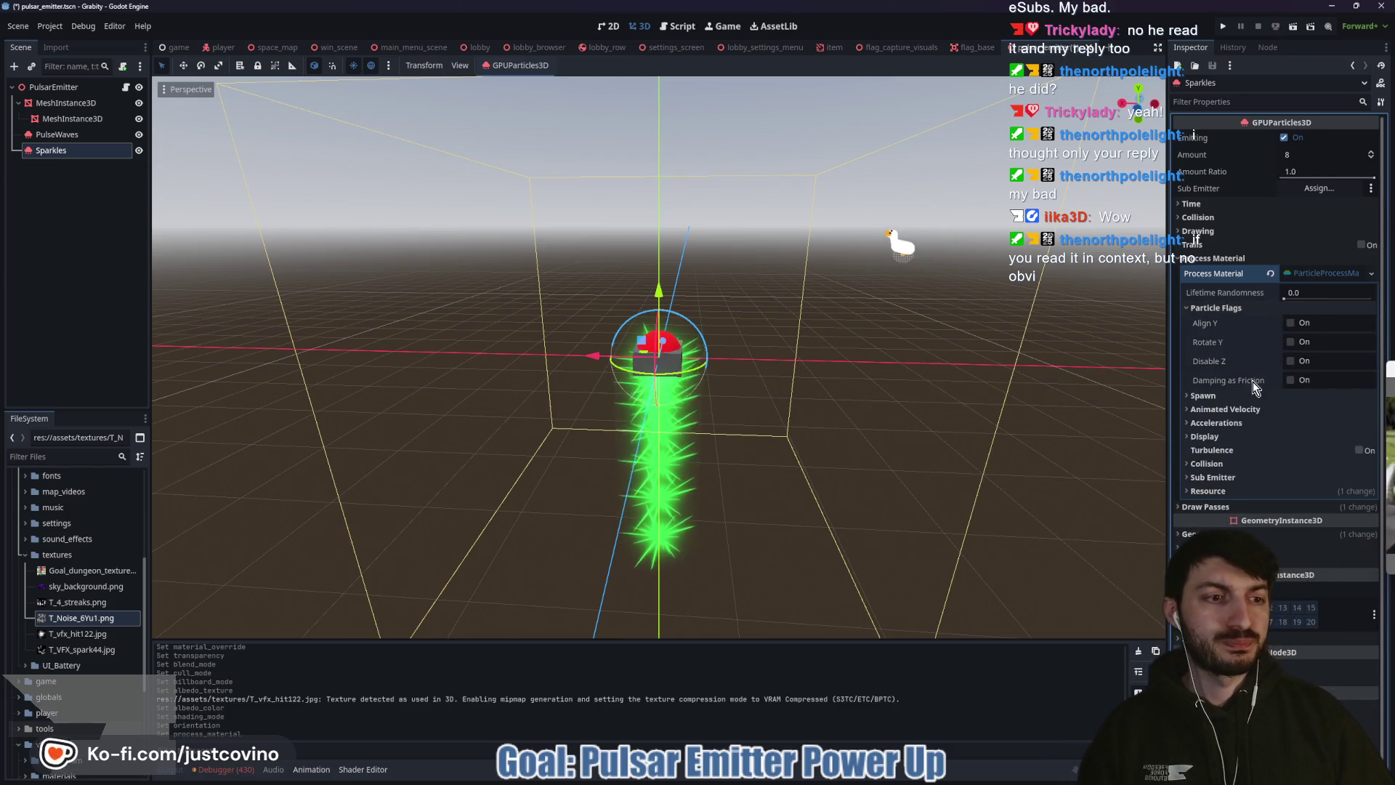
scroll(1224, 384, "down", 1)
left_click(1224, 383)
left_click(1259, 397)
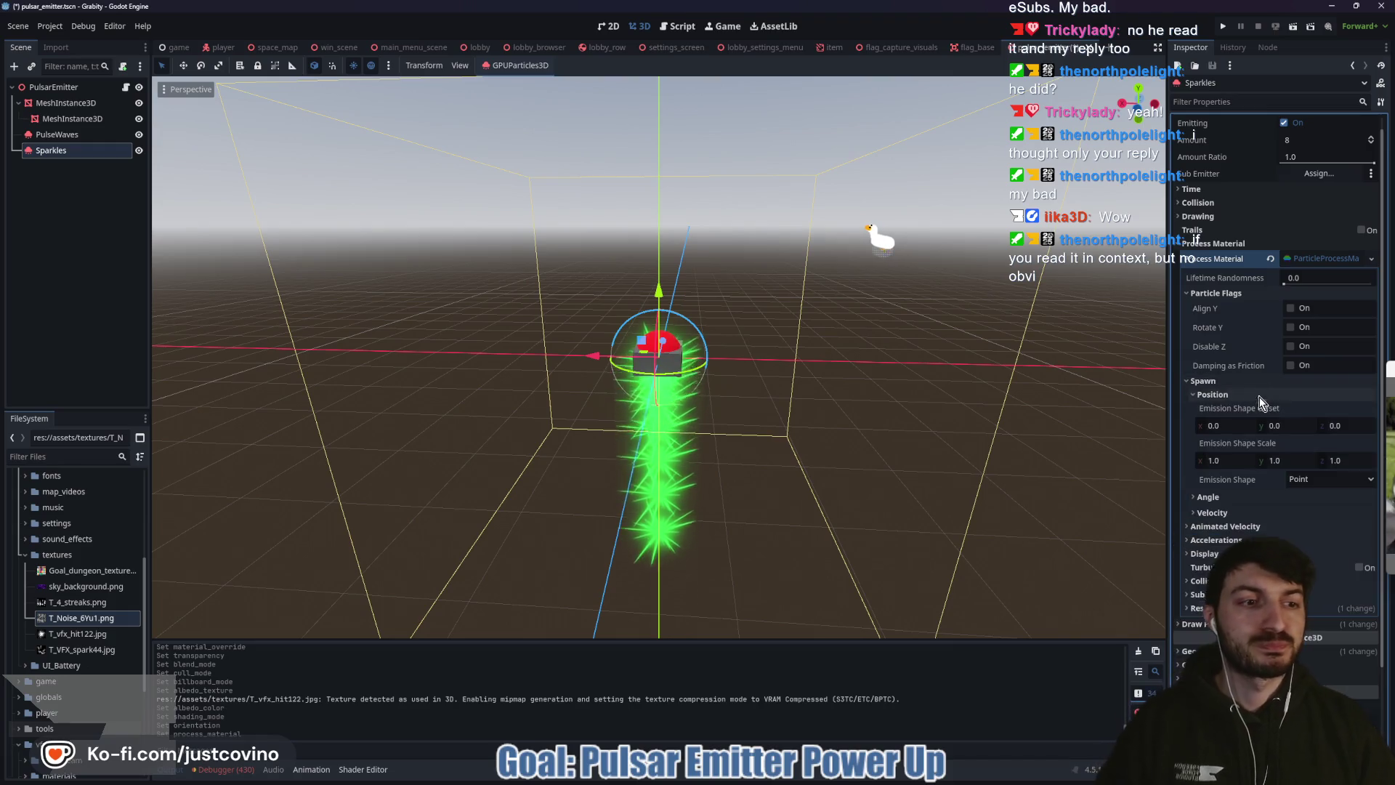
left_click(1322, 483)
left_click(1328, 510)
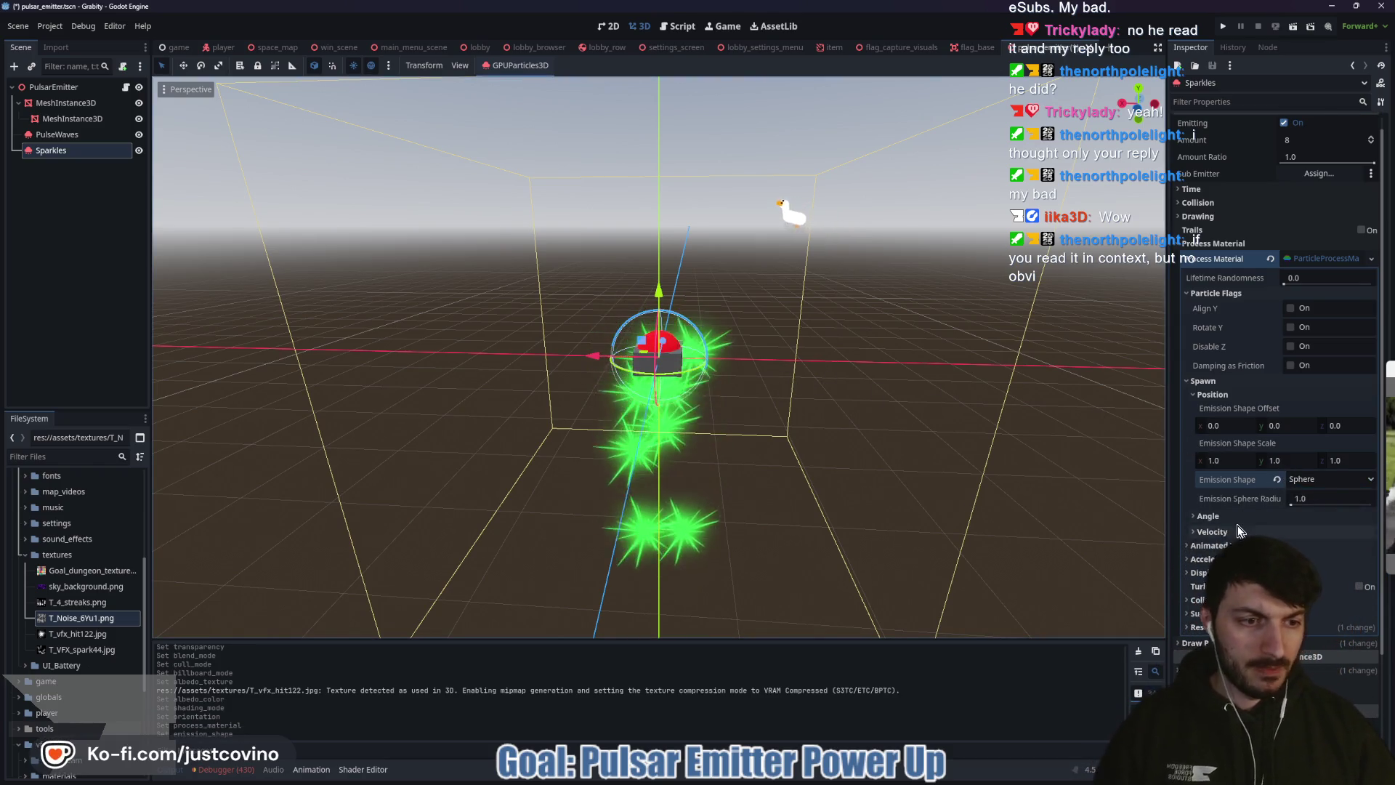
Edit the vertical value of the gravity acceleration.
left_click(1235, 545)
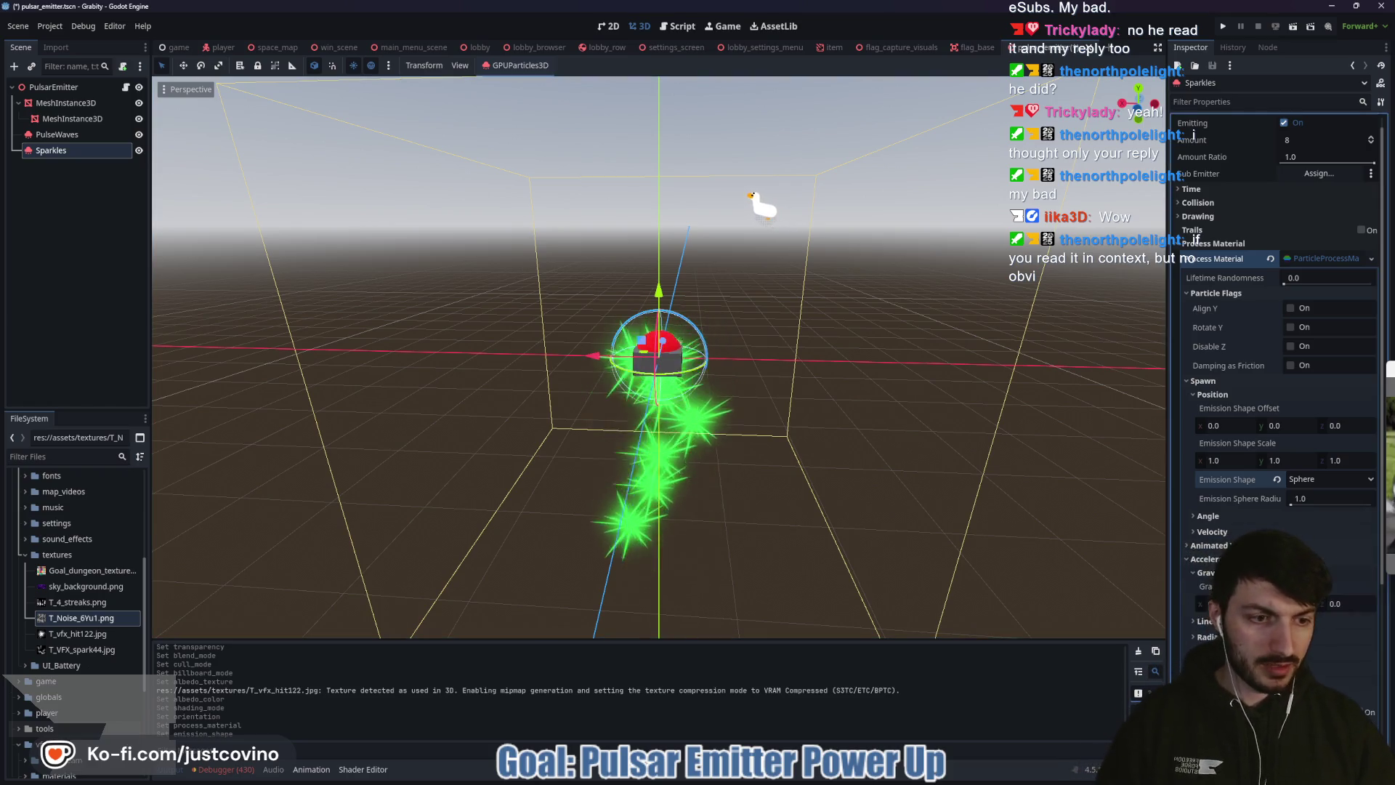
left_click(1294, 601)
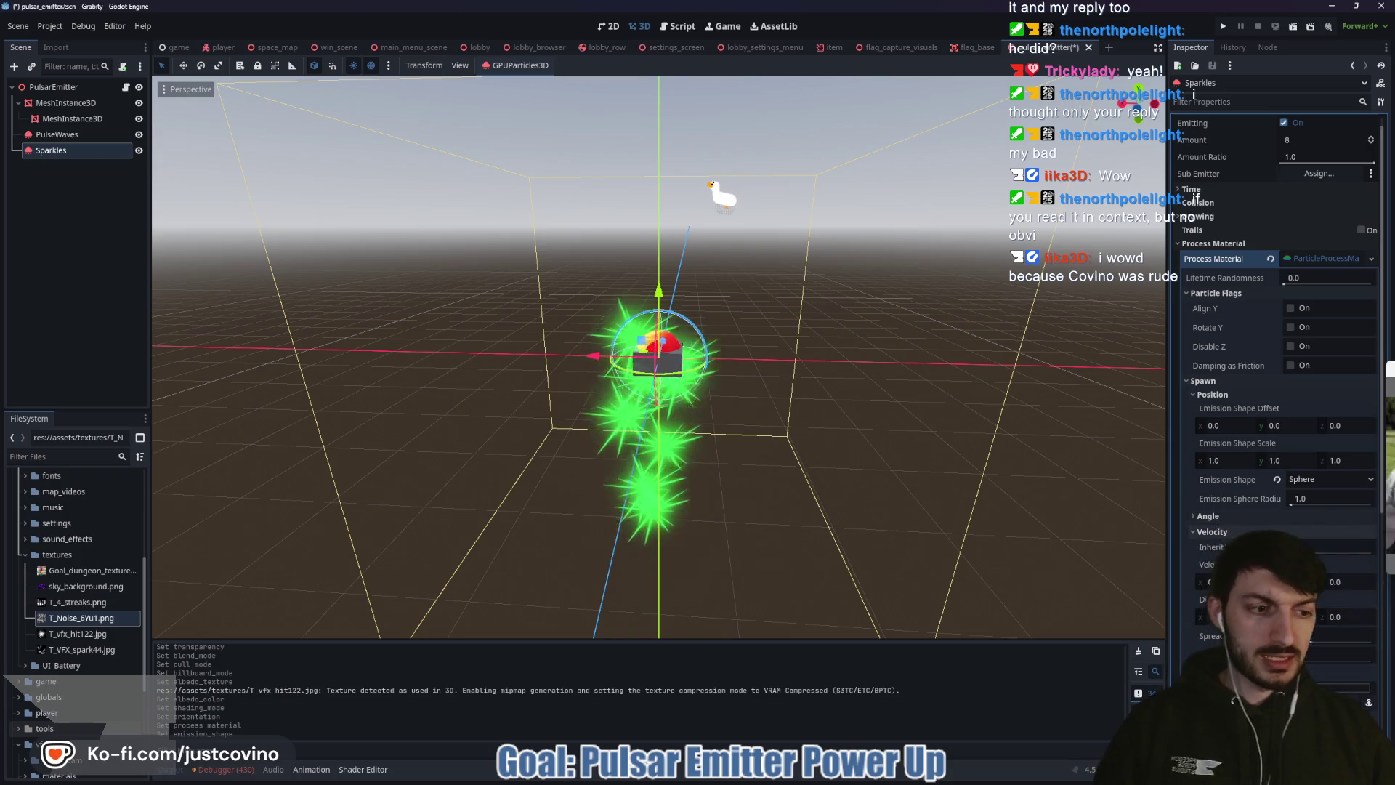
scroll(1279, 364, "down", 5)
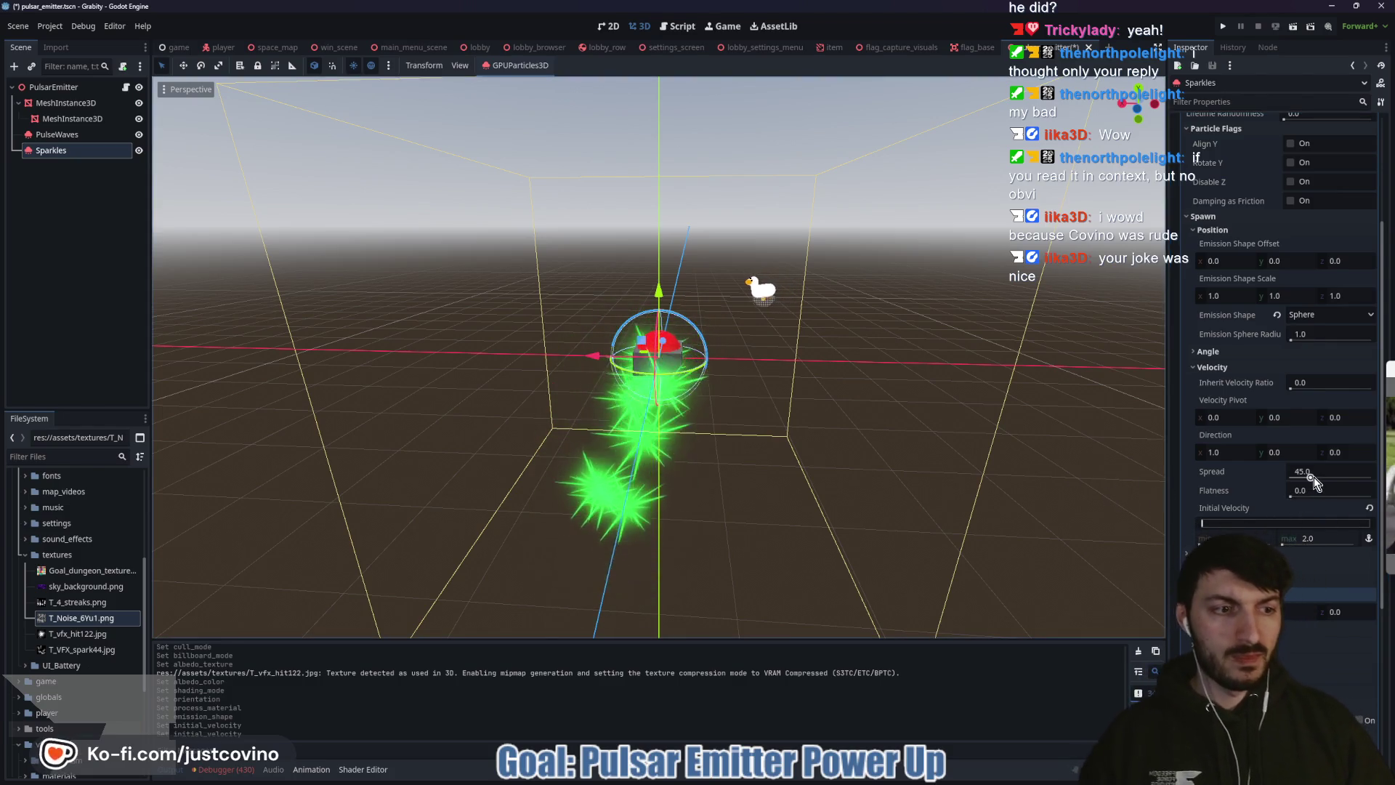
Widen the spread to 75° and set initial velocity from 7.8 to 8.0.
left_click_drag(1313, 477, 1325, 478)
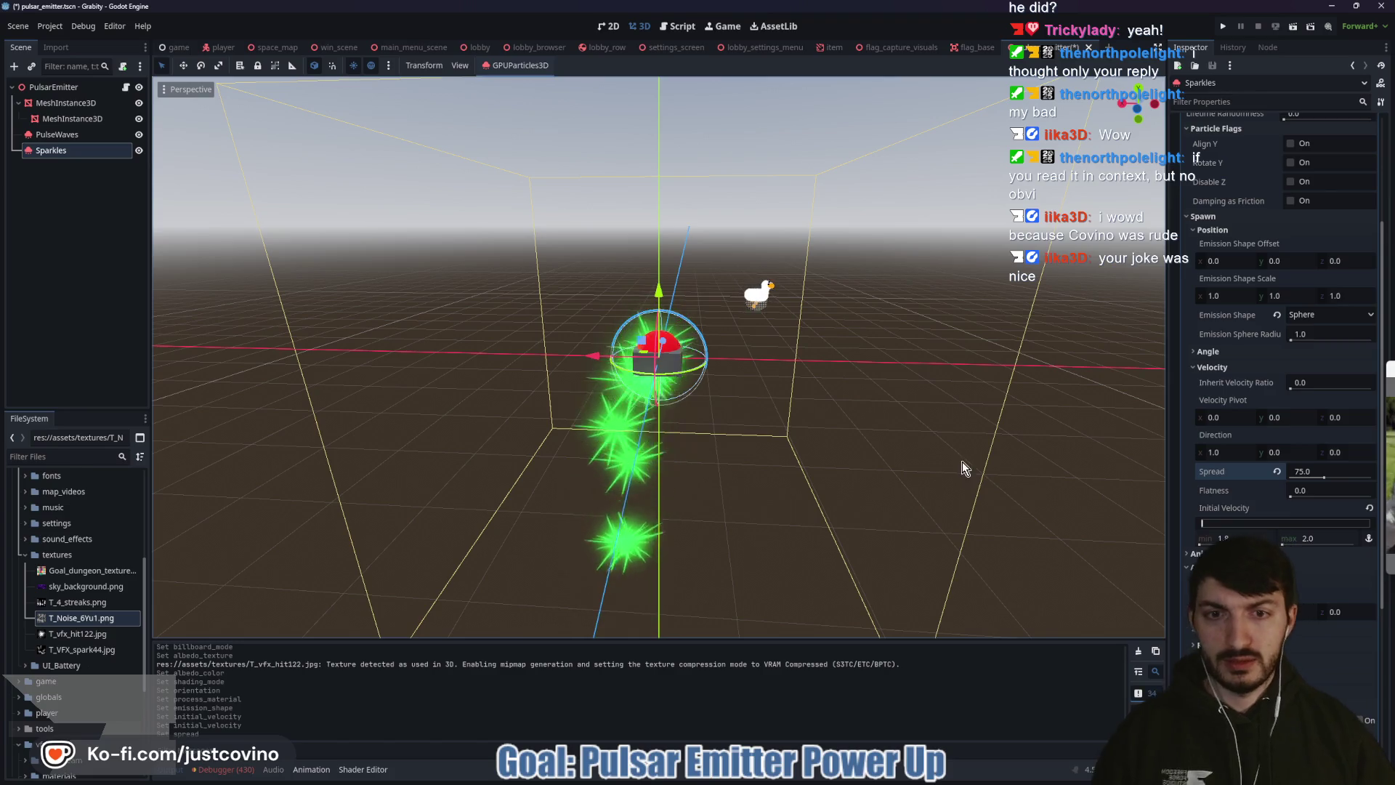
left_click(1327, 541)
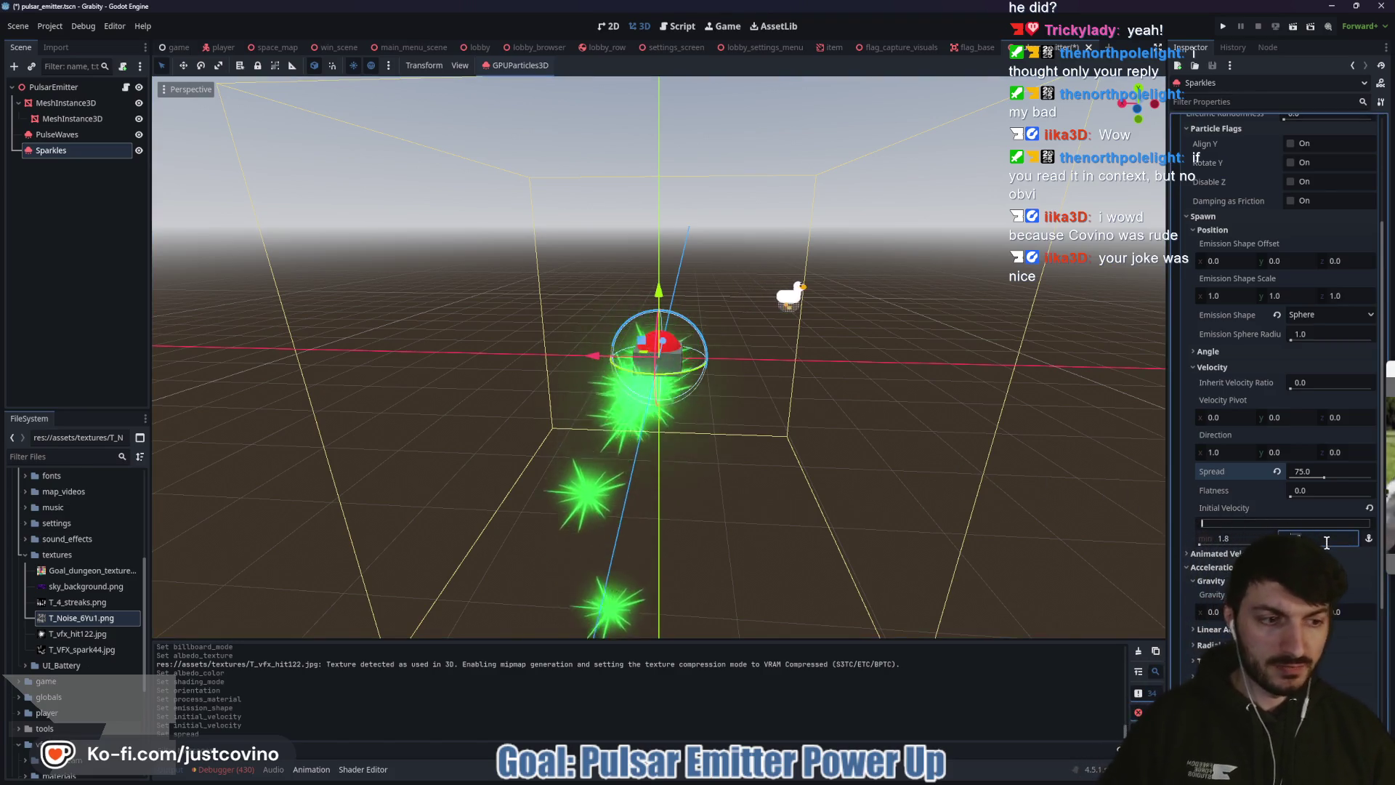
type("8")
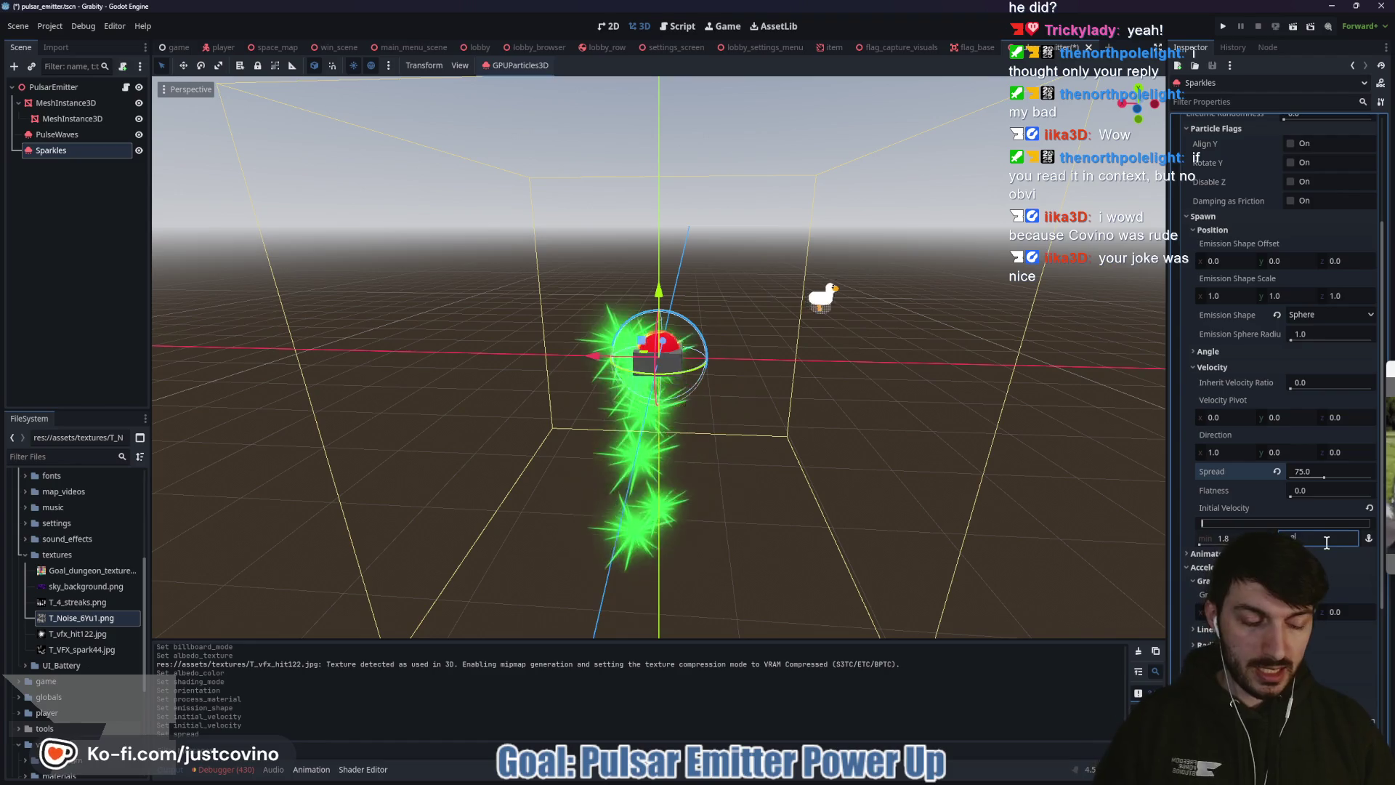
left_click(1246, 538)
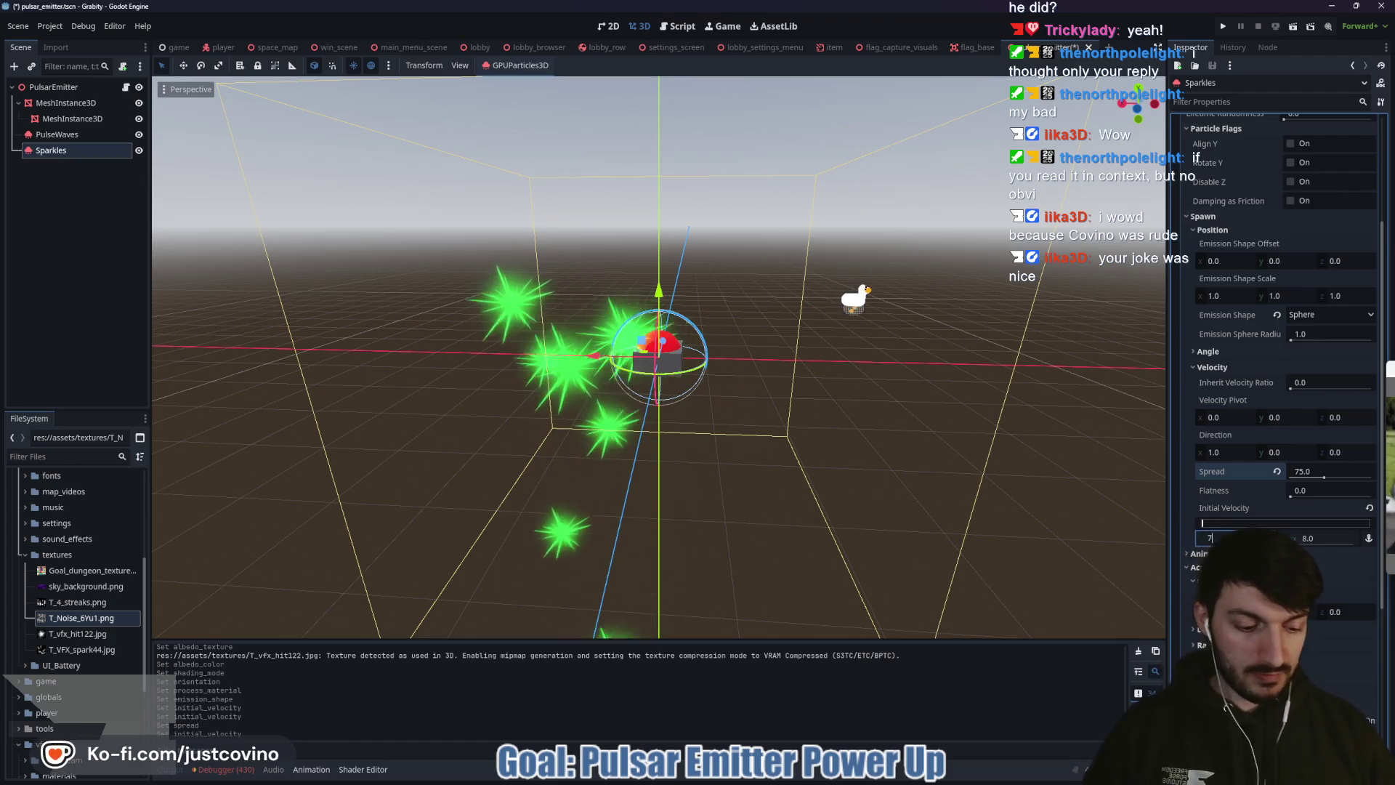
key("Return")
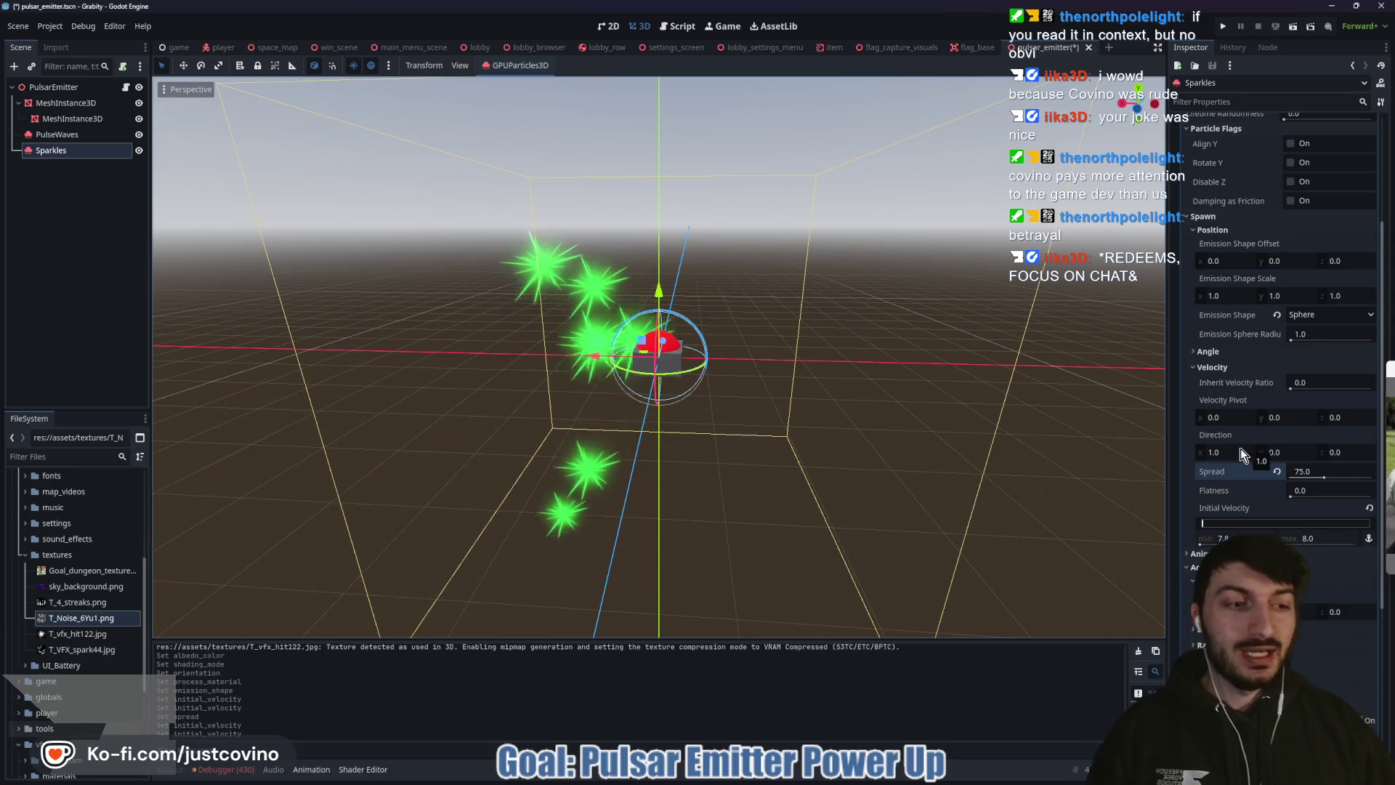
Set the emission direction to (0, 1, 0), save, and expand the Display section.
left_click(1289, 451)
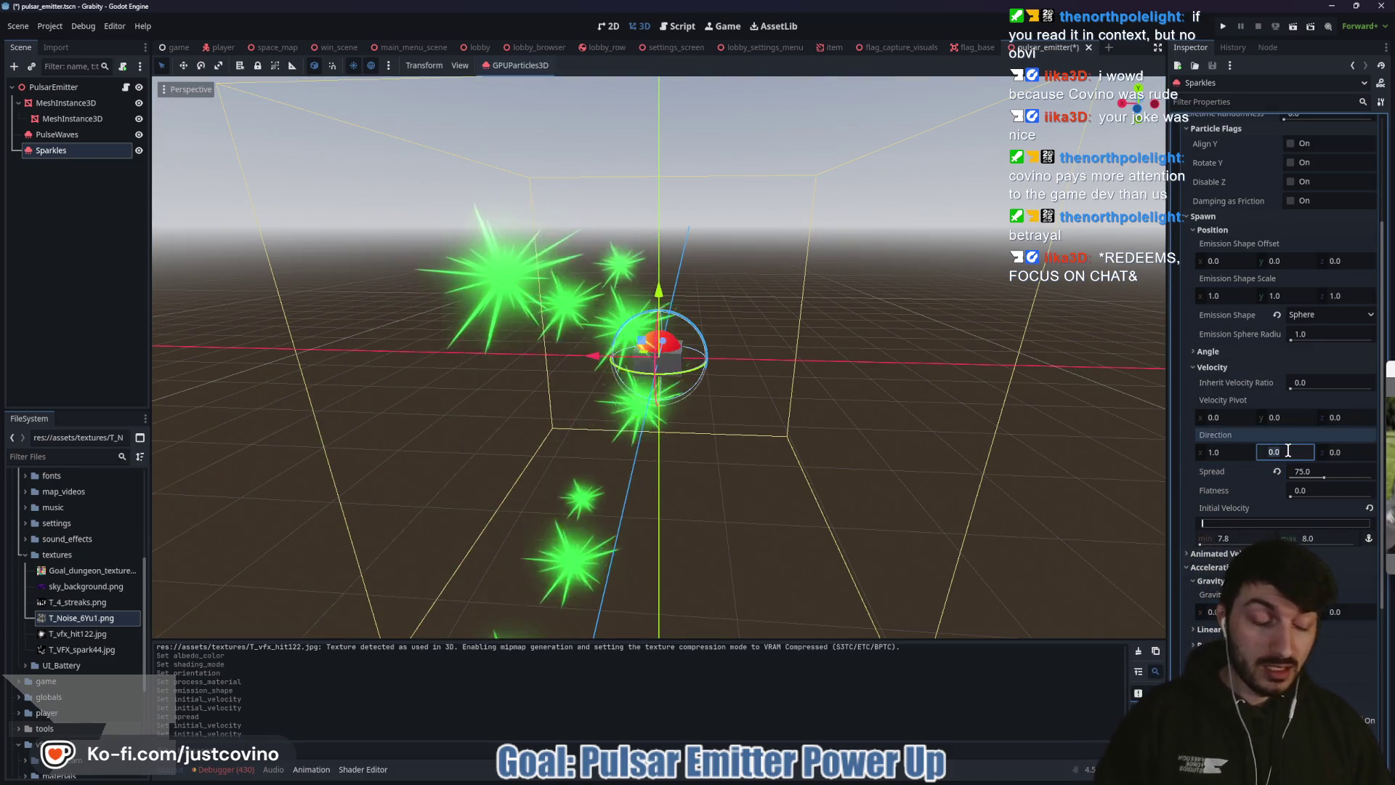
type("1")
left_click(1227, 452)
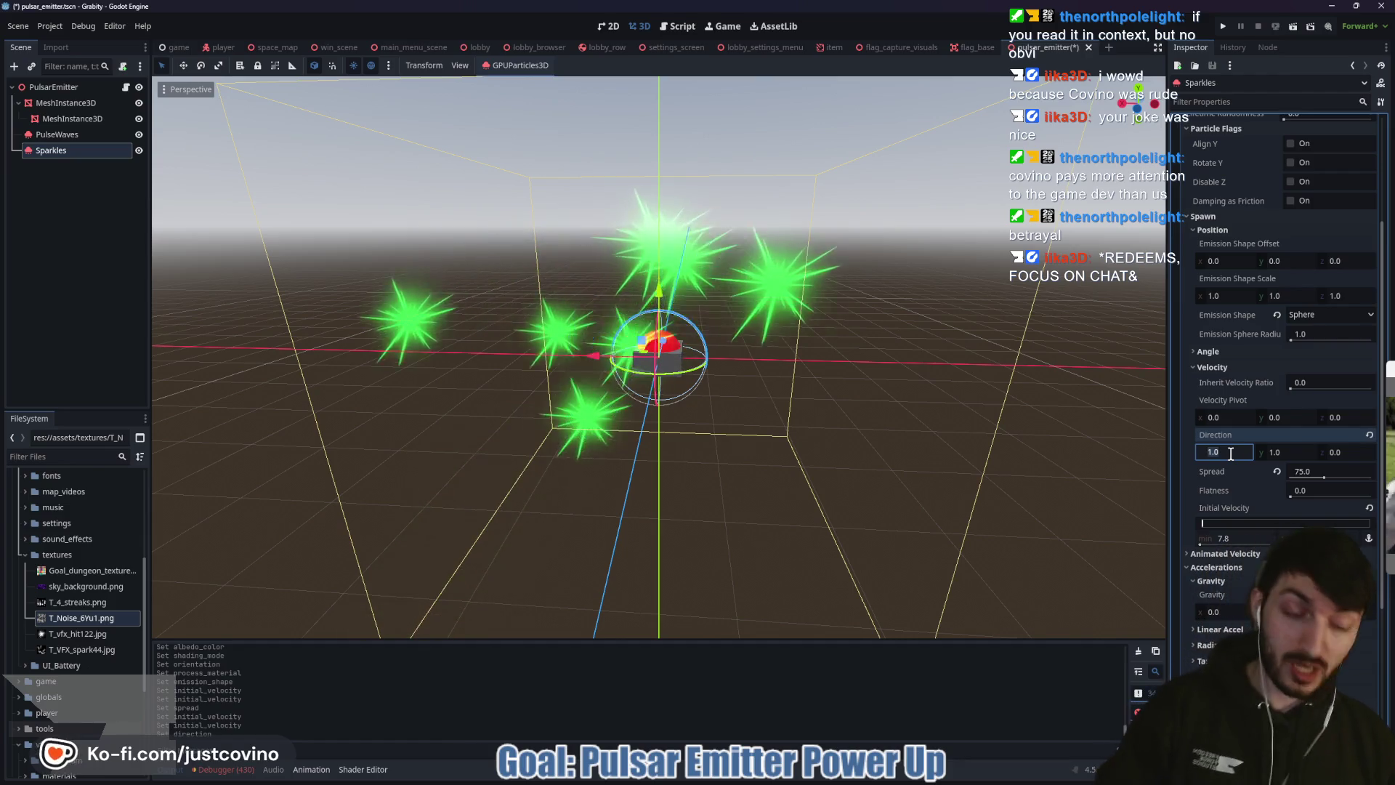
type("0")
key("Return")
key("ctrl+s")
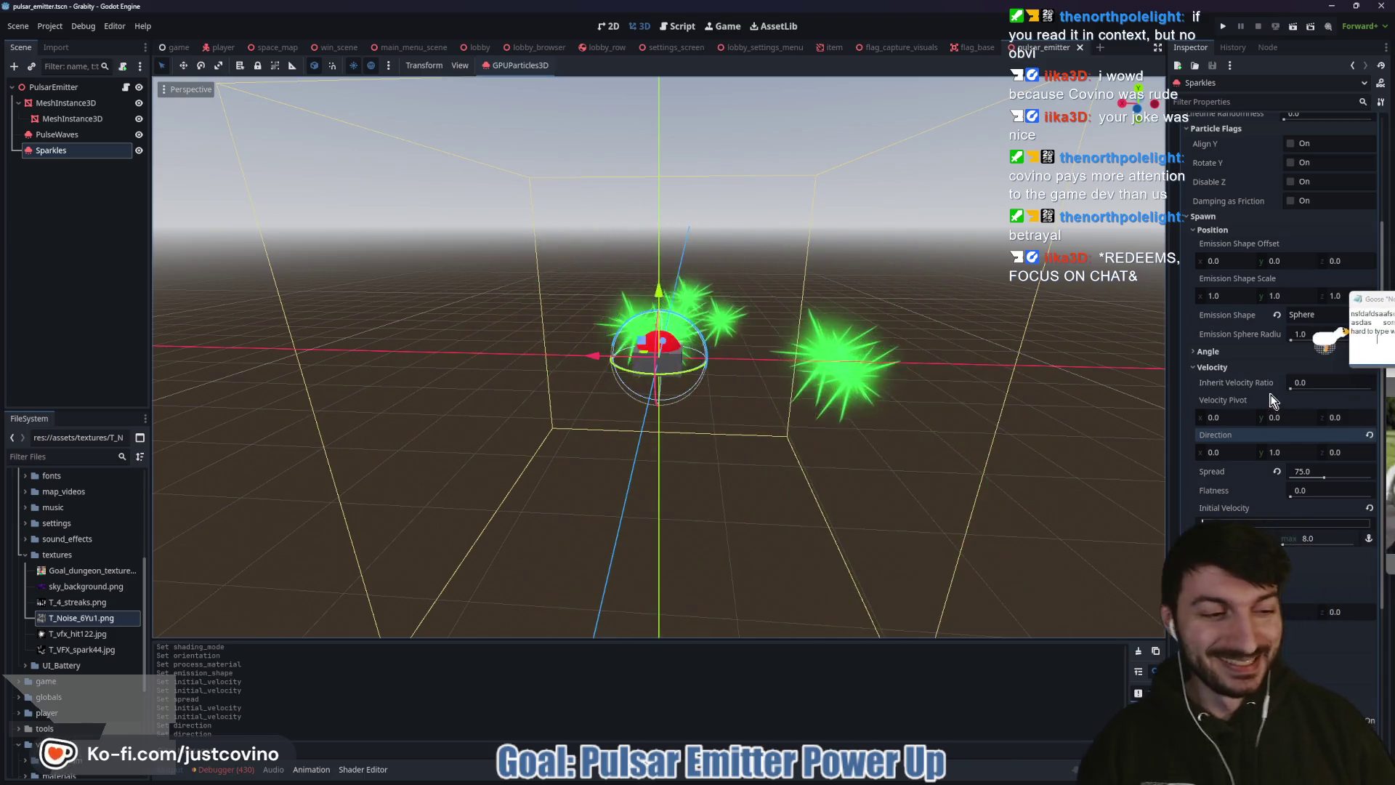
scroll(1237, 483, "down", 4)
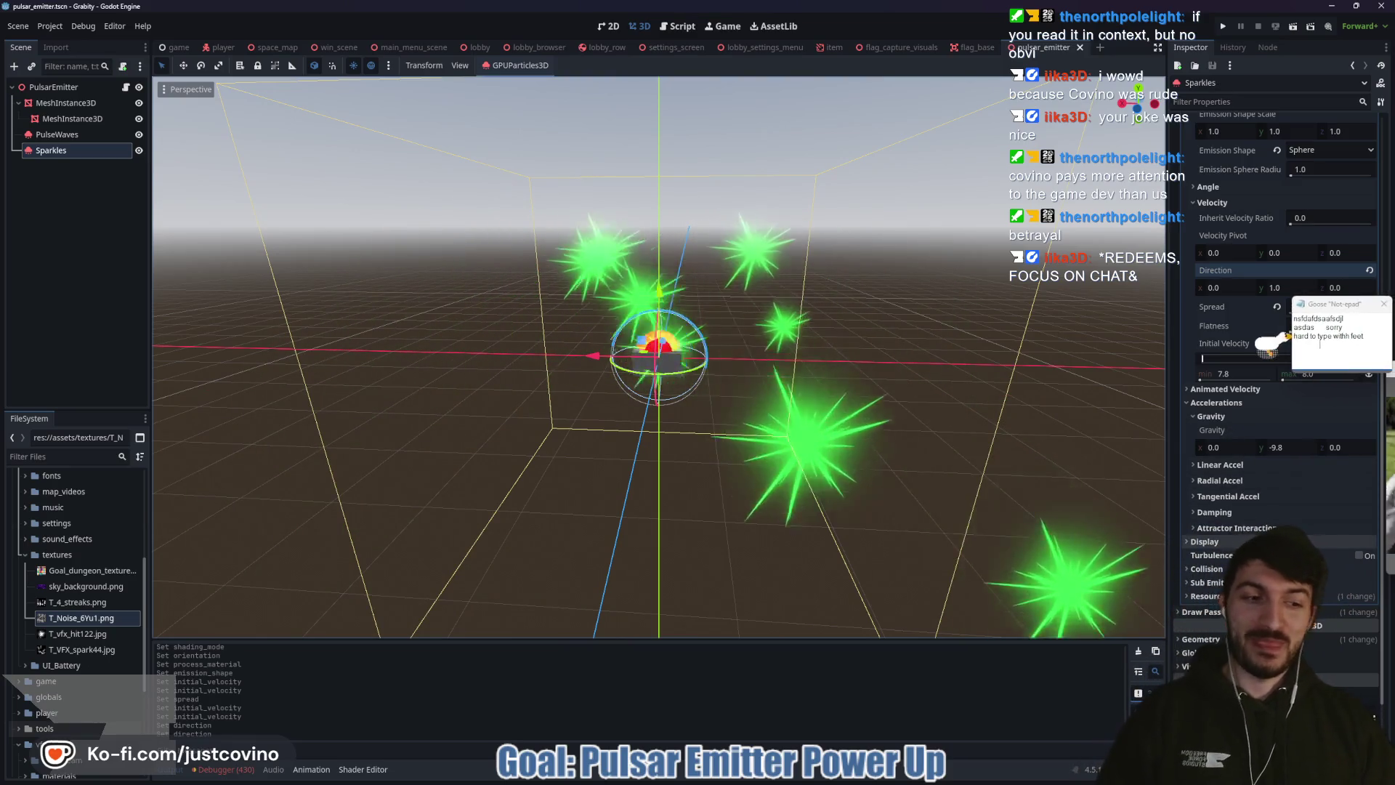
left_click(1236, 541)
scroll(1255, 510, "down", 4)
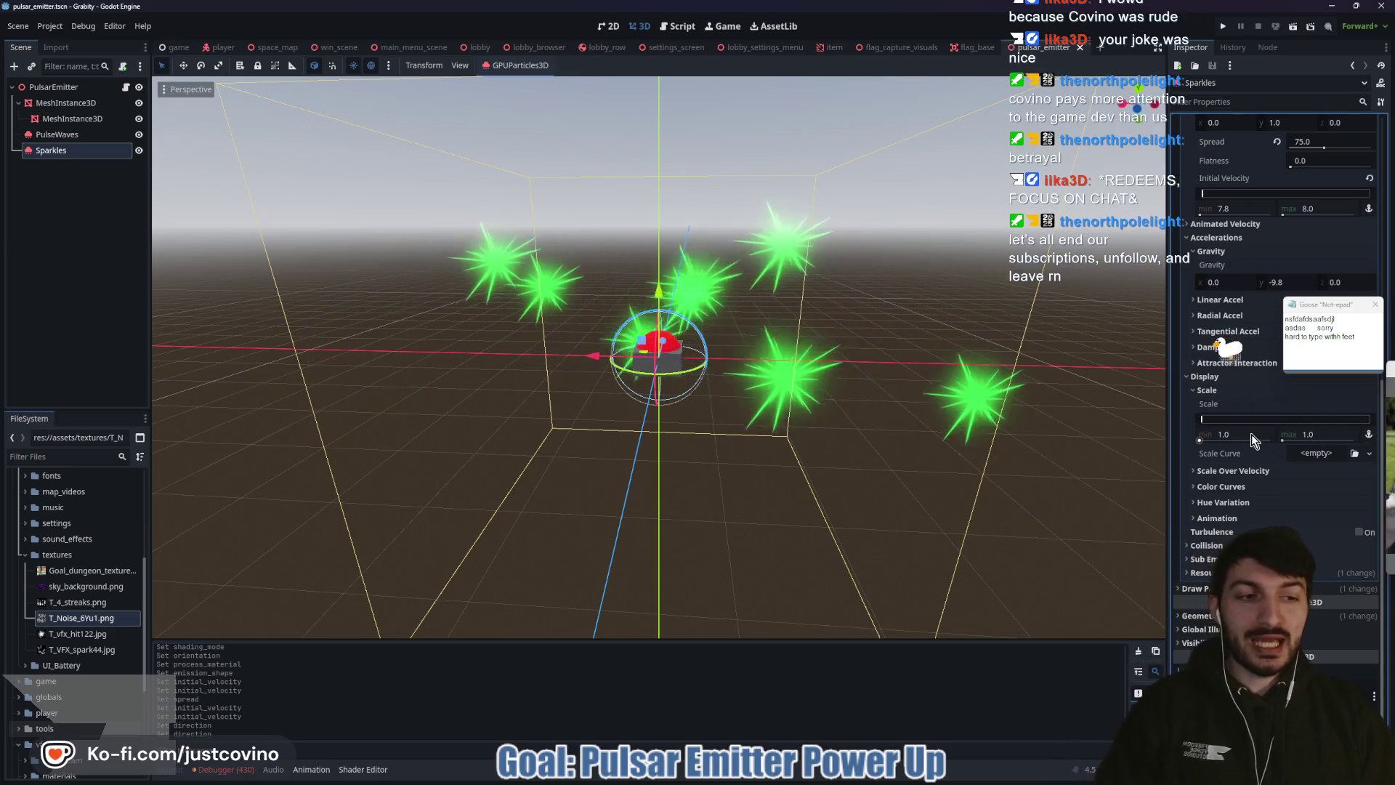
Set Scale min to 0.25 and add a CurveTexture scale curve sloping downward.
left_click_drag(1250, 434, 1223, 432)
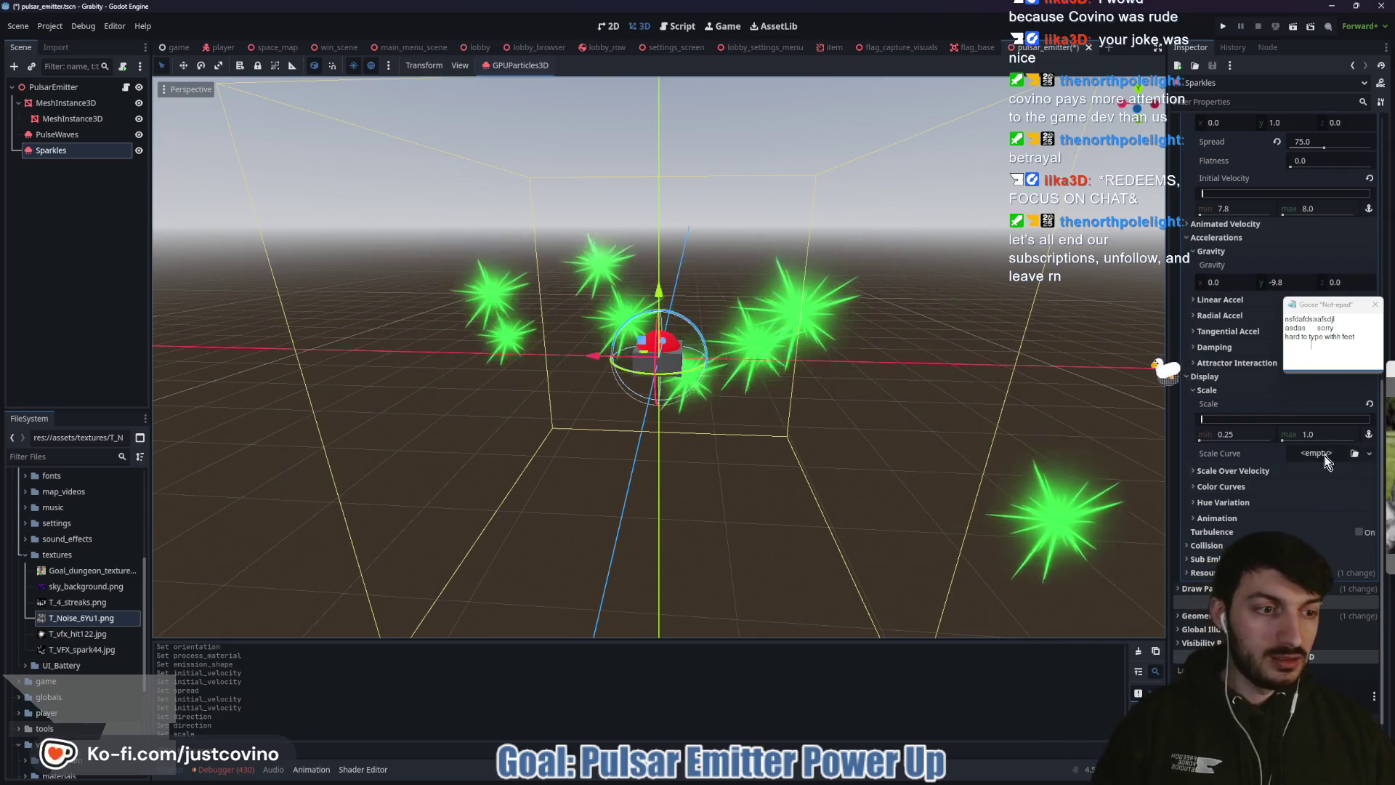
left_click(1324, 456)
left_click(1335, 486)
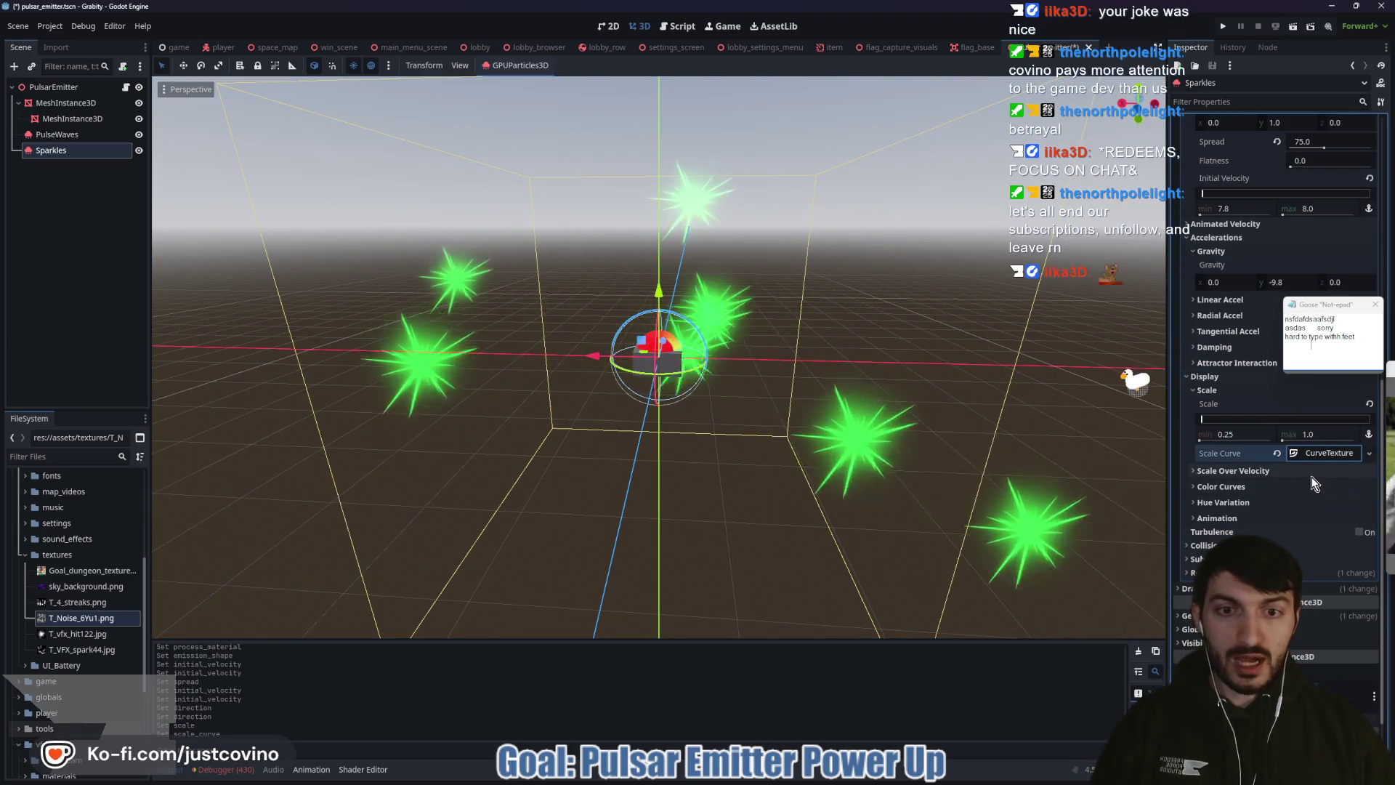
left_click(1319, 453)
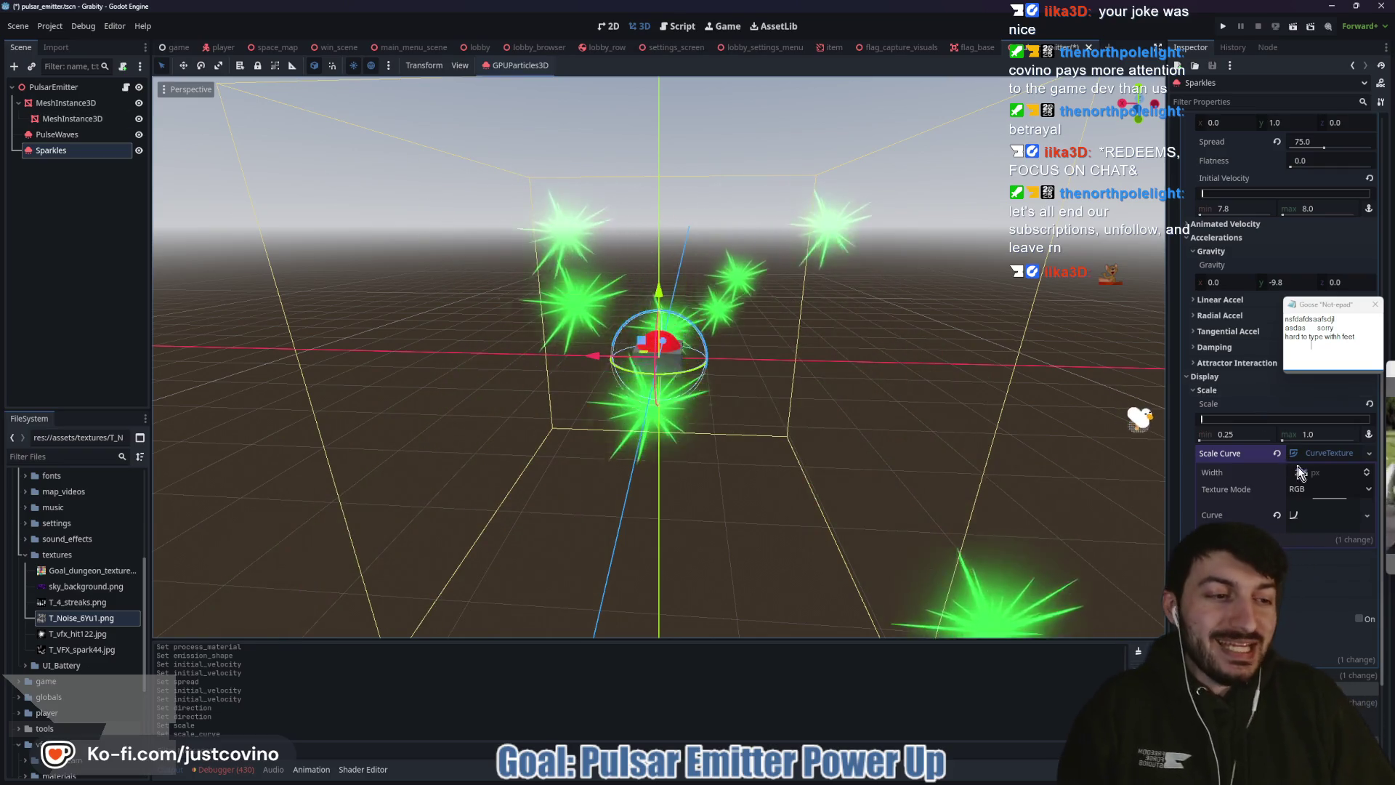
left_click(1306, 516)
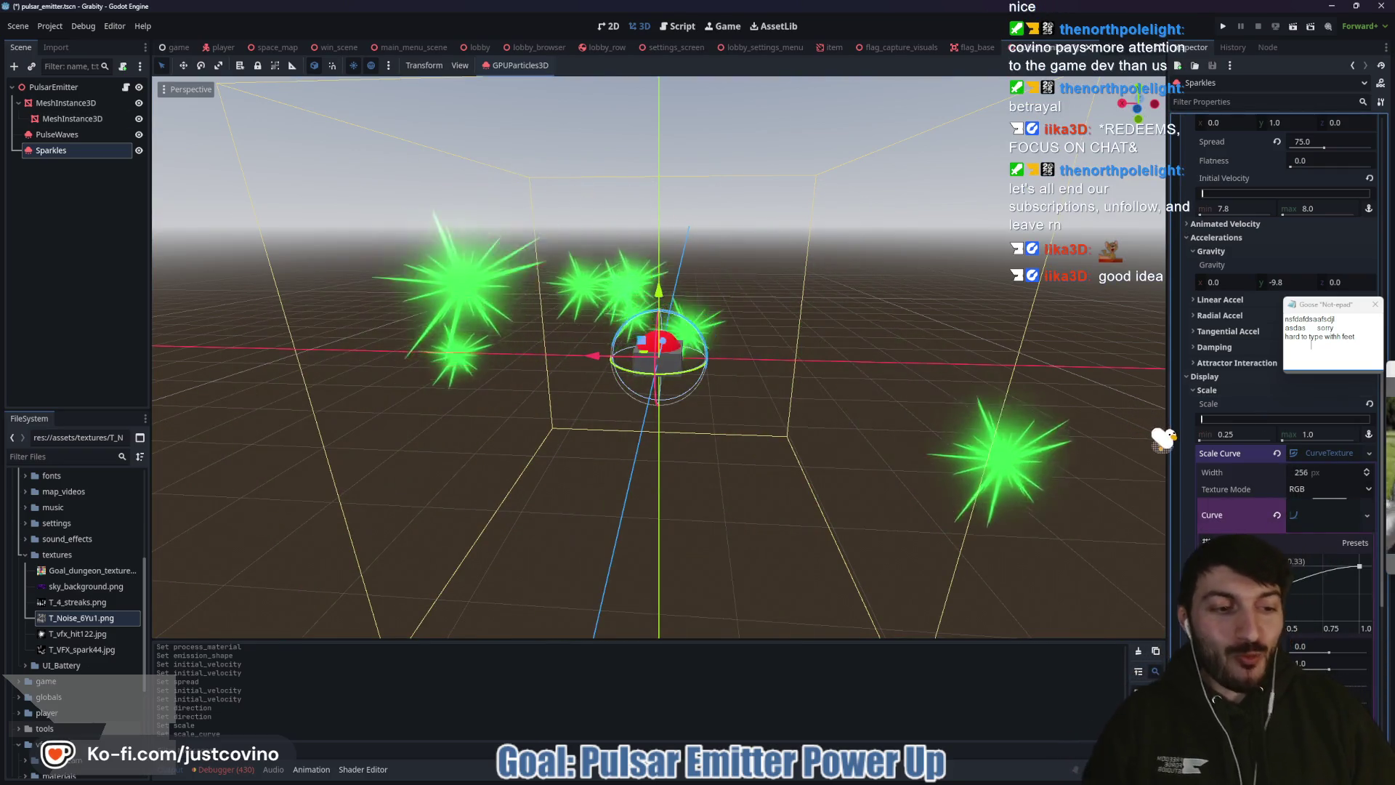
left_click_drag(1219, 605, 1218, 624)
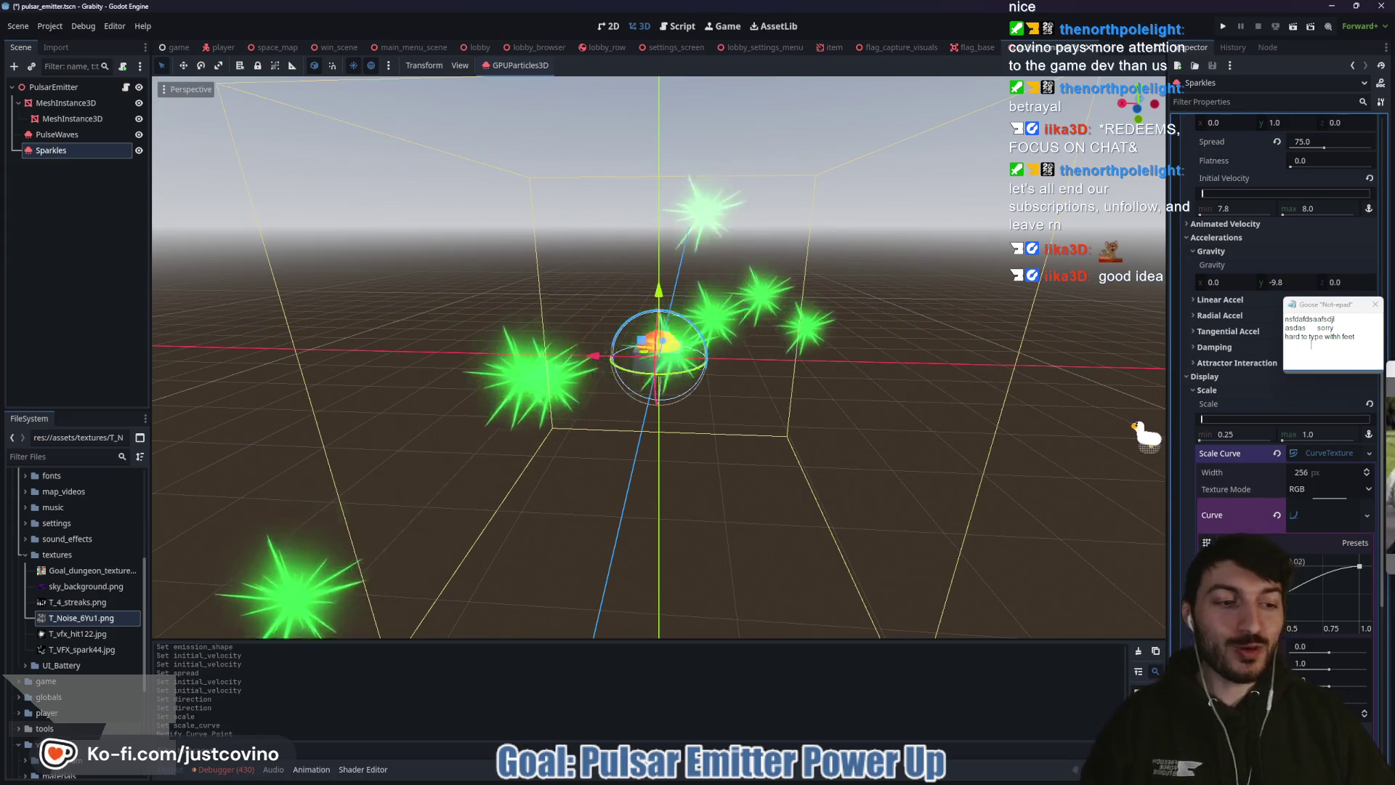
left_click_drag(1360, 566, 1338, 618)
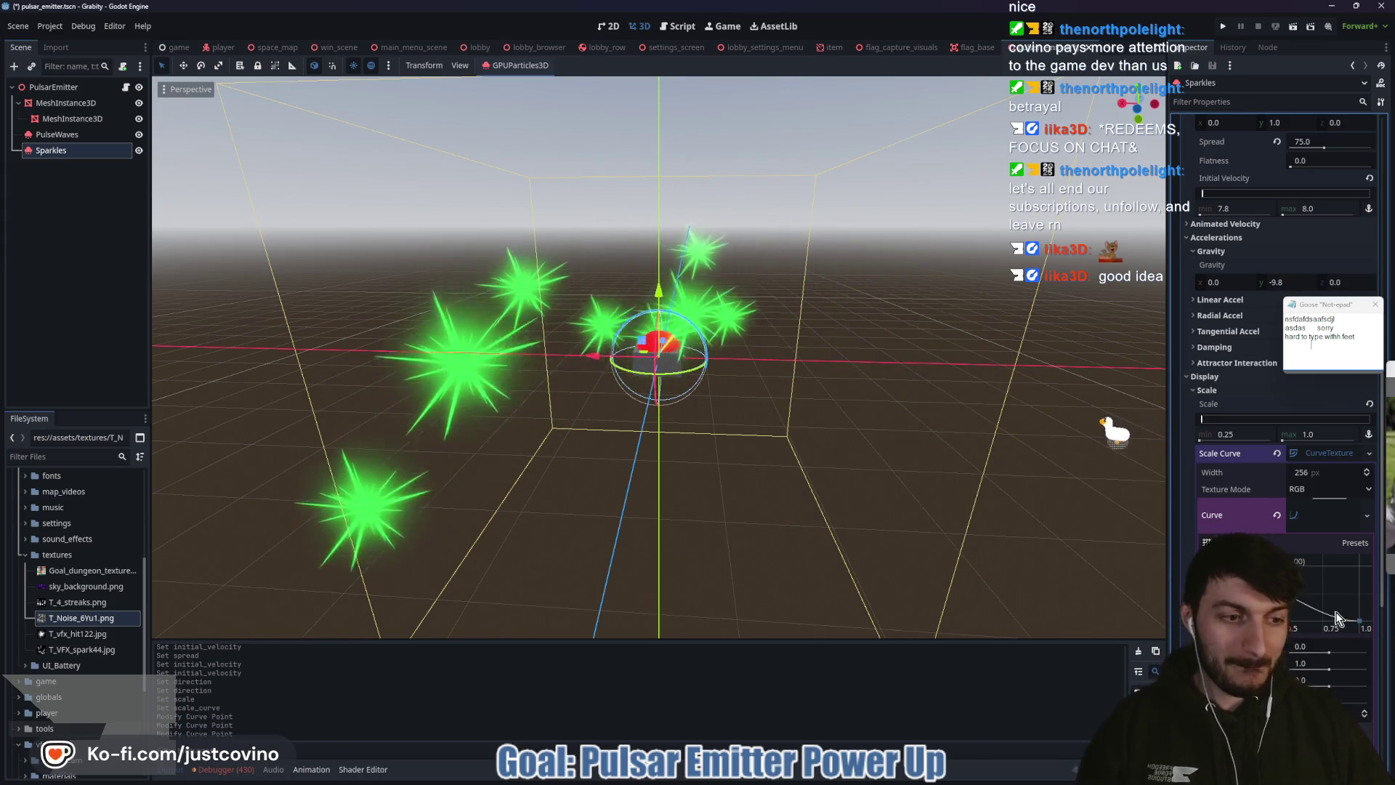
left_click(1312, 456)
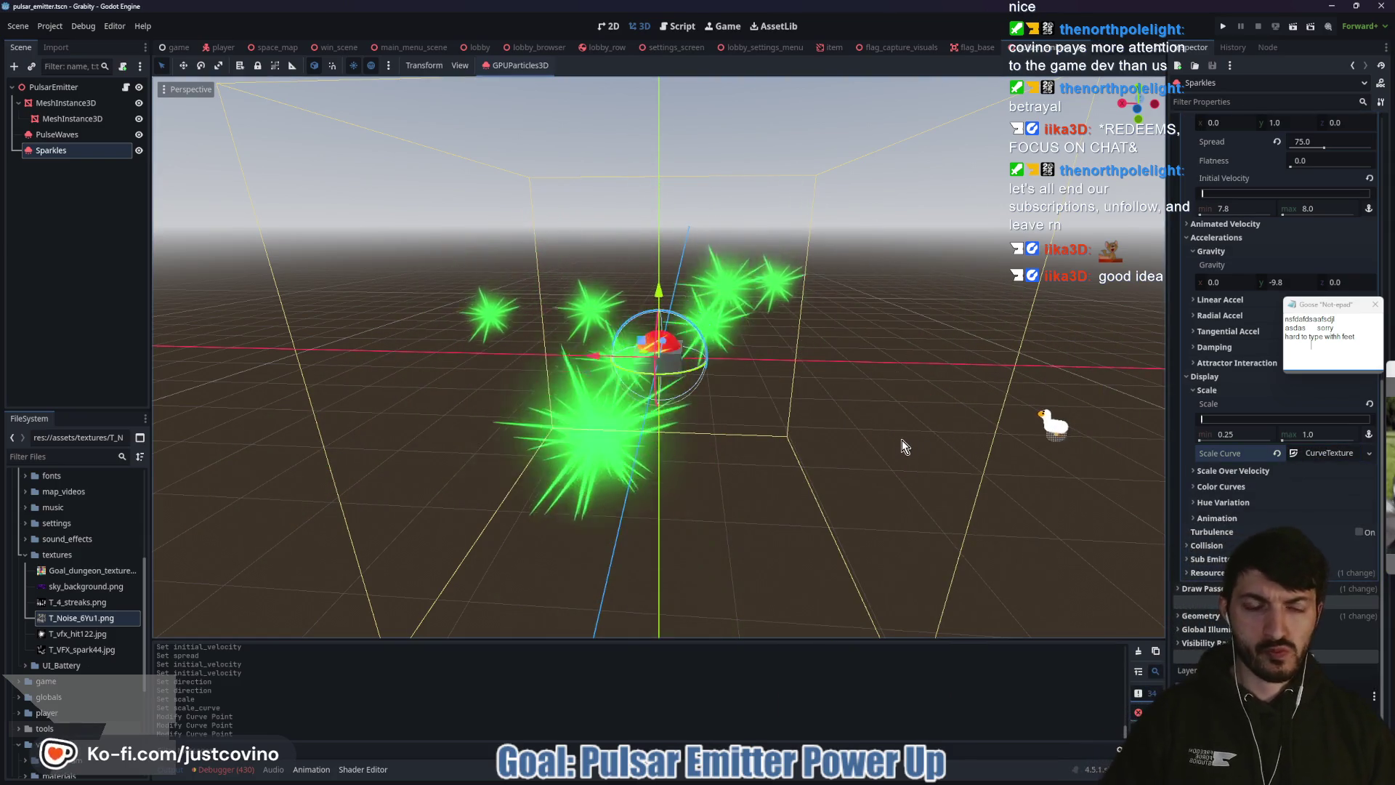
Expand the Geometry settings to check the Sparkles material.
scroll(905, 447, "down", 3)
scroll(1205, 491, "down", 3)
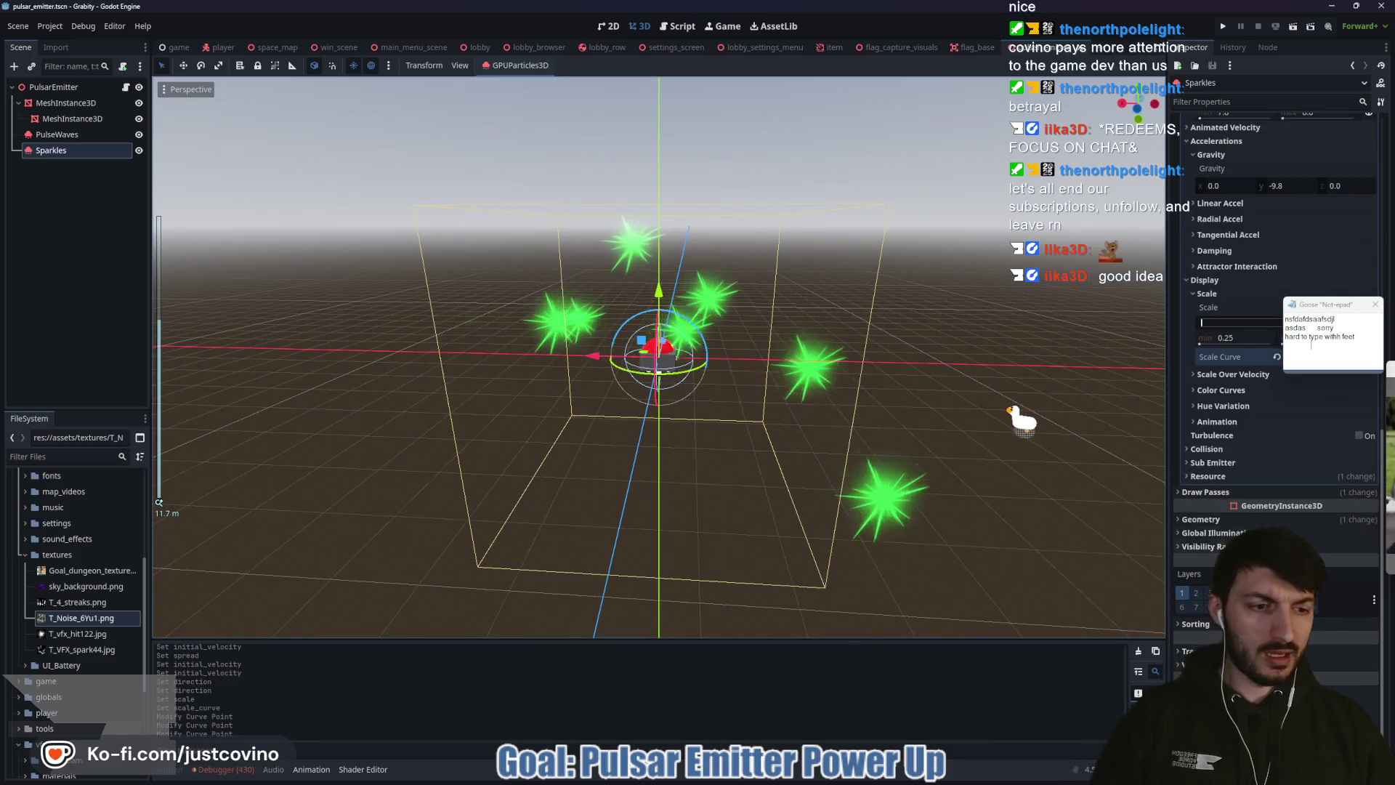
left_click(1200, 519)
scroll(1296, 536, "down", 5)
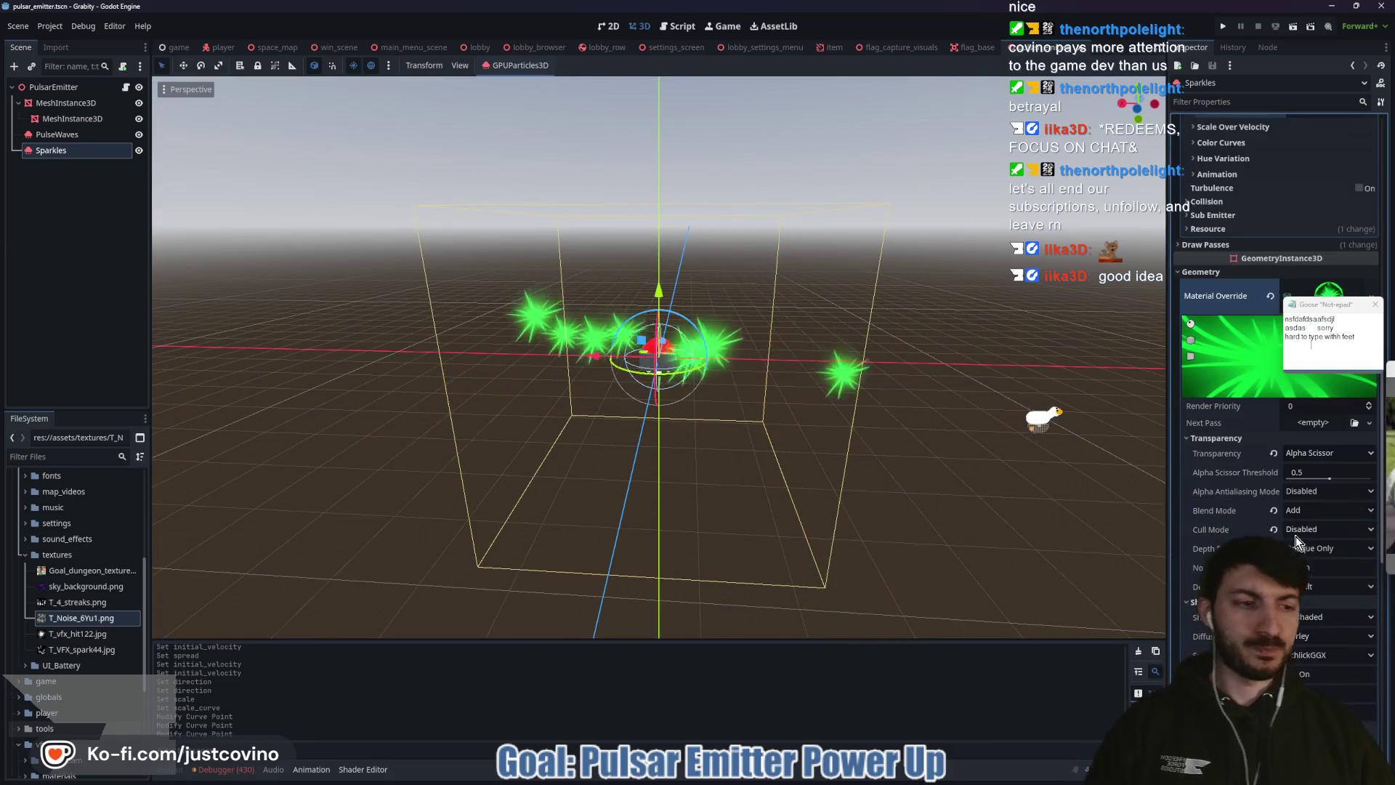
scroll(1202, 489, "down", 3)
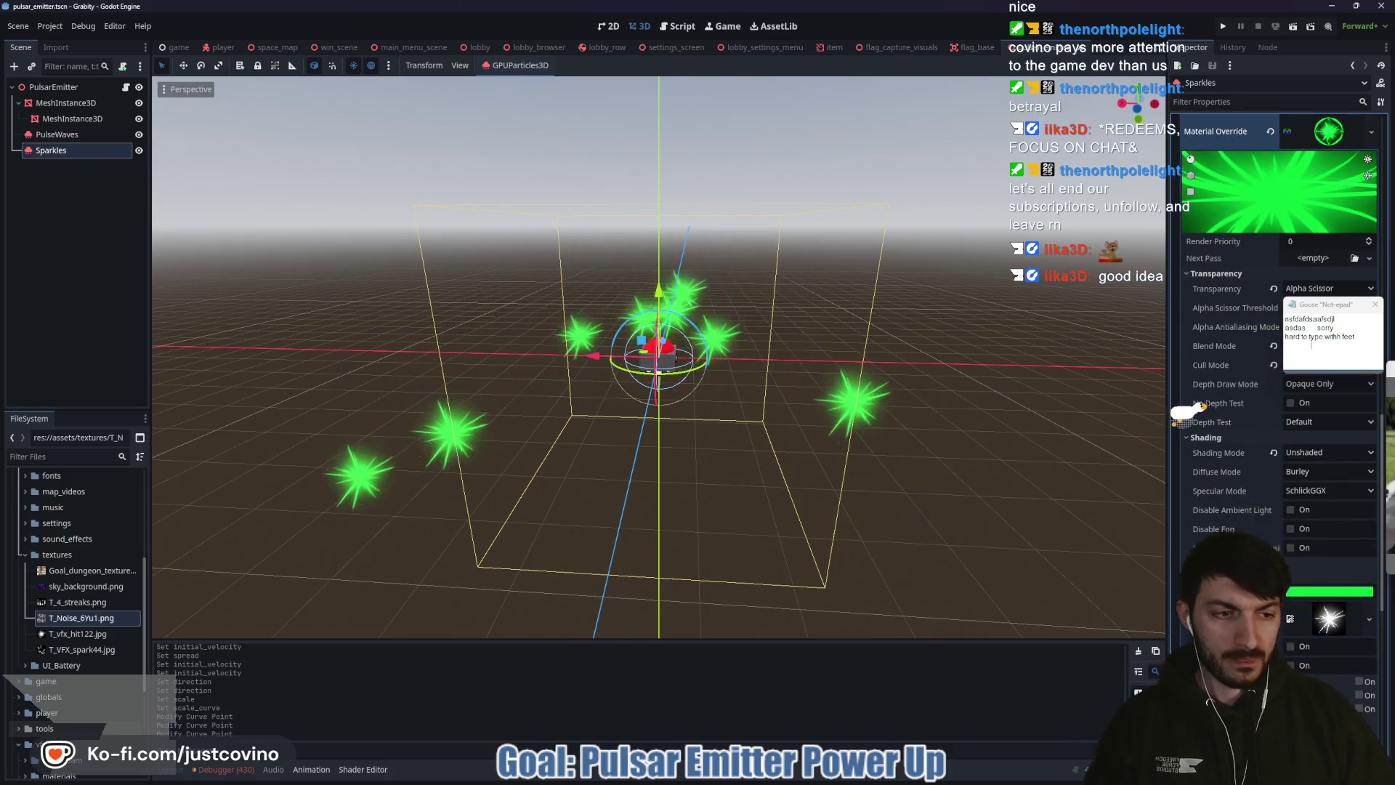
scroll(1280, 573, "up", 9)
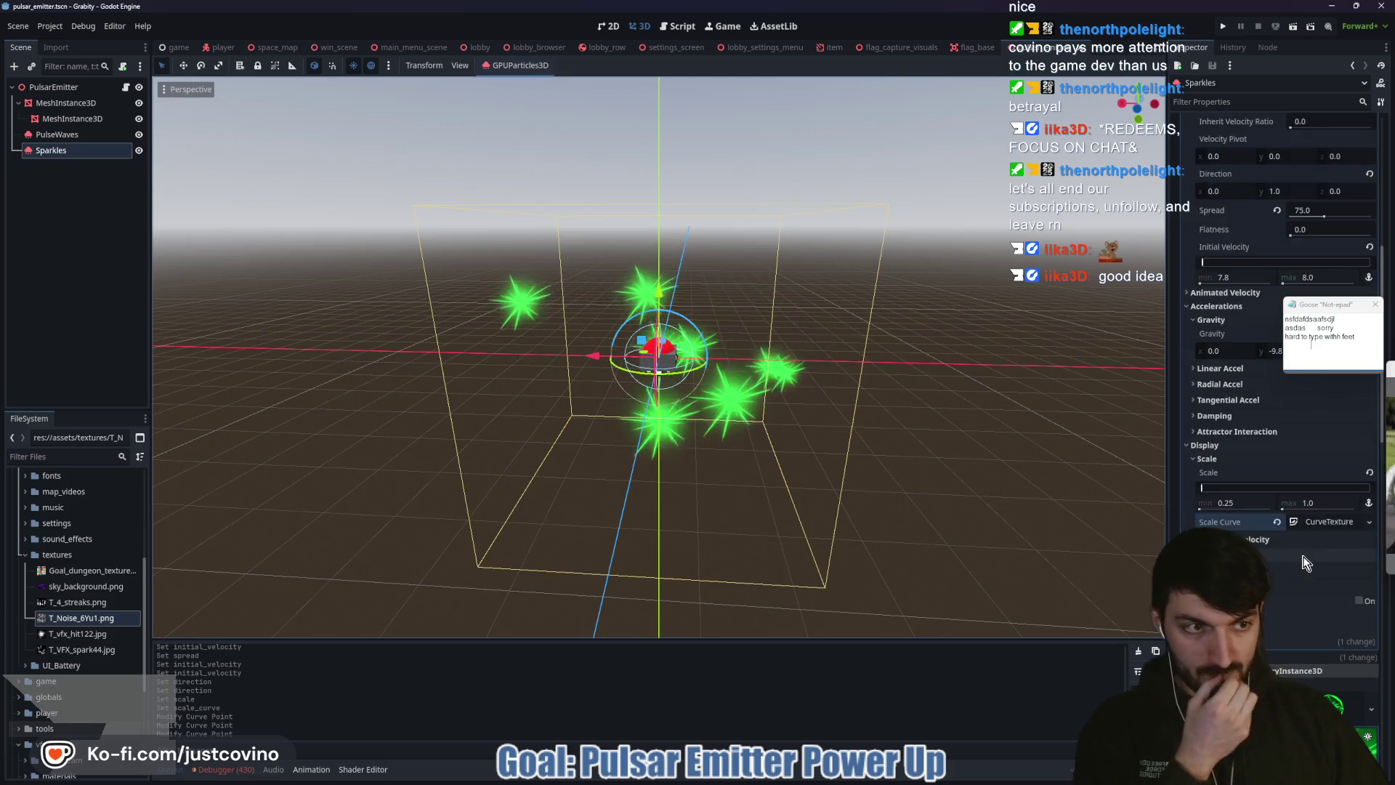
scroll(1298, 555, "down", 3)
scroll(1282, 478, "up", 3)
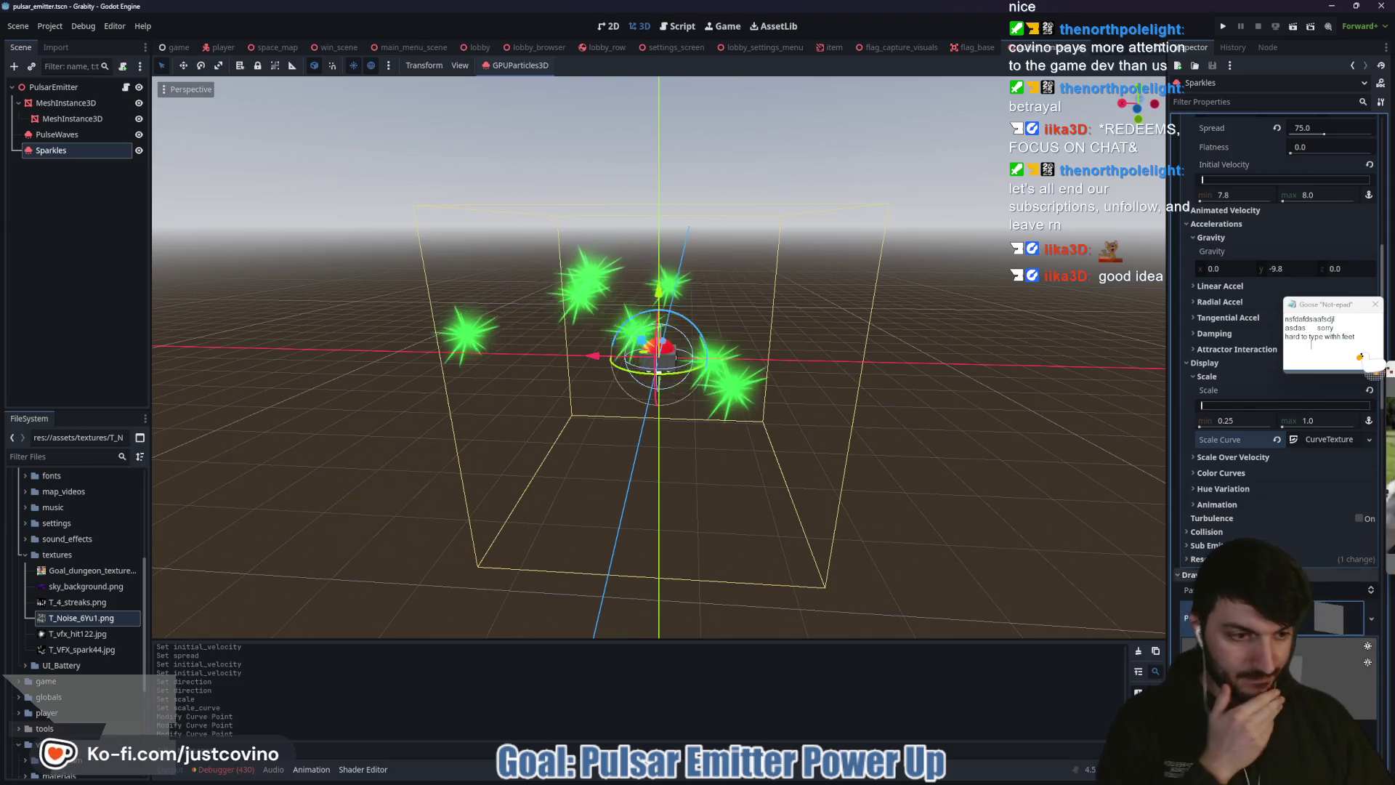
Set the Draw Passes plane mesh size to 1.0 and save the scene.
left_click(1192, 574)
scroll(1311, 483, "down", 5)
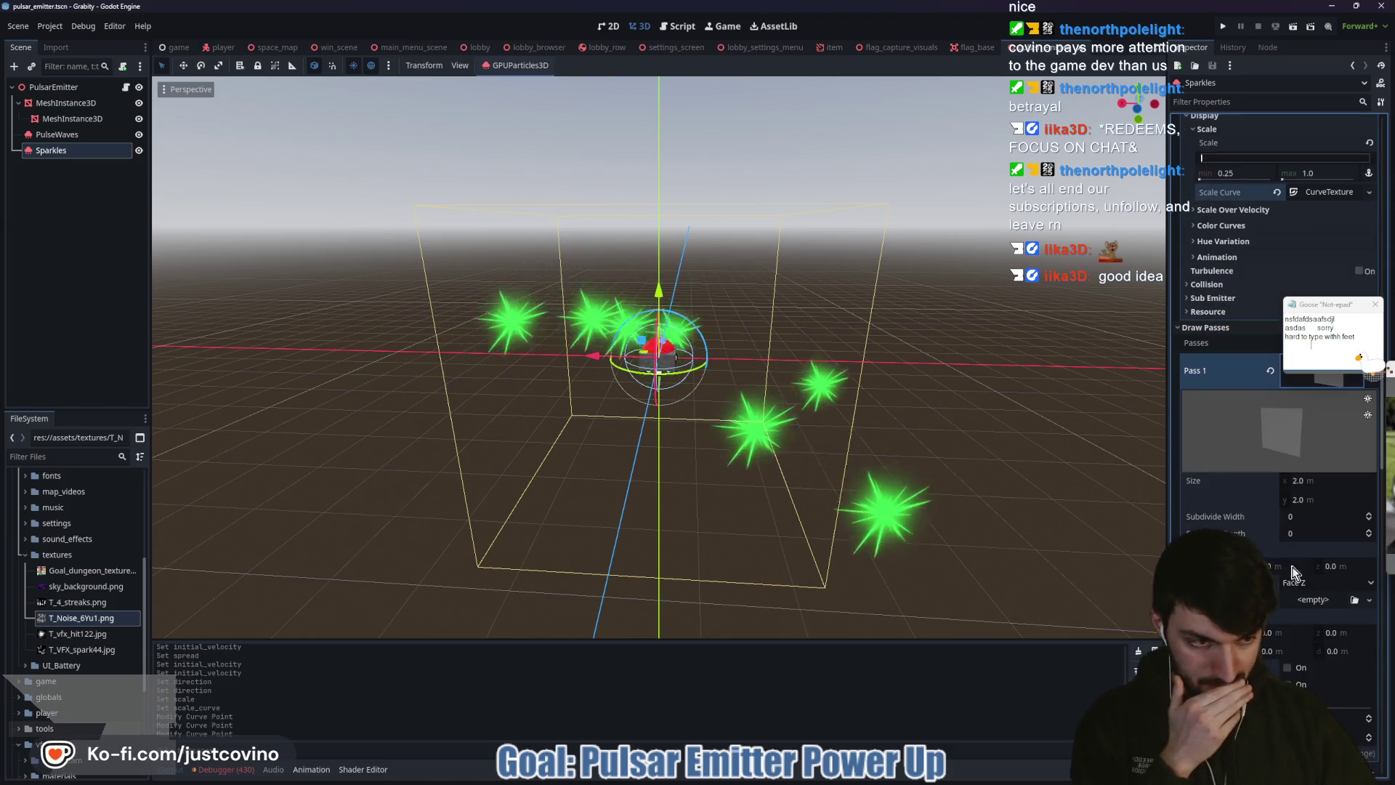
left_click(1306, 482)
type("1")
key("Return")
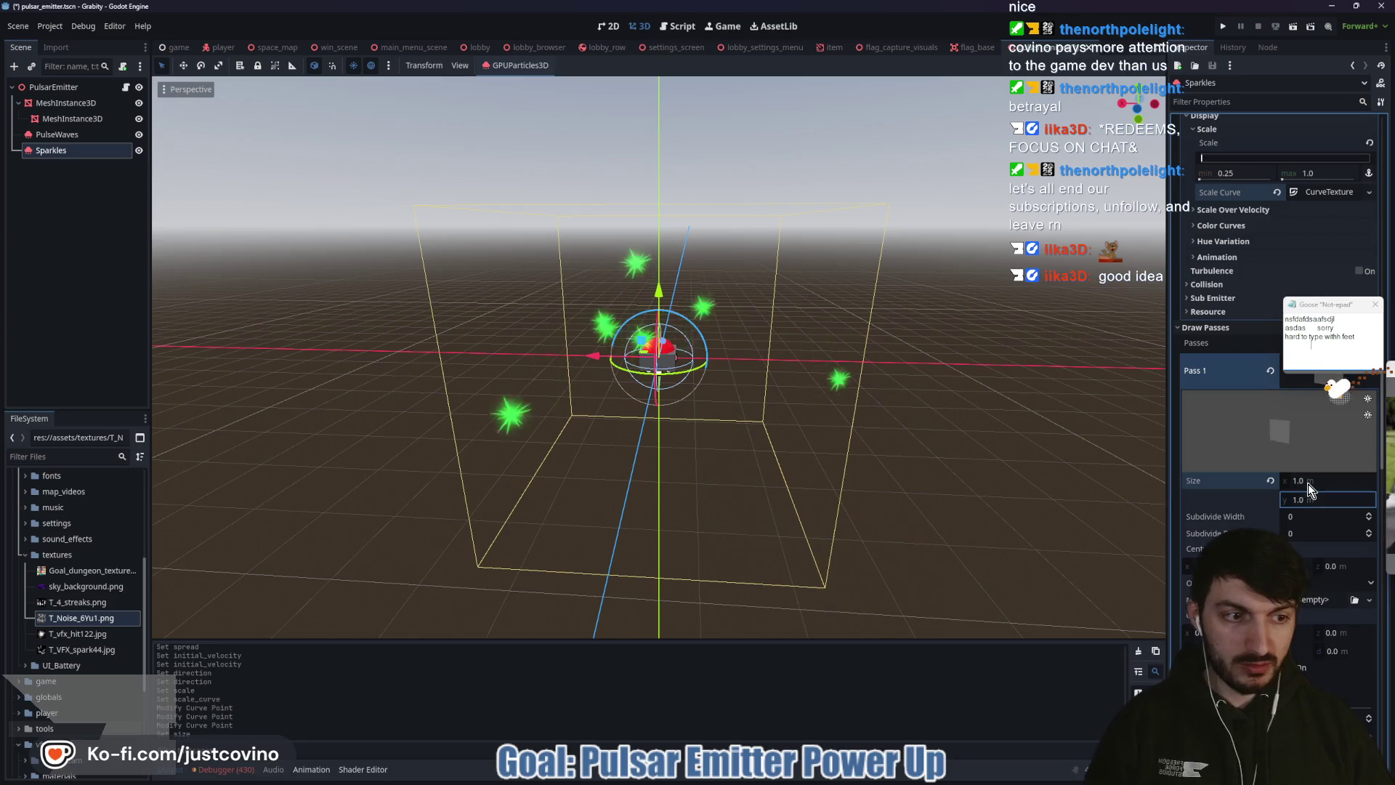
key("ctrl+s")
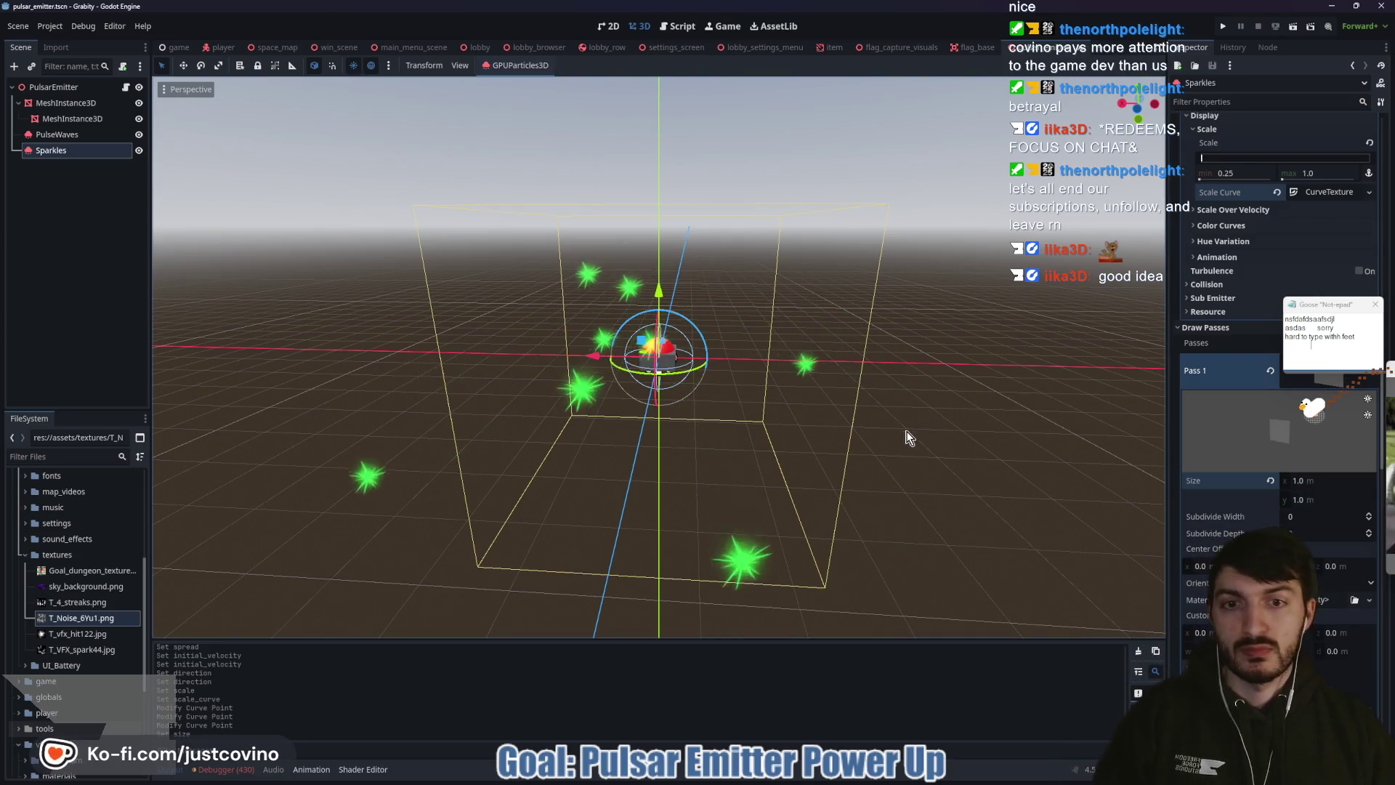
scroll(1245, 444, "up", 5)
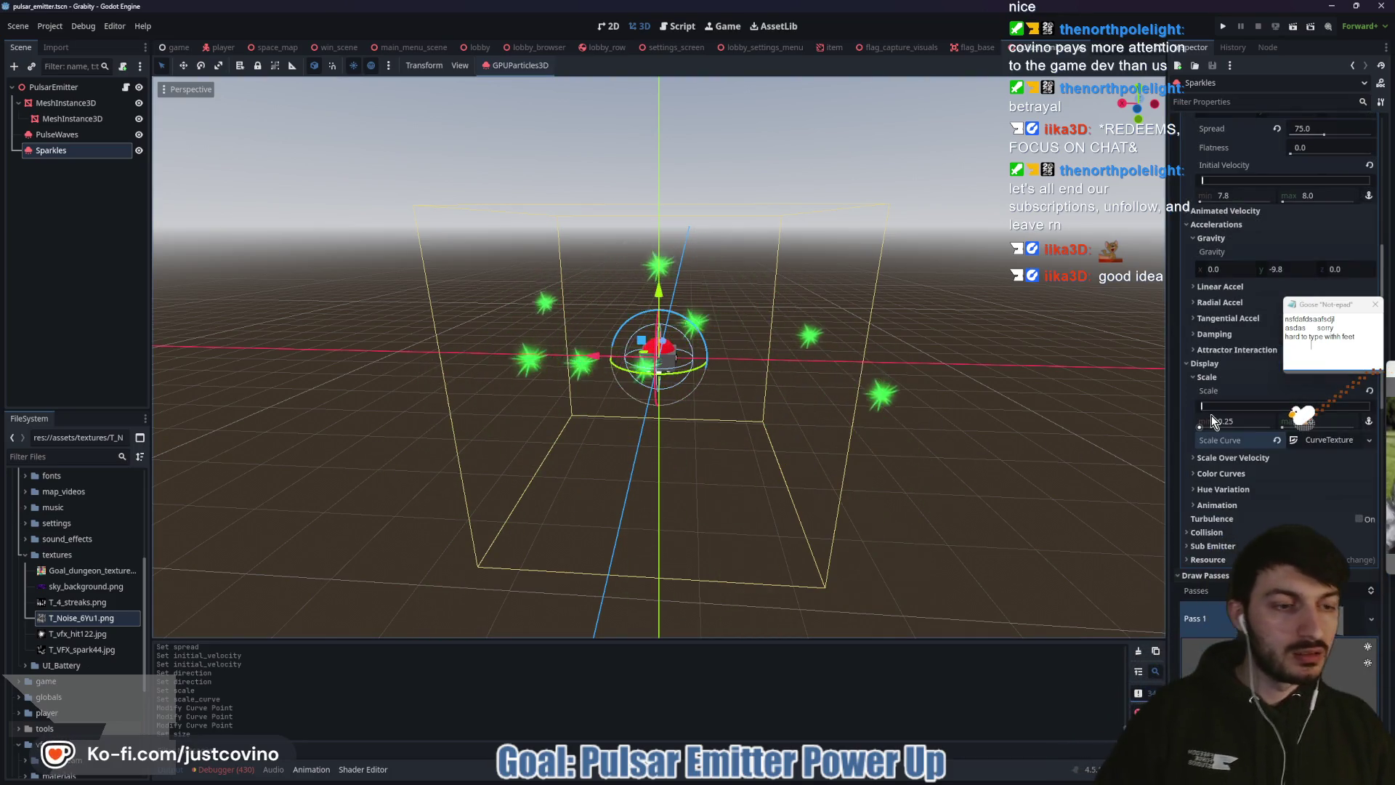
Expand Scale Over Velocity, then deselect Sparkles and orbit to watch the particles.
left_click(1224, 458)
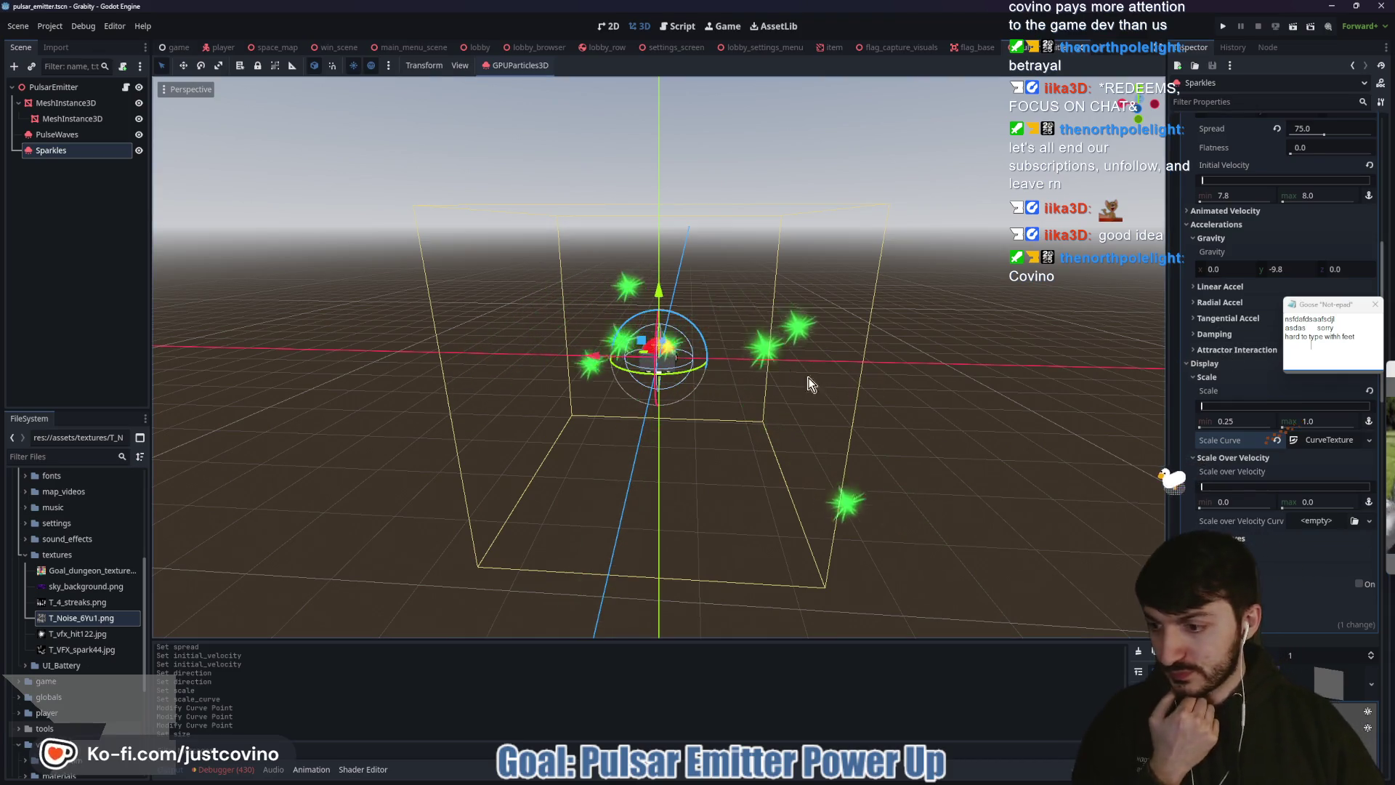
left_click_drag(751, 405, 736, 403)
left_click(737, 395)
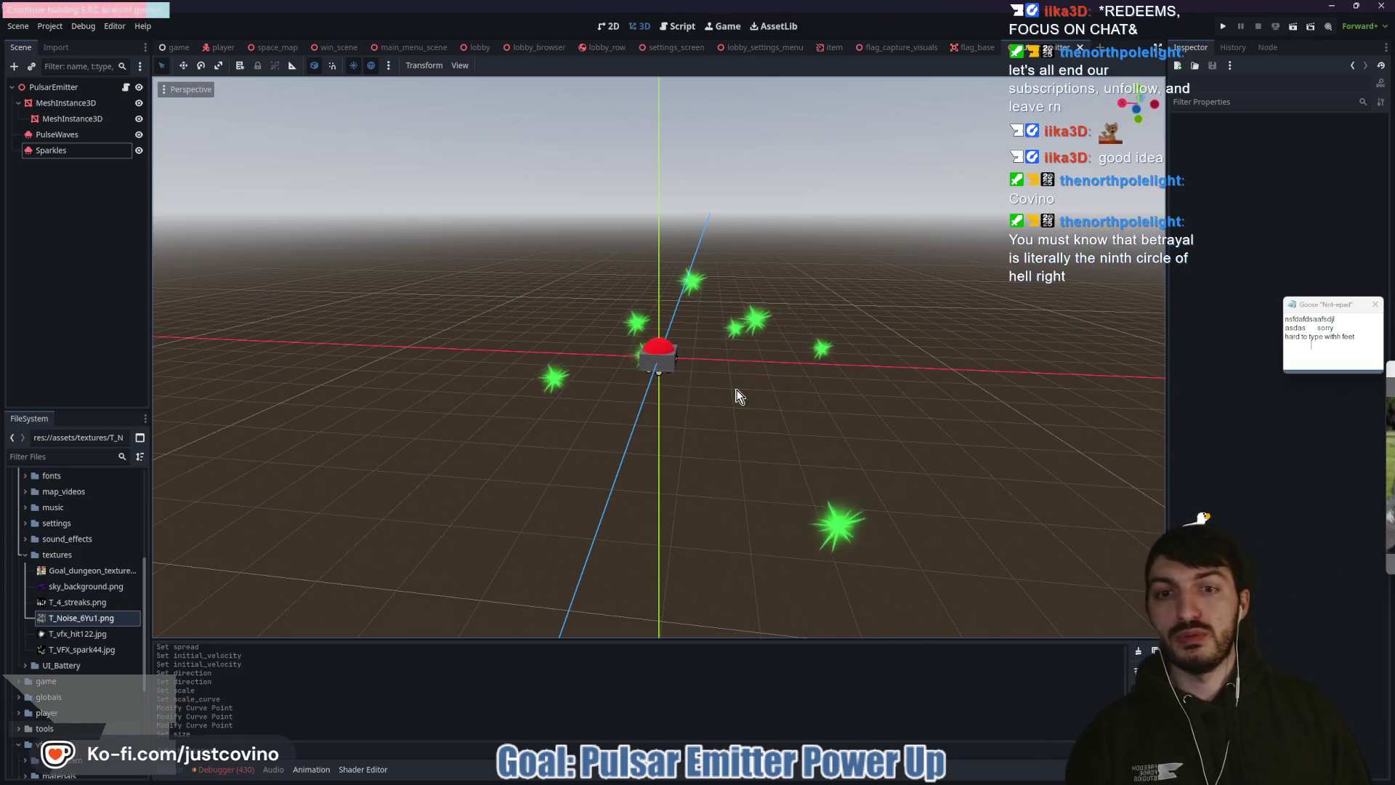
key("Escape")
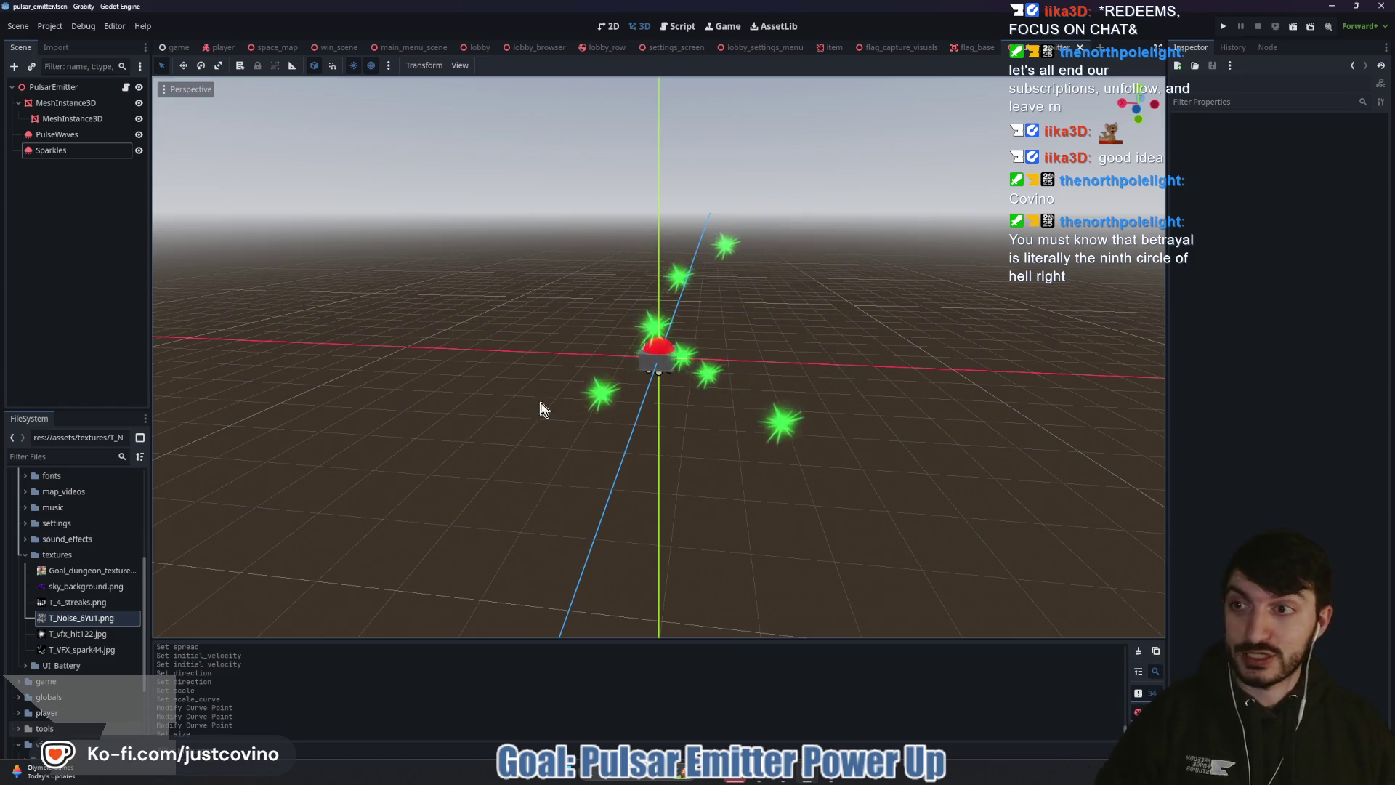
left_click_drag(538, 361, 565, 360)
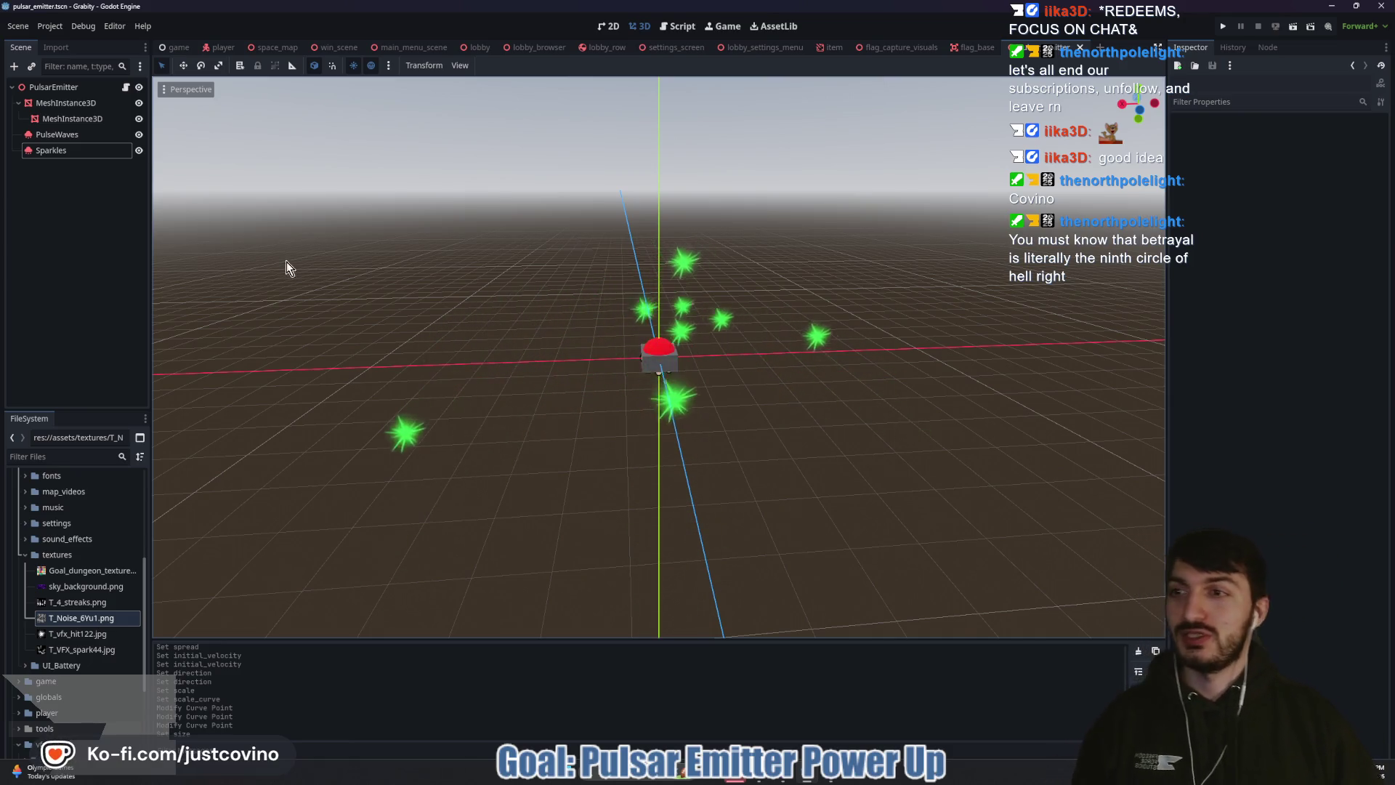
Reselect Sparkles and expand its Scale Curve CurveTexture.
left_click(51, 150)
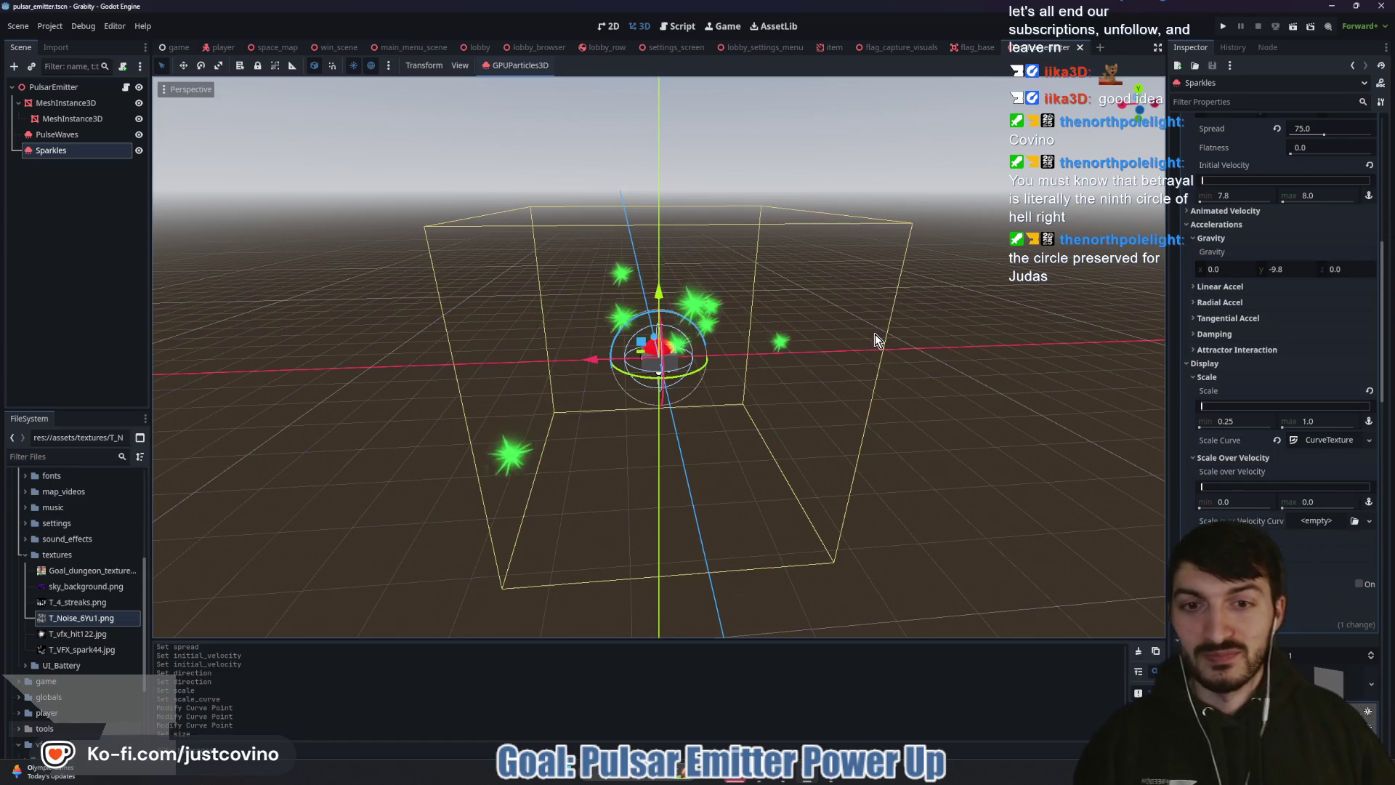
left_click_drag(912, 365, 892, 364)
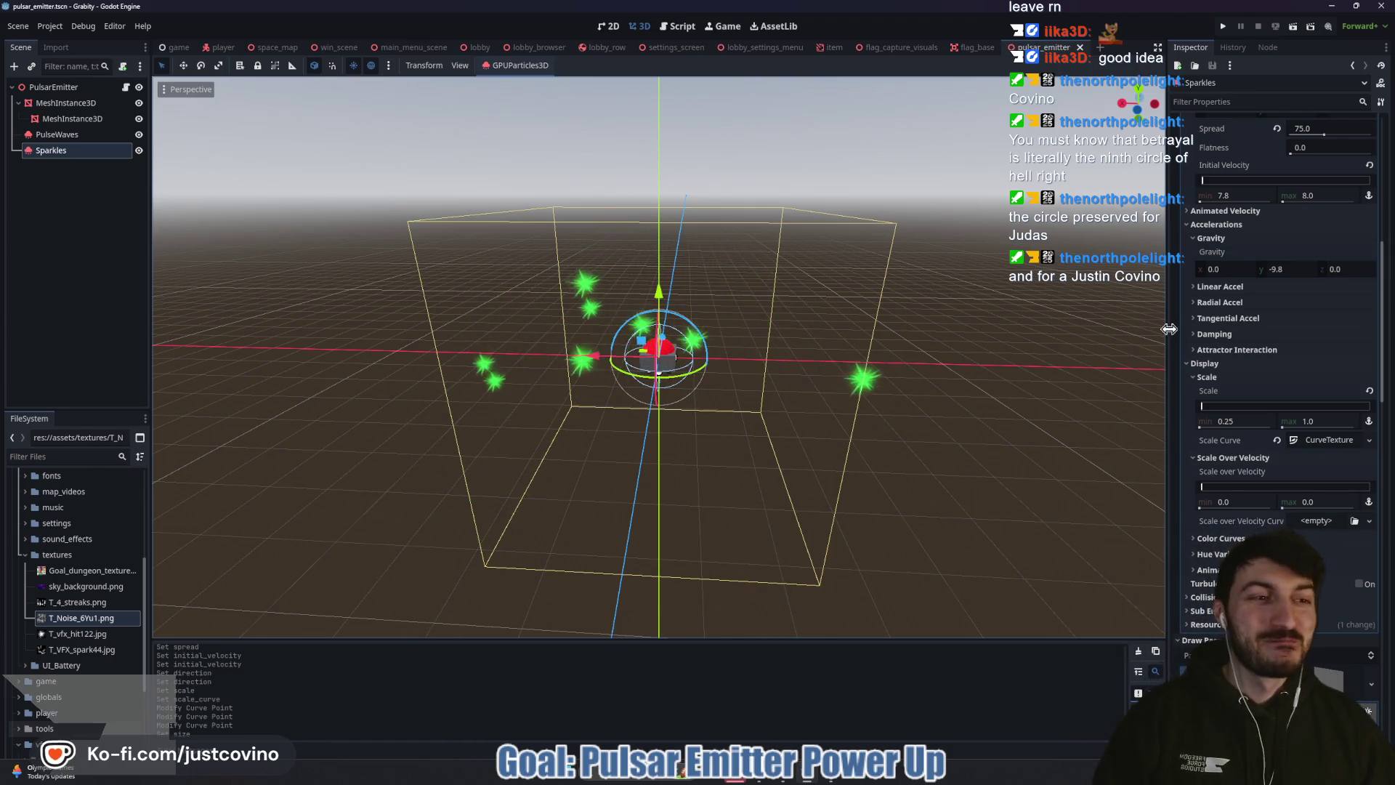
left_click_drag(934, 398, 910, 396)
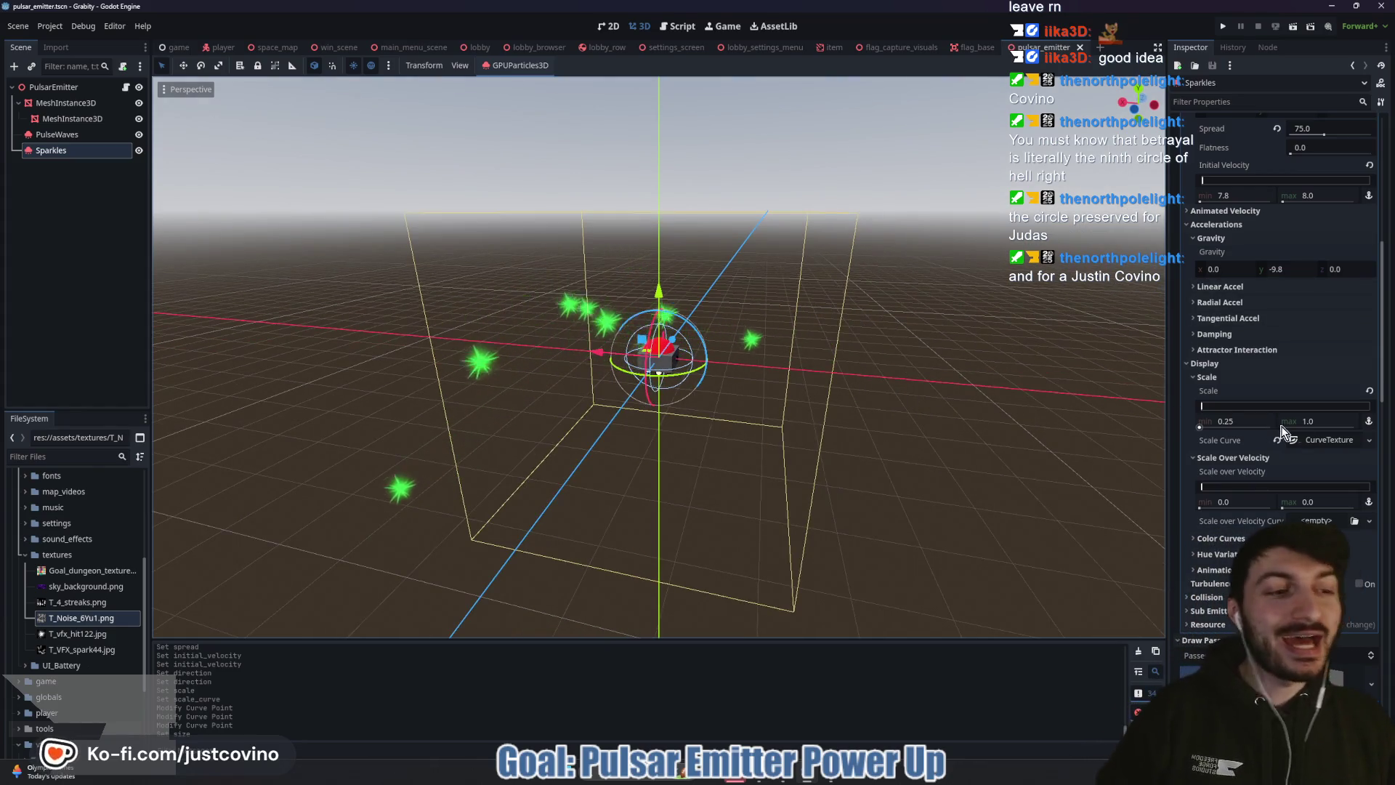
left_click(1313, 441)
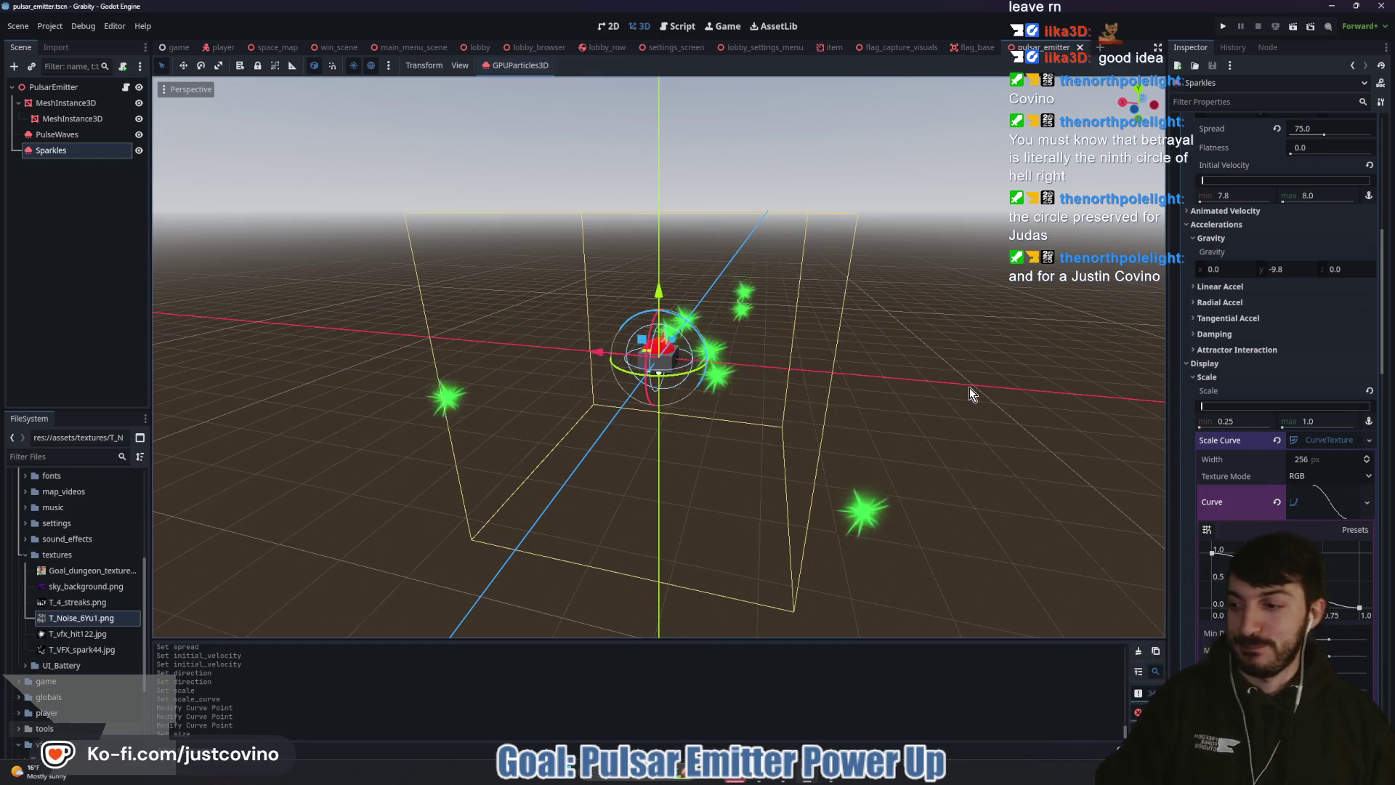
left_click_drag(801, 377, 830, 391)
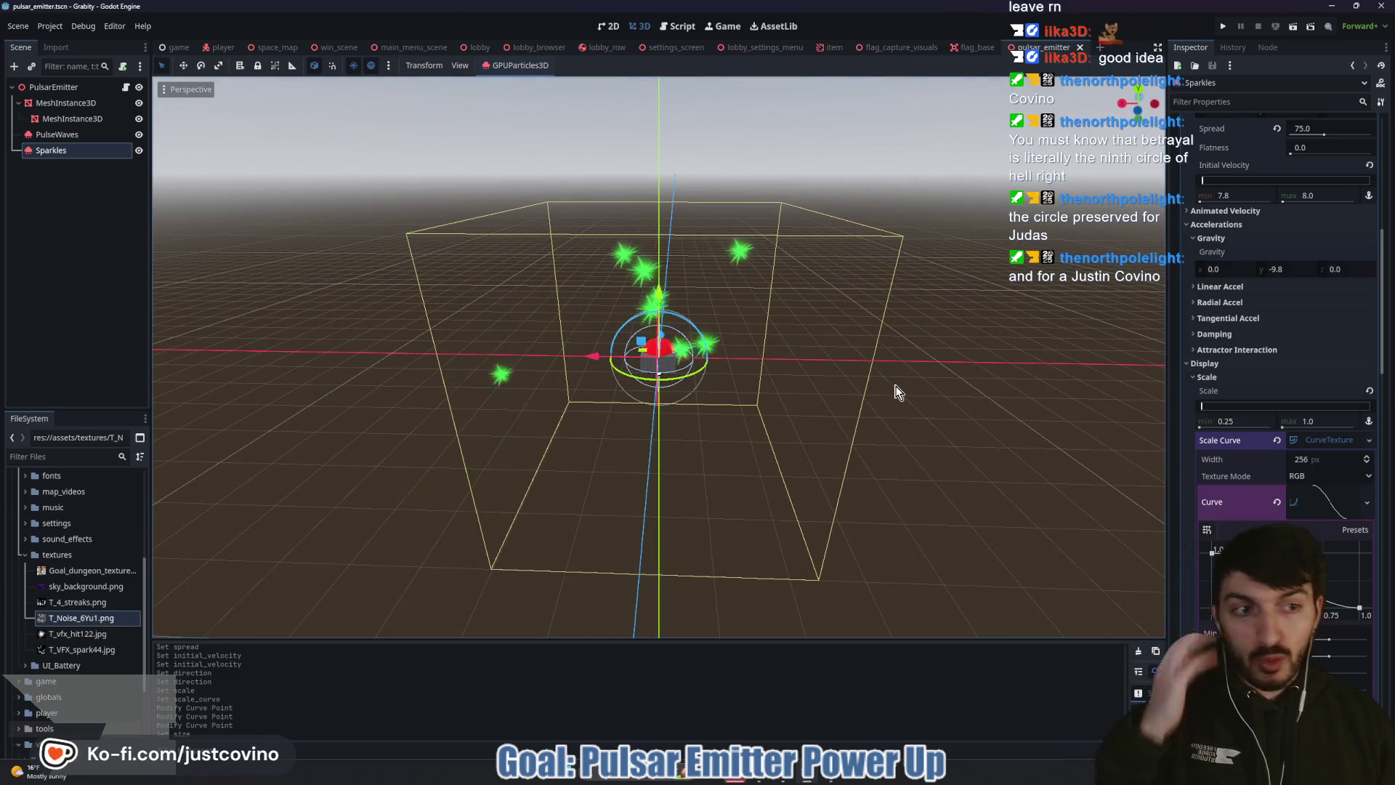
scroll(1279, 267, "up", 3)
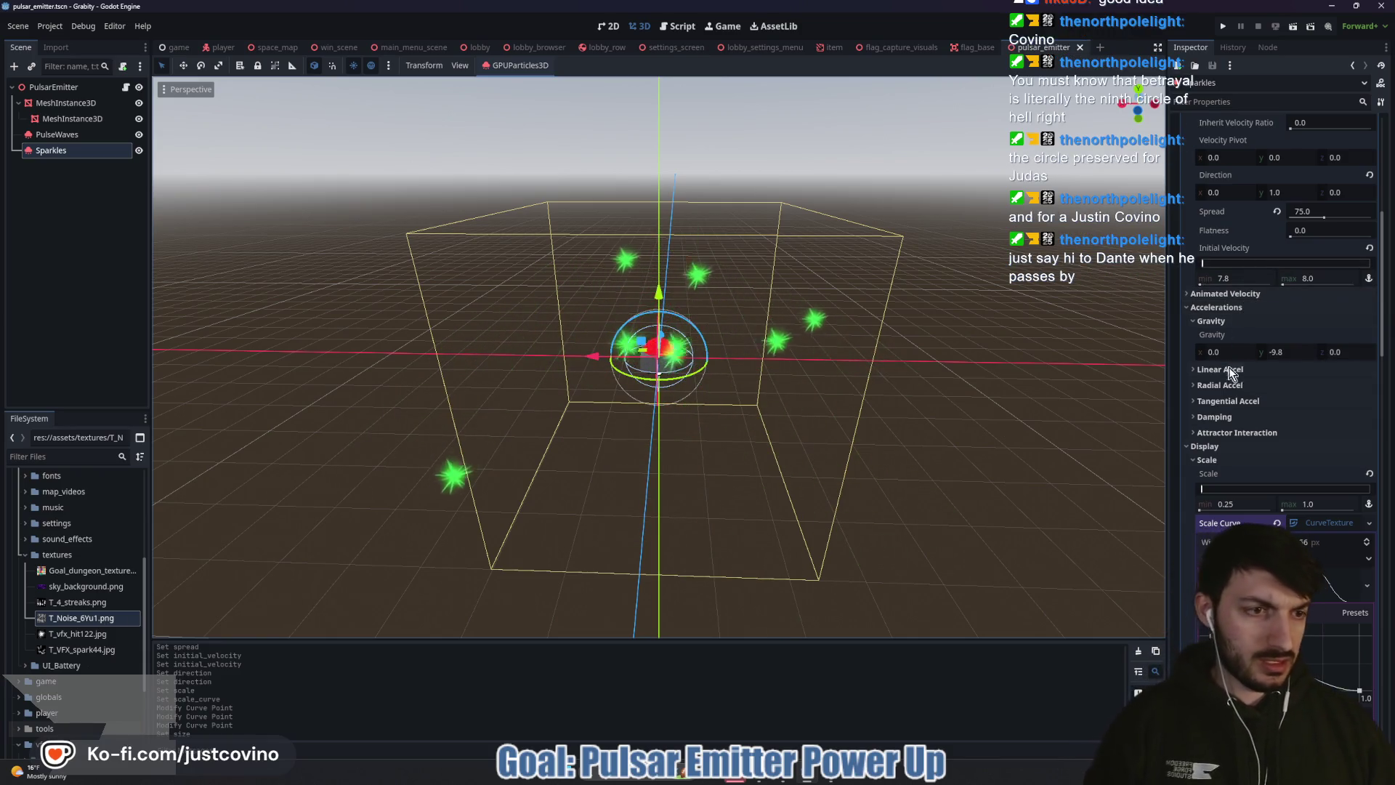
scroll(1241, 436, "down", 3)
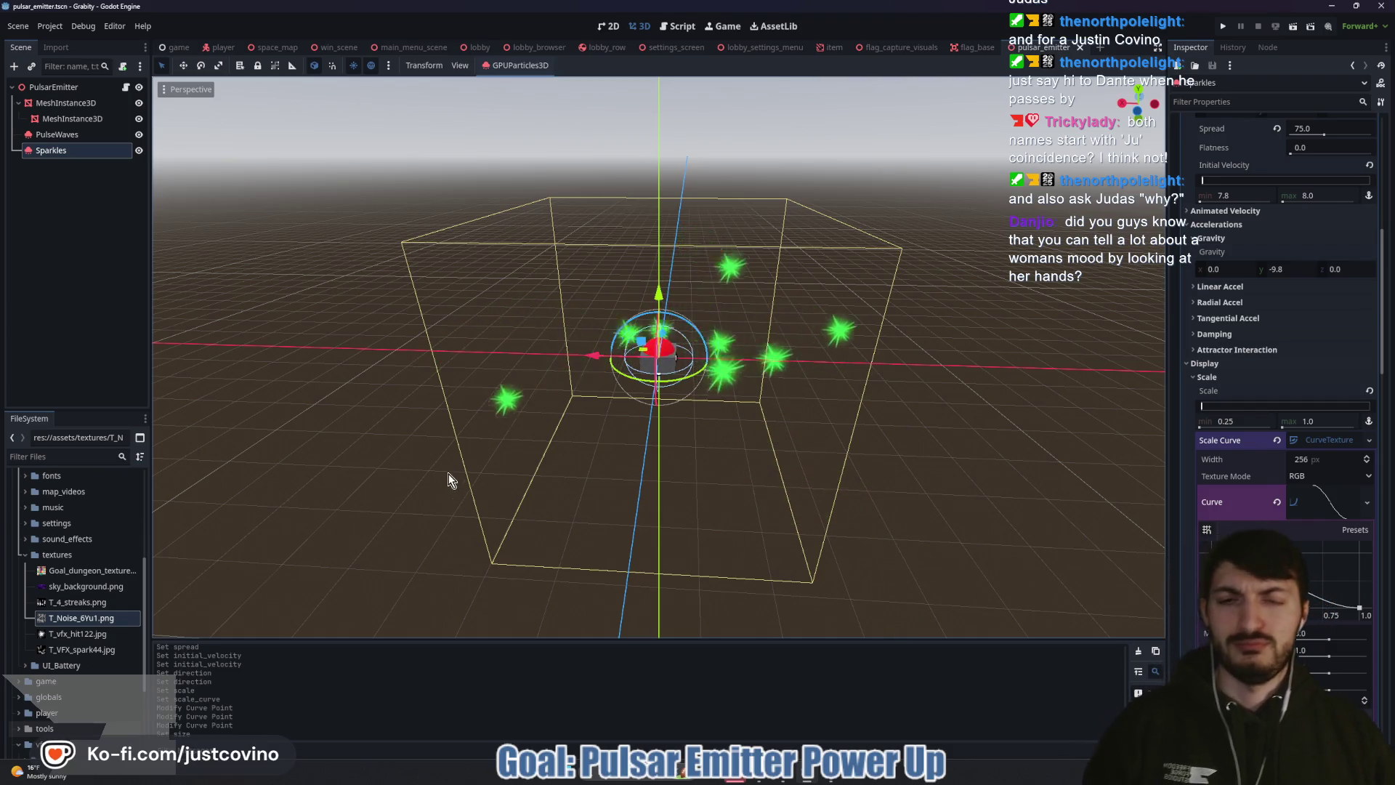
left_click_drag(448, 480, 462, 483)
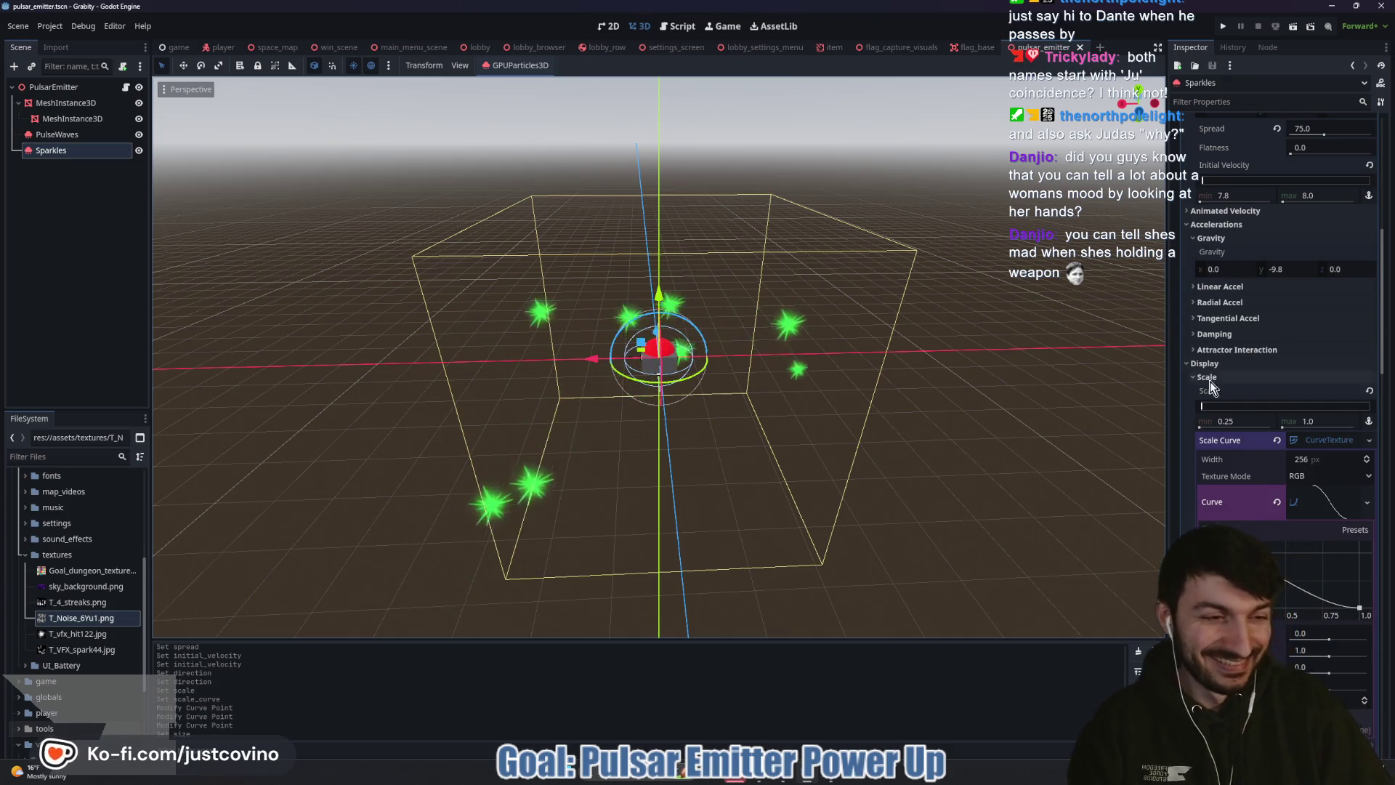
Set the Sparkles initial velocity max to 12, edit the Amount, and save.
scroll(1270, 396, "up", 3)
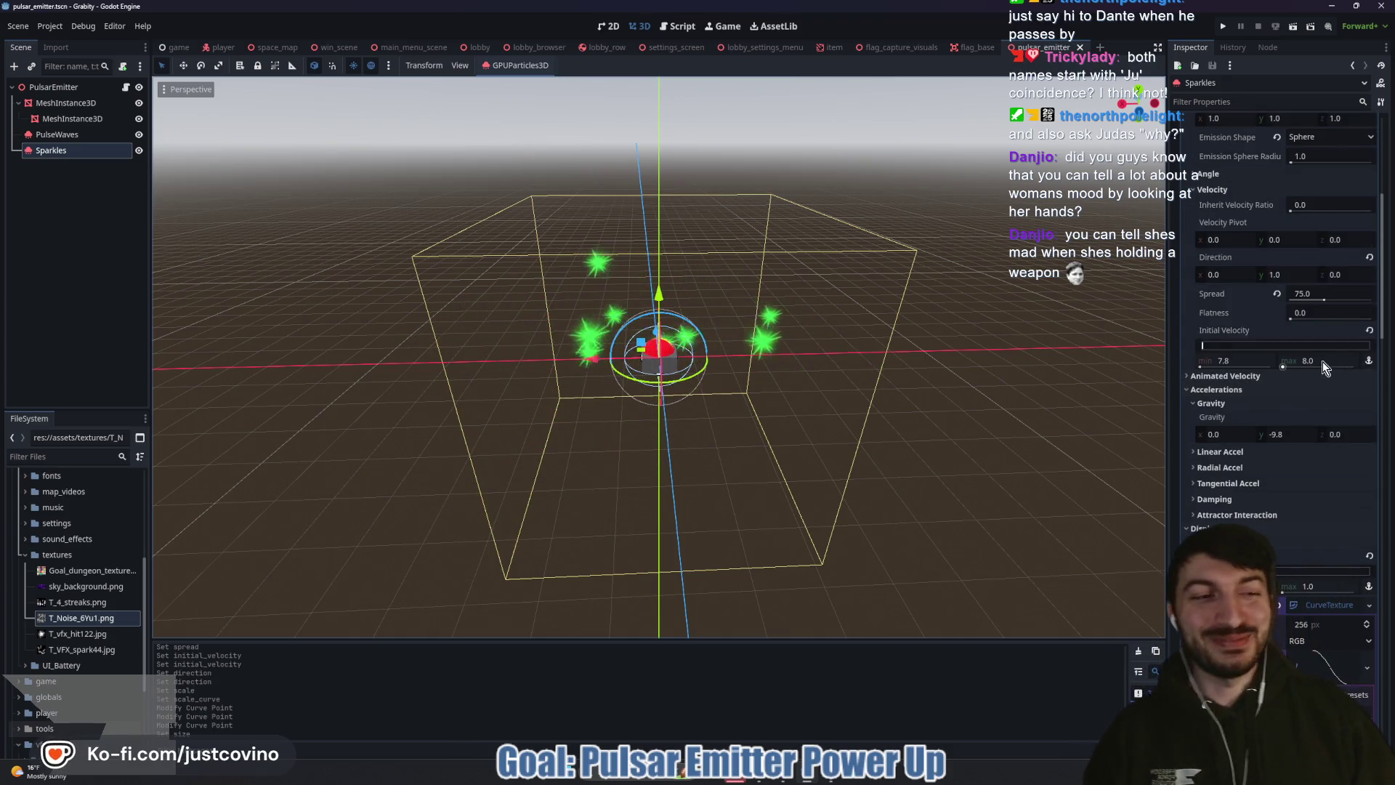
left_click(1323, 362)
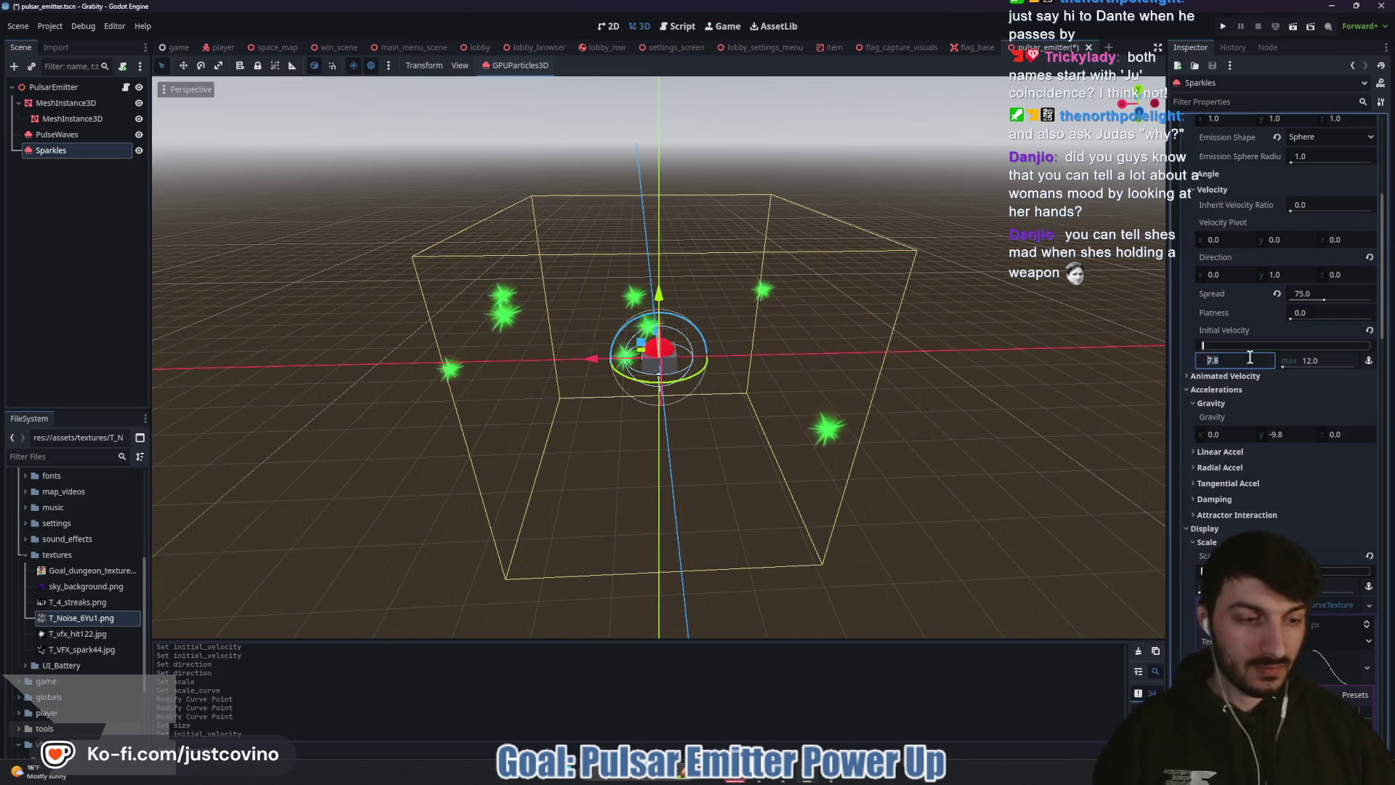
key("ctrl+s")
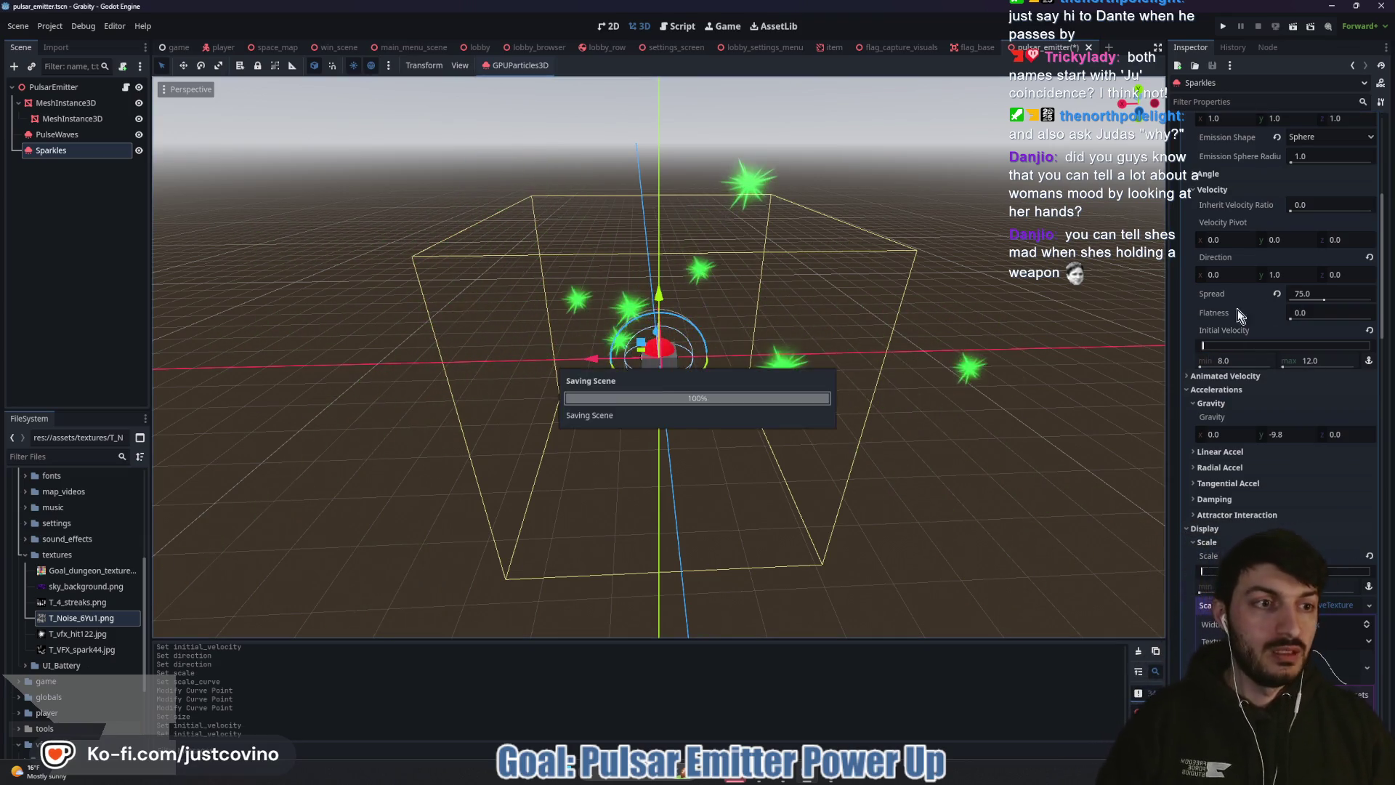
left_click(1302, 155)
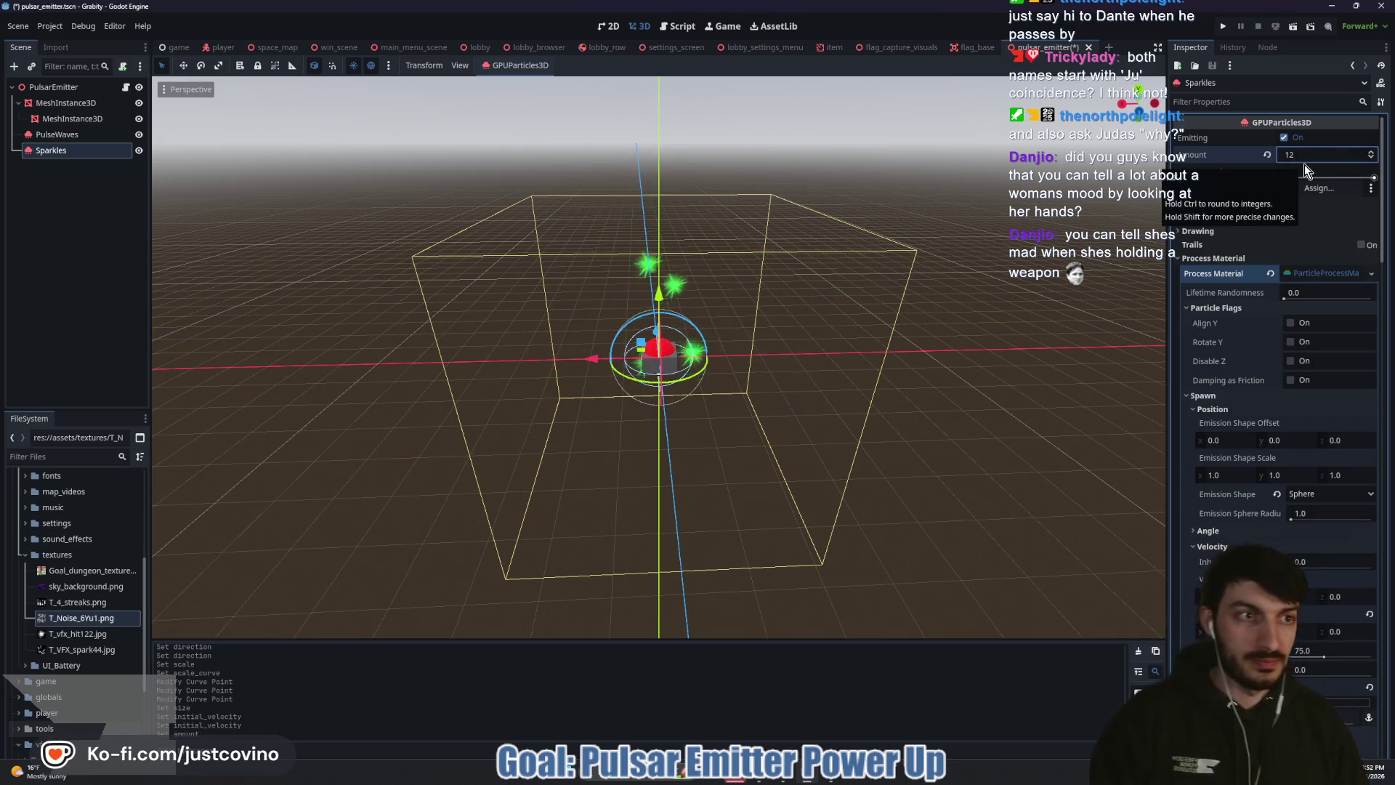
type("12")
key("Return")
key("ctrl+s")
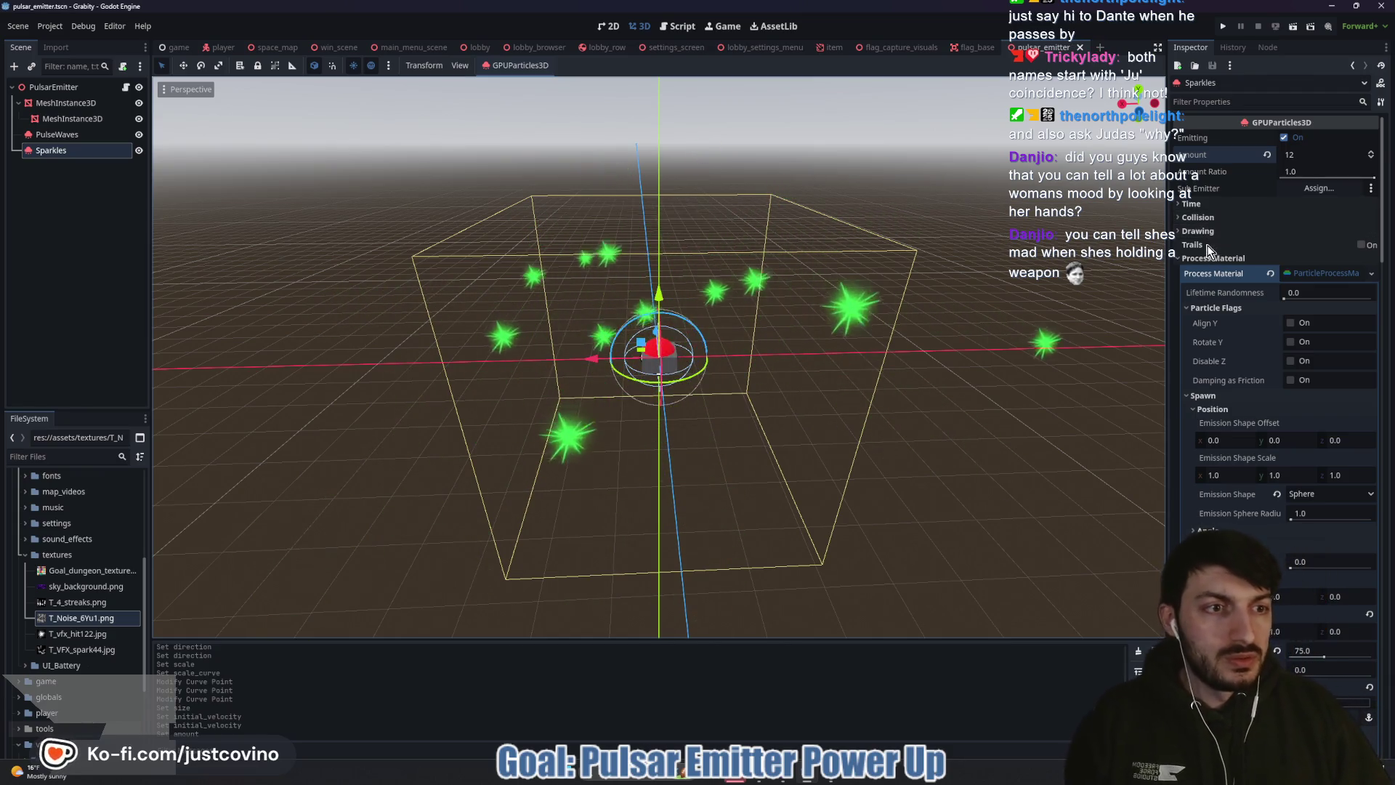
Set Explosiveness to 1.0, Fixed FPS to 60 and Amount to 24.
left_click(1192, 205)
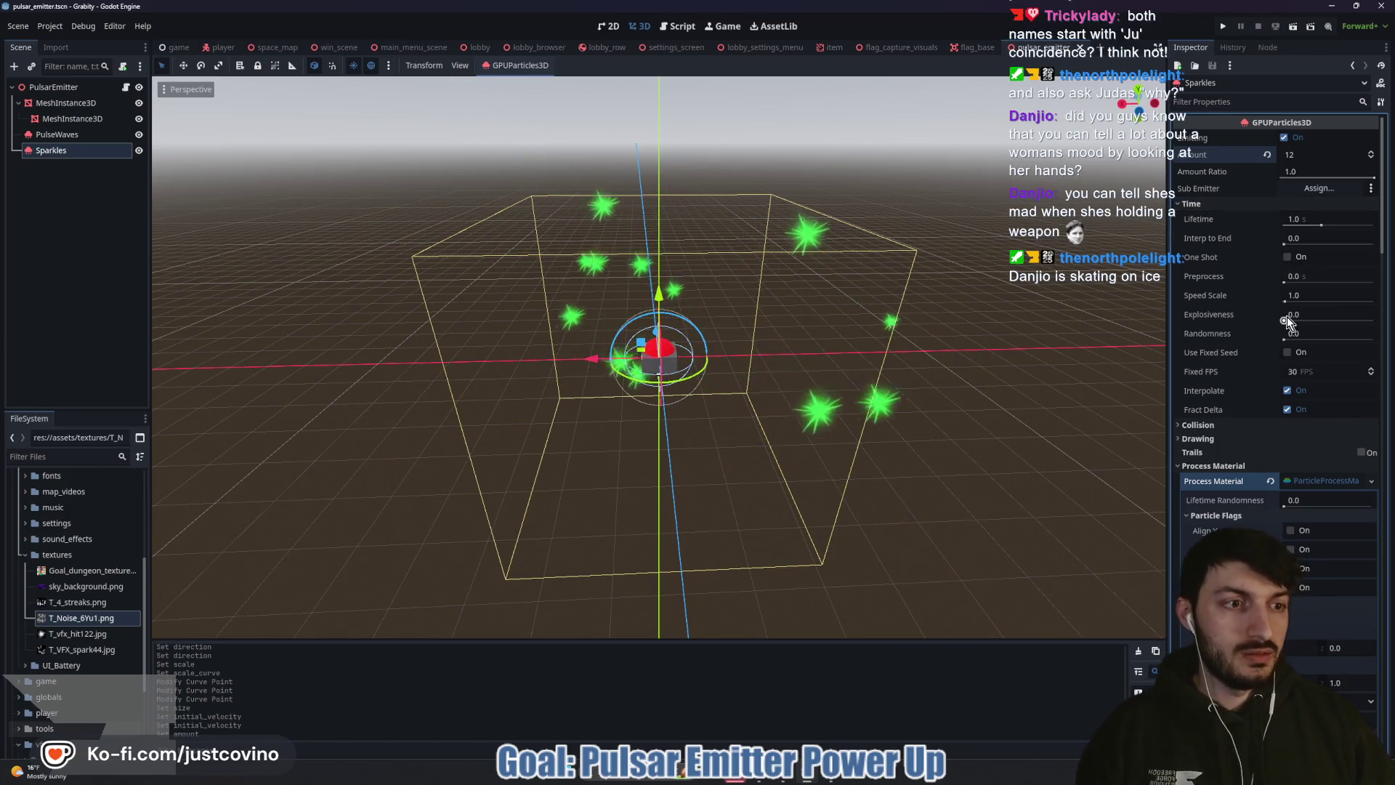
left_click_drag(1288, 318, 1374, 317)
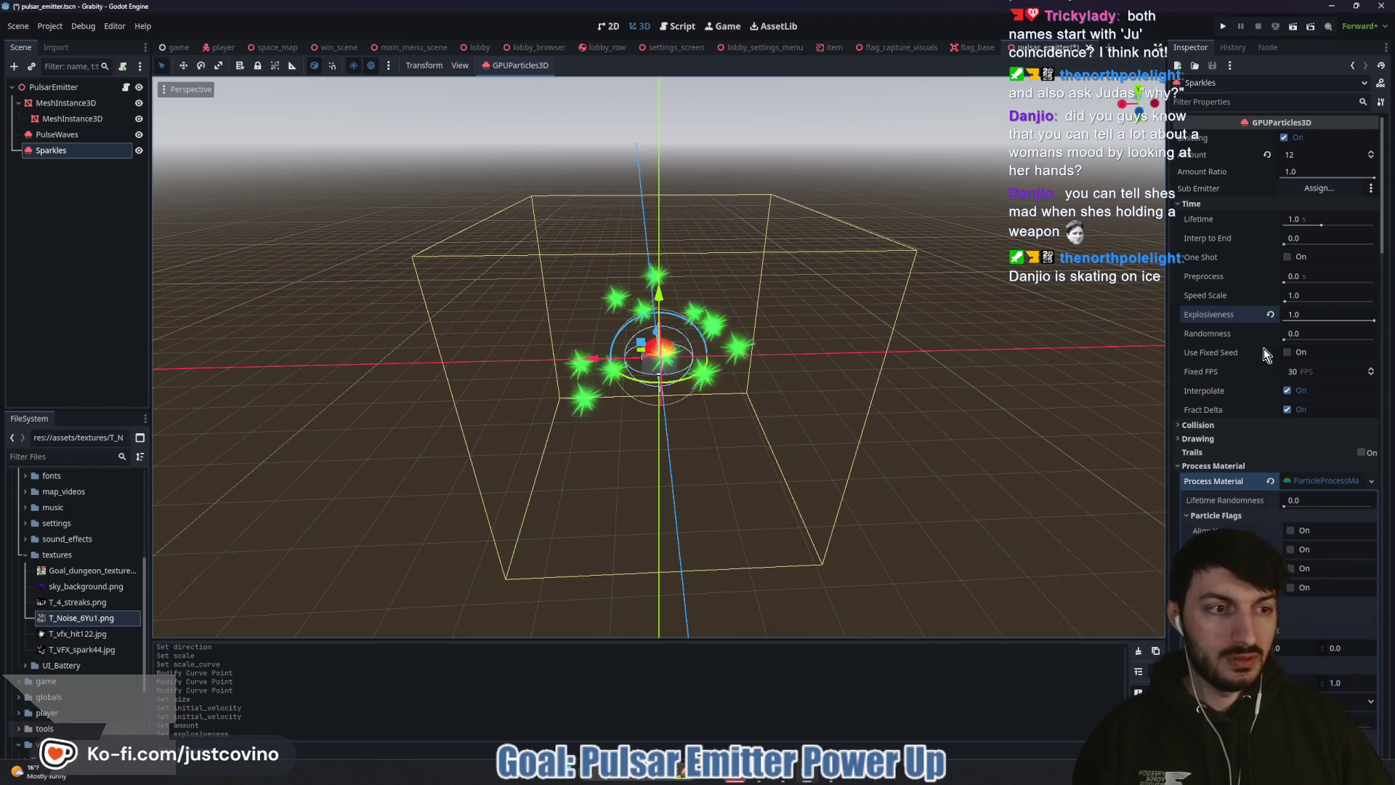
left_click(1305, 373)
key("Return")
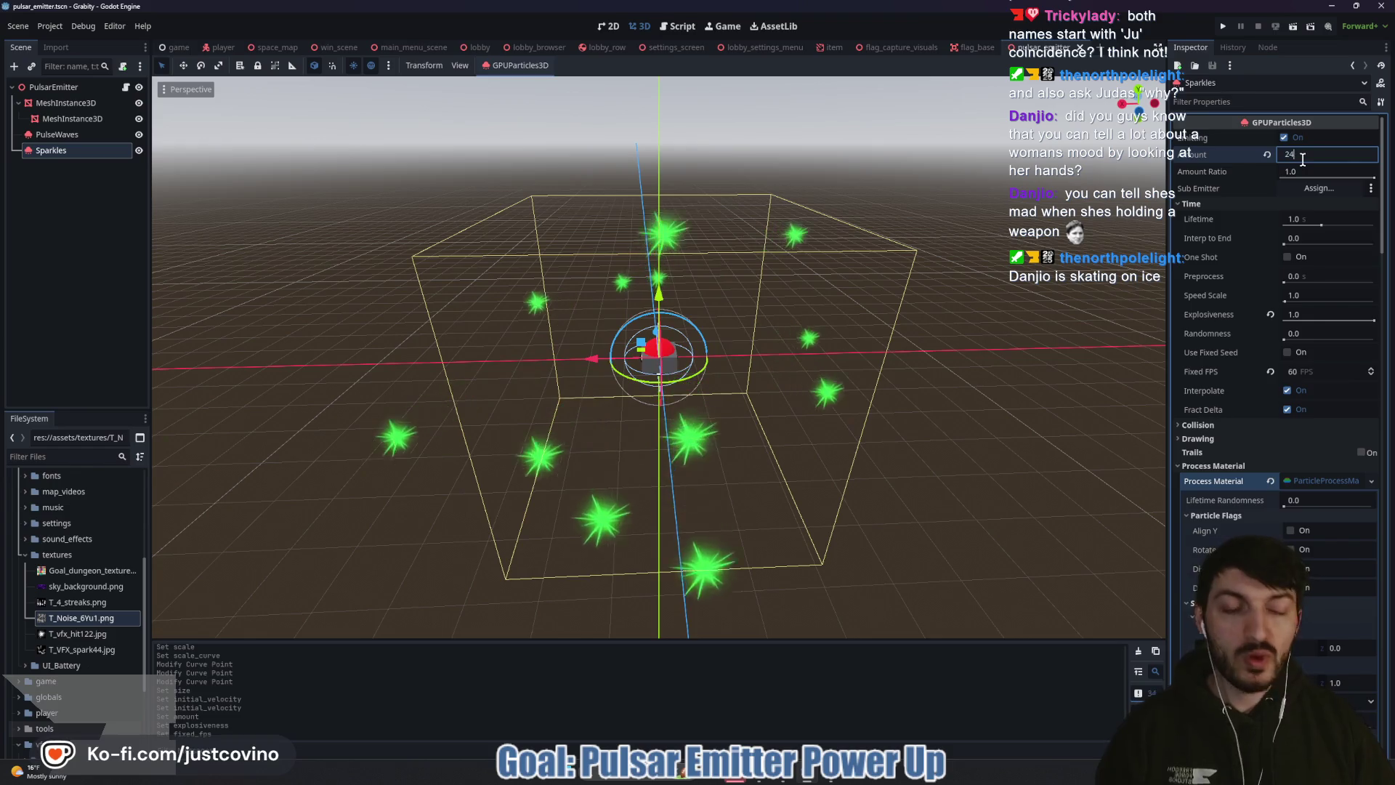
key("Return")
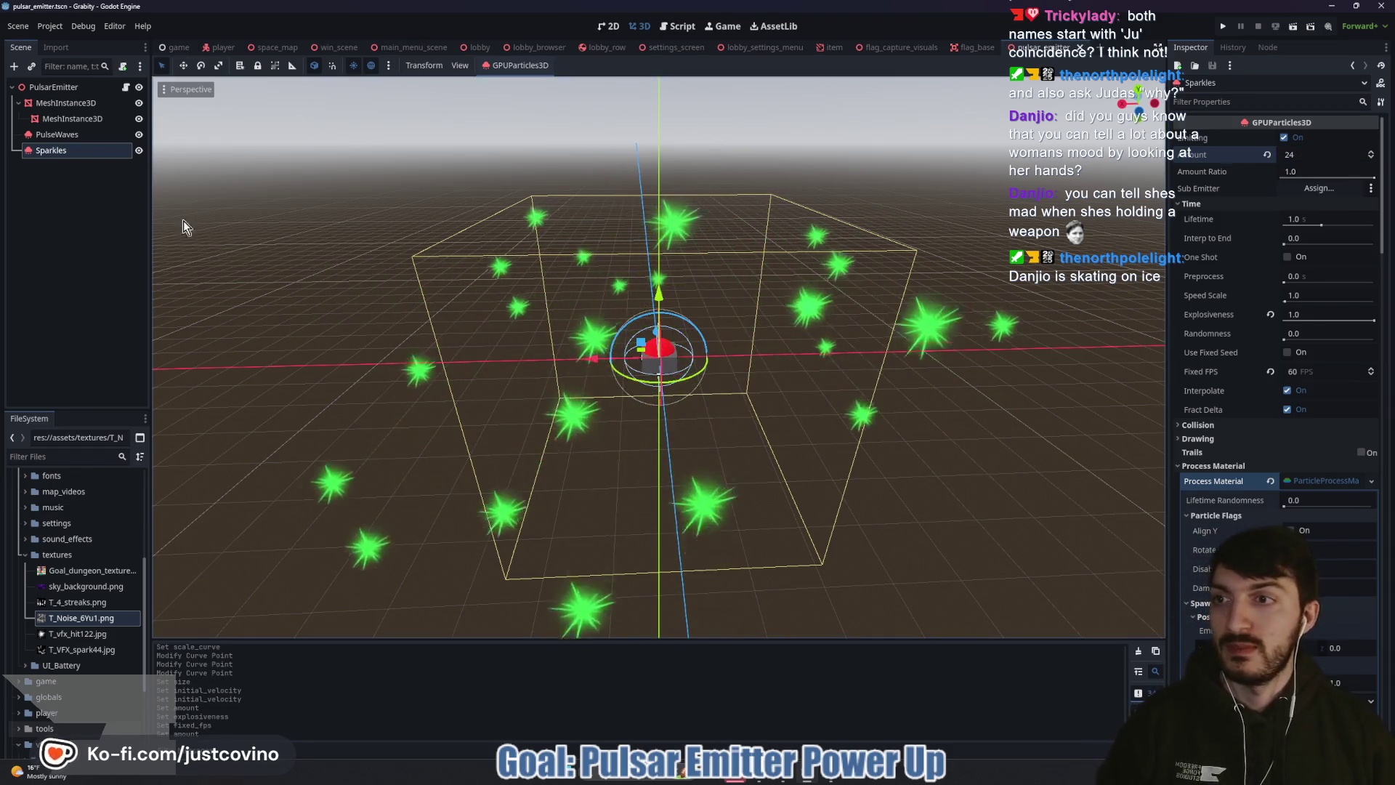
Toggle PulseWaves emission on and off to preview the rings, then reselect Sparkles.
left_click(57, 134)
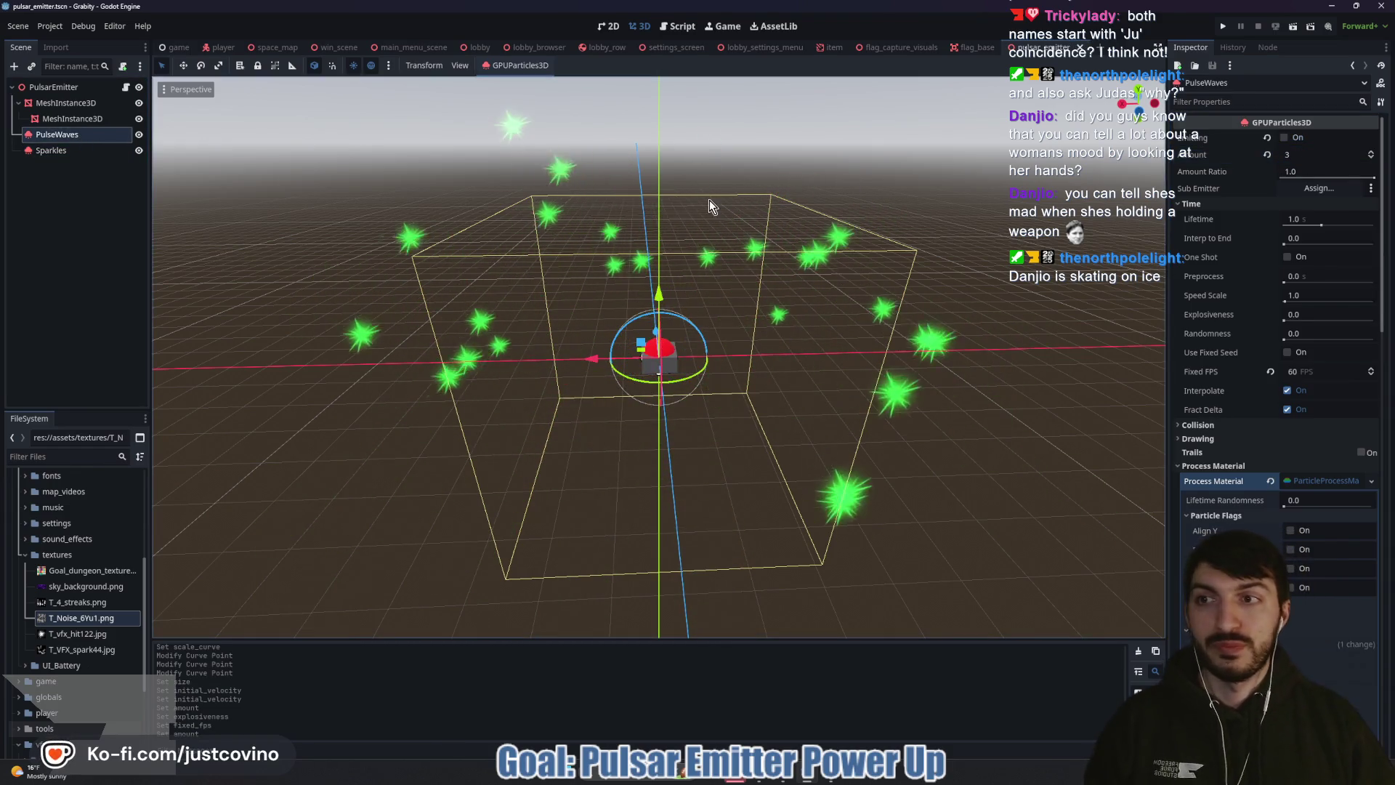
left_click(1307, 136)
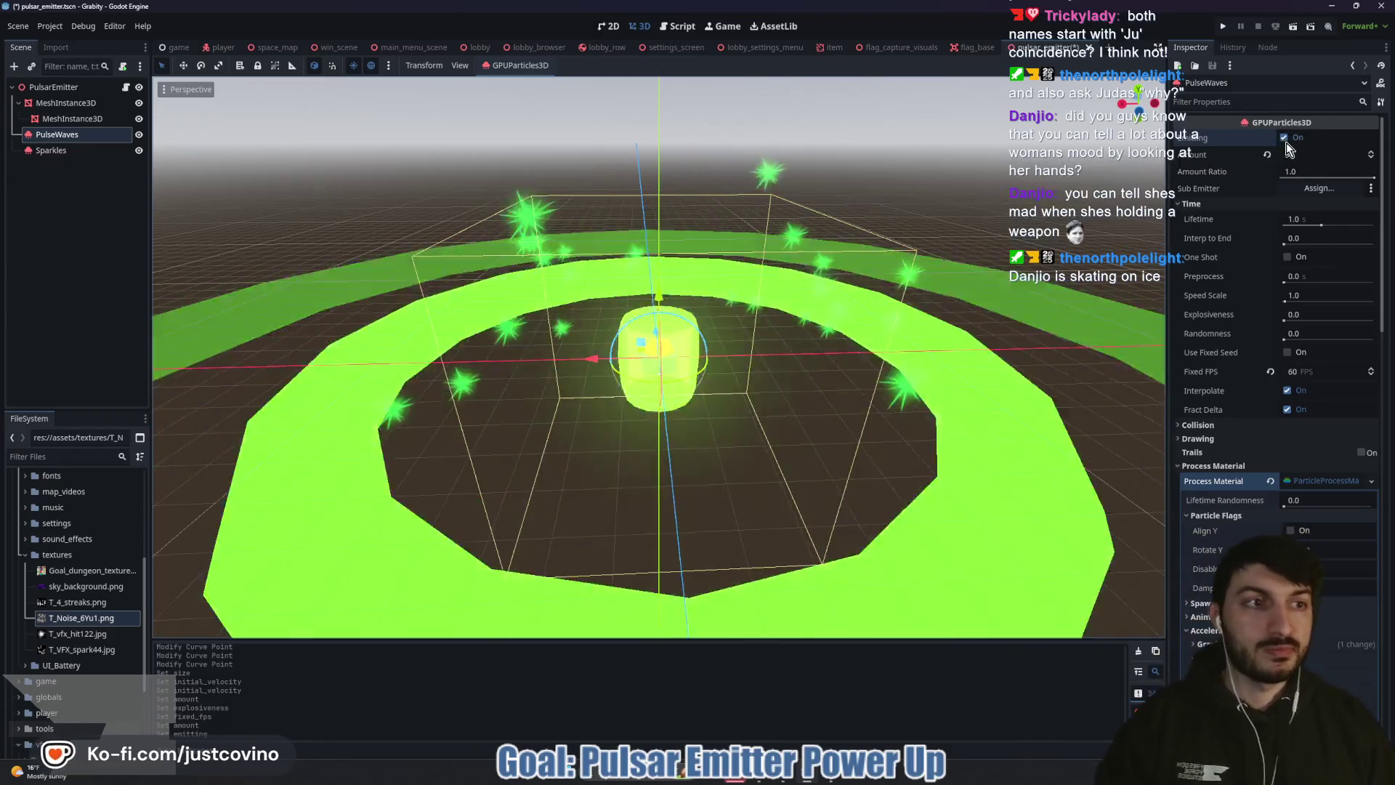
left_click(1286, 138)
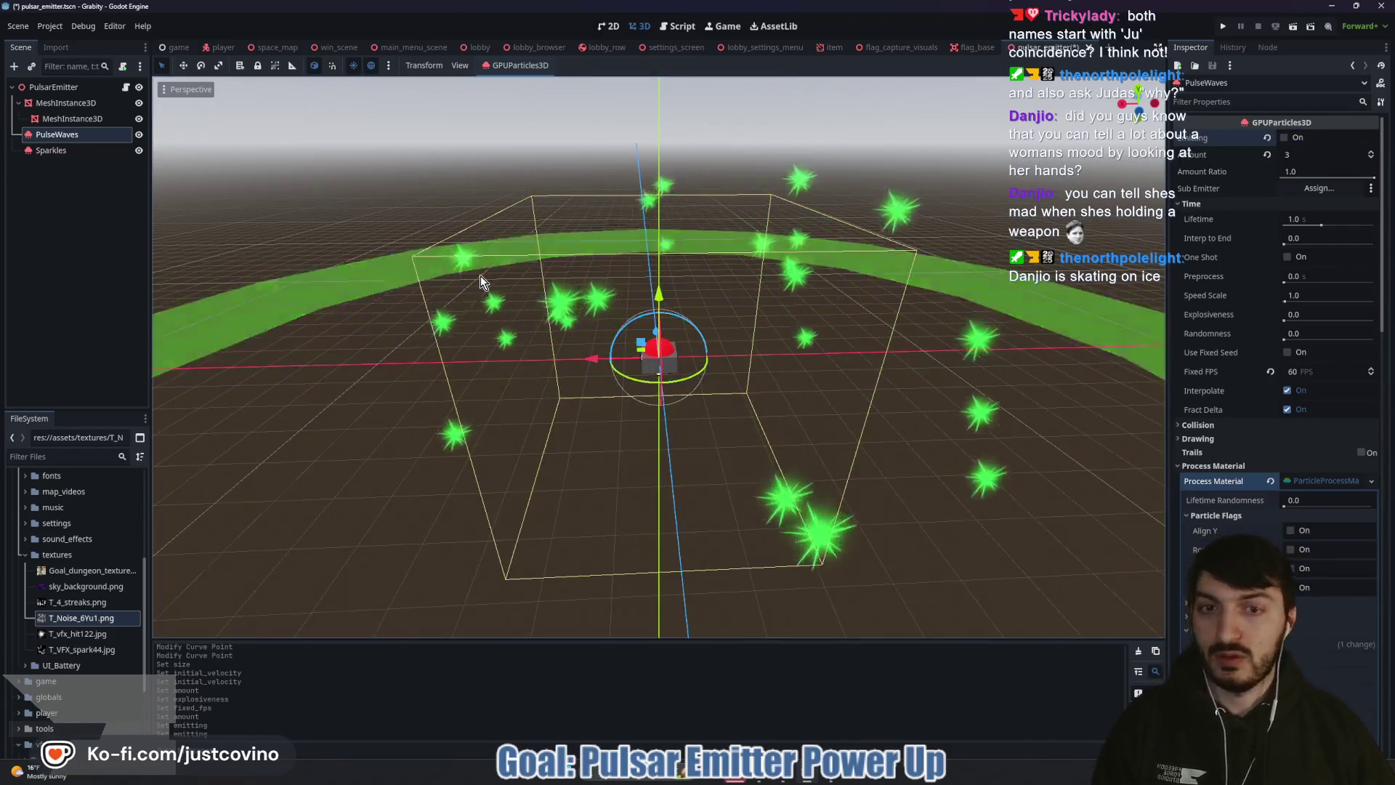
left_click(50, 151)
scroll(1251, 277, "down", 20)
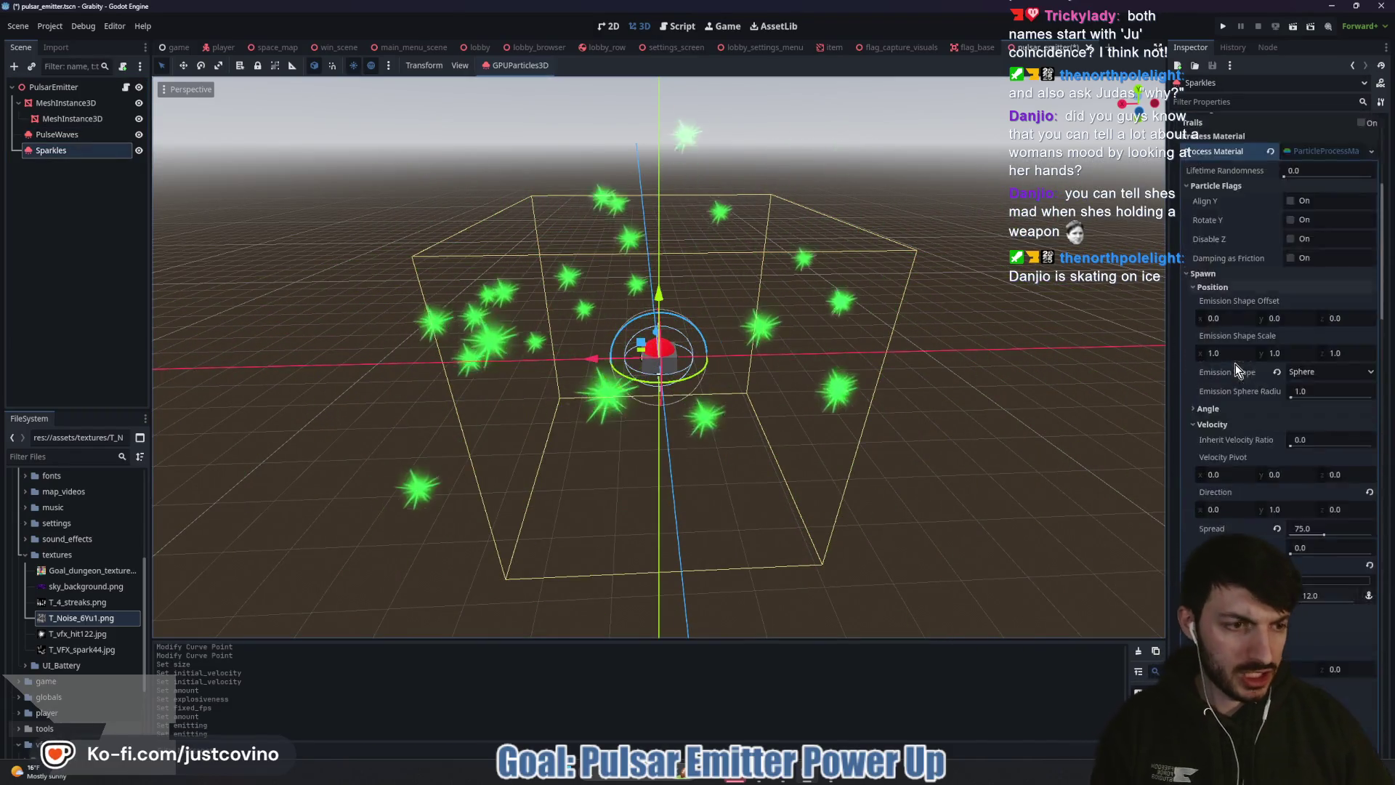
Raise the Sparkles material's green albedo colour intensity to about 1.03 and save the scene.
scroll(1254, 413, "down", 5)
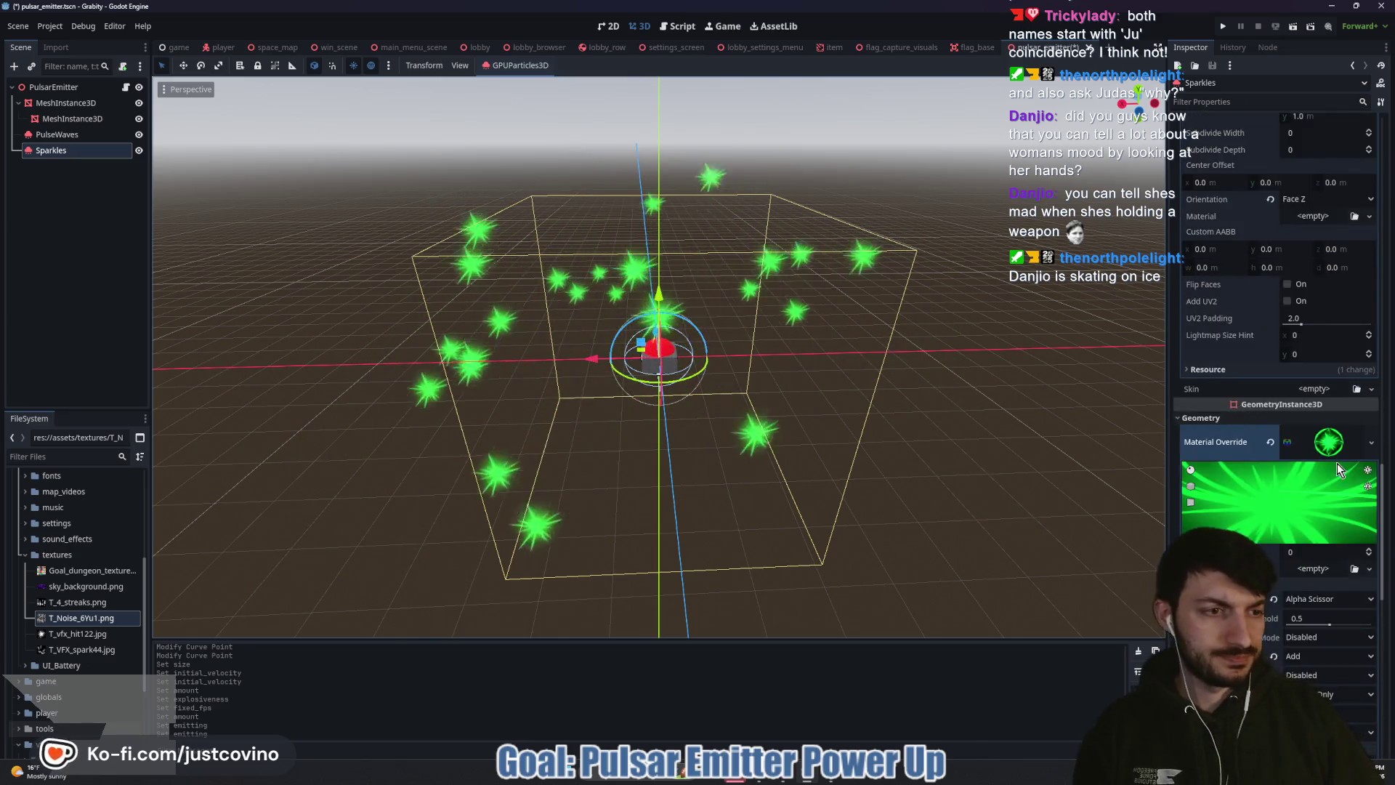
left_click(1337, 464)
scroll(1301, 474, "down", 5)
left_click(1314, 407)
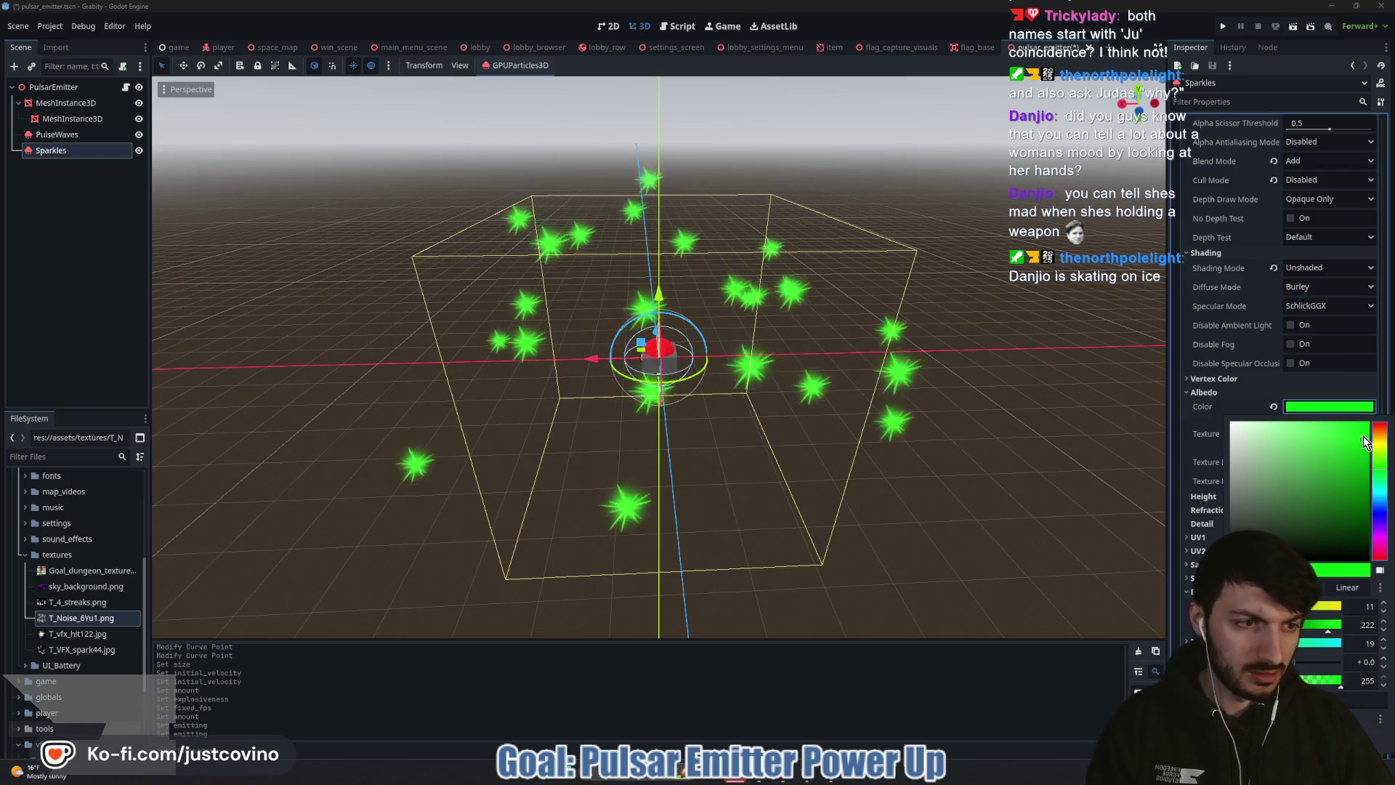
left_click(1343, 412)
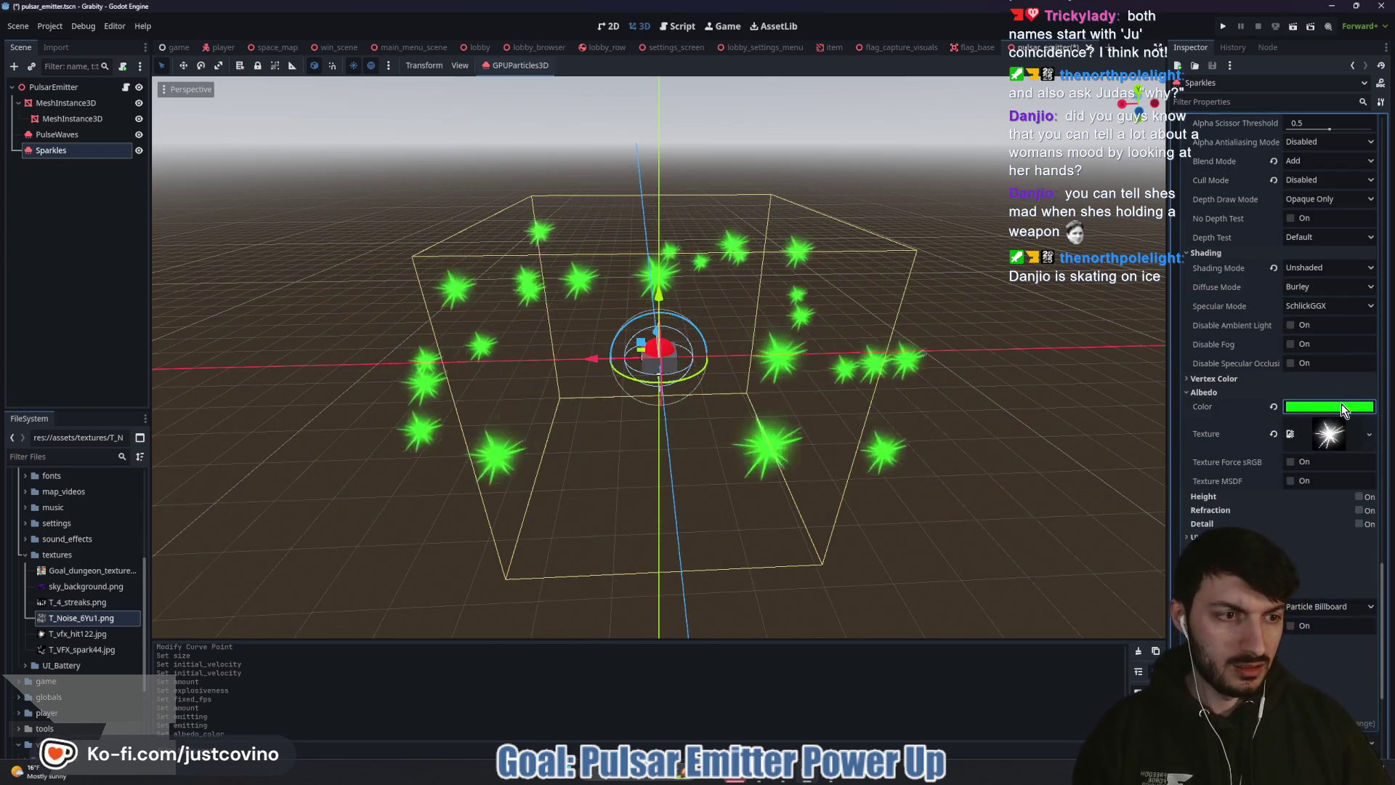
left_click(1342, 405)
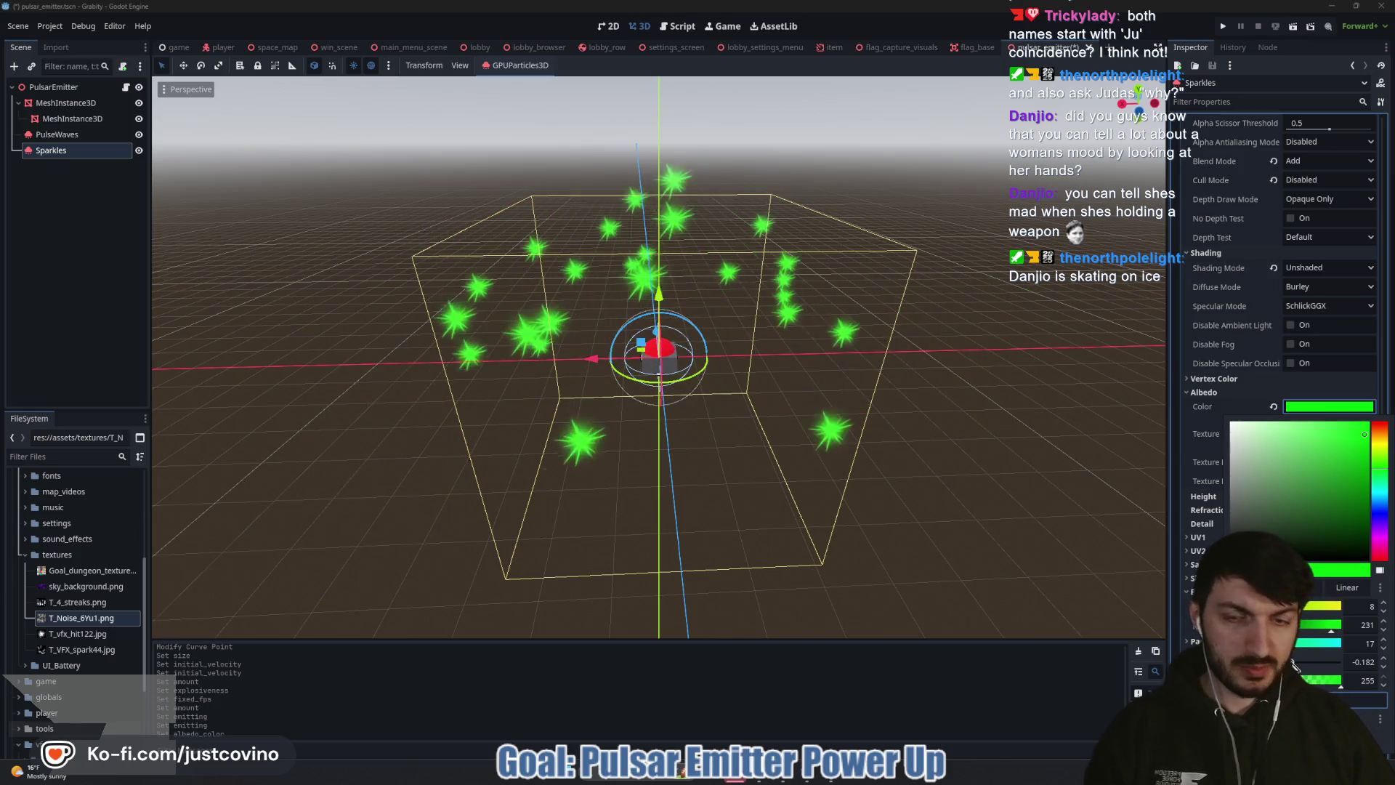
left_click_drag(1280, 662, 1301, 662)
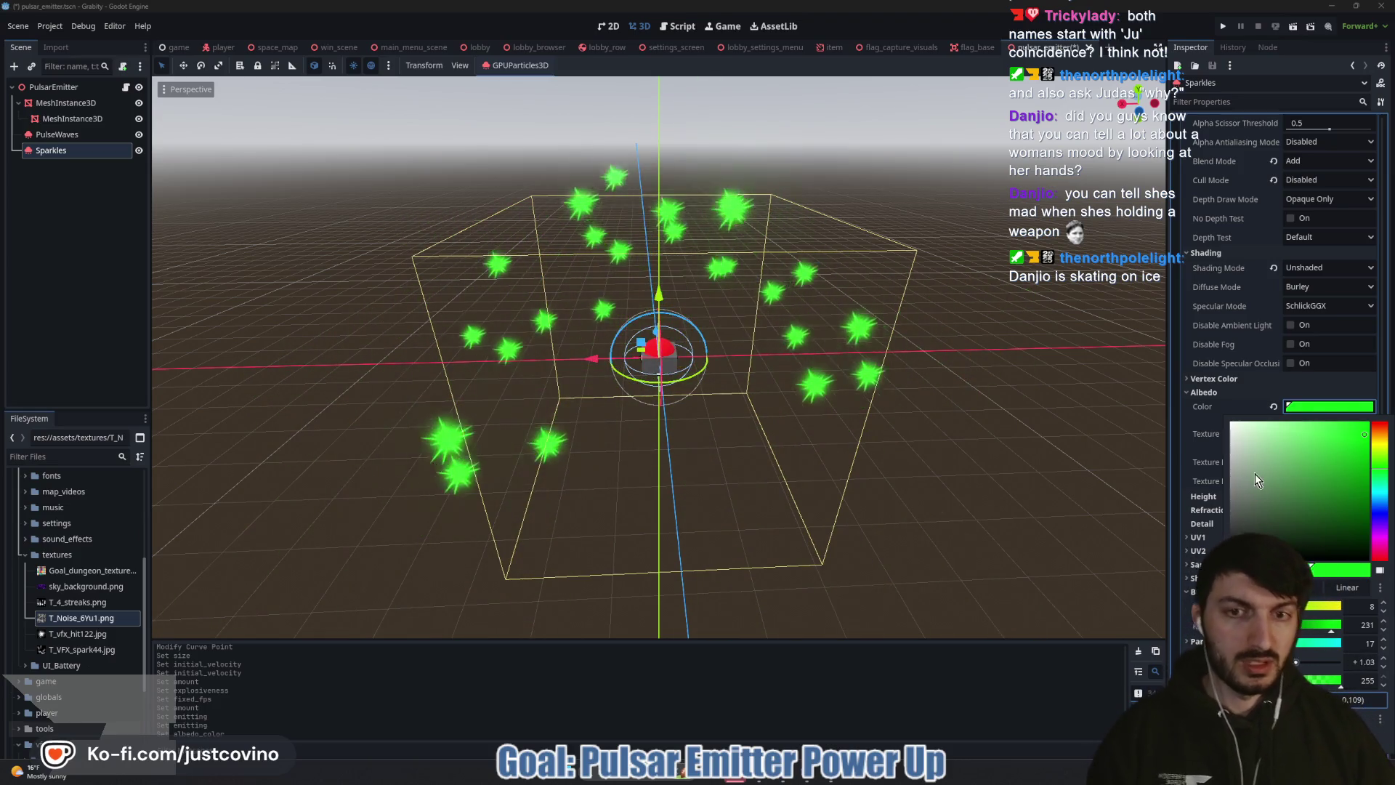
left_click(1346, 412)
key("ctrl+s")
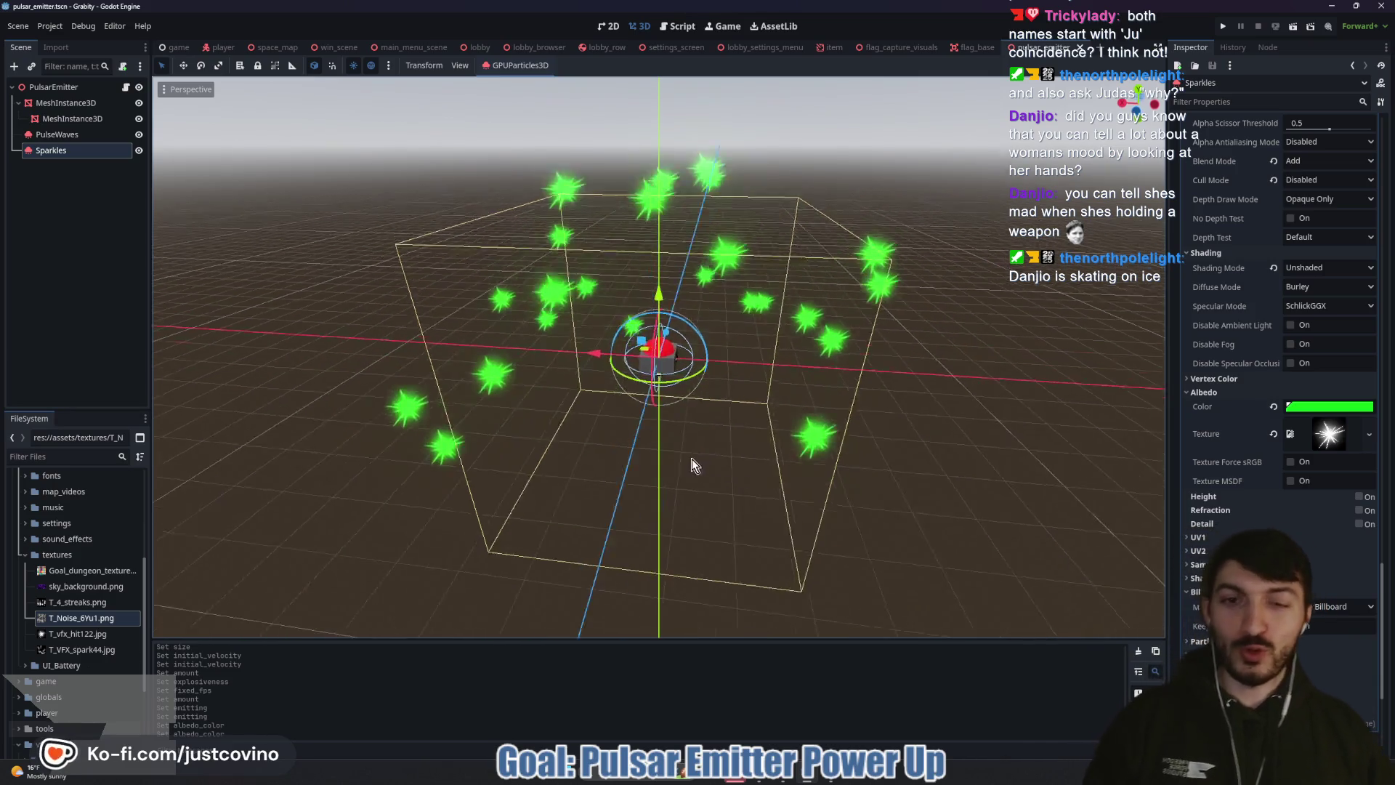
Collapse the Transparency, Shading, Albedo, Billboard and sparkle material sections in the Inspector.
left_click_drag(696, 459, 980, 377)
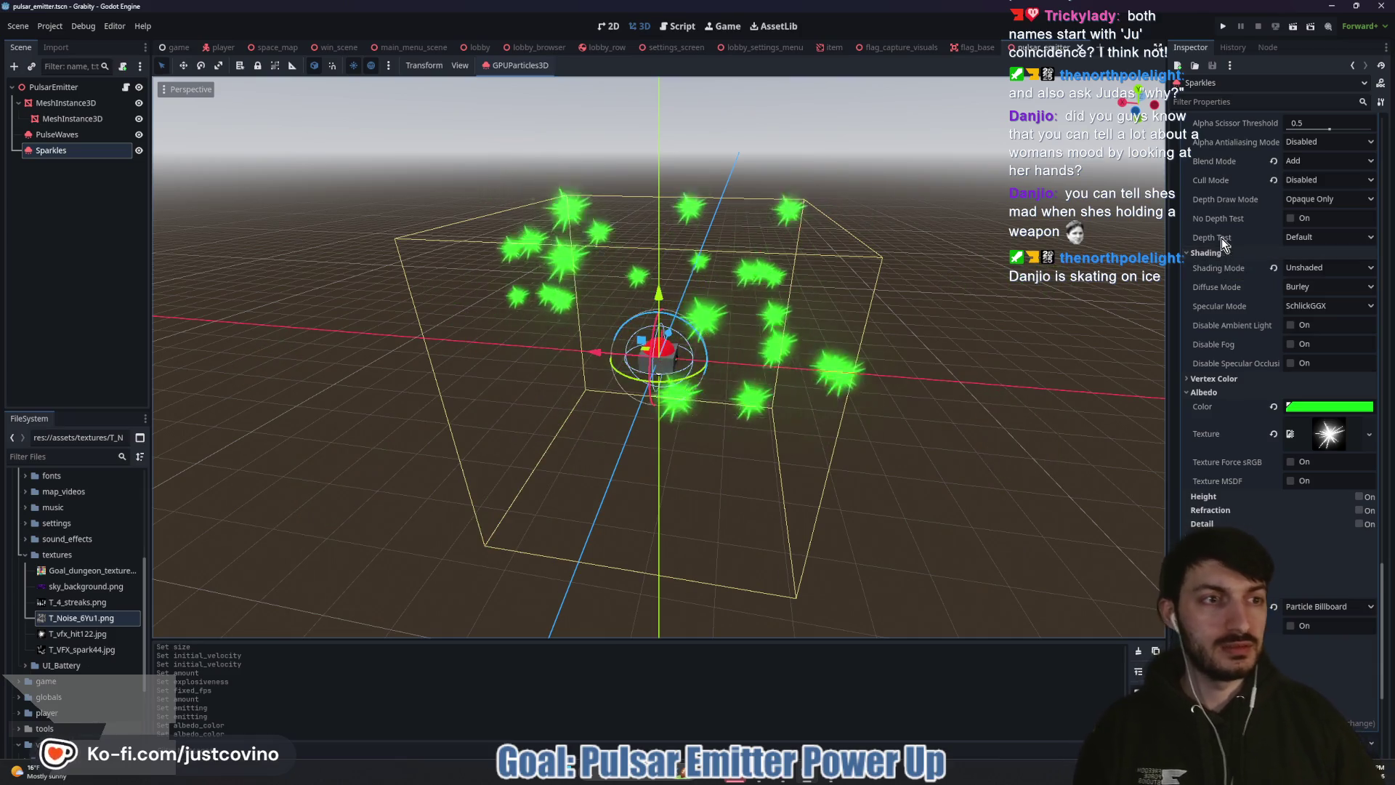
scroll(1224, 225, "up", 3)
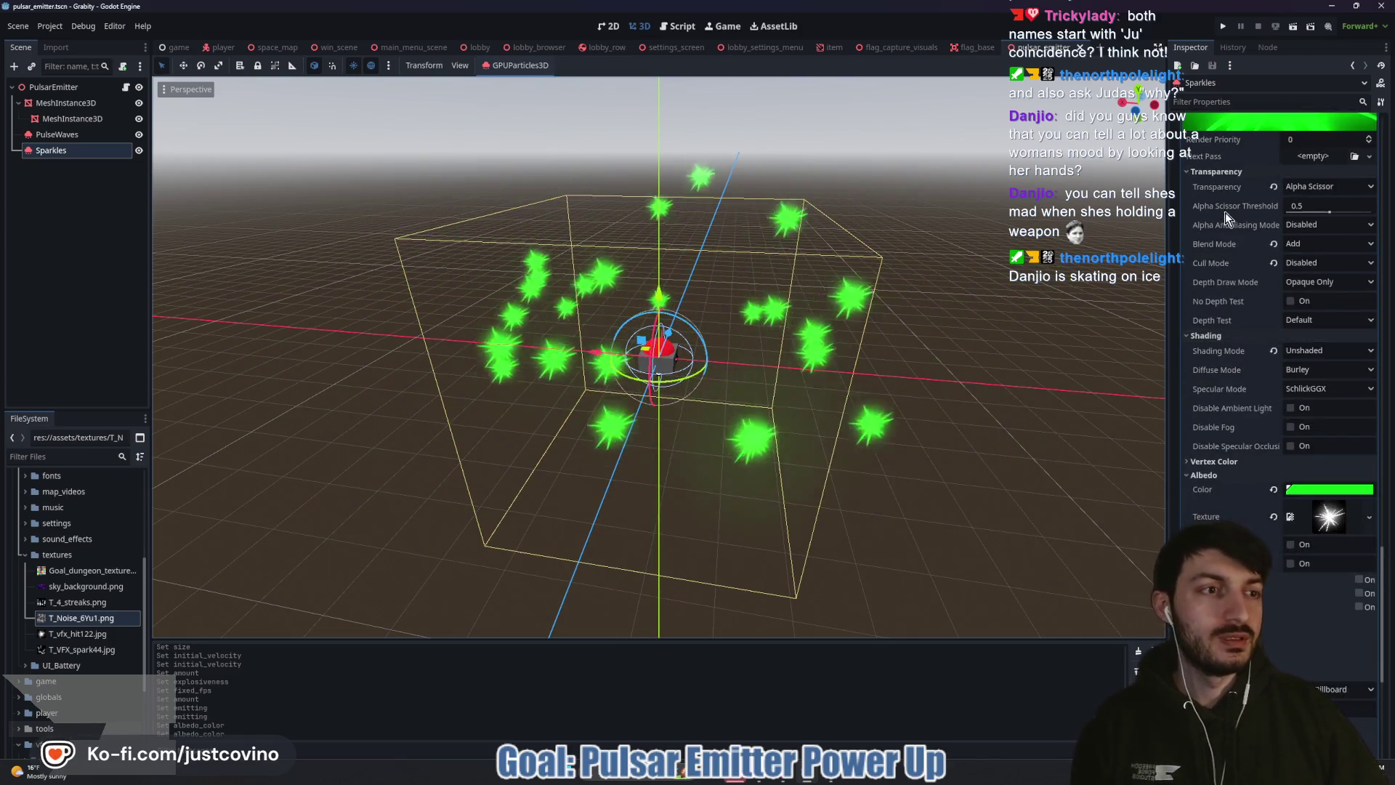
left_click(1215, 174)
left_click(1208, 185)
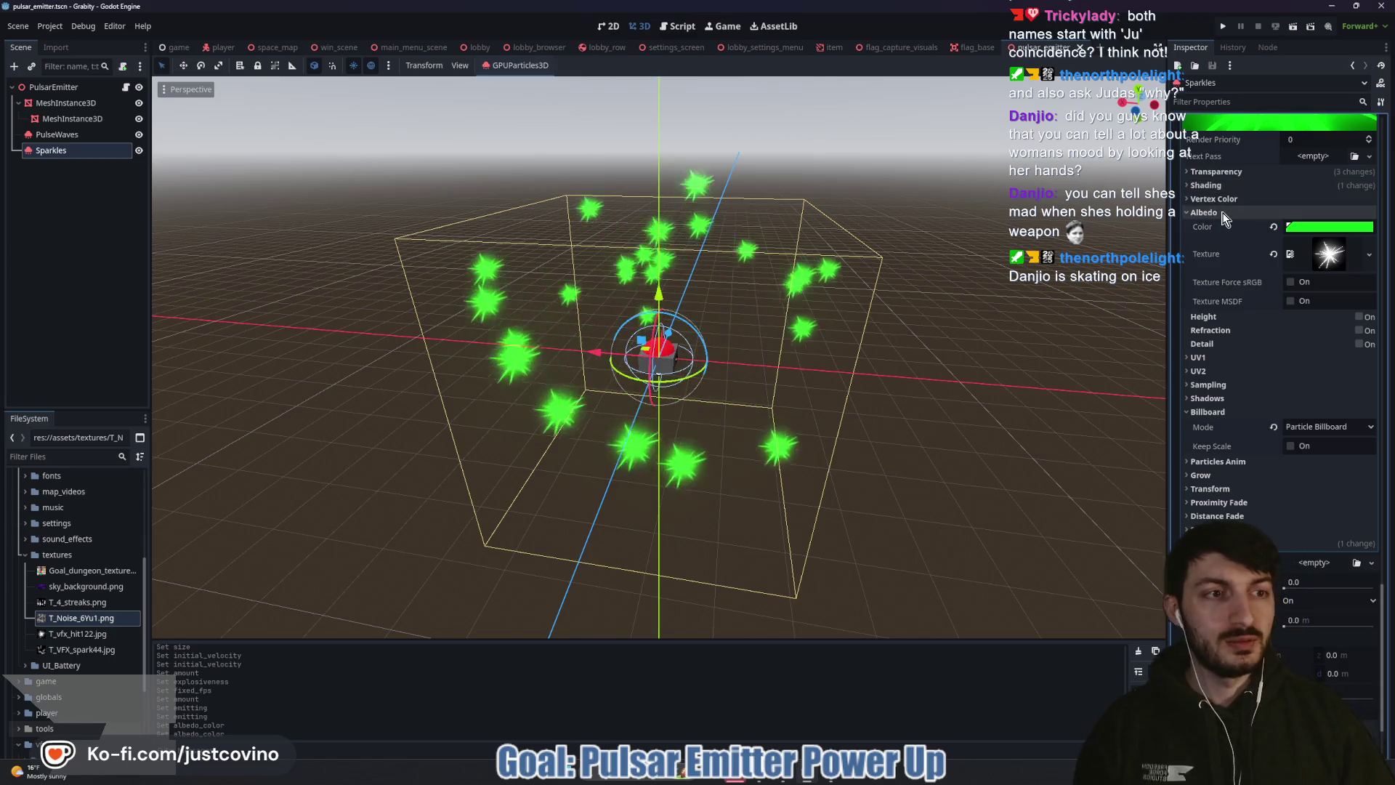
left_click(1225, 215)
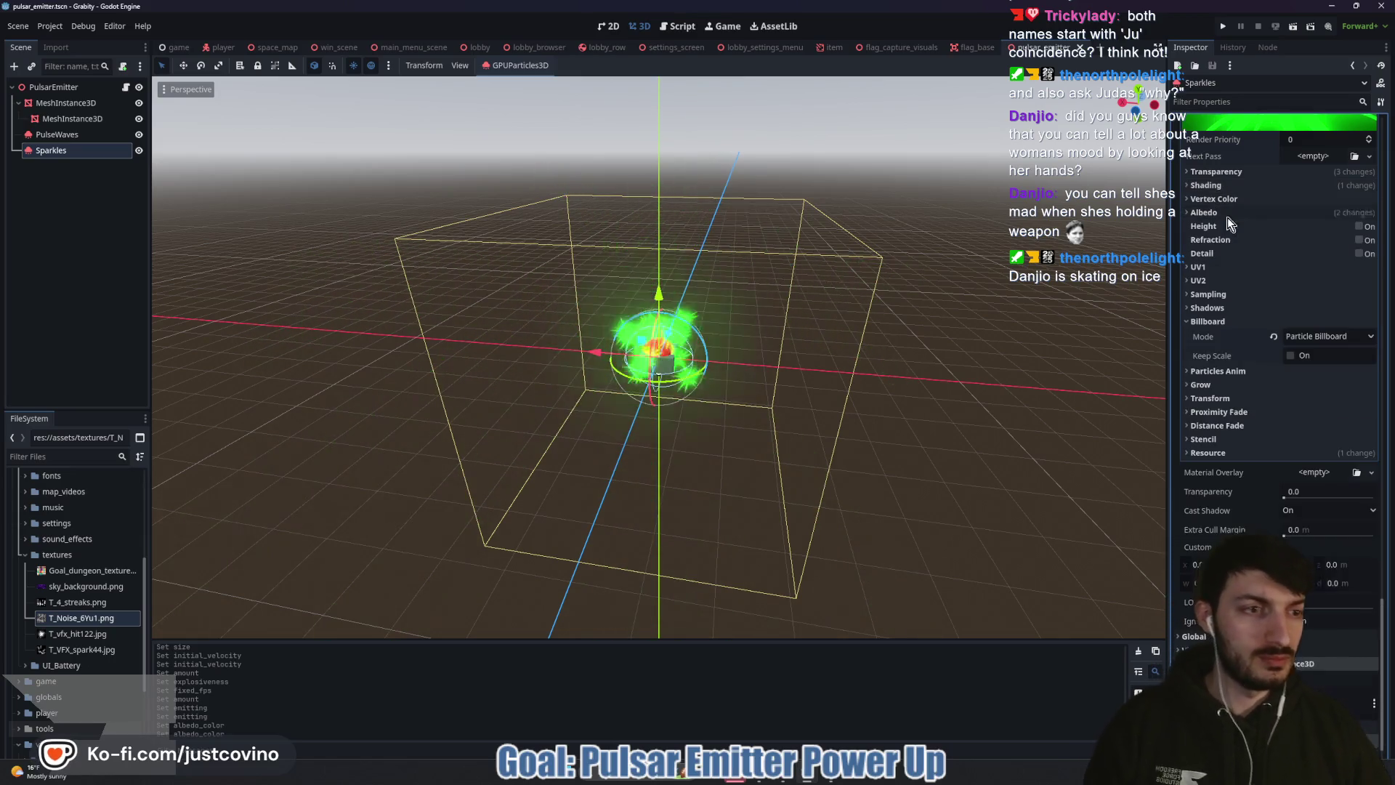
left_click(1233, 321)
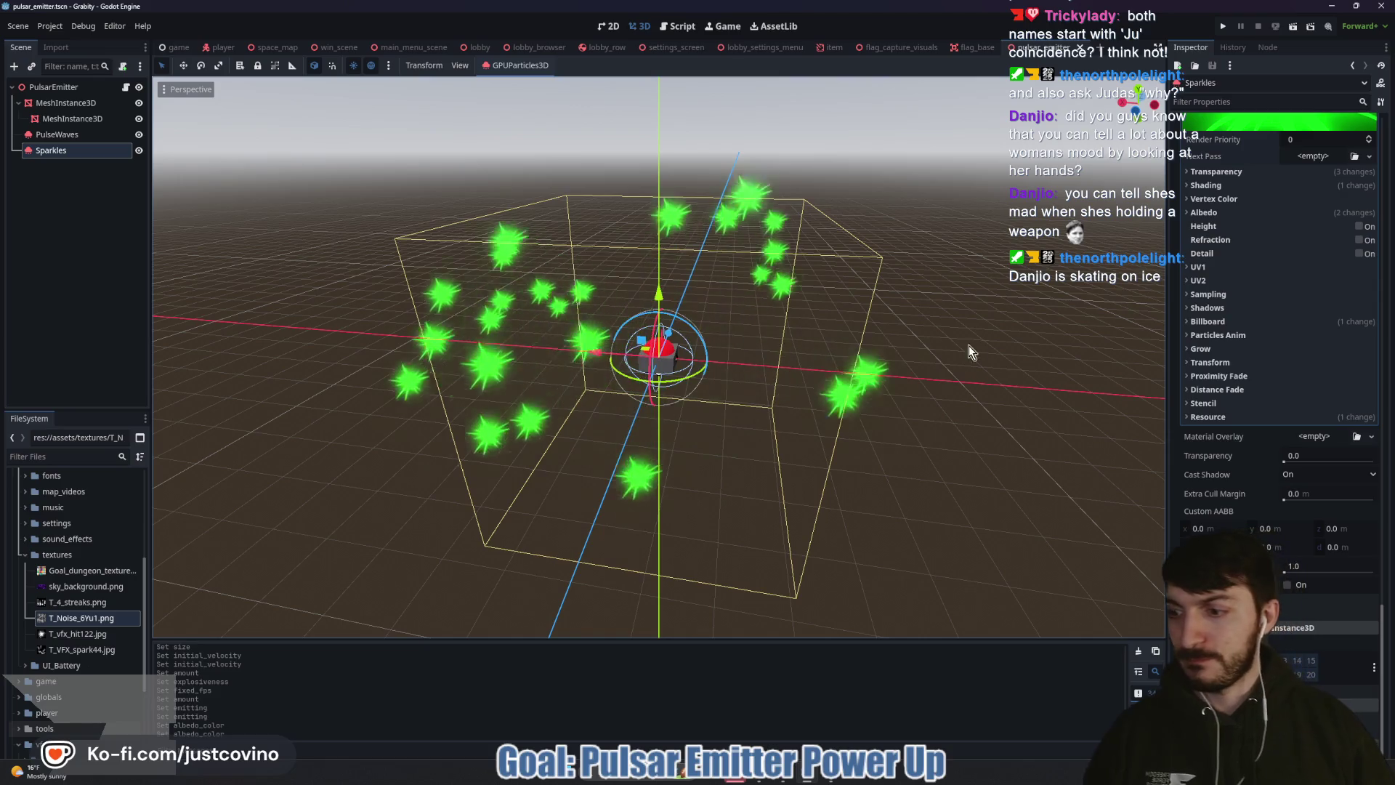
left_click(1263, 308)
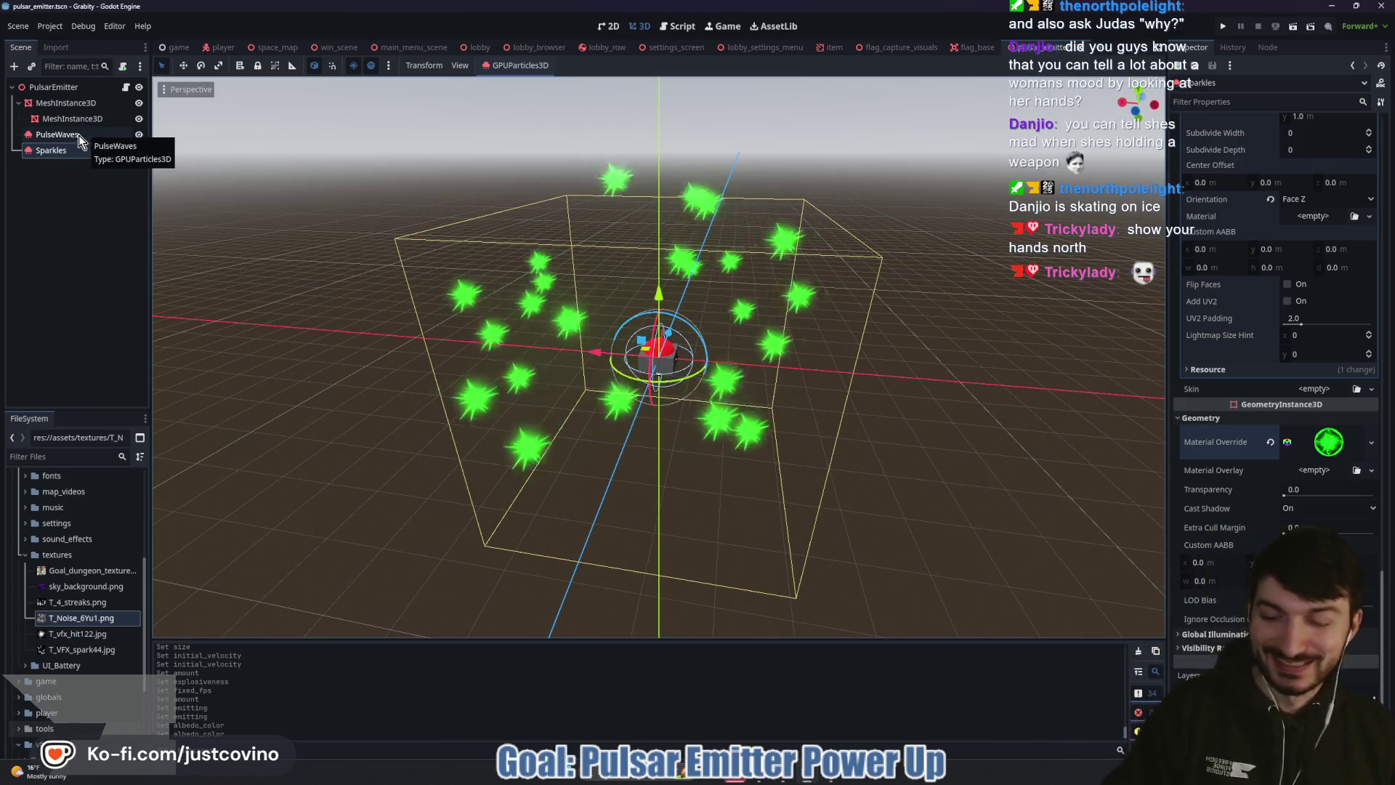
scroll(1215, 233, "up", 3)
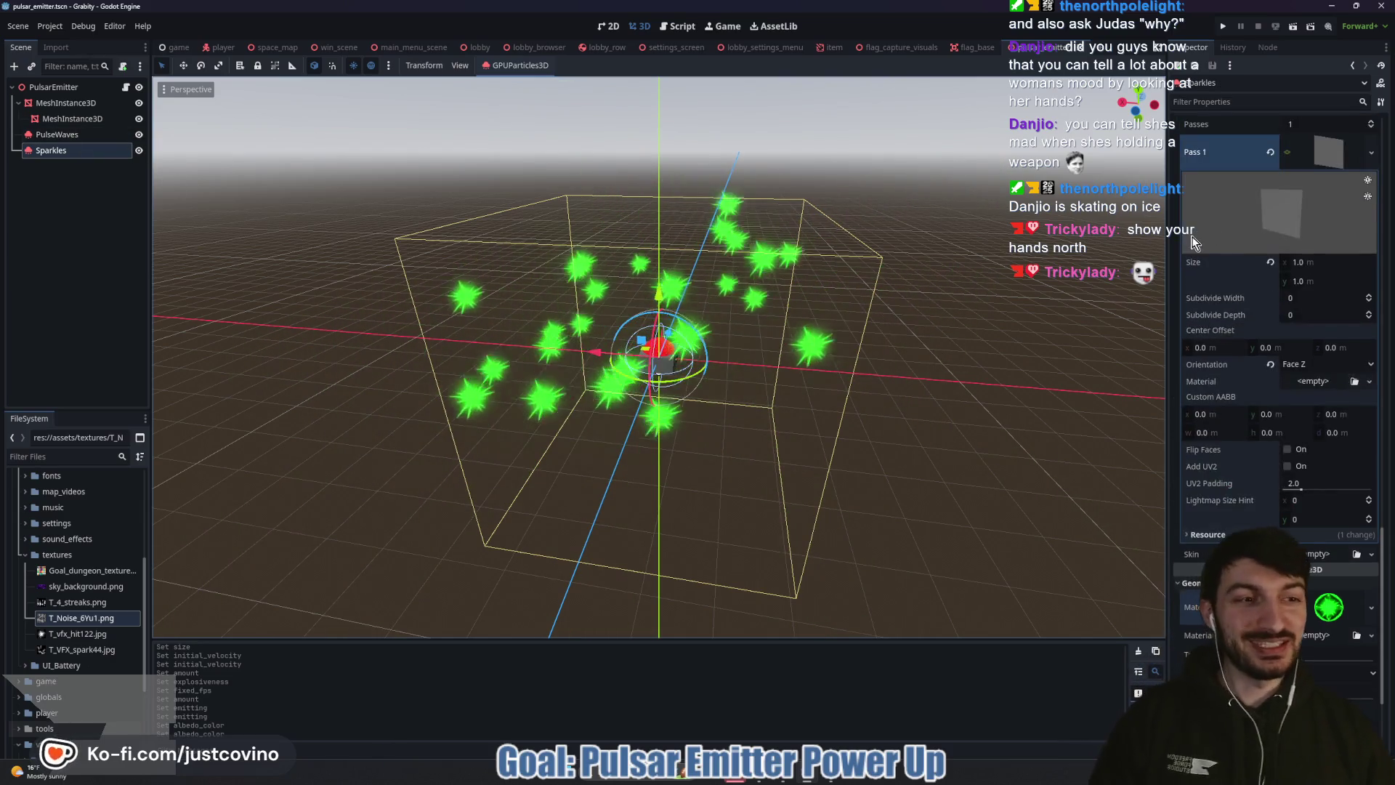
left_click(1320, 159)
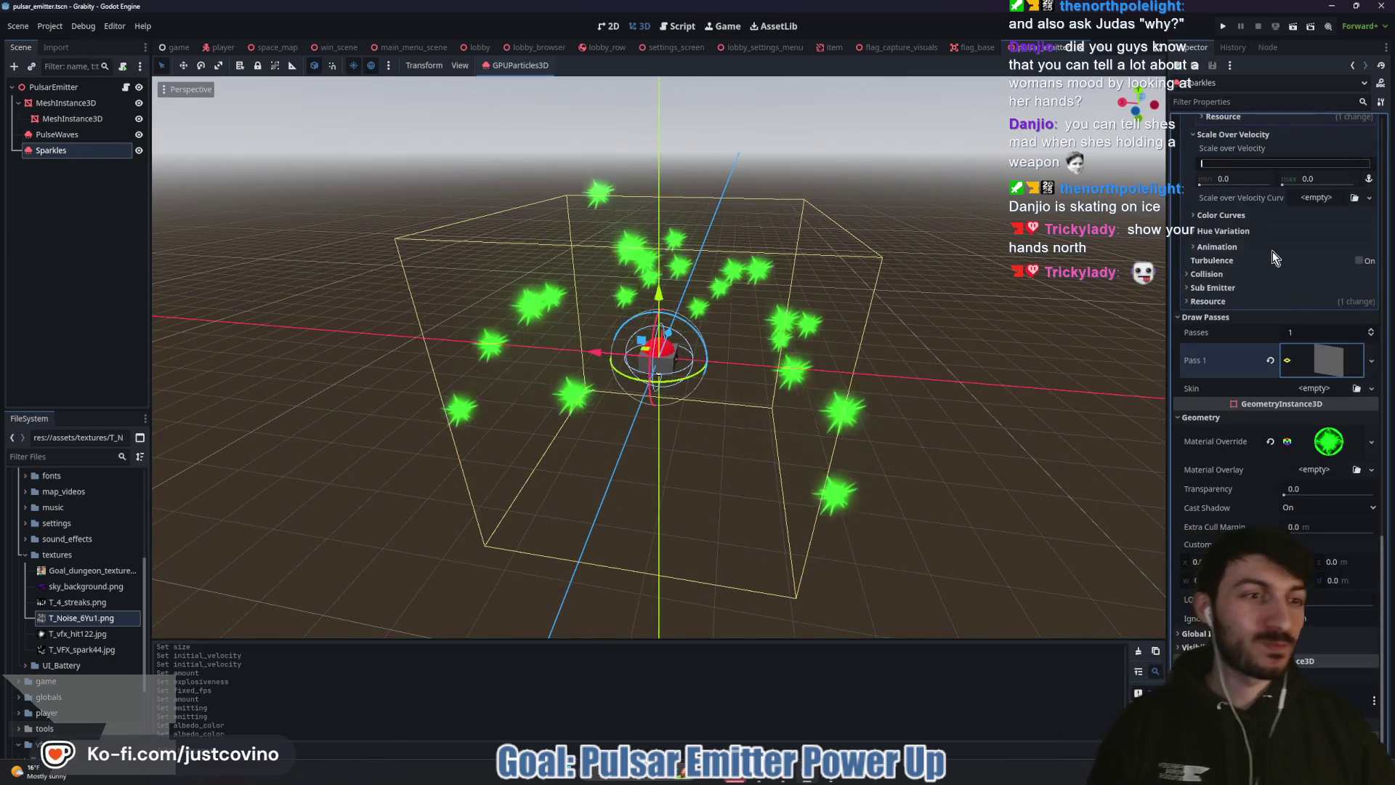
scroll(1268, 311, "up", 5)
scroll(1252, 291, "up", 8)
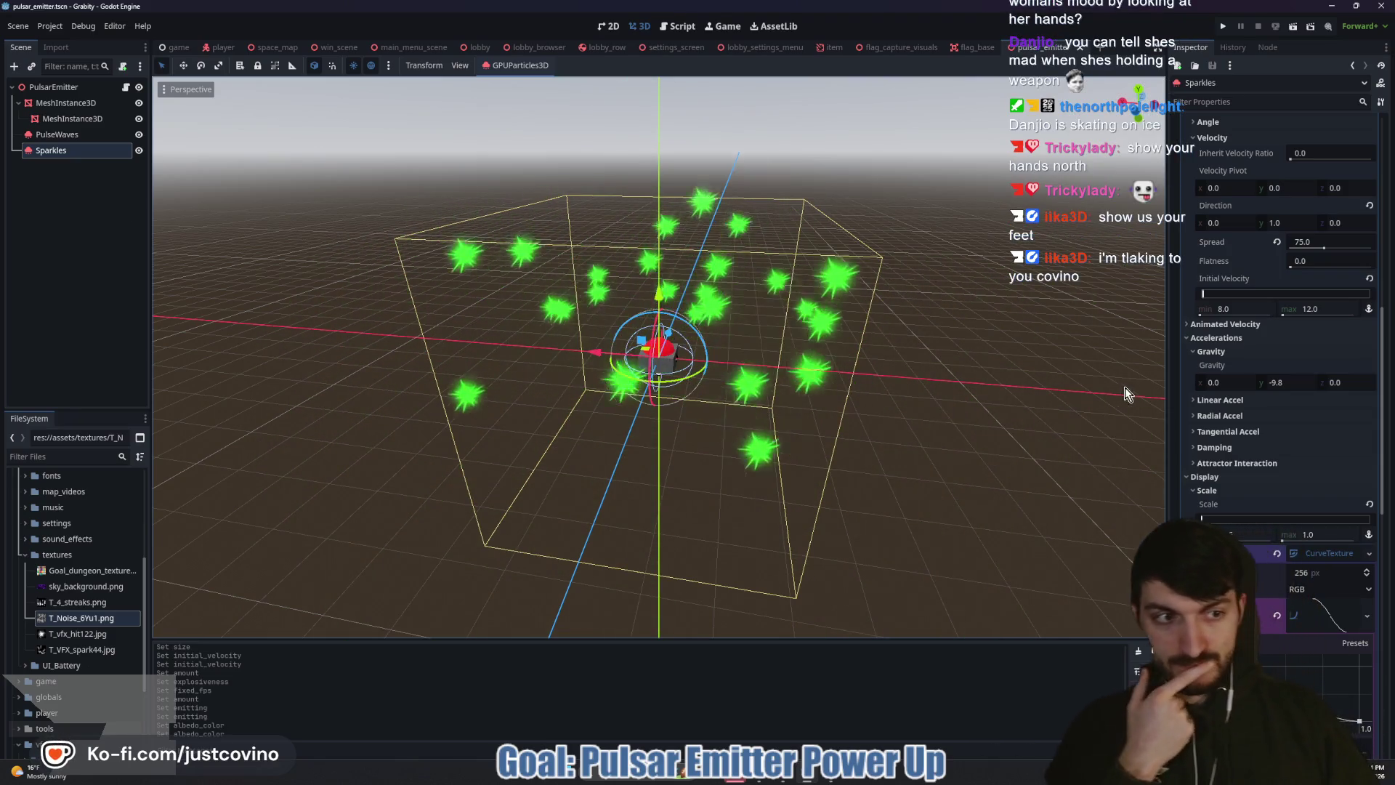
left_click(1206, 338)
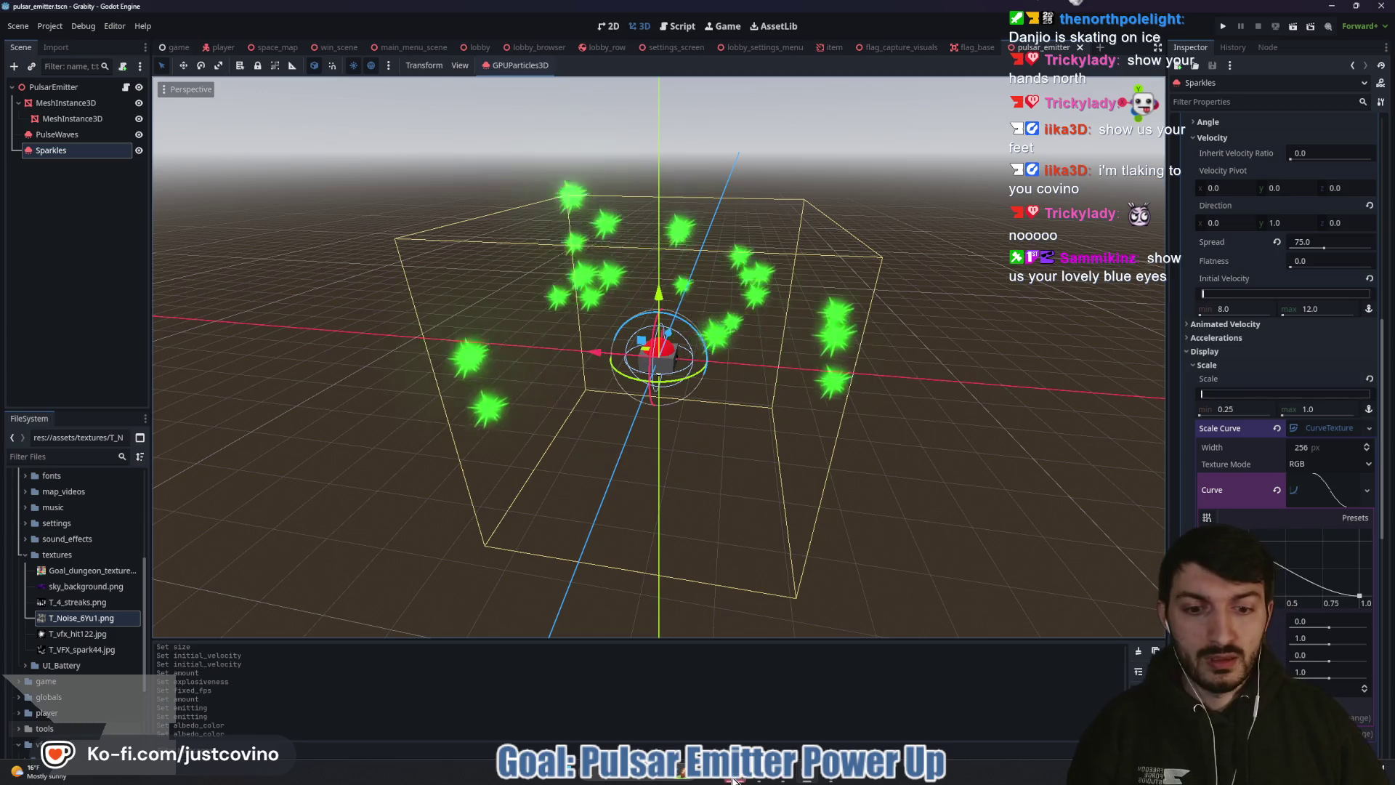
mouse_move(734, 778)
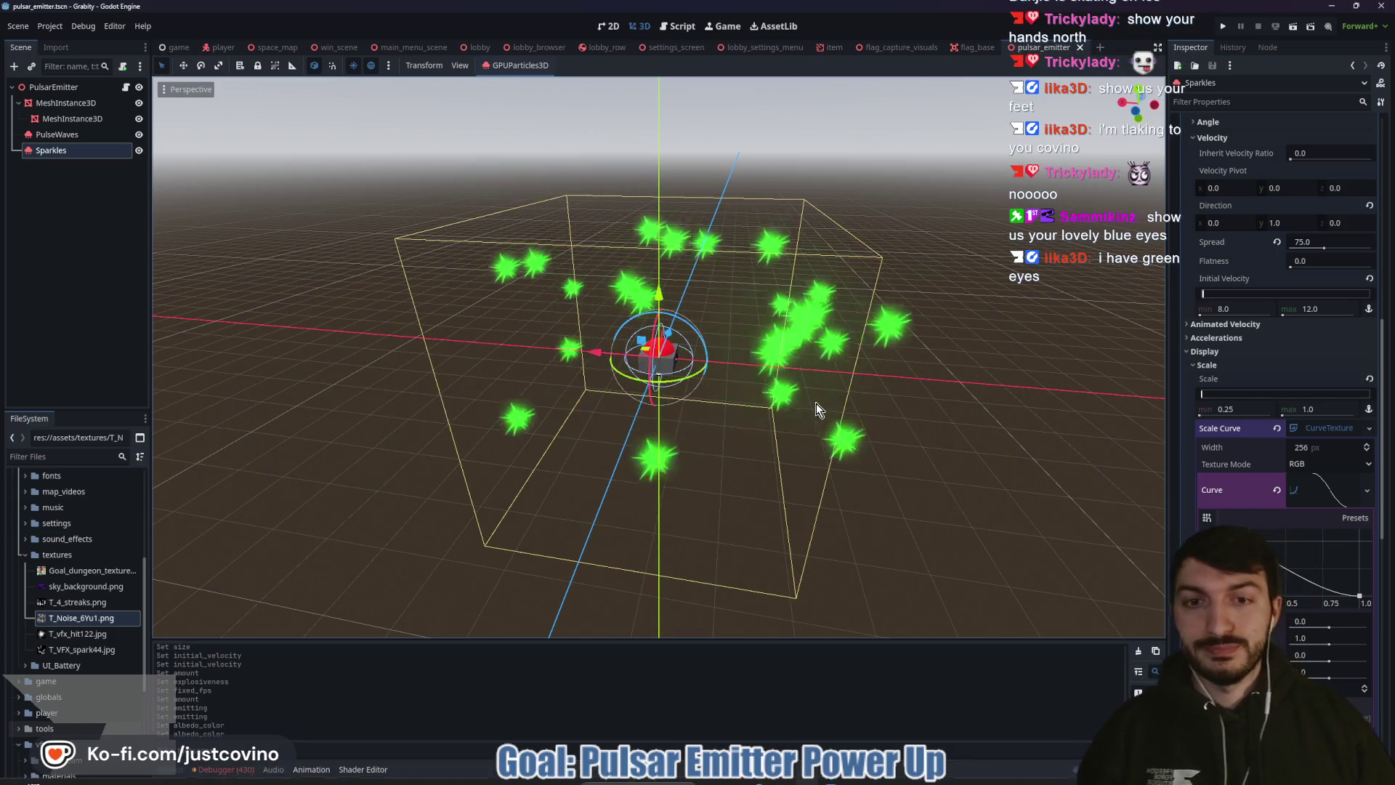
left_click_drag(817, 404, 813, 407)
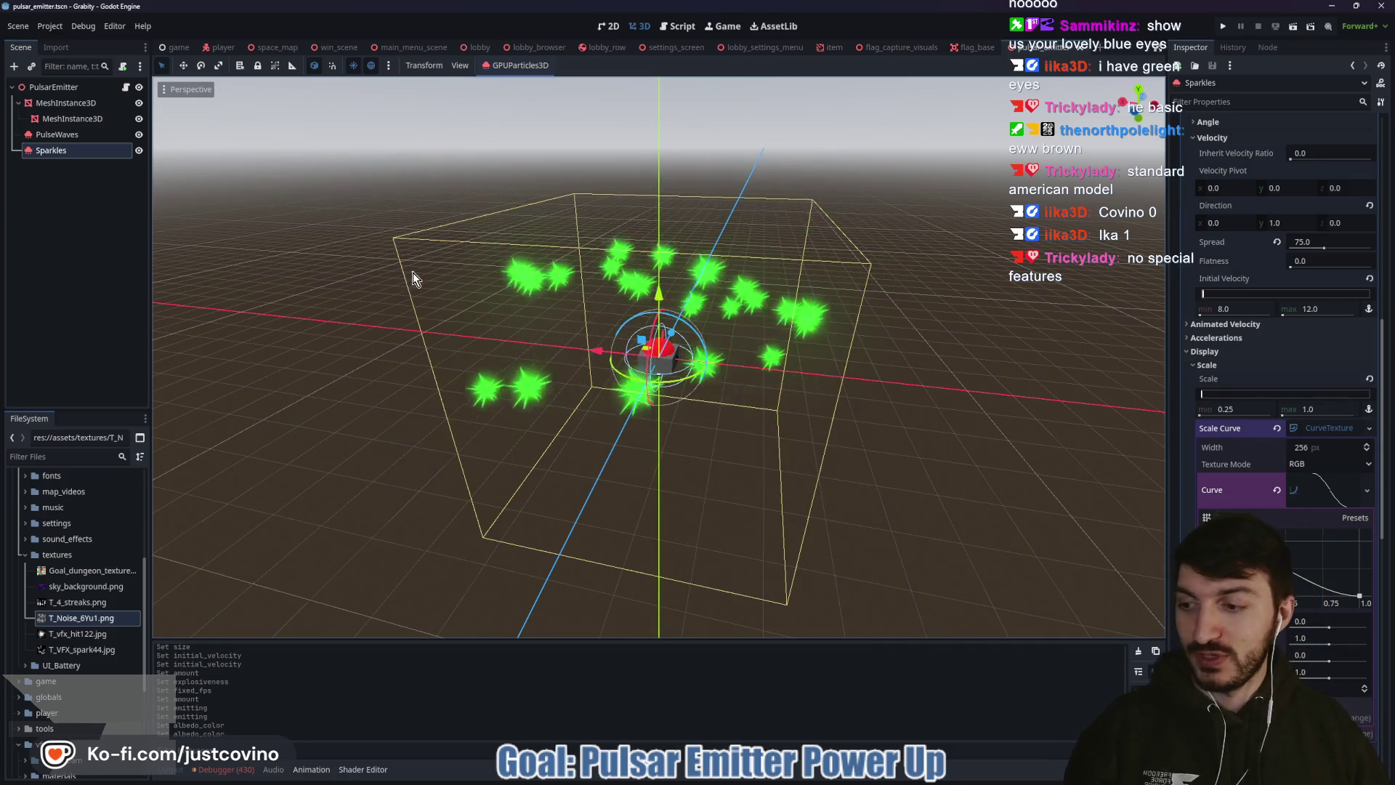
left_click_drag(464, 285, 540, 308)
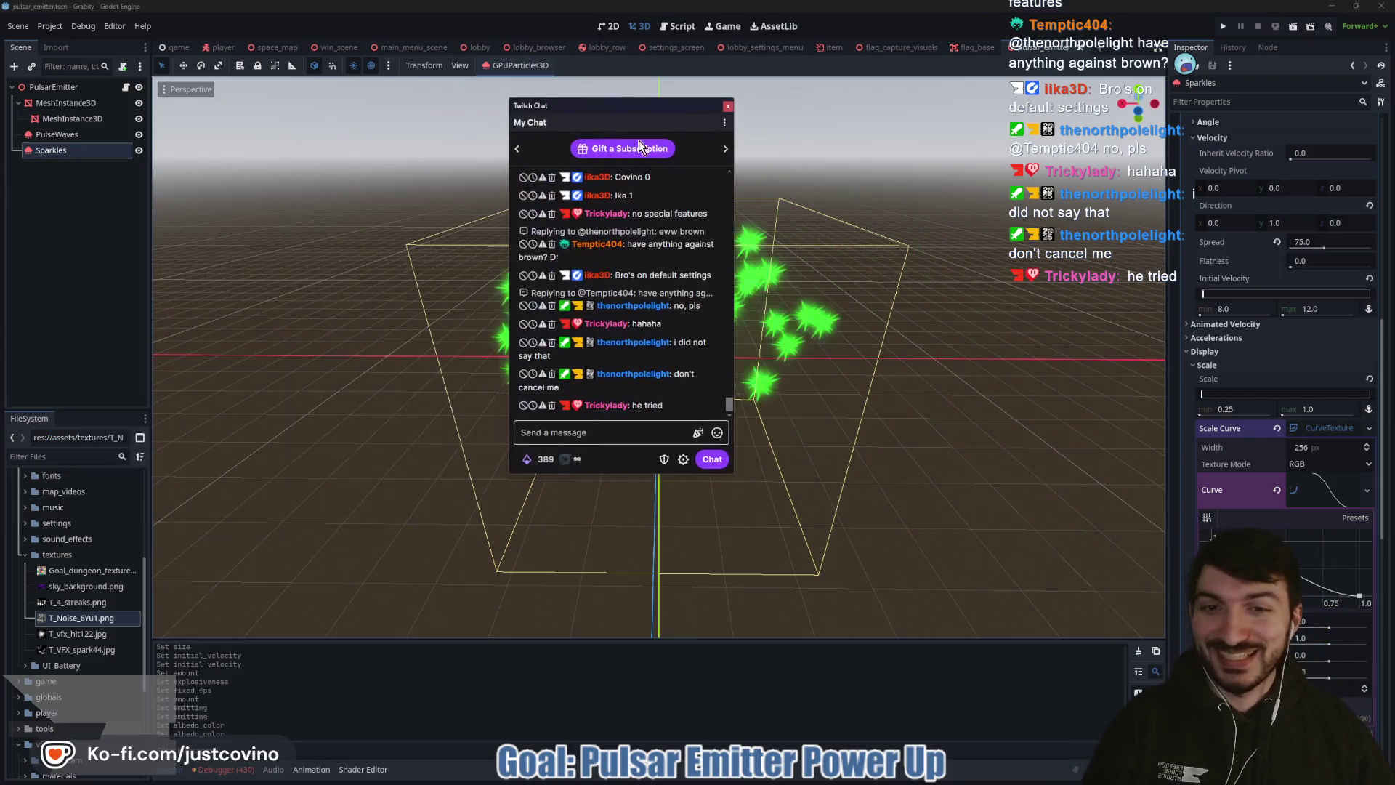
scroll(643, 282, "up", 3)
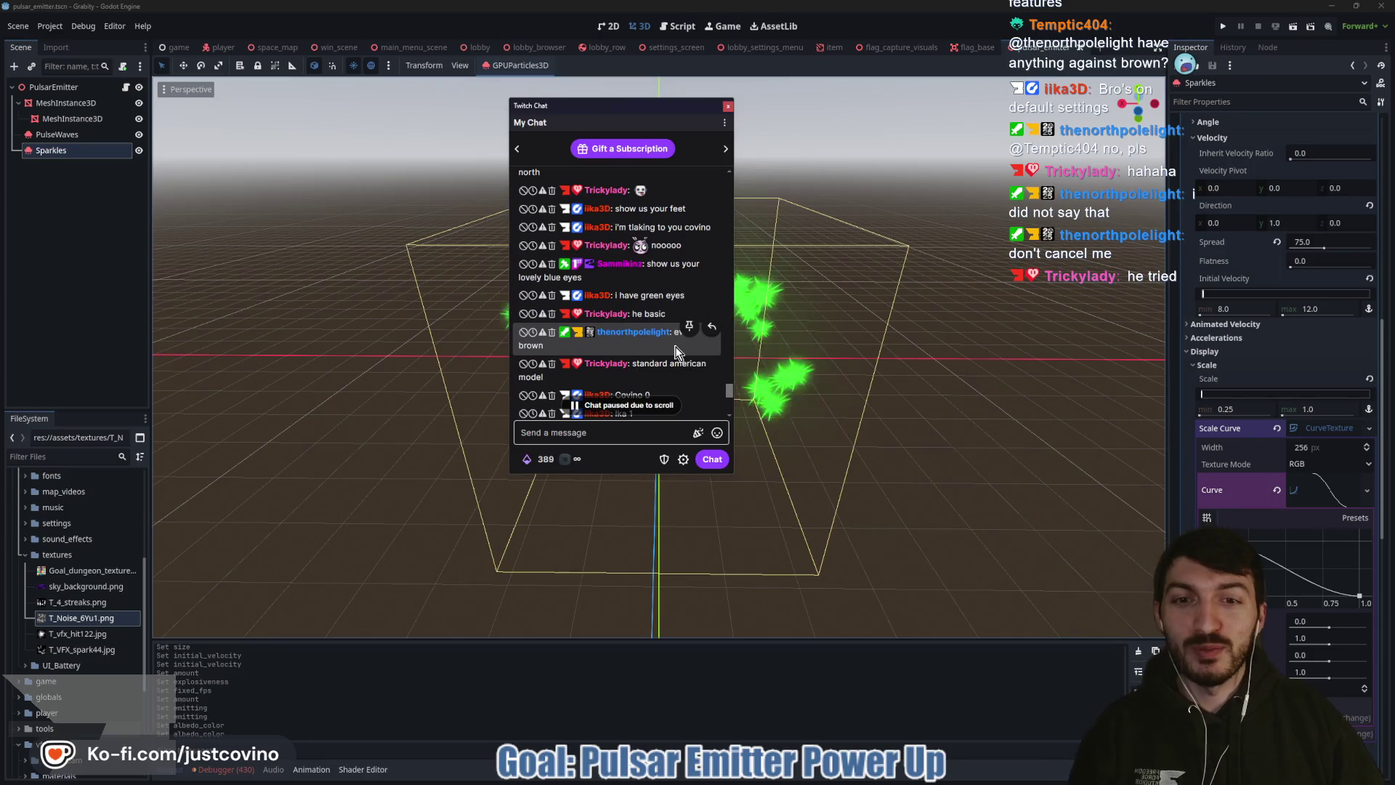
left_click_drag(721, 336, 980, 335)
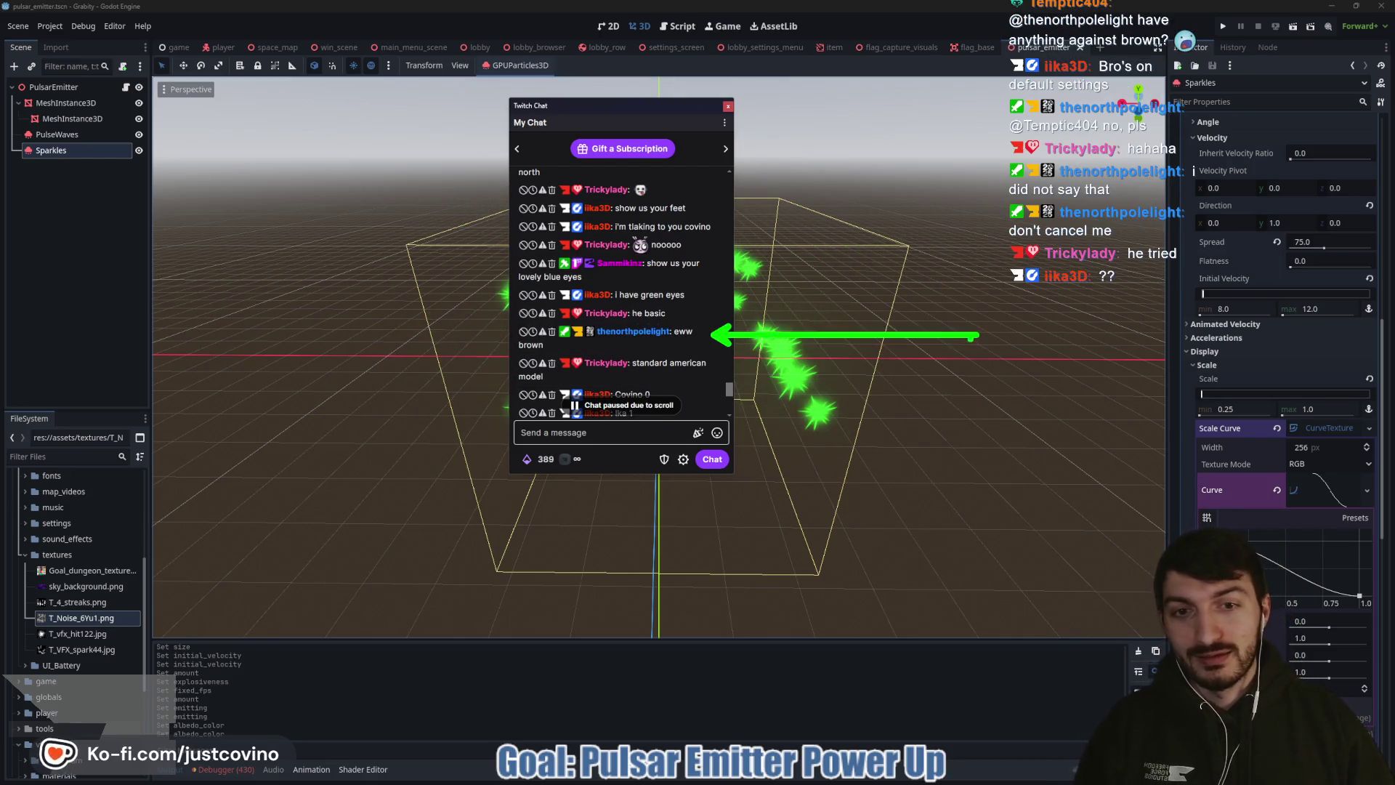
left_click_drag(517, 341, 210, 341)
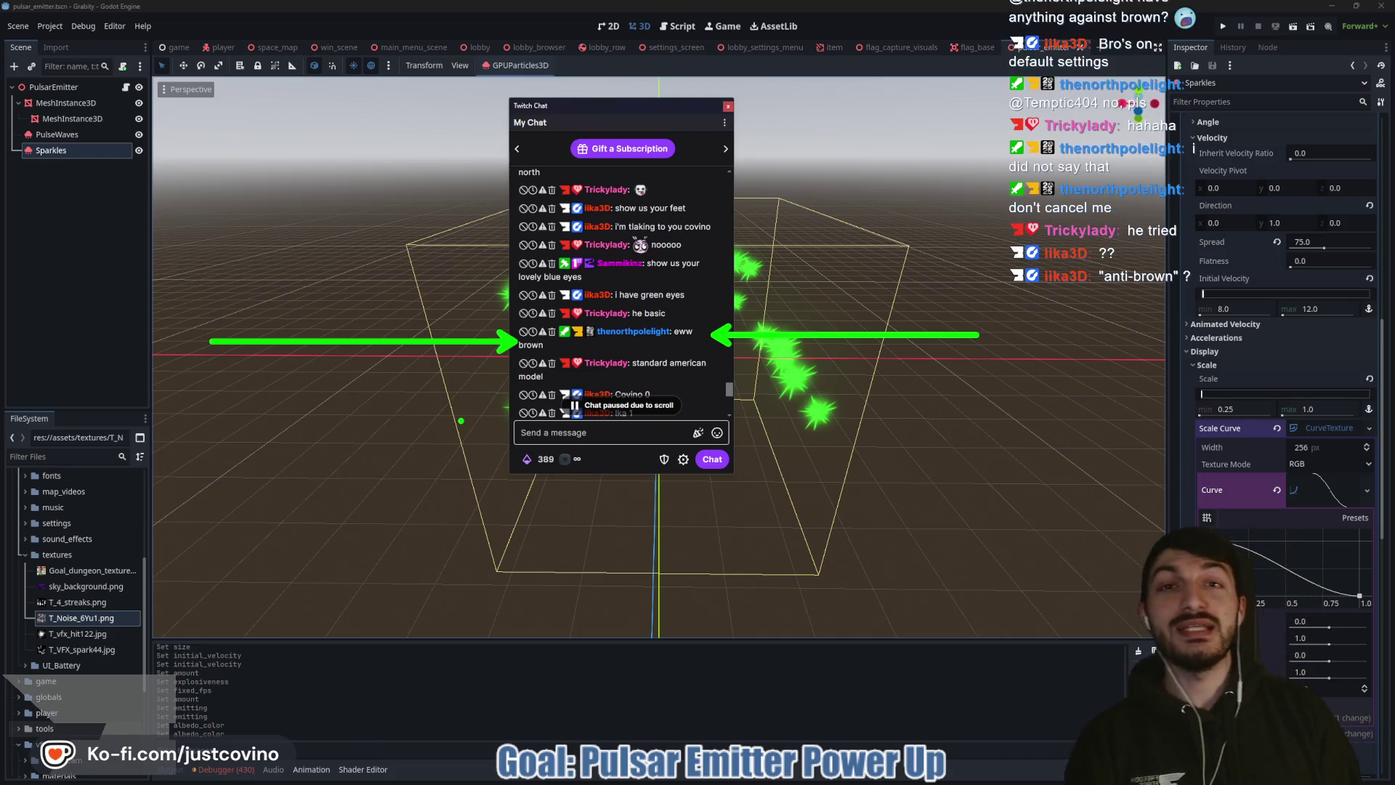
key("Escape")
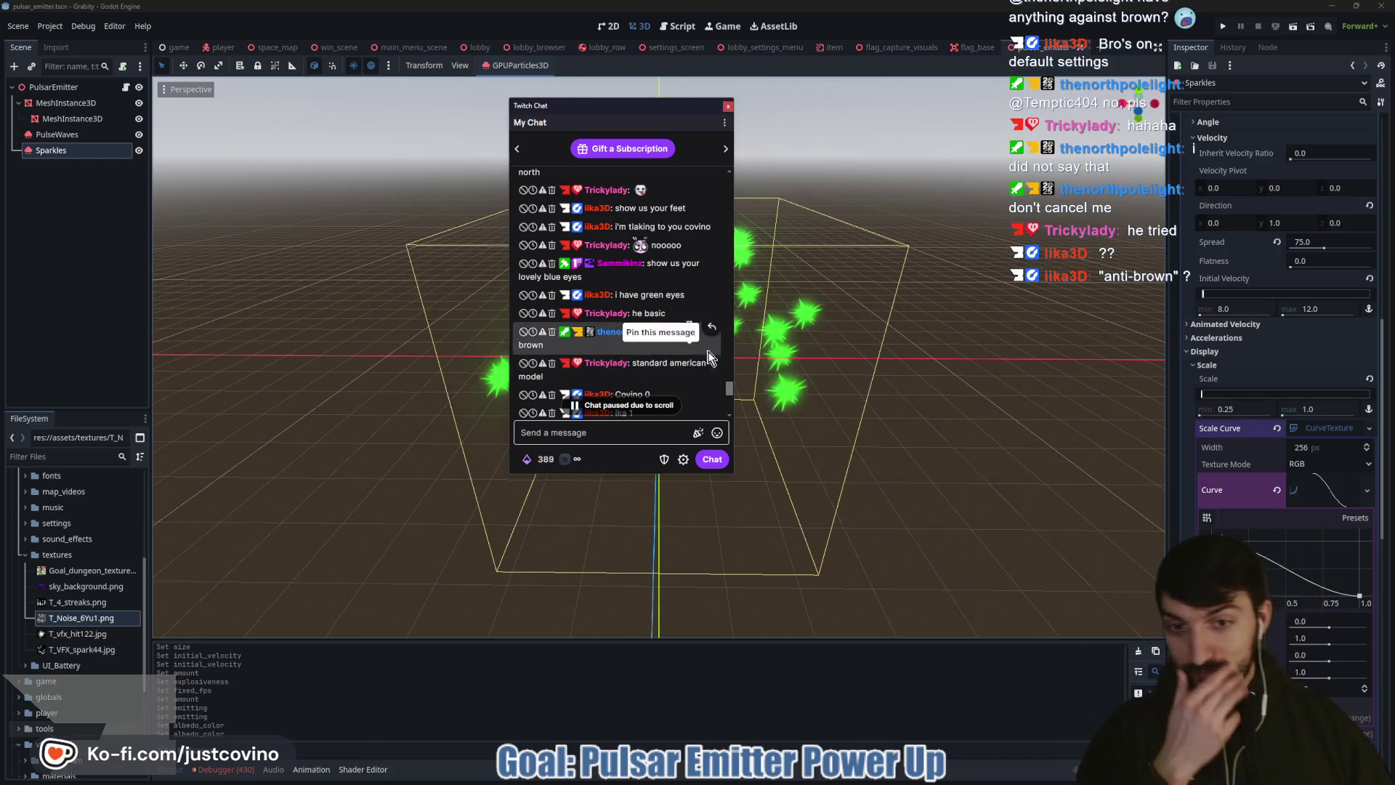
scroll(654, 331, "down", 3)
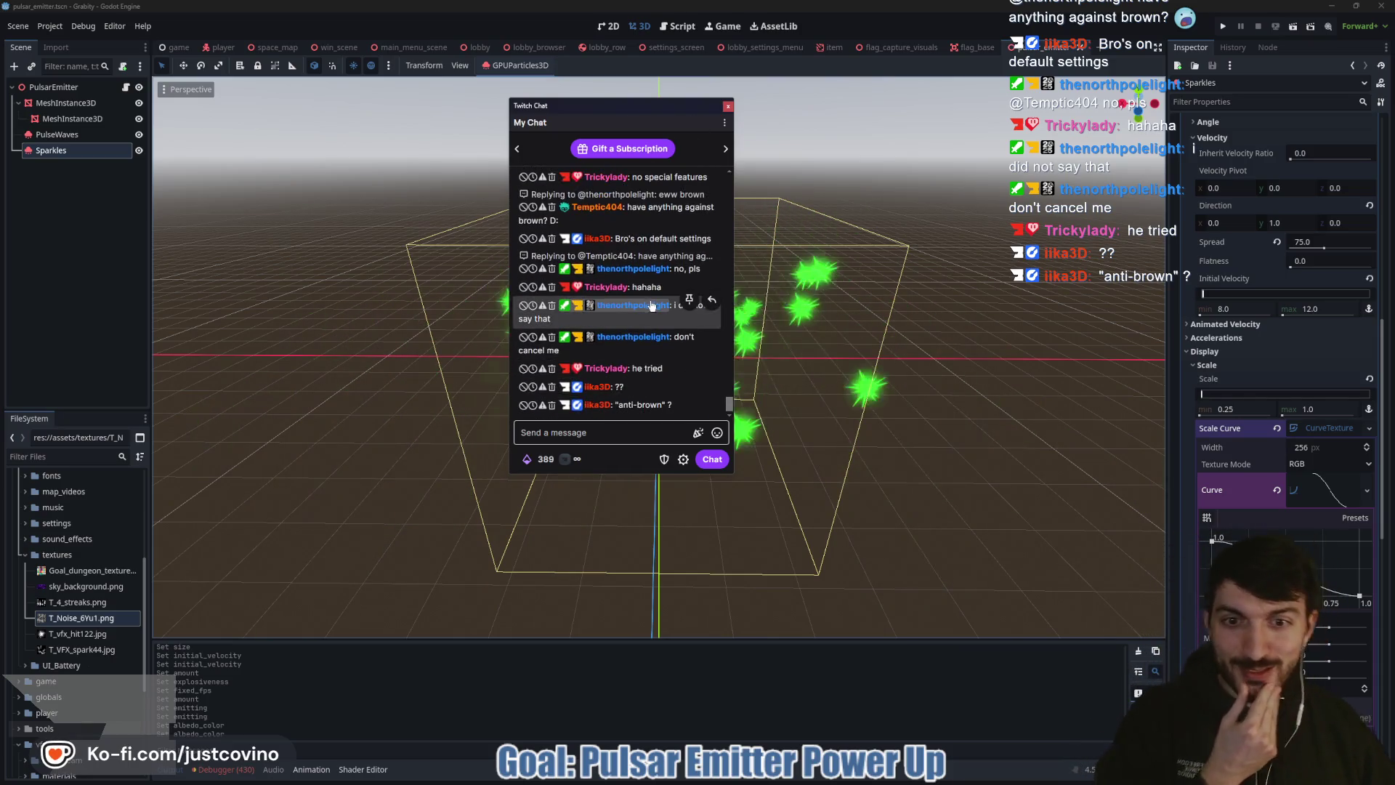
scroll(618, 305, "down", 1)
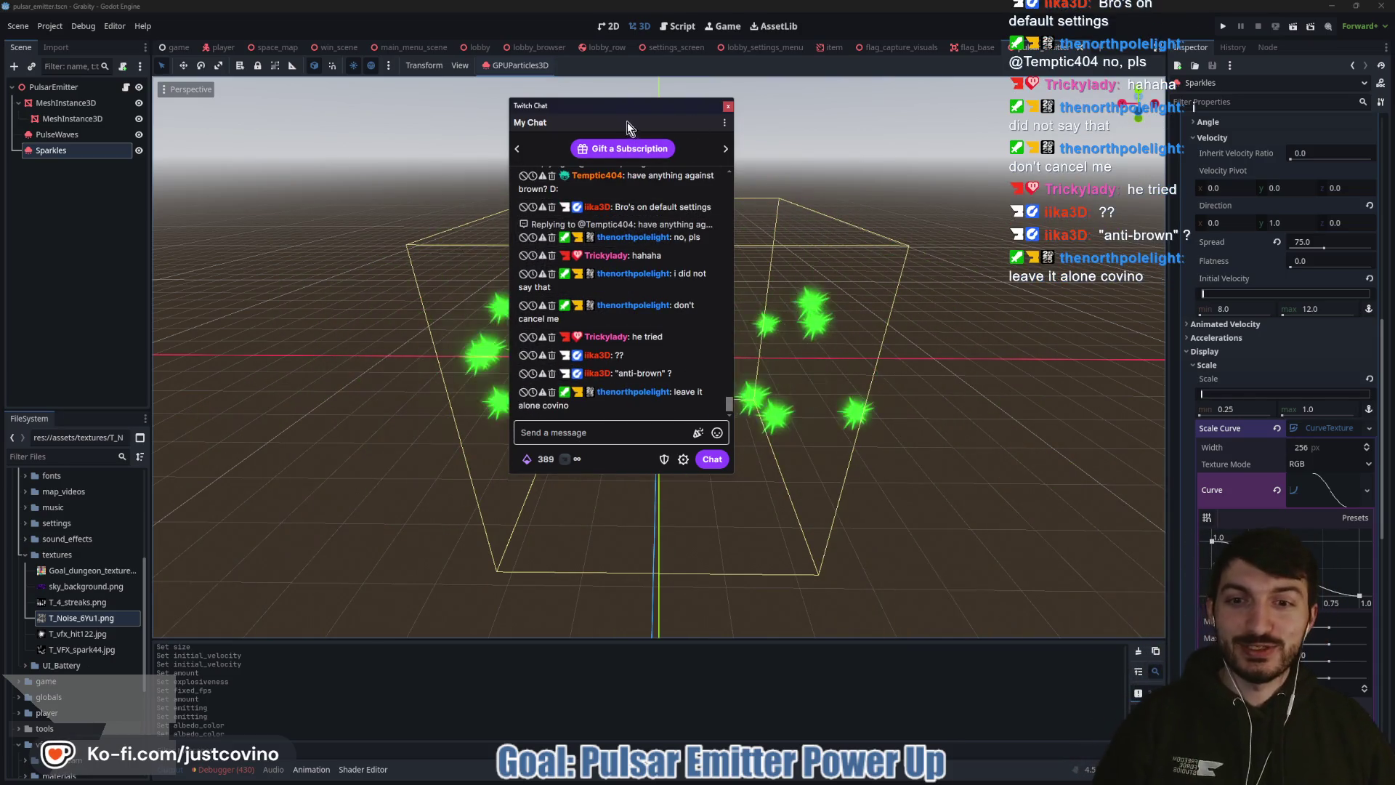
left_click_drag(622, 113, 0, 131)
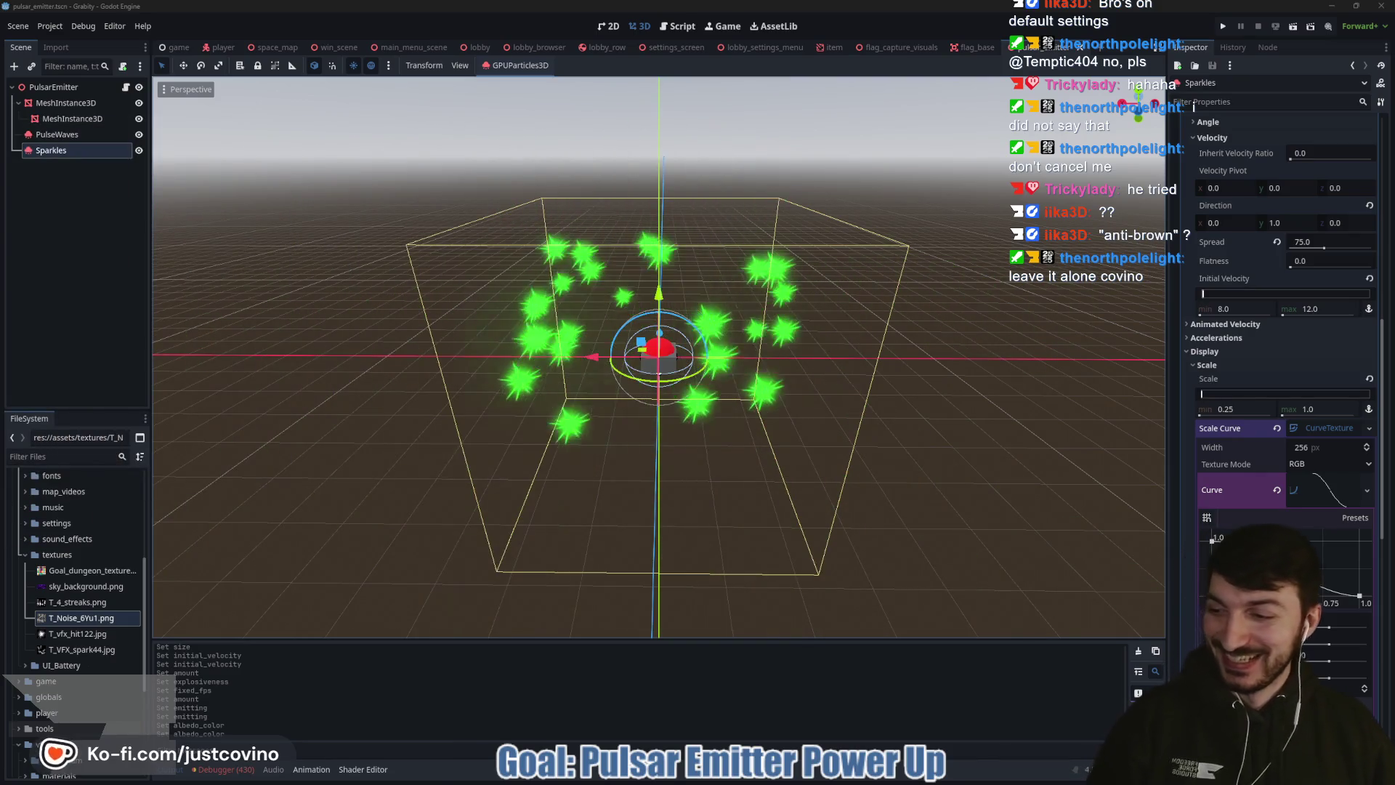
left_click_drag(581, 259, 525, 247)
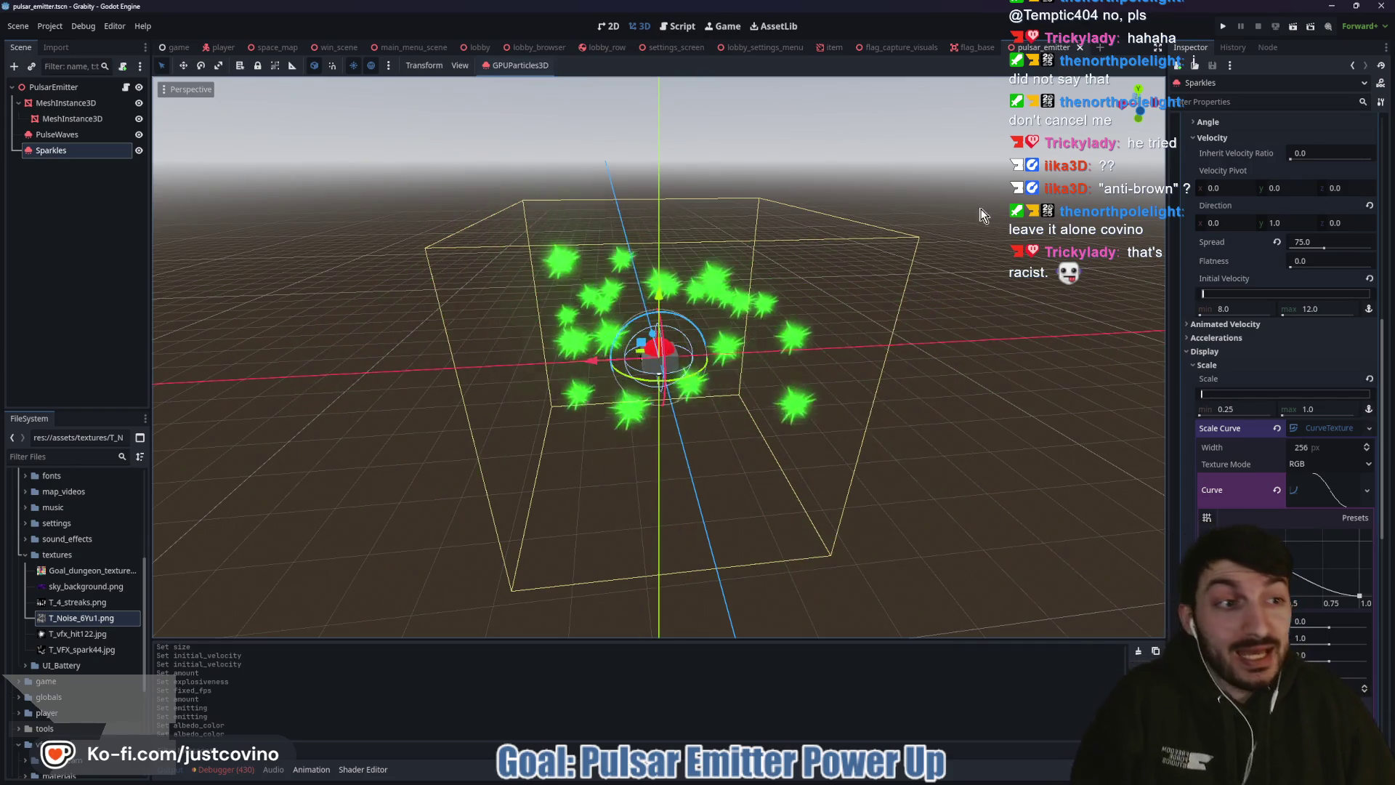
scroll(1227, 246, "up", 10)
left_click(1219, 466)
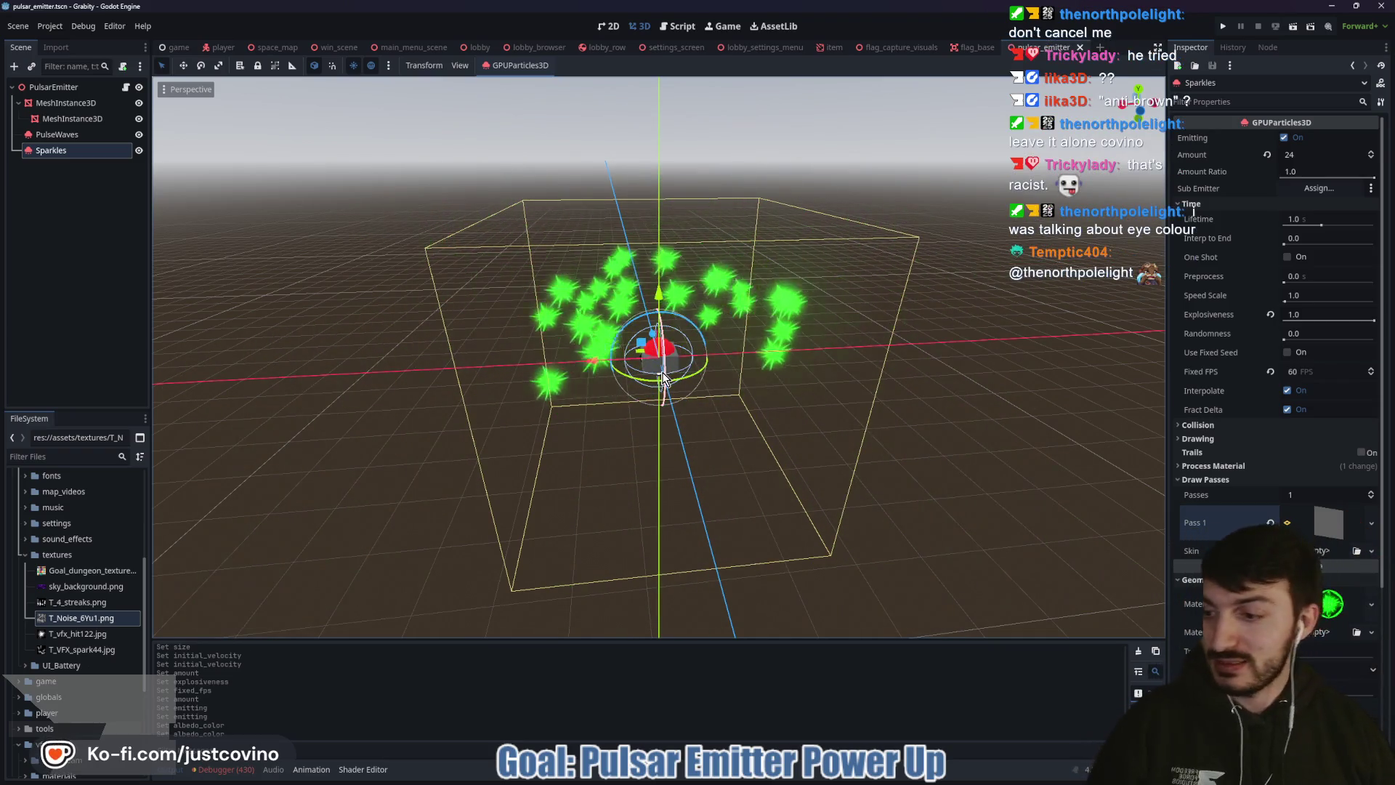
Reselect Sparkles, save the pulsar_emitter scene, then select the PulsarEmitter root node.
left_click(84, 138)
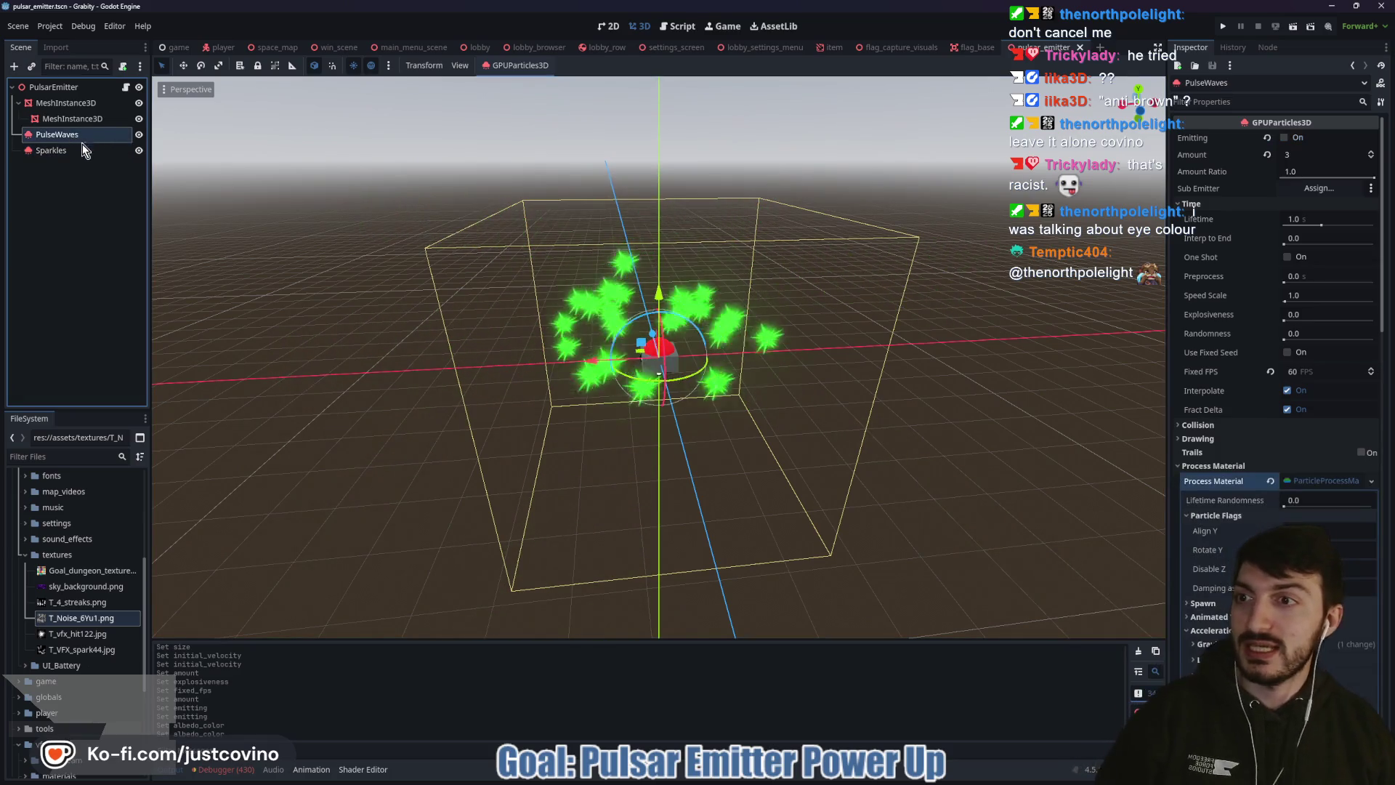
left_click(80, 152)
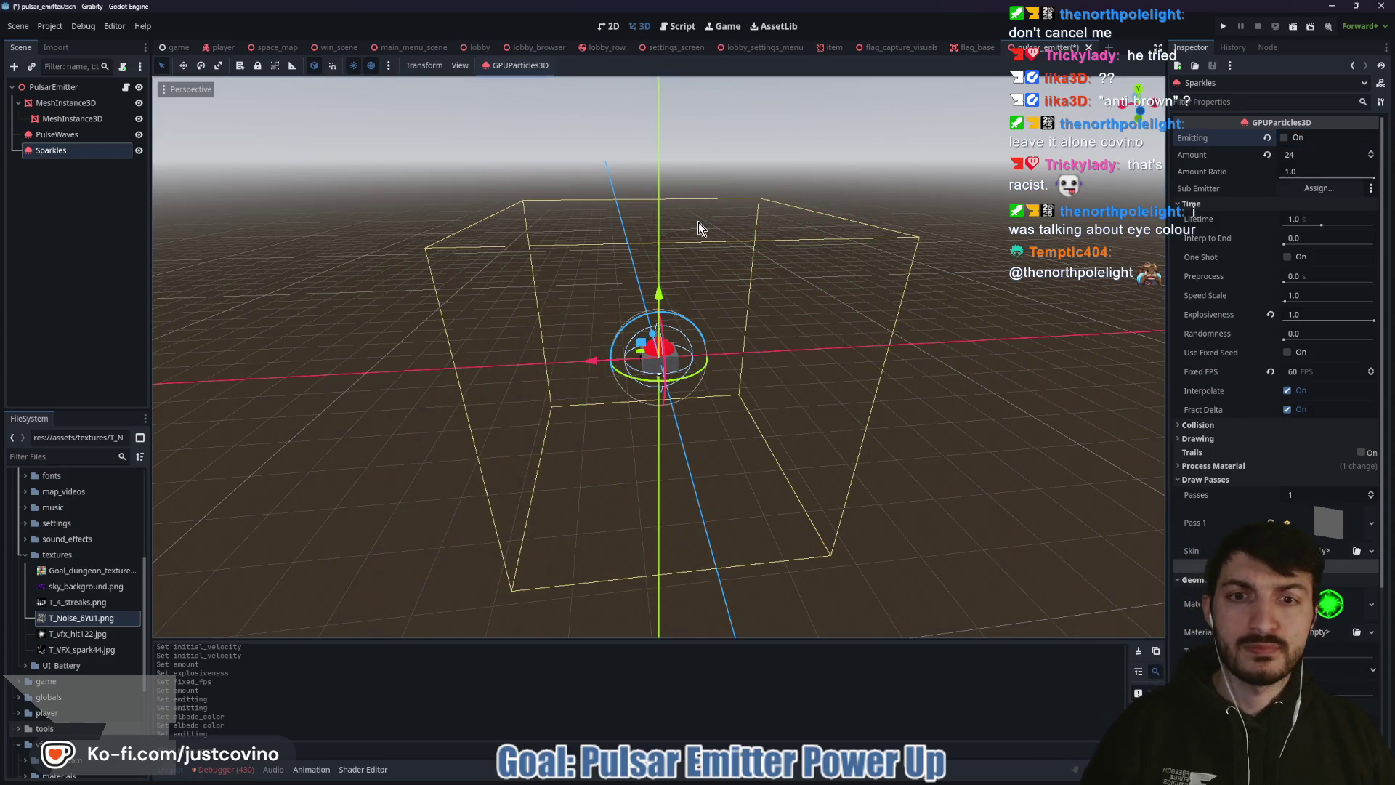
key("ctrl+s")
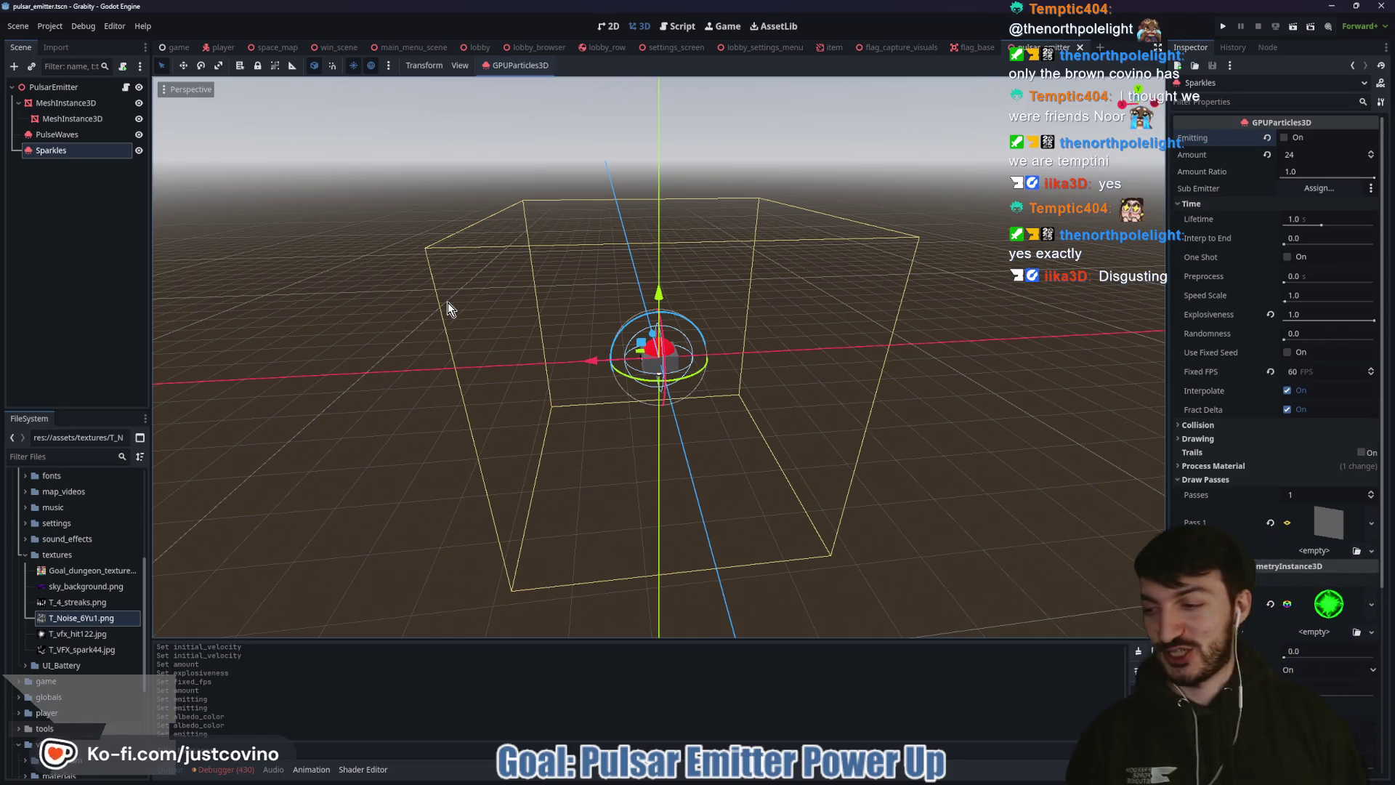
left_click_drag(519, 333, 492, 320)
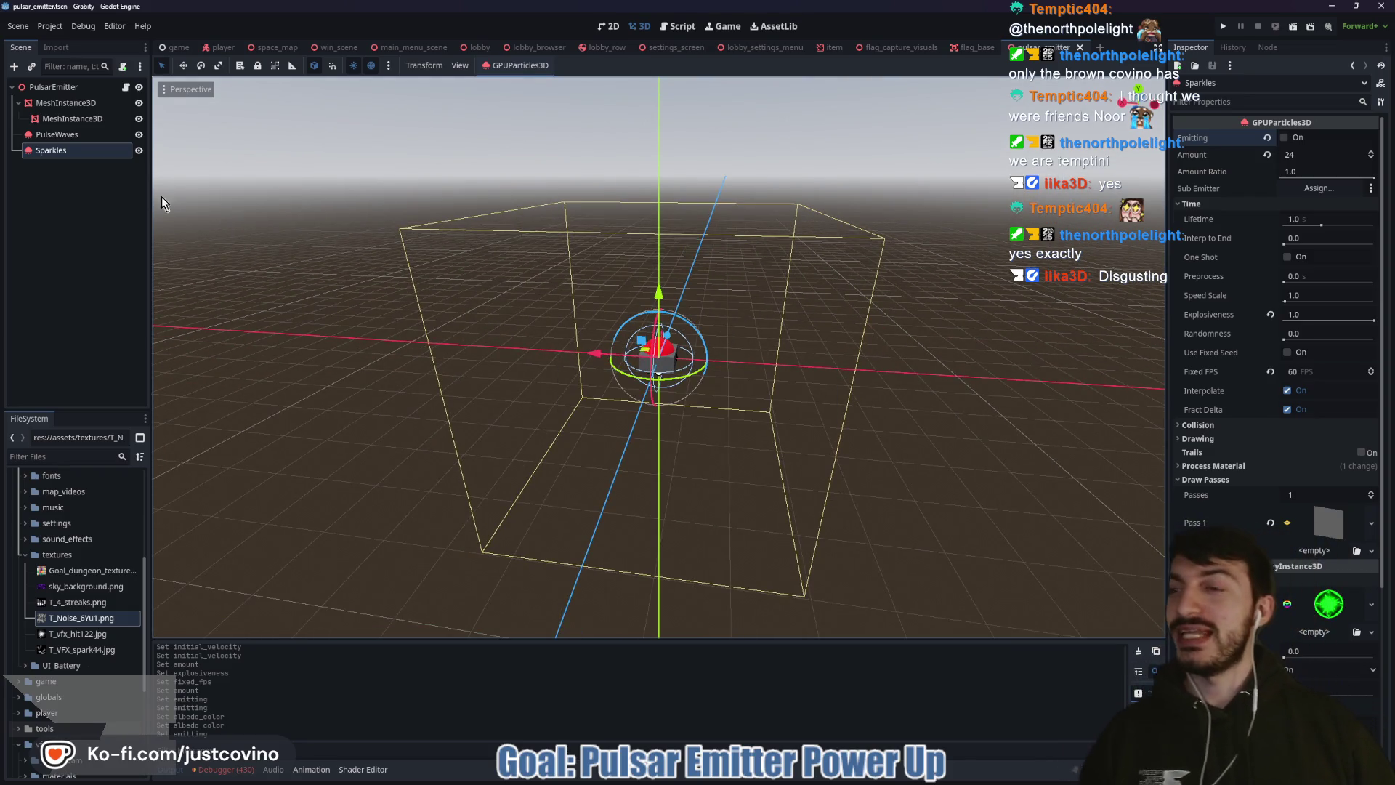
left_click(73, 87)
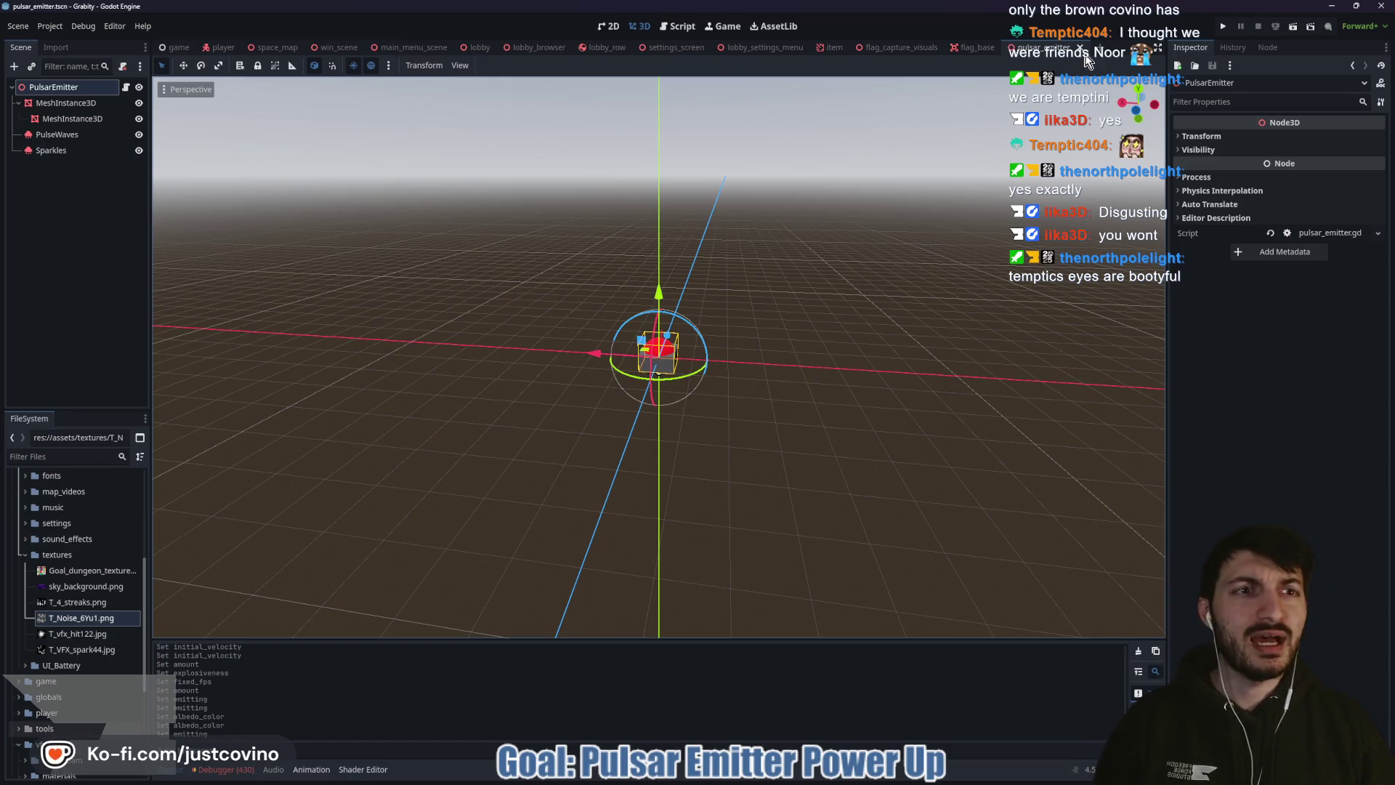
Close the flag_capture_visuals scene tab.
left_click(982, 48)
left_click(928, 47)
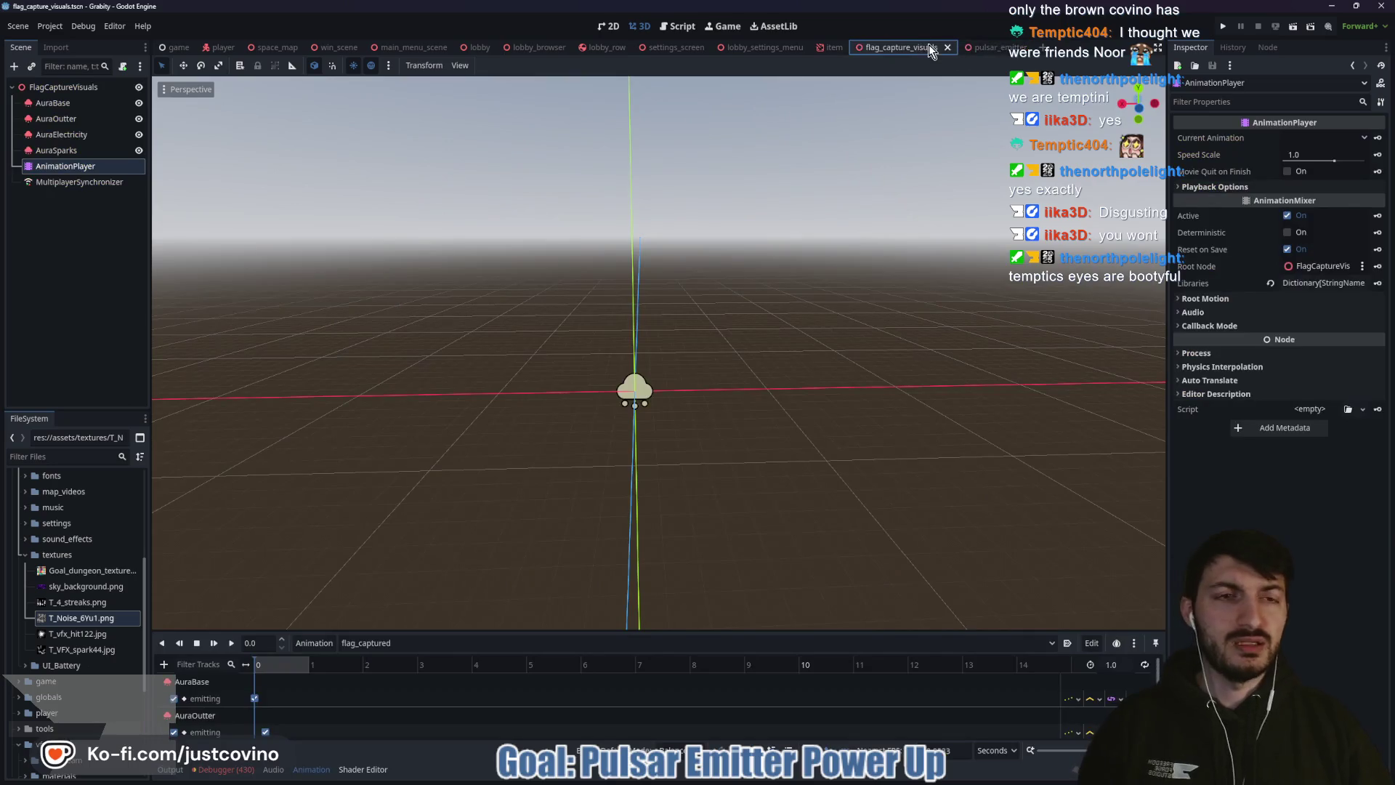
left_click(949, 47)
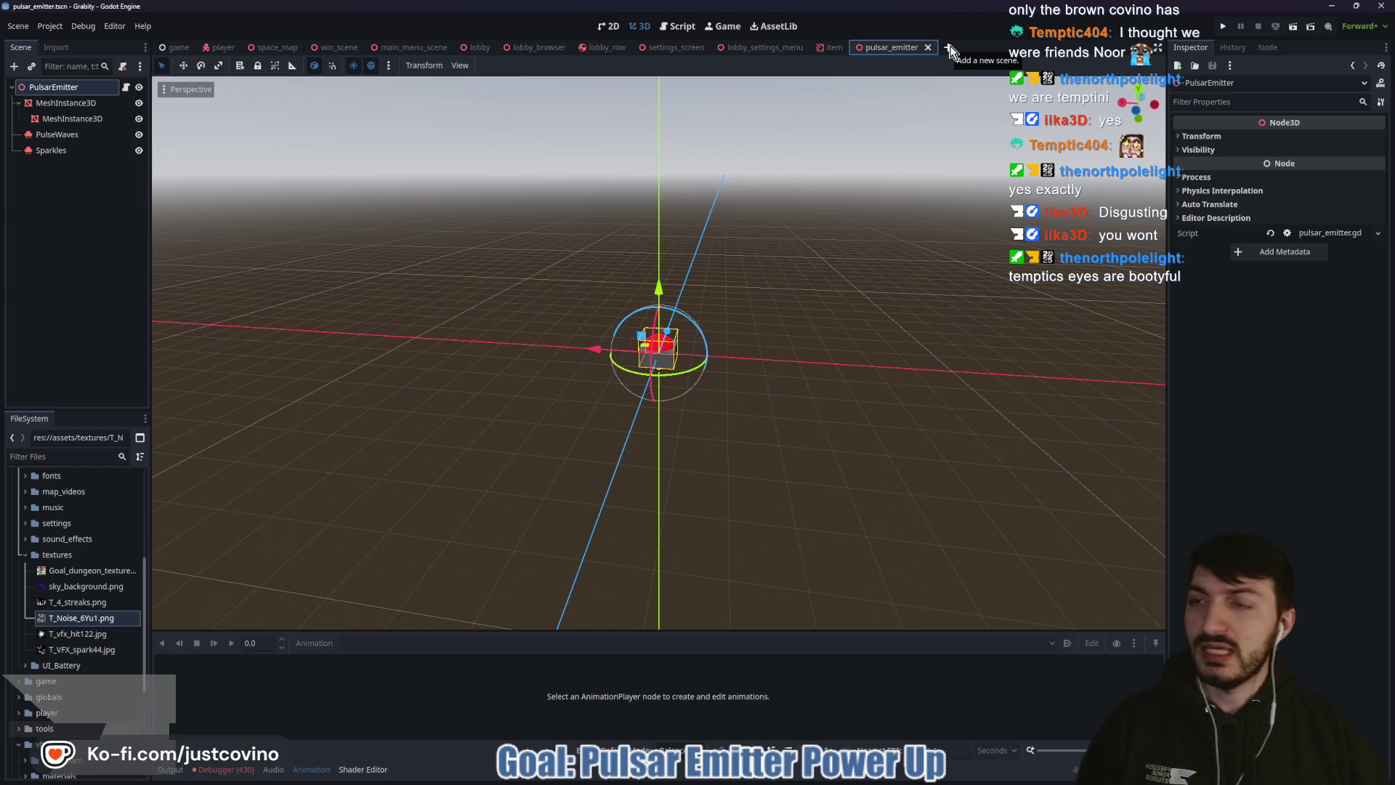
Create a new 3D scene, rename its Node3D root to PulsarVisuals, and begin saving it.
left_click(949, 48)
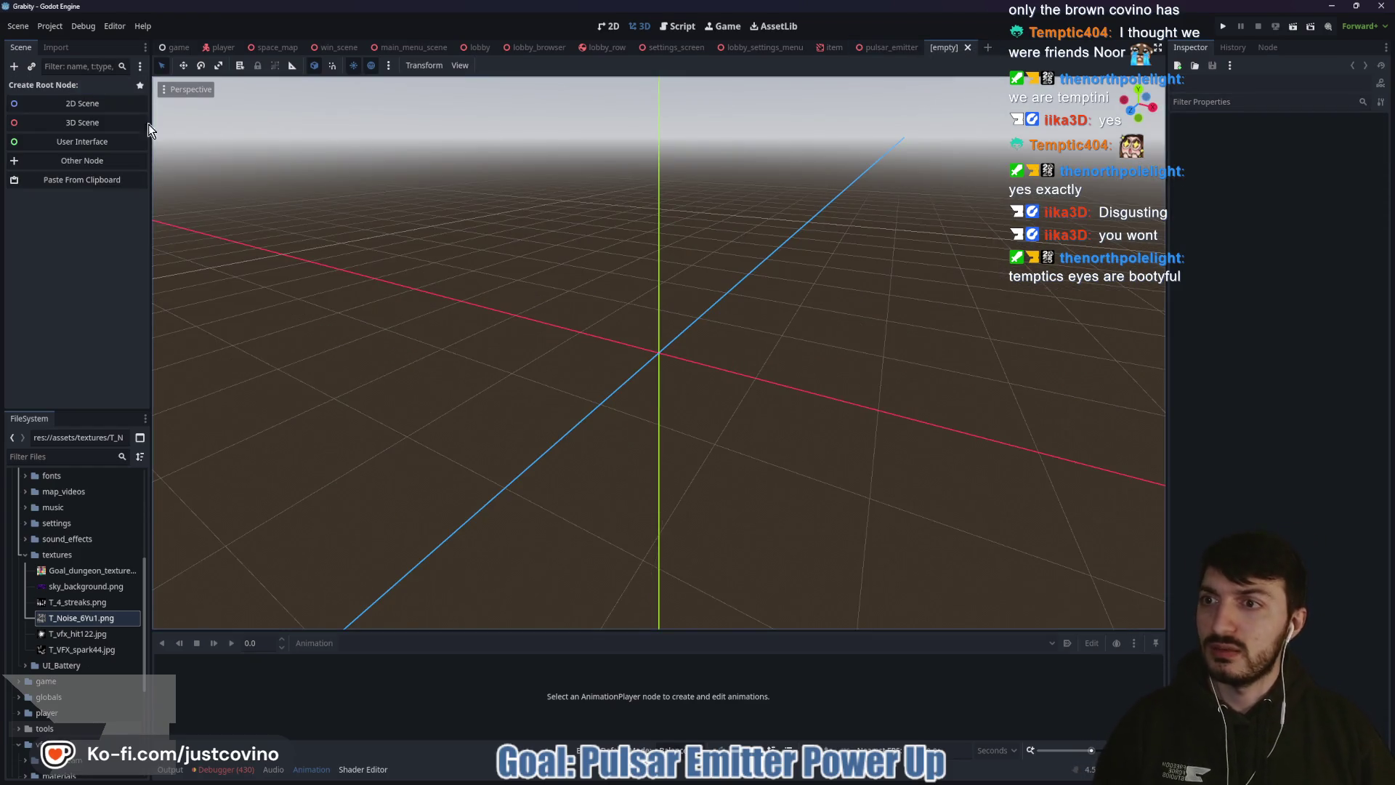
left_click(120, 119)
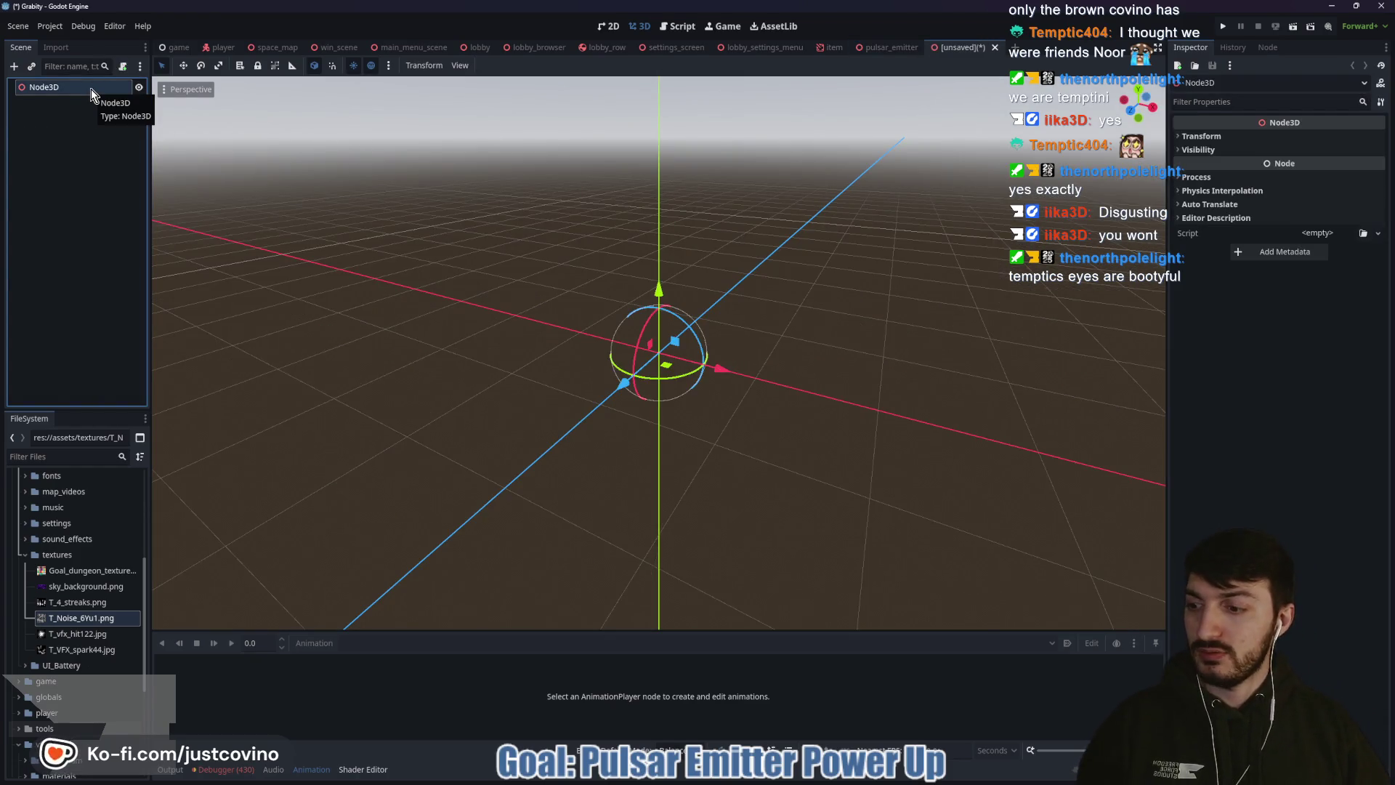
double_click(90, 89)
key("BackSpace")
key("BackSpace")
key("BackSpace")
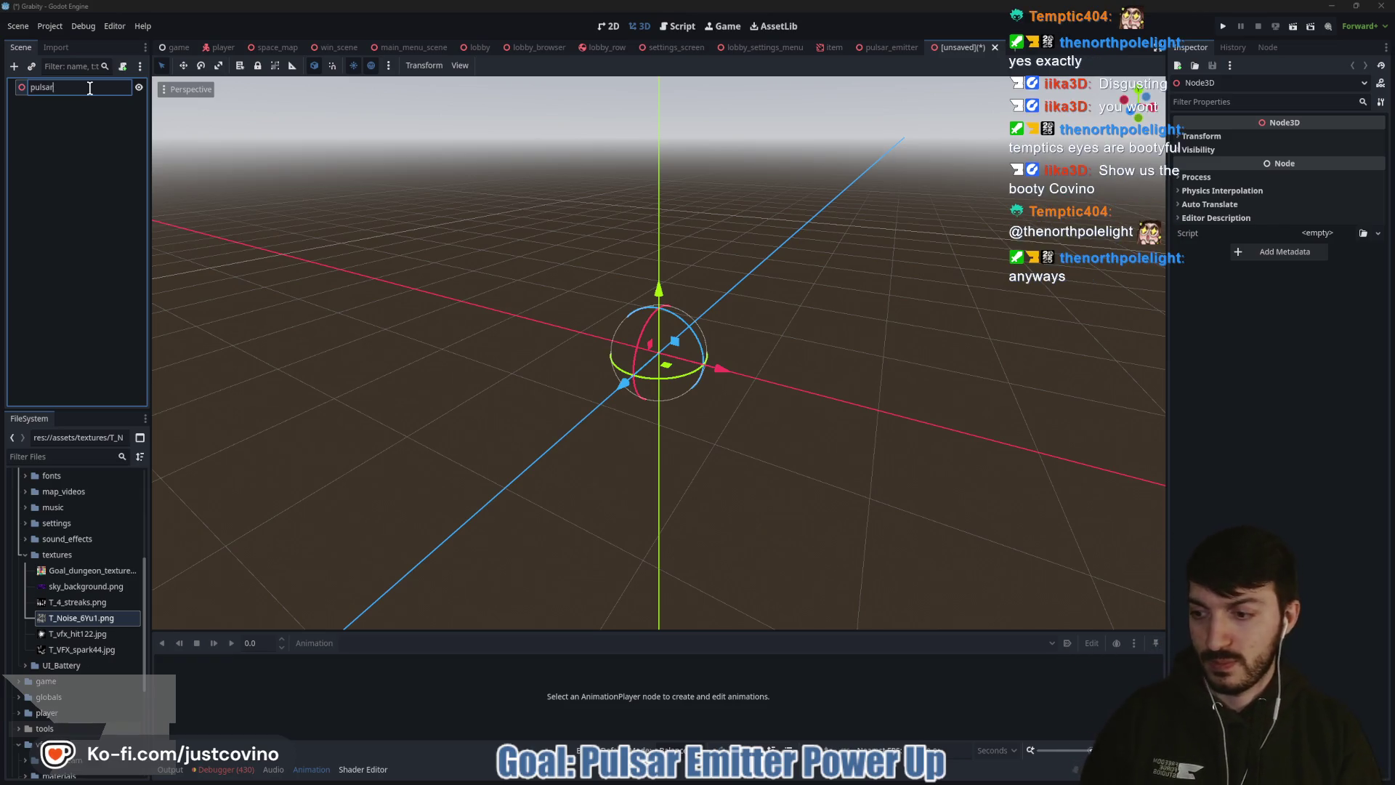
key("ctrl+BackSpace")
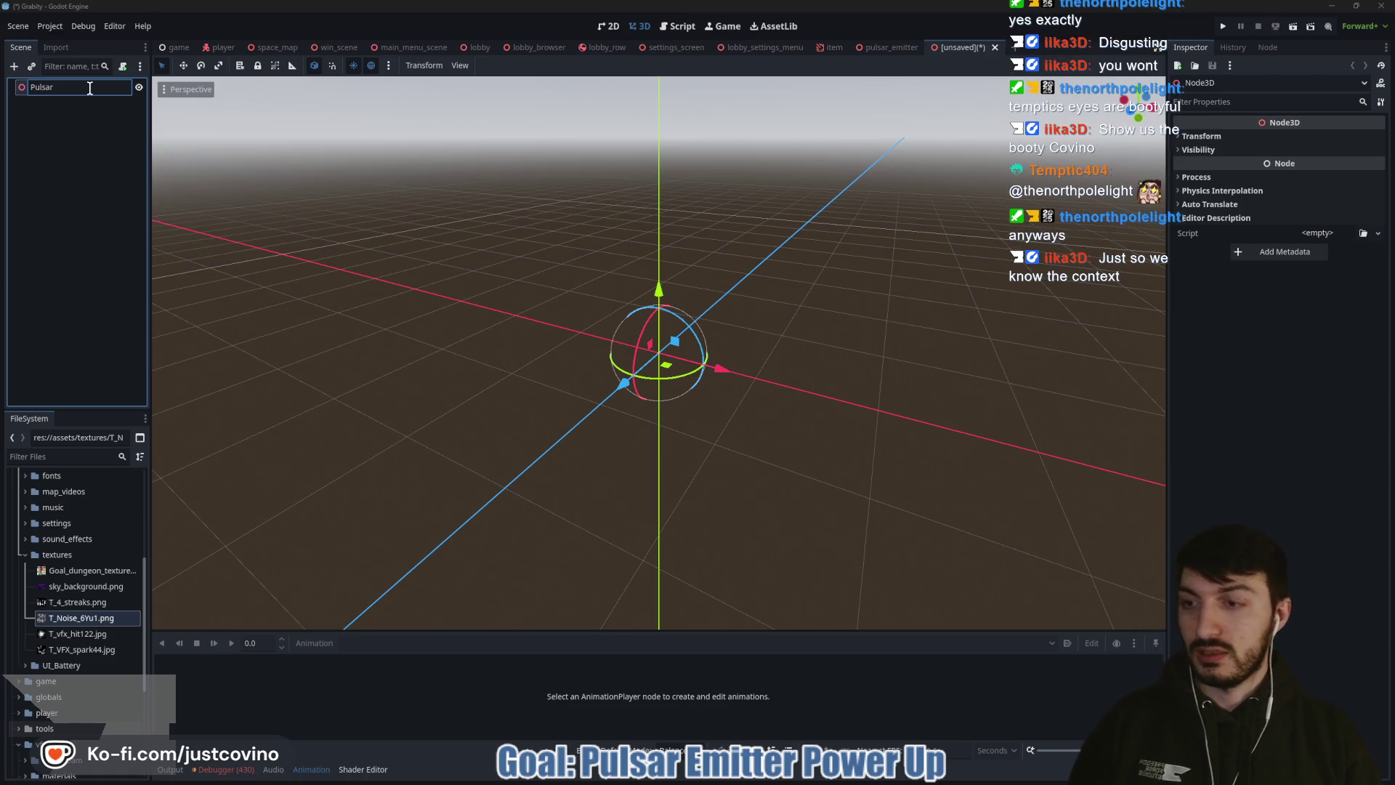
type("als")
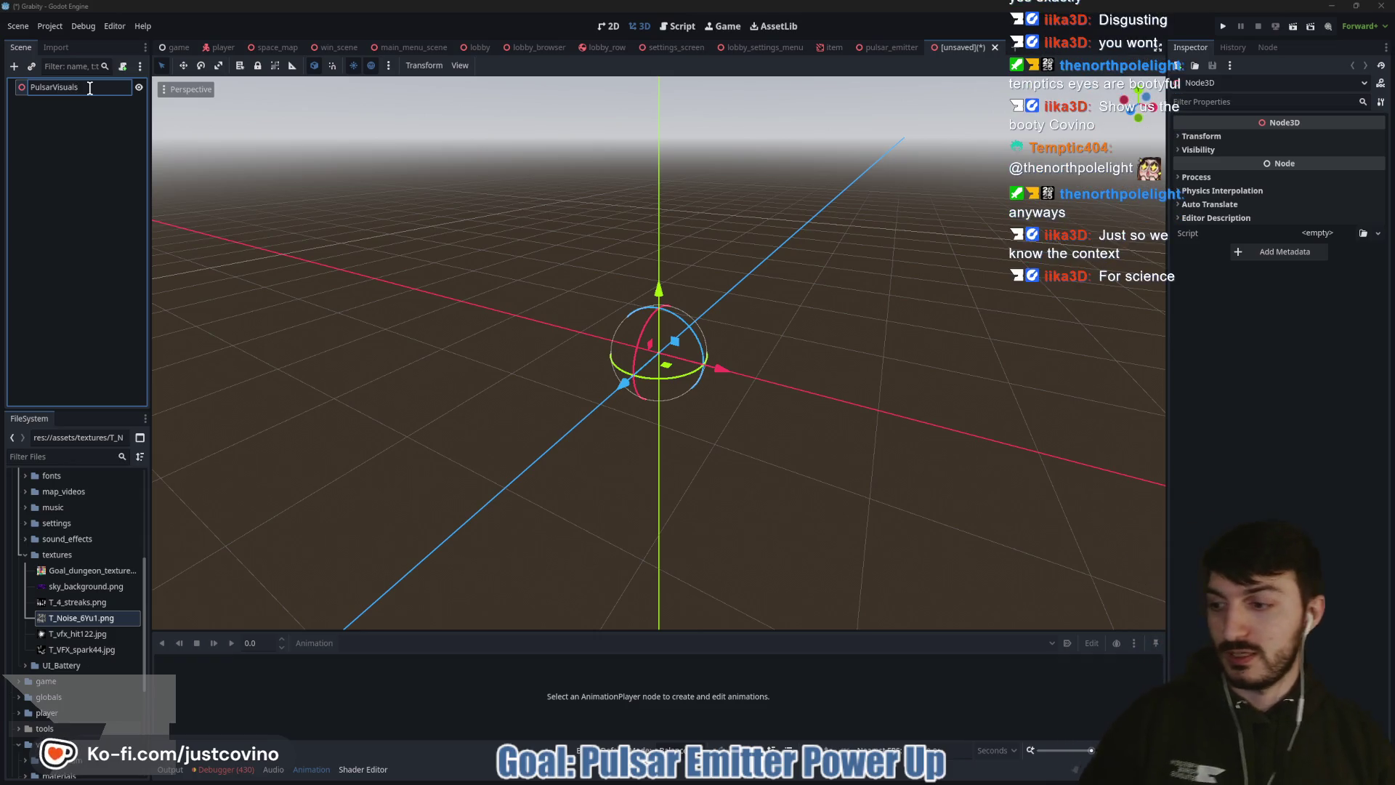
key("Return")
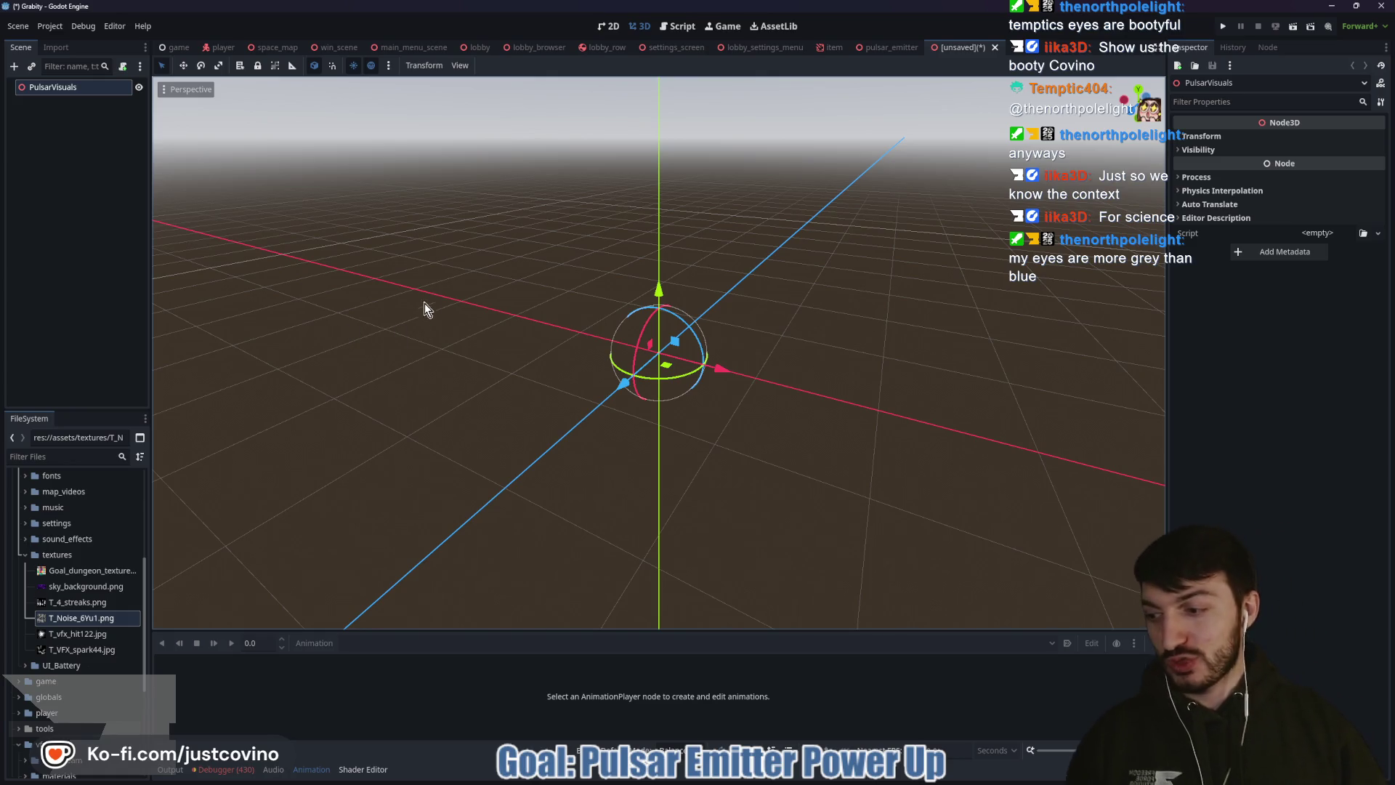
left_click_drag(458, 287, 479, 292)
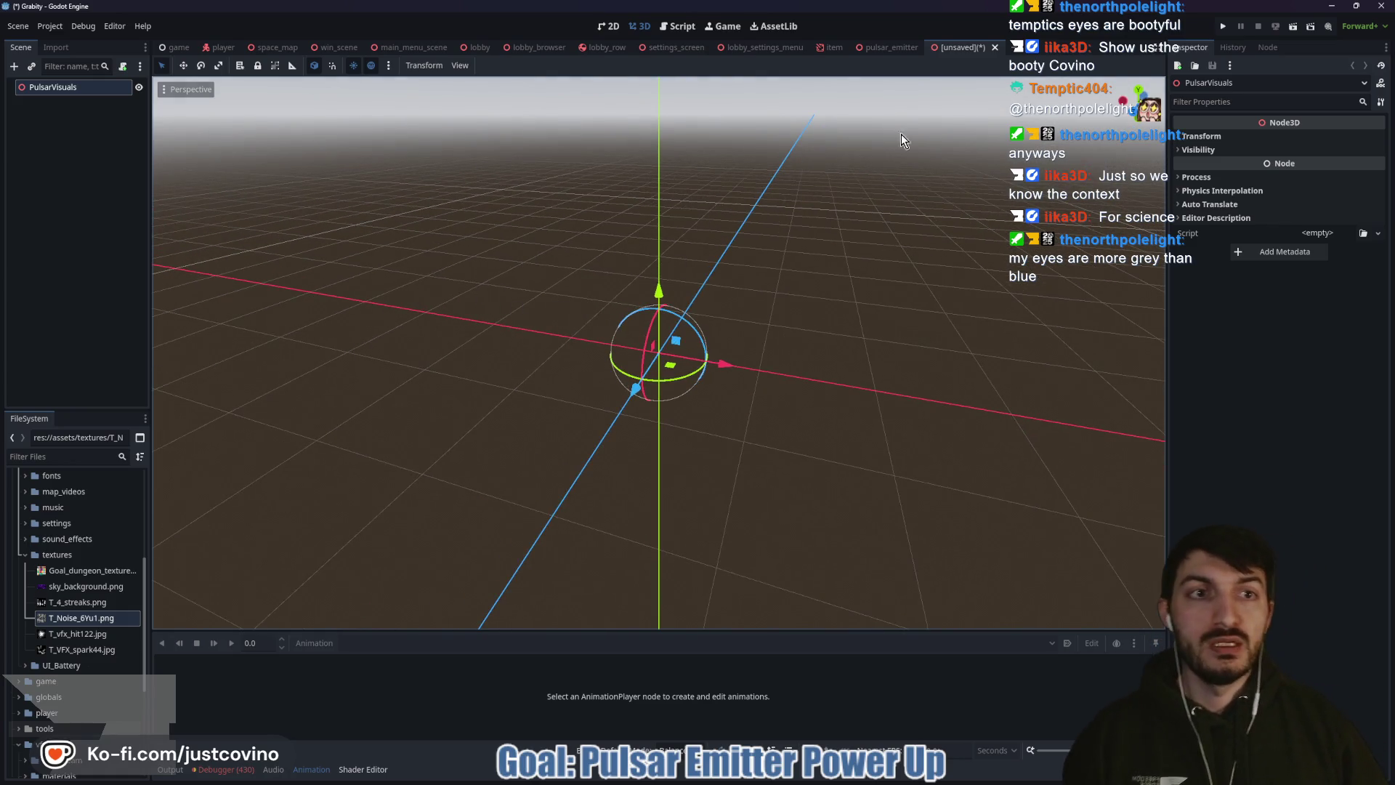
key("ctrl+s")
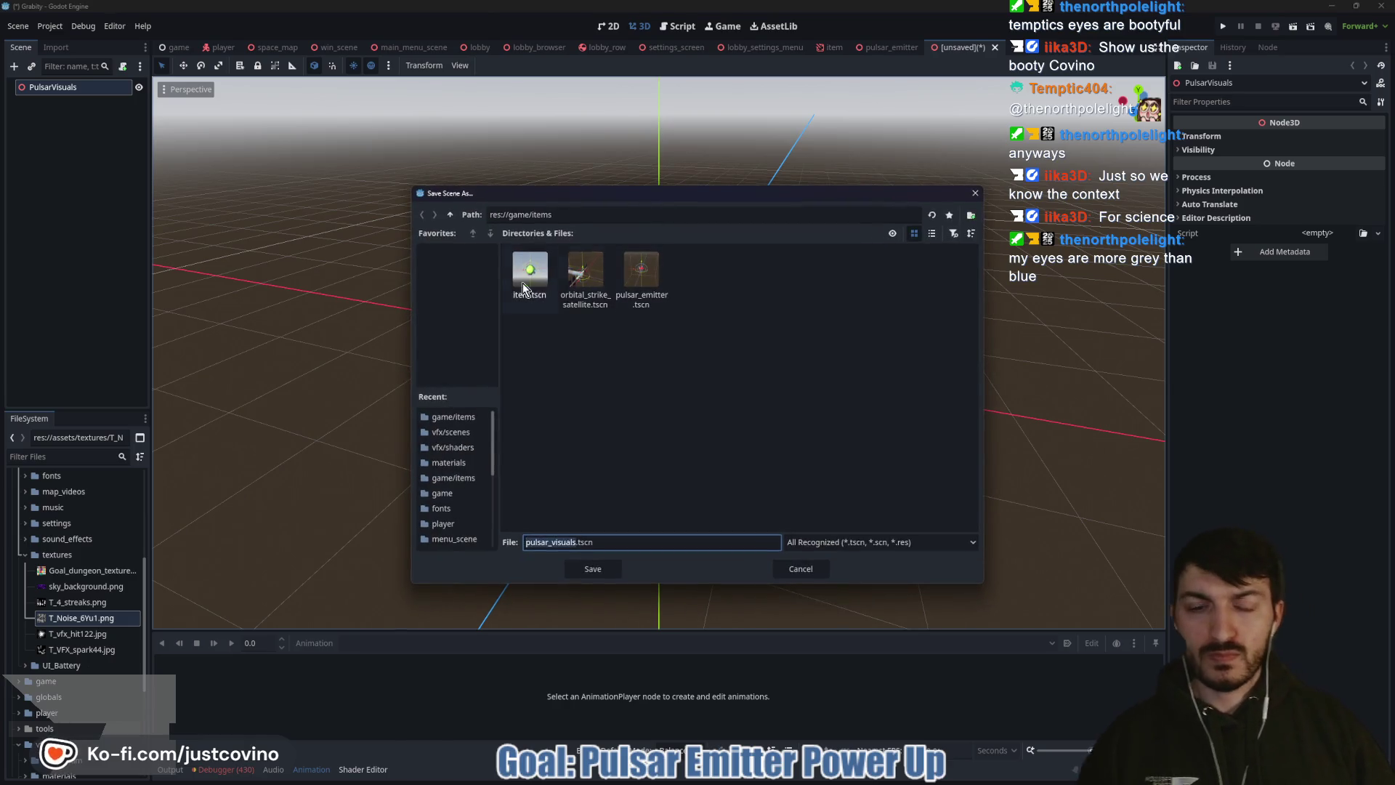
Save the new scene as pulsar_visuals.tscn in res://vfx/scenes.
left_click(450, 215)
left_click(450, 218)
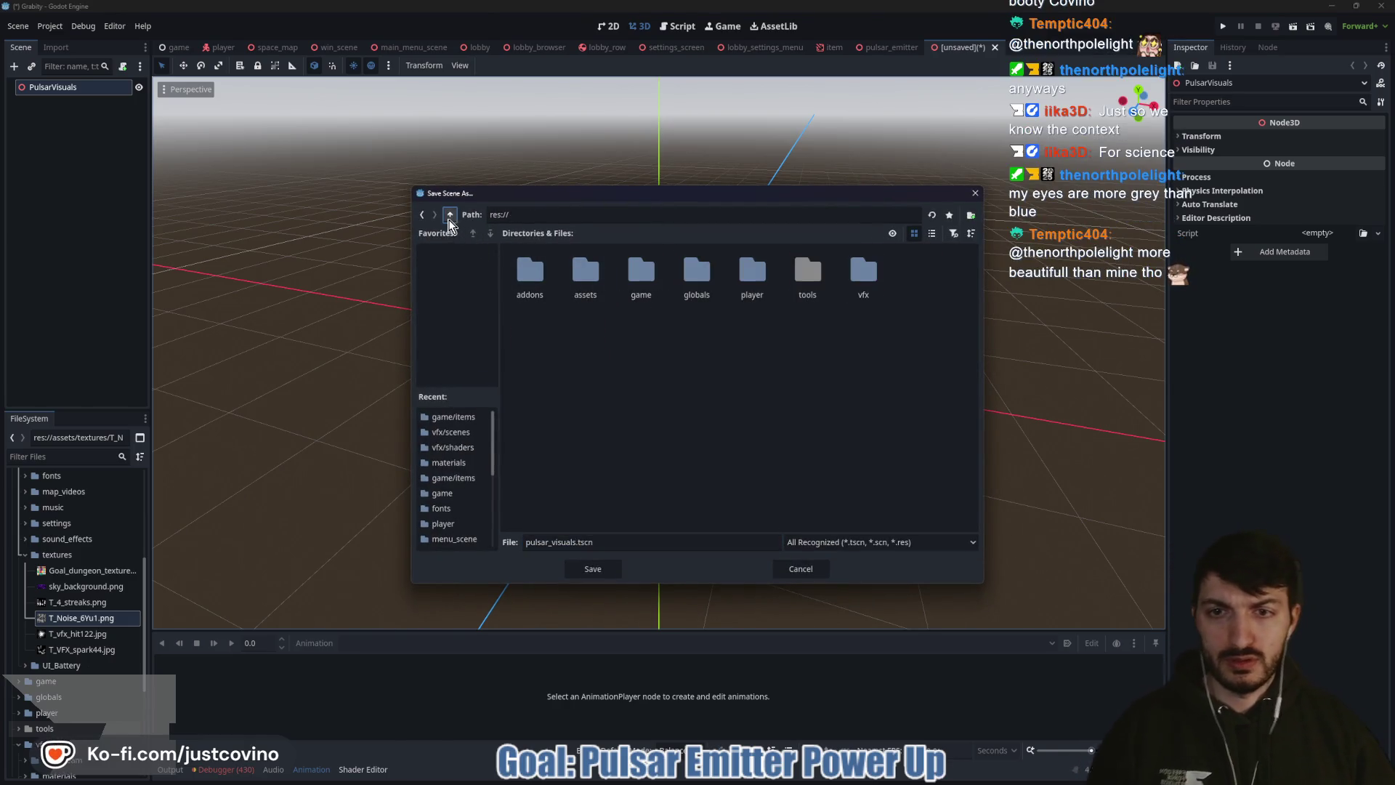
double_click(870, 288)
left_click(641, 283)
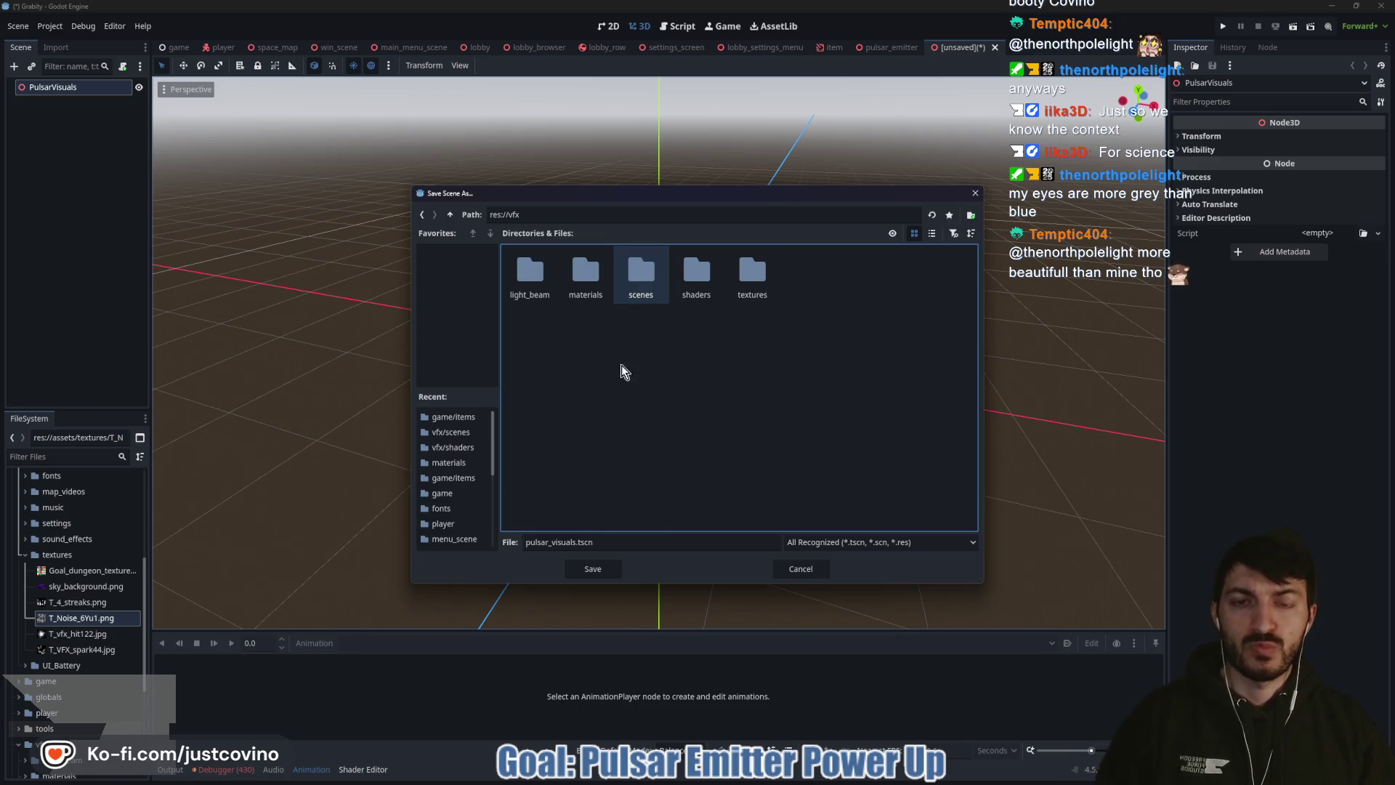
double_click(654, 275)
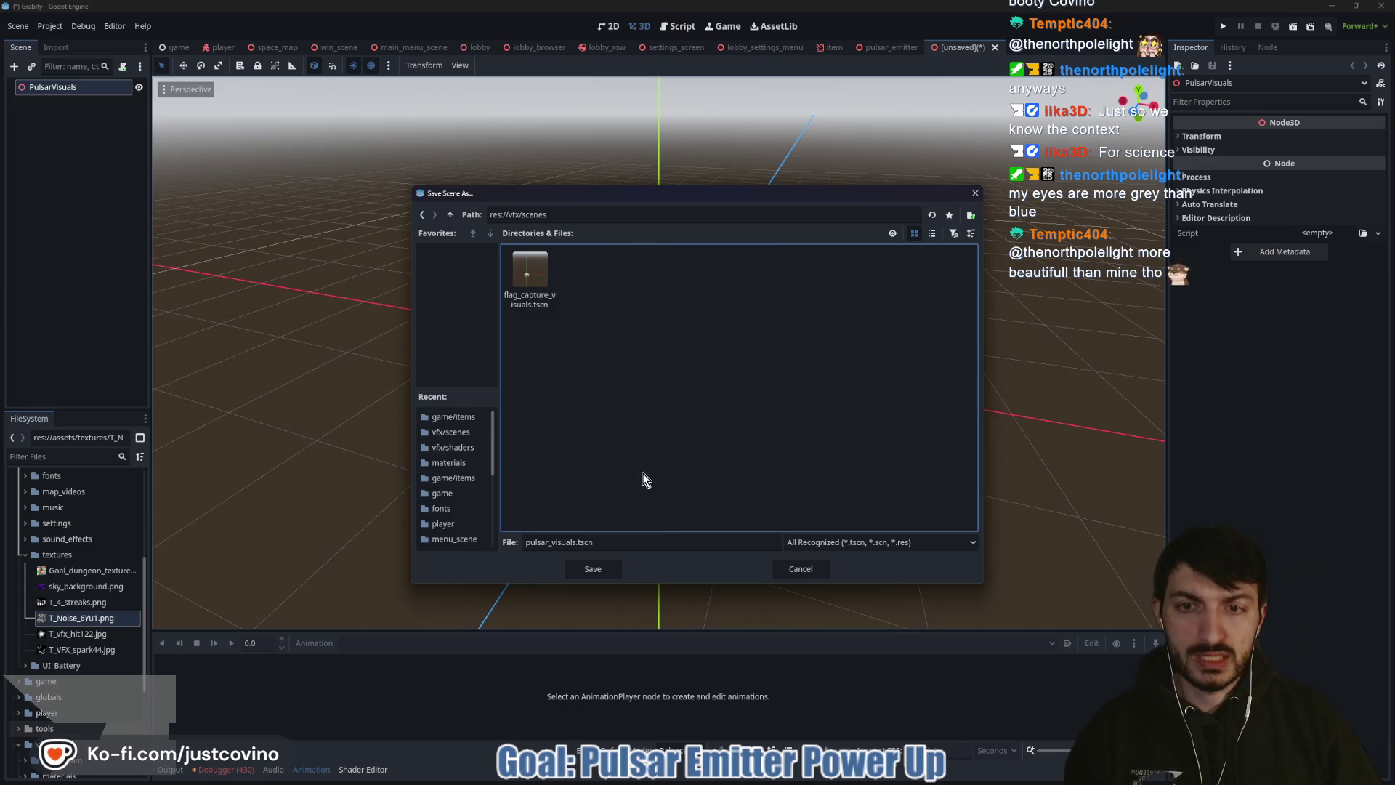
left_click(593, 569)
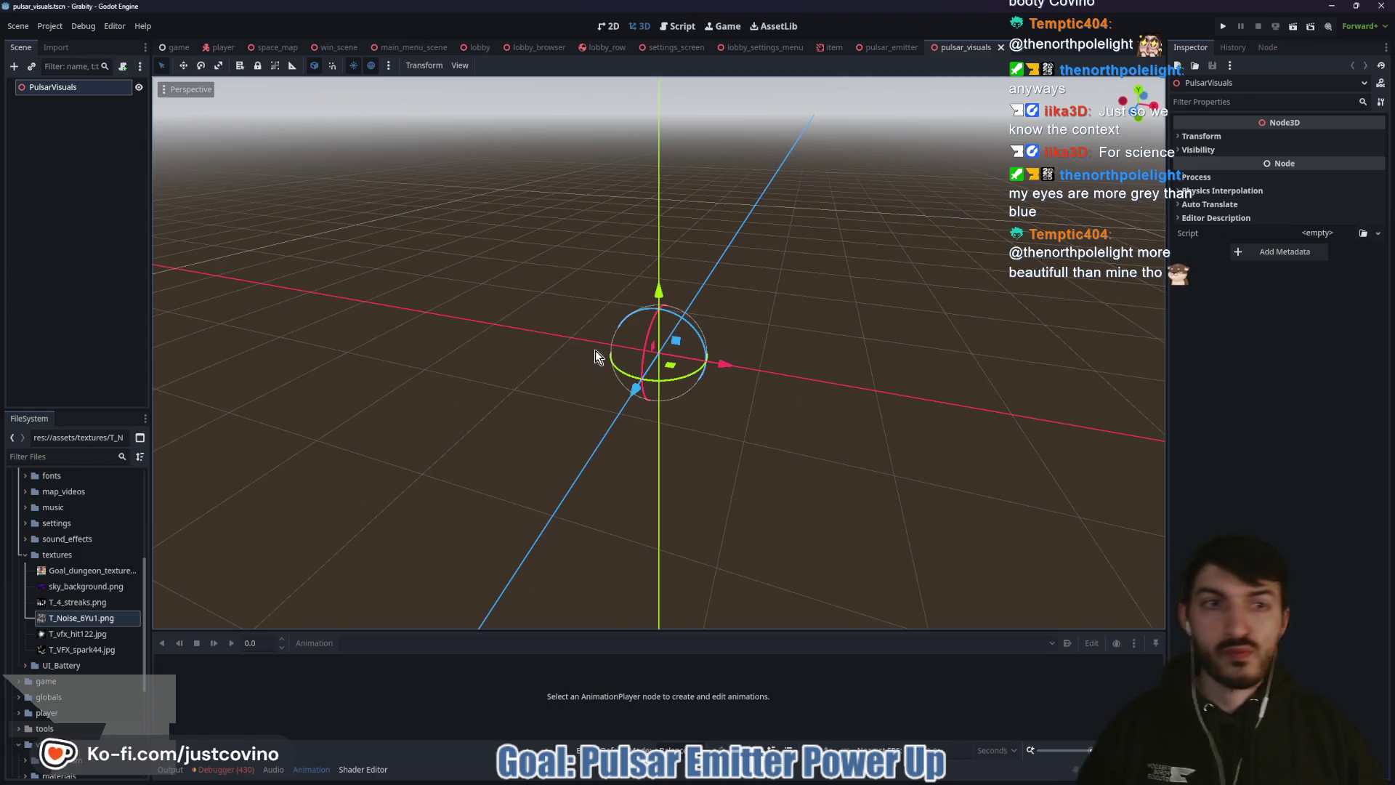
Cut PulseWaves and Sparkles from pulsar_emitter, paste them under PulsarVisuals, and save.
left_click(878, 49)
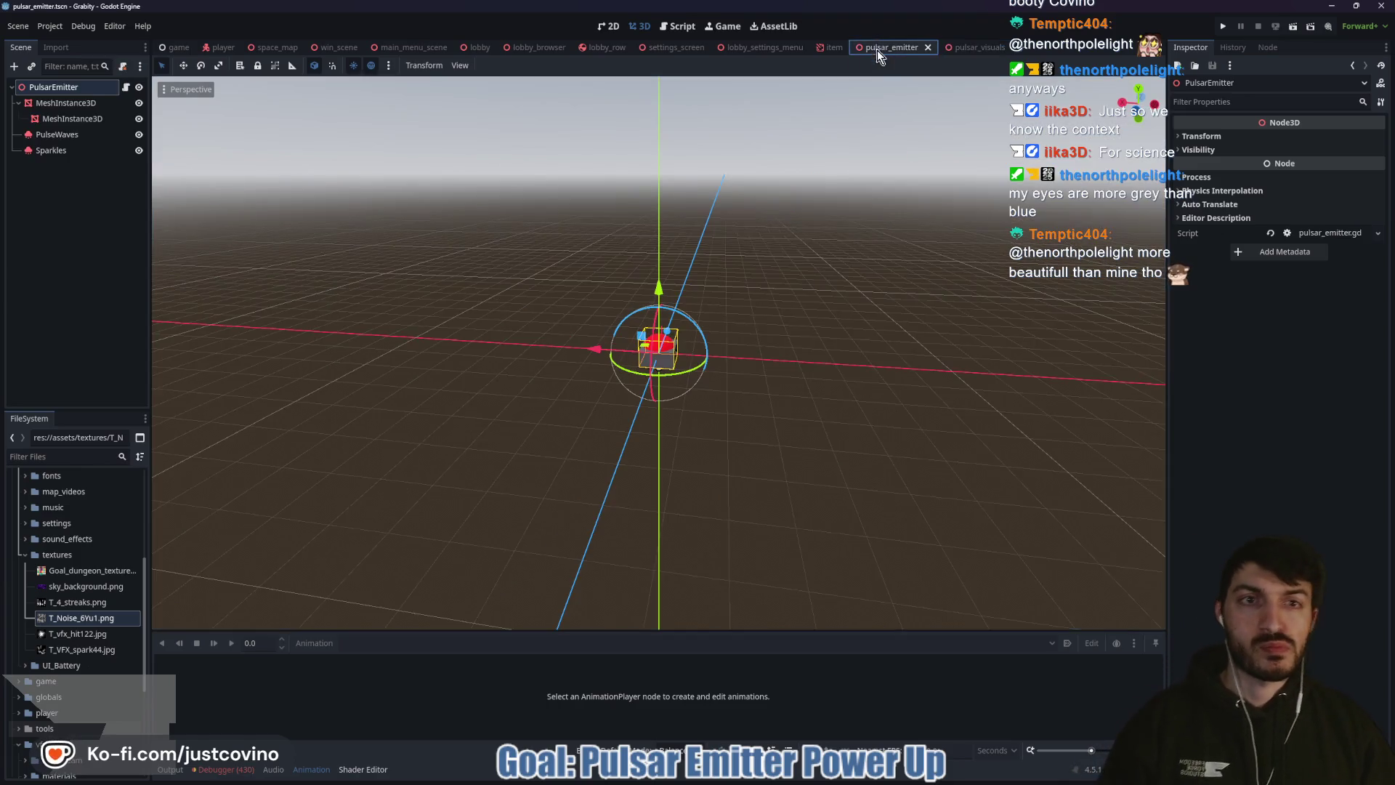
left_click(77, 141)
left_click(71, 152, "shift")
key("ctrl+x")
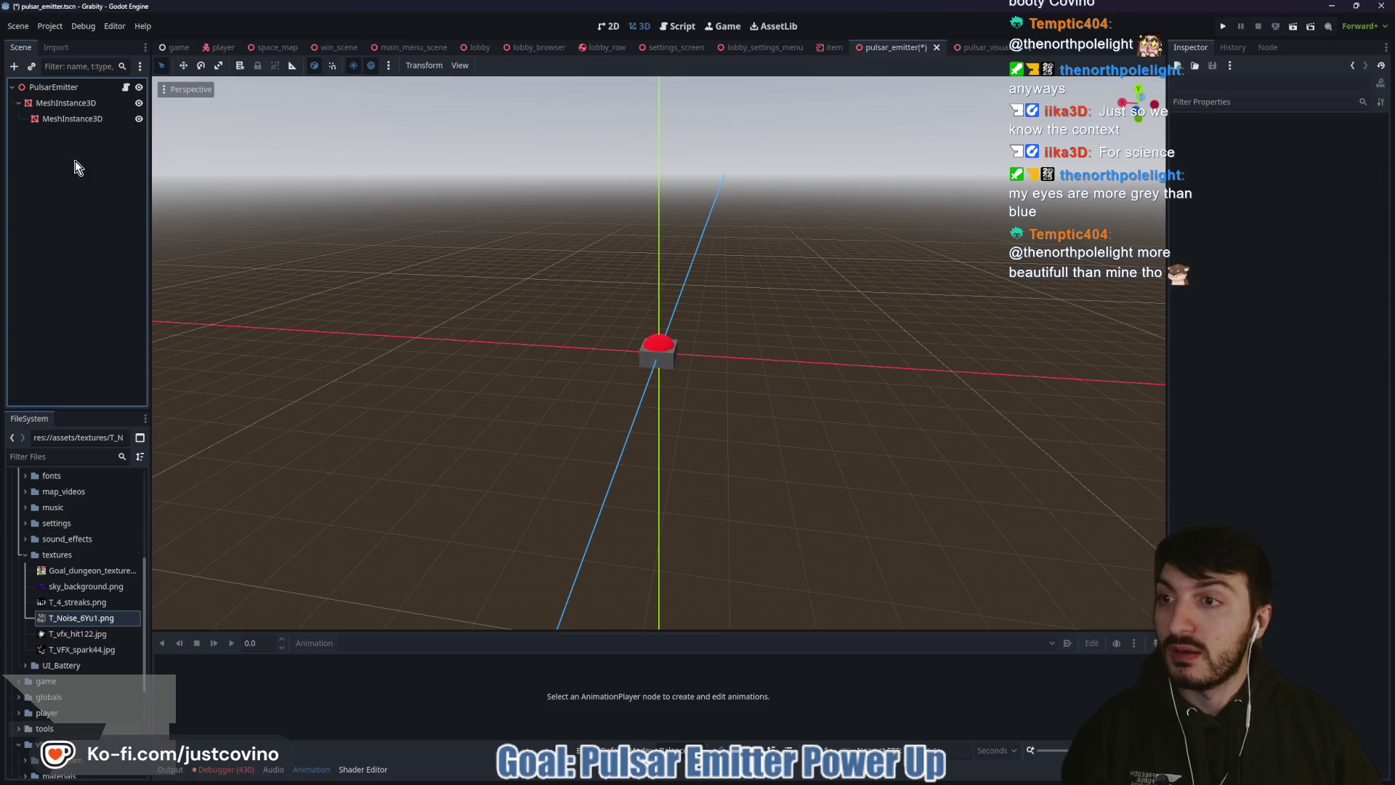
left_click(974, 47)
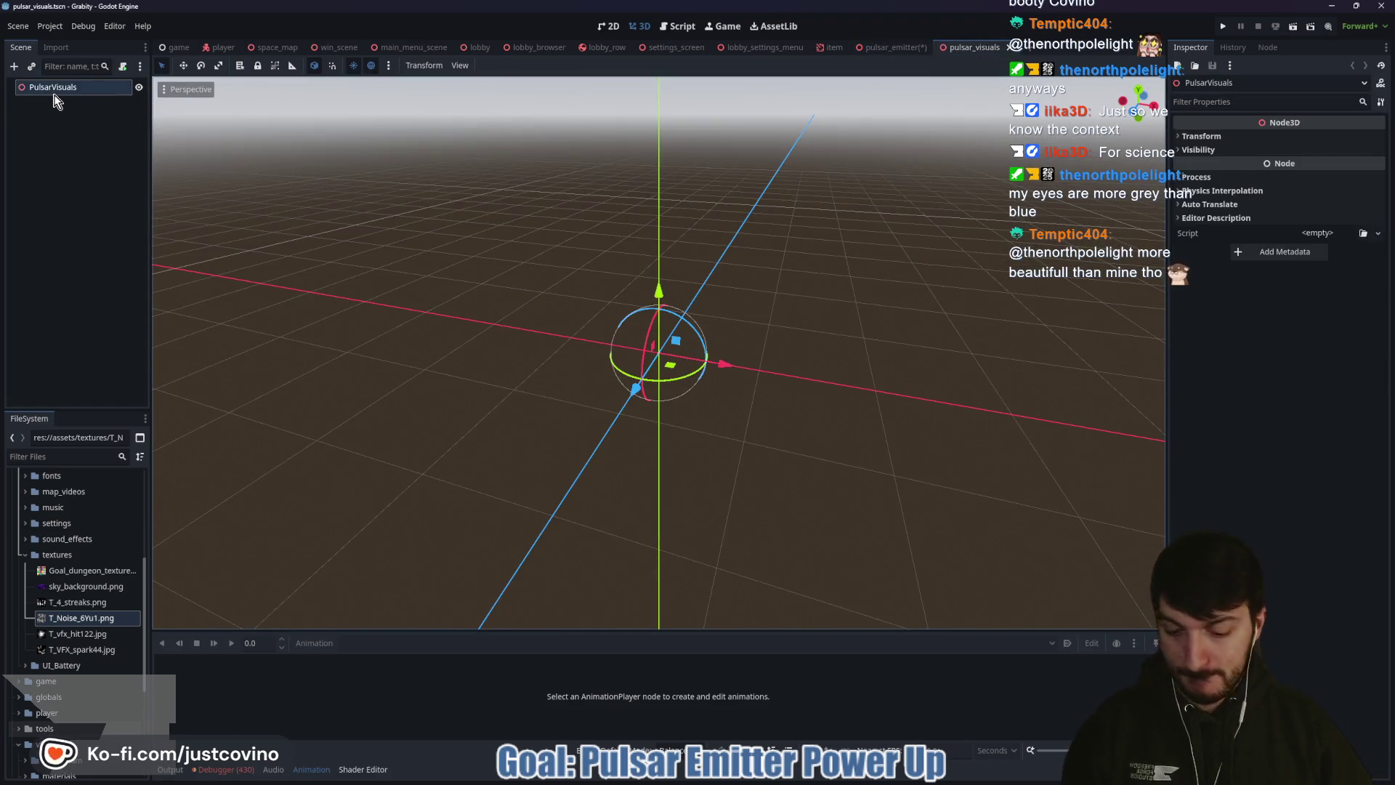
key("ctrl+v")
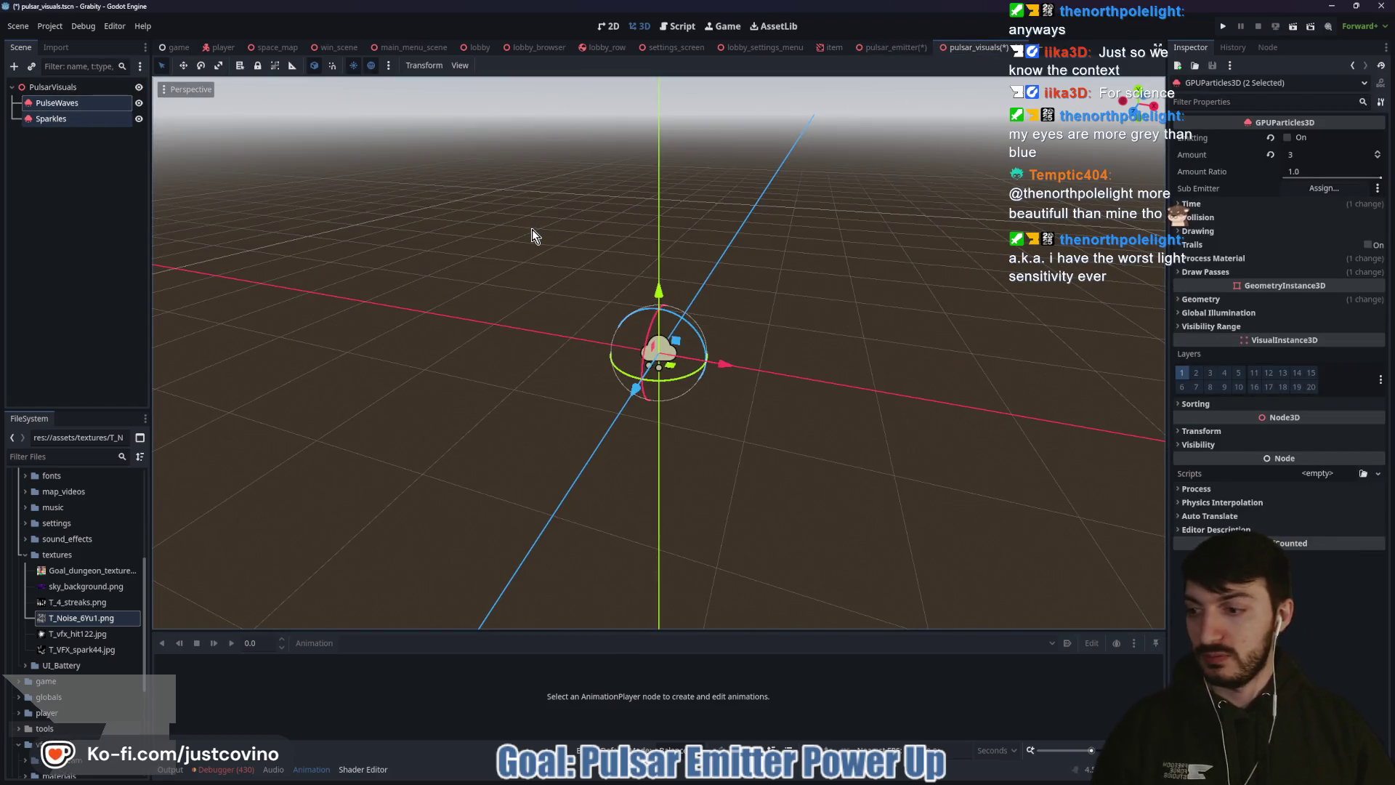
key("ctrl+s")
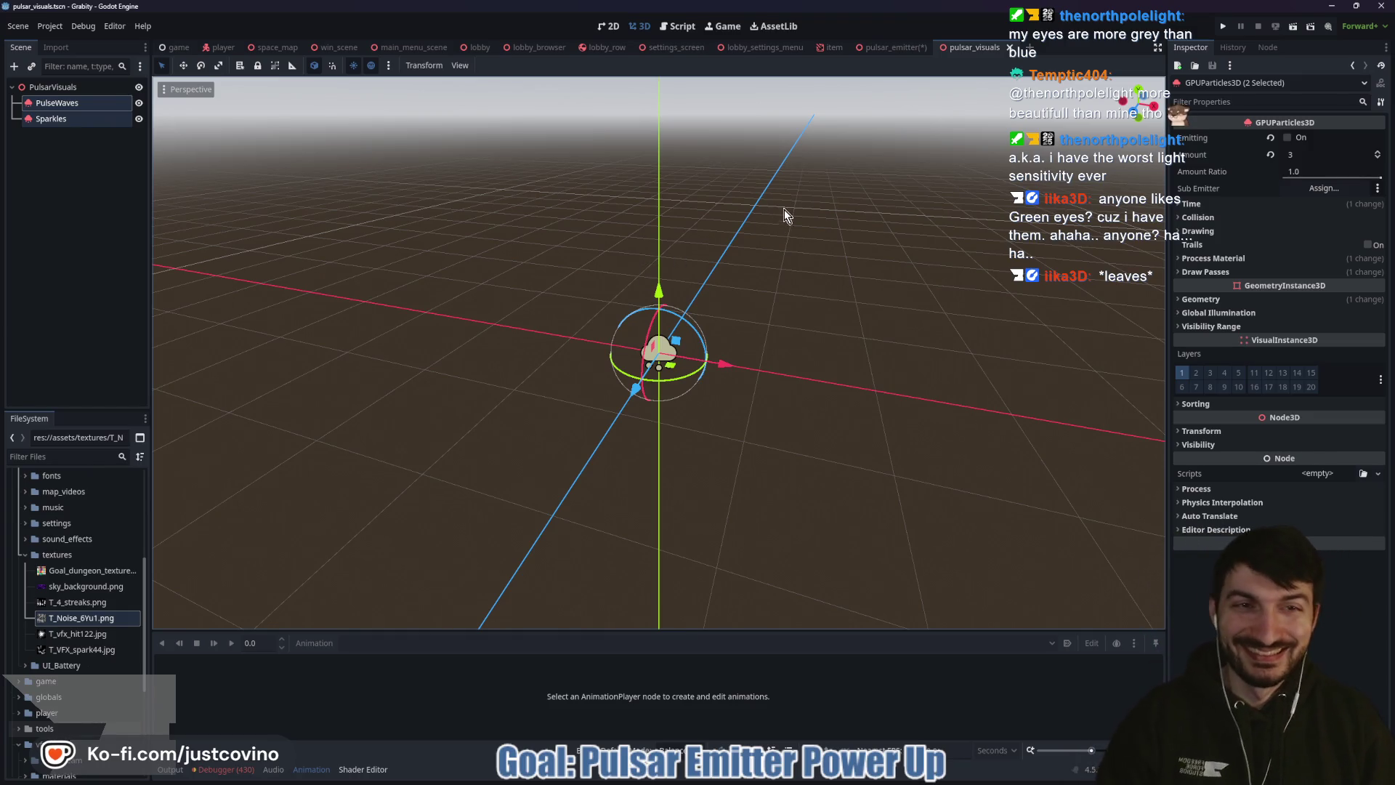
Save the pulsar_emitter scene, then select the PulsarVisuals root in pulsar_visuals.
left_click(891, 46)
key("ctrl+s")
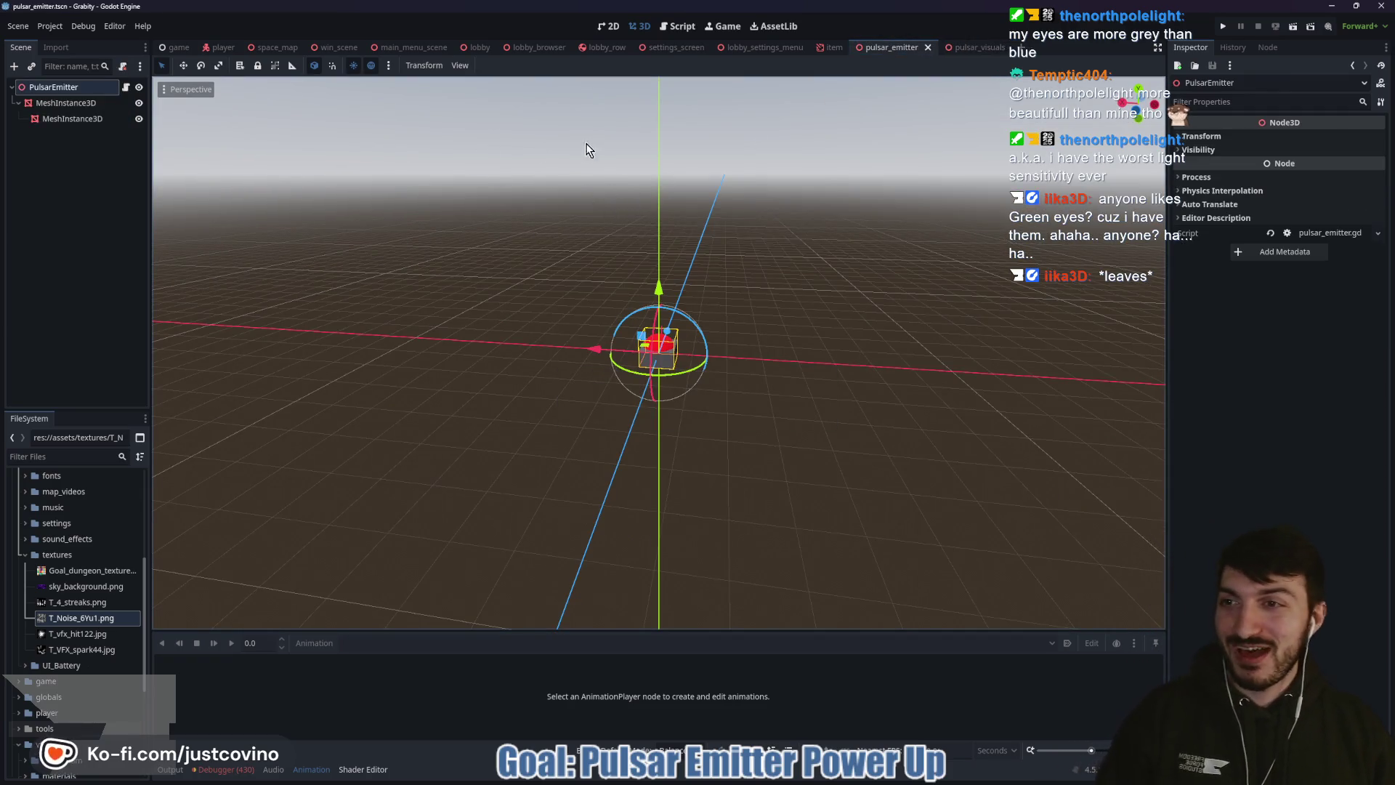
left_click(967, 48)
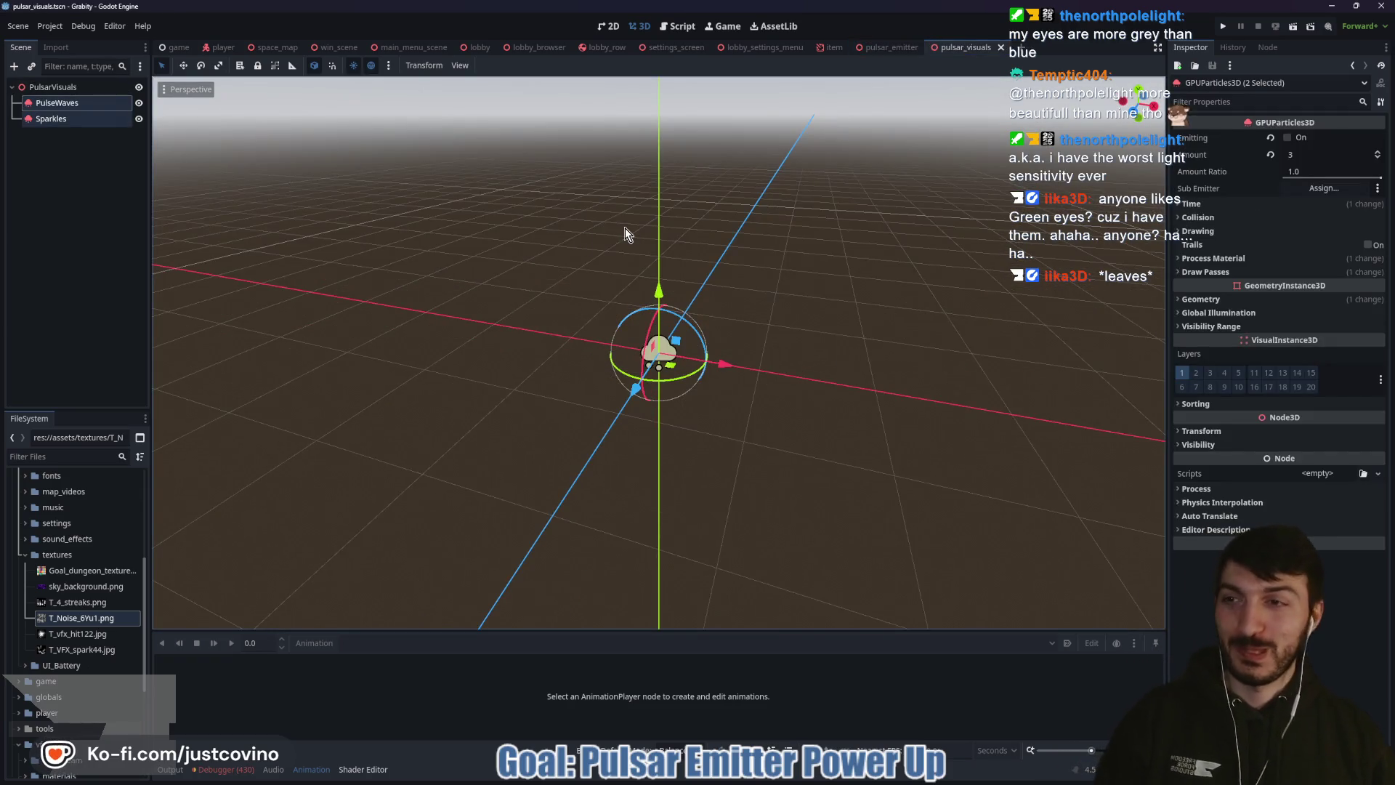
left_click(85, 90)
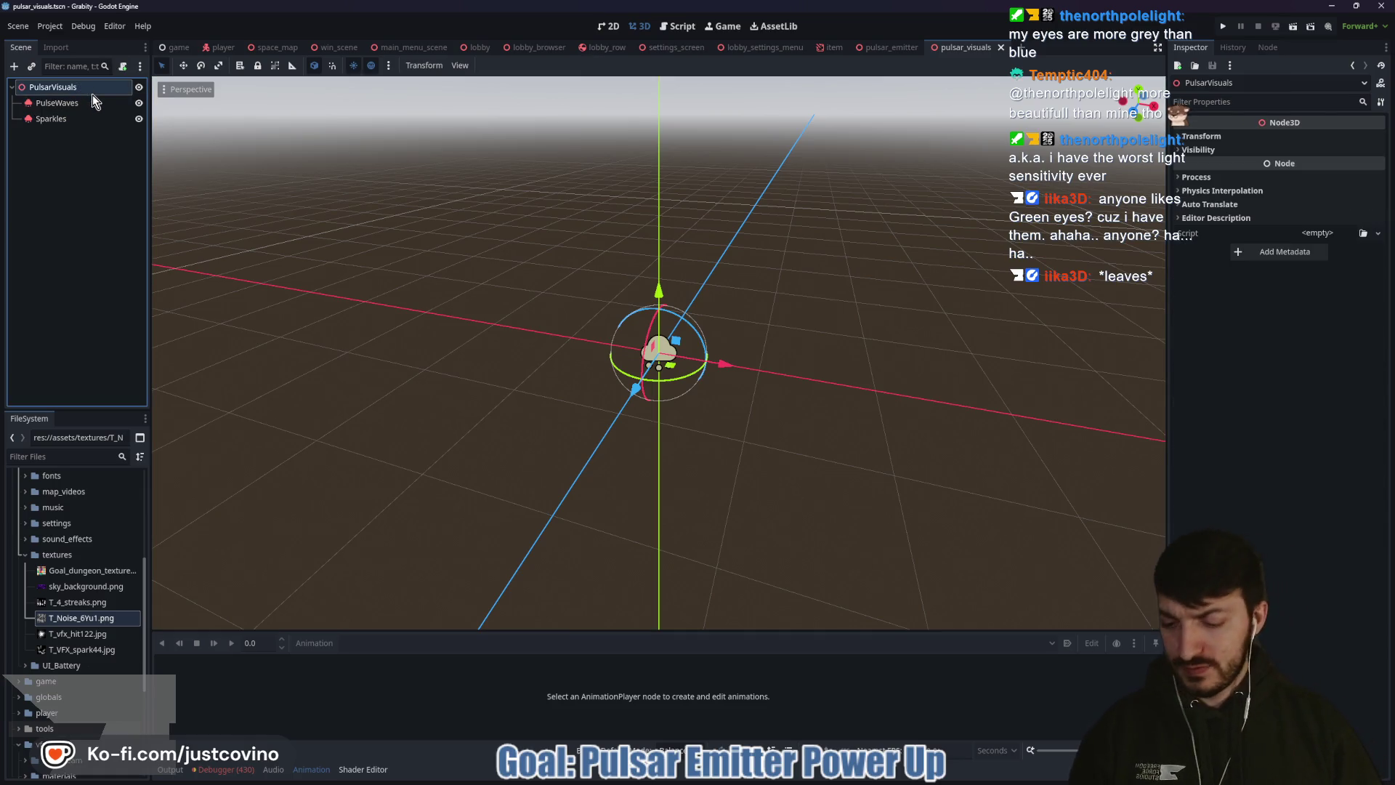
Add an AnimationPlayer under PulsarVisuals and start a new animation named emit_pulsar.
key("ctrl+a")
type("anim")
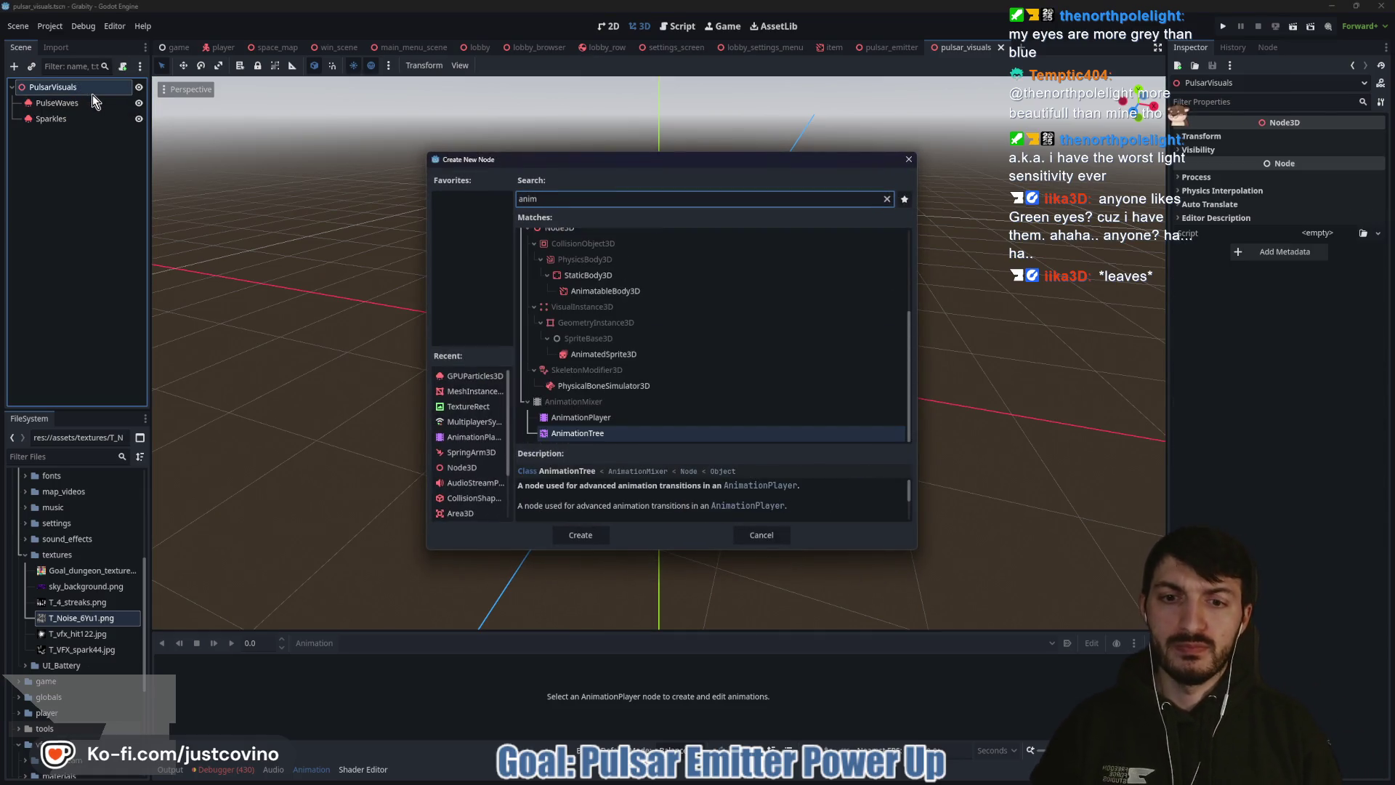
key("Up")
key("Return")
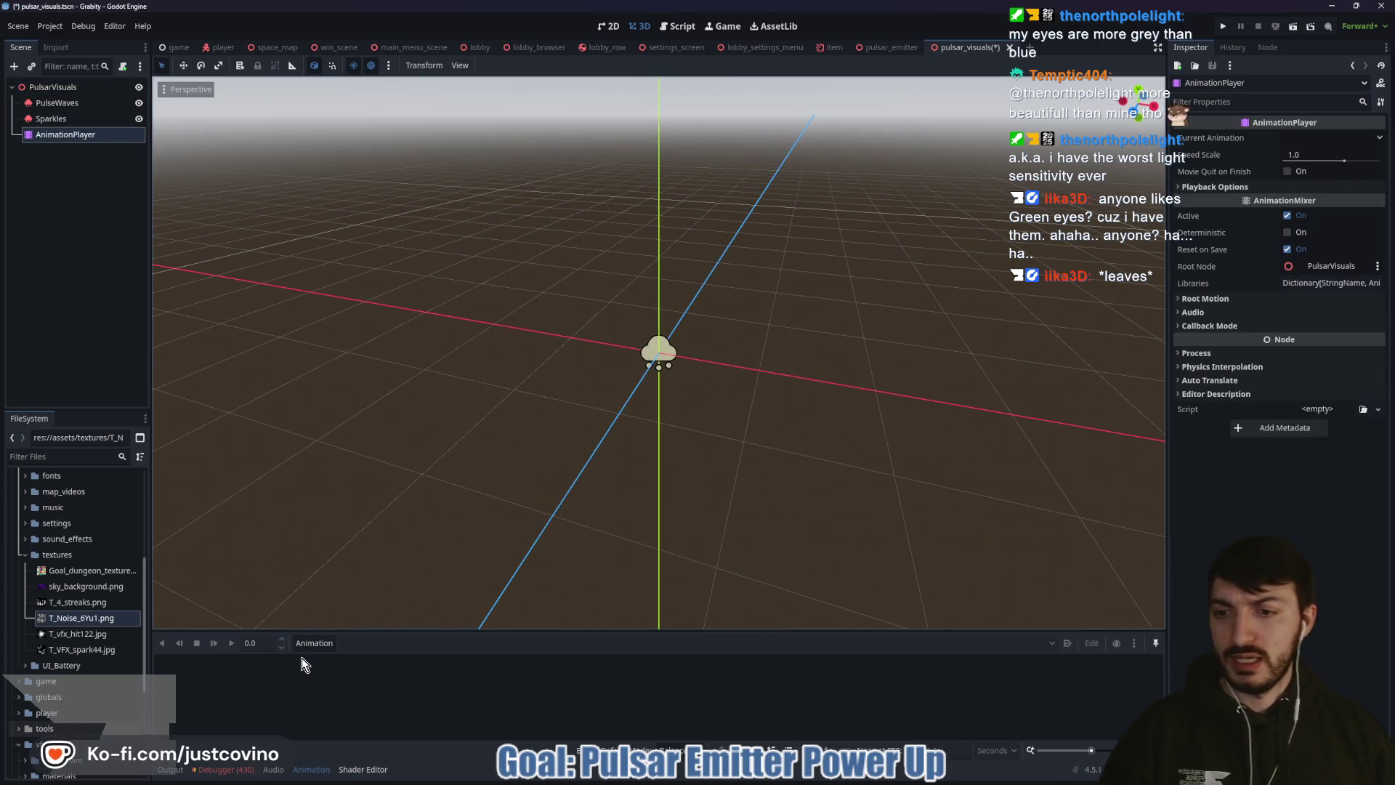
left_click(314, 644)
left_click(368, 662)
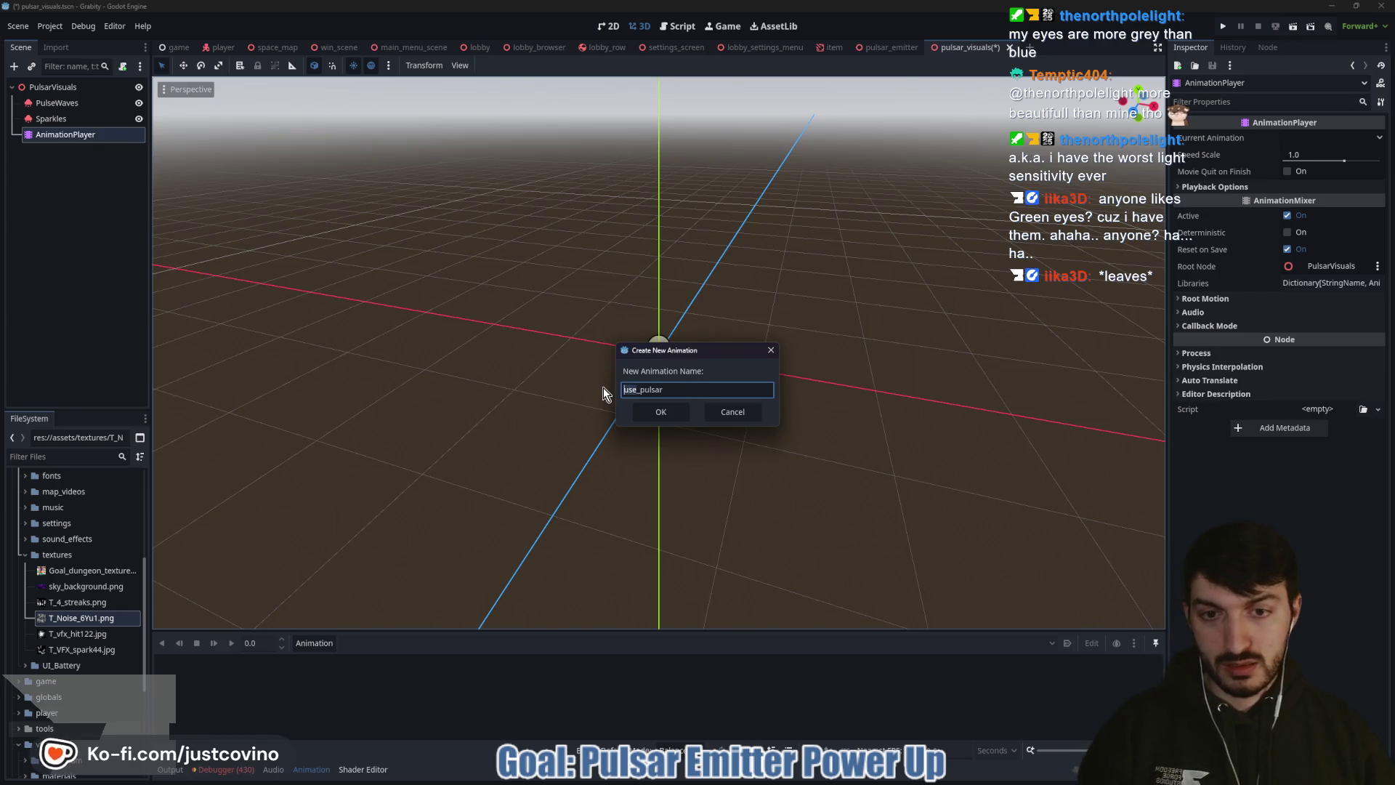
Create emit_pulsar and add emitting tracks for PulseWaves and Sparkles.
left_click(657, 412)
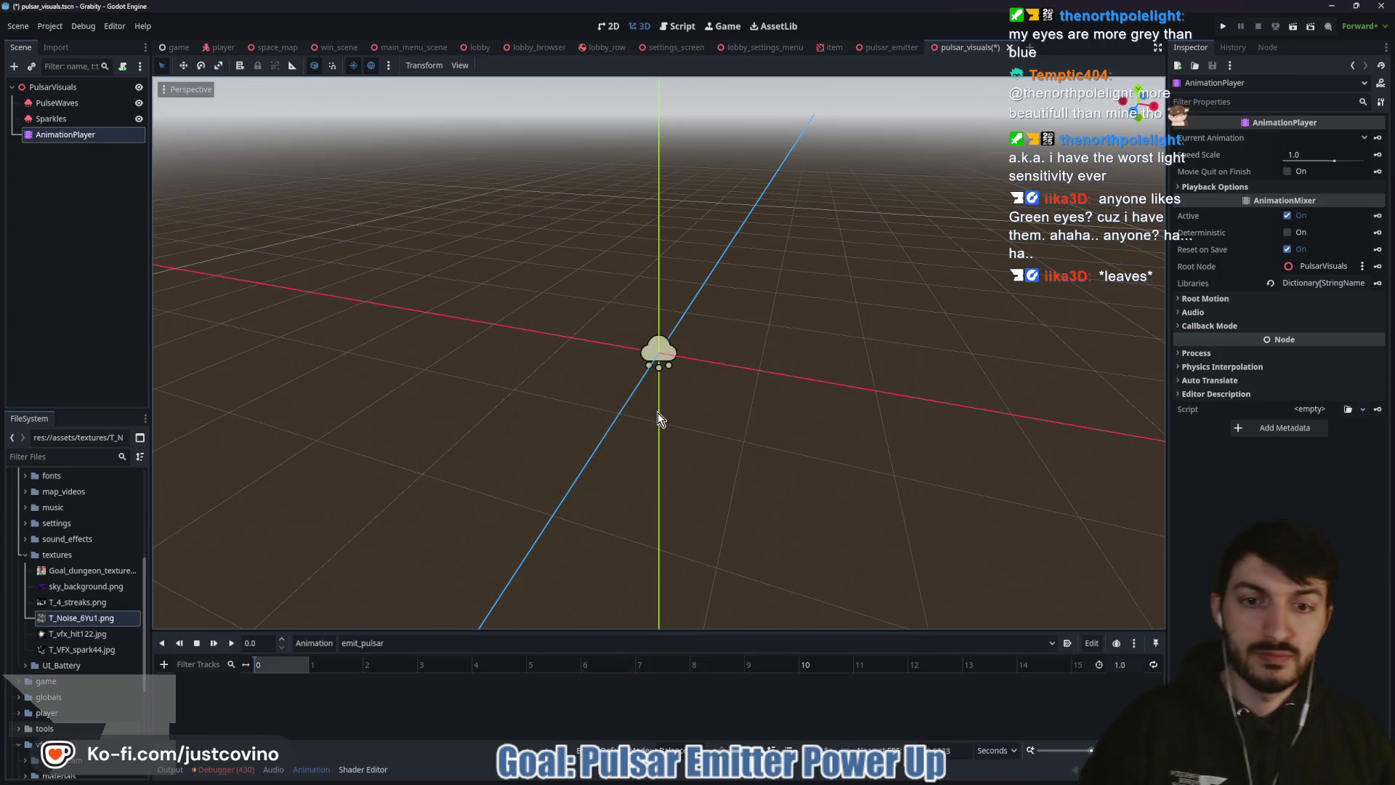
left_click(86, 104)
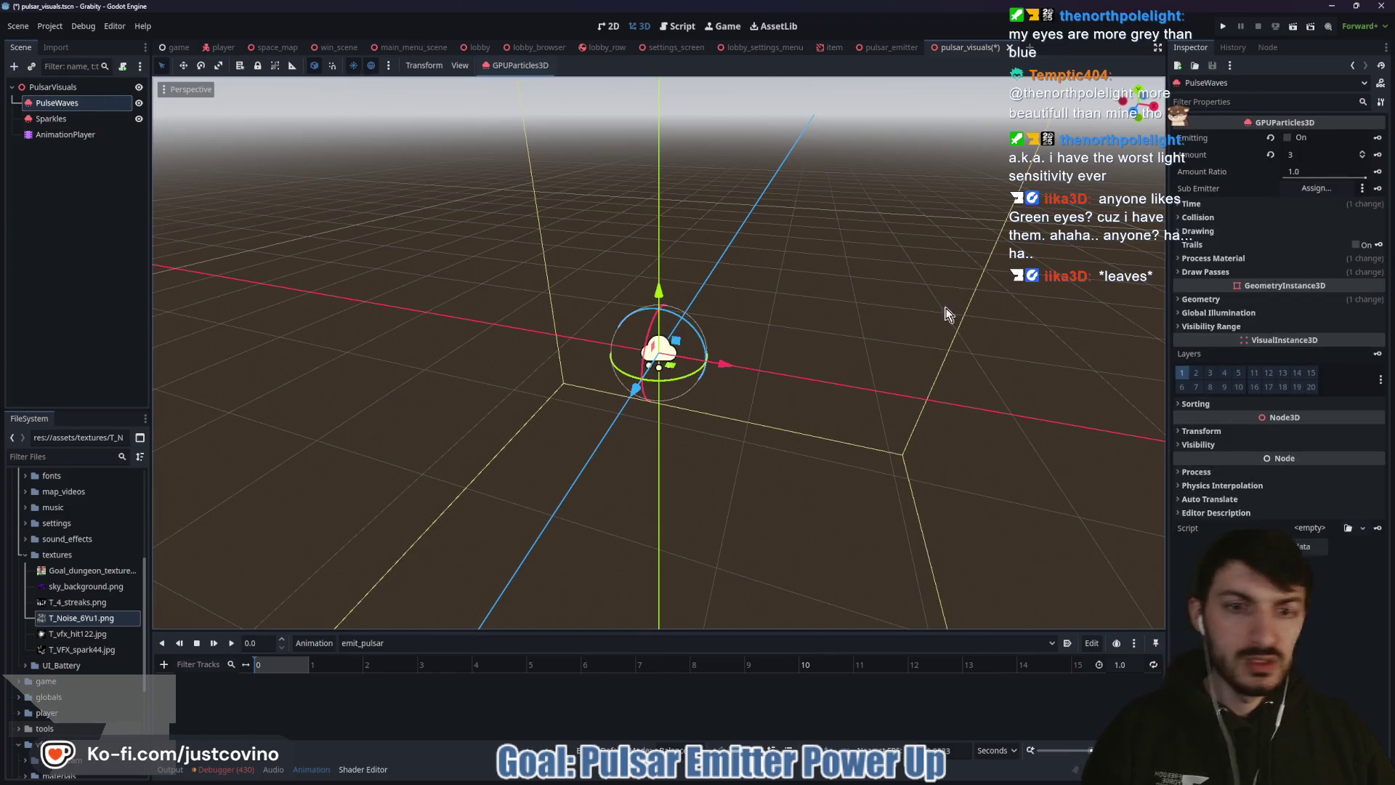
left_click(1378, 138)
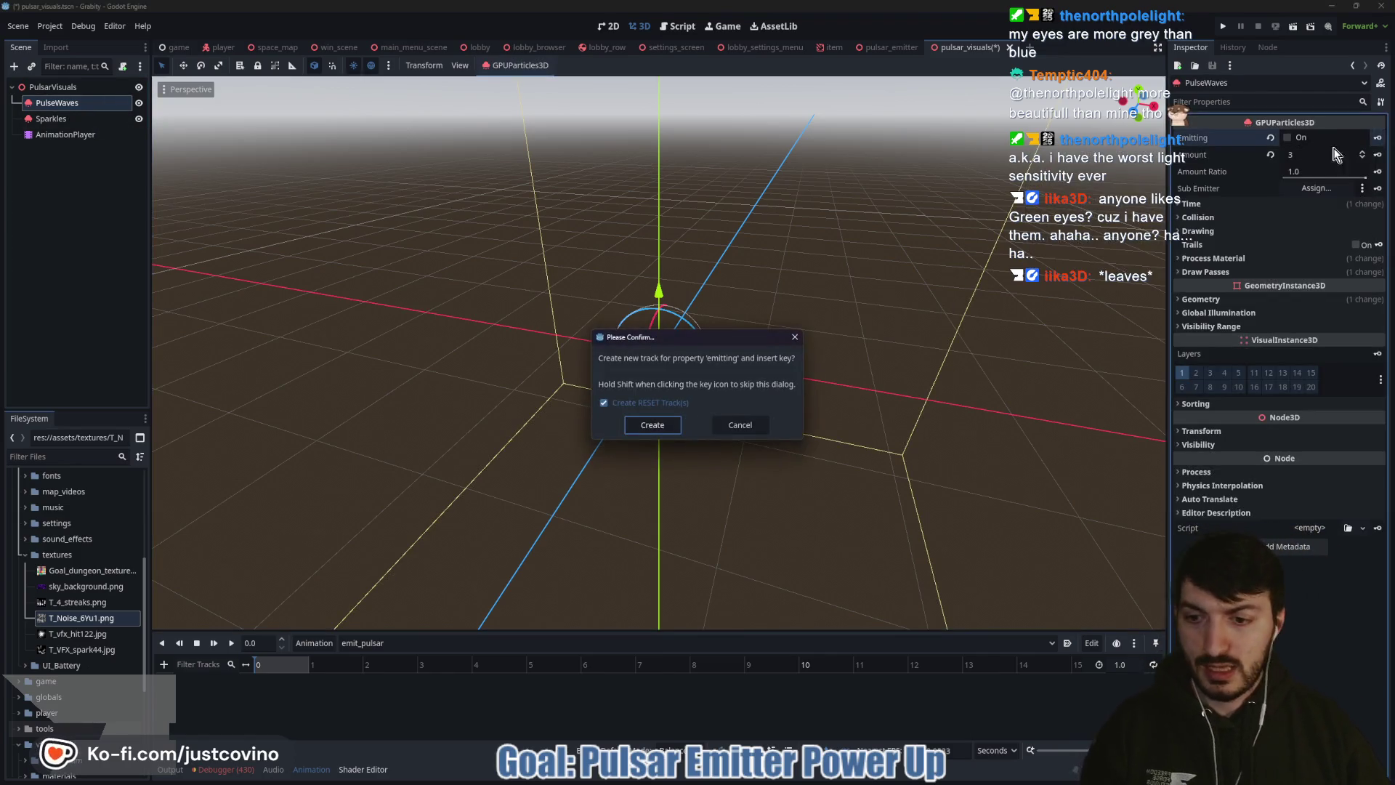
left_click(656, 427)
left_click(51, 119)
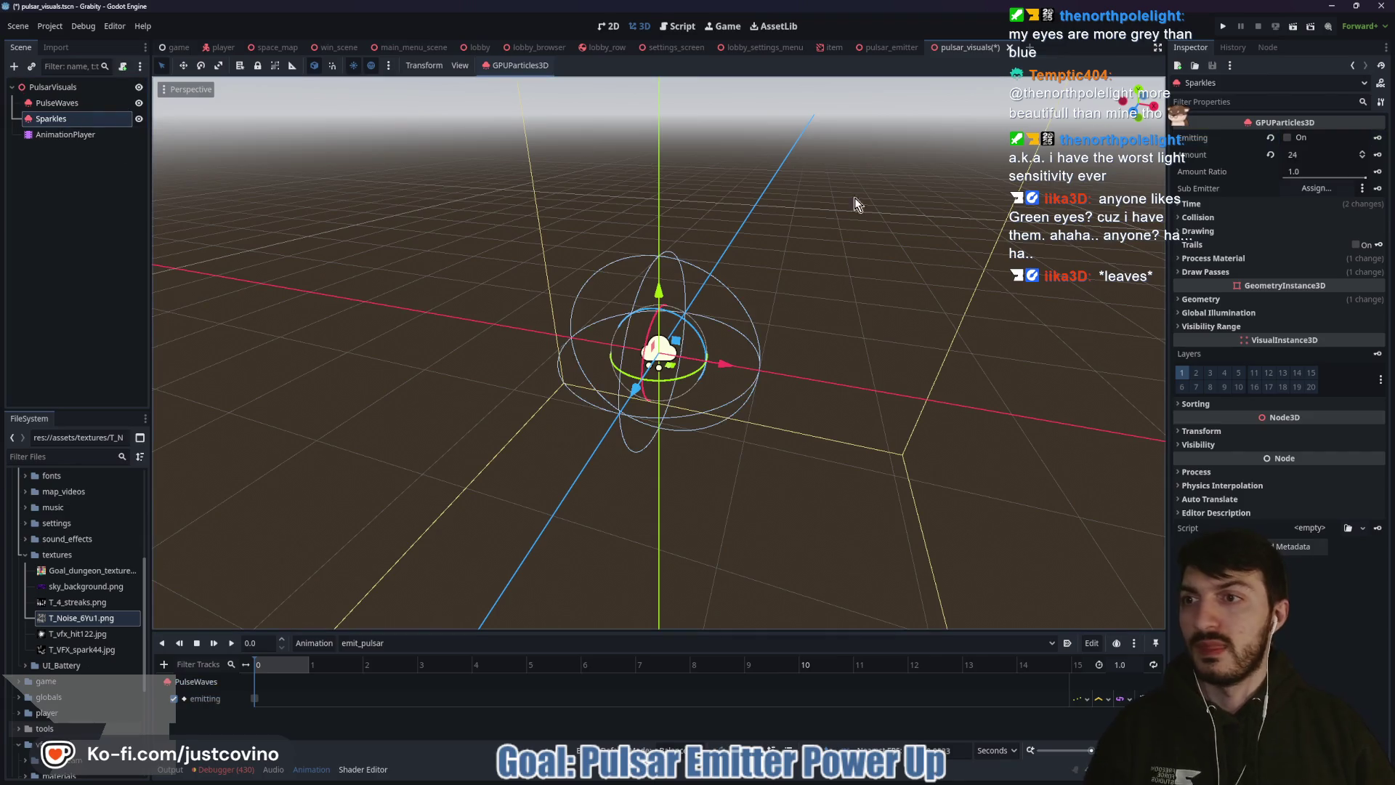
left_click(1378, 138)
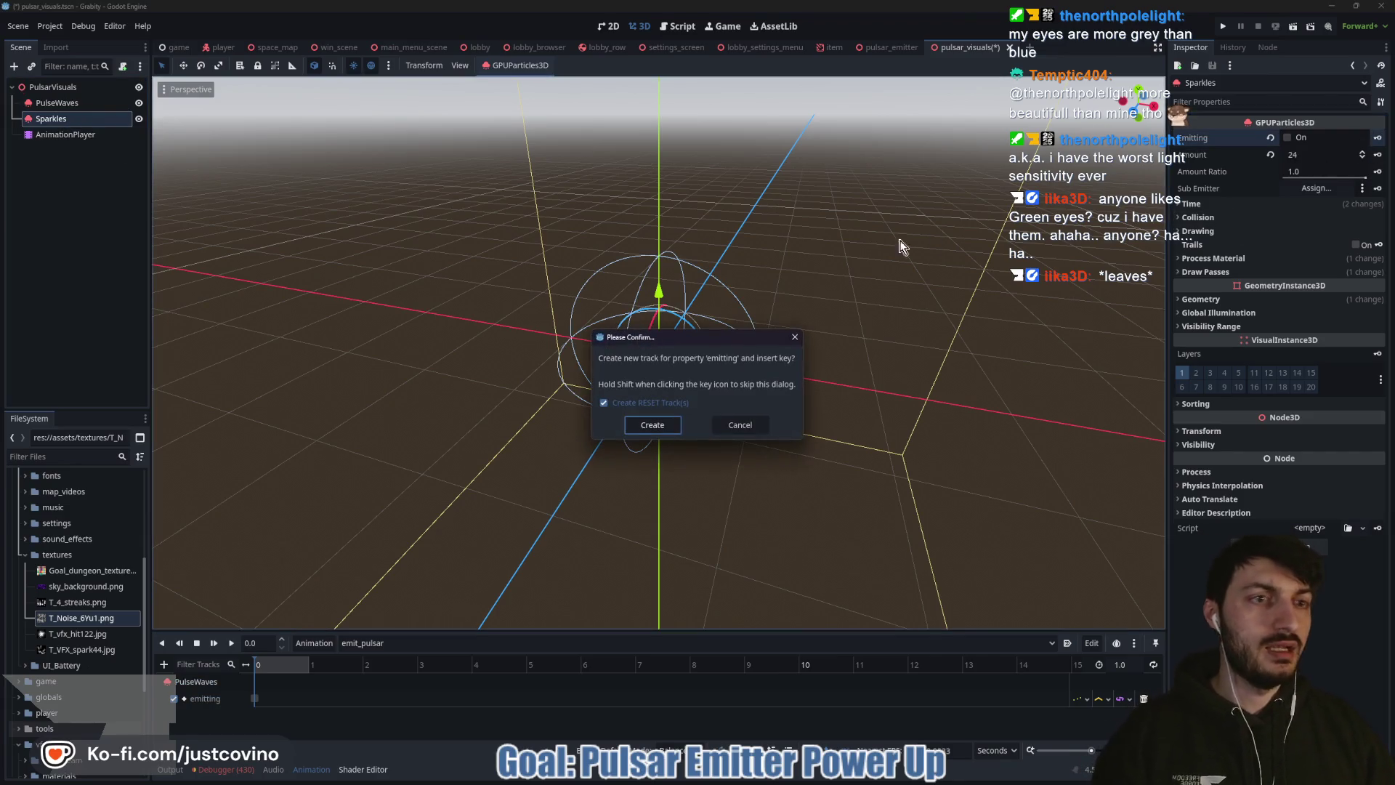
left_click(654, 426)
Set both PulseWaves and Sparkles emitting keys at 0.0 s to On.
scroll(489, 557, "down", 3)
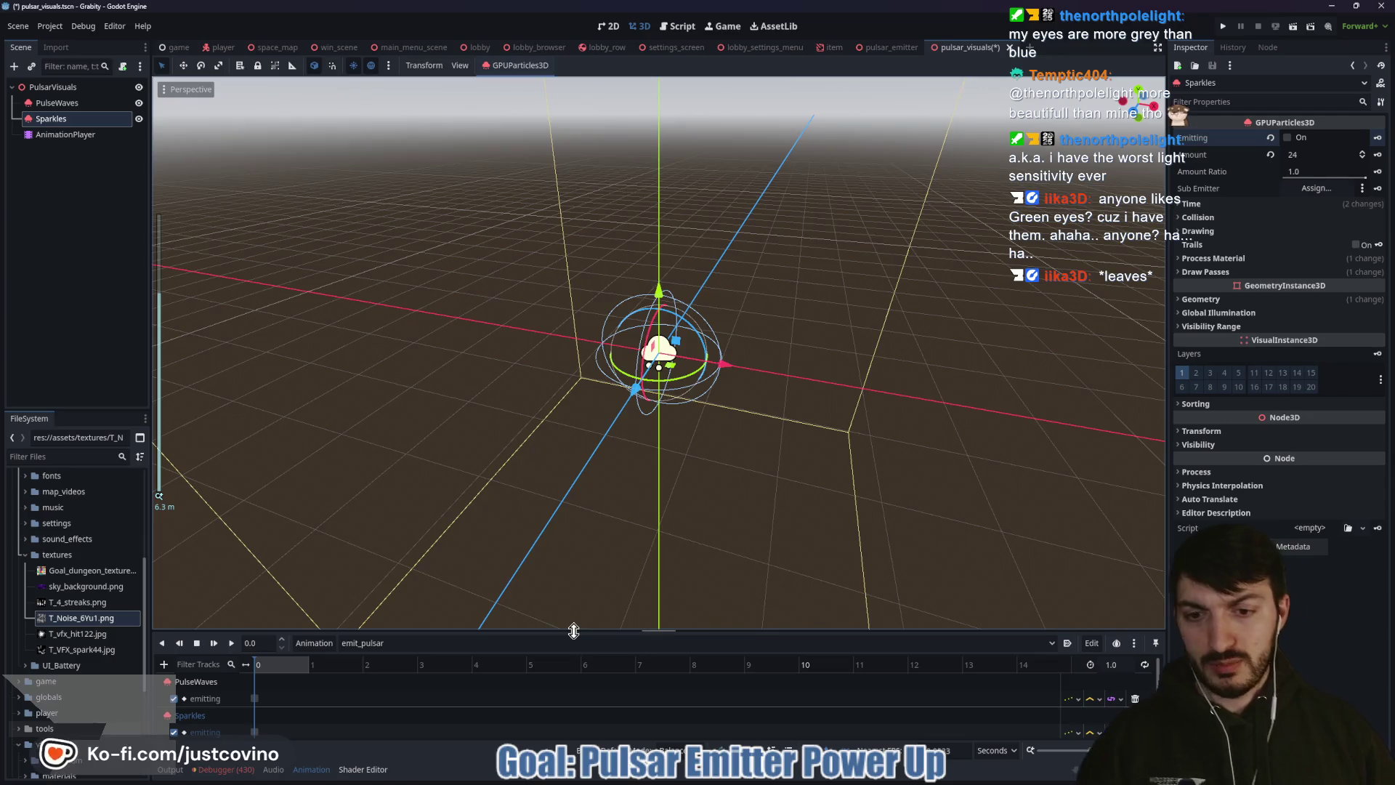
left_click_drag(574, 631, 571, 463)
scroll(663, 339, "up", 5)
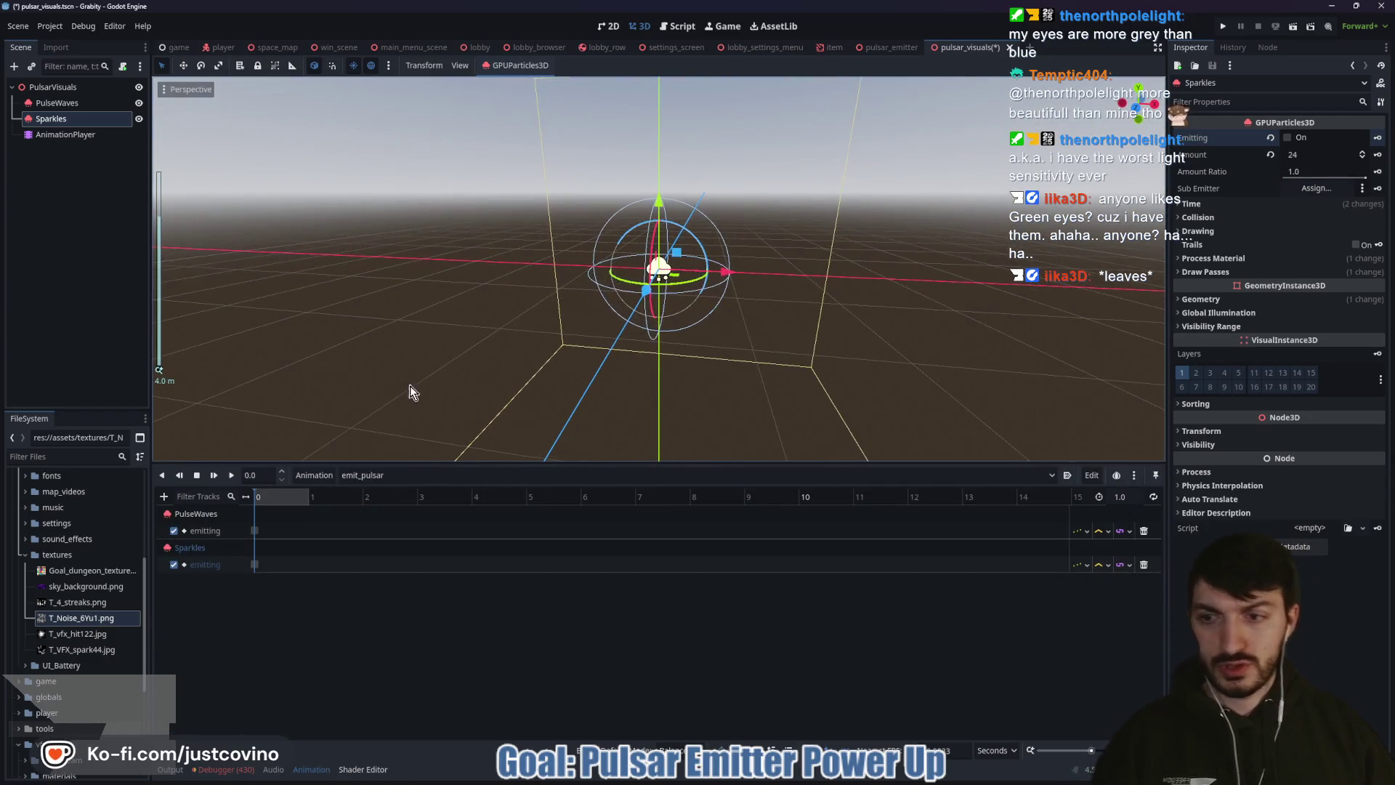
left_click(255, 531)
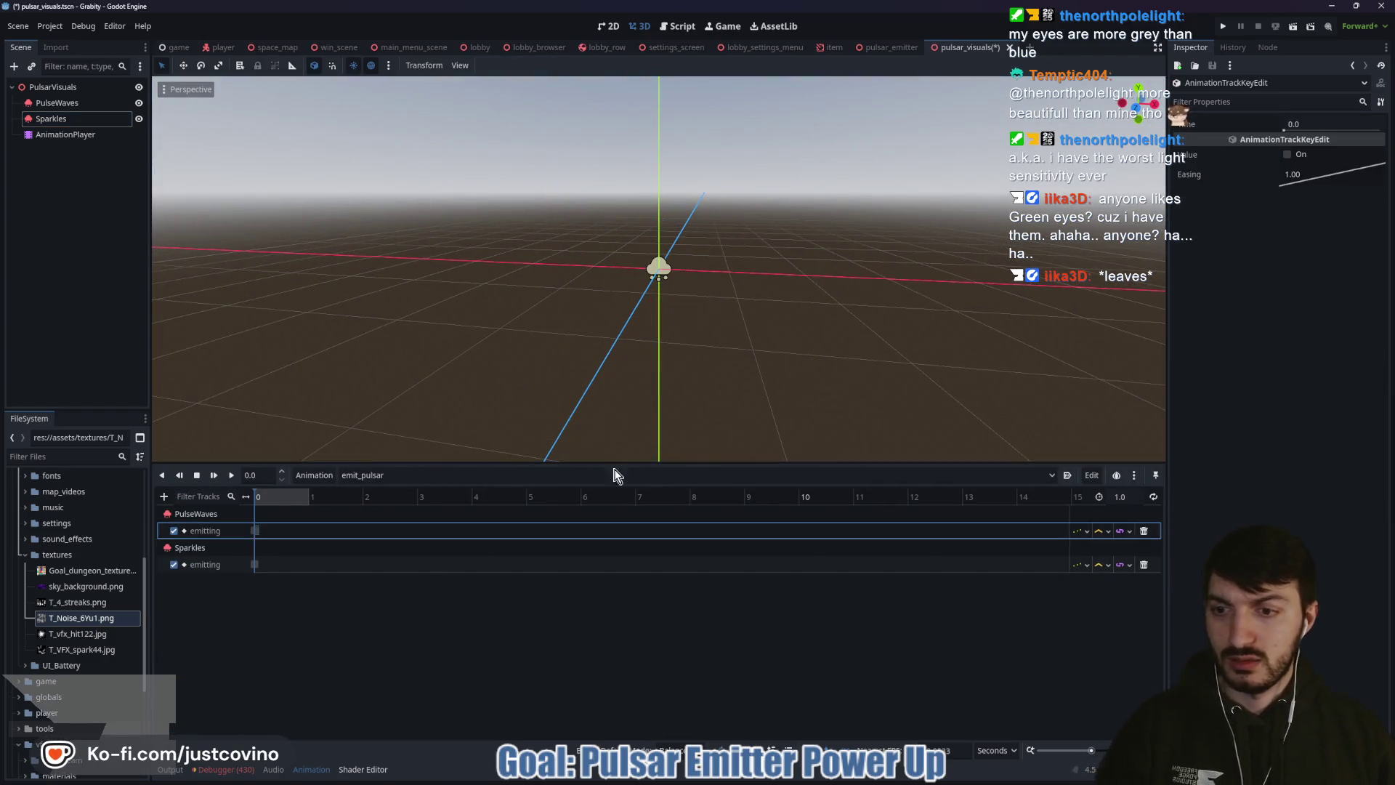
left_click(1290, 155)
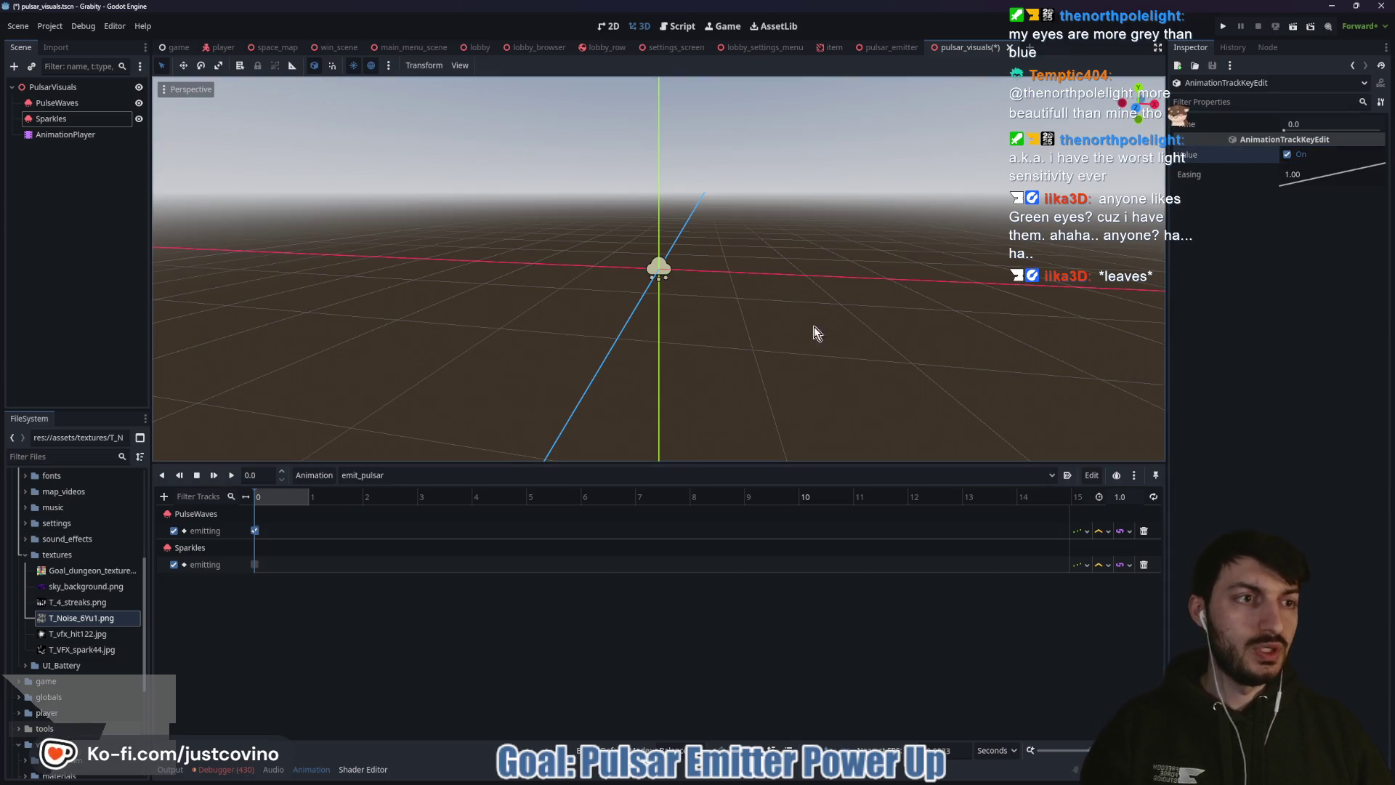
left_click(255, 564)
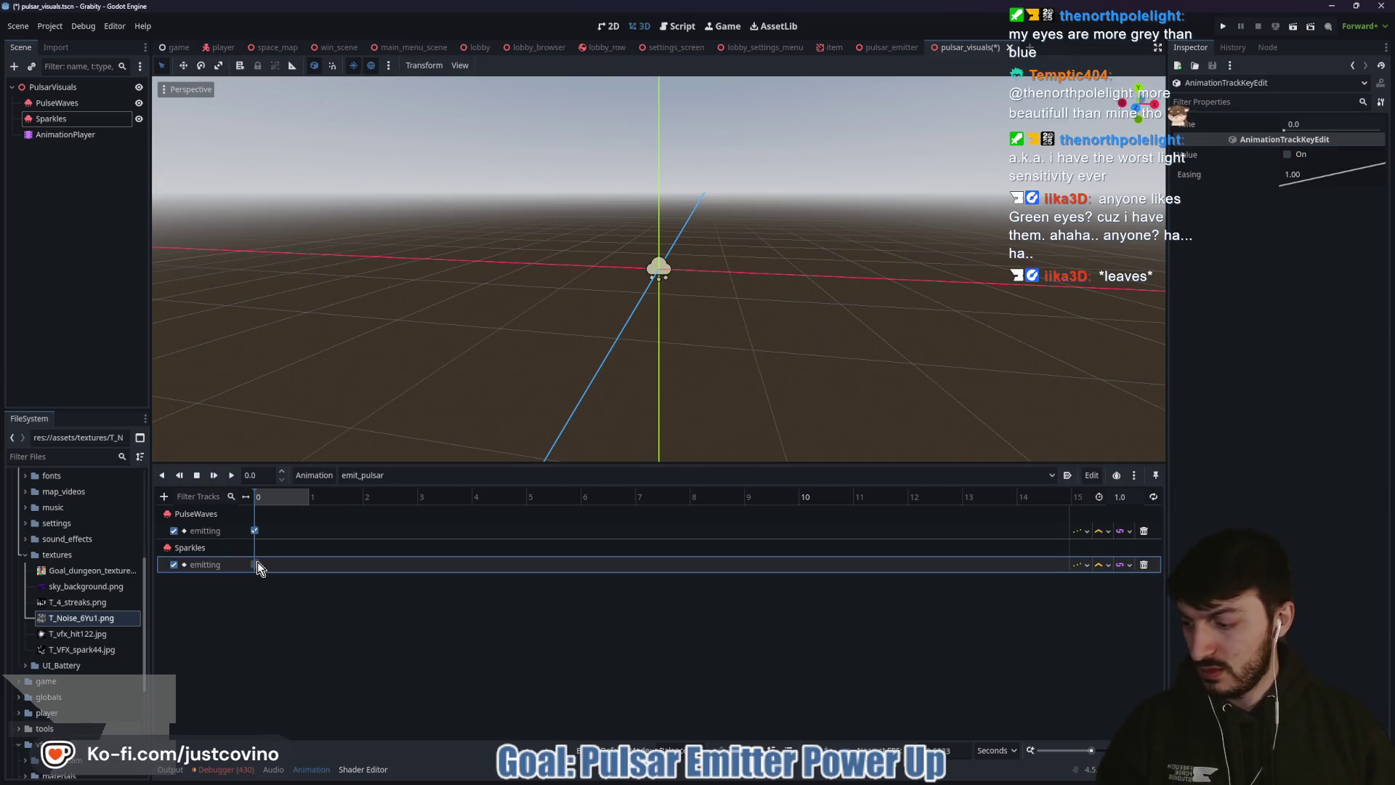
left_click(1290, 155)
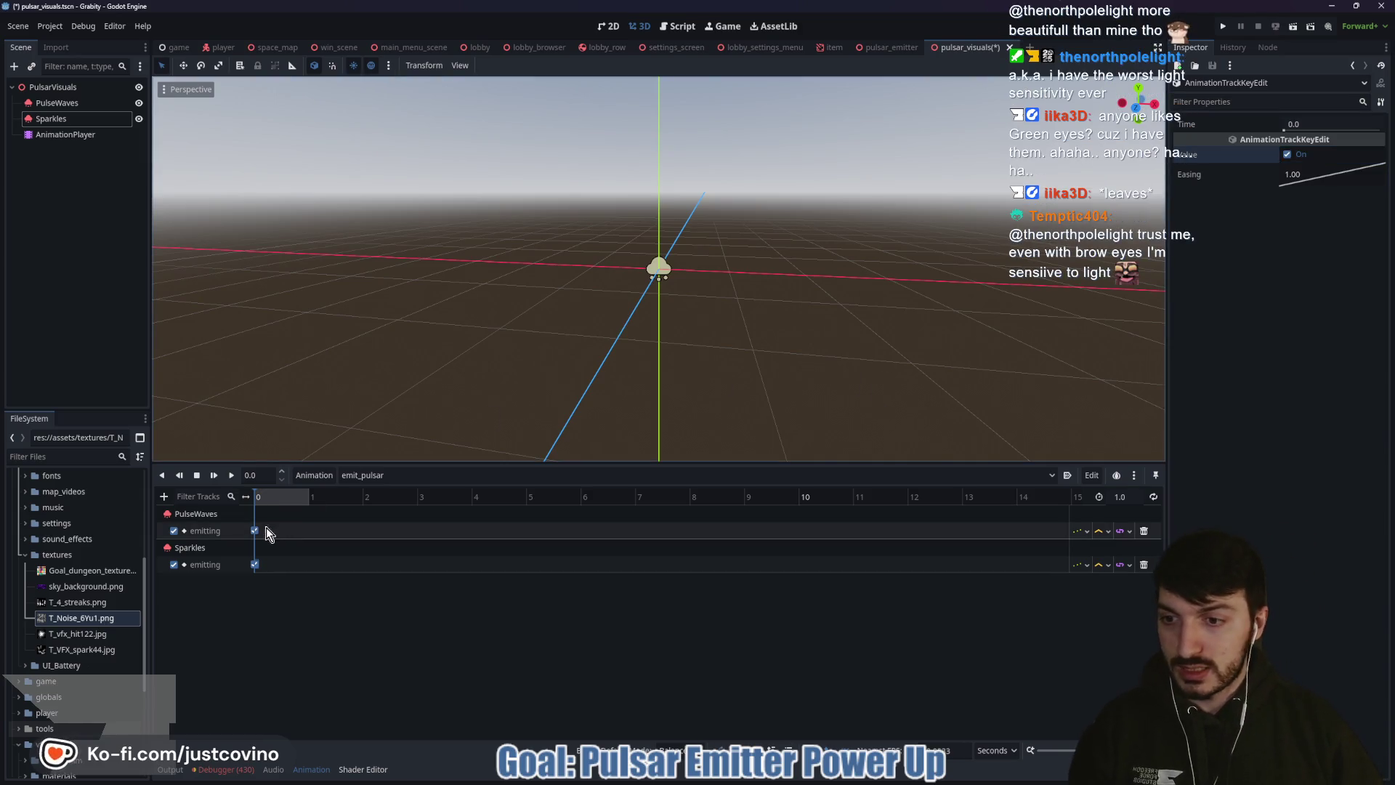
Play emit_pulsar and inspect the Sparkles emitting keyframe.
left_click(237, 473)
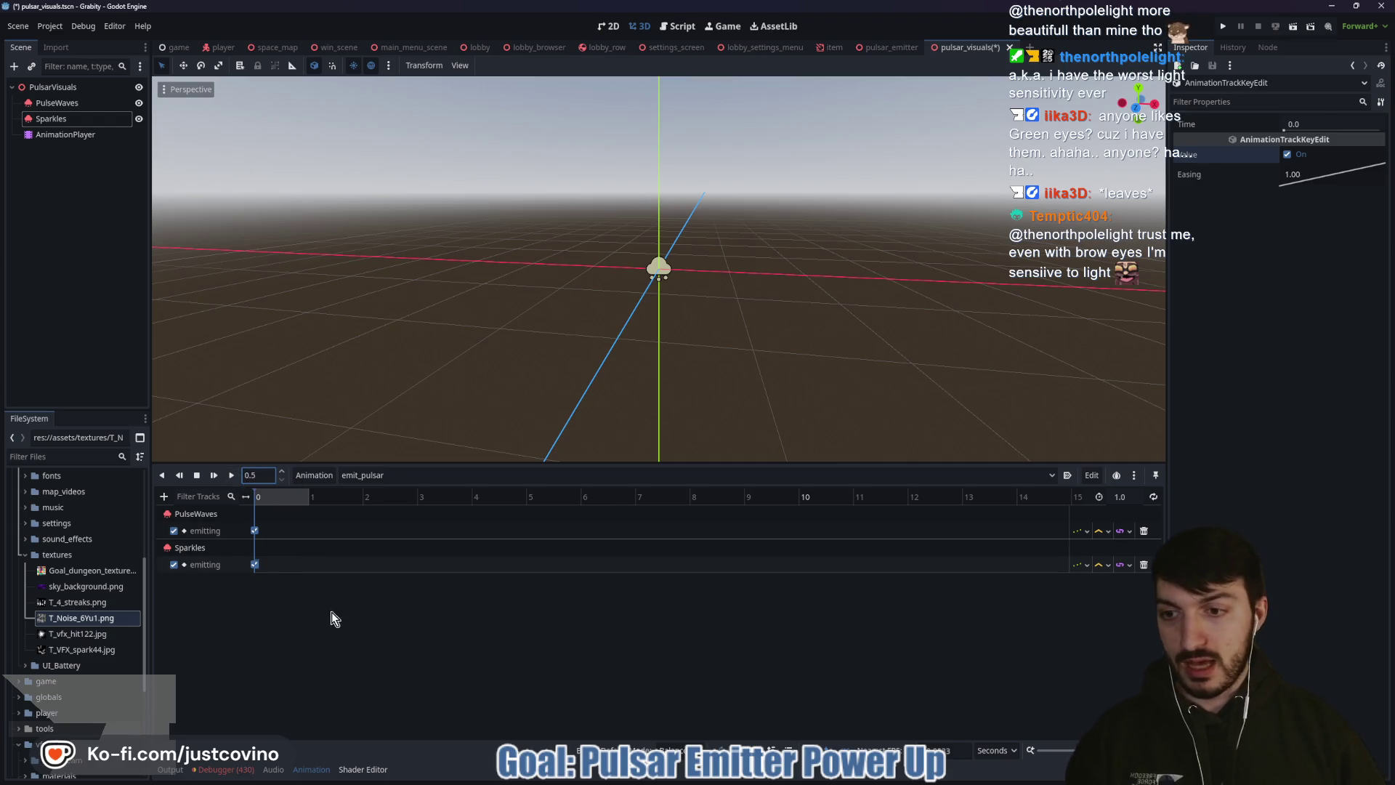
left_click(276, 565)
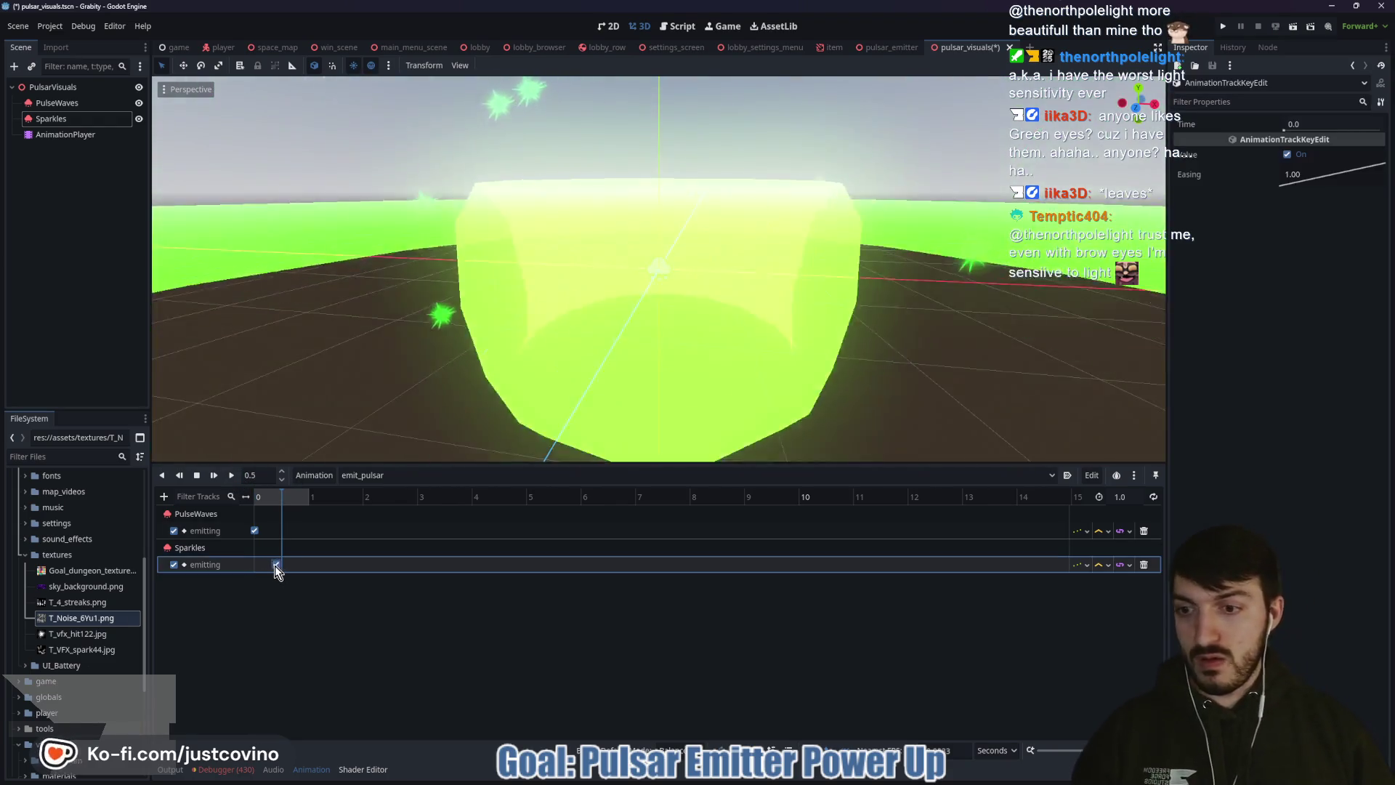
left_click(296, 637)
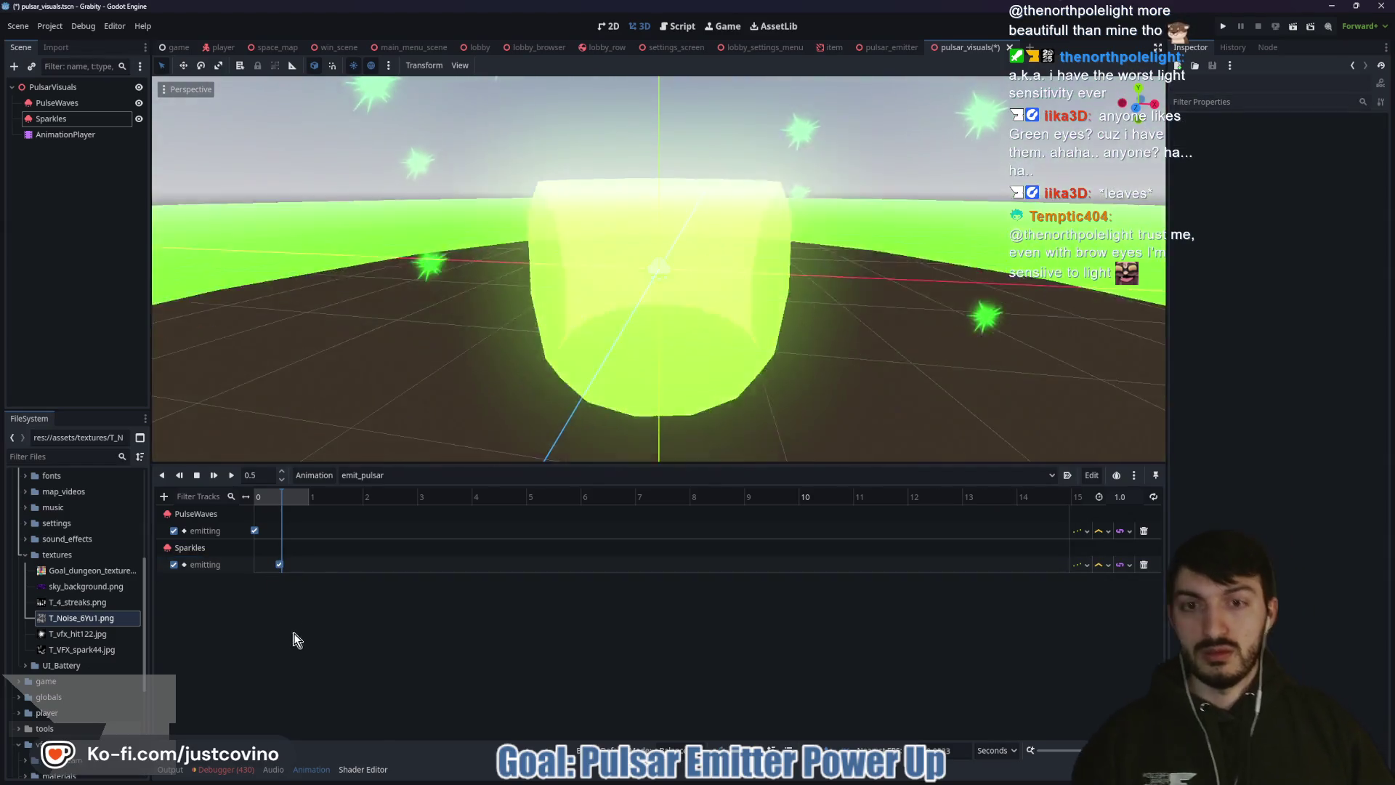
Save the scene and show PulseWaves' Time settings with One Shot enabled.
key("ctrl+s")
left_click(80, 104)
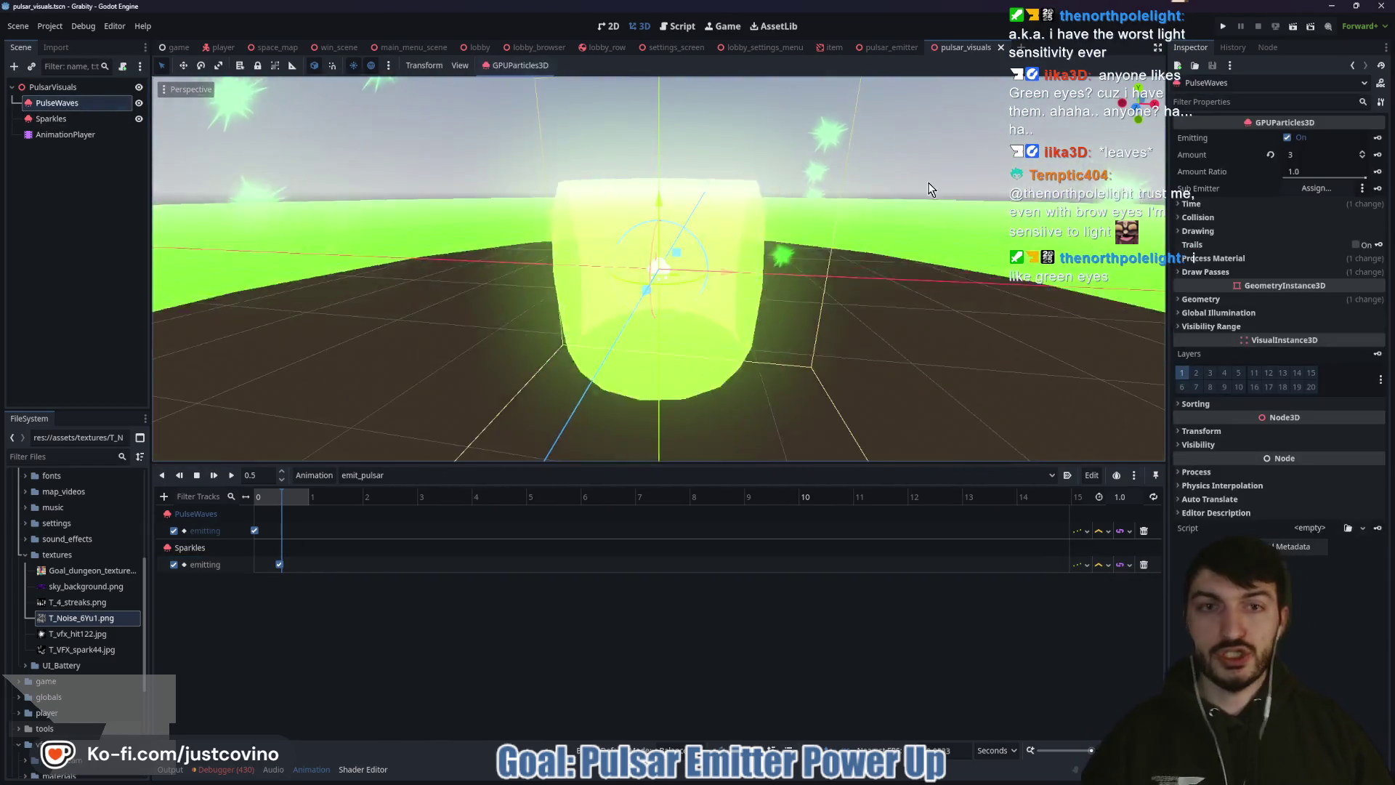
scroll(900, 218, "down", 5)
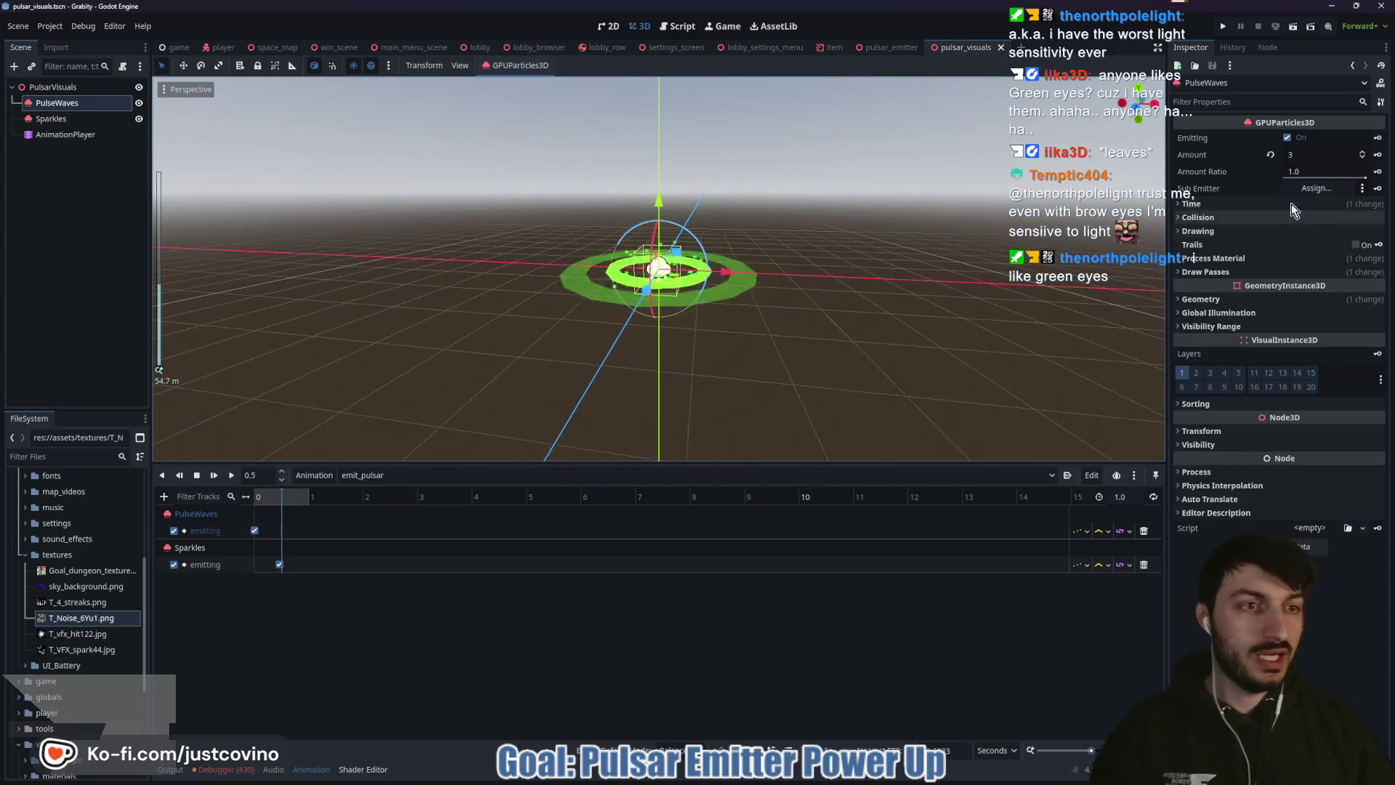
left_click(1201, 205)
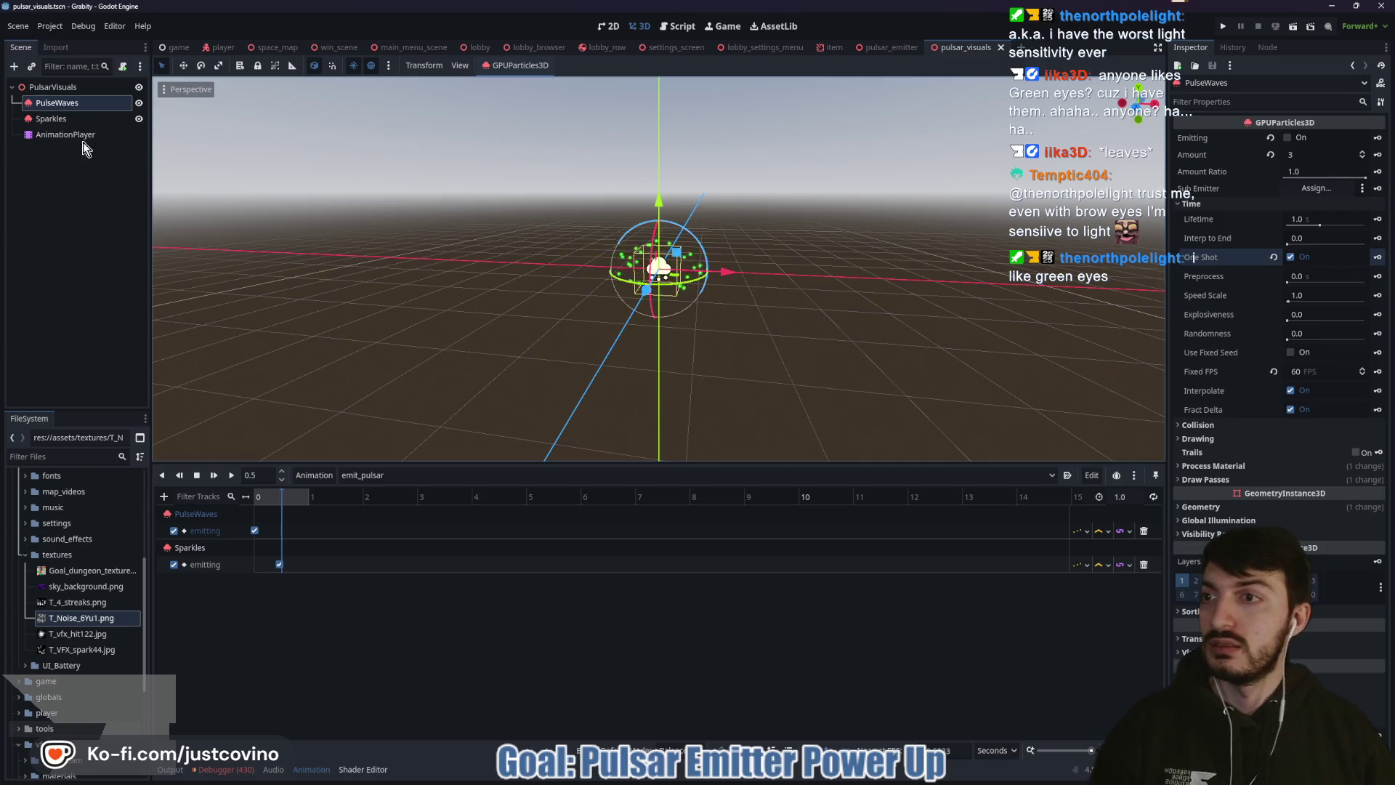
Make Sparkles one-shot in its Time settings and save.
left_click(51, 119)
left_click(1206, 204)
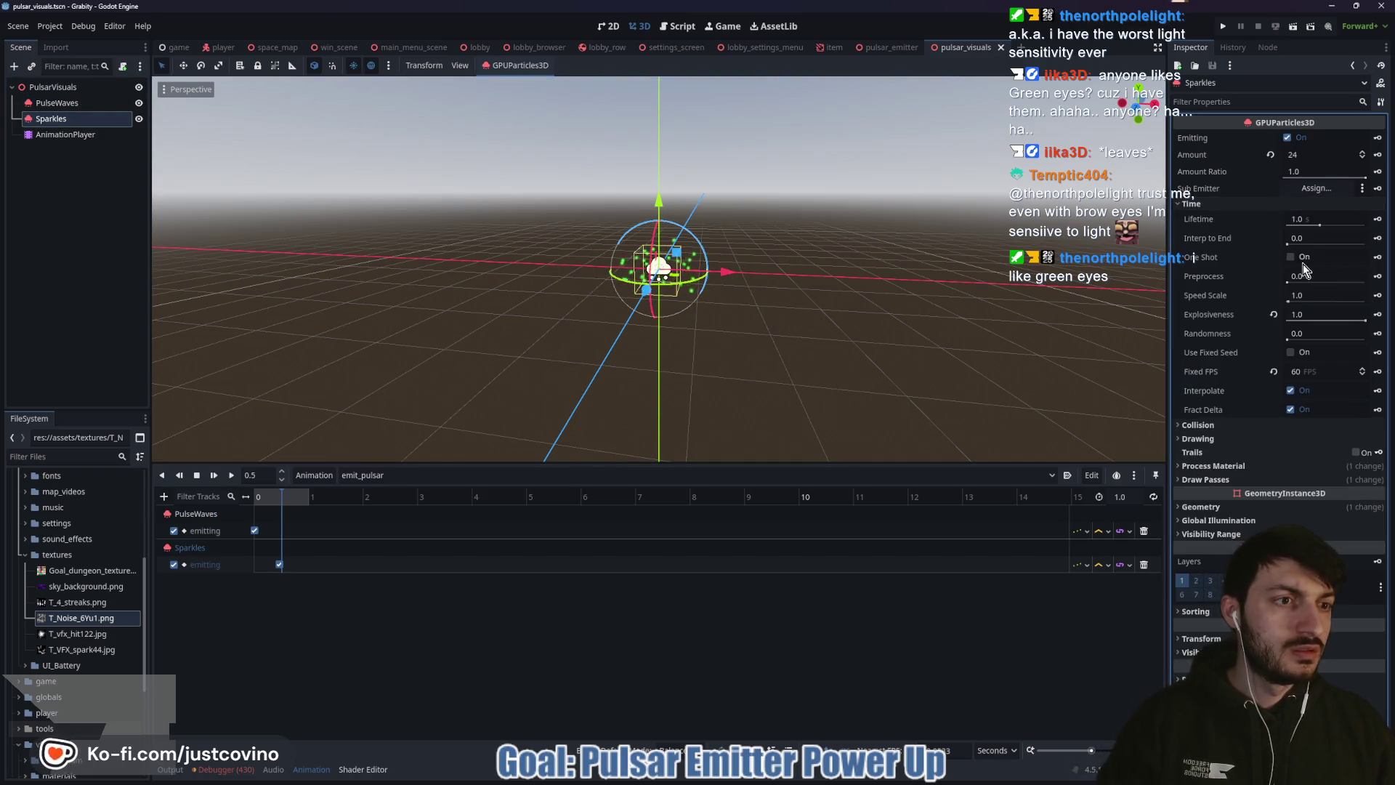
left_click(1291, 257)
key("ctrl+s")
Play emit_pulsar from the start and watch the bursts around the emitter.
scroll(756, 299, "up", 1)
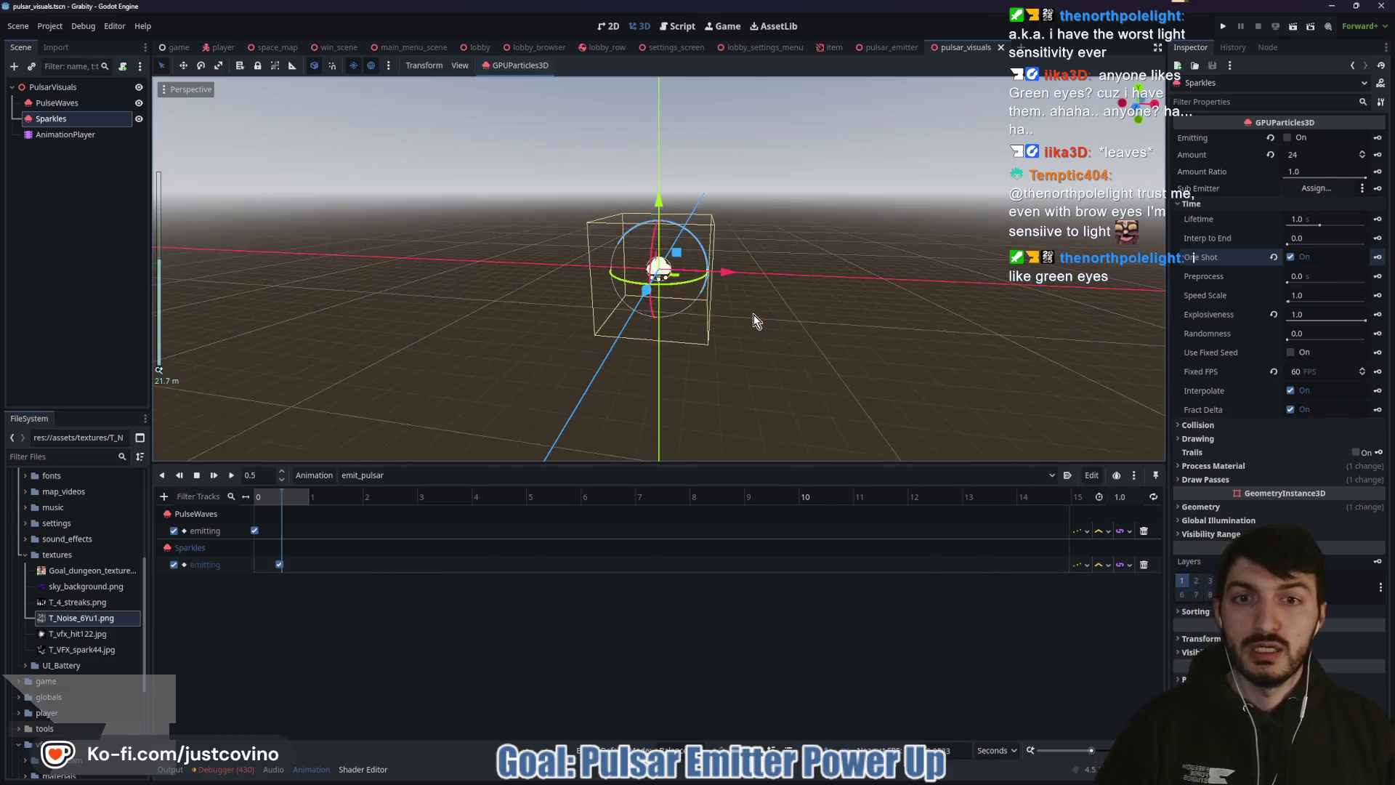
left_click(258, 497)
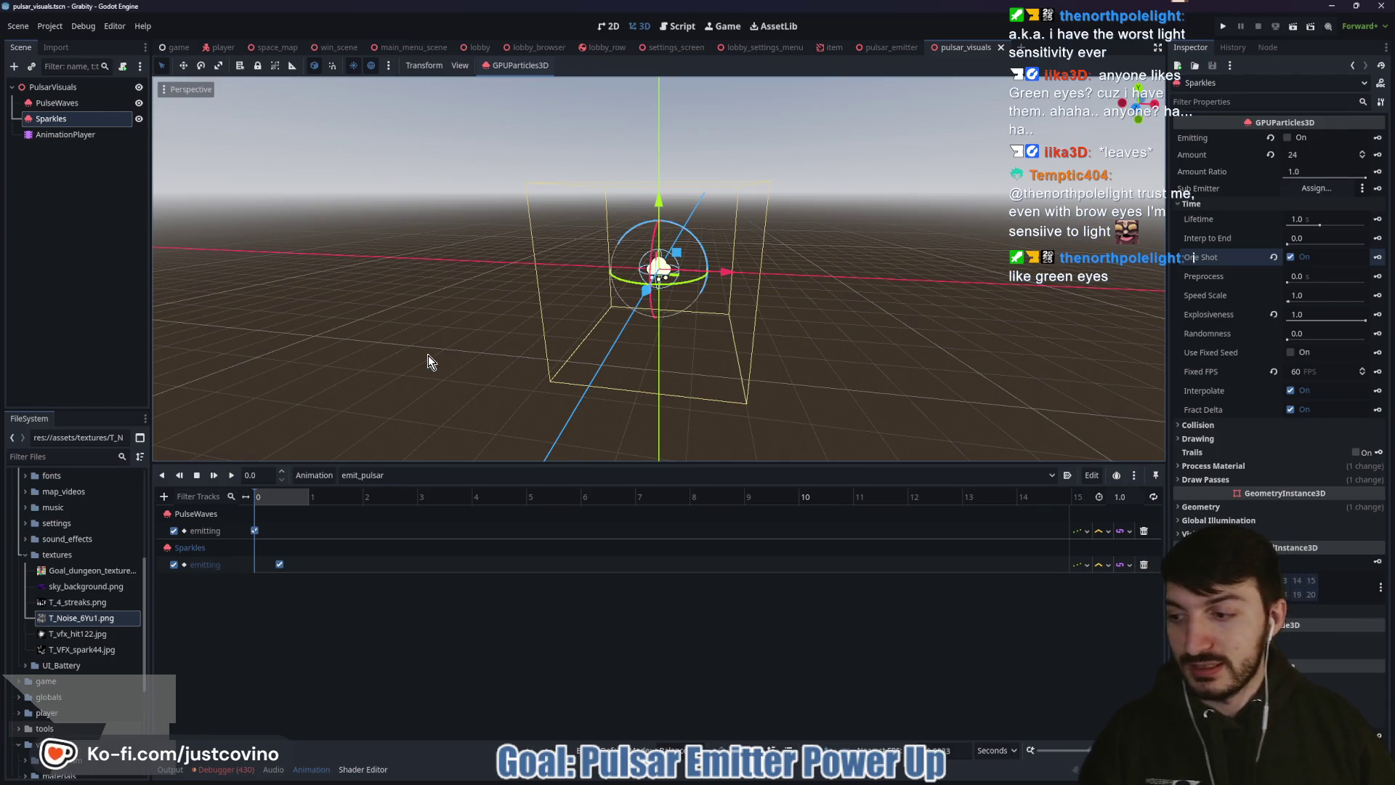
scroll(559, 283, "up", 4)
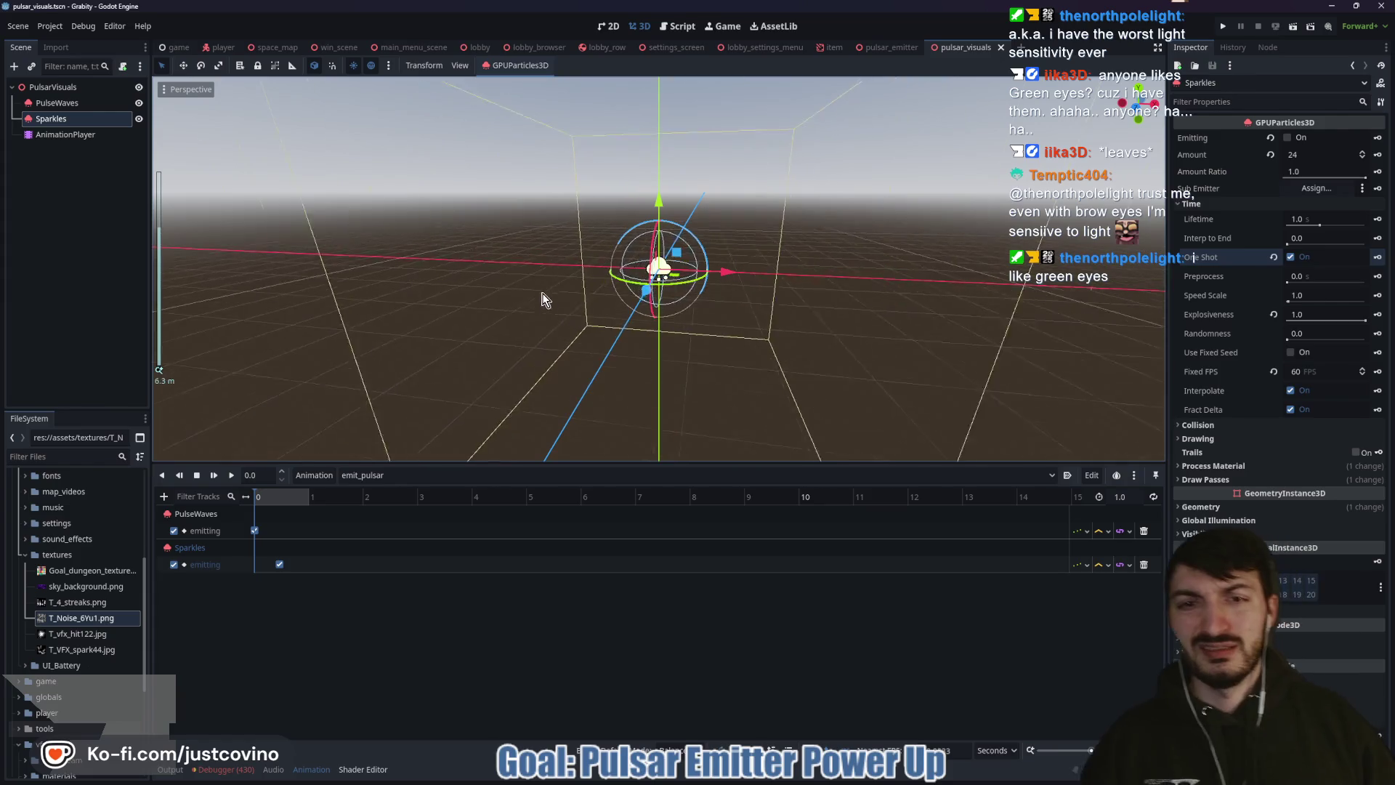
left_click_drag(474, 301, 498, 326)
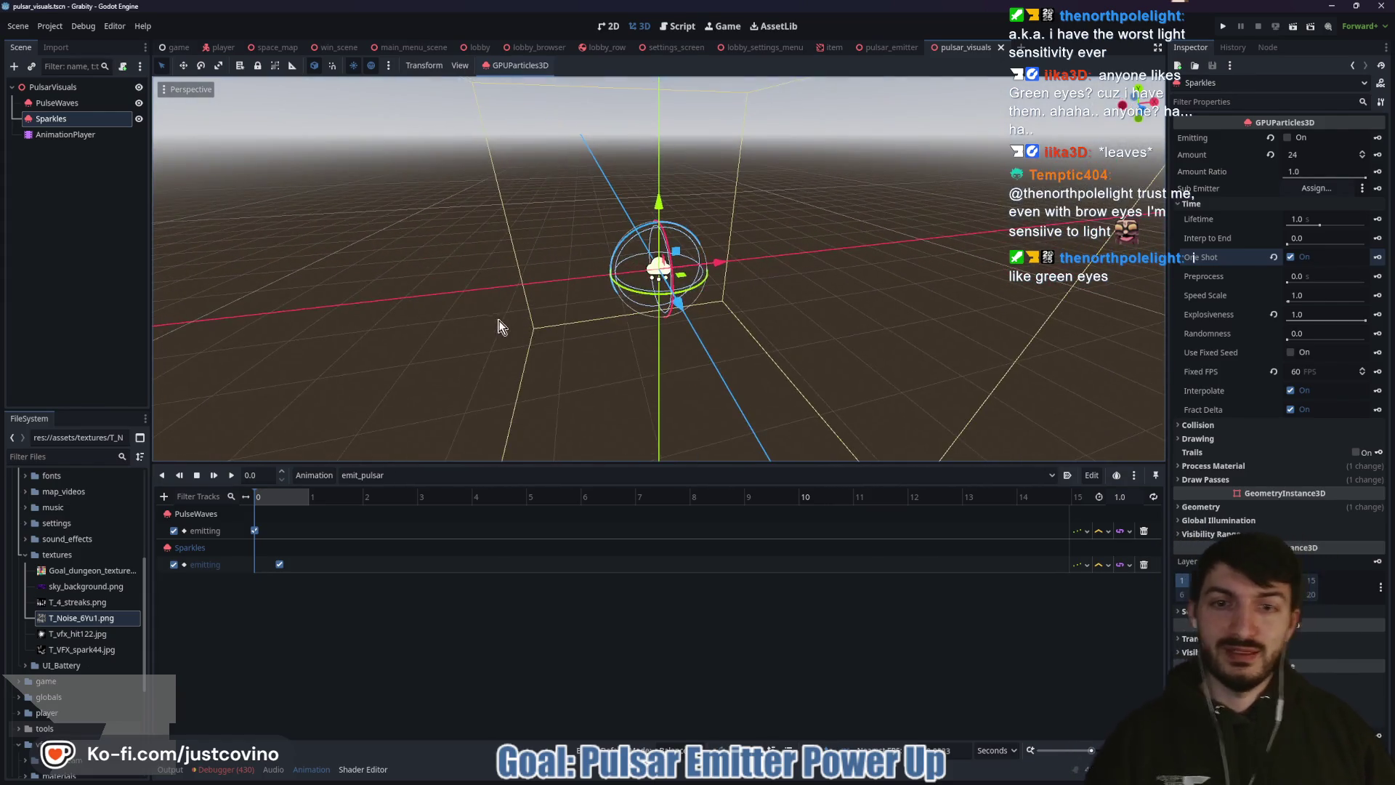
left_click(232, 474)
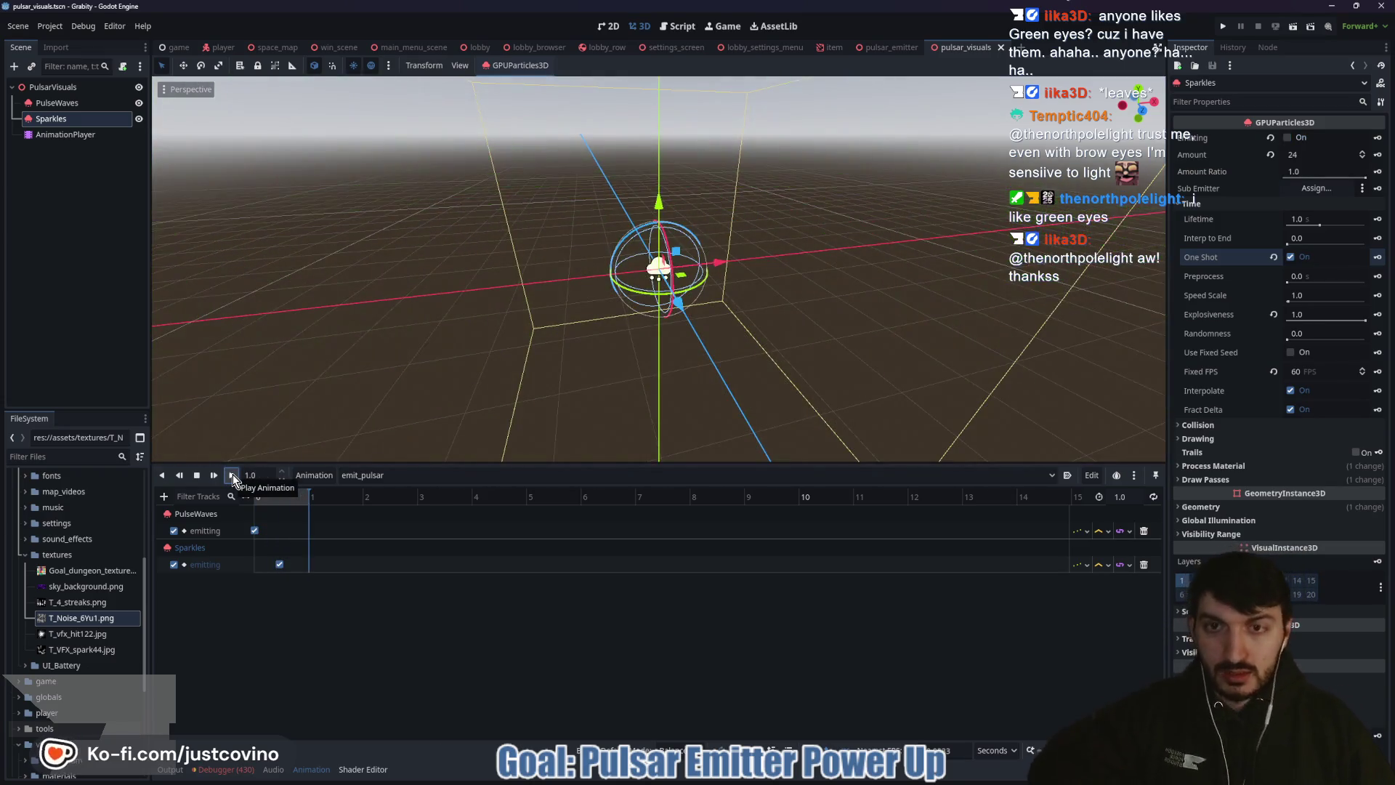
Move the Sparkles emitting key to 0.3667 s, save, and replay emit_pulsar.
scroll(535, 305, "down", 3)
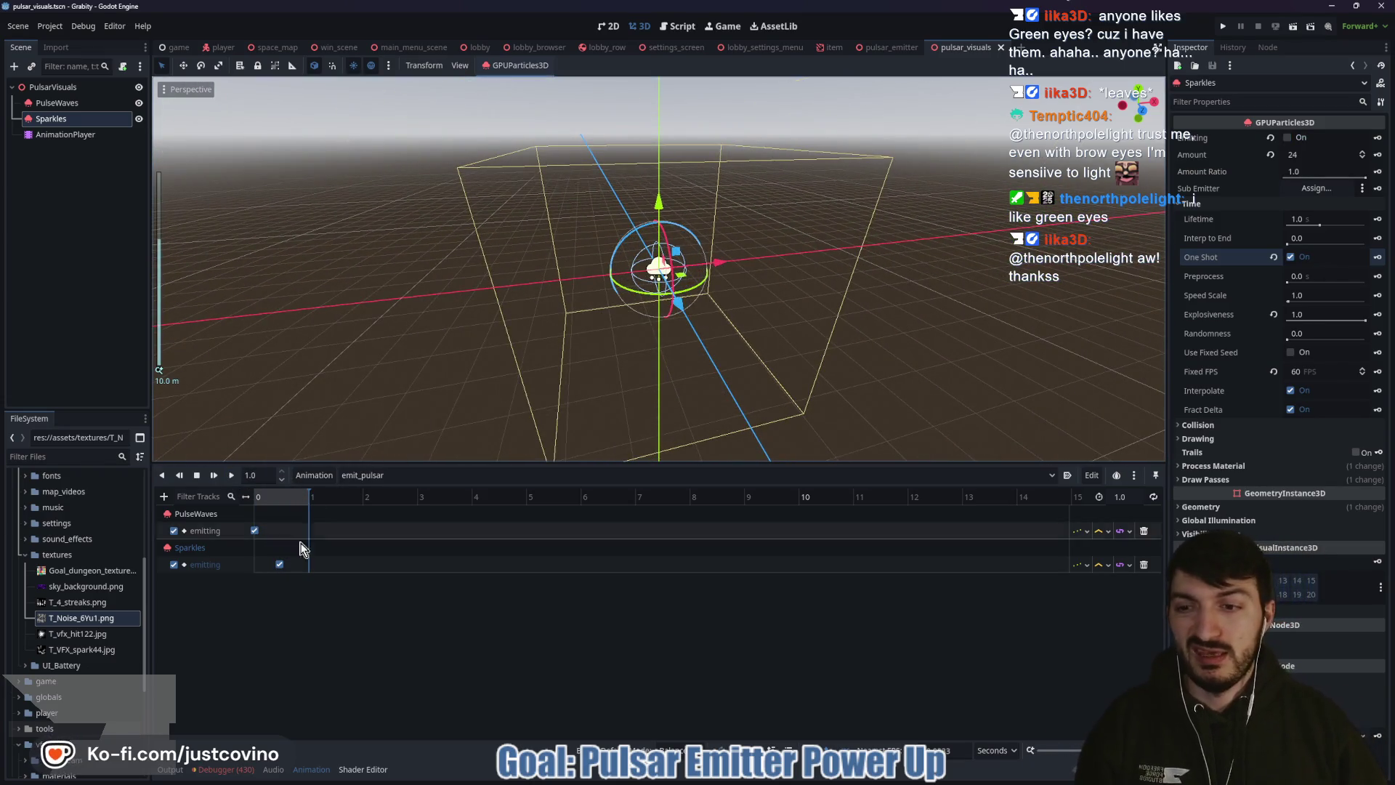
left_click_drag(279, 565, 273, 566)
key("ctrl+s")
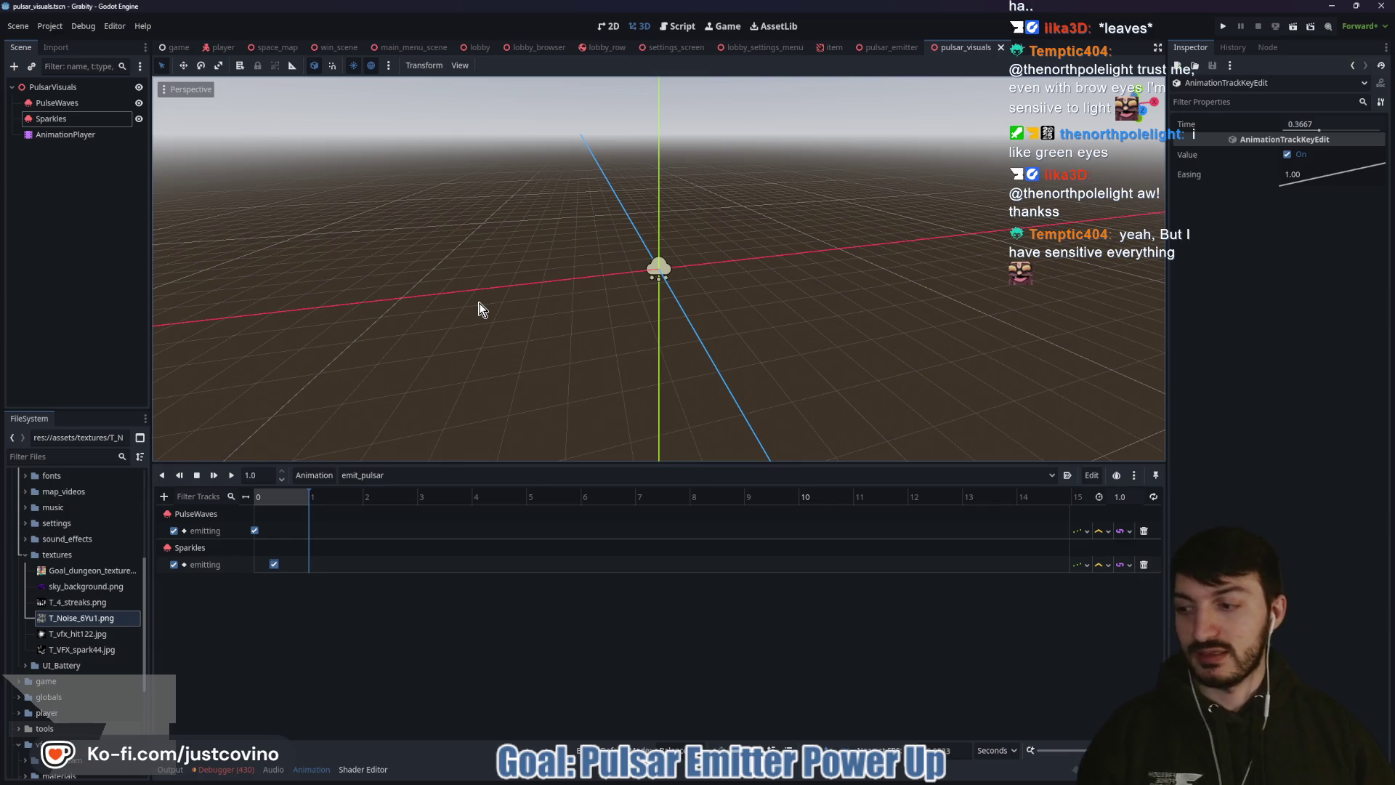
left_click(231, 474)
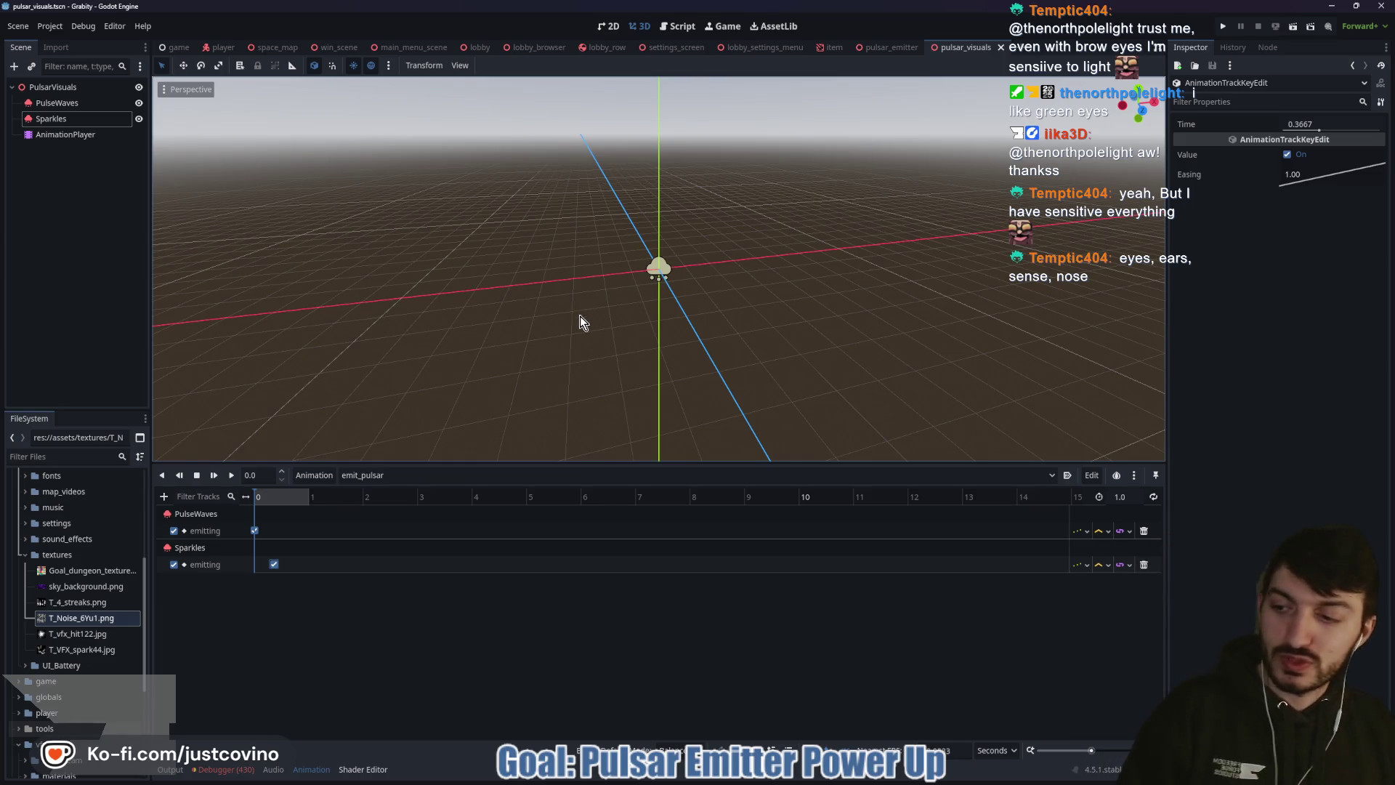
left_click(49, 135)
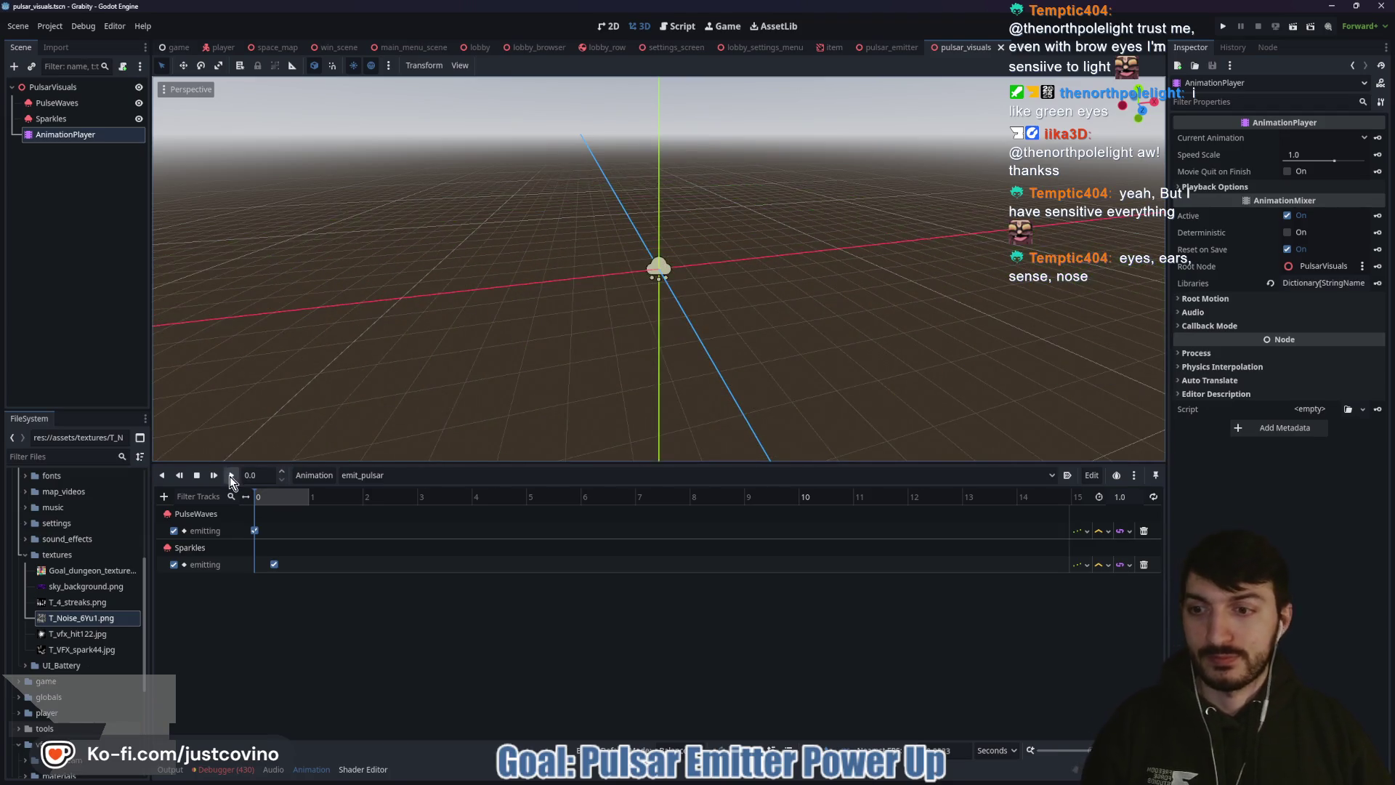
left_click(231, 475)
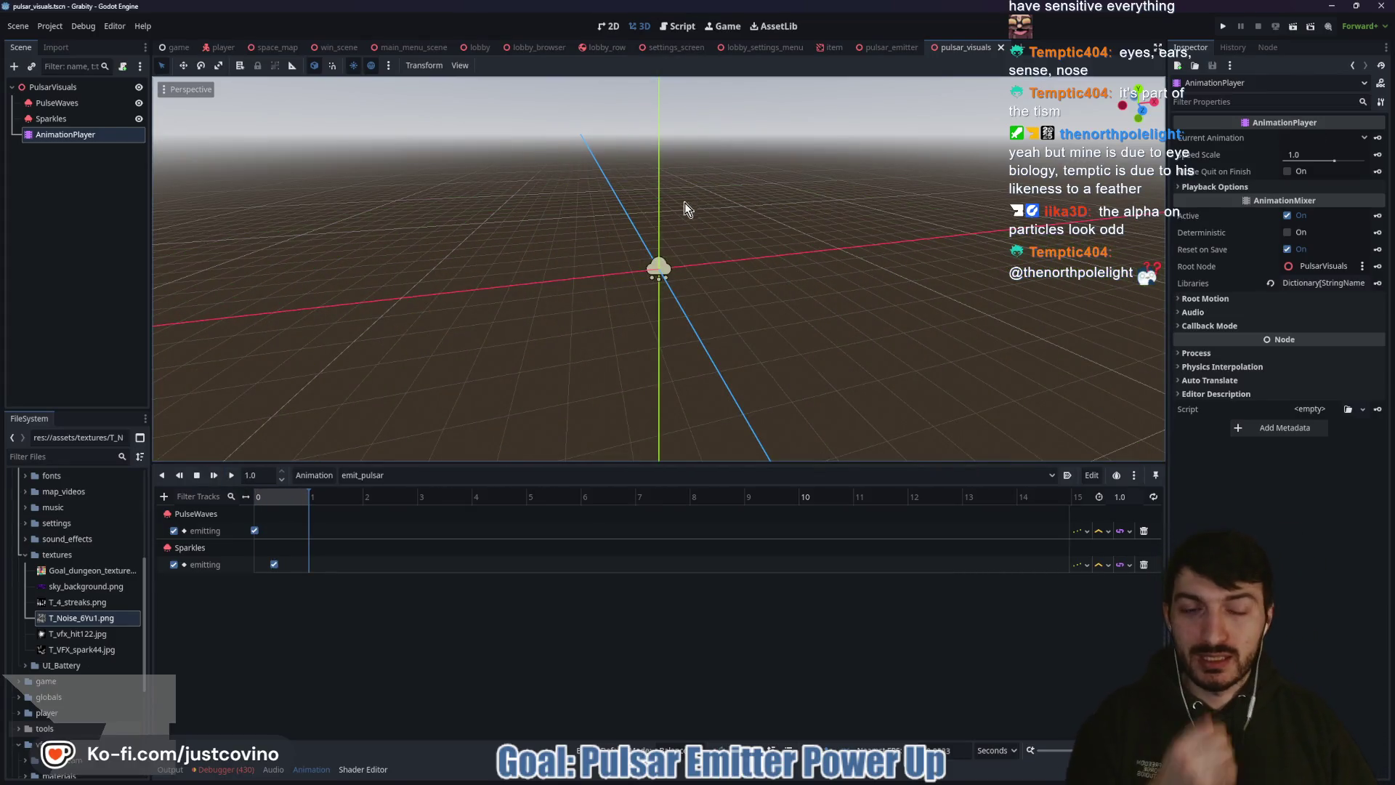
left_click(56, 118)
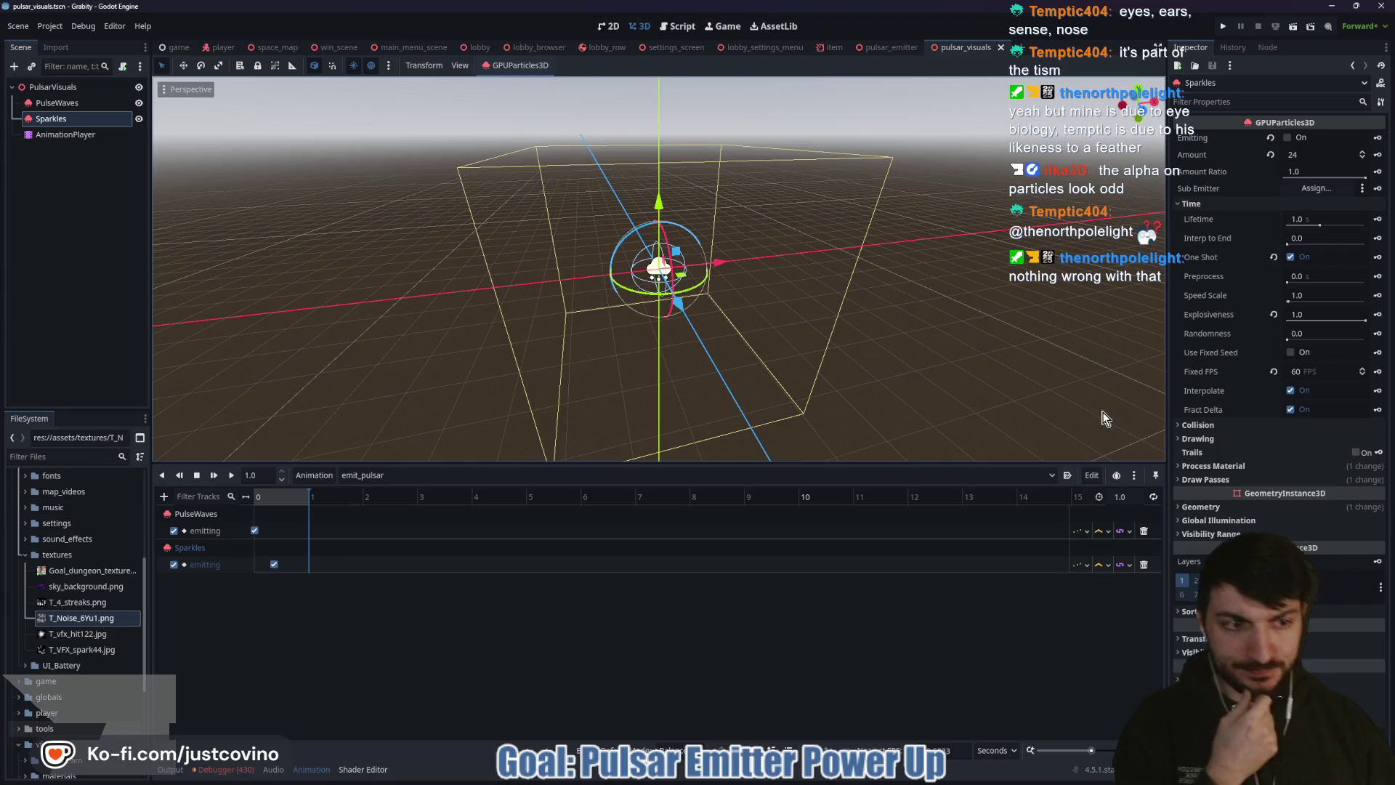
Turn off One Shot and enable Emitting on Sparkles, then expand Draw Passes and Process Material.
left_click(1291, 257)
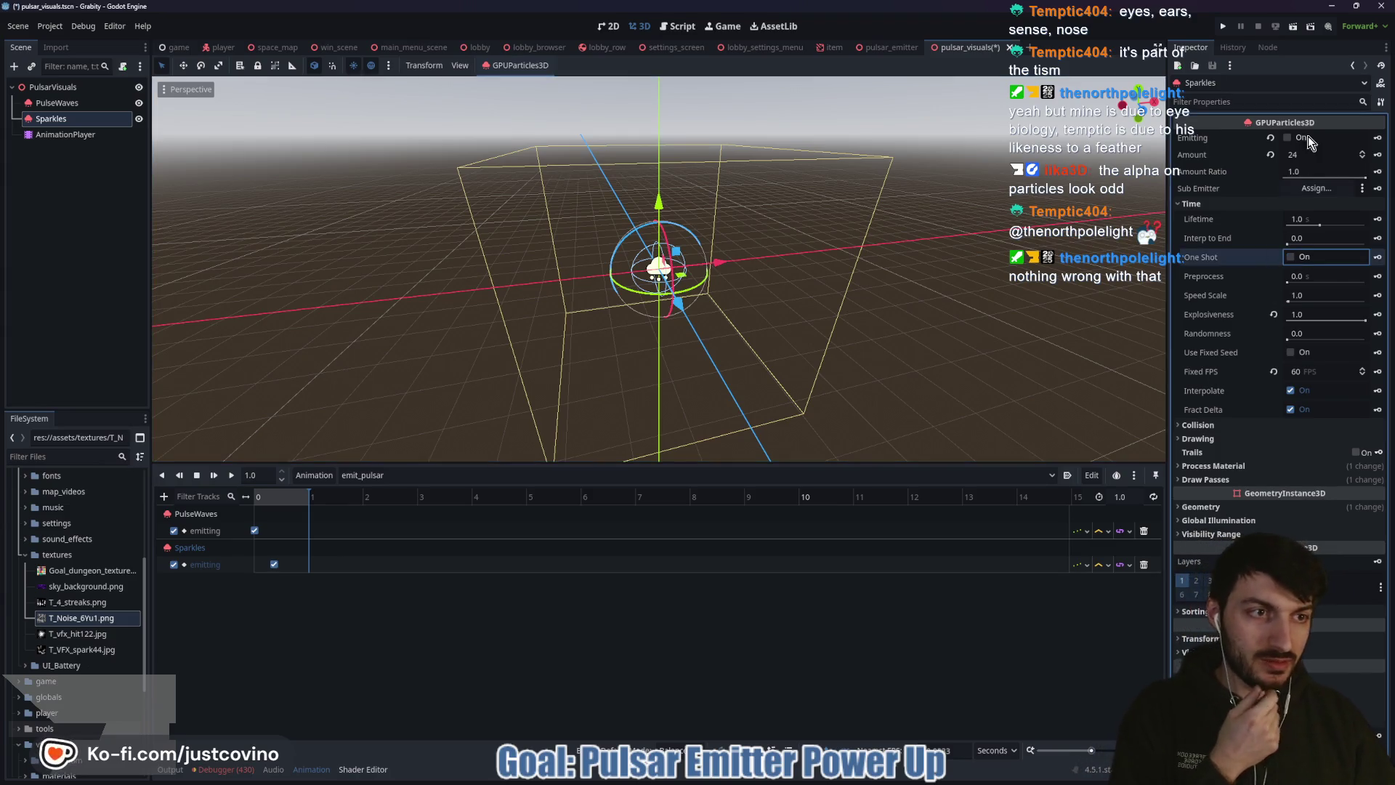
left_click(1289, 137)
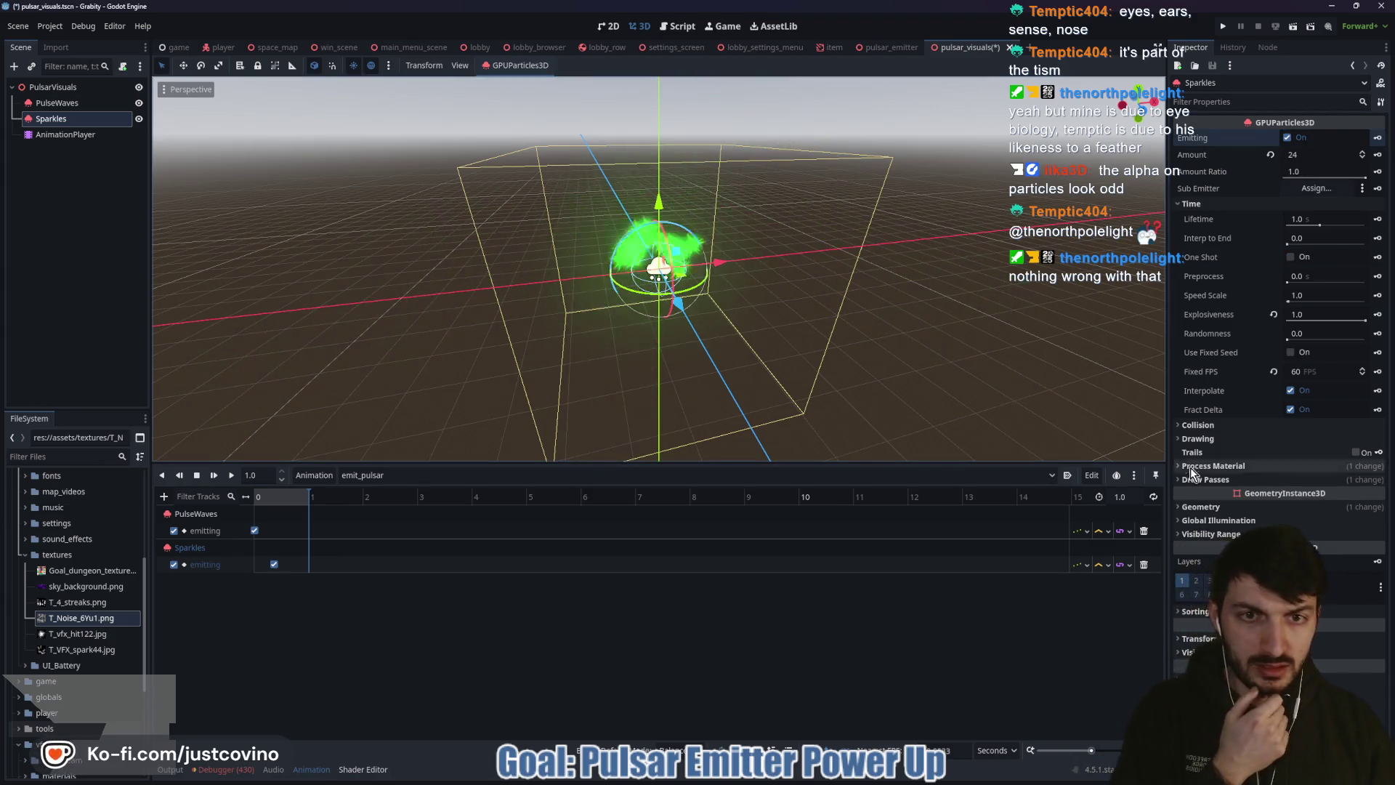
scroll(966, 385, "down", 3)
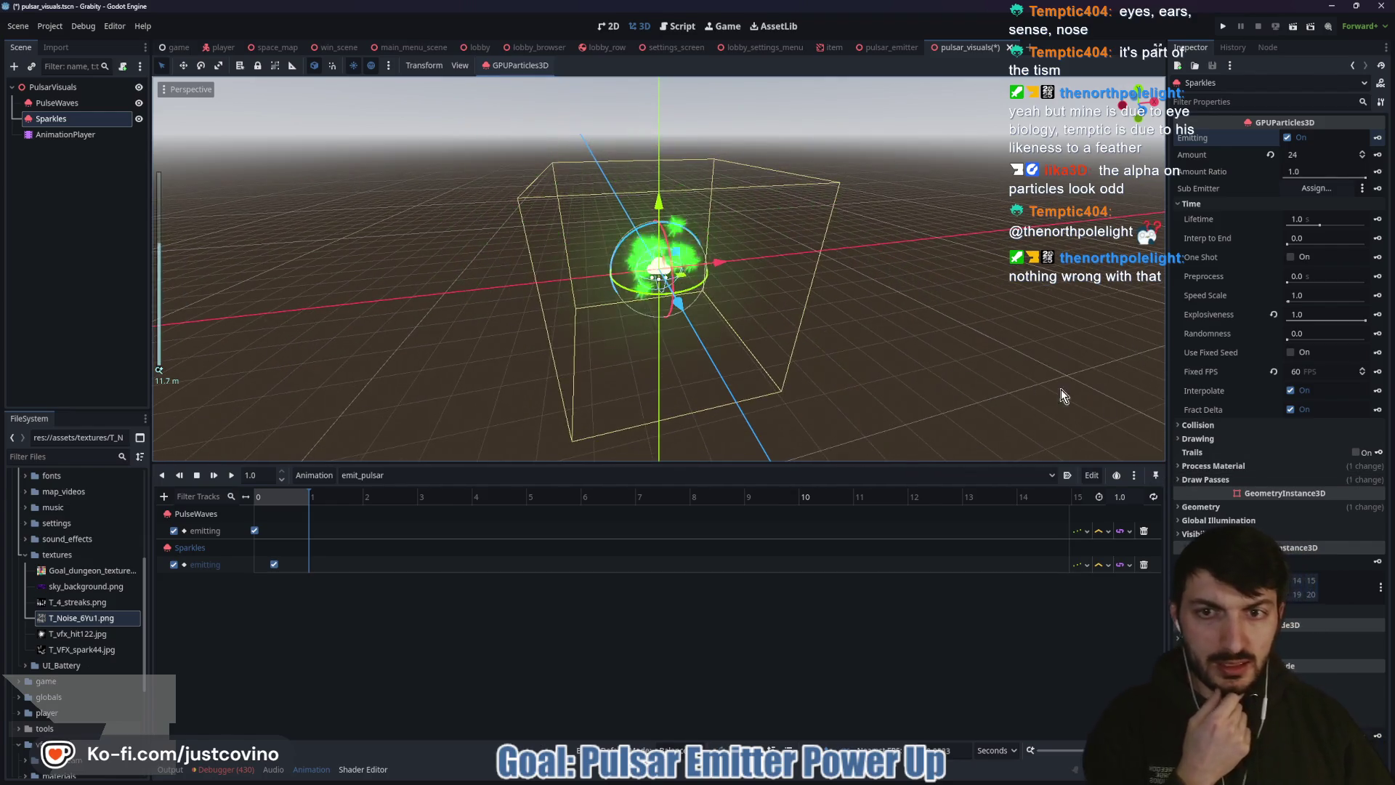
left_click(1227, 479)
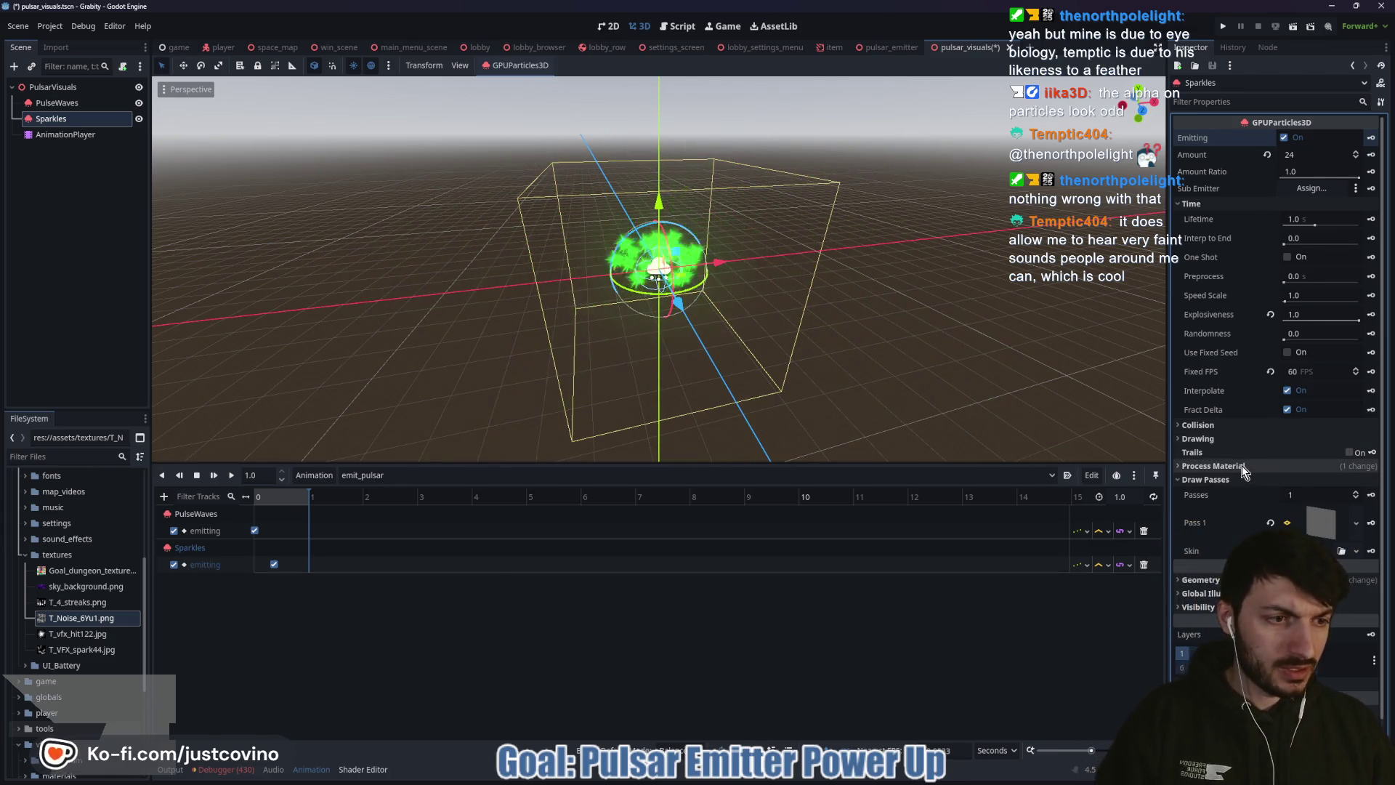
scroll(1242, 465, "down", 2)
left_click(1231, 407)
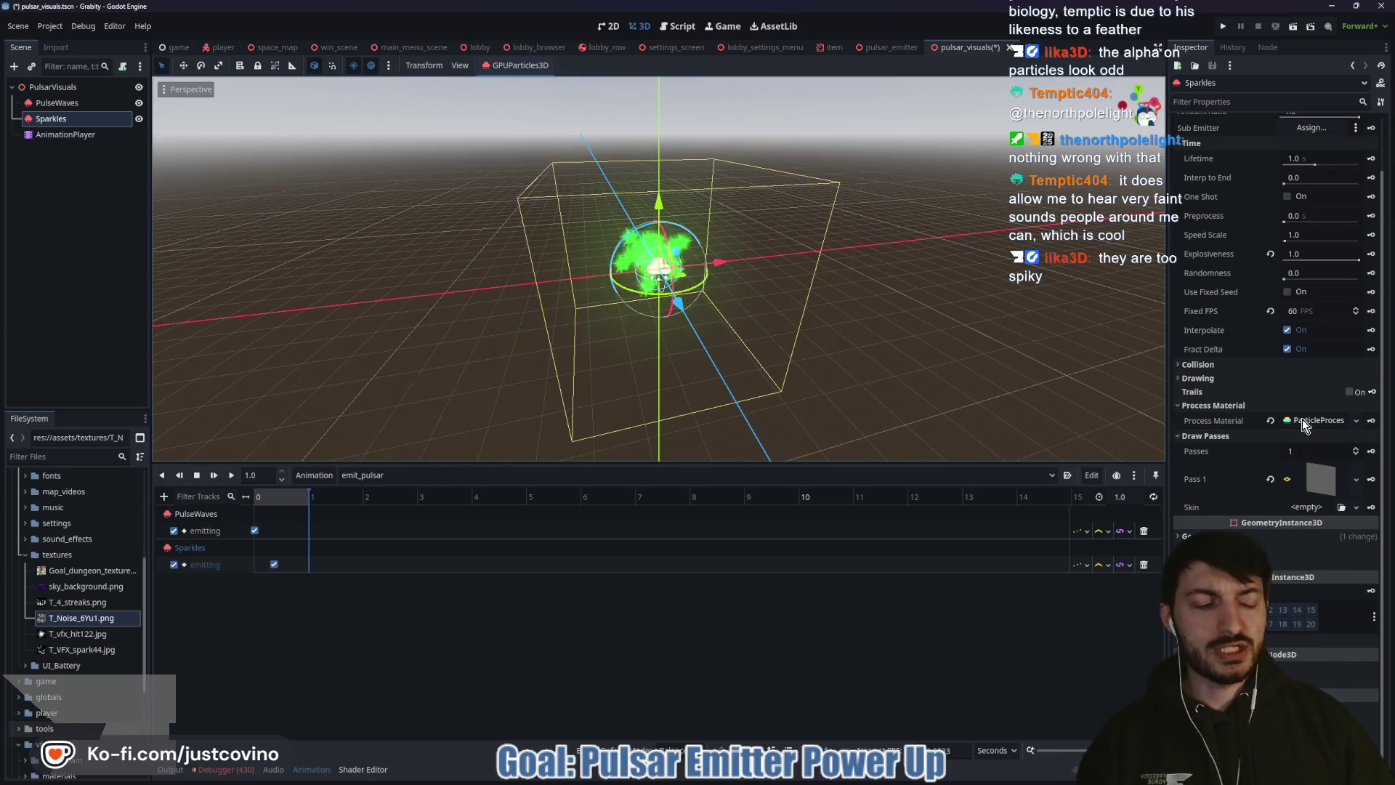
Expand Sparkles' Geometry material override Albedo settings, then open the Eagle texture library.
left_click(1237, 538)
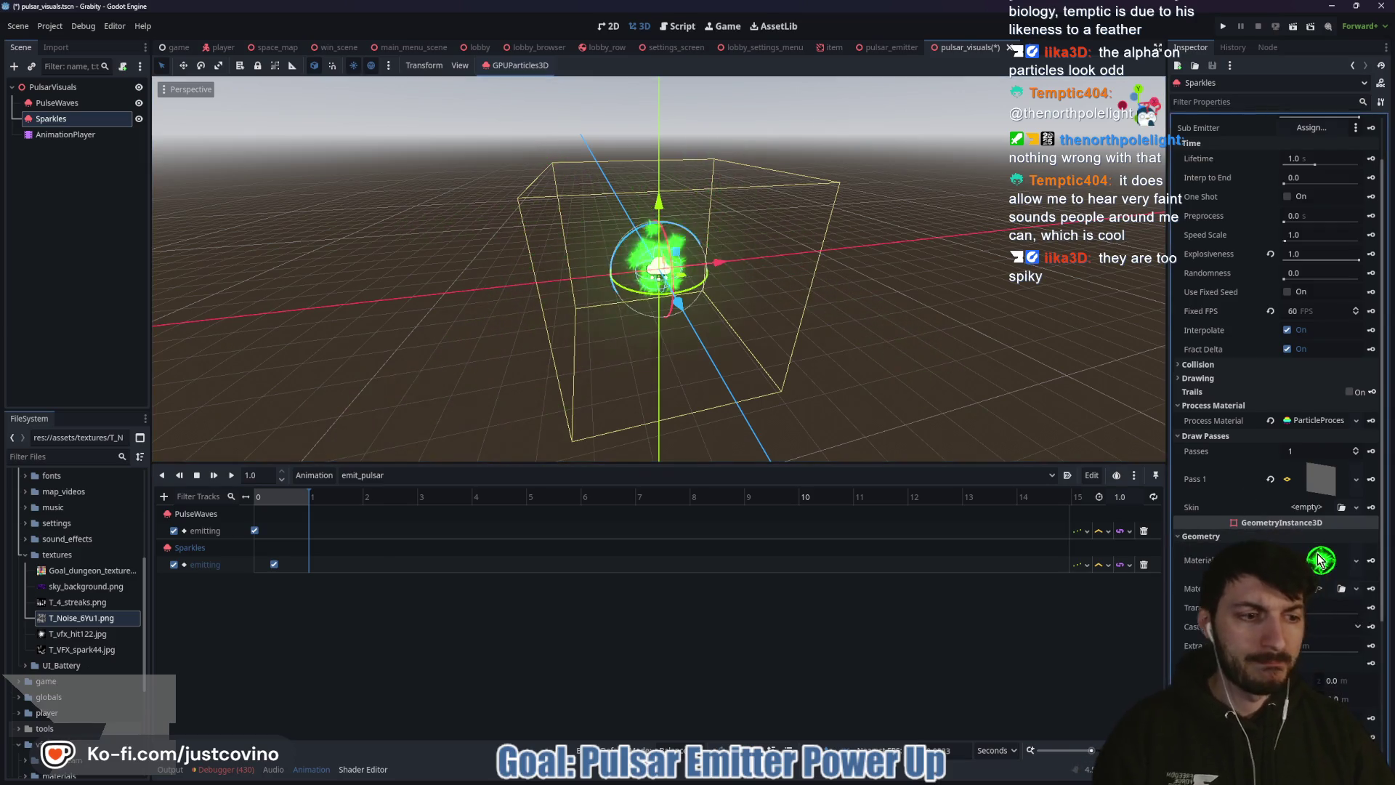
left_click(1322, 576)
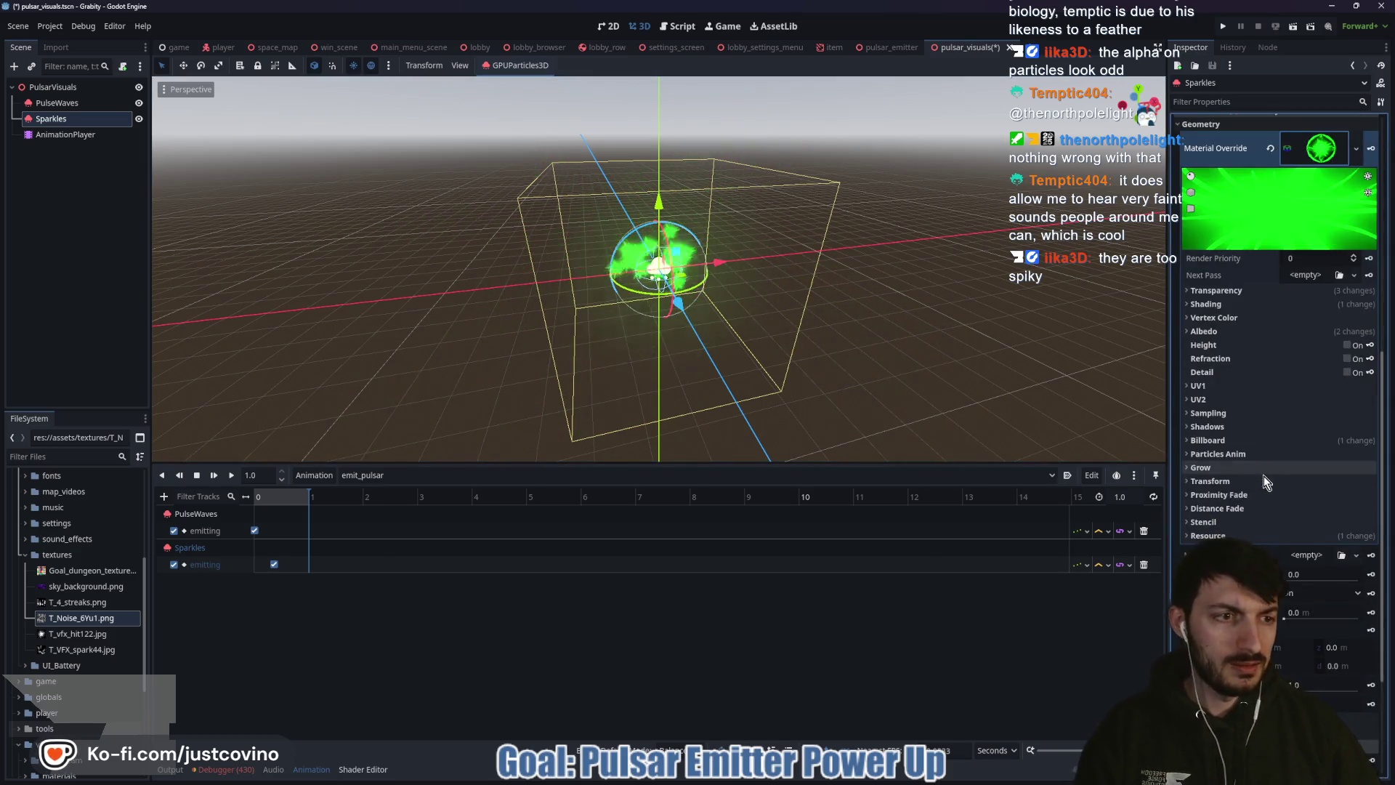
left_click(1204, 330)
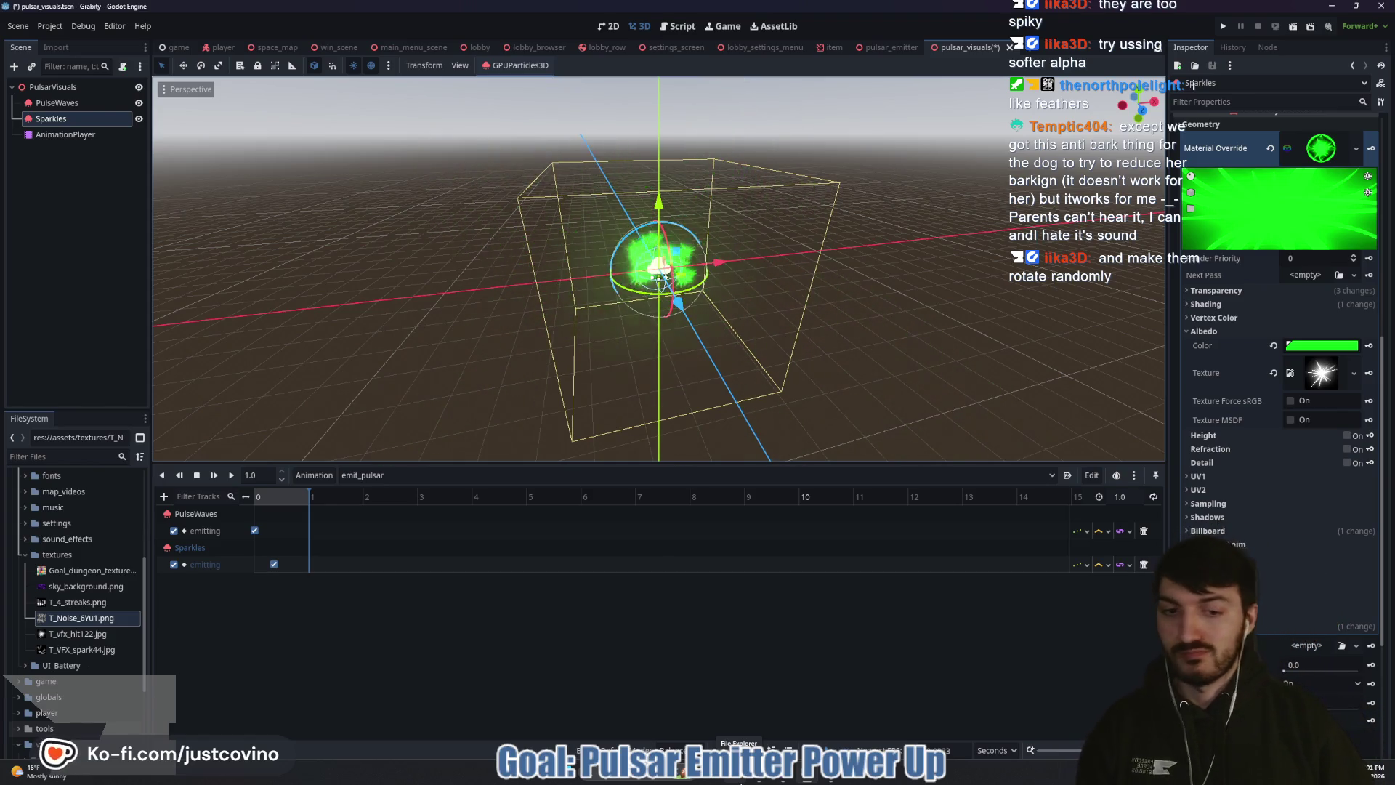
left_click(796, 760)
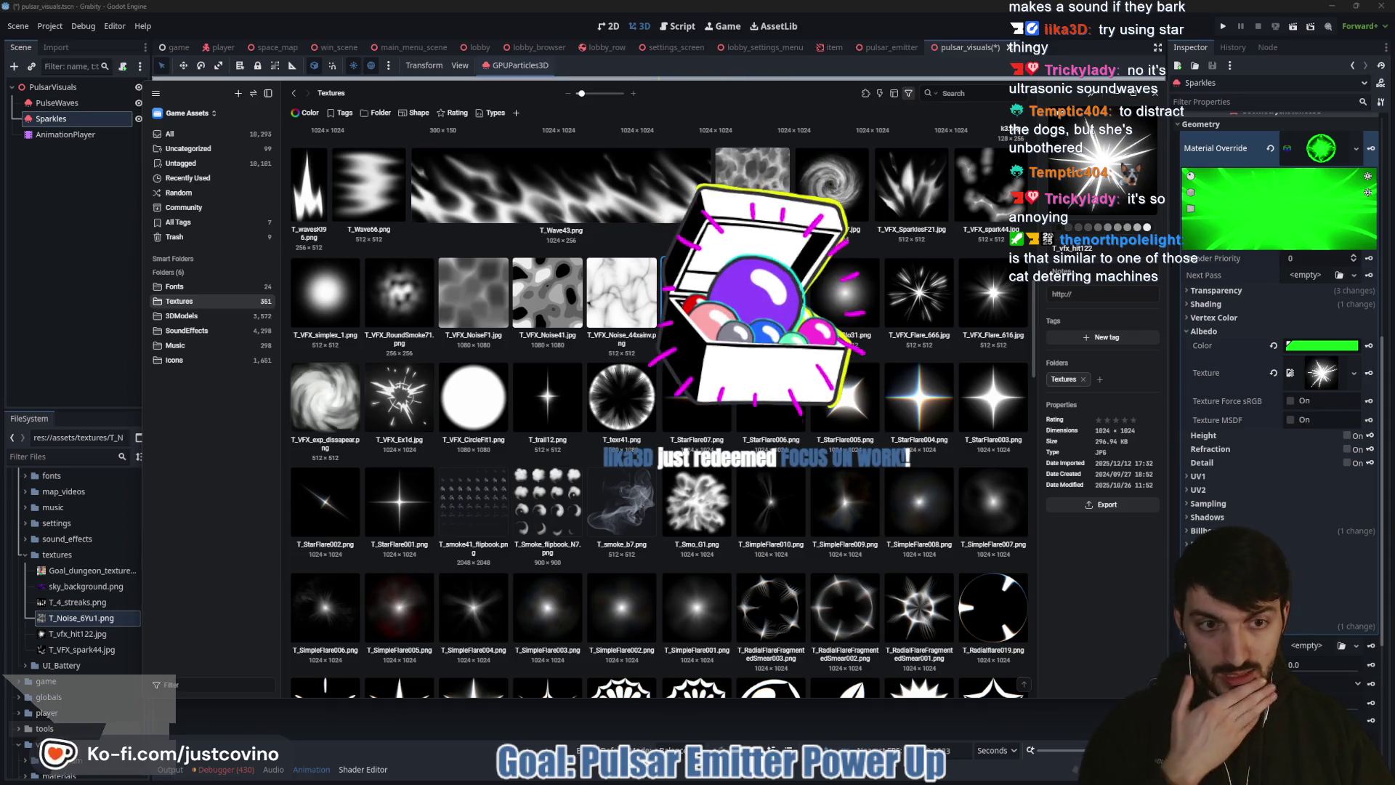
Browse Eagle's Textures library, inspecting T_VFX_Ex1d, T_VFX_exp_dissapear and T_VFX_Spiral07.
scroll(744, 331, "down", 2)
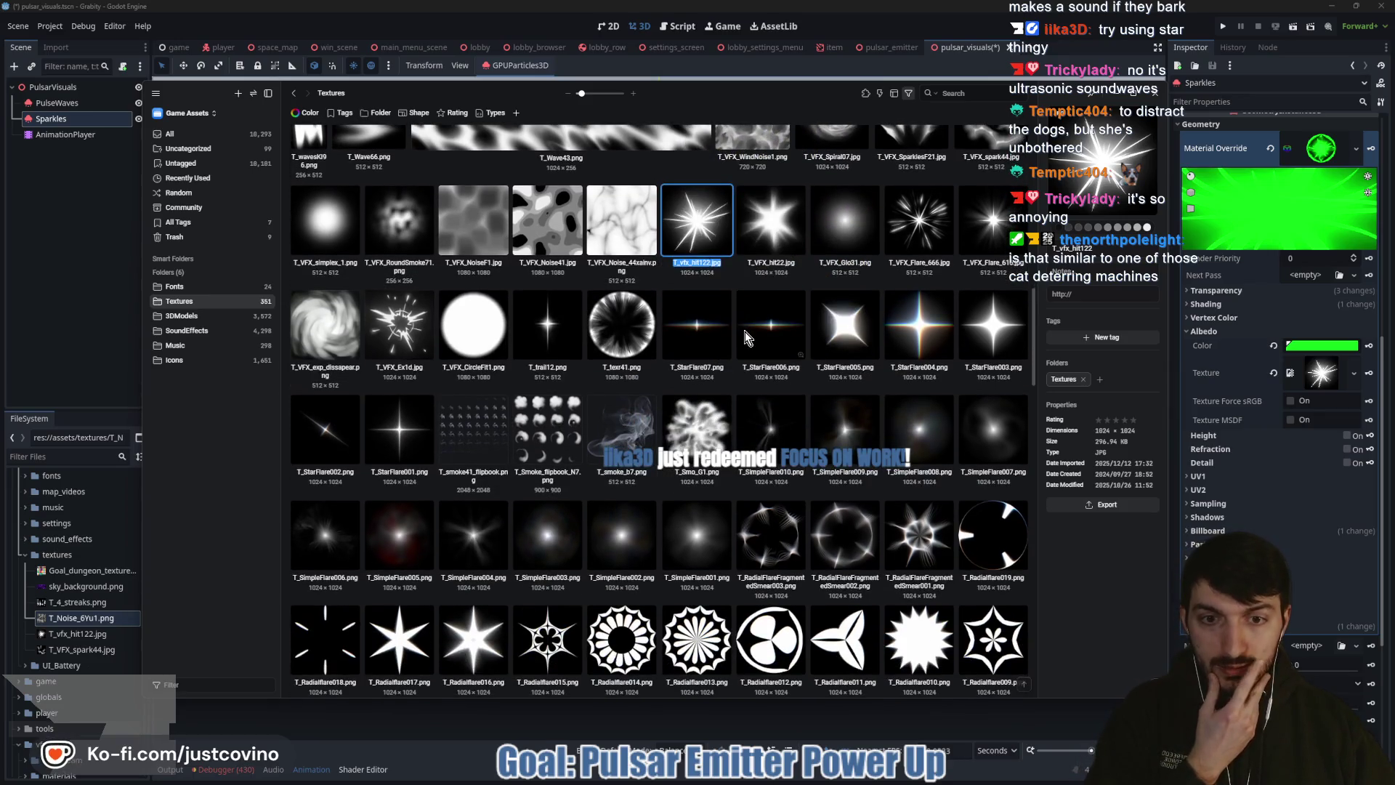
left_click(392, 342)
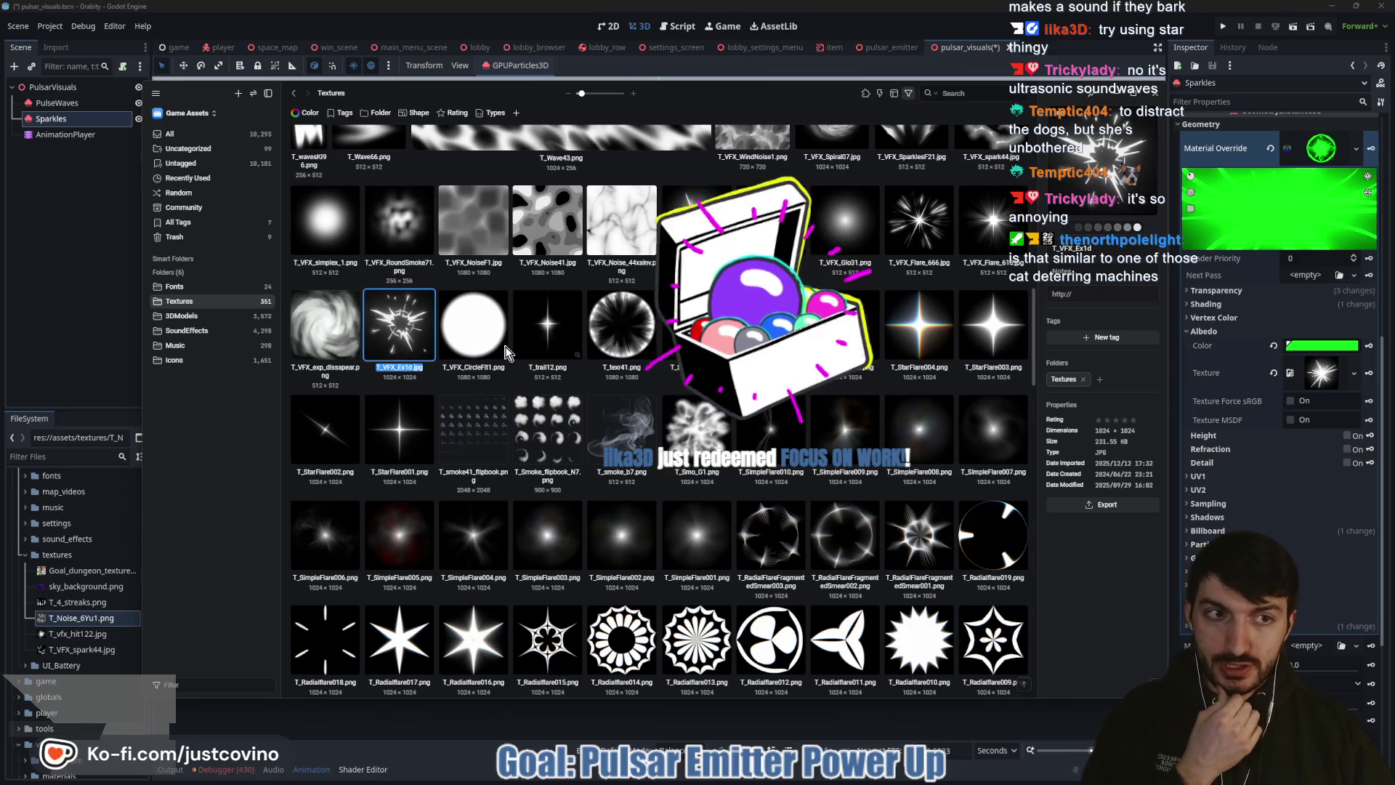
left_click(325, 321)
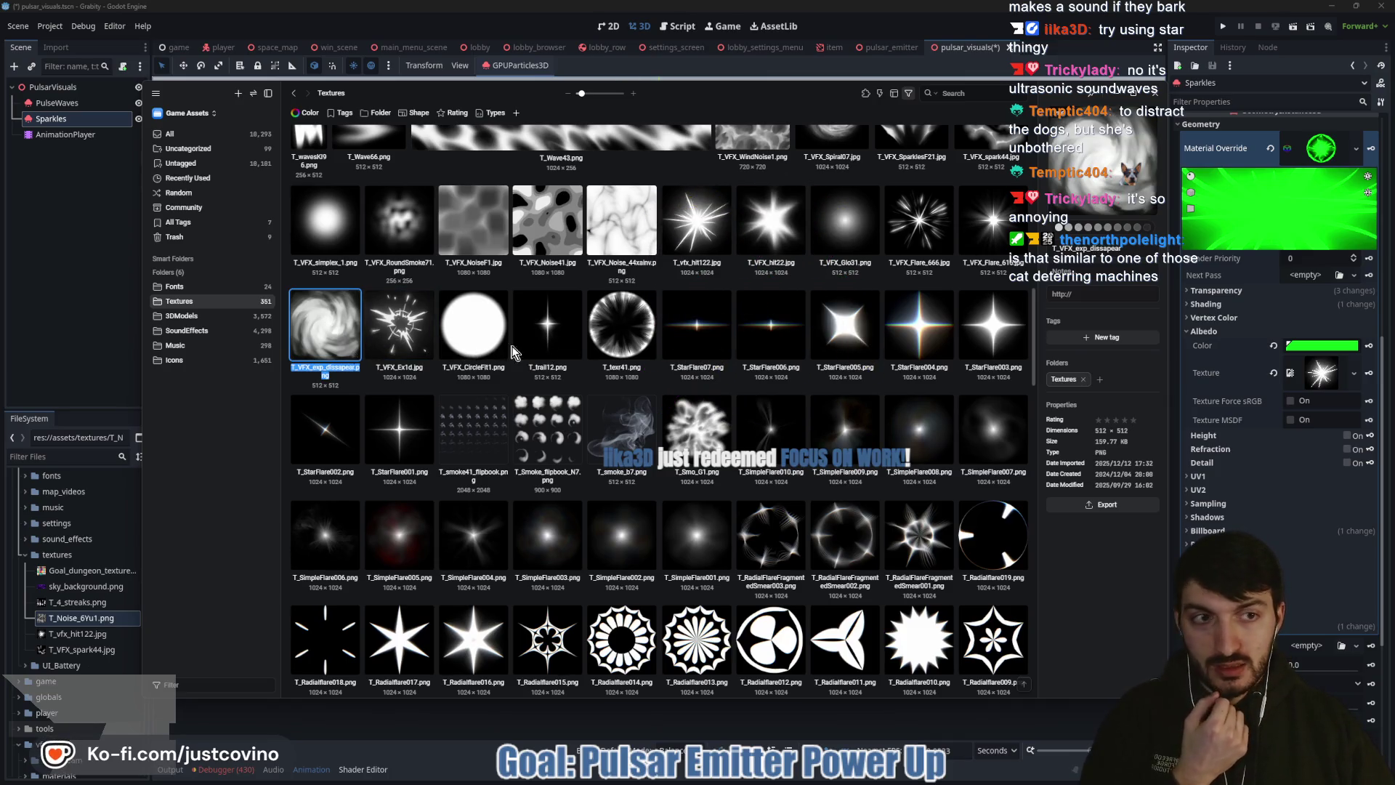
scroll(839, 323, "up", 2)
left_click(831, 199)
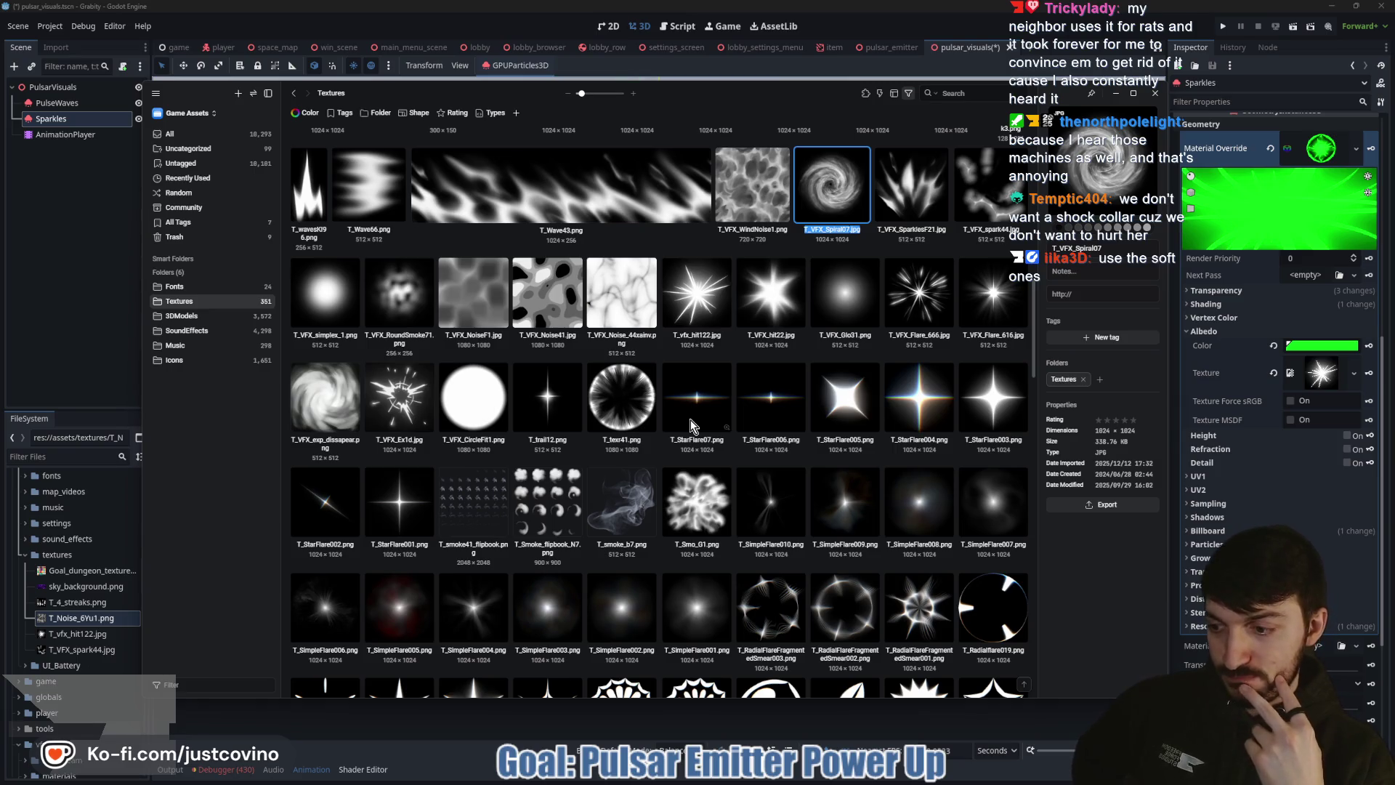
scroll(823, 359, "down", 2)
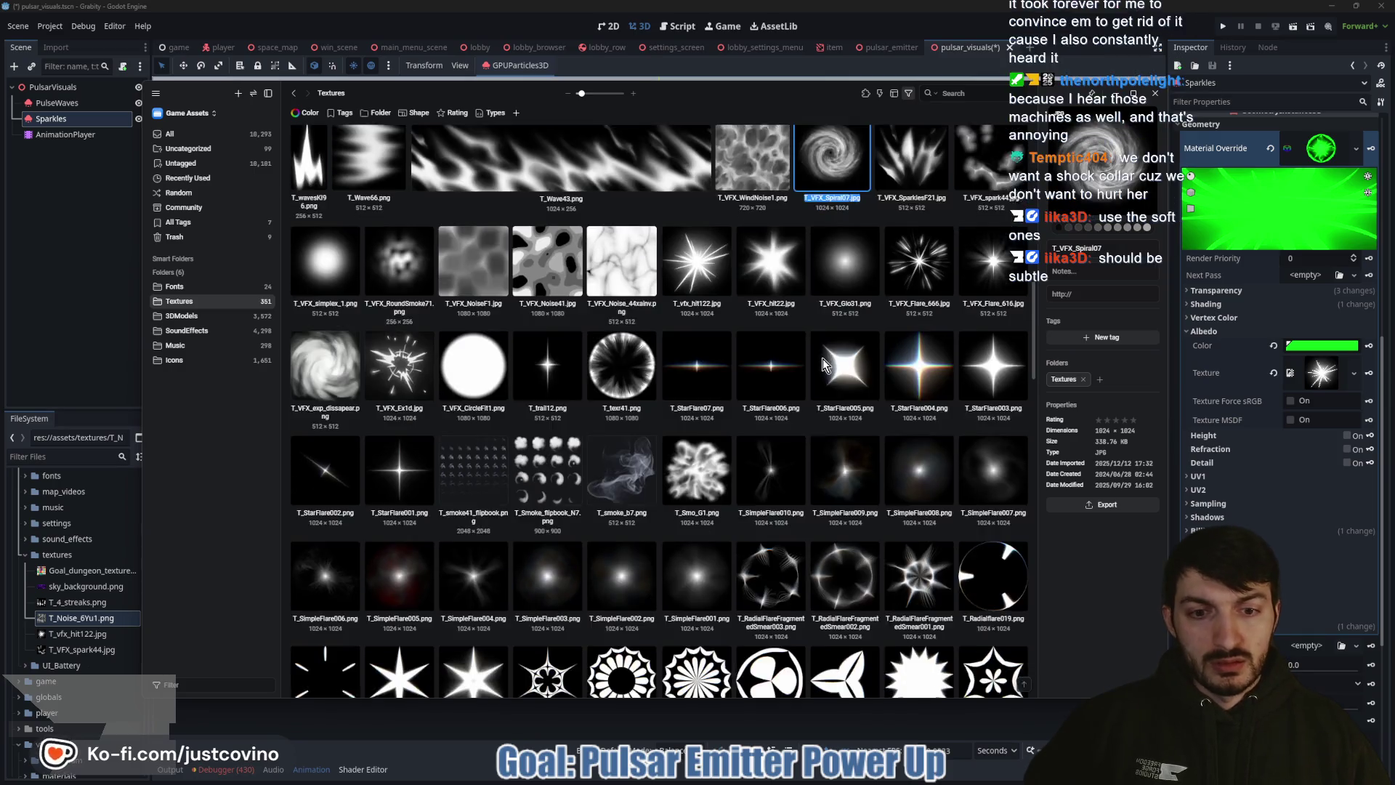
scroll(823, 359, "down", 6)
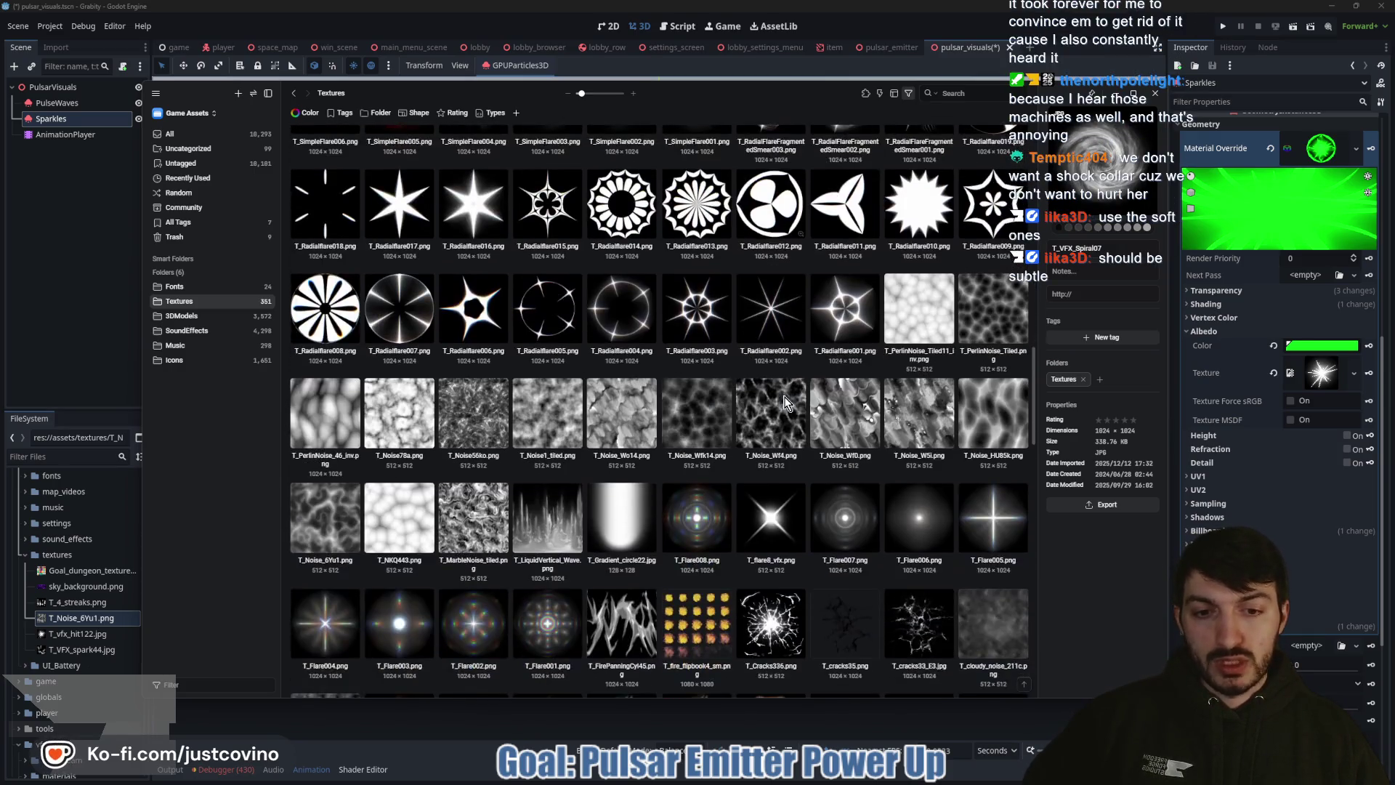
scroll(786, 401, "down", 6)
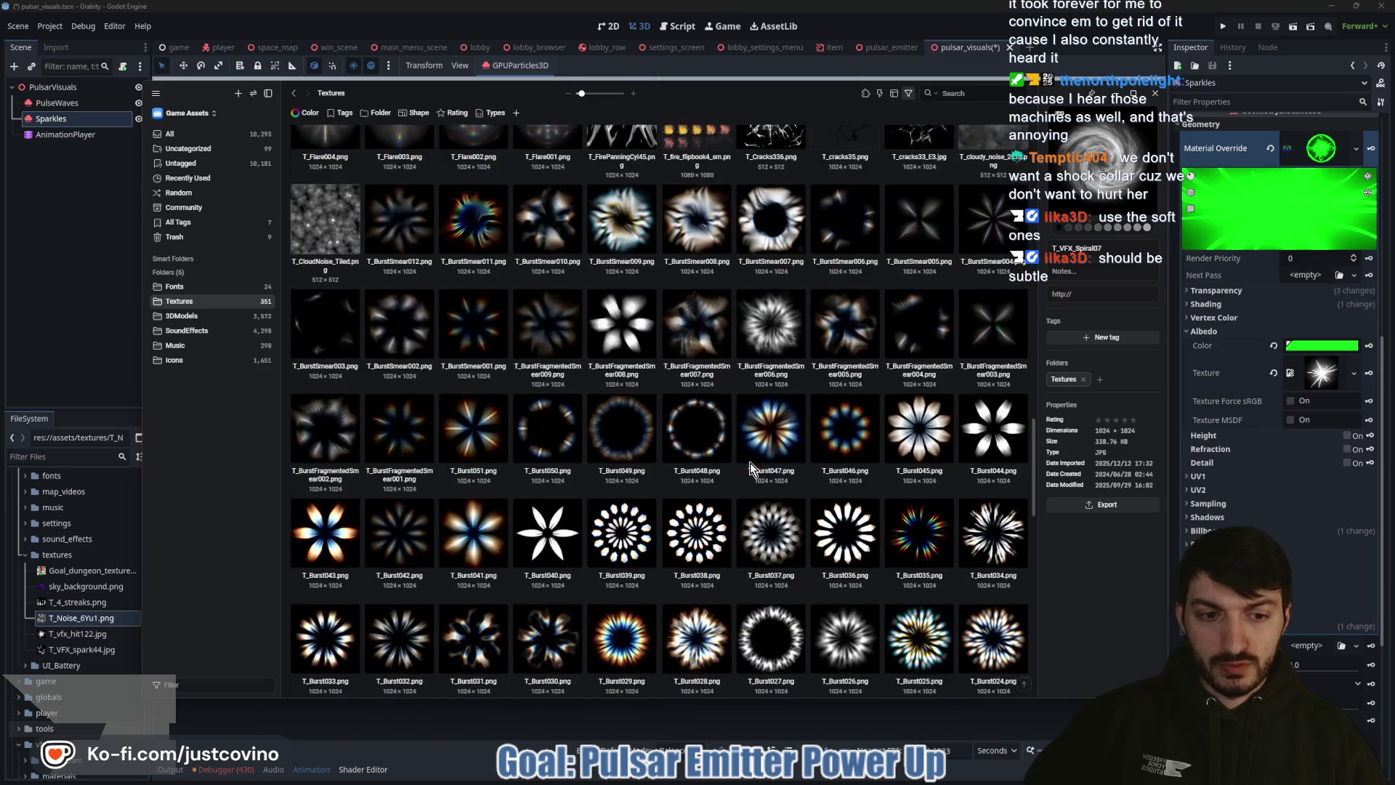
scroll(752, 467, "down", 7)
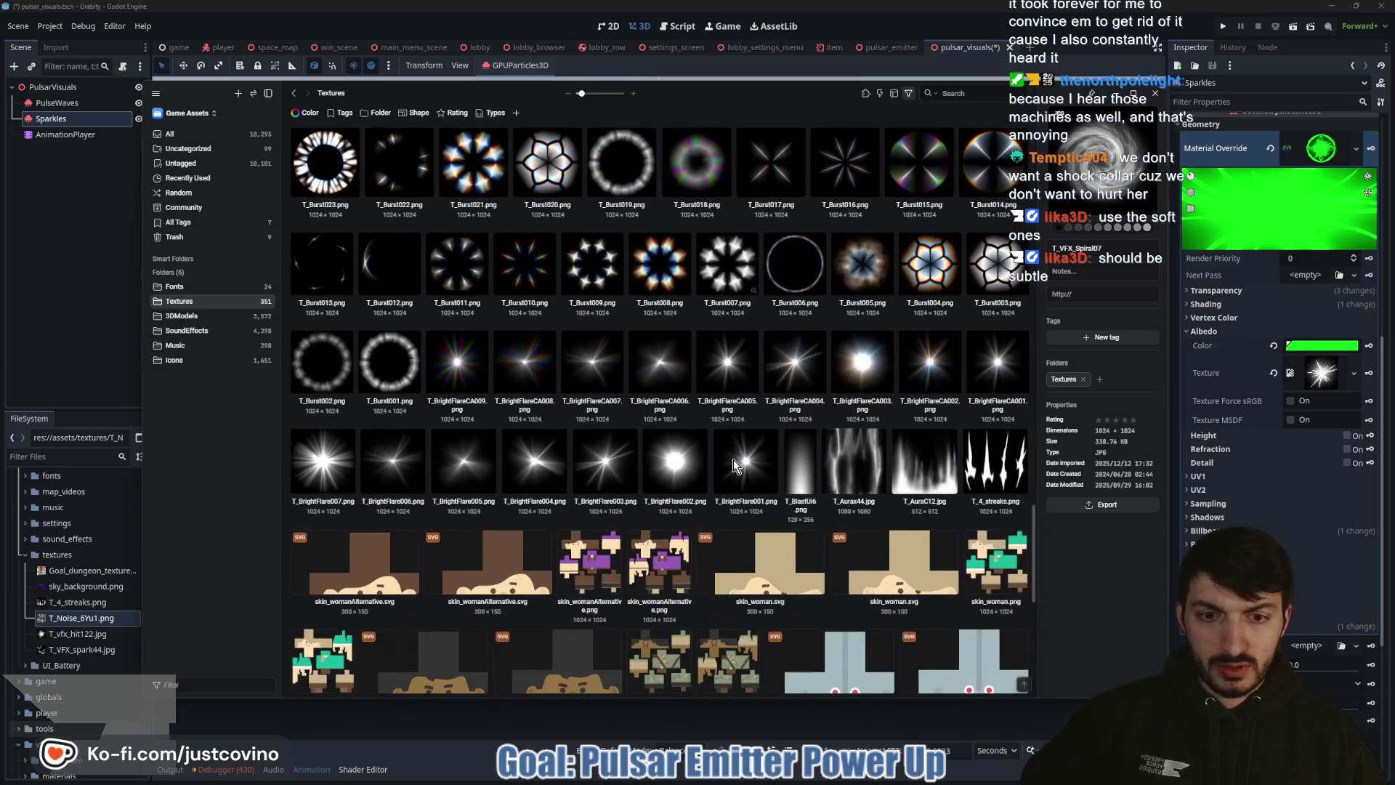
scroll(696, 469, "up", 3)
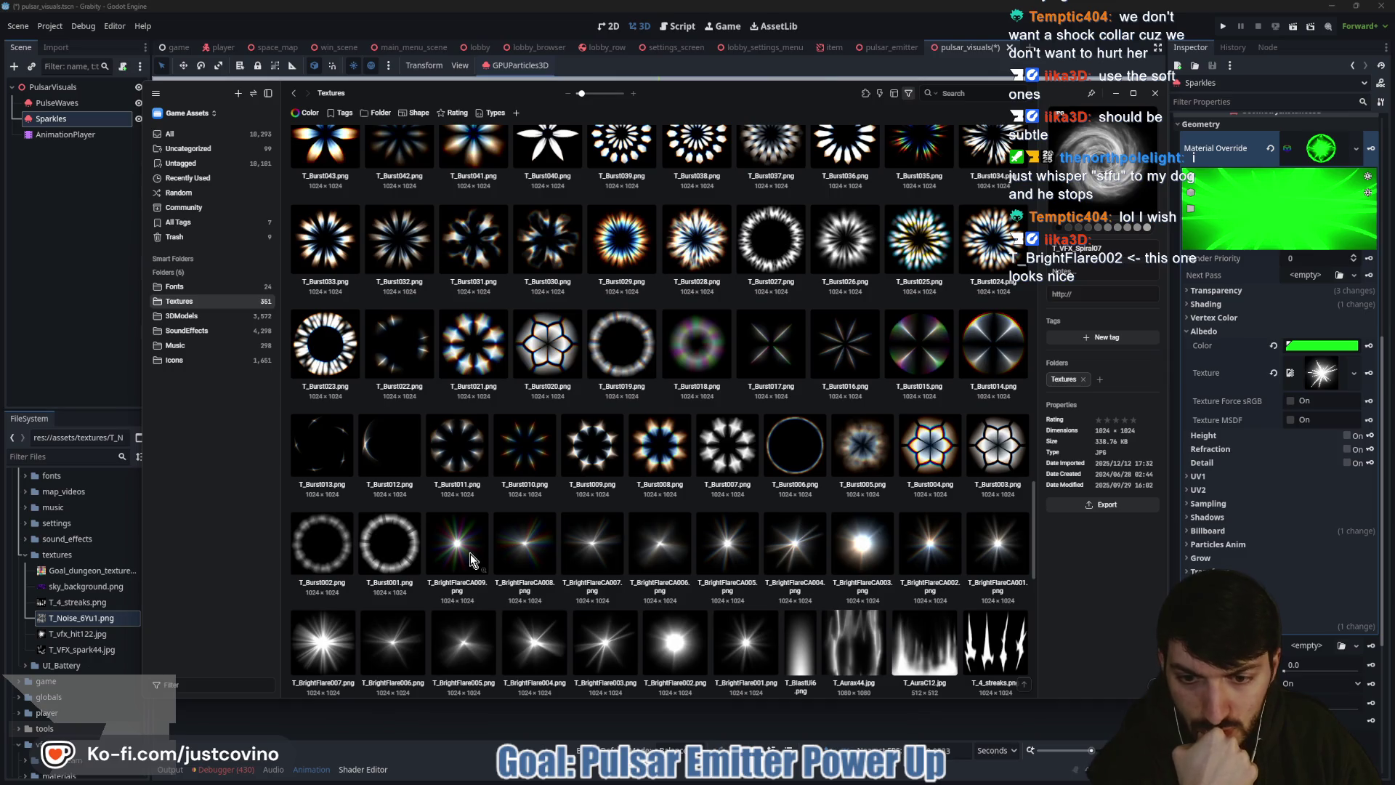
Export T_BrightFlare002 to the Godot project's textures folder.
left_click(686, 641)
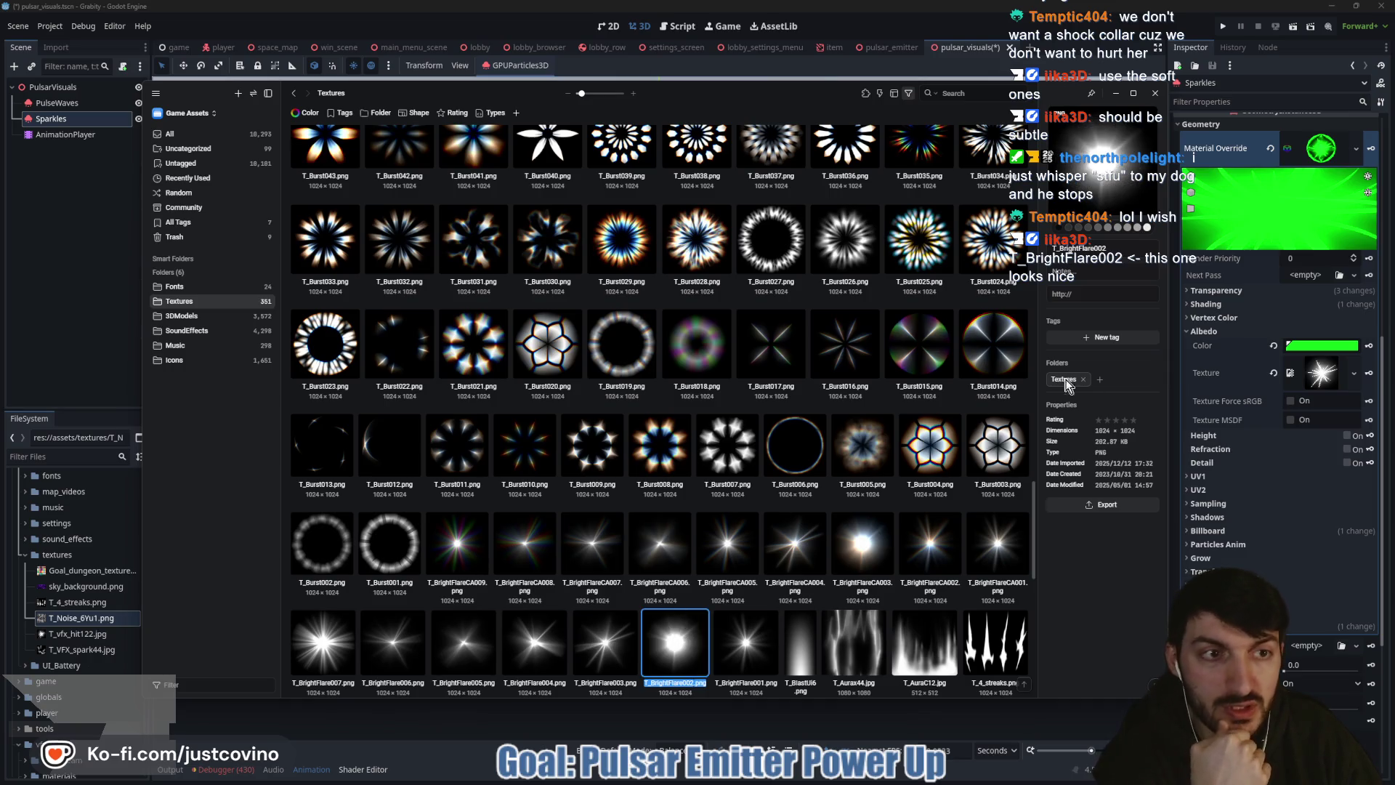
left_click(1096, 505)
left_click(952, 526)
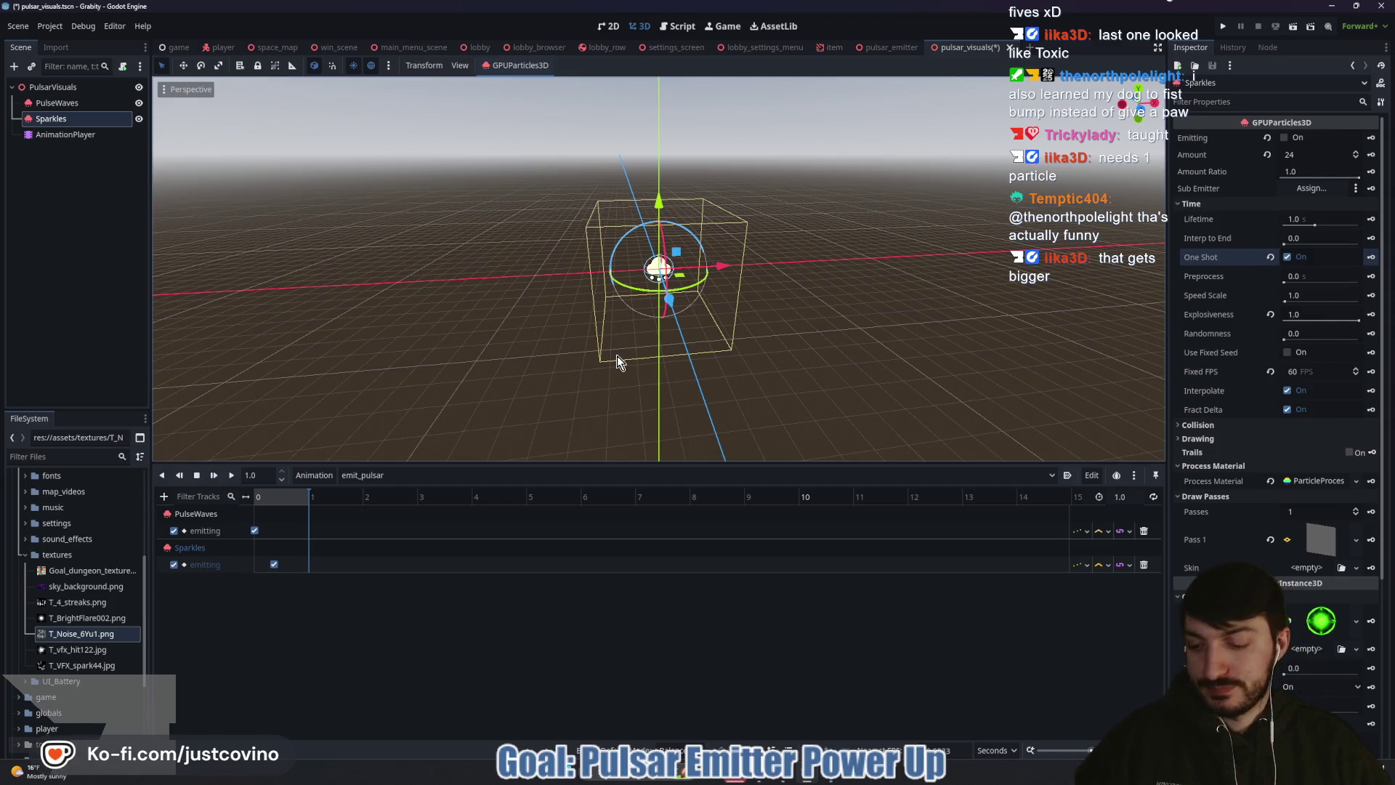
Save pulsar_visuals, give the 3D viewport more height, and check the textures folder on disk before opening the player scene.
key("ctrl+s")
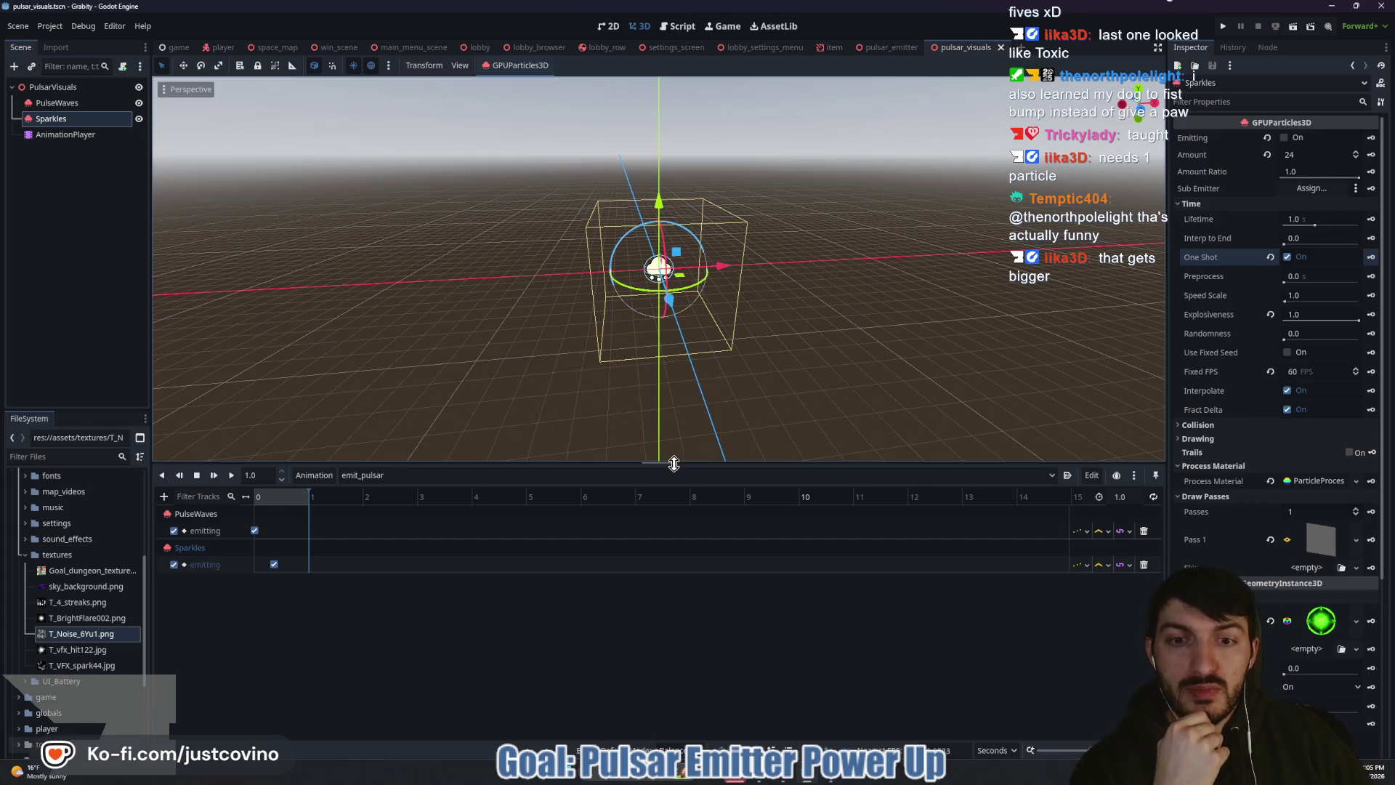
left_click_drag(674, 463, 697, 550)
left_click(736, 778)
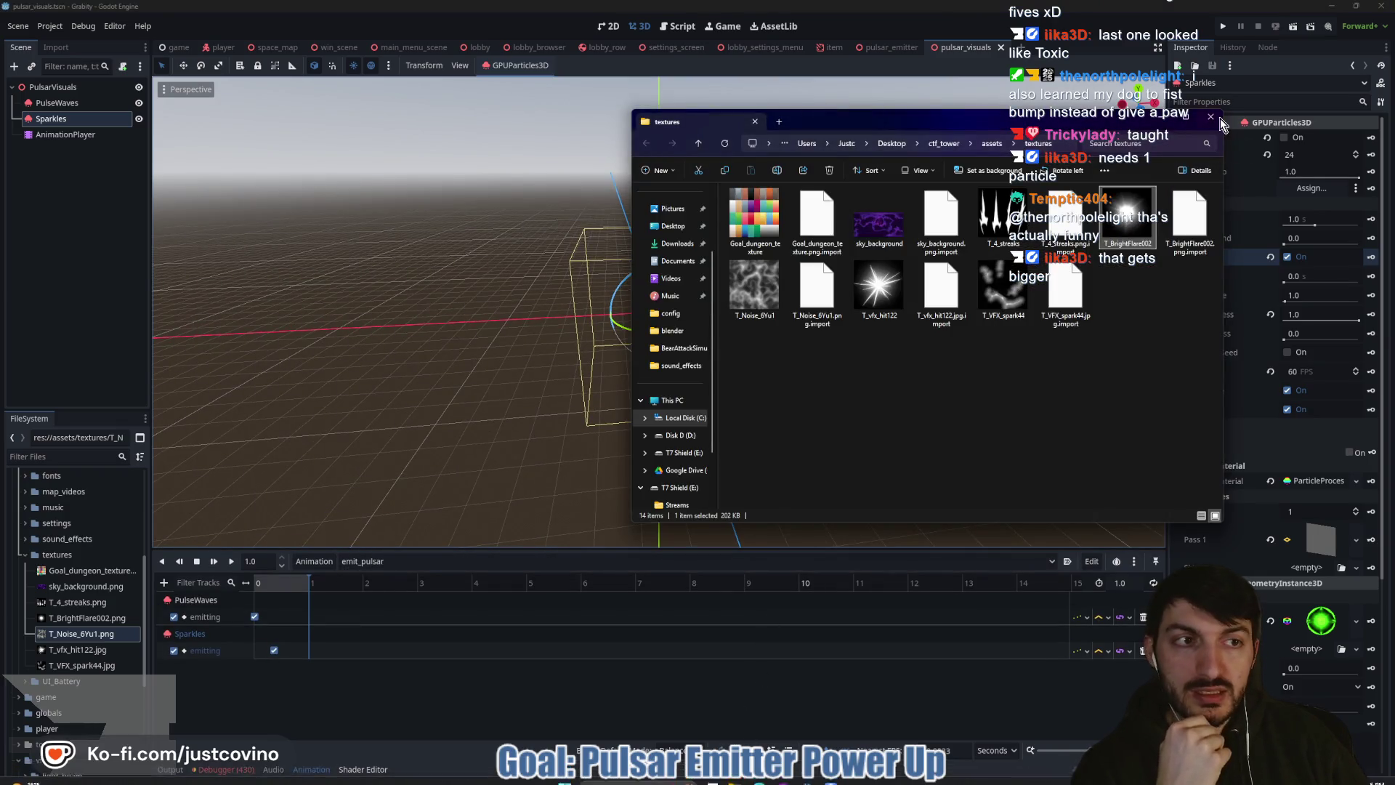
key("alt+Tab")
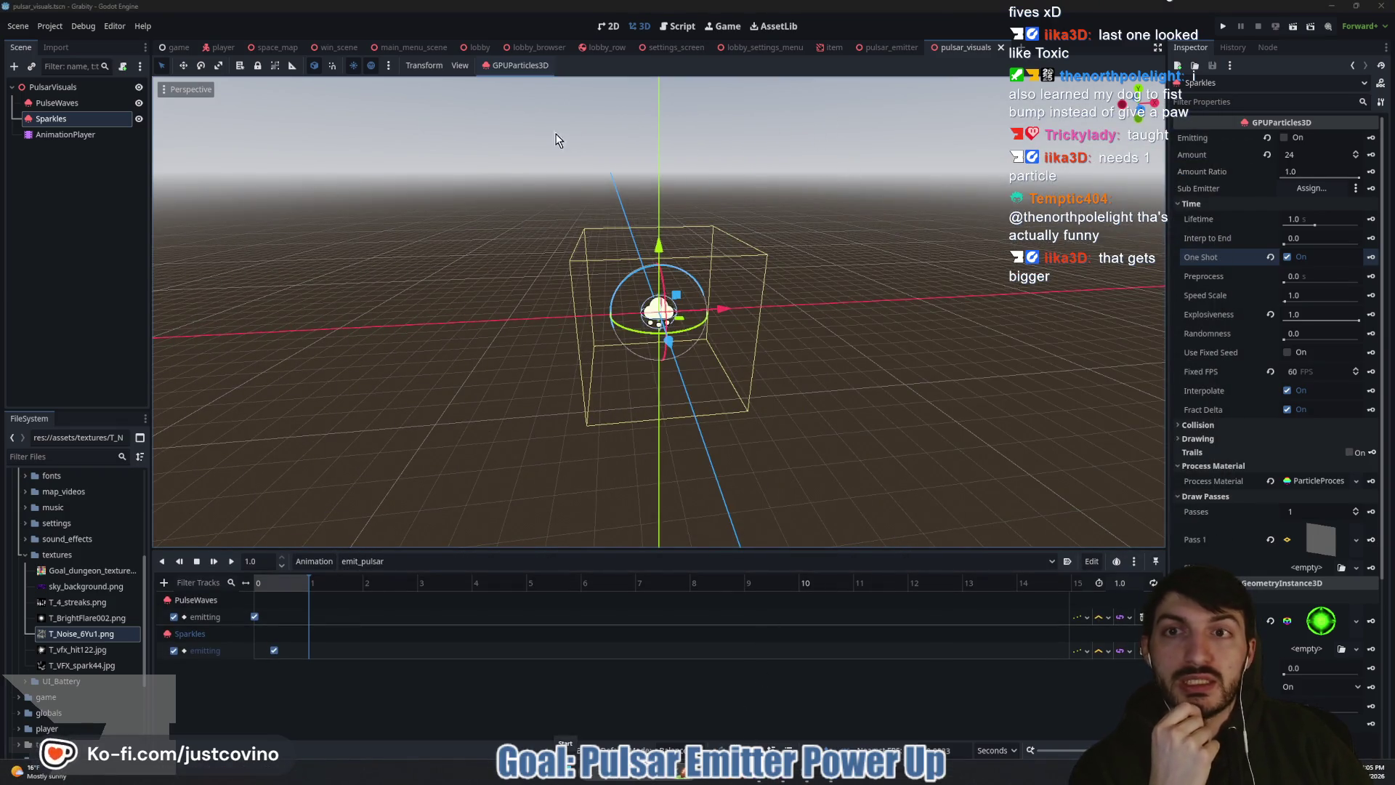
left_click(231, 49)
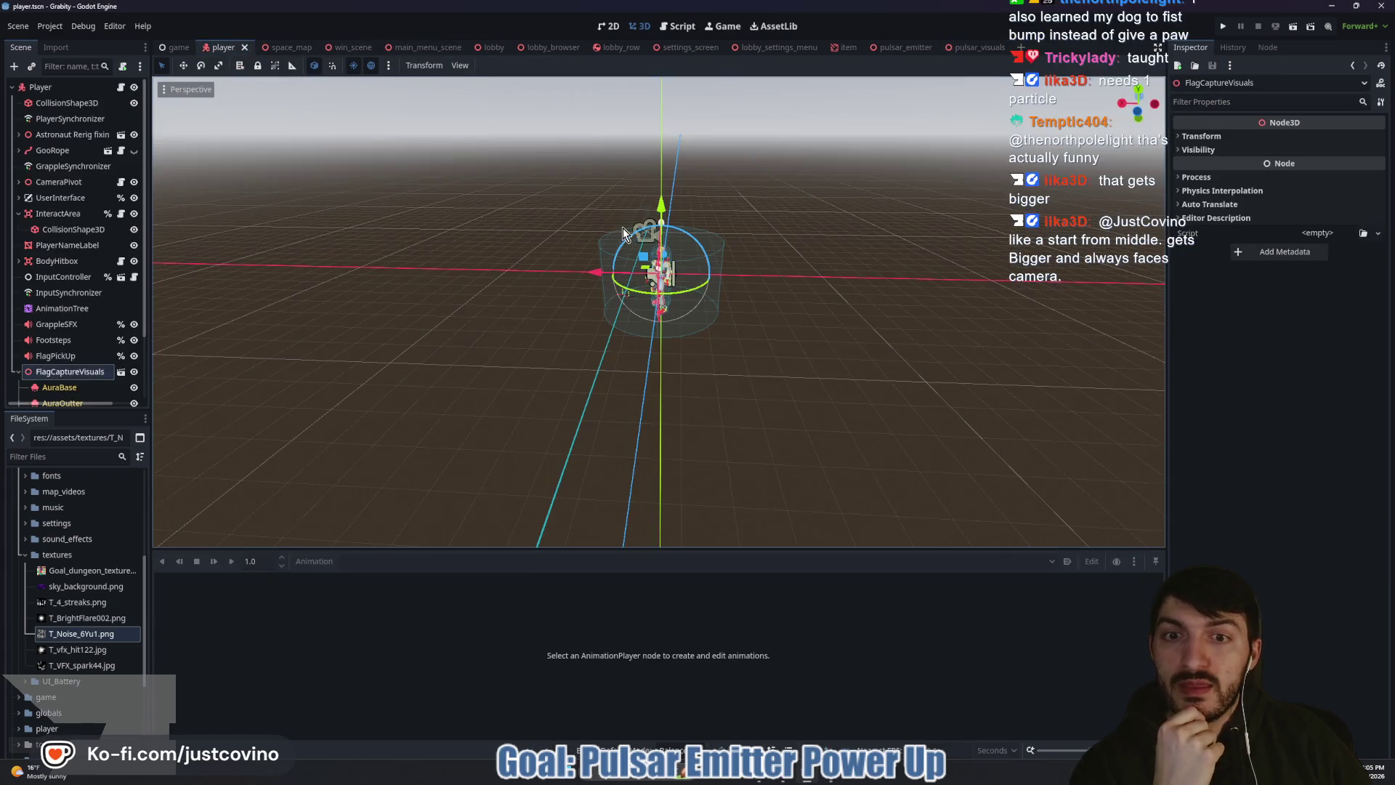
Load the player's flag_captured animation and play its green aura burst several times.
left_click(72, 372)
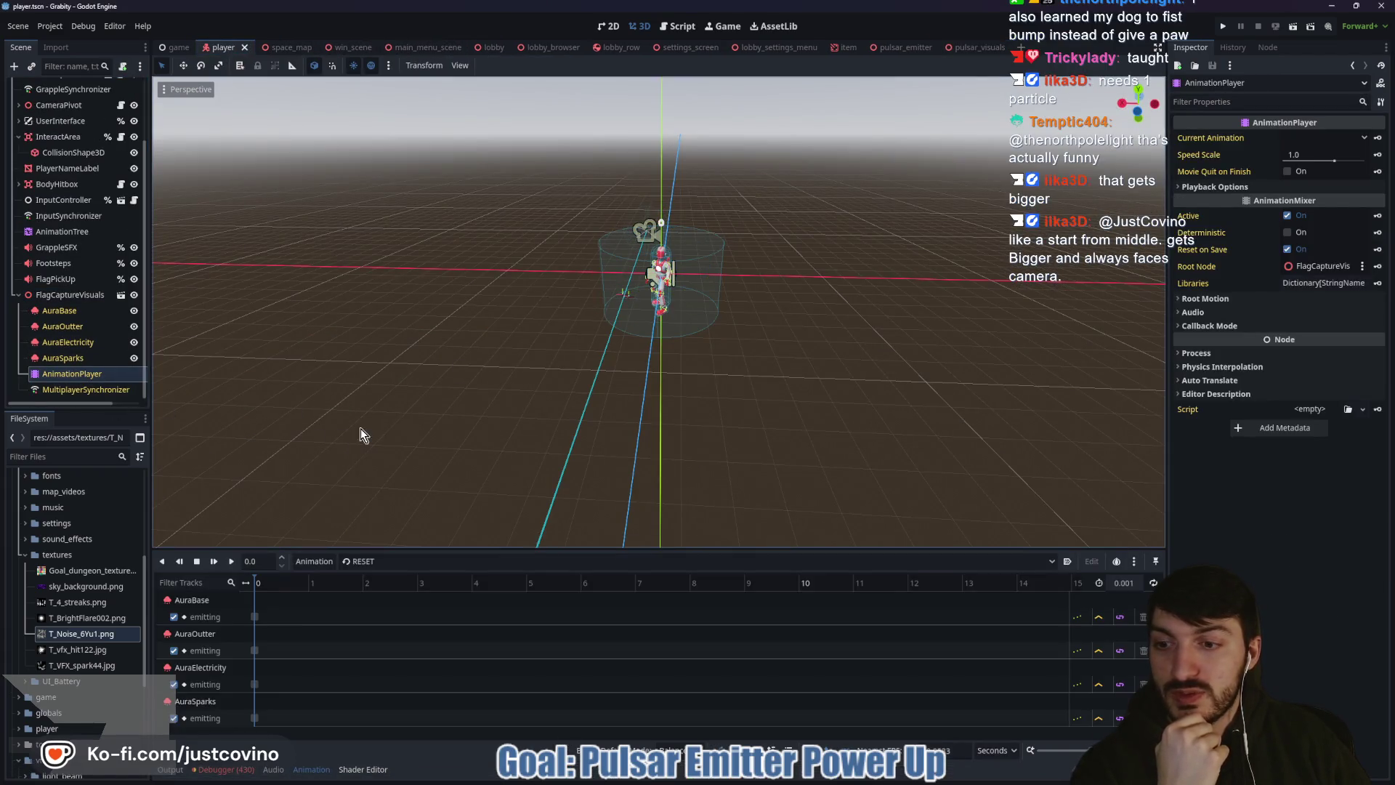
left_click(231, 563)
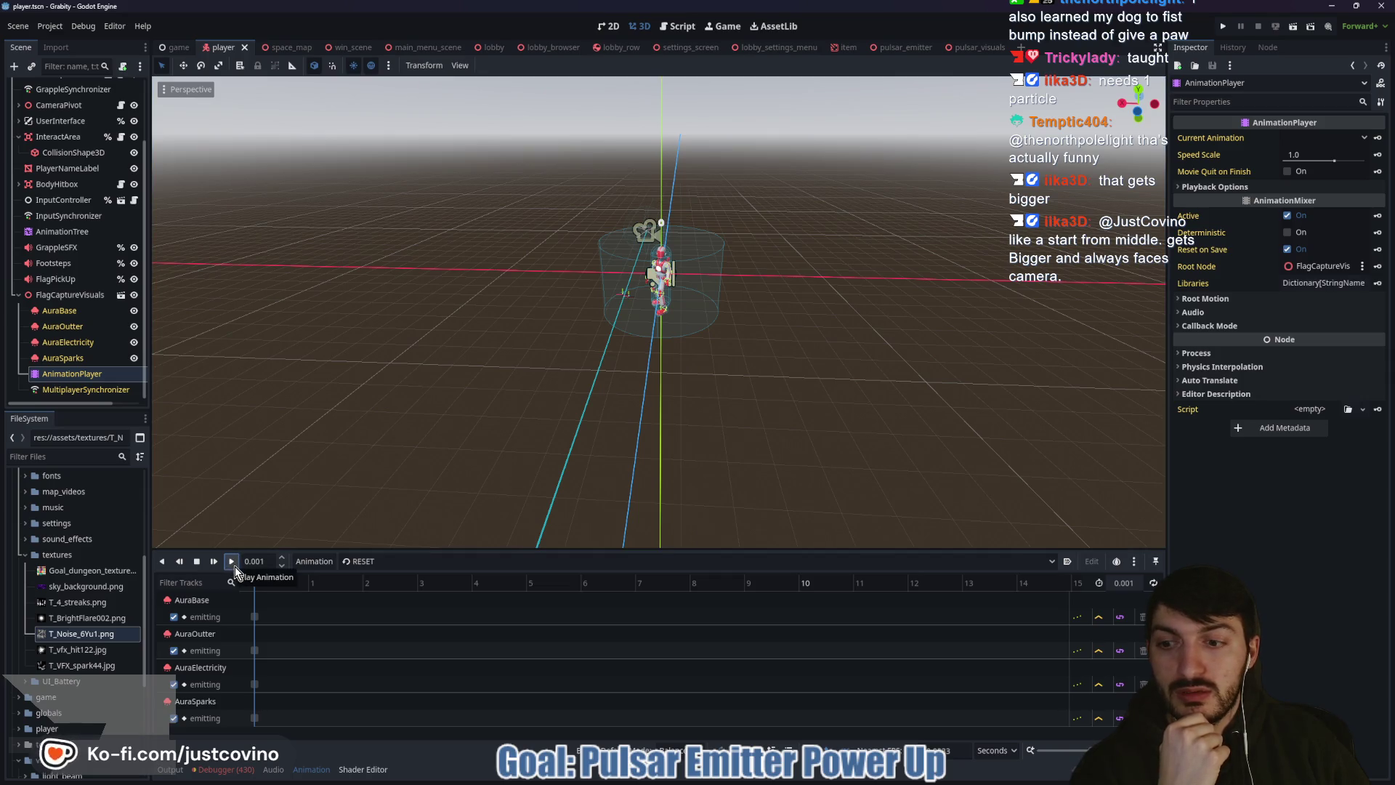
left_click(395, 559)
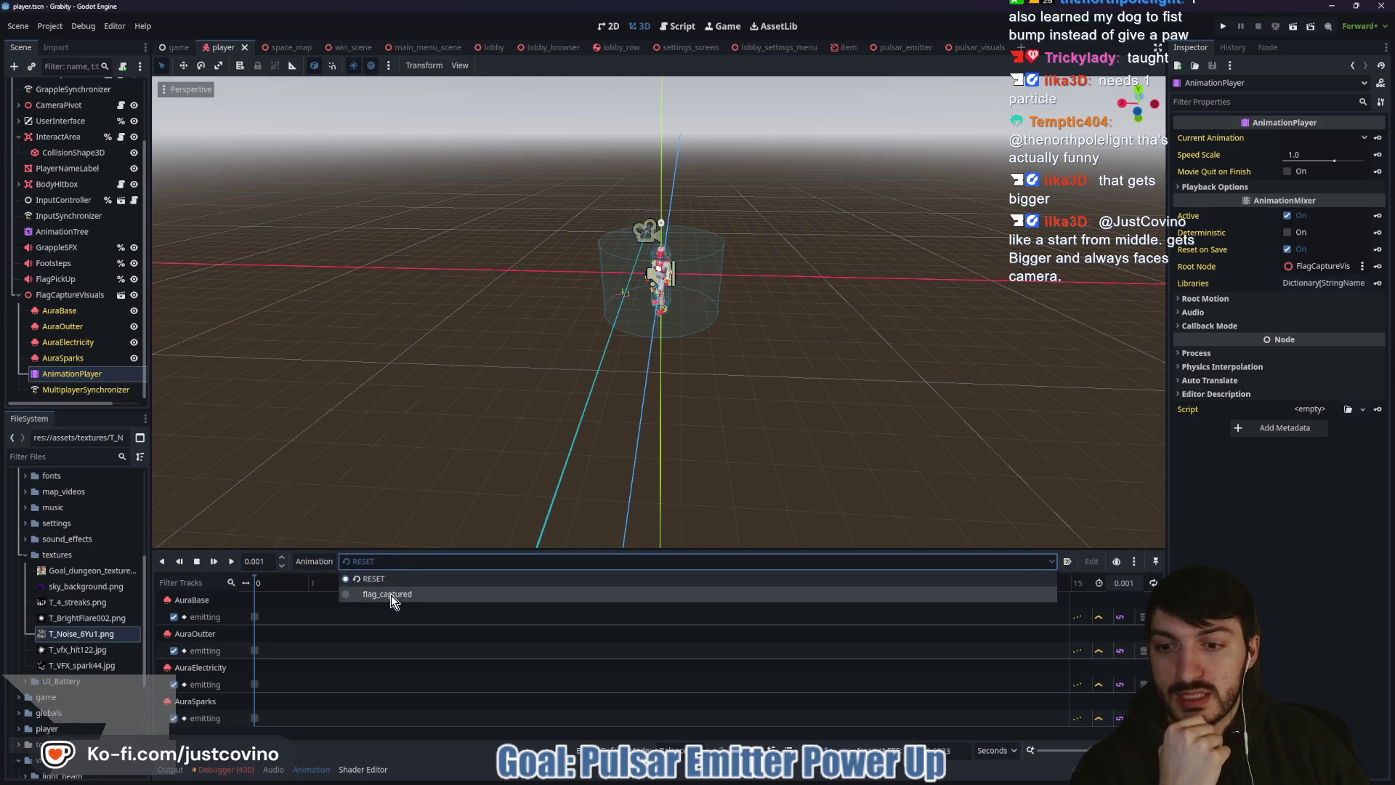
left_click(391, 595)
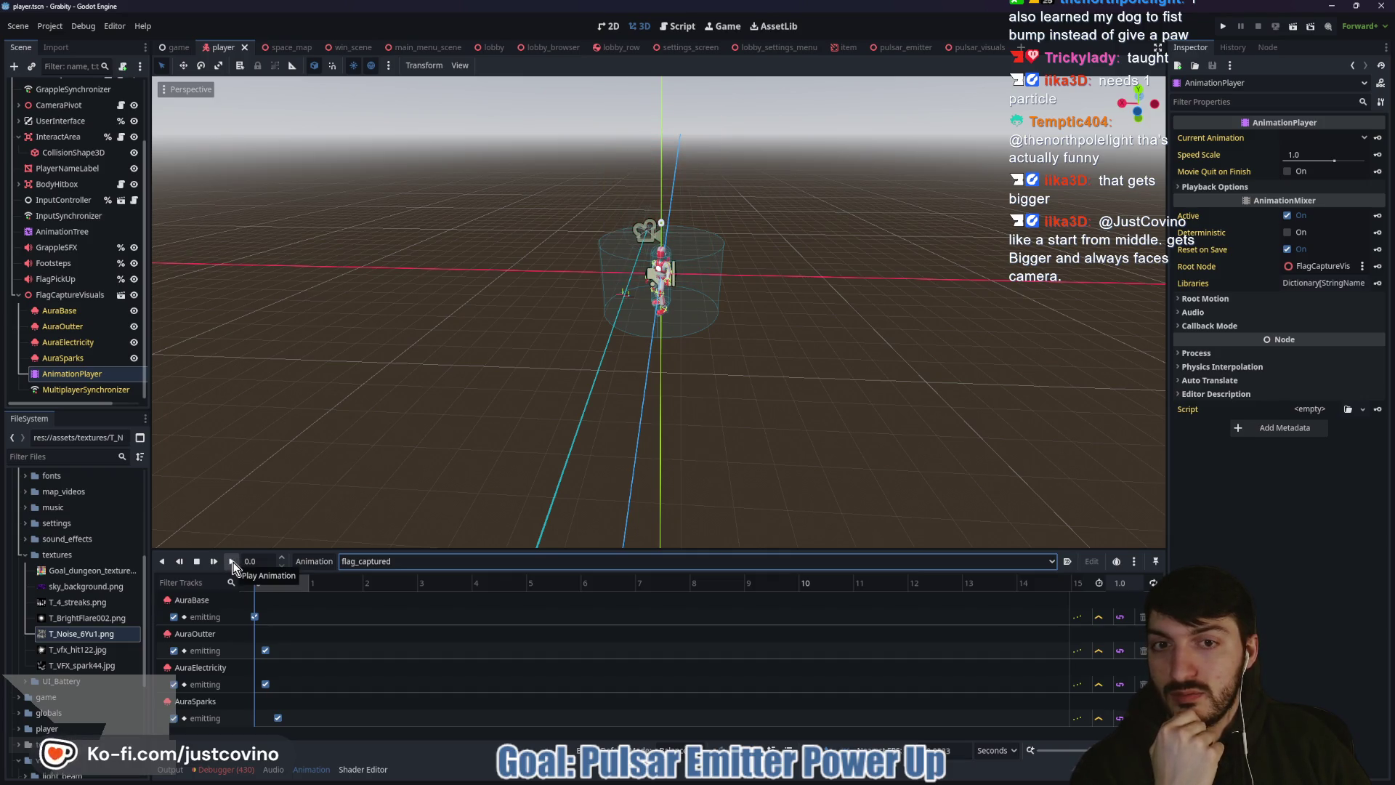
left_click(231, 562)
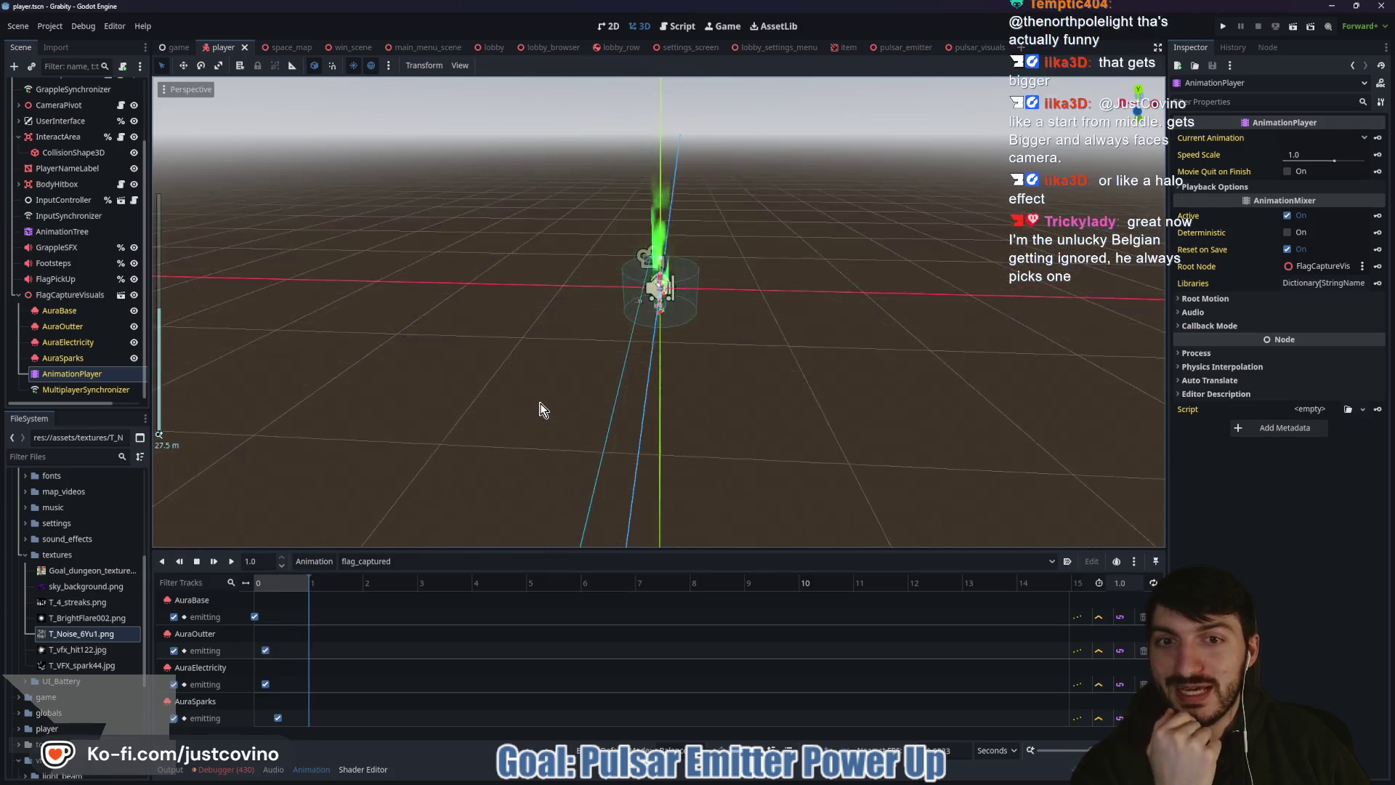
scroll(282, 518, "down", 2)
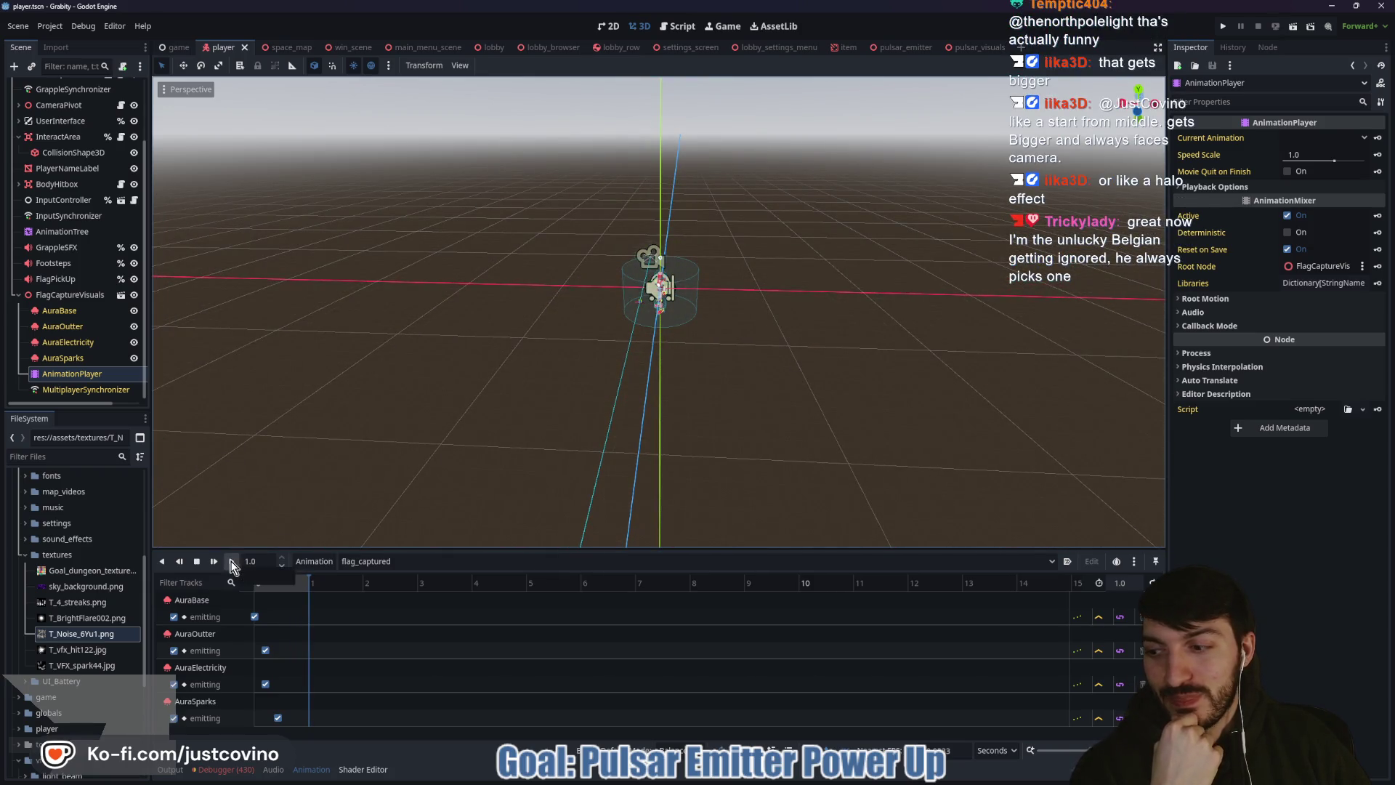
left_click(231, 561)
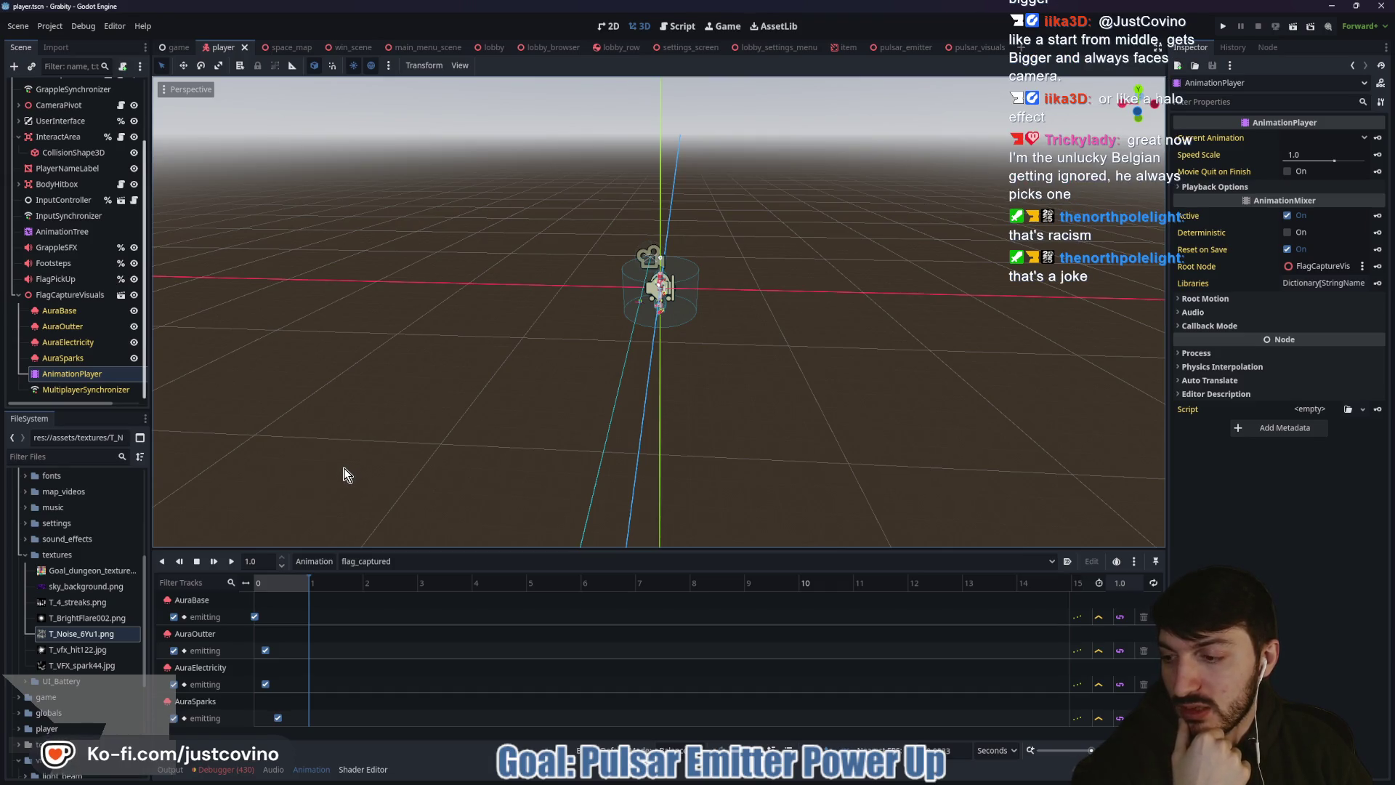
left_click(232, 562)
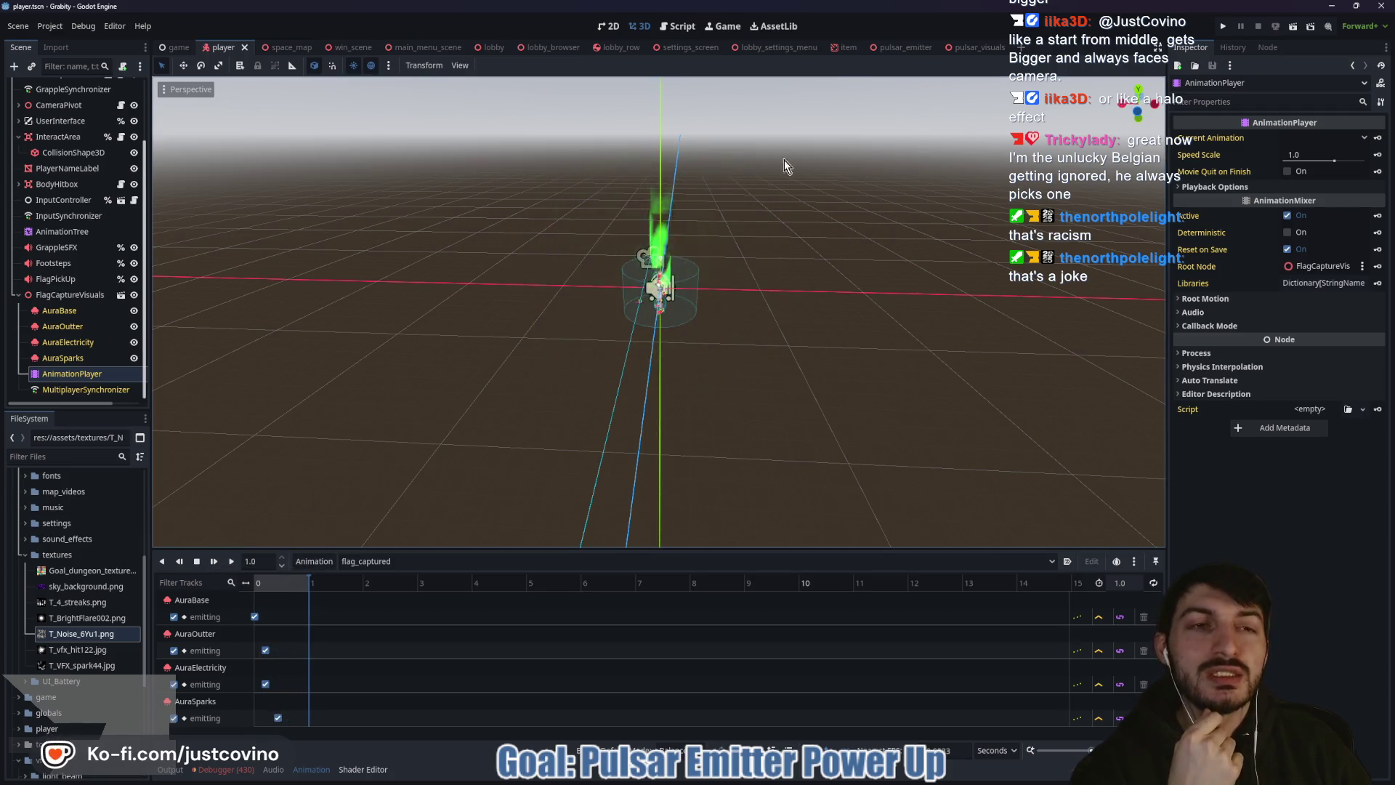
Play emit_pulsar twice in pulsar_visuals, then open the PulsarEmitter script in the pulsar_emitter scene.
left_click(968, 47)
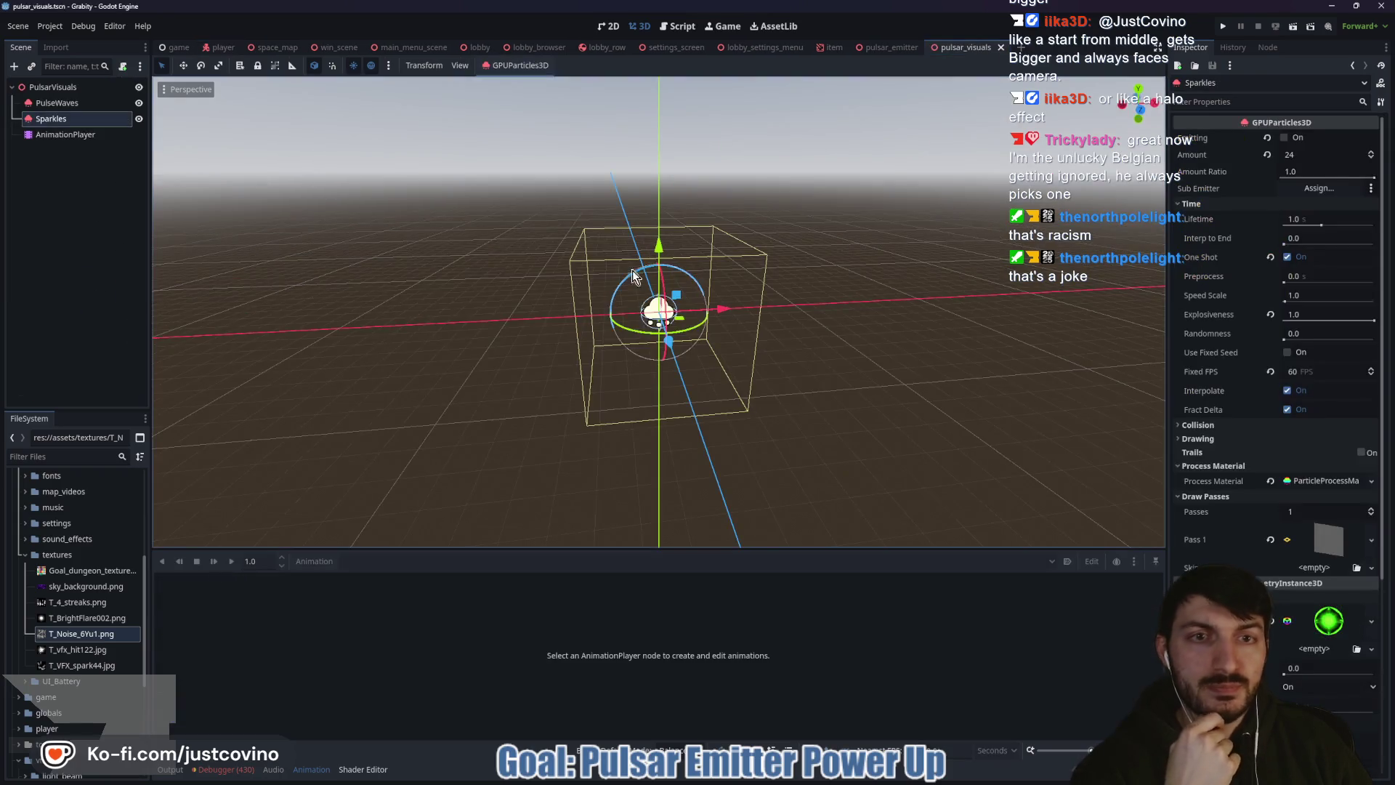
left_click(55, 136)
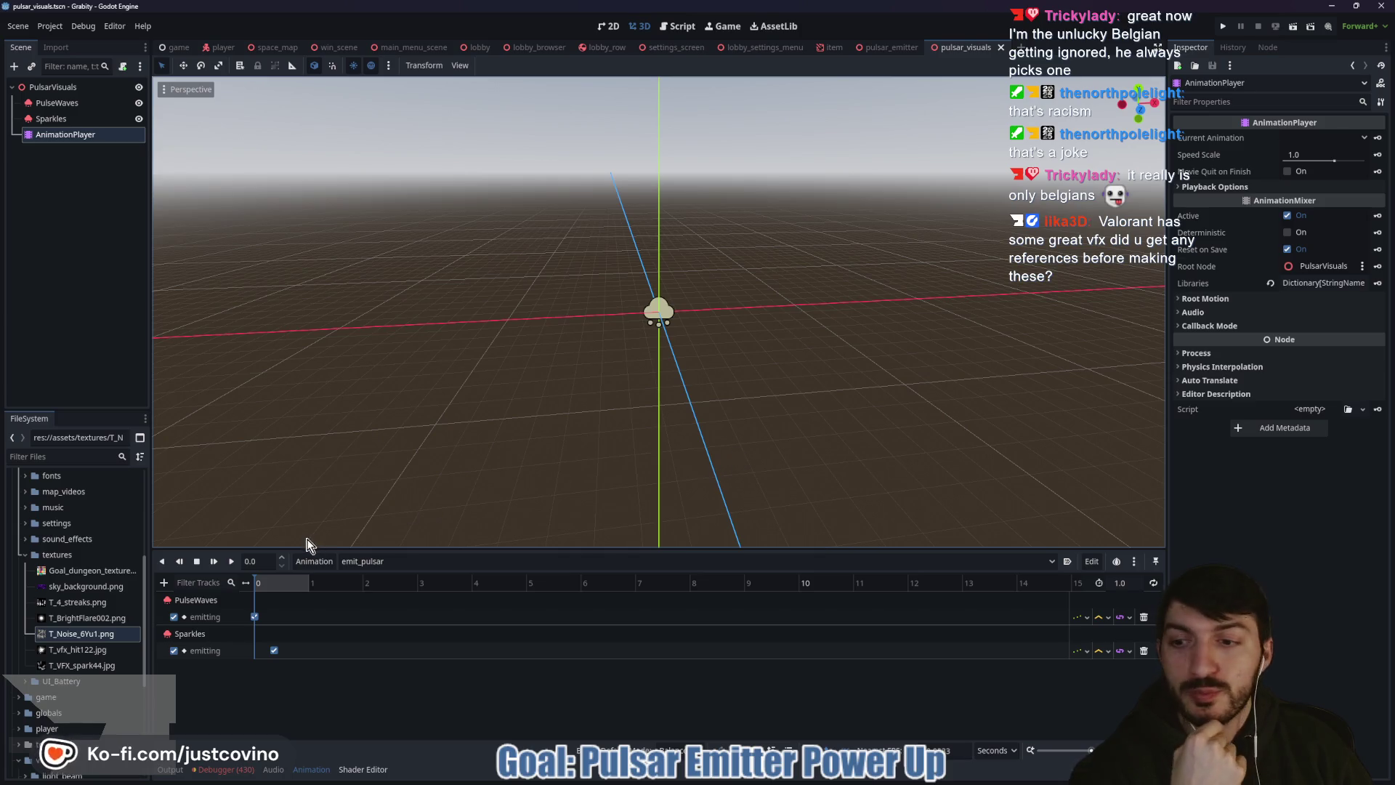
left_click(232, 562)
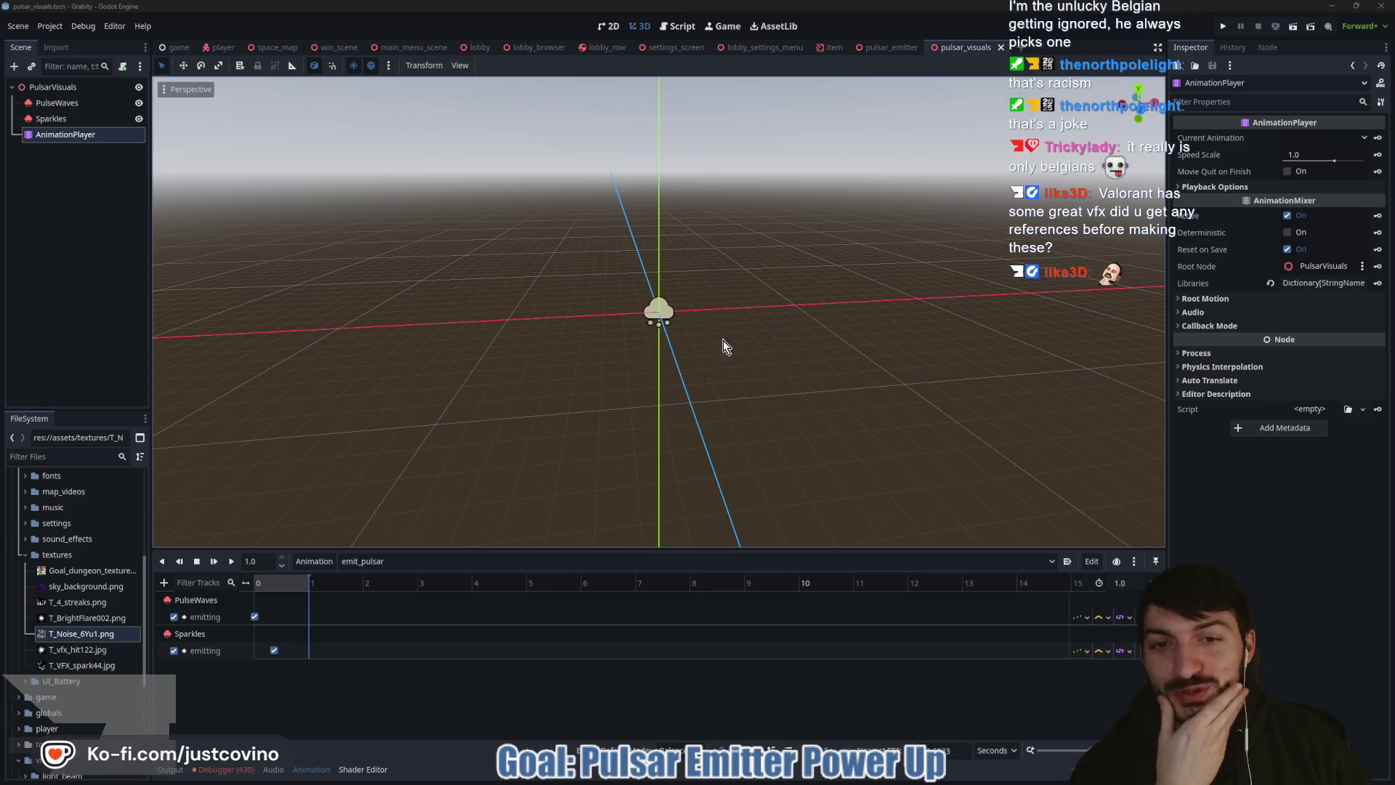
left_click(234, 560)
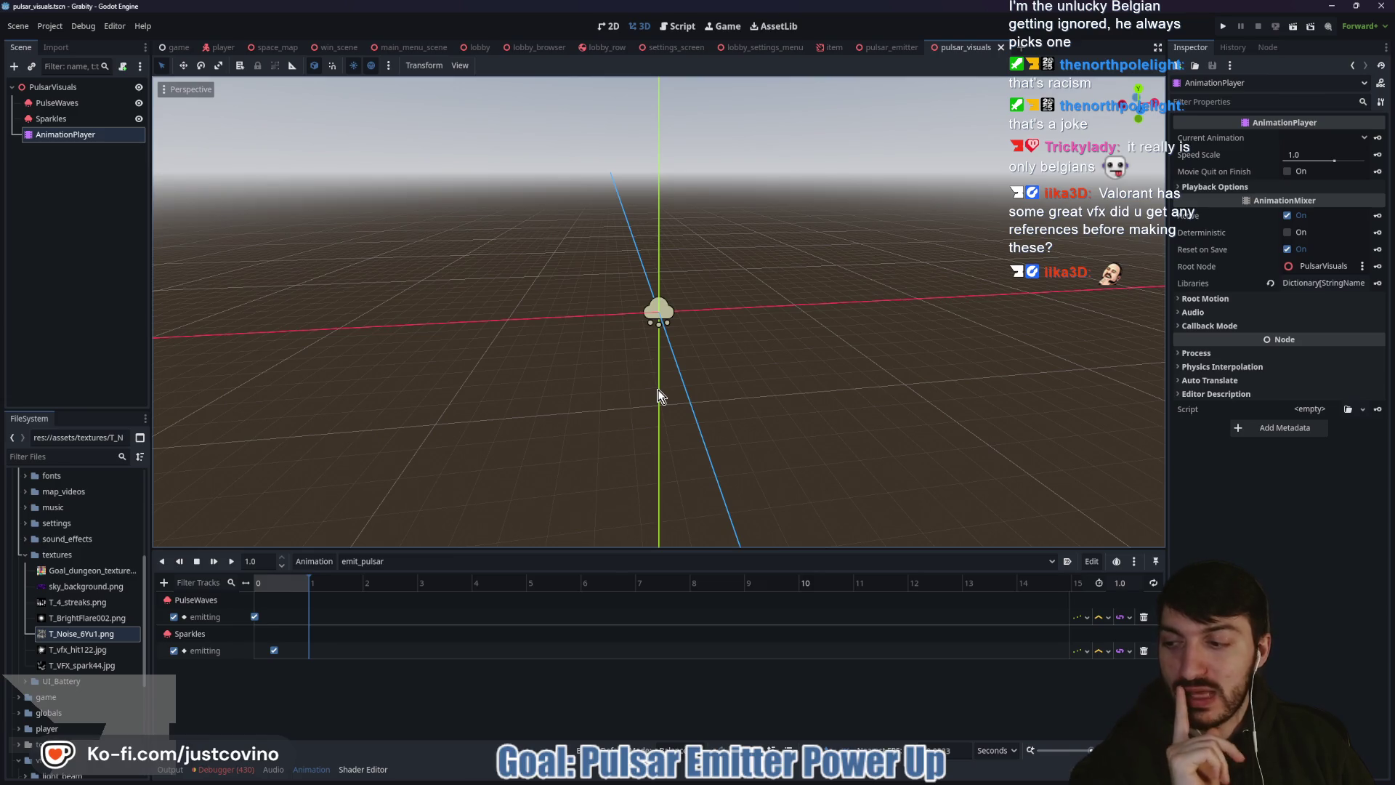
left_click(893, 48)
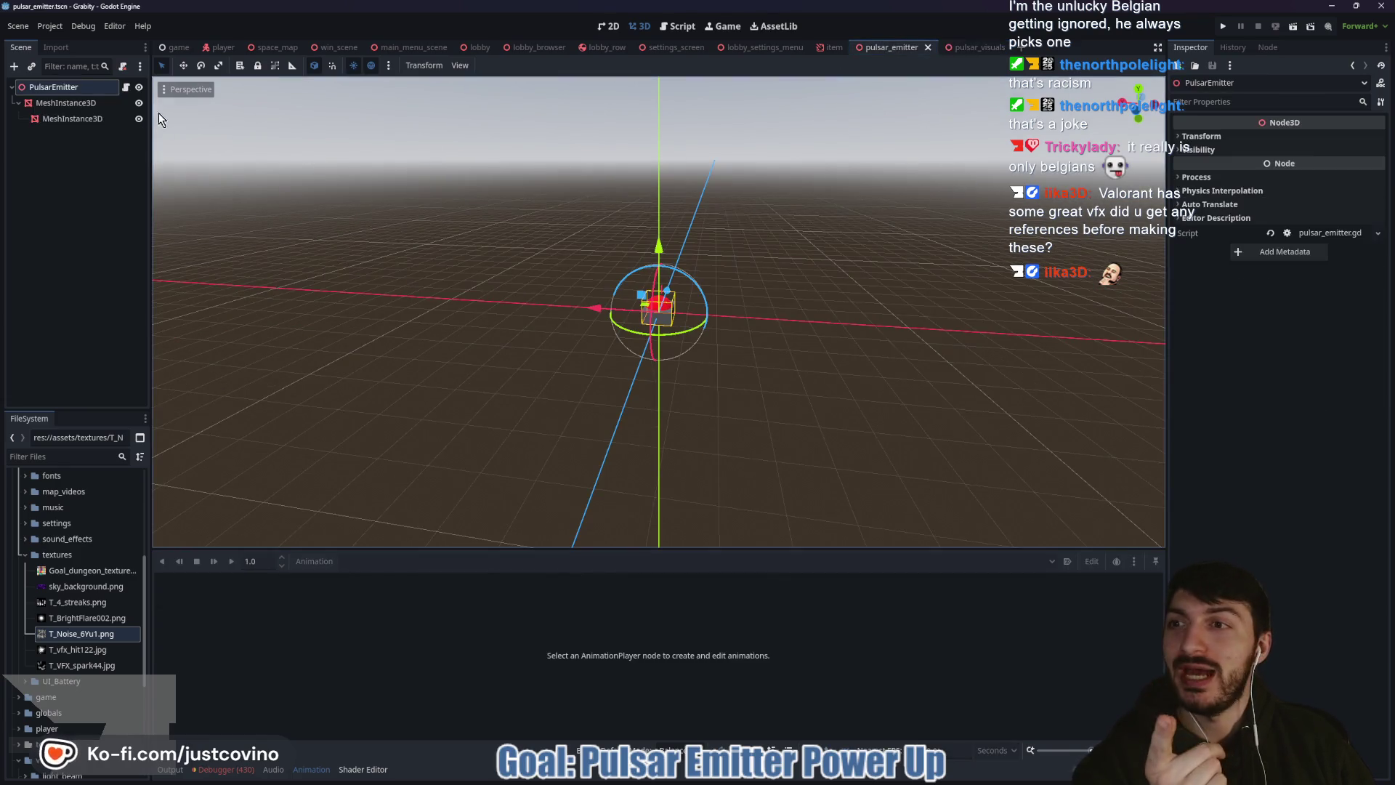
left_click(126, 87)
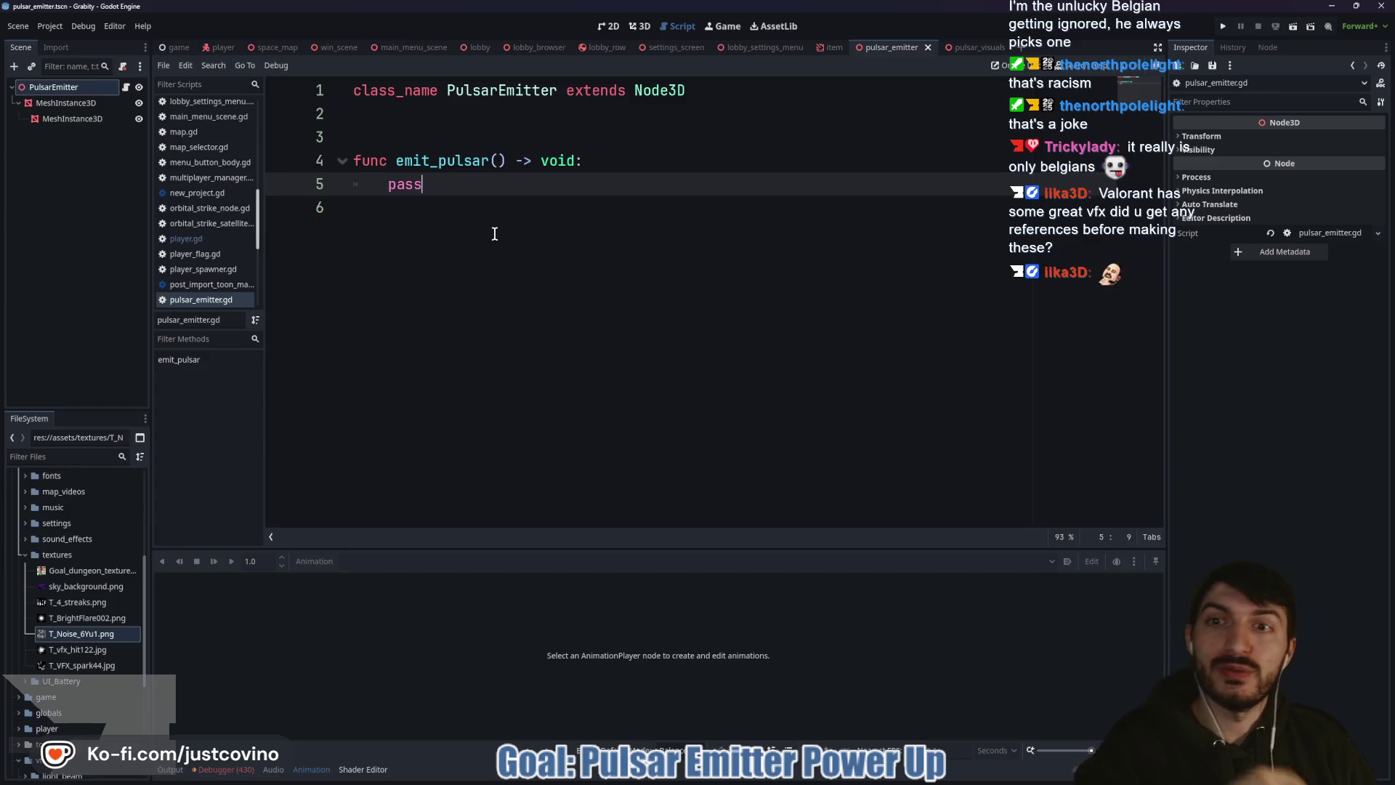
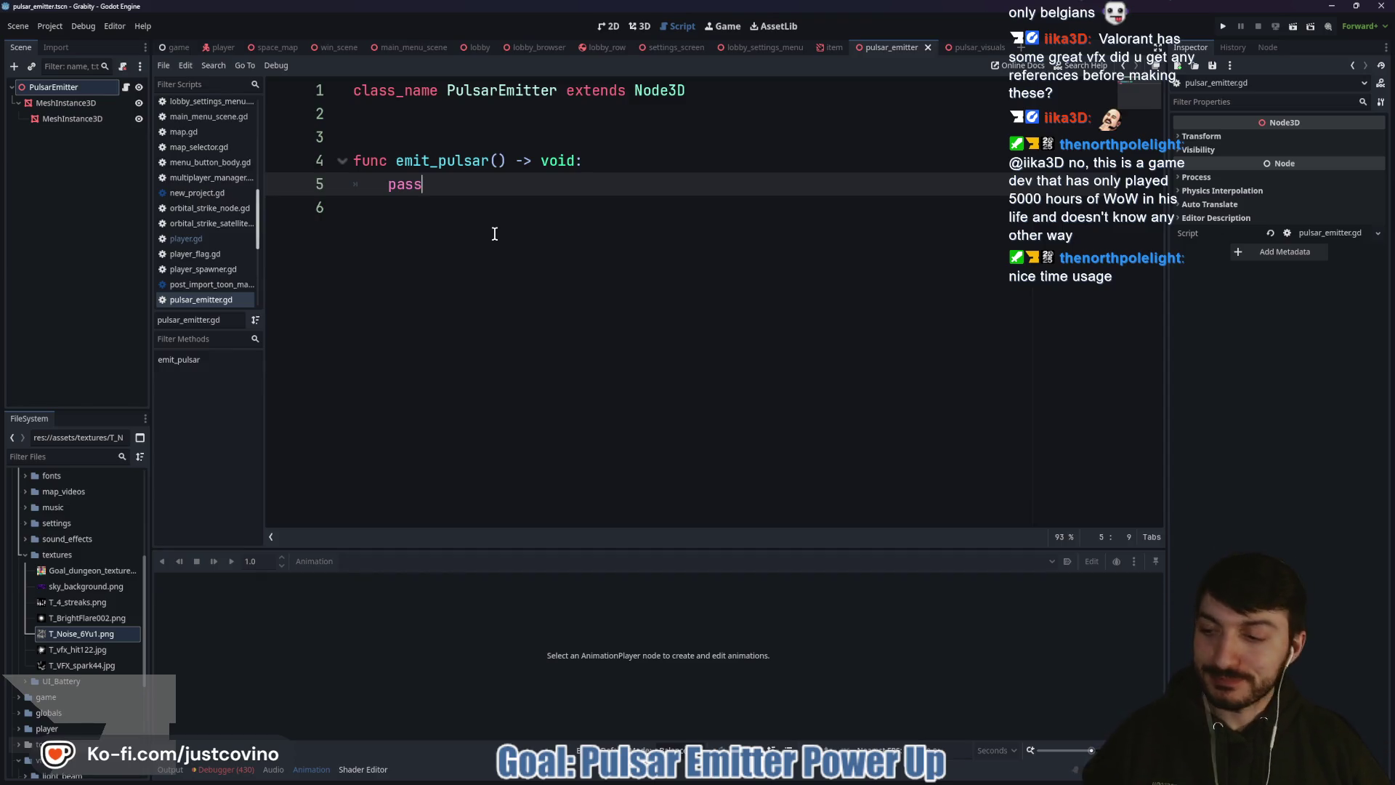
Add a blank line under the PulsarEmitter class declaration and save pulsar_emitter.gd.
key("ctrl+s")
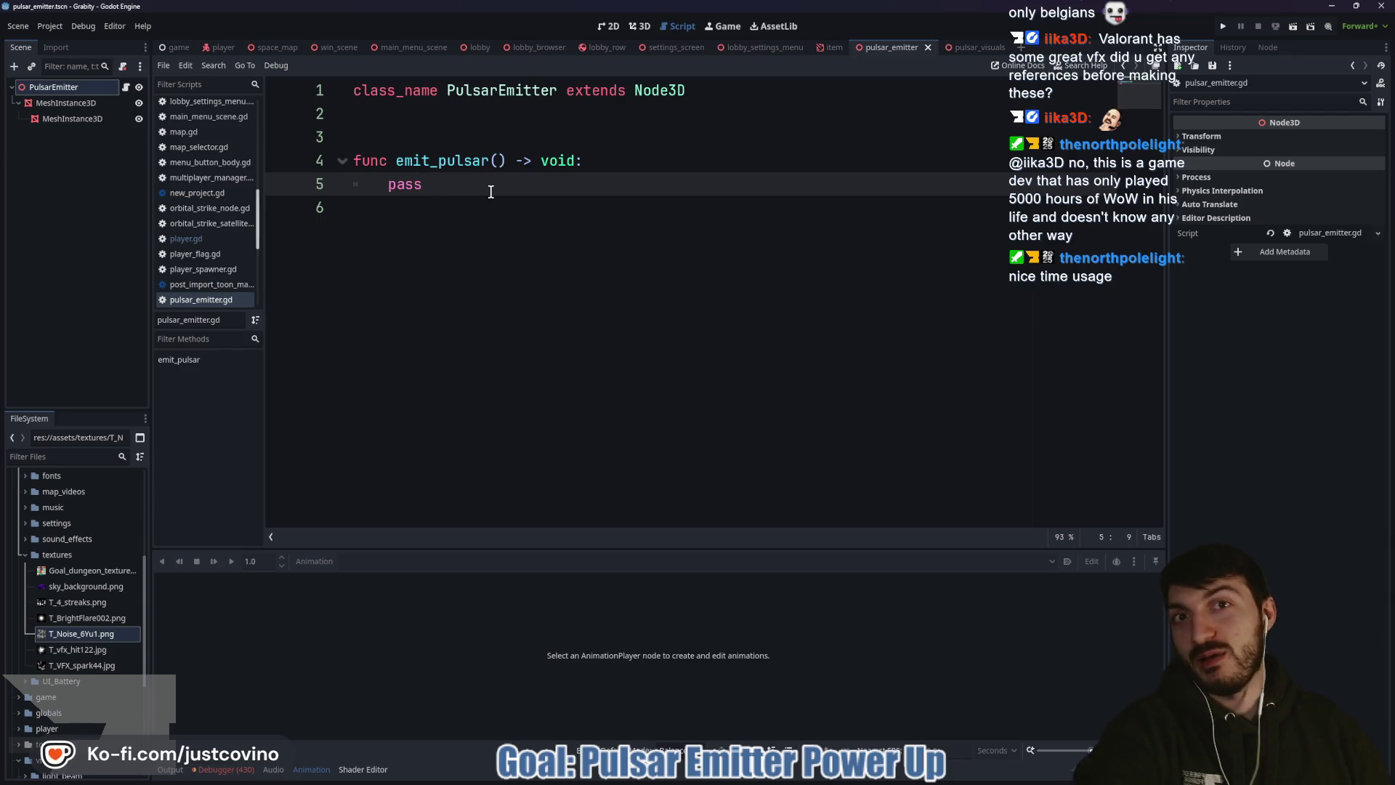
left_click(439, 135)
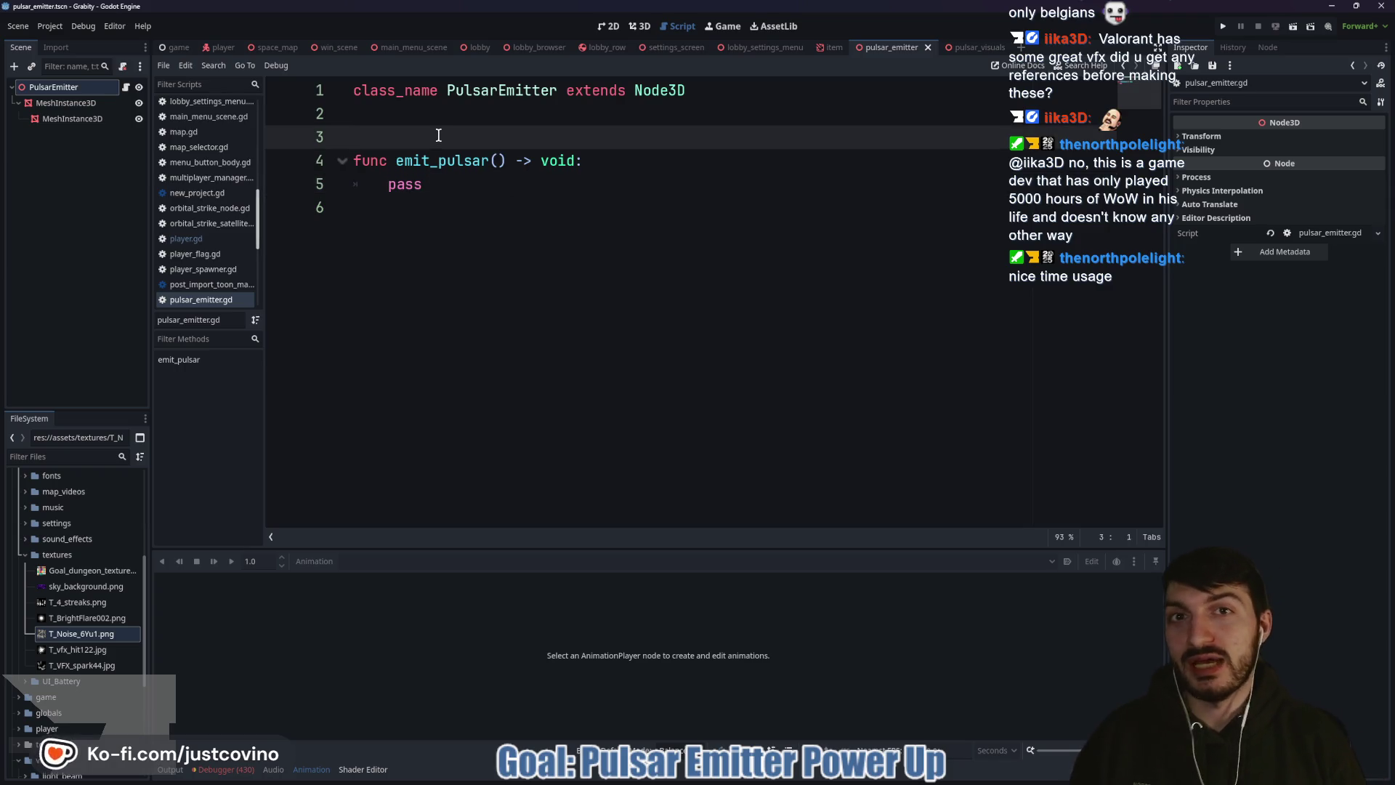
key("Return")
left_click(439, 136)
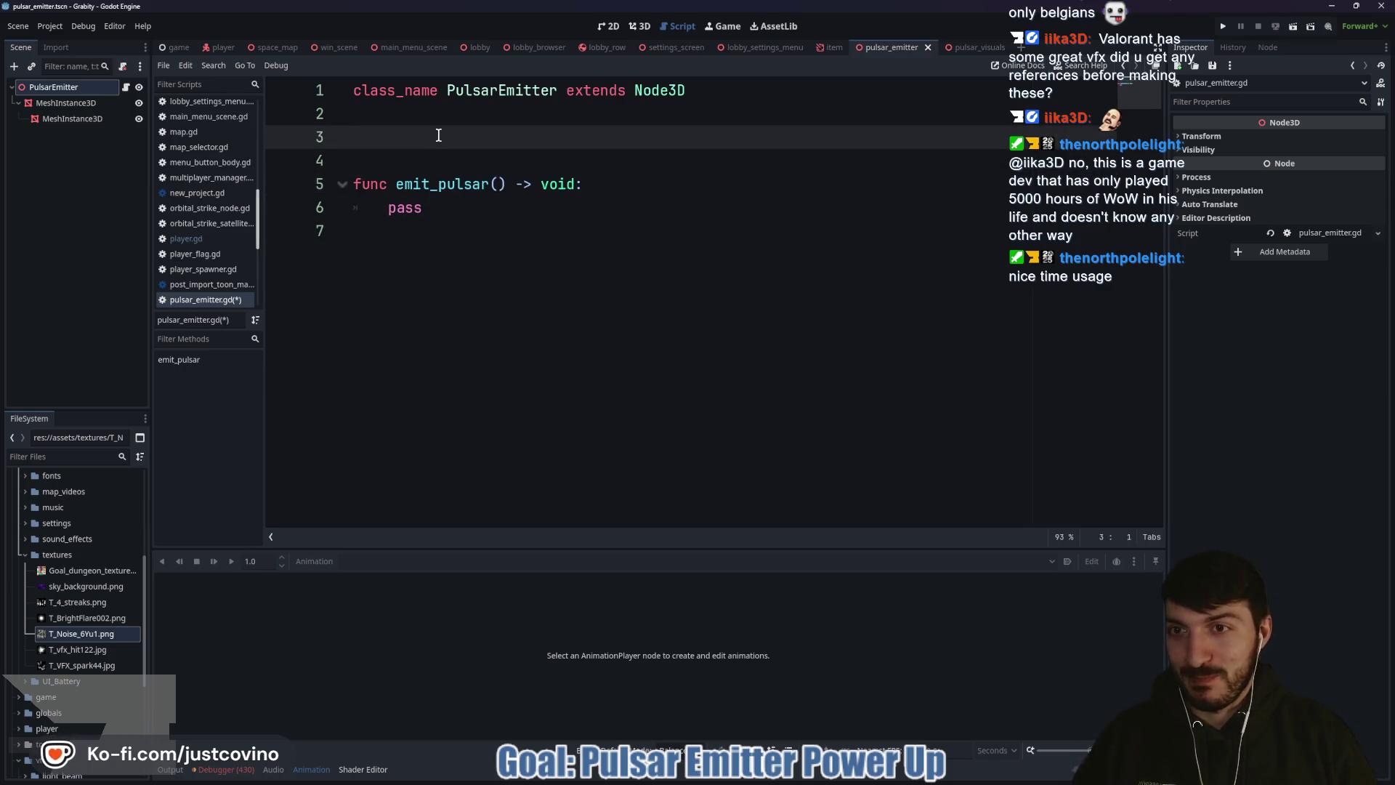
key("ctrl+s")
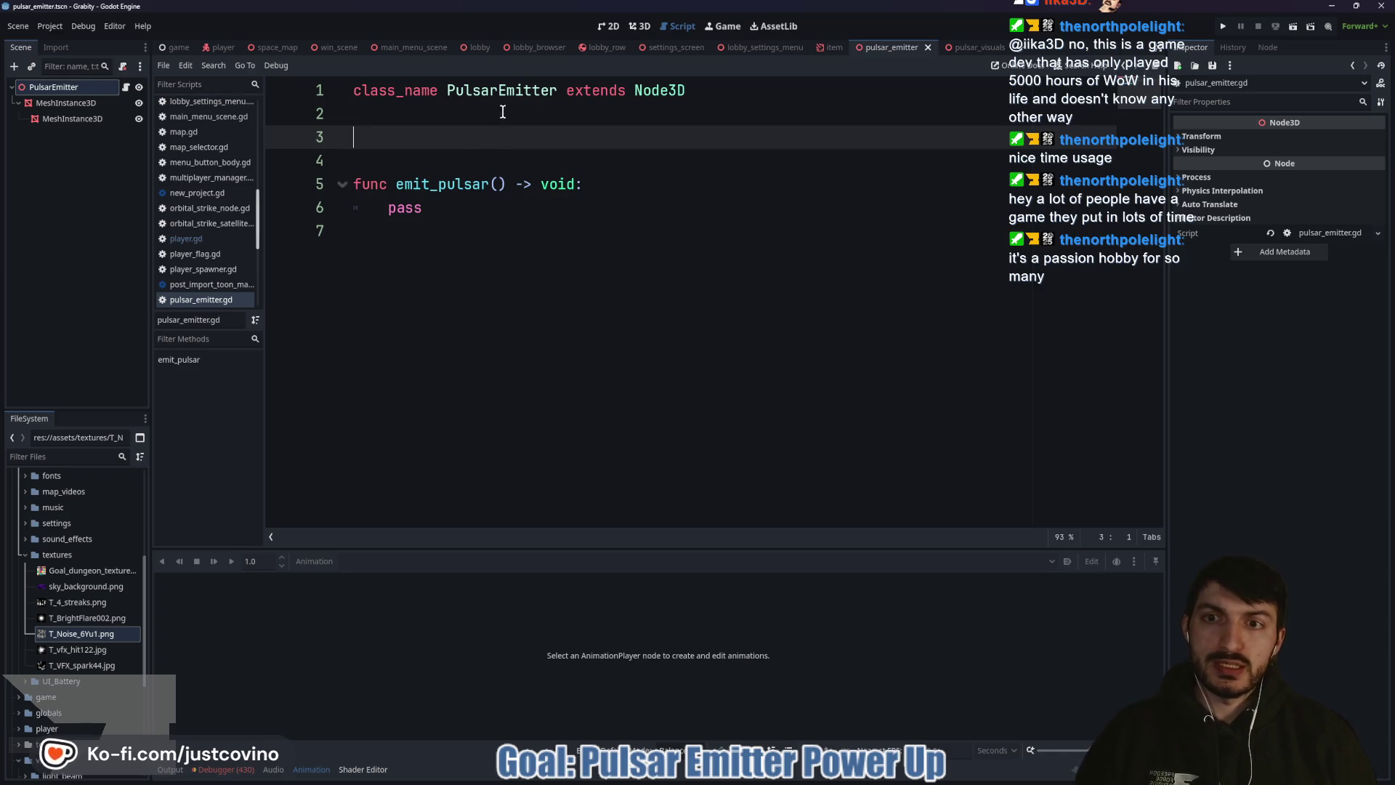
Look over the script, check the item scene, then return to the pulsar_emitter scene.
left_click(427, 157)
left_click(466, 215)
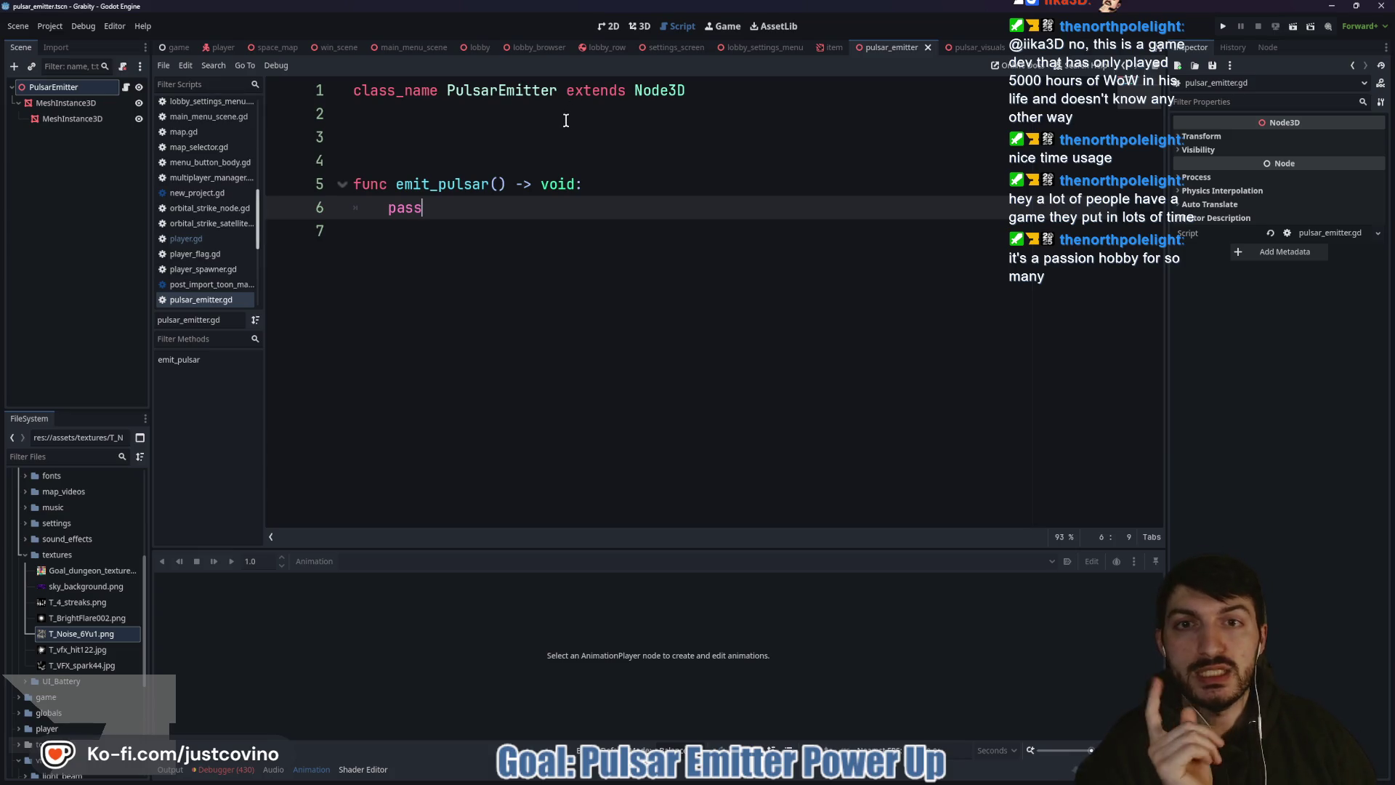
left_click(827, 46)
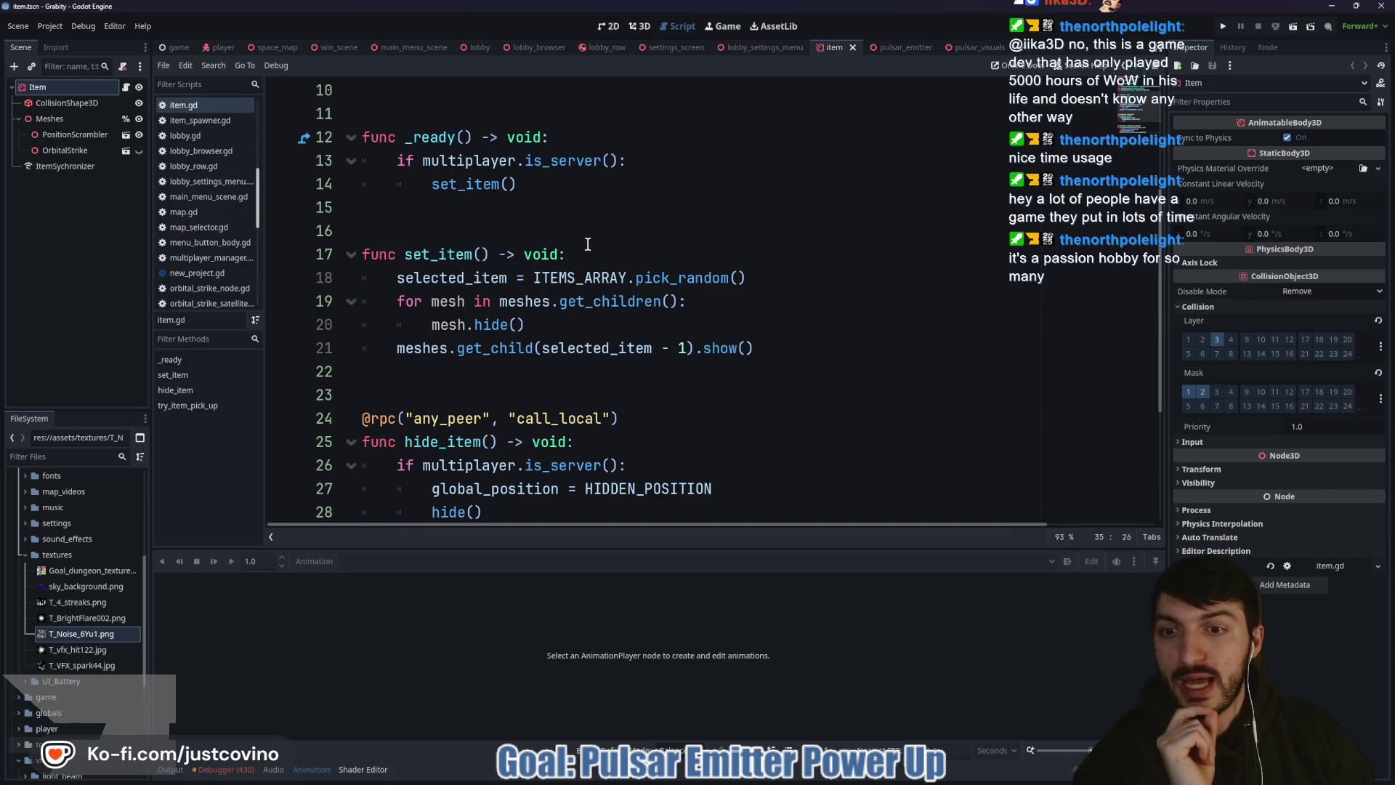
scroll(588, 244, "down", 3)
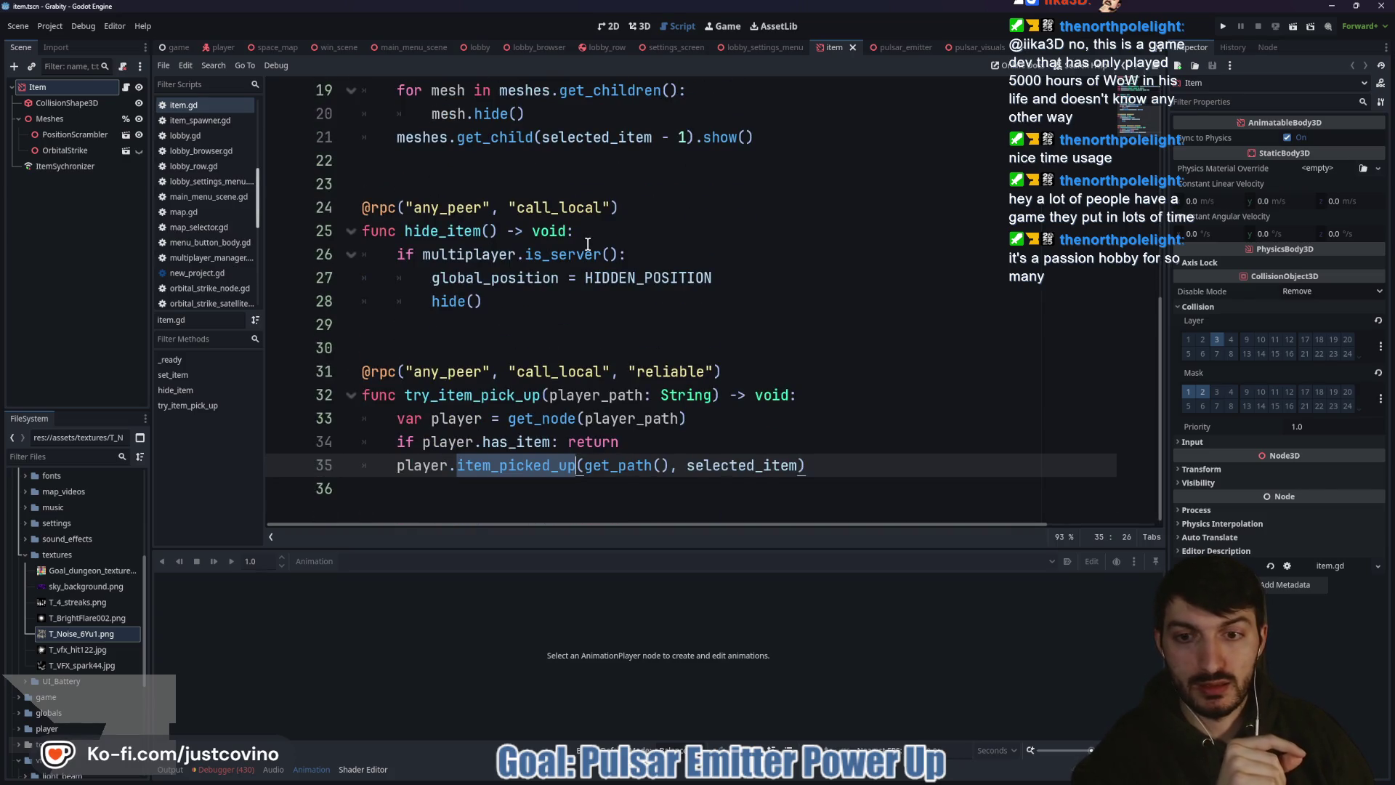
scroll(588, 244, "up", 3)
mouse_move(905, 47)
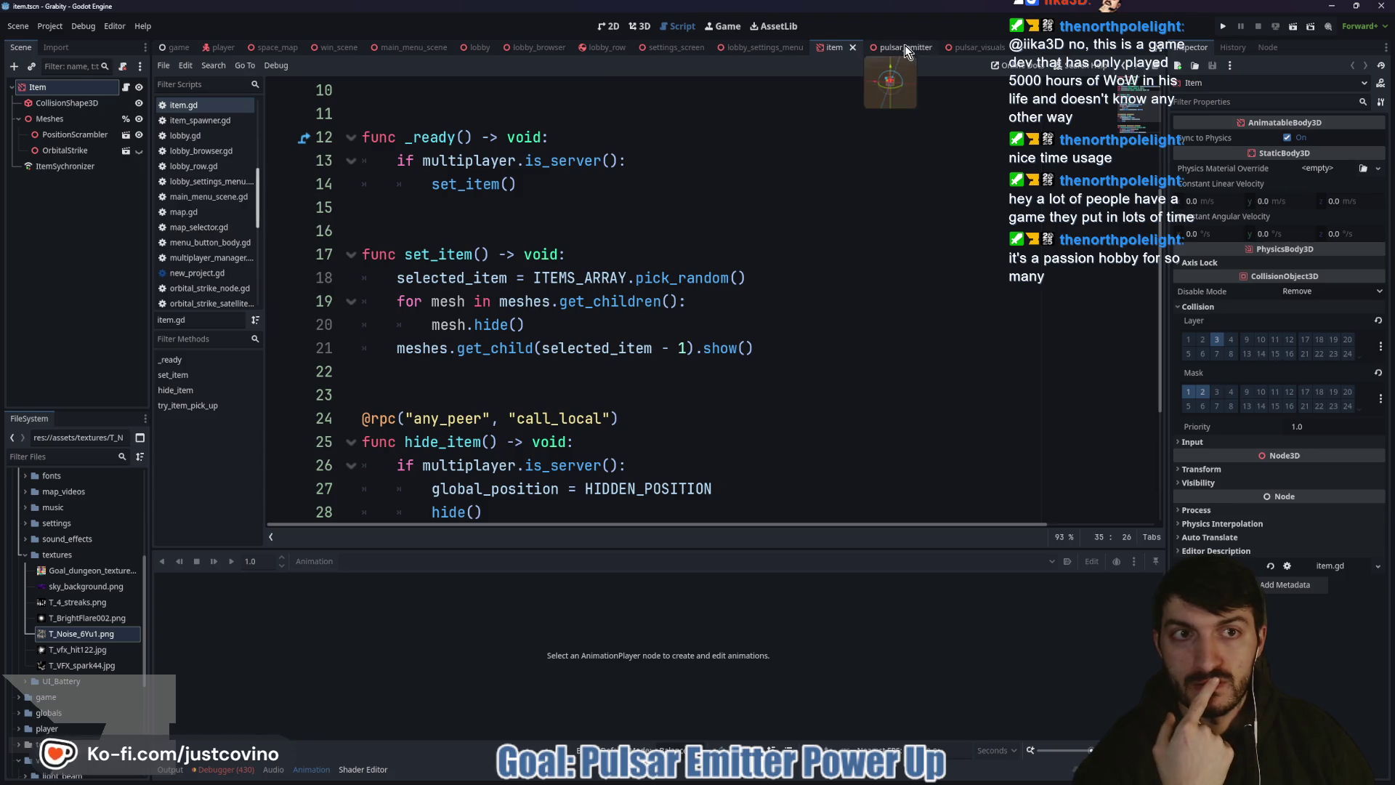
left_click(905, 47)
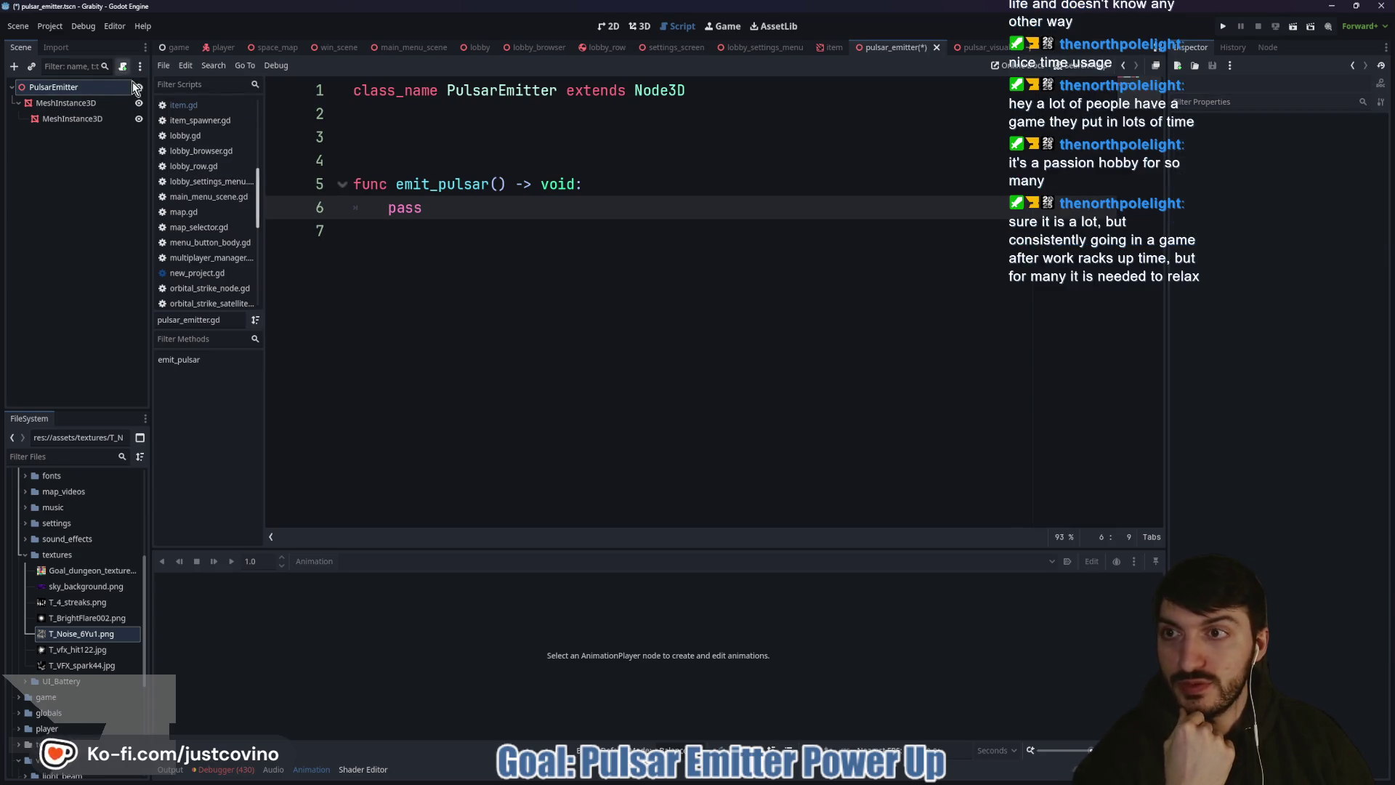
Detach the script from PulsarEmitter, delete all its code, save and close it.
left_click(125, 71)
left_click(318, 107, "shift")
key("shift+Up")
key("BackSpace")
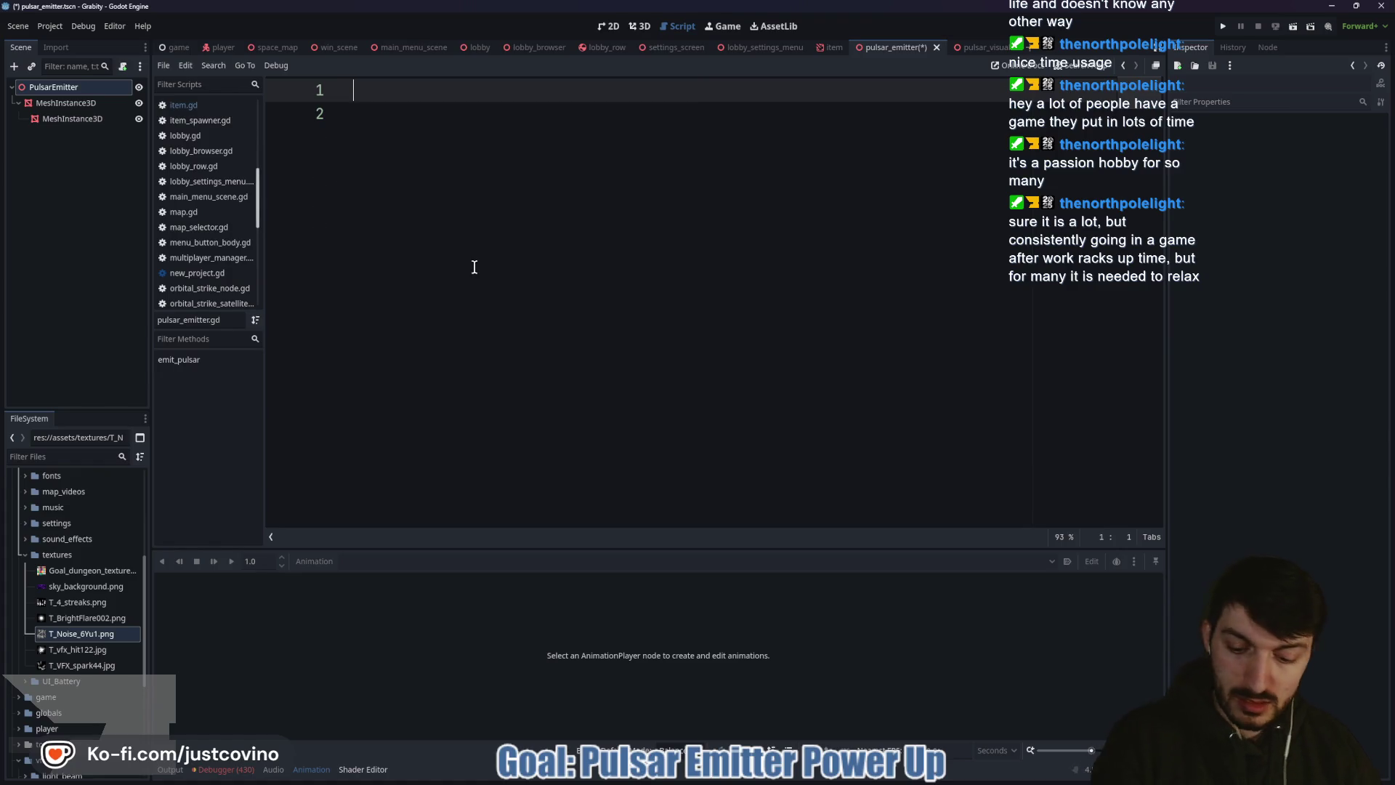
key("ctrl+s")
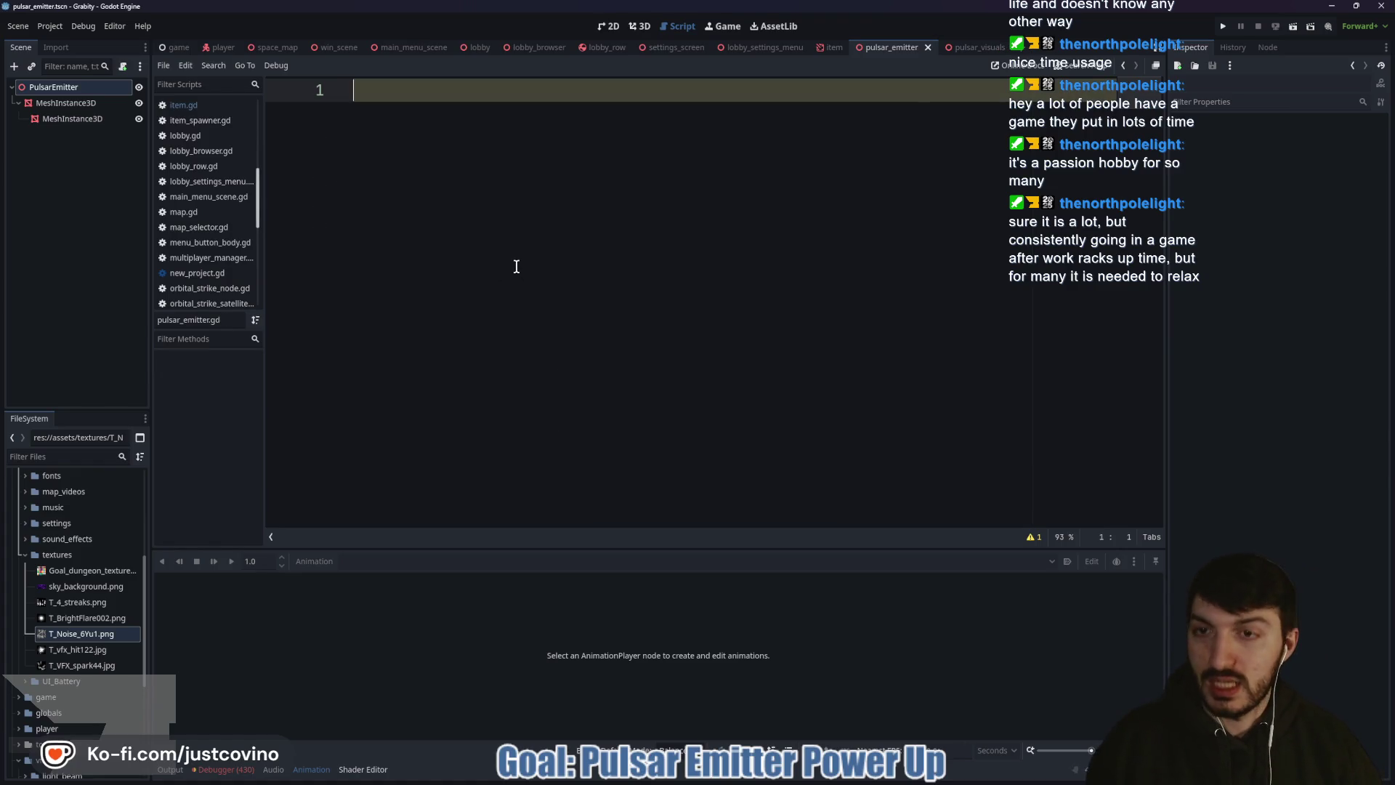
key("ctrl+w")
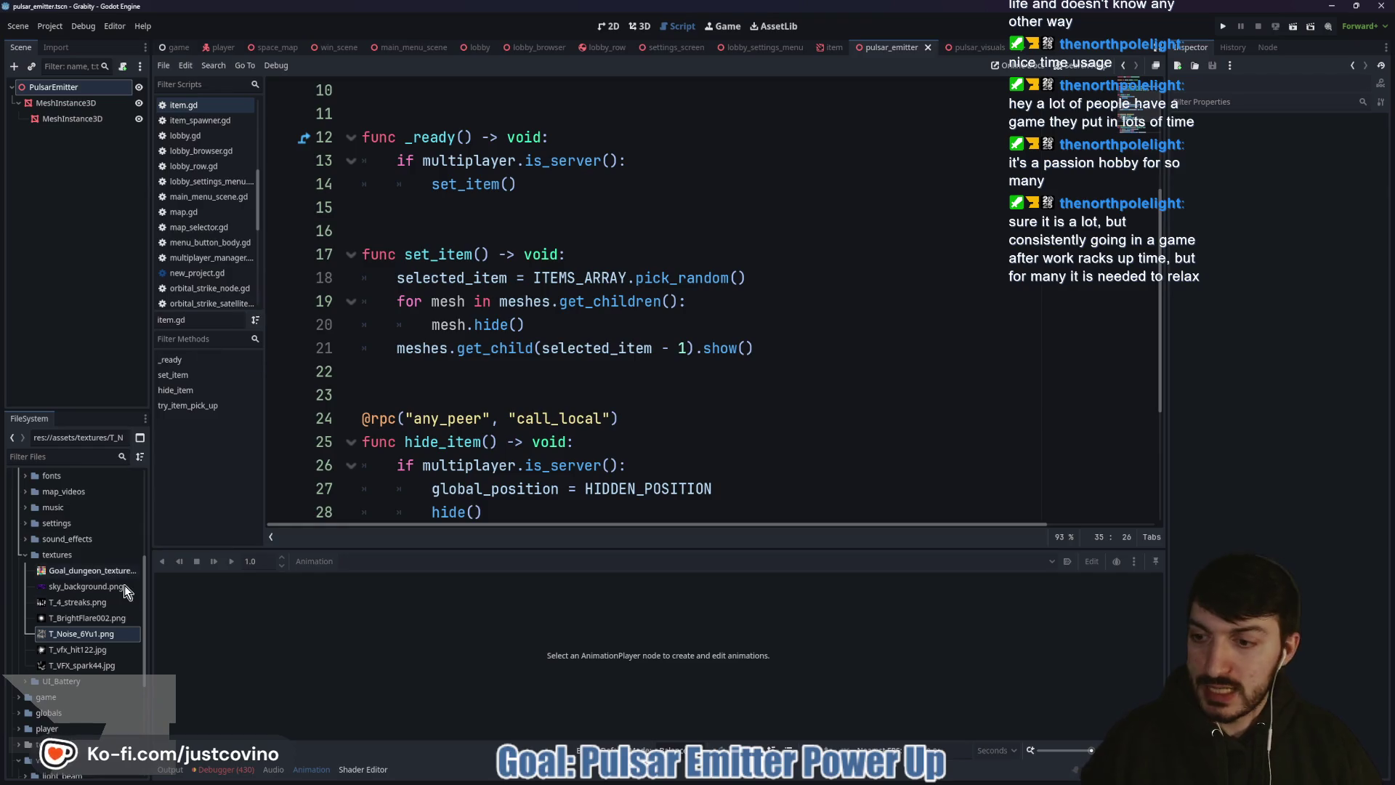
Filter FileSystem for 'pulsar' and delete pulsar_emitter.gd from the project.
scroll(84, 618, "down", 5)
left_click(61, 456)
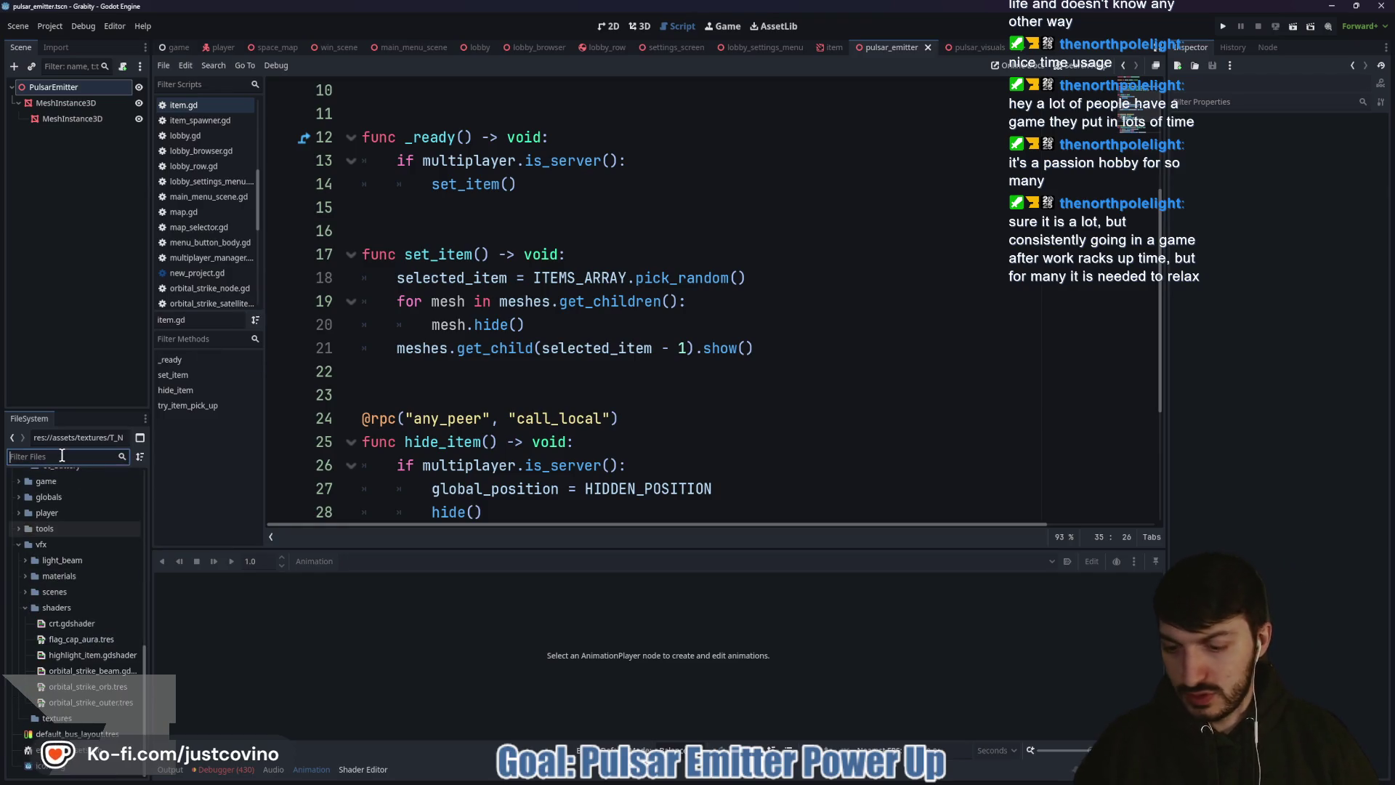
type("pulsar")
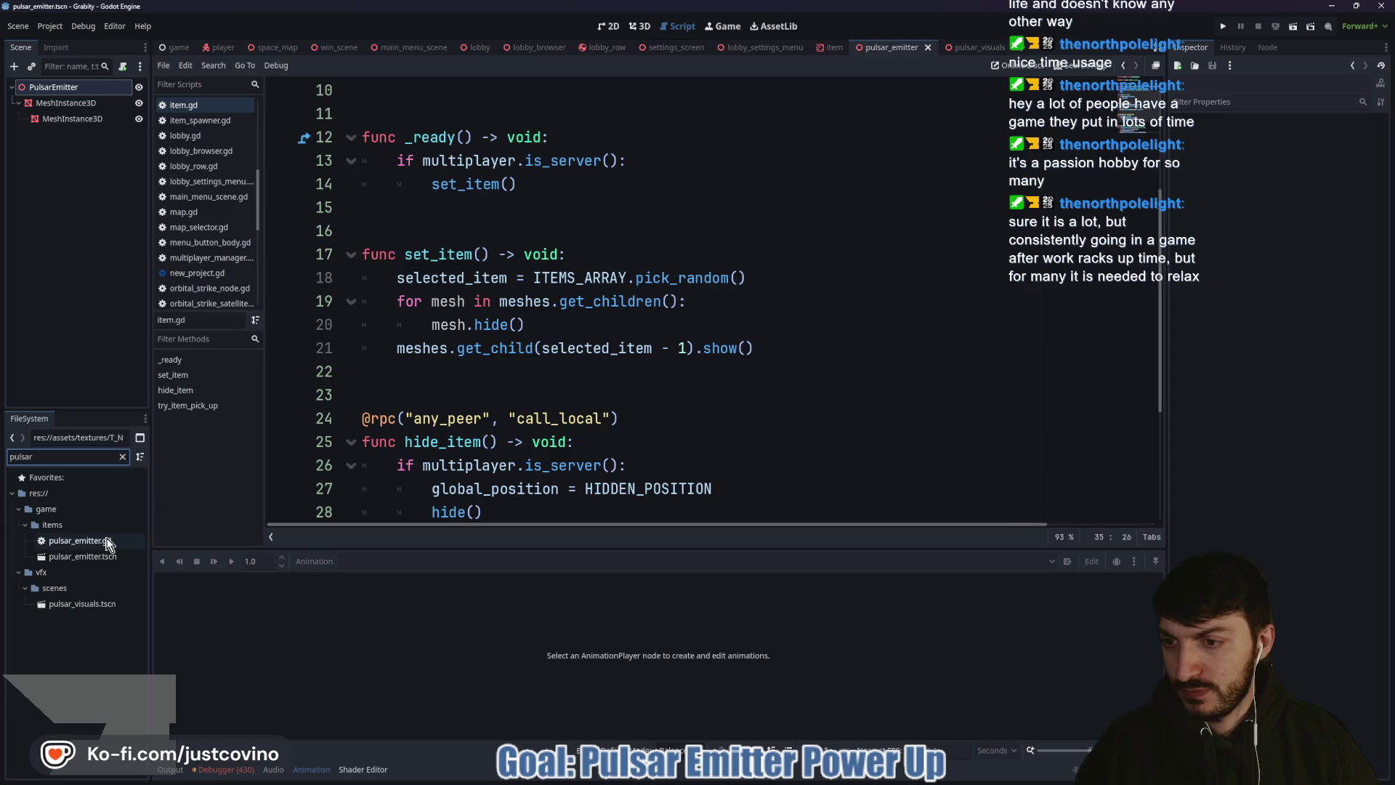
left_click(105, 541)
key("Delete")
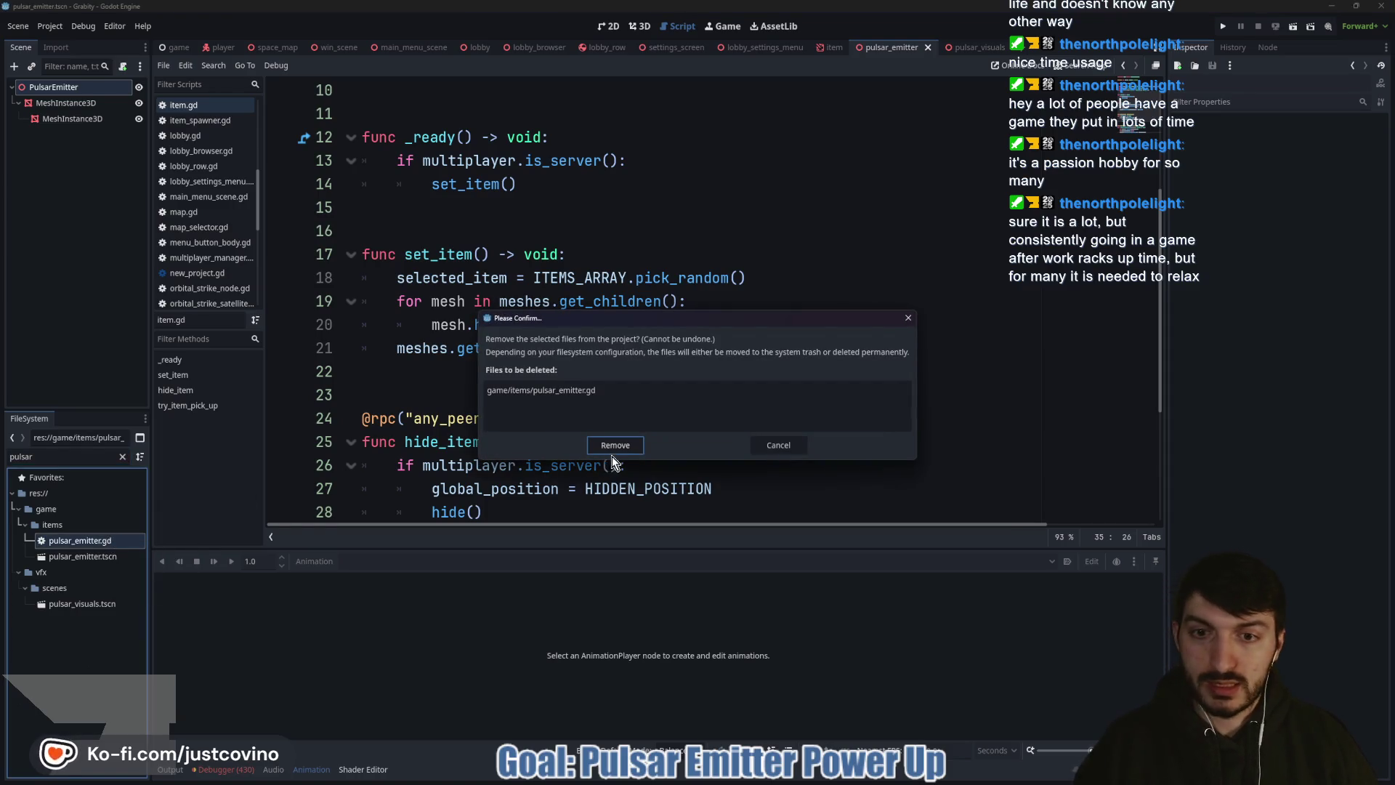
left_click(615, 445)
left_click(513, 396)
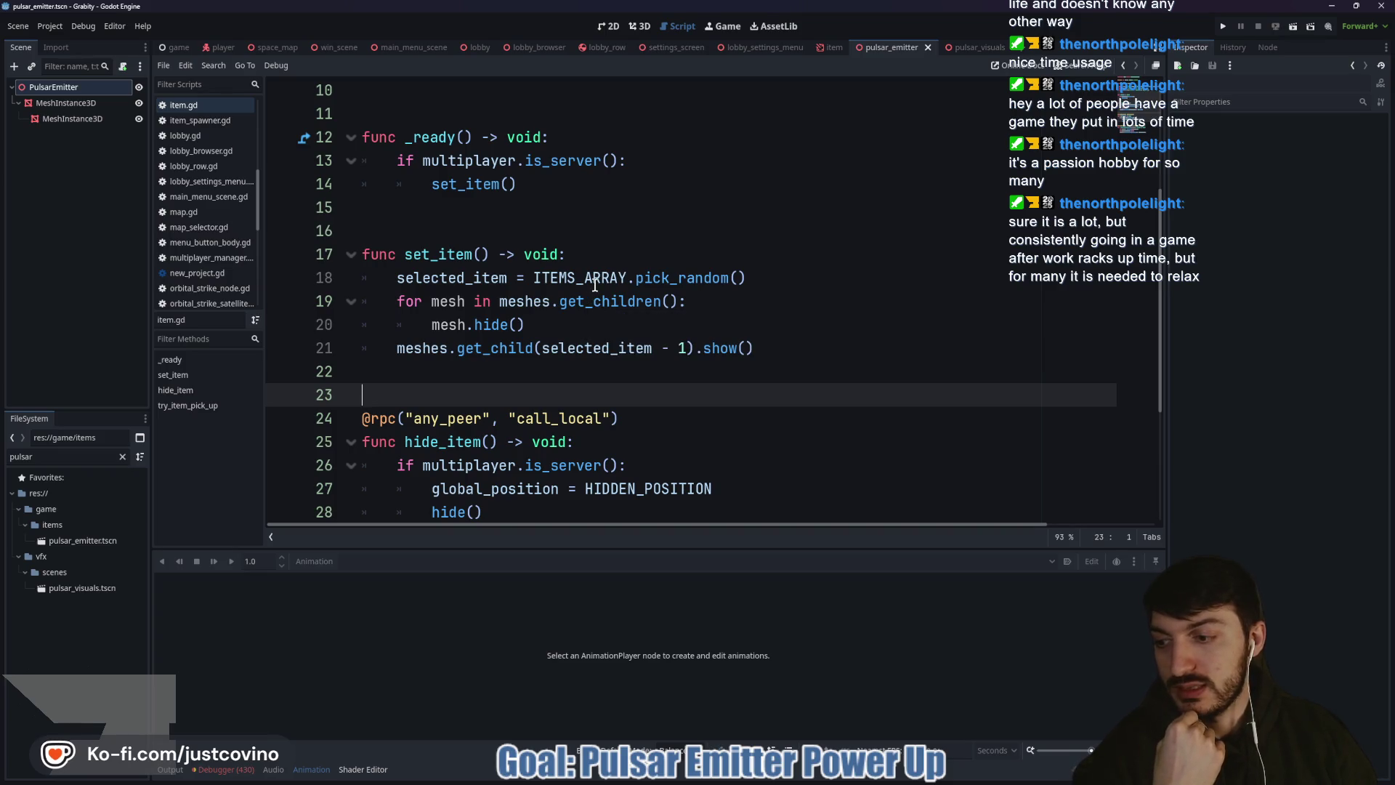
left_click(513, 211)
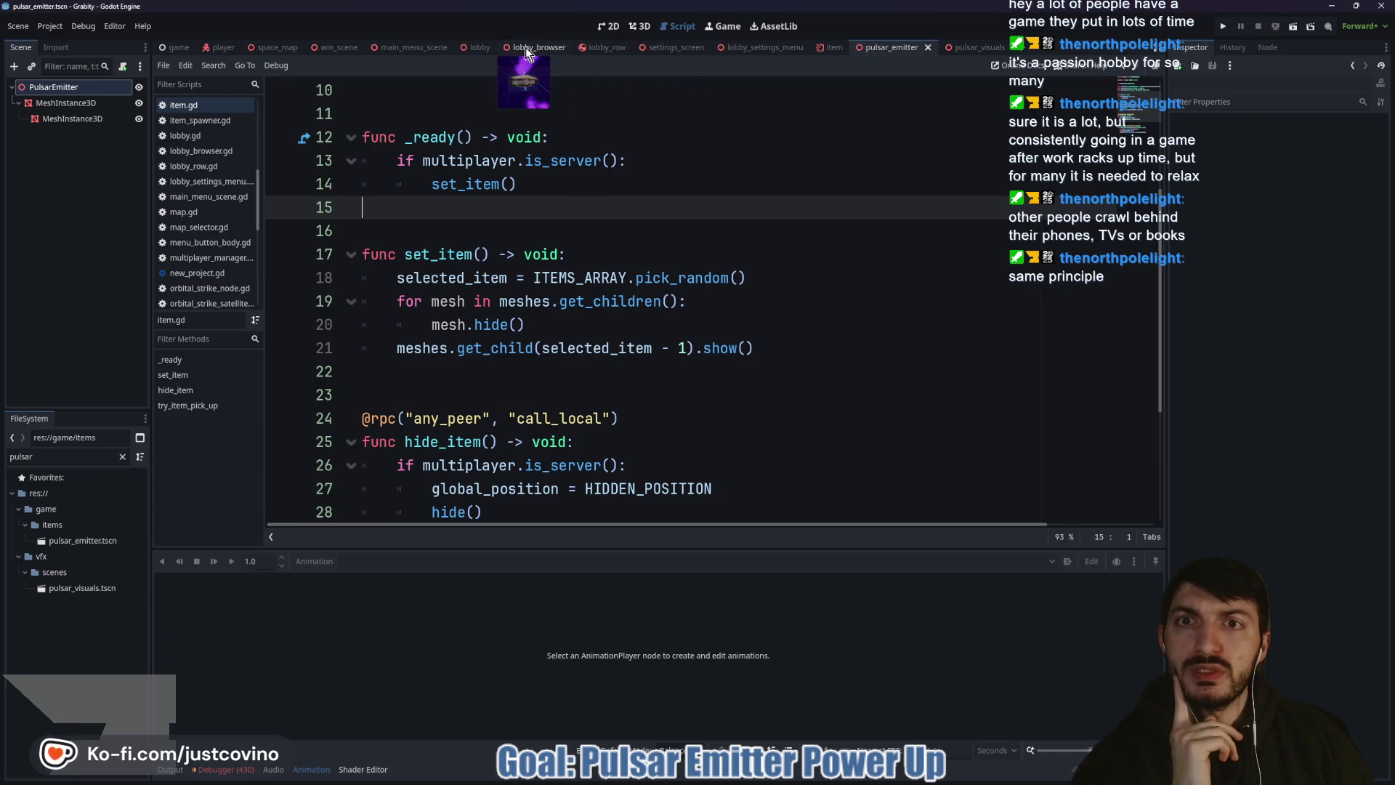
mouse_move(467, 53)
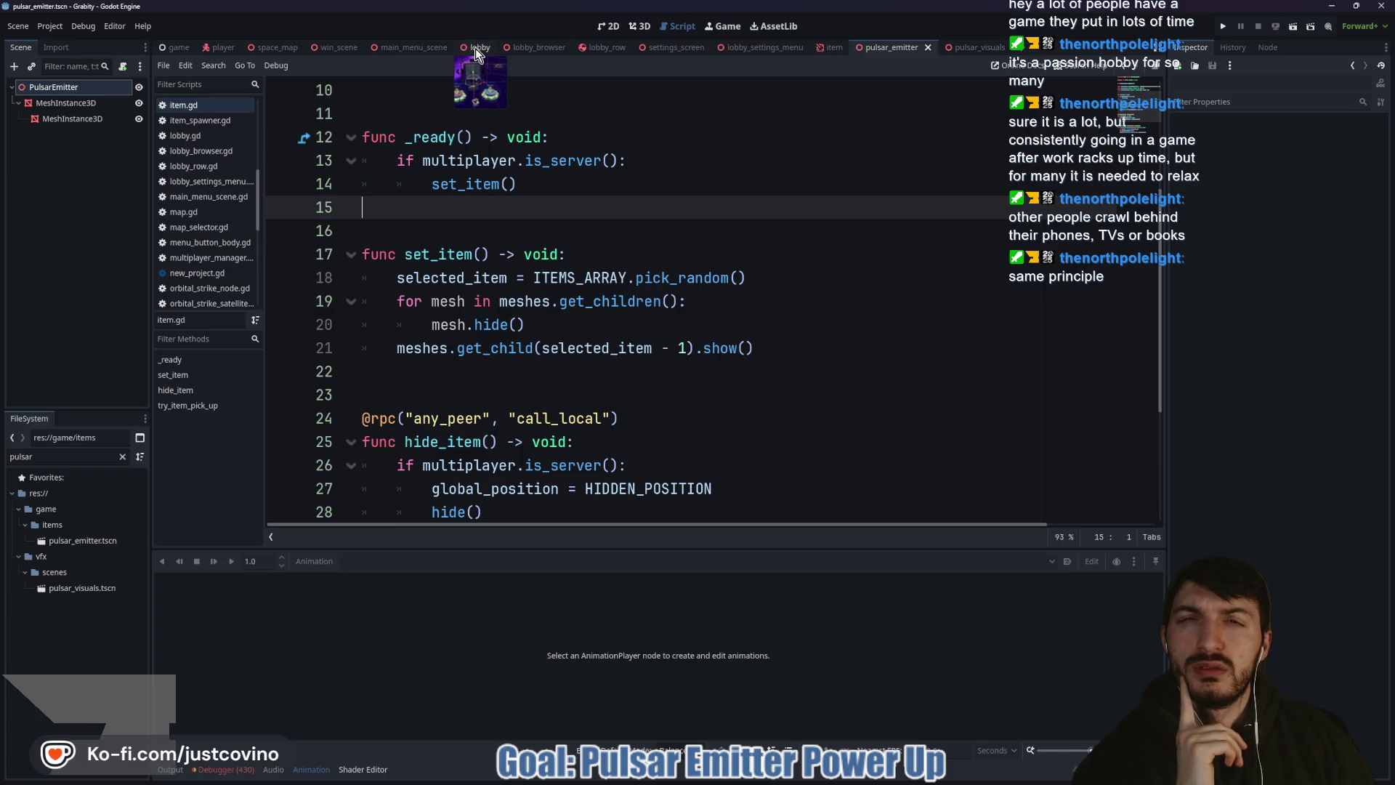
mouse_move(184, 56)
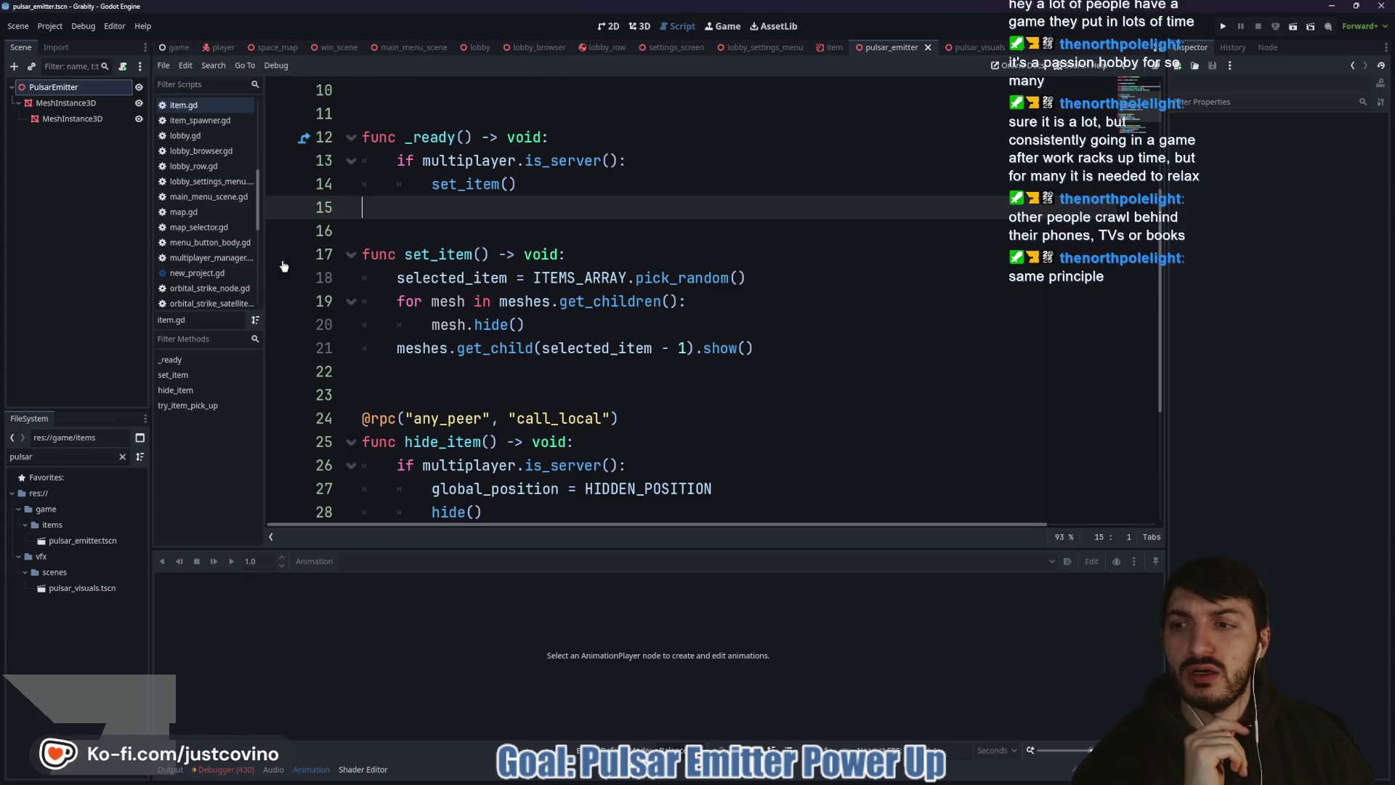
left_click(222, 49)
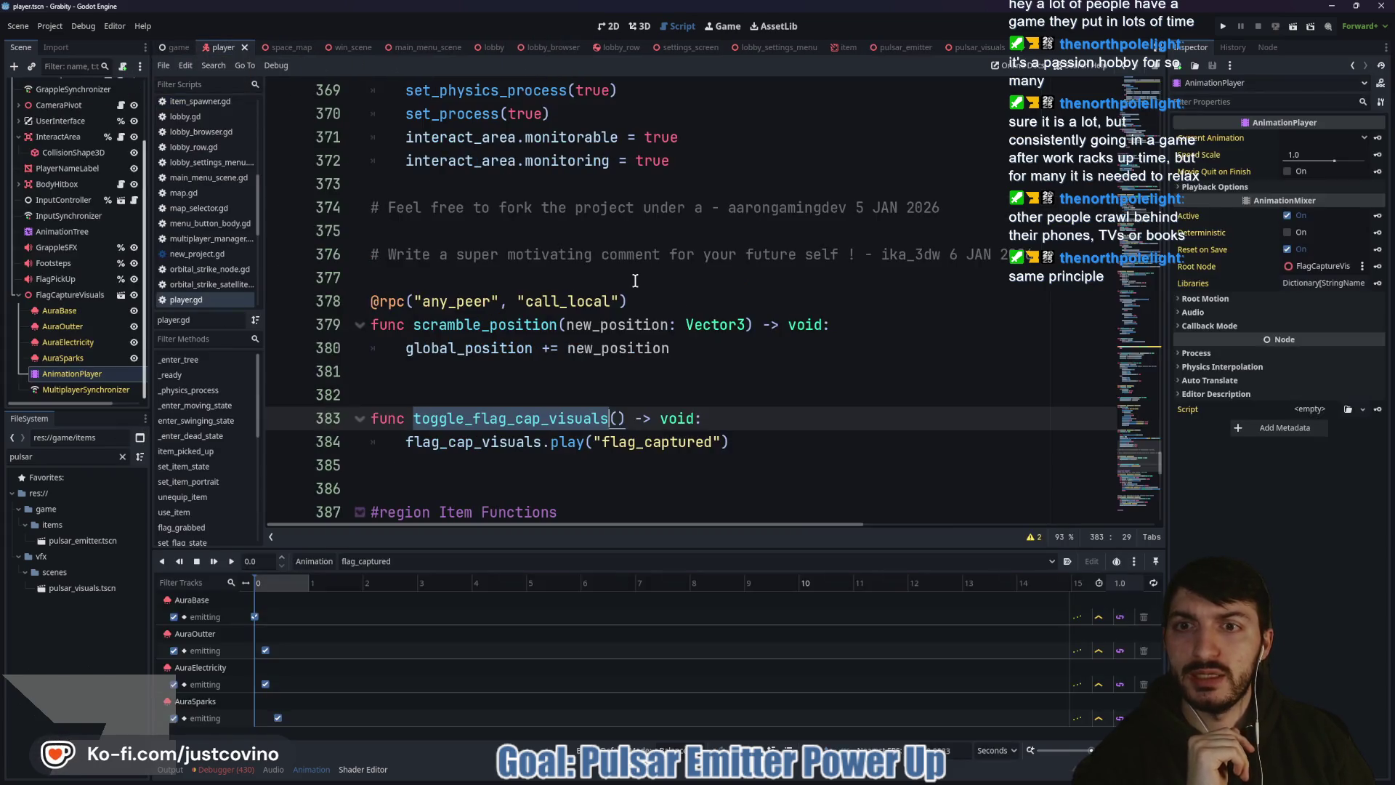
scroll(627, 356, "down", 15)
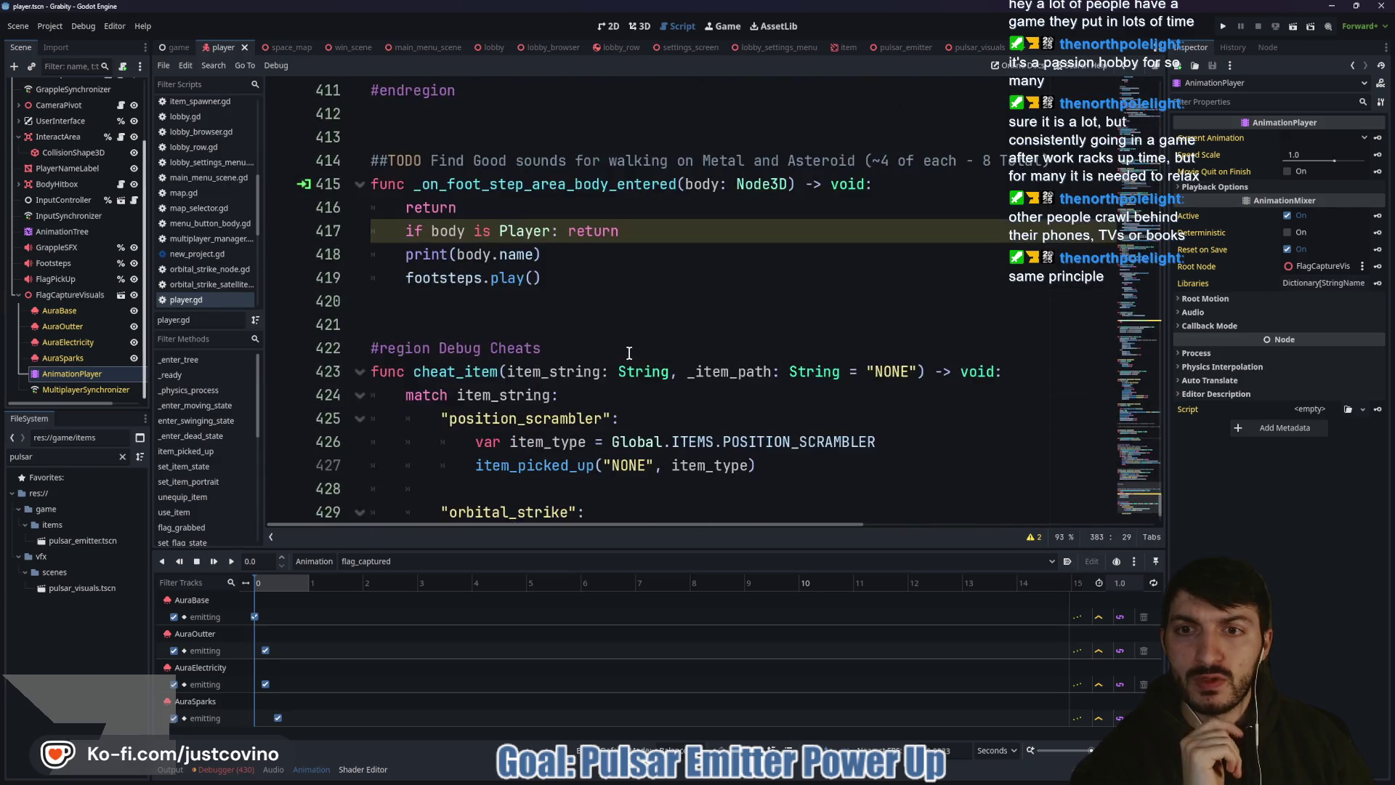
scroll(629, 353, "up", 8)
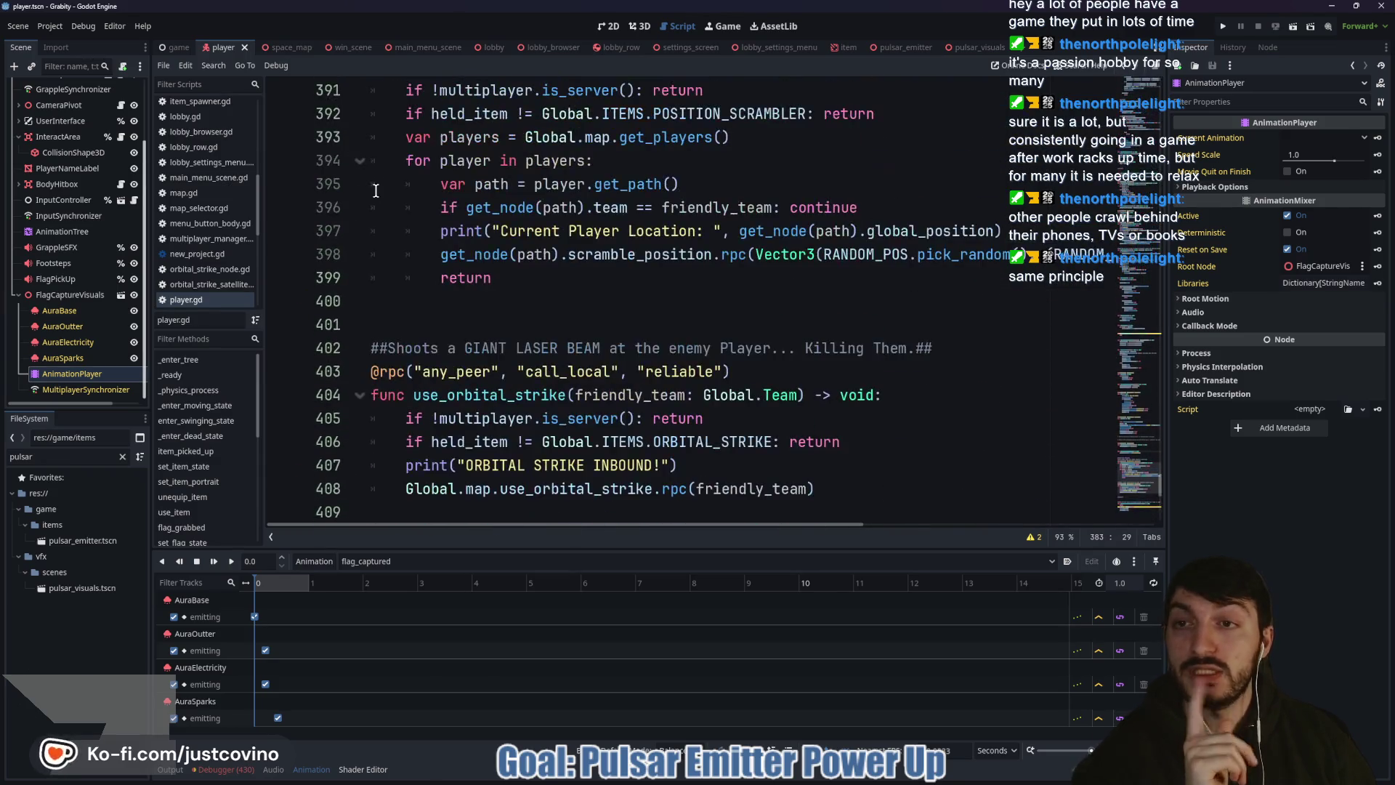
left_click(902, 49)
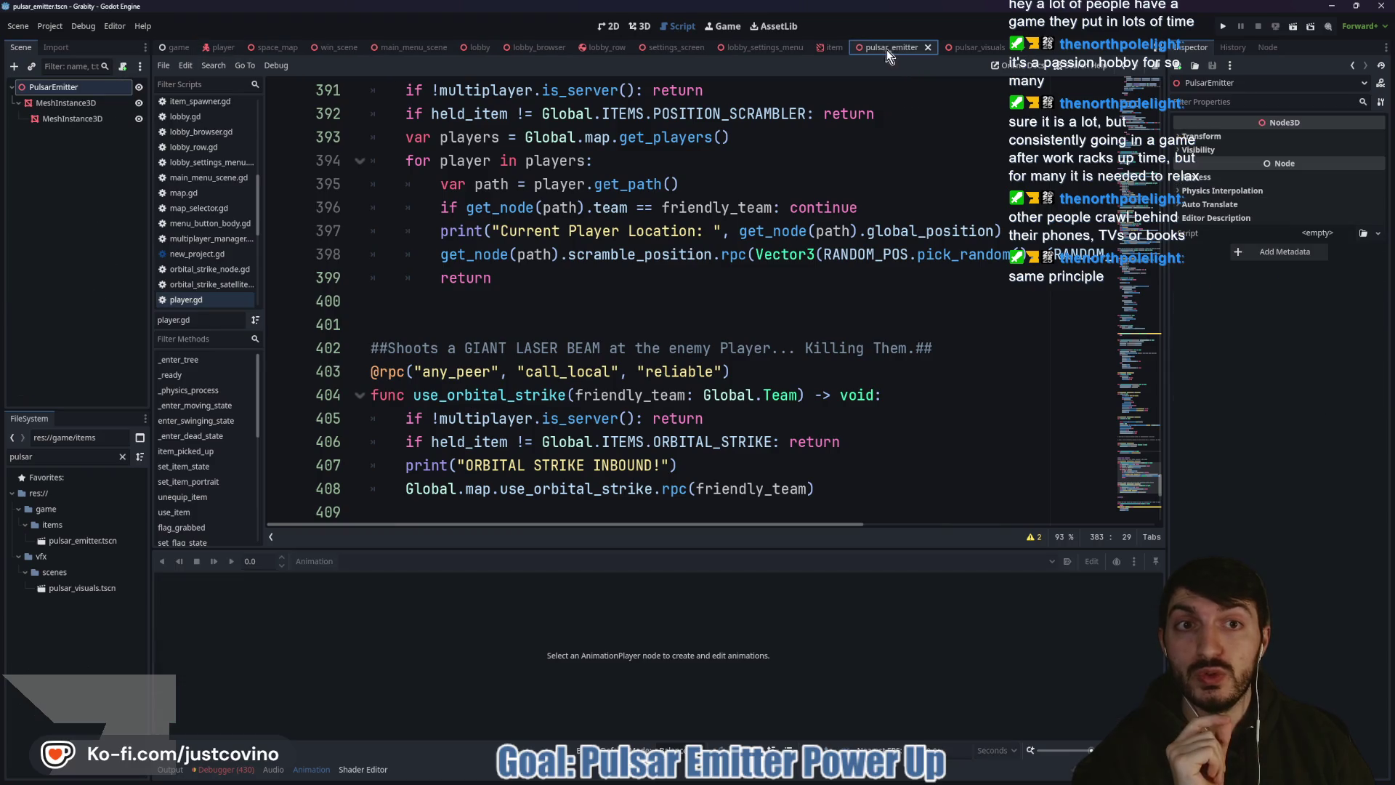
left_click(831, 49)
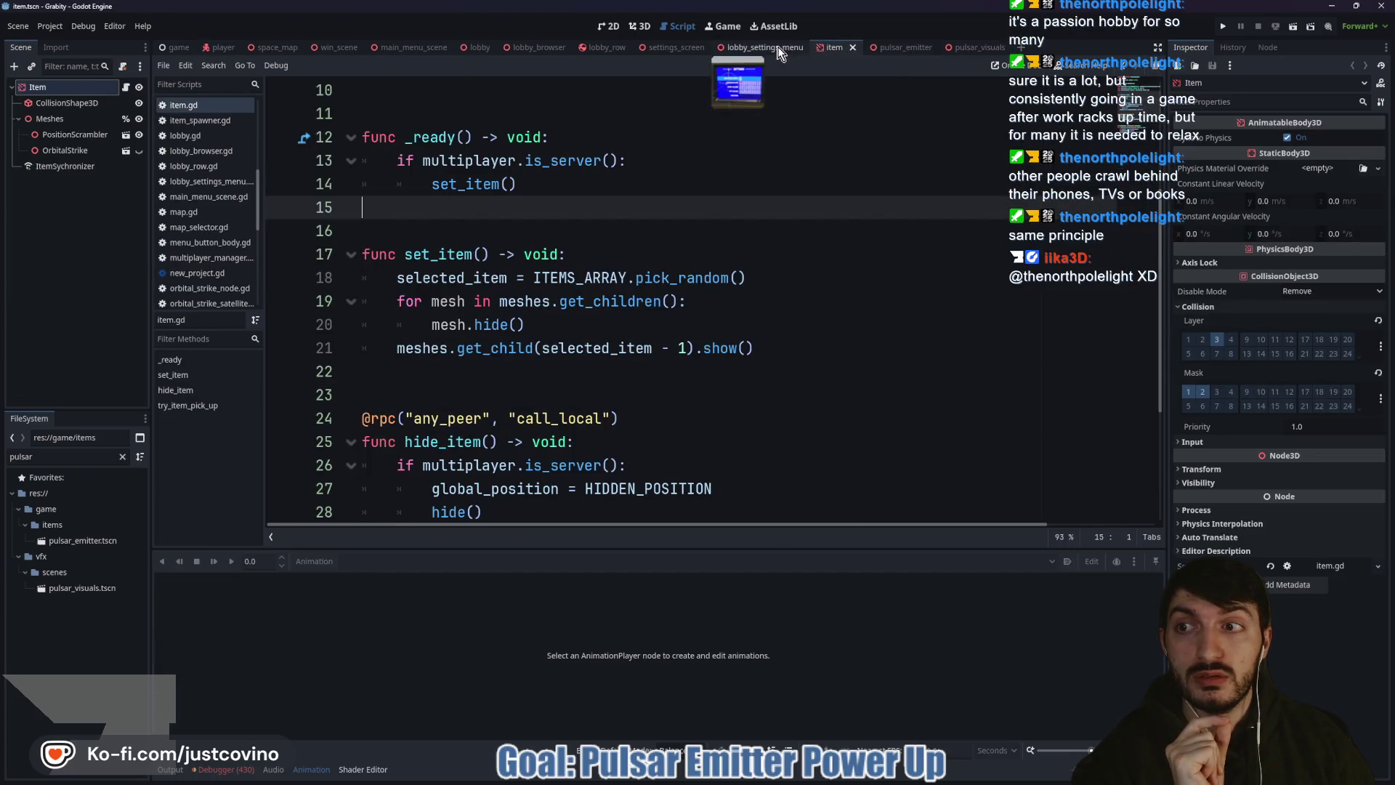
left_click(126, 135)
left_click(791, 411)
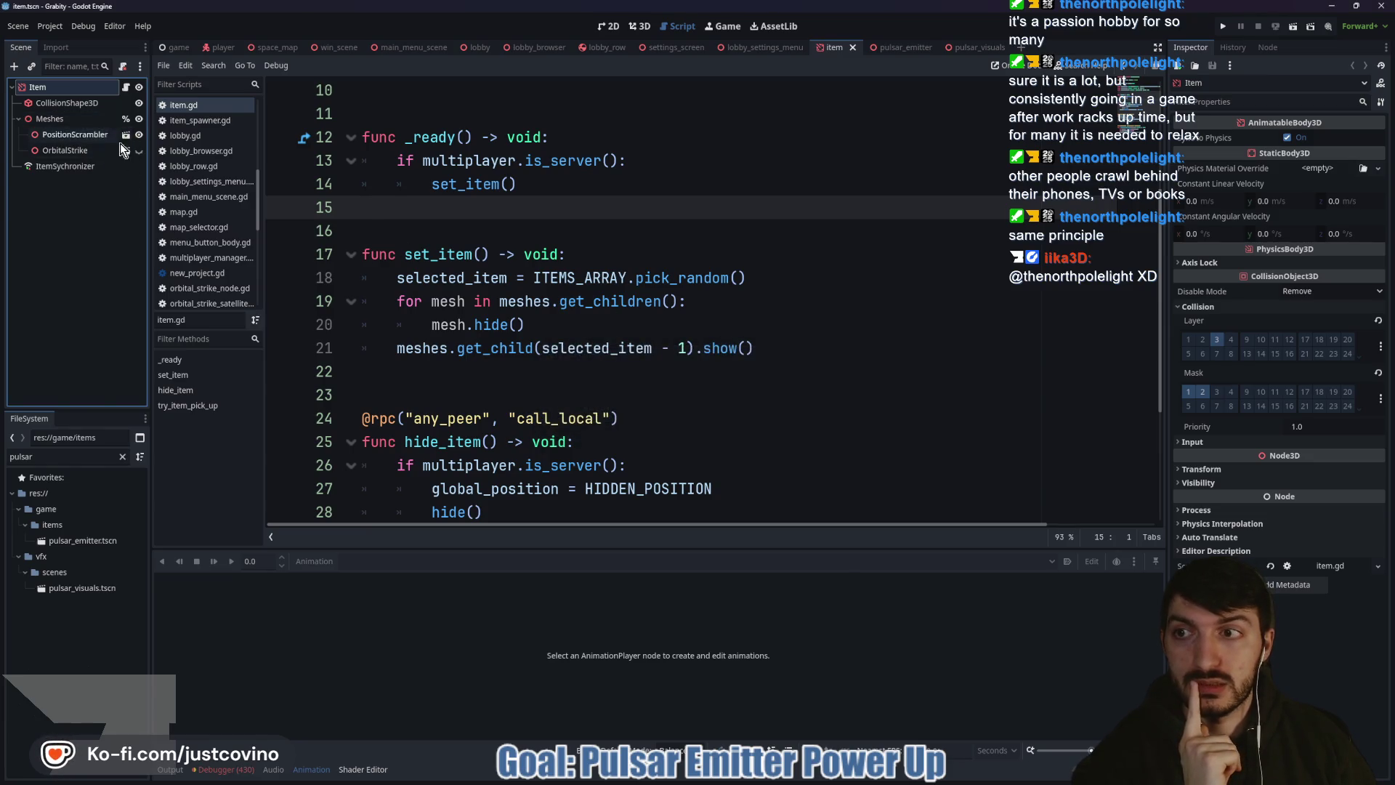
left_click(125, 151)
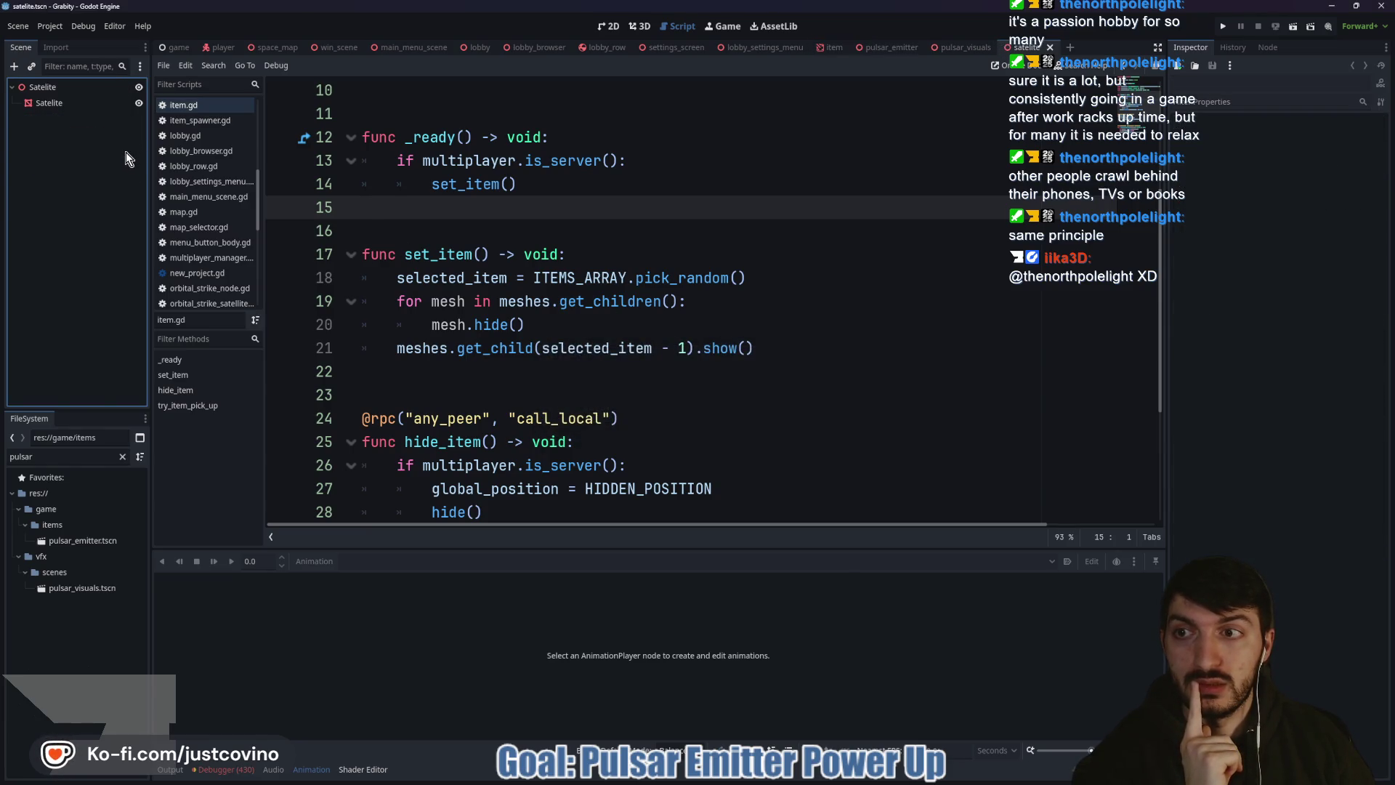
left_click(1050, 47)
left_click(907, 48)
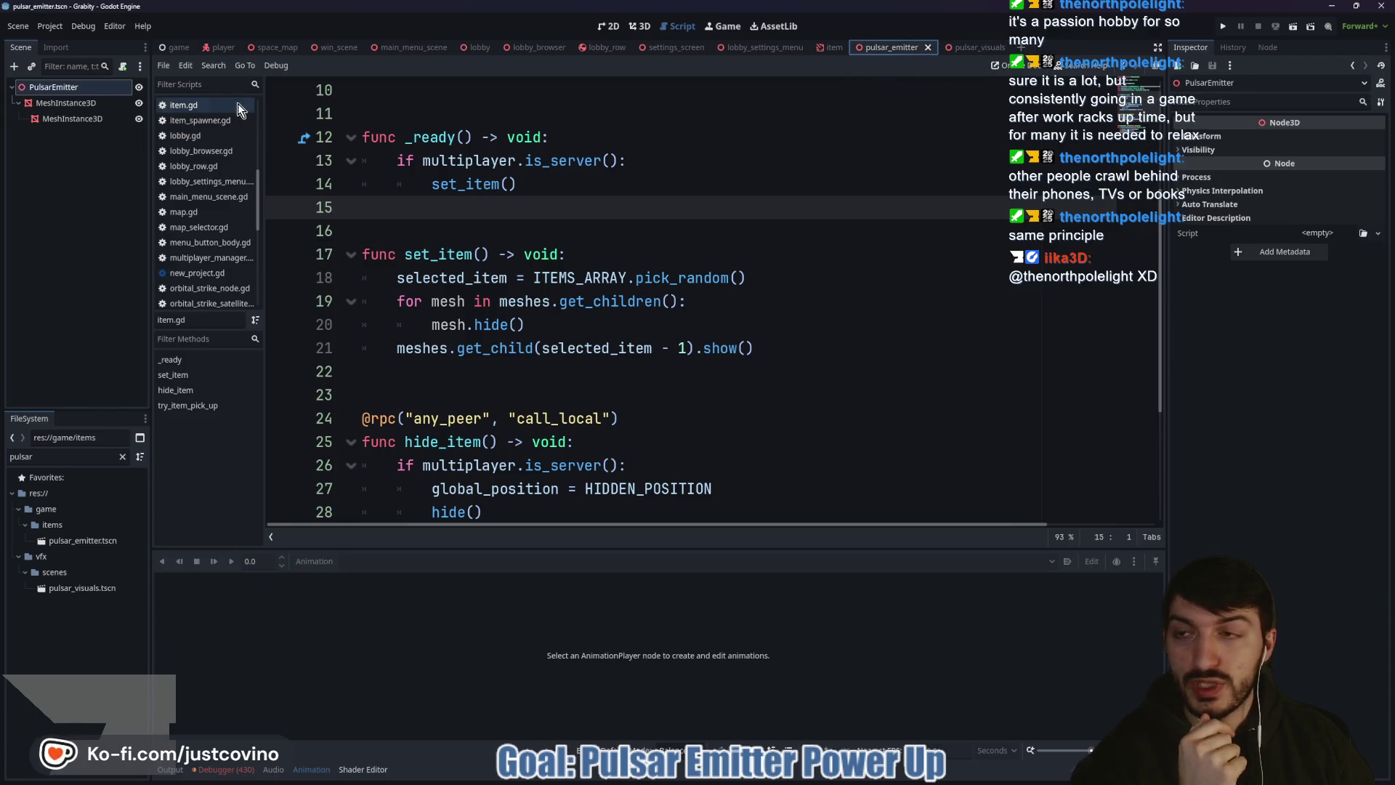
Instance pulsar_emitter.tscn as a child of the item scene's Meshes node and save.
left_click(832, 47)
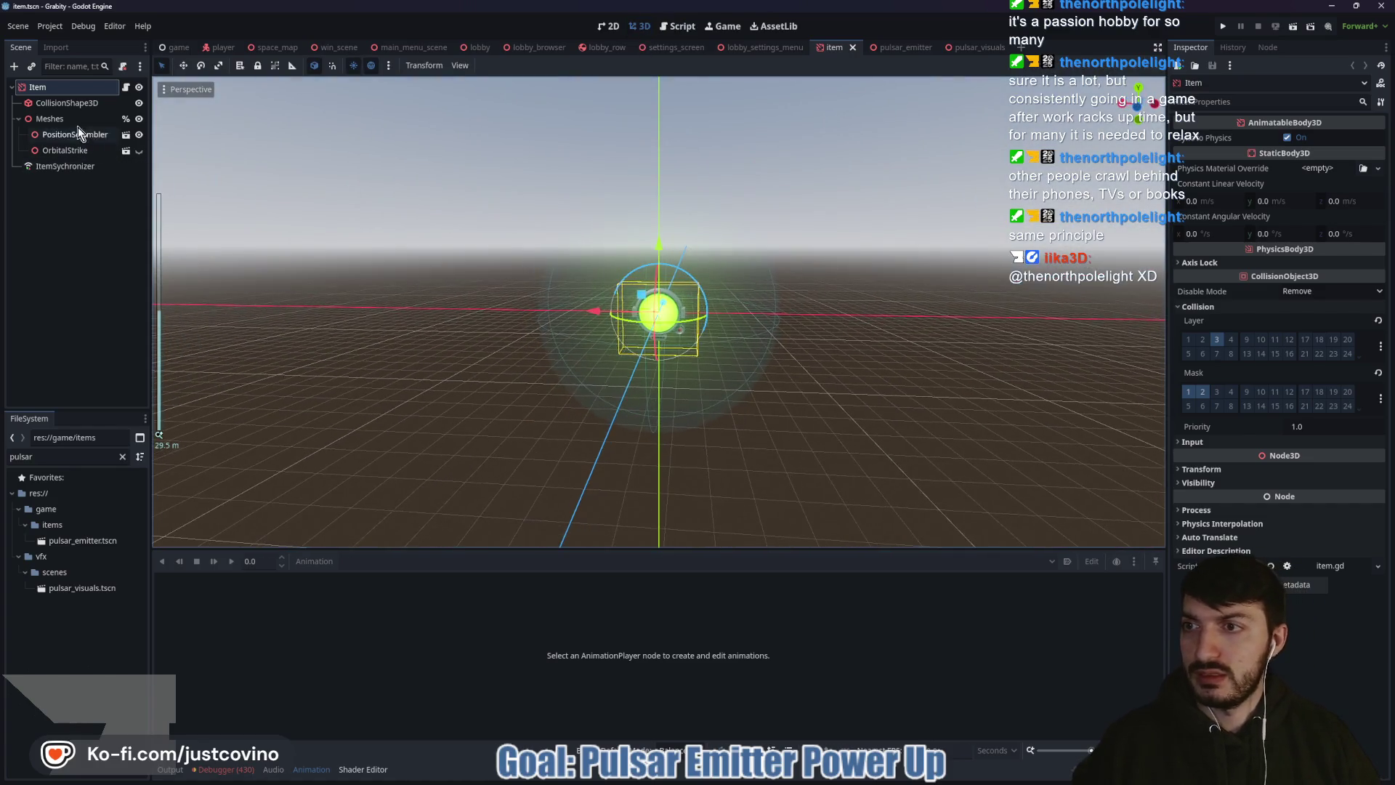
left_click(49, 119)
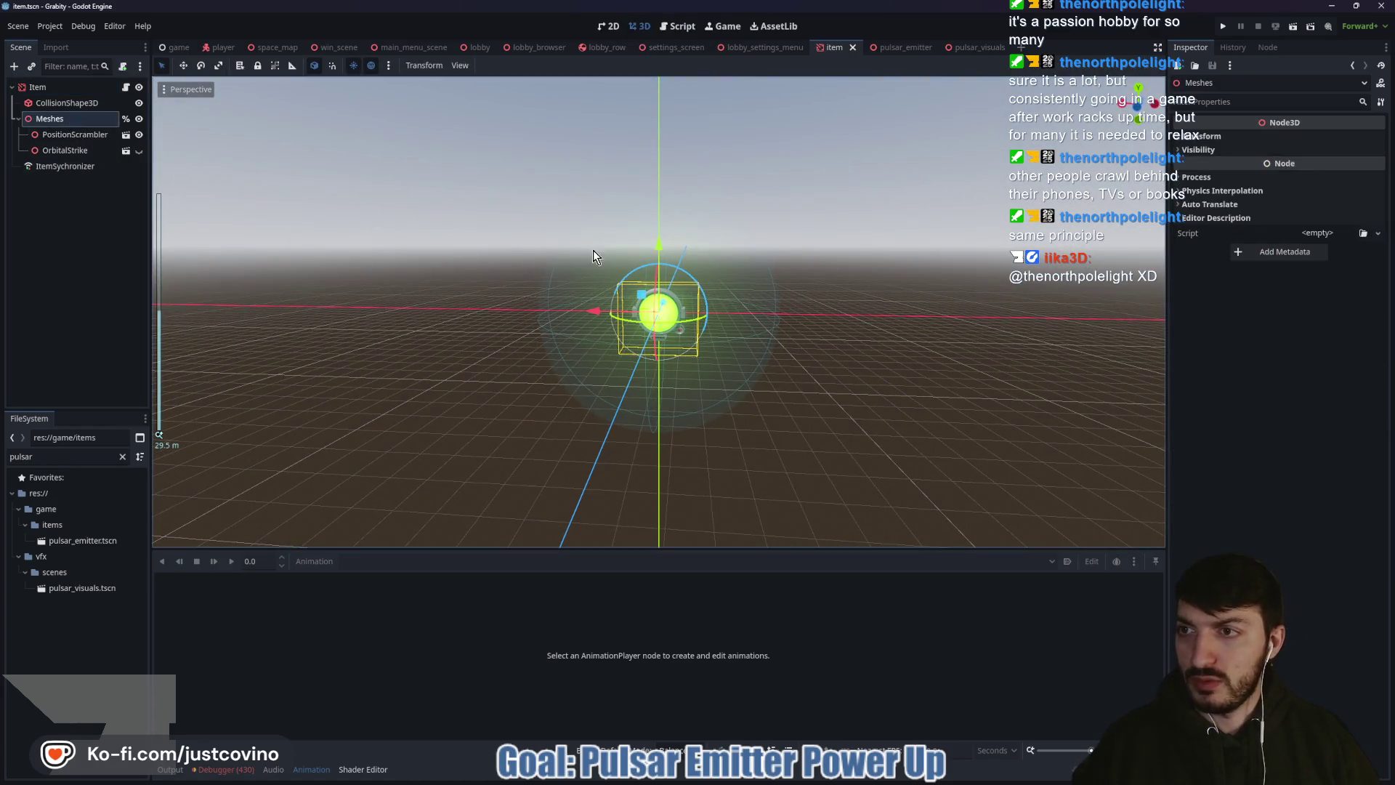
key("ctrl+shift+a")
type("puls")
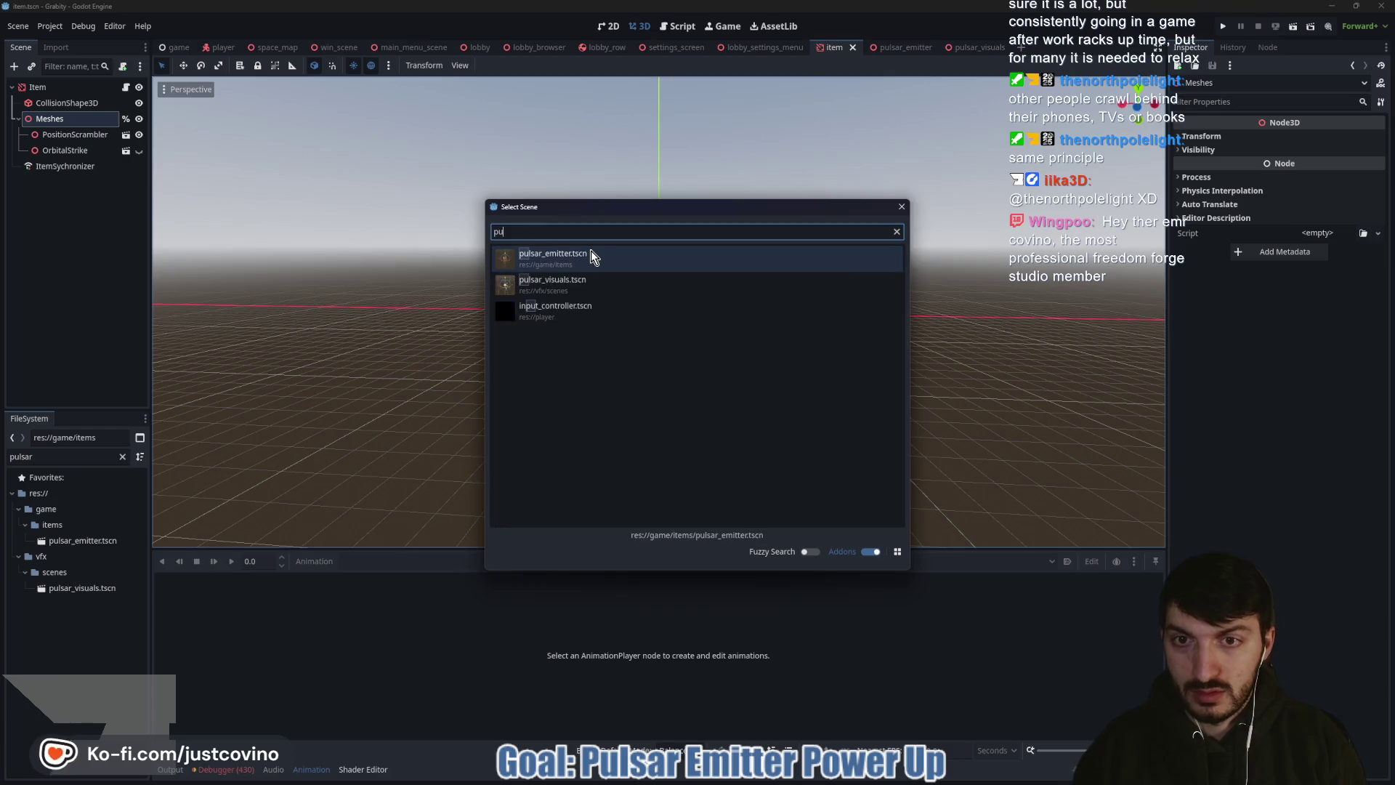
double_click(592, 256)
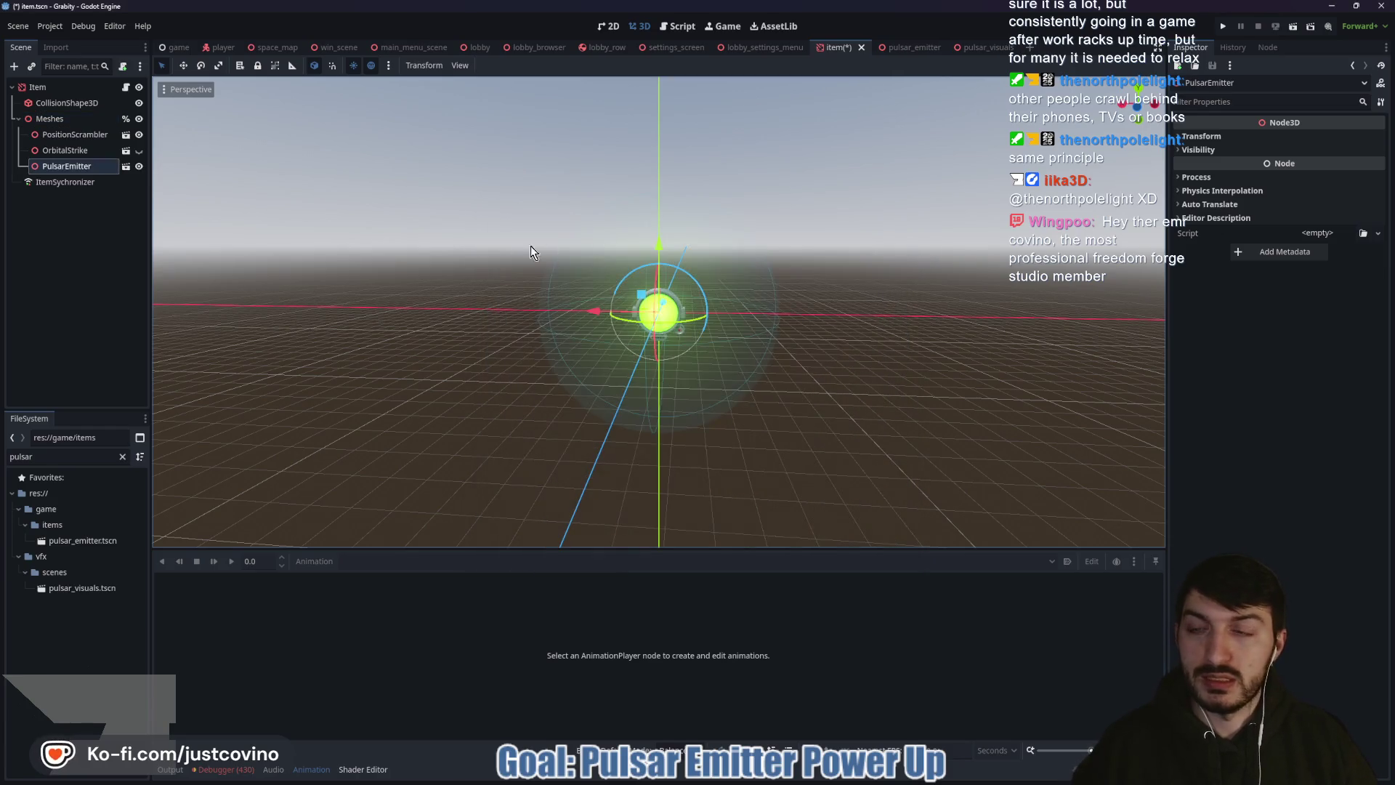
key("ctrl+s")
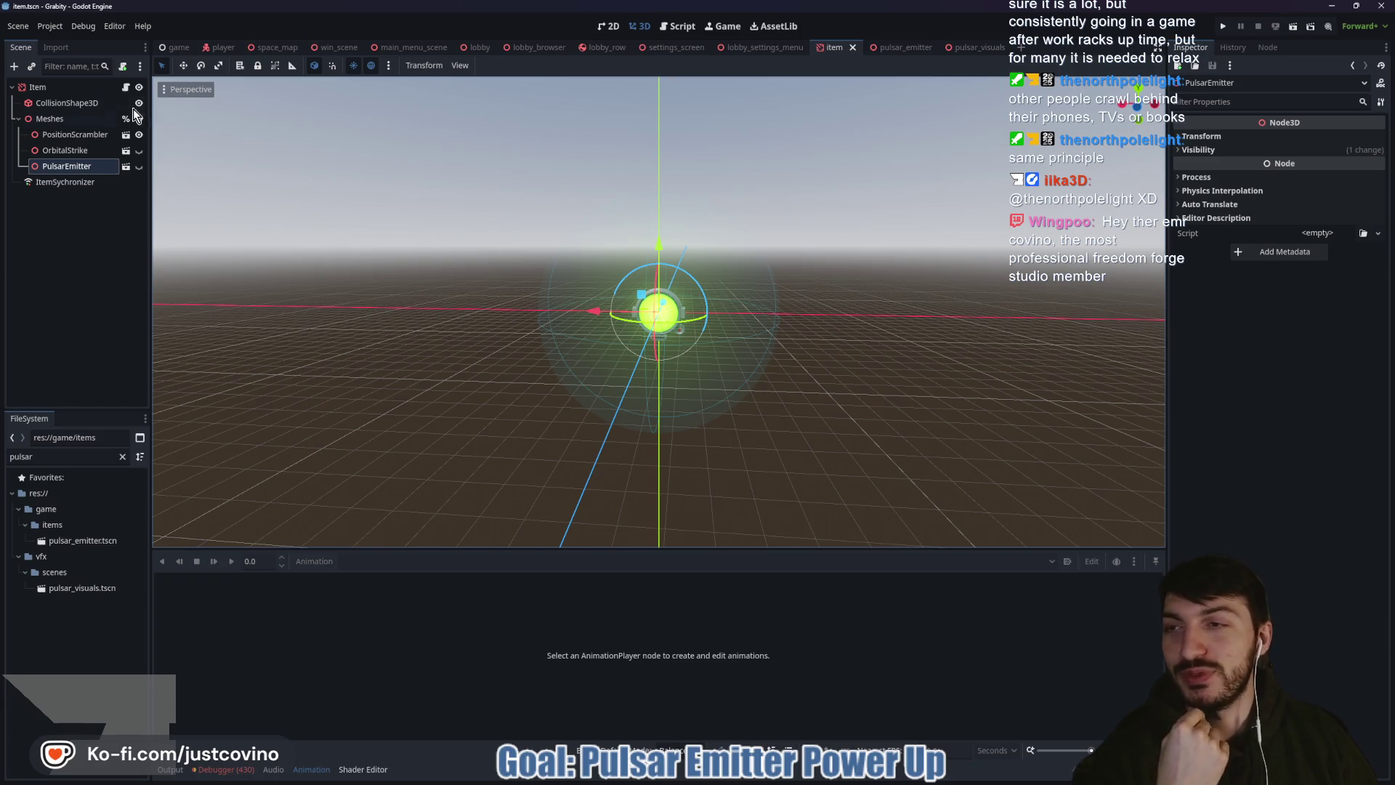
Jump from item.gd to global.gd and complete the ITEMS enum entry as PULSAR_EMITTER.
left_click(126, 87)
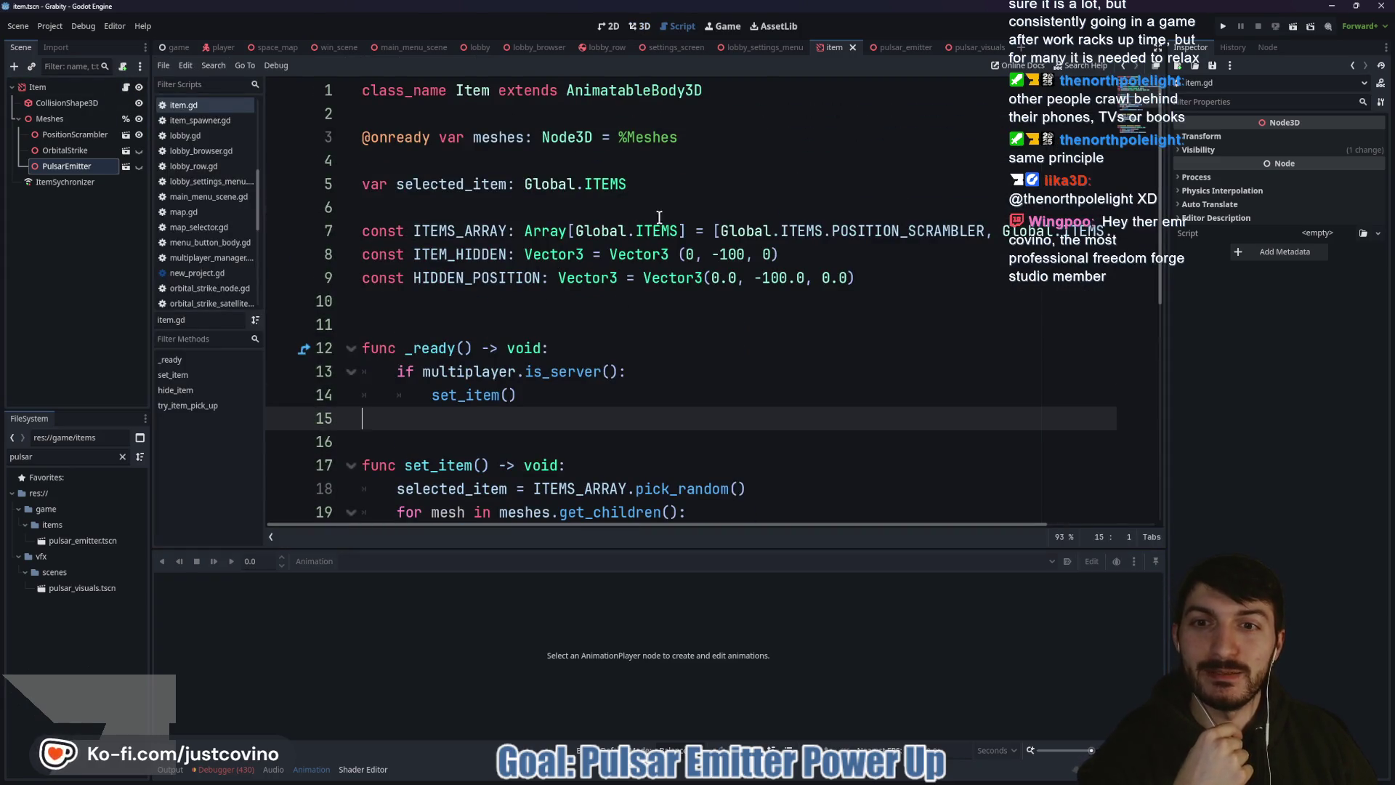
left_click(549, 187)
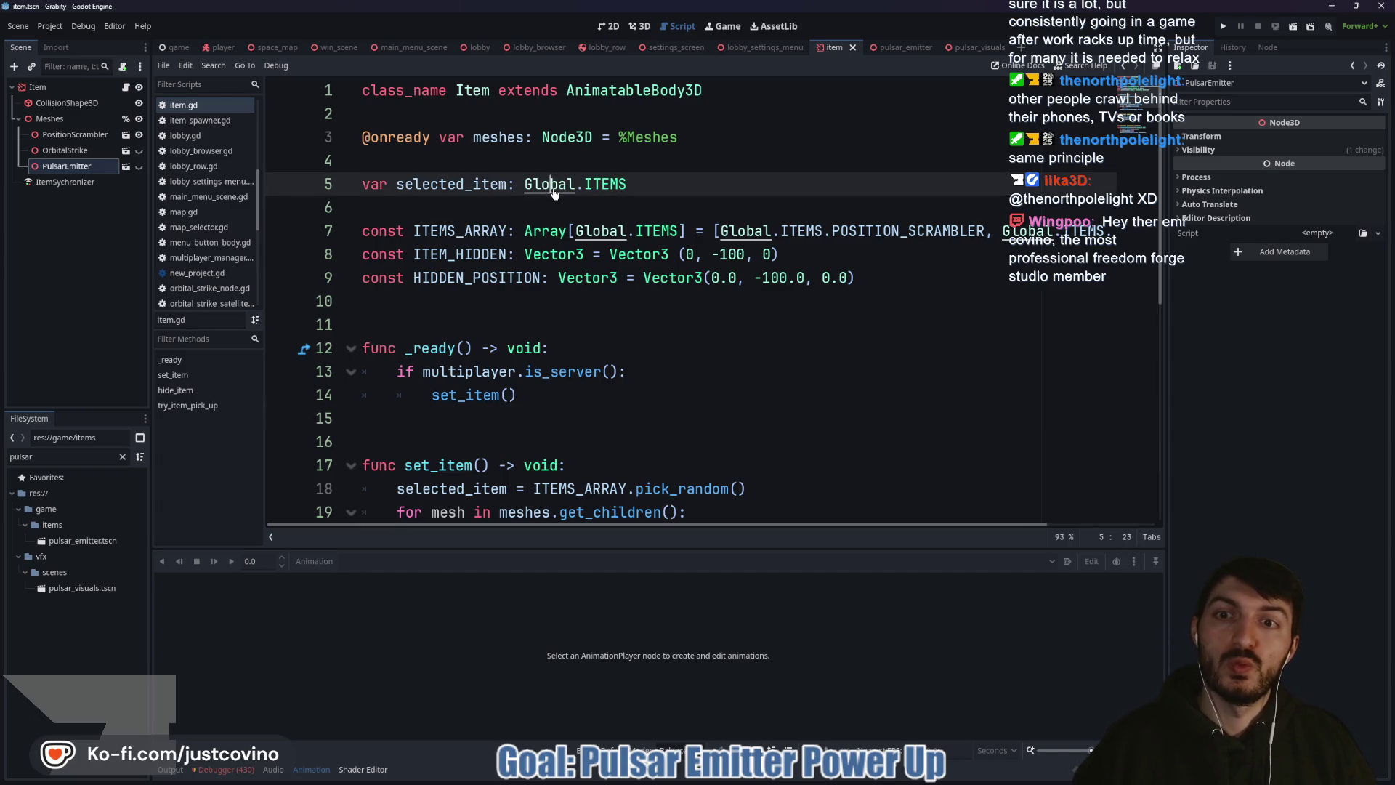
left_click(552, 188, "ctrl")
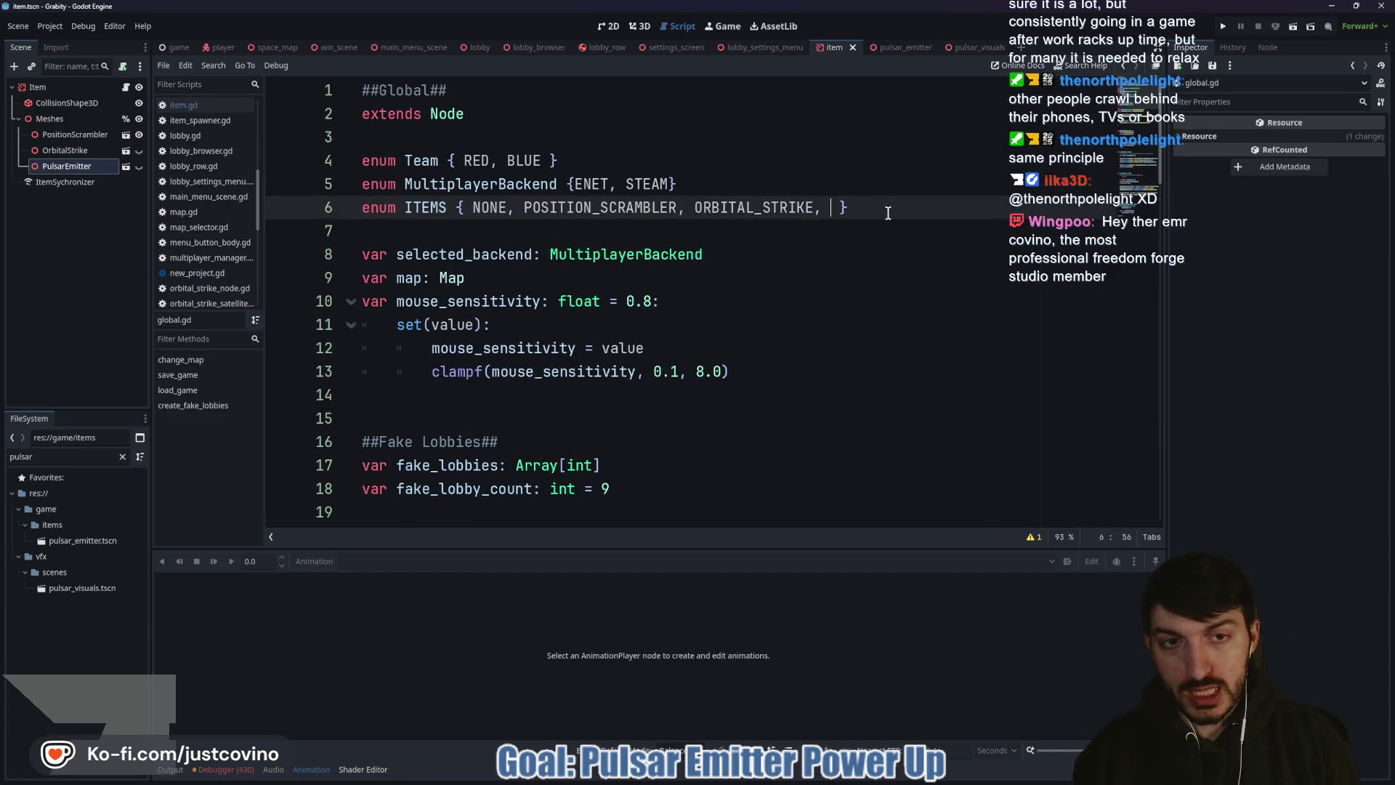
type("EMITTER")
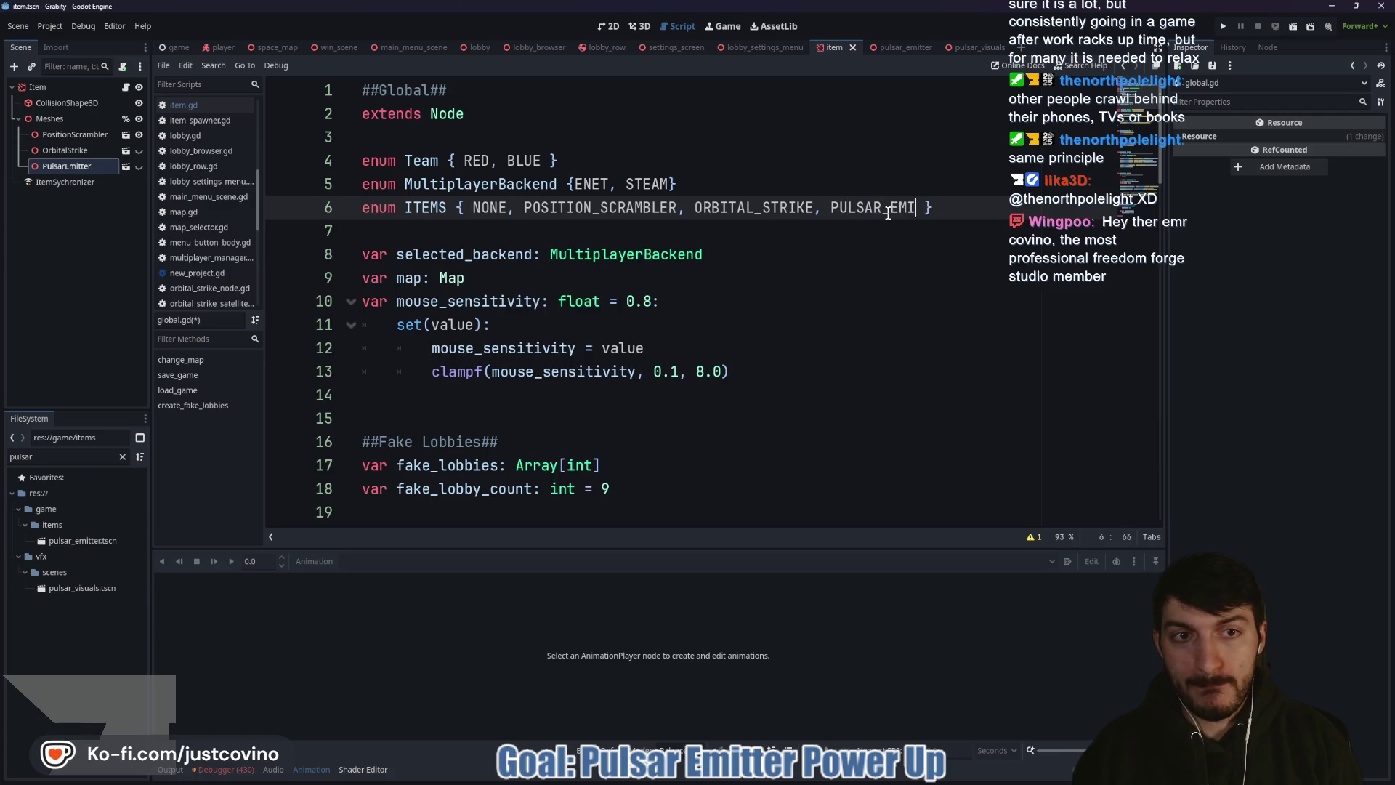
left_click(855, 234)
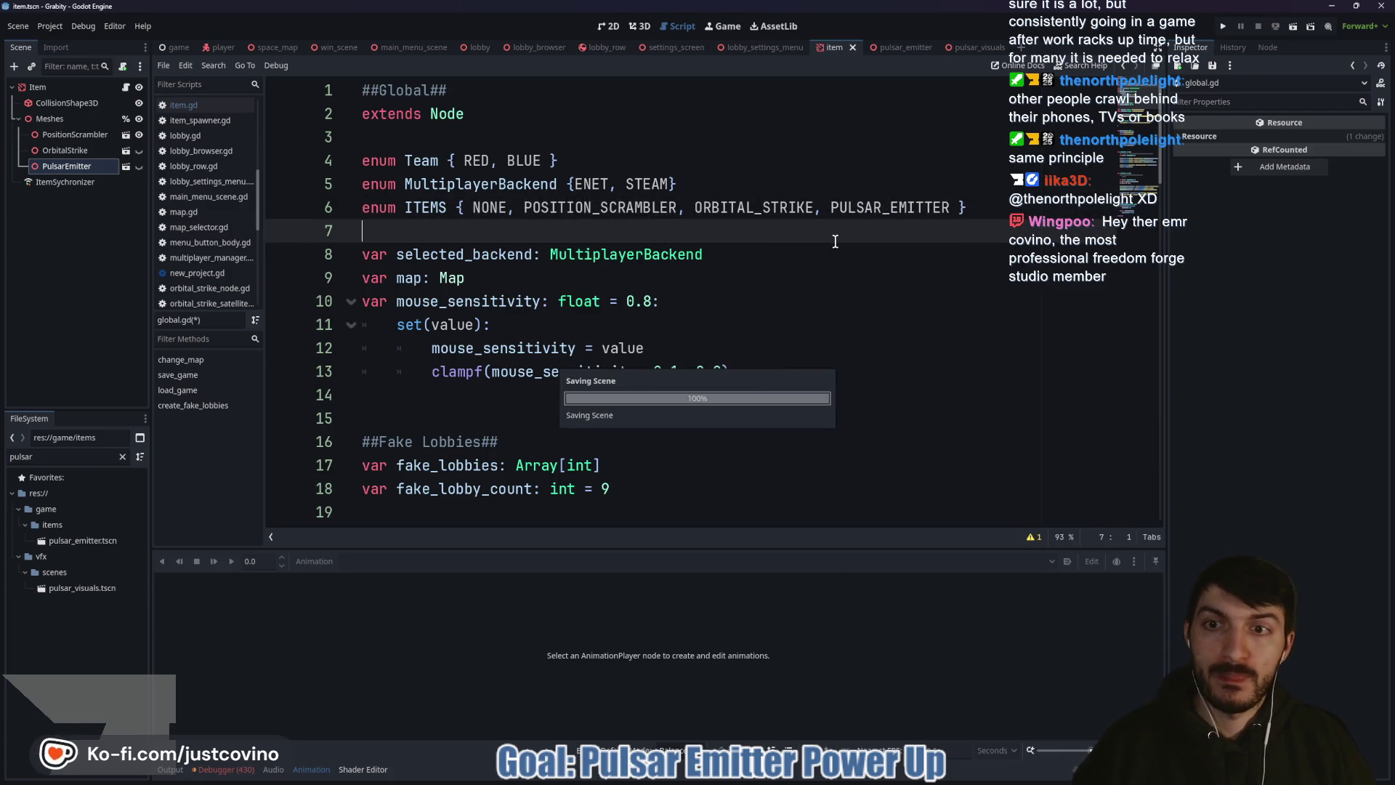
Scroll through global.gd, glance at pulsar_visuals, then return to the item scene and script.
scroll(717, 256, "down", 11)
scroll(717, 253, "down", 11)
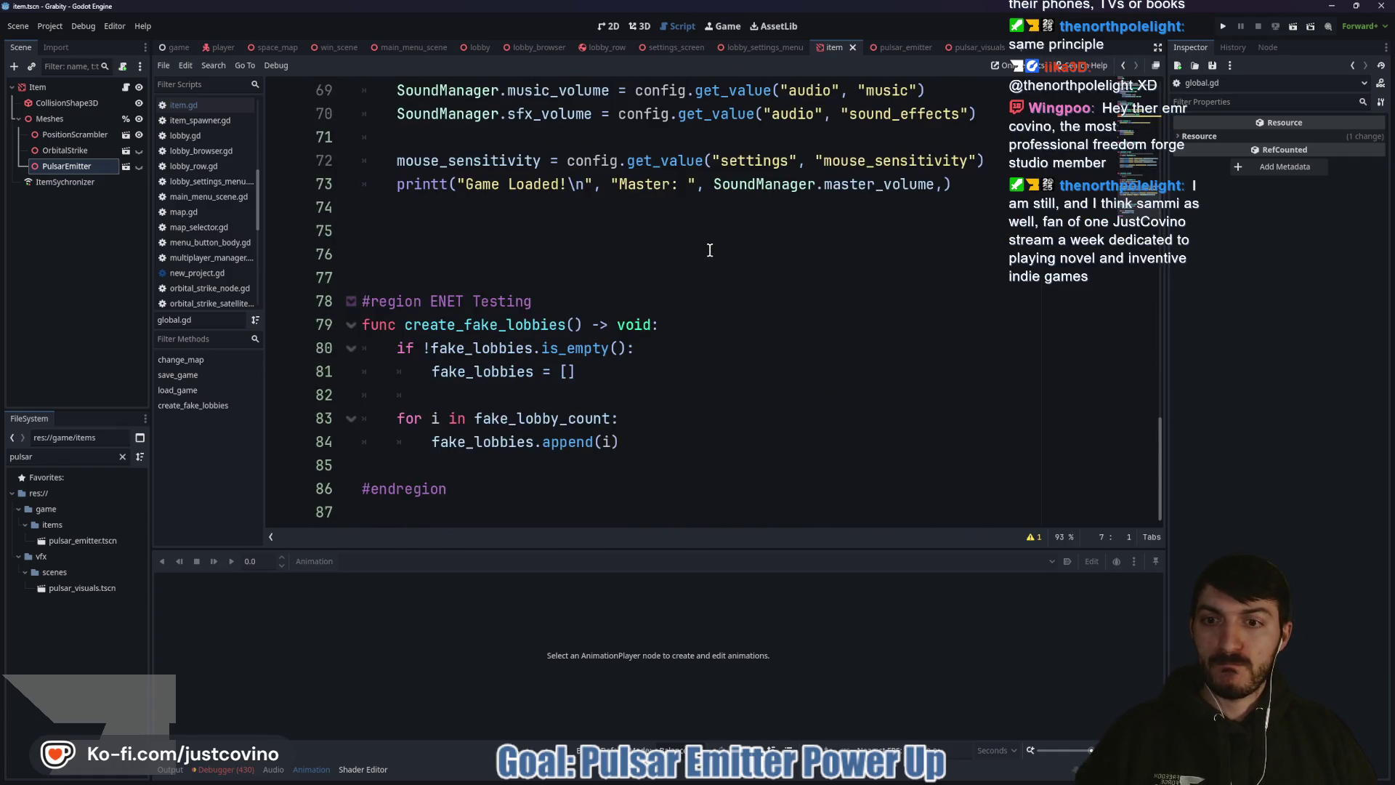
left_click(367, 231)
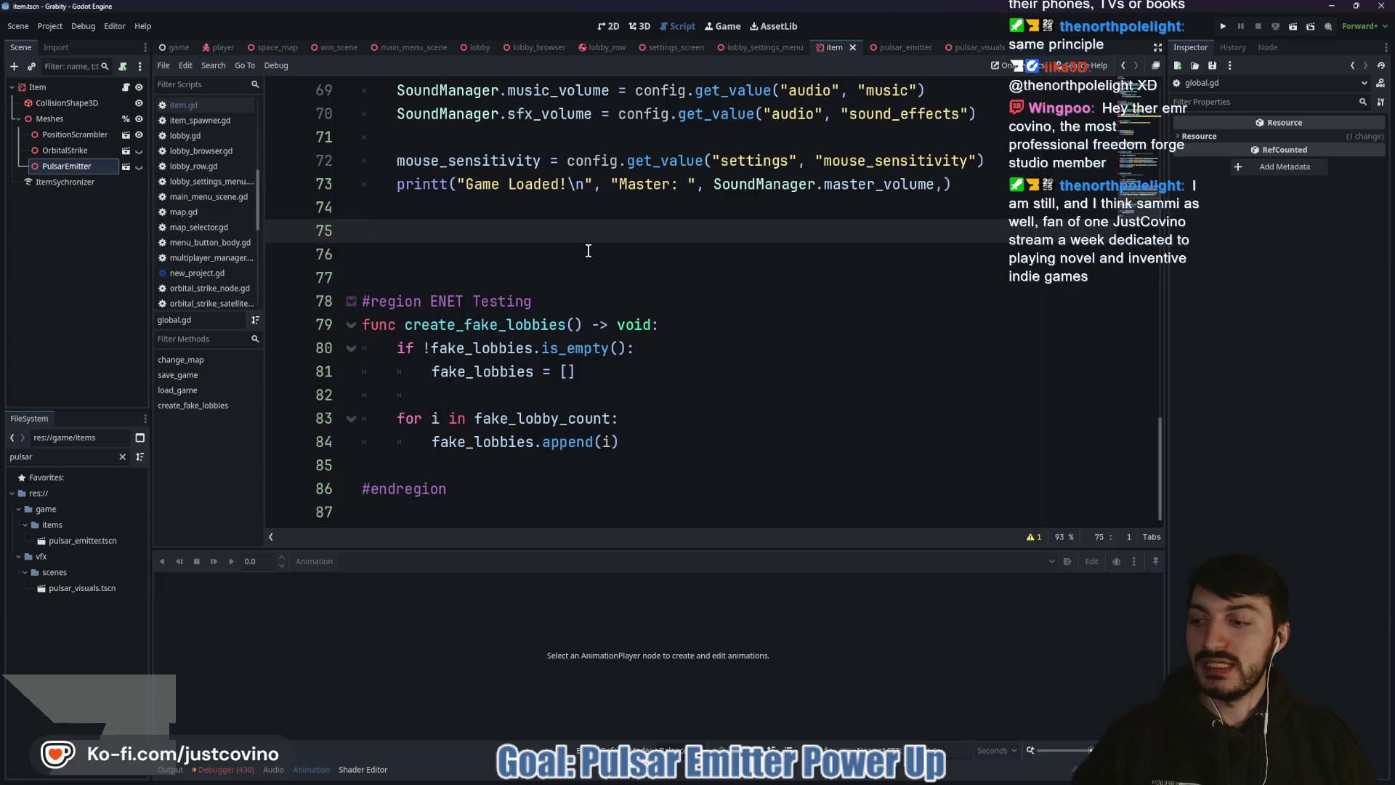
left_click(496, 258)
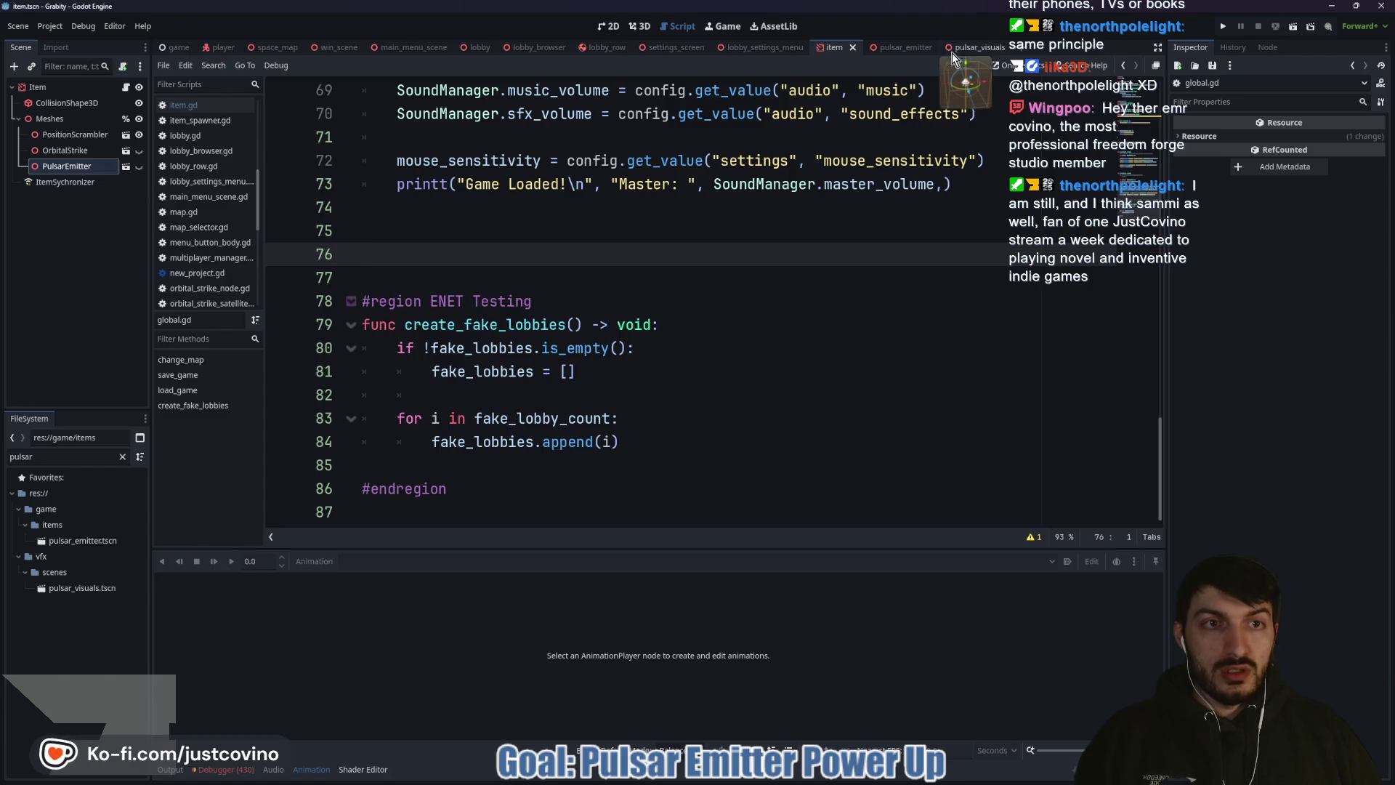
left_click(962, 52)
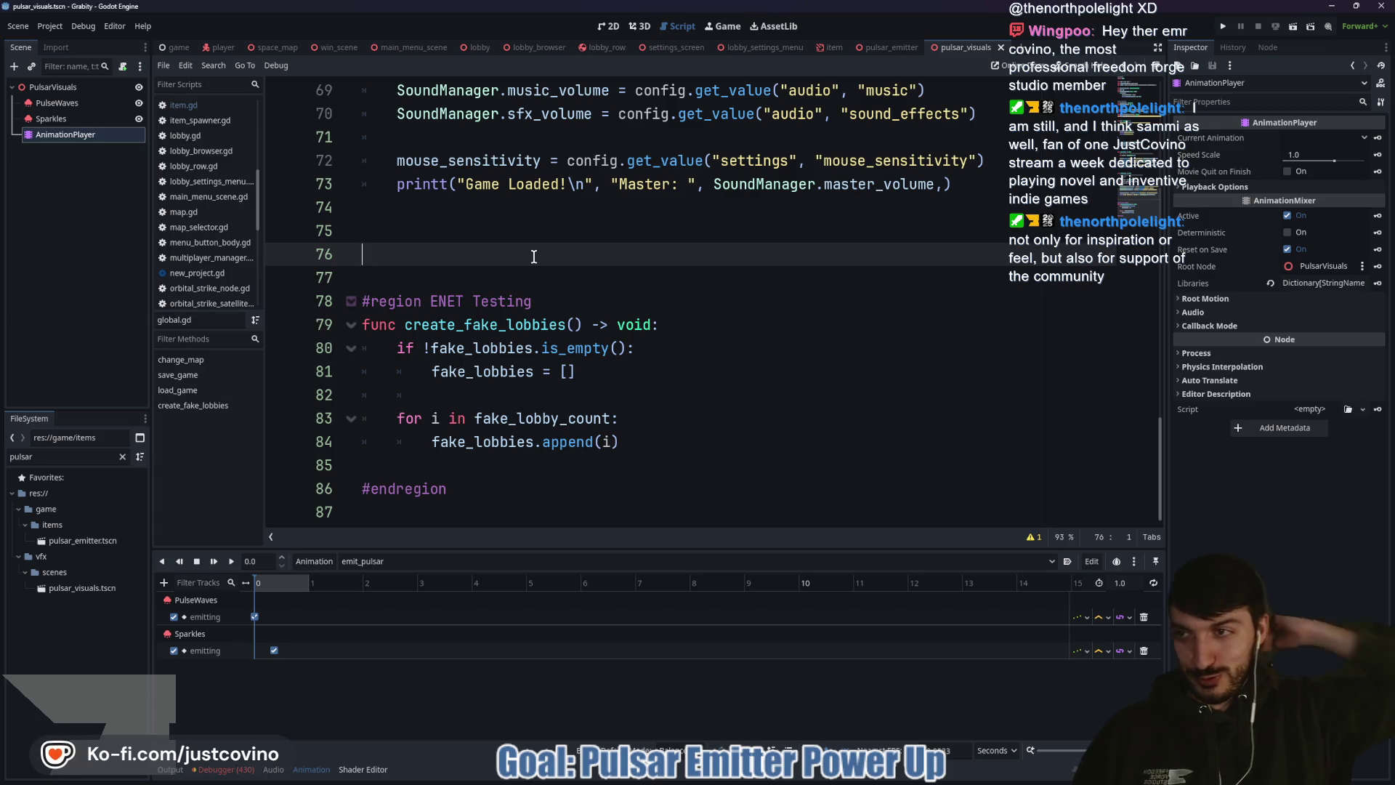
left_click(558, 242)
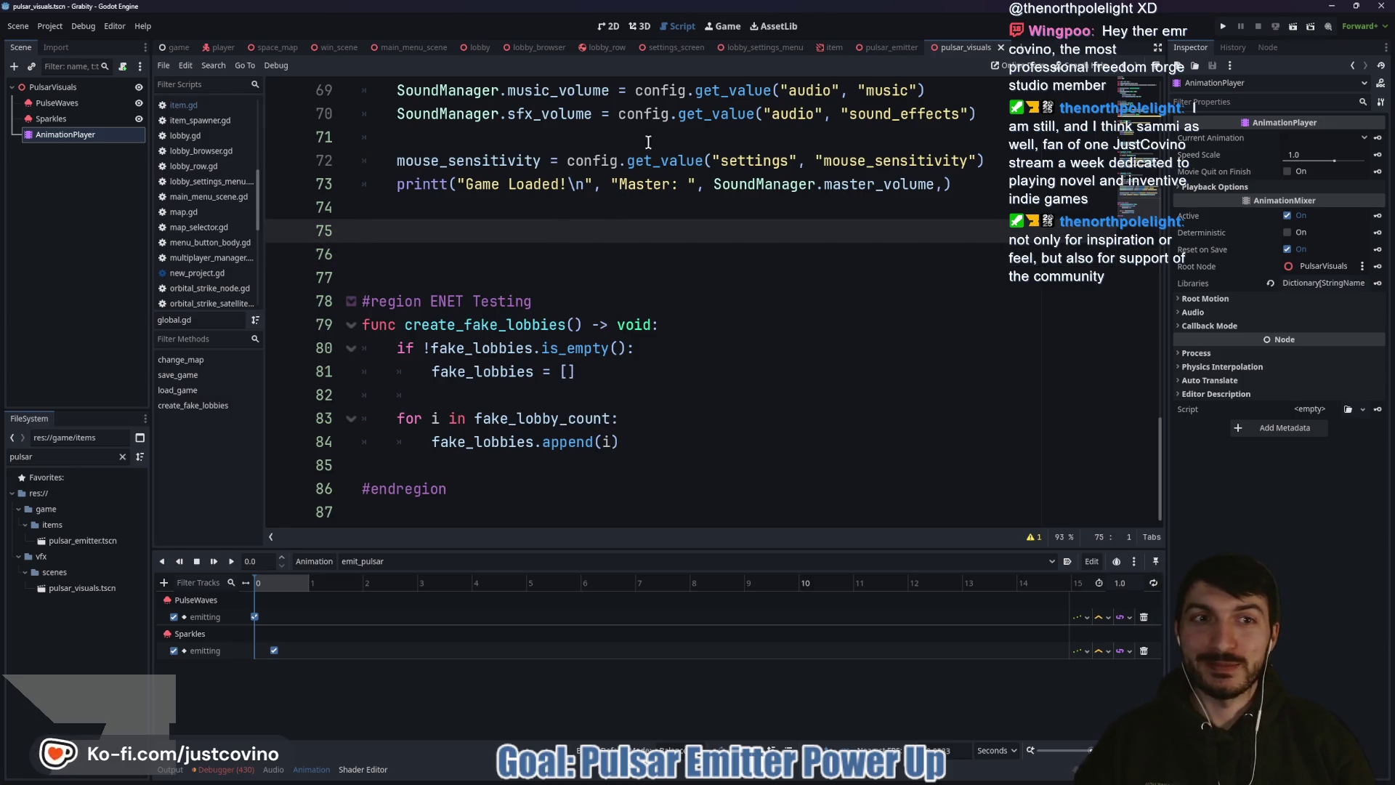
left_click(828, 48)
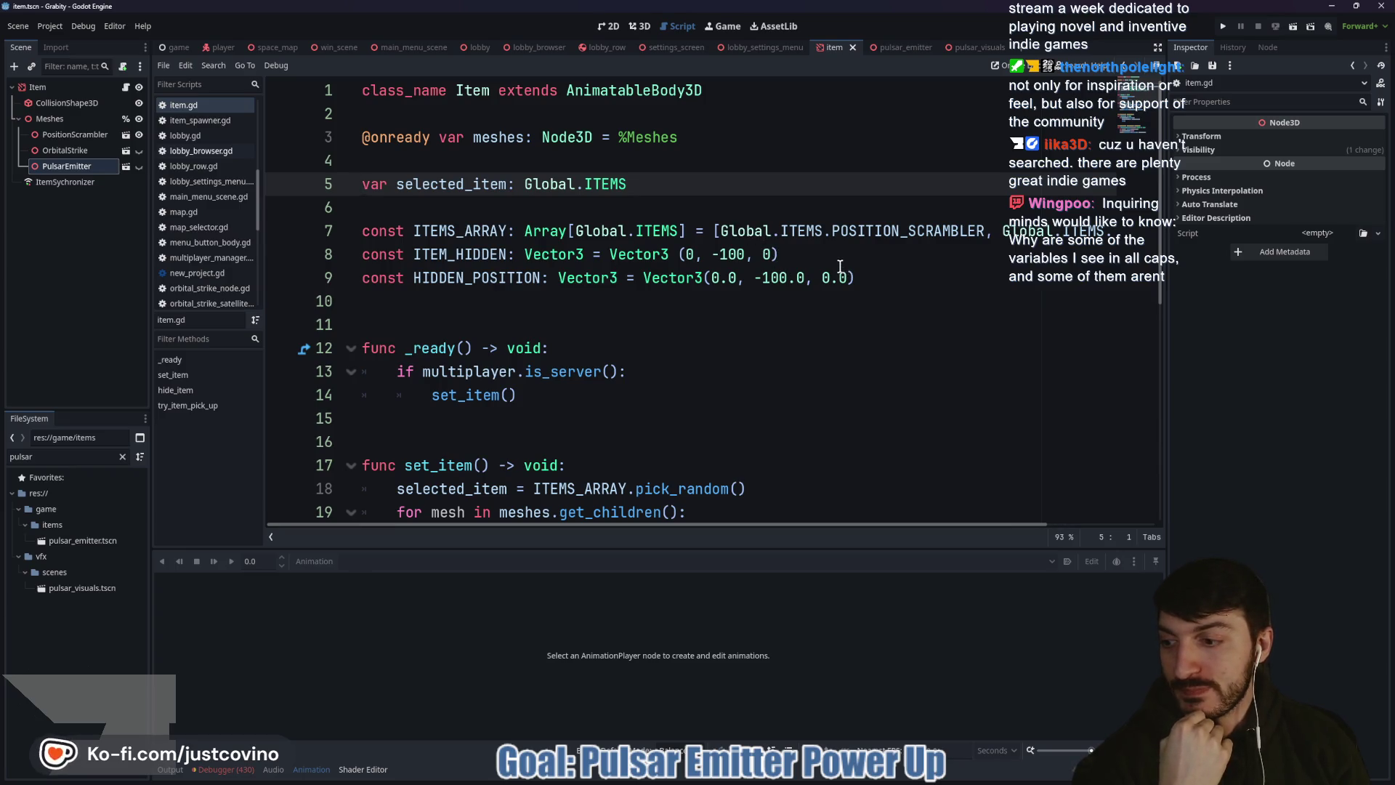
Break ITEMS_ARRAY so each entry and the closing bracket sit on separate lines.
scroll(829, 256, "right", 3)
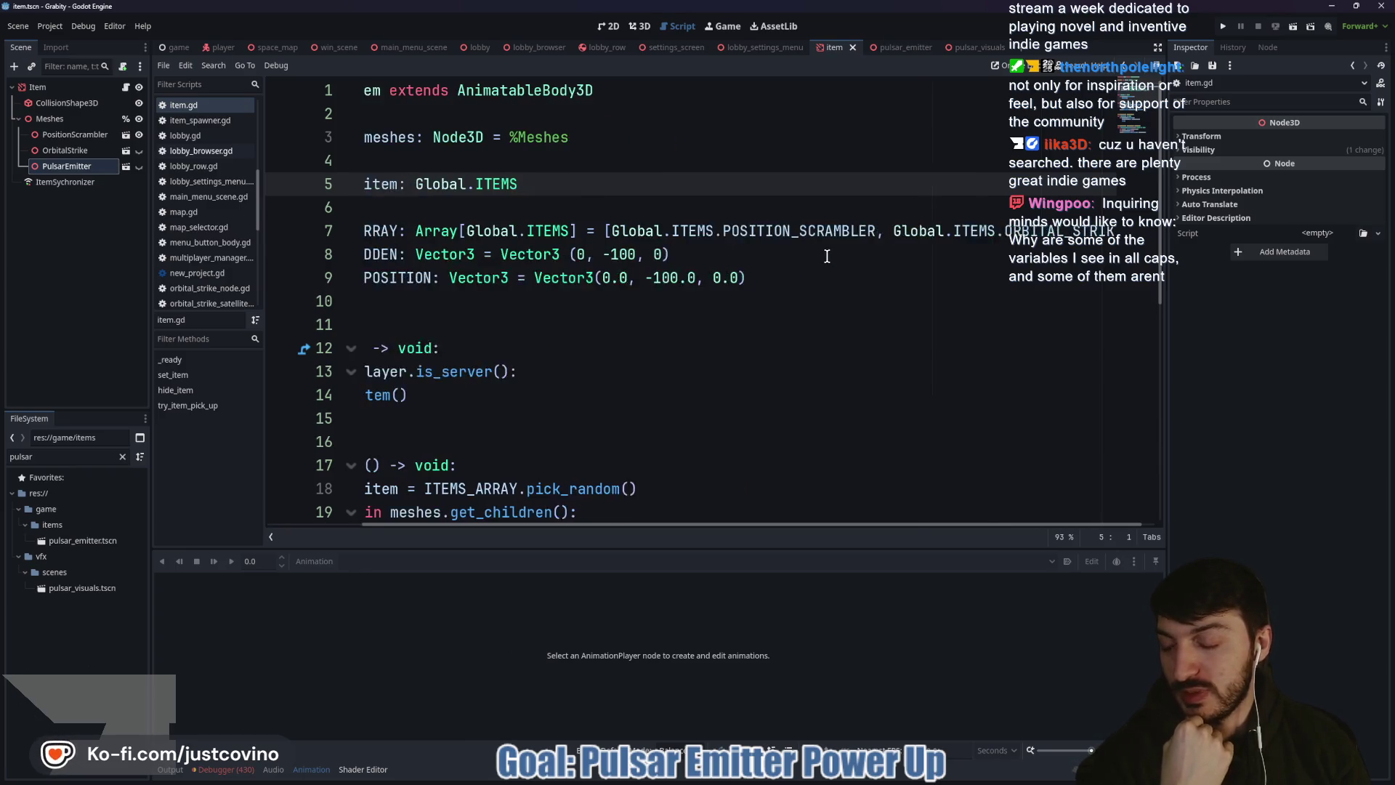
left_click(1110, 231)
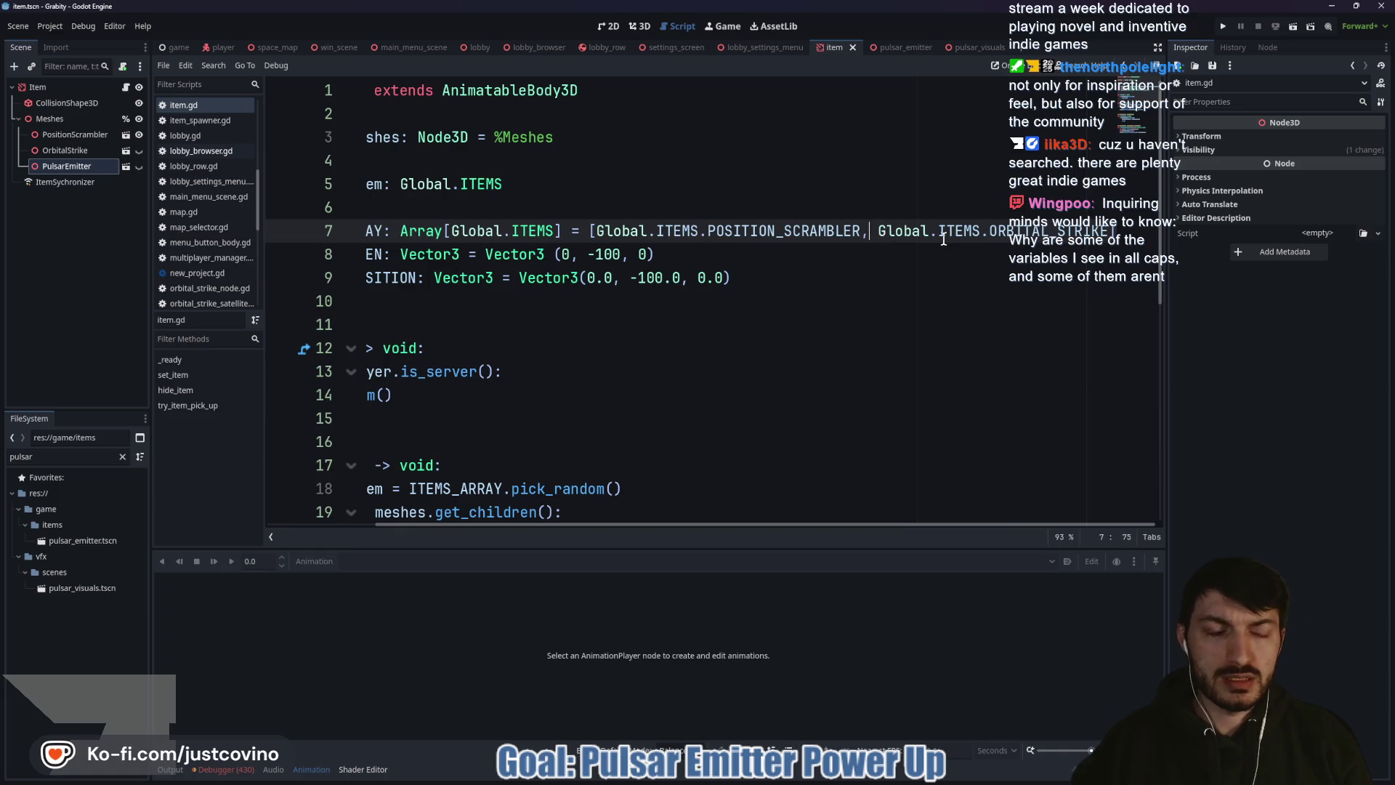
left_click(595, 229)
key("Return")
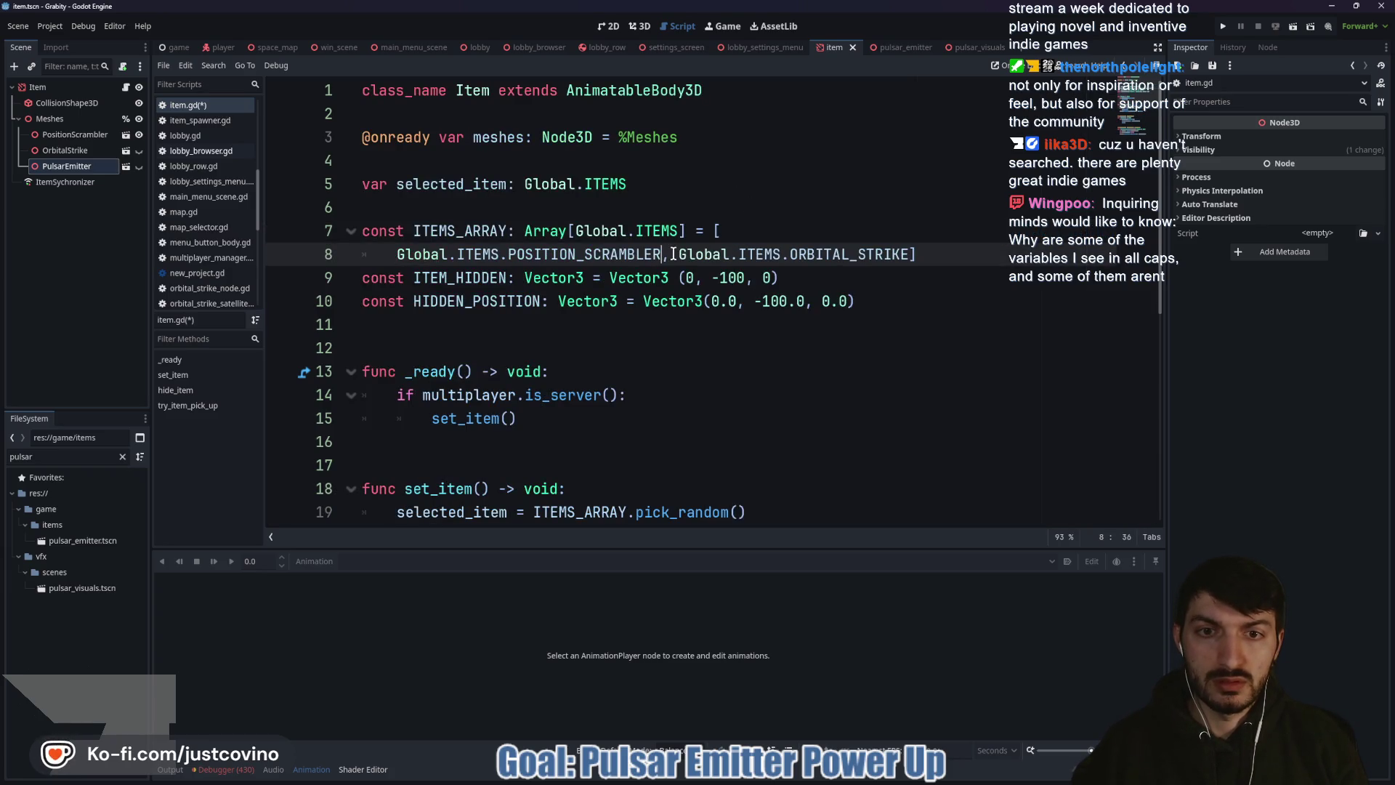
key("Return")
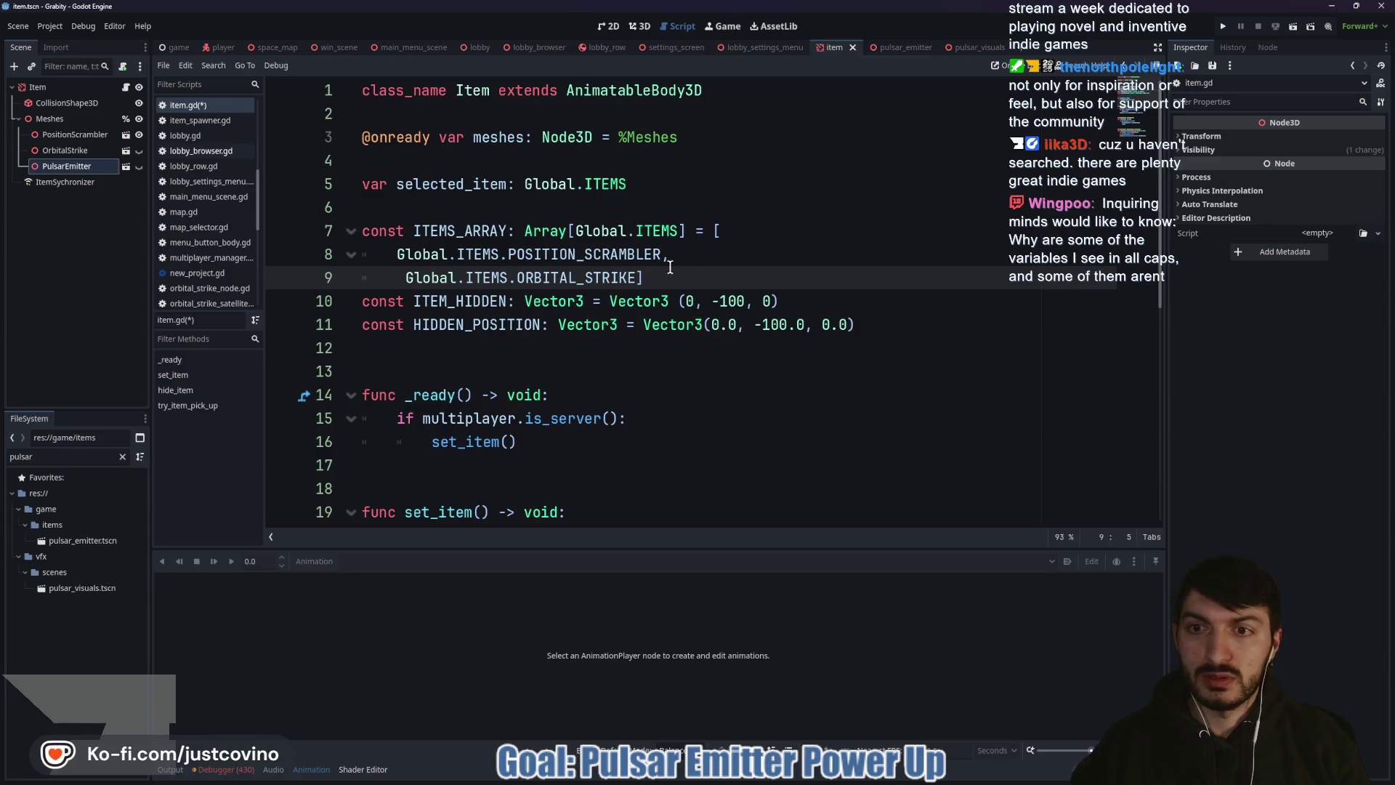
key("BackSpace")
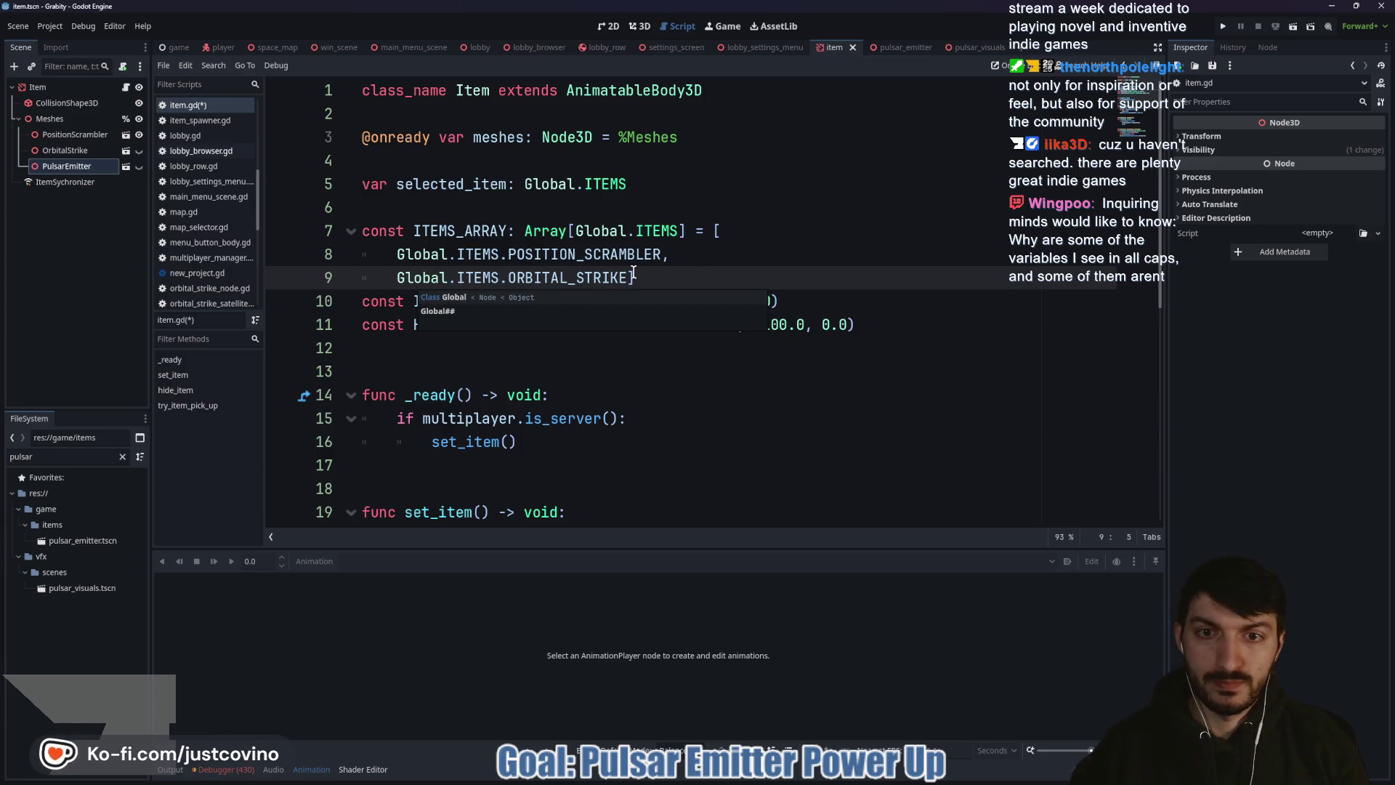
left_click(634, 277)
key("Return")
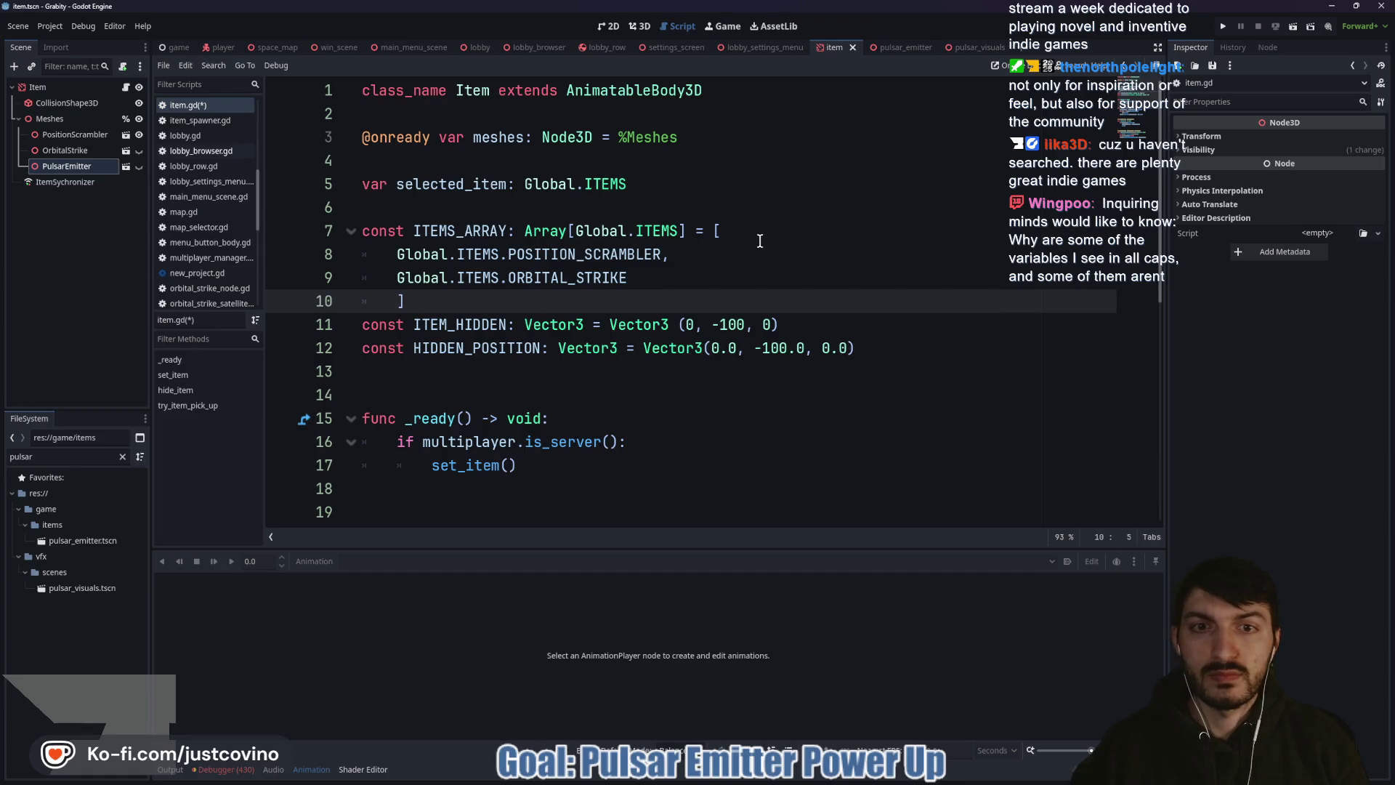
left_click(668, 282)
Add Global.ITEMS.PULSAR_EMITTER as the third array entry after ORBITAL_STRIKE and save.
type(",")
key("Return")
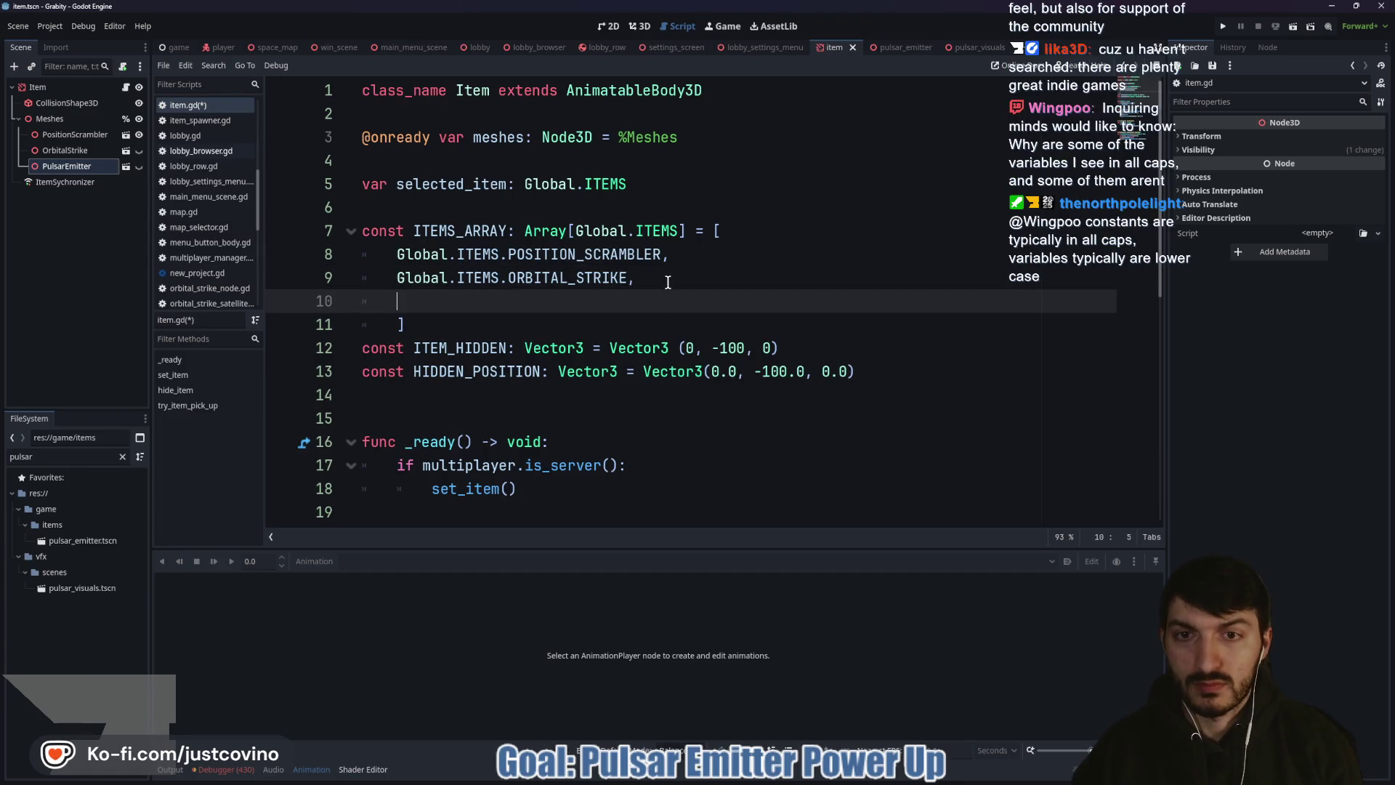
type("Gobal.ITE")
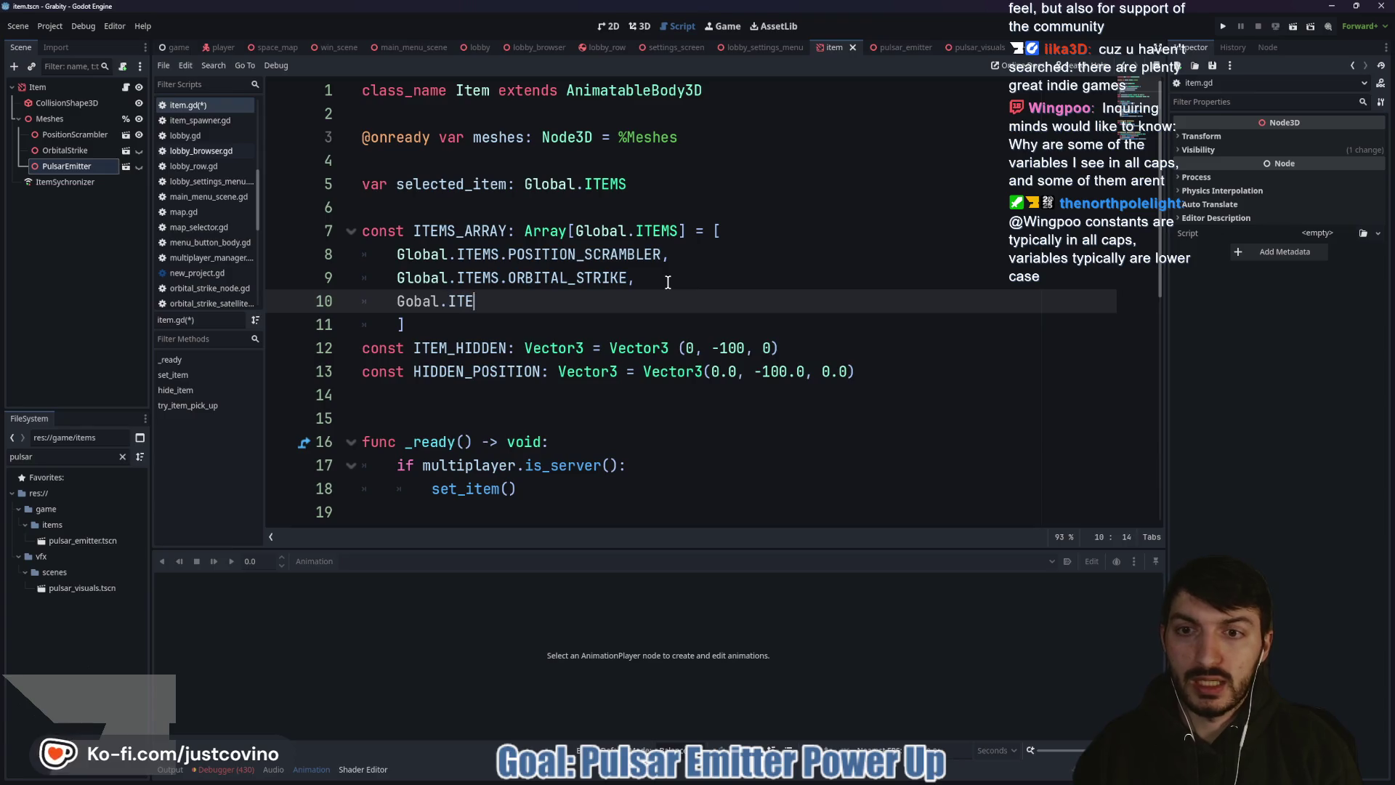
key("BackSpace")
key("BackSpace")
key("BackSpace")
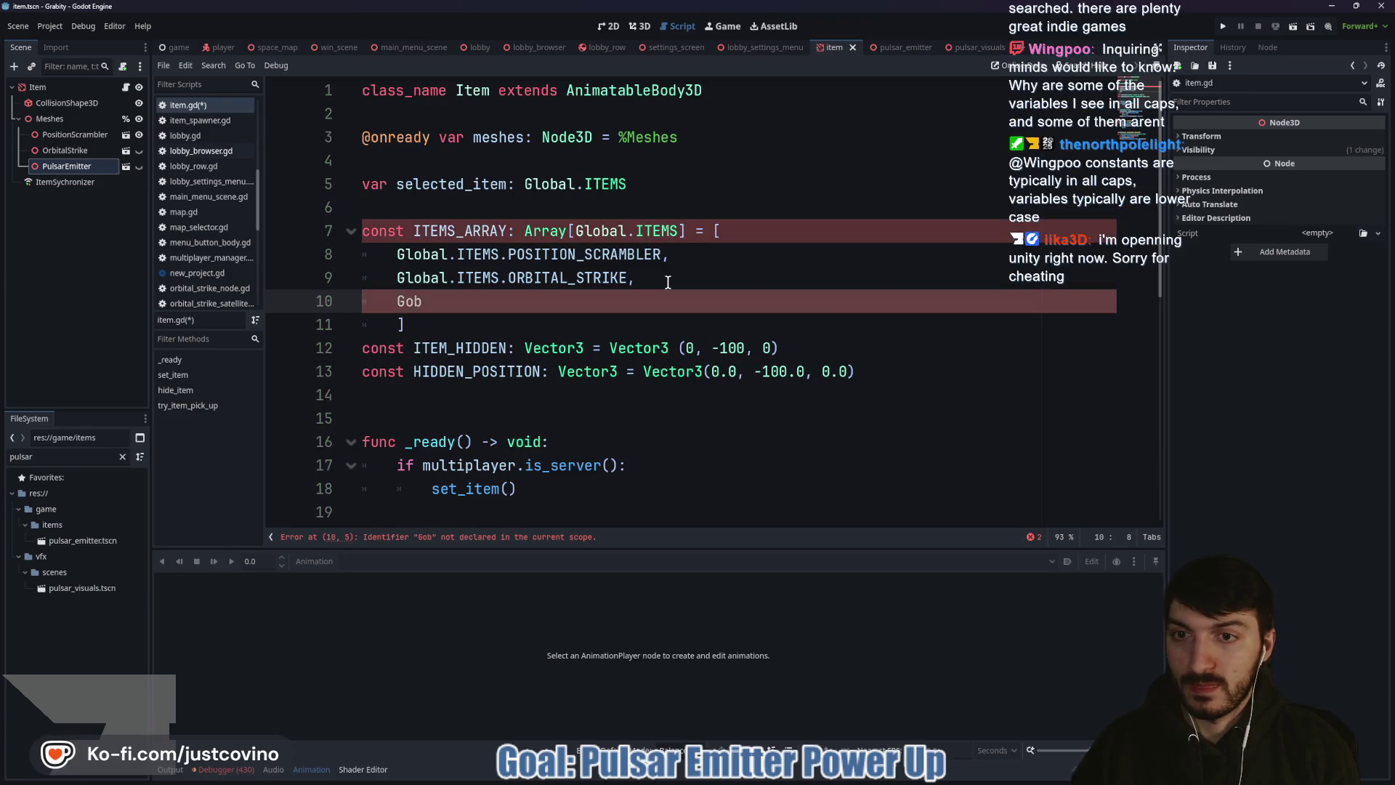
type("lo")
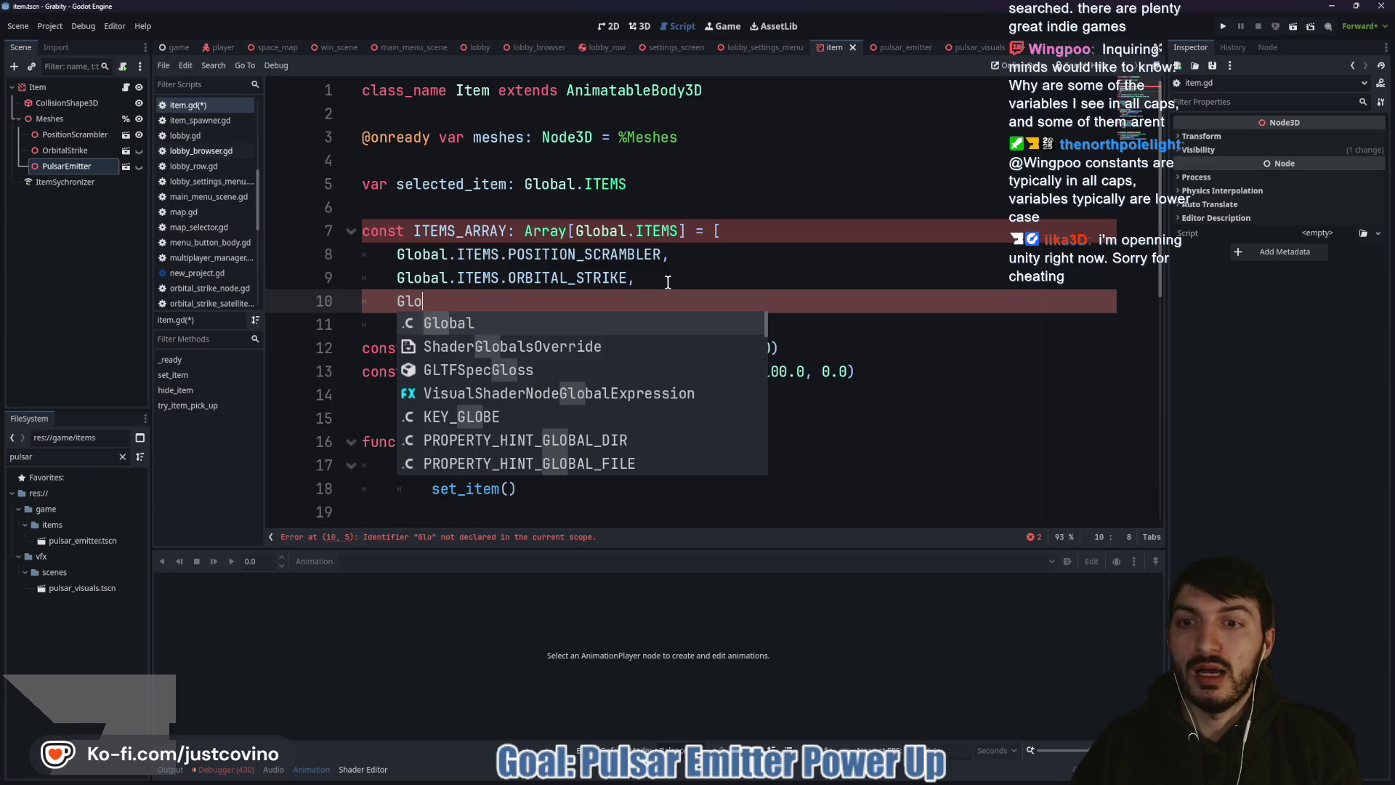
key("Return")
type(".ITE")
key("Return")
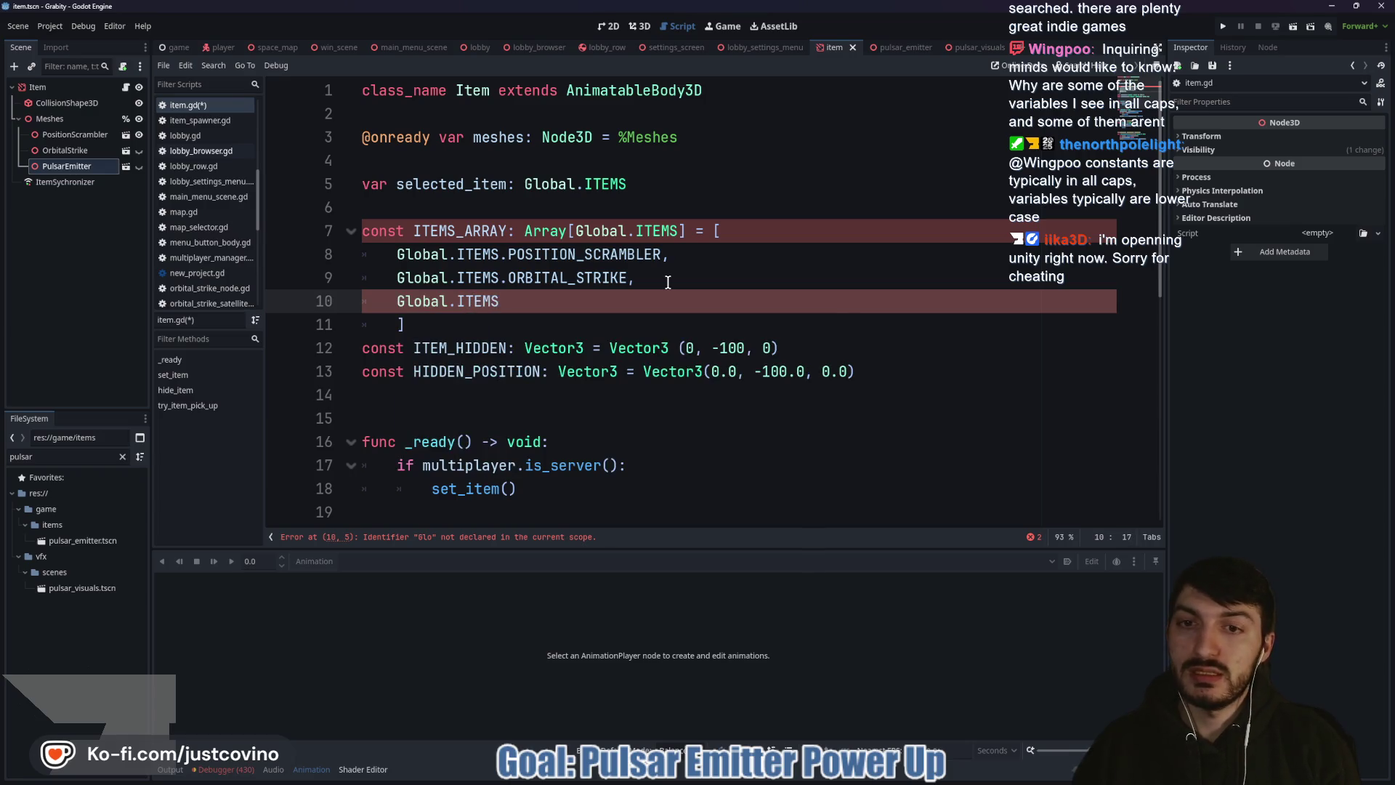
type(".")
key("Down")
key("Down")
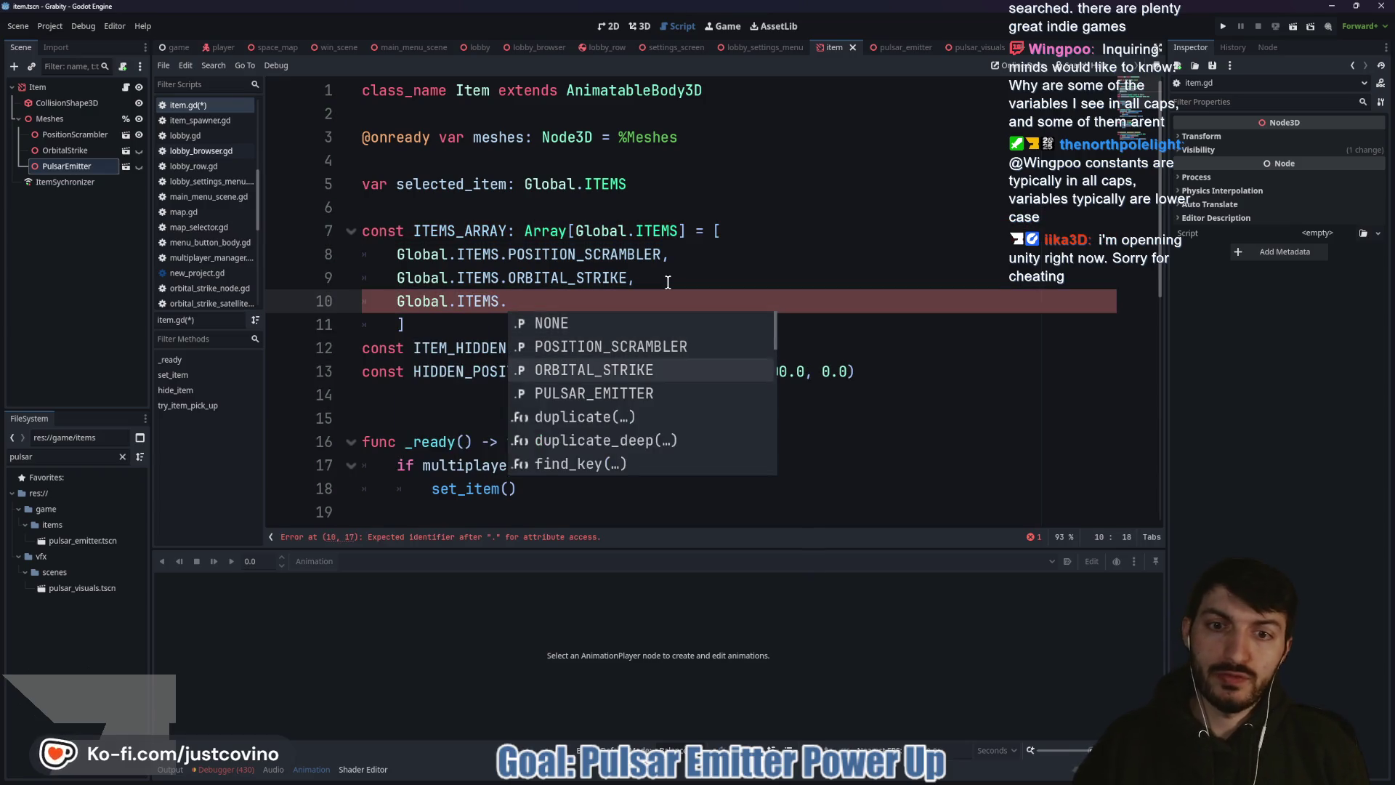
key("Down")
key("Return")
key("ctrl+s")
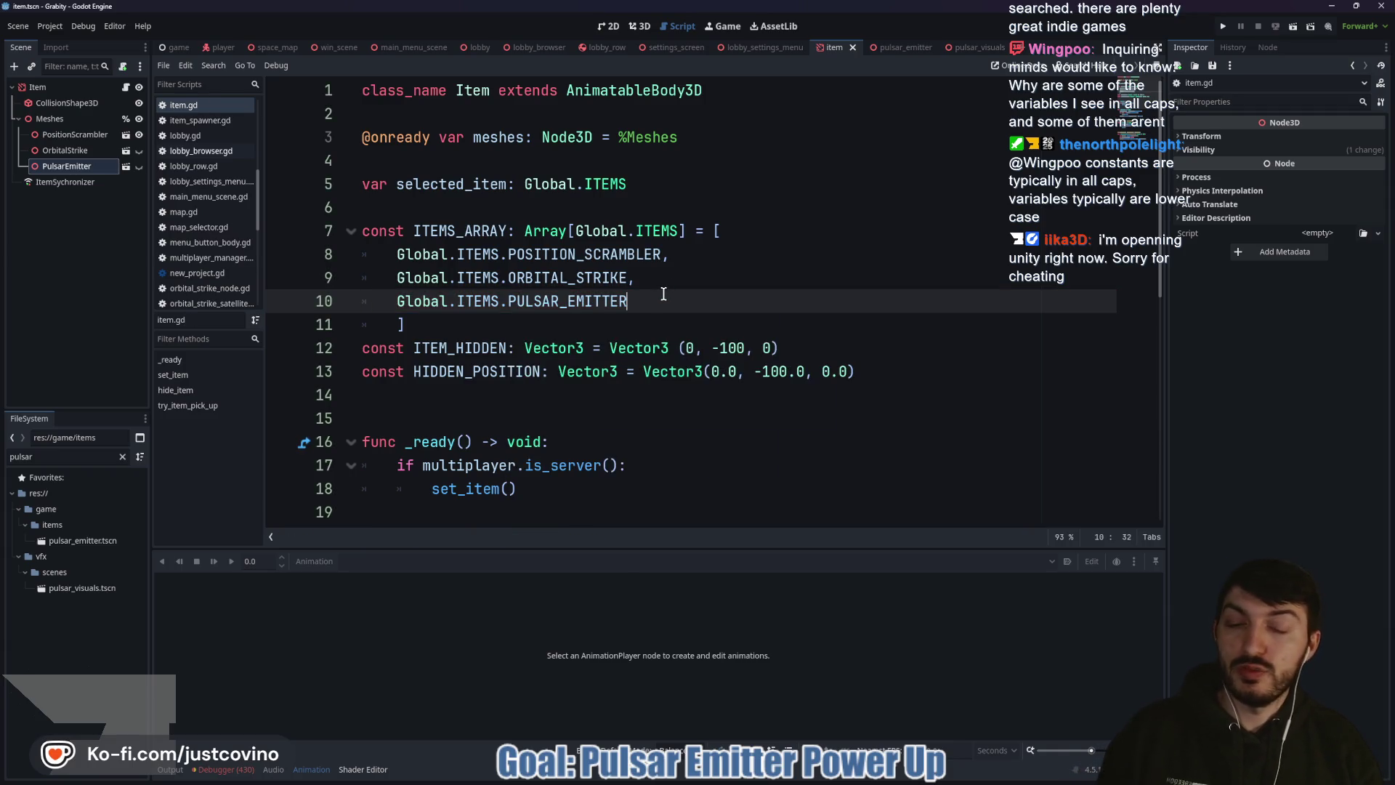
Add a blank line after the ITEMS_ARRAY closing bracket and save item.gd.
left_click_drag(675, 306, 363, 255)
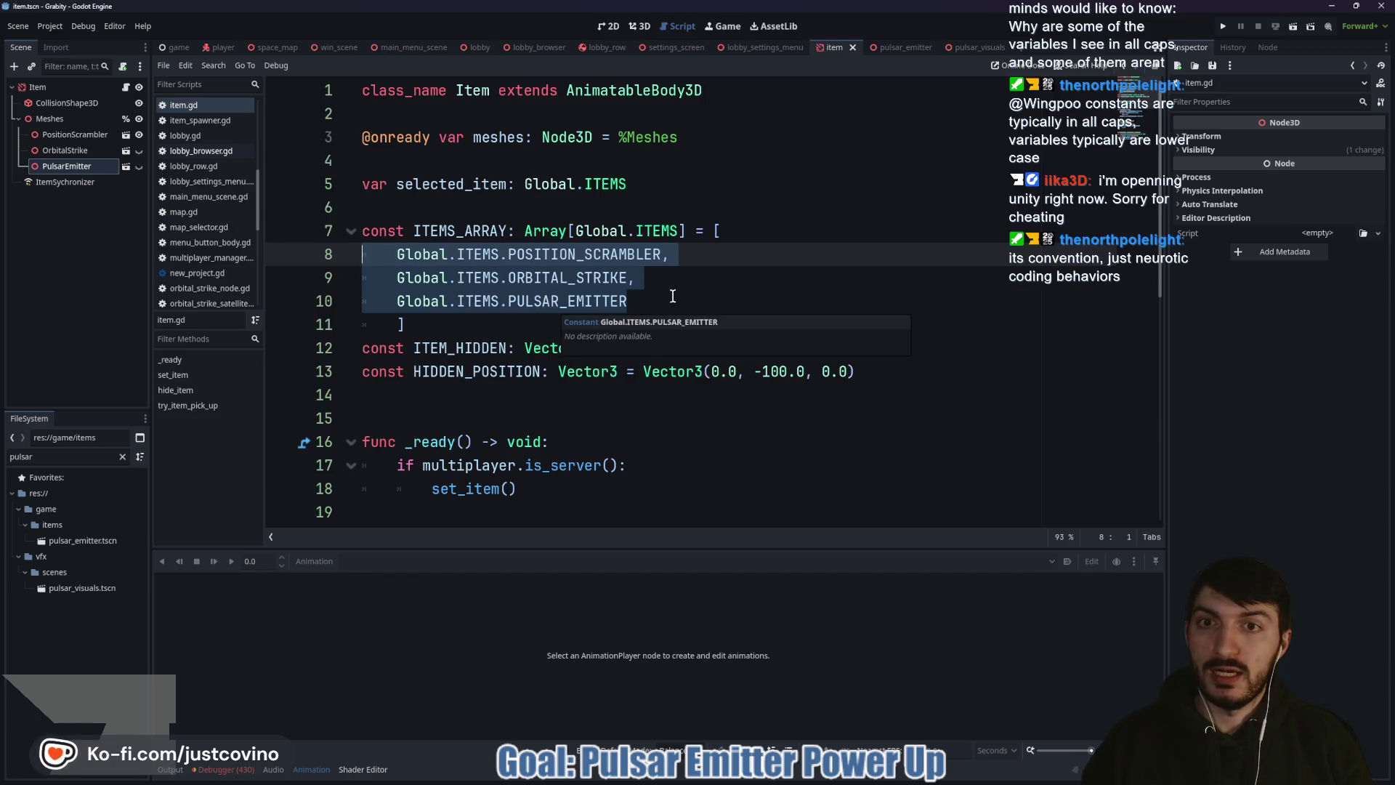
left_click(646, 304)
scroll(489, 295, "down", 2)
left_click(459, 182)
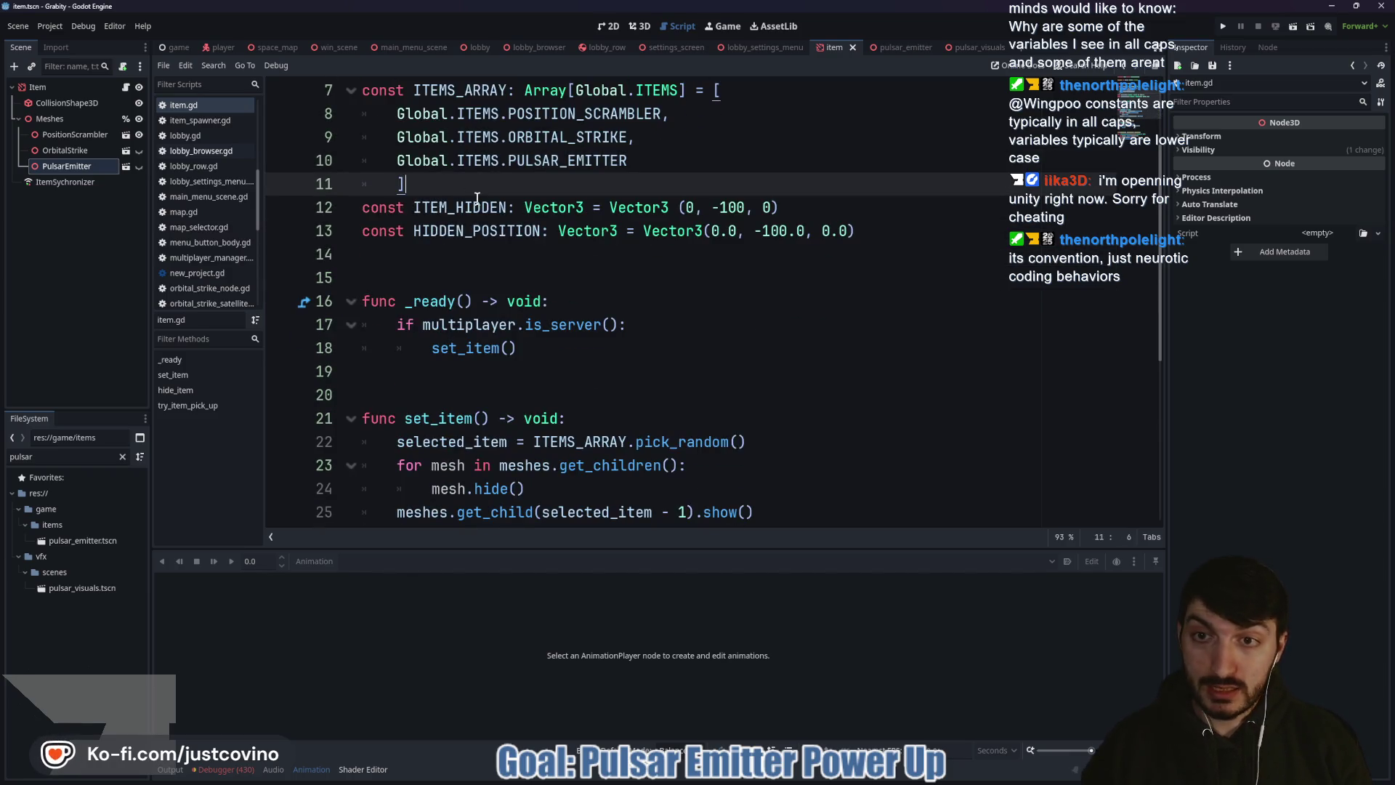
key("Return")
left_click(535, 276)
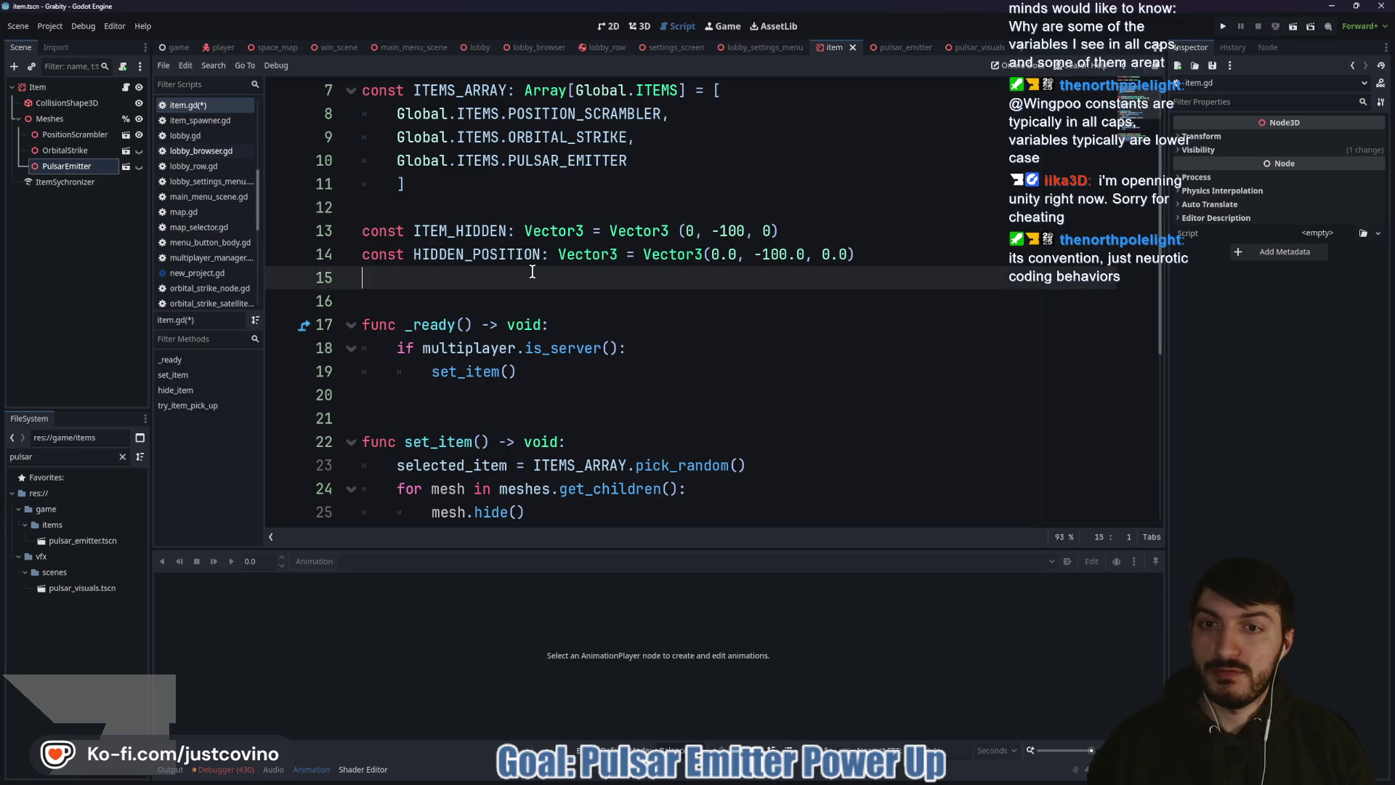
key("ctrl+s")
scroll(536, 262, "up", 2)
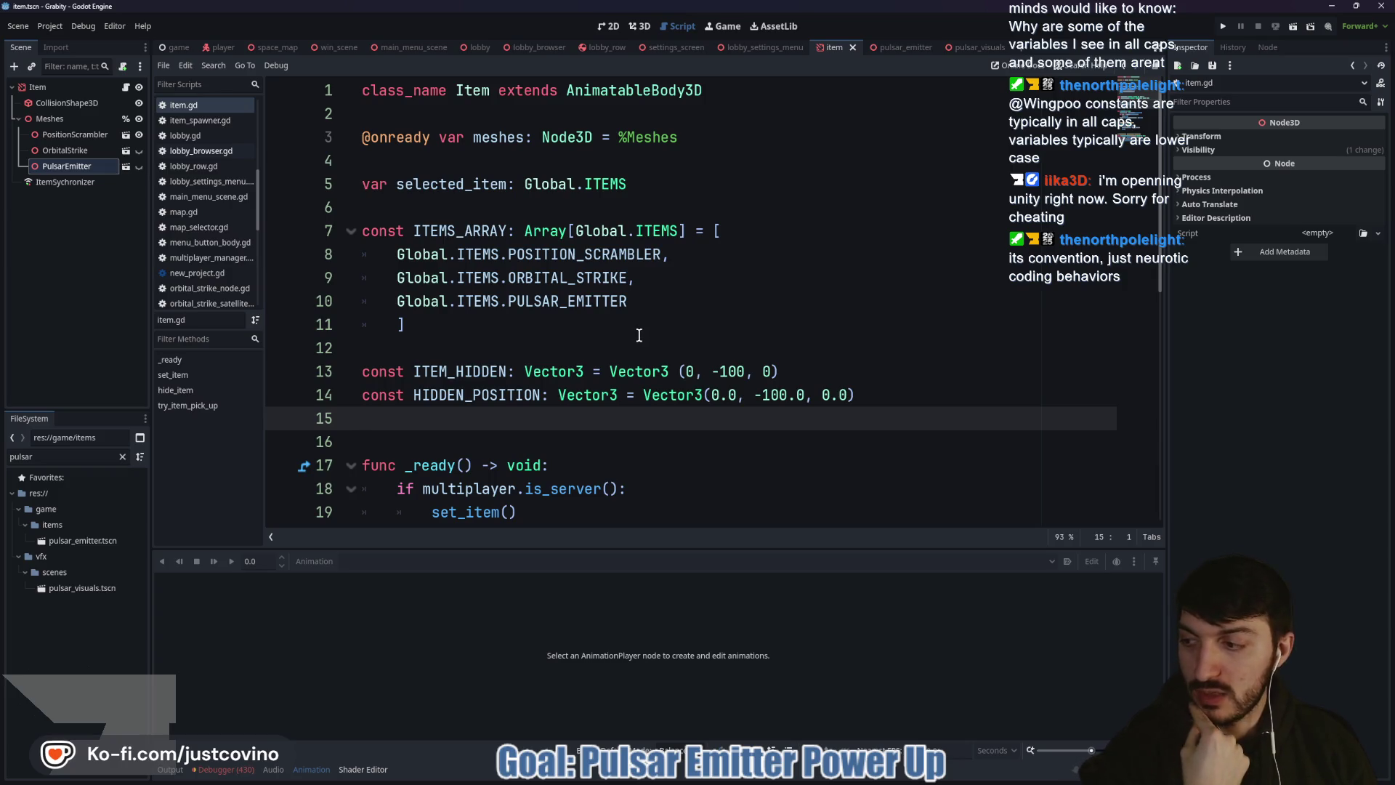
left_click(644, 298)
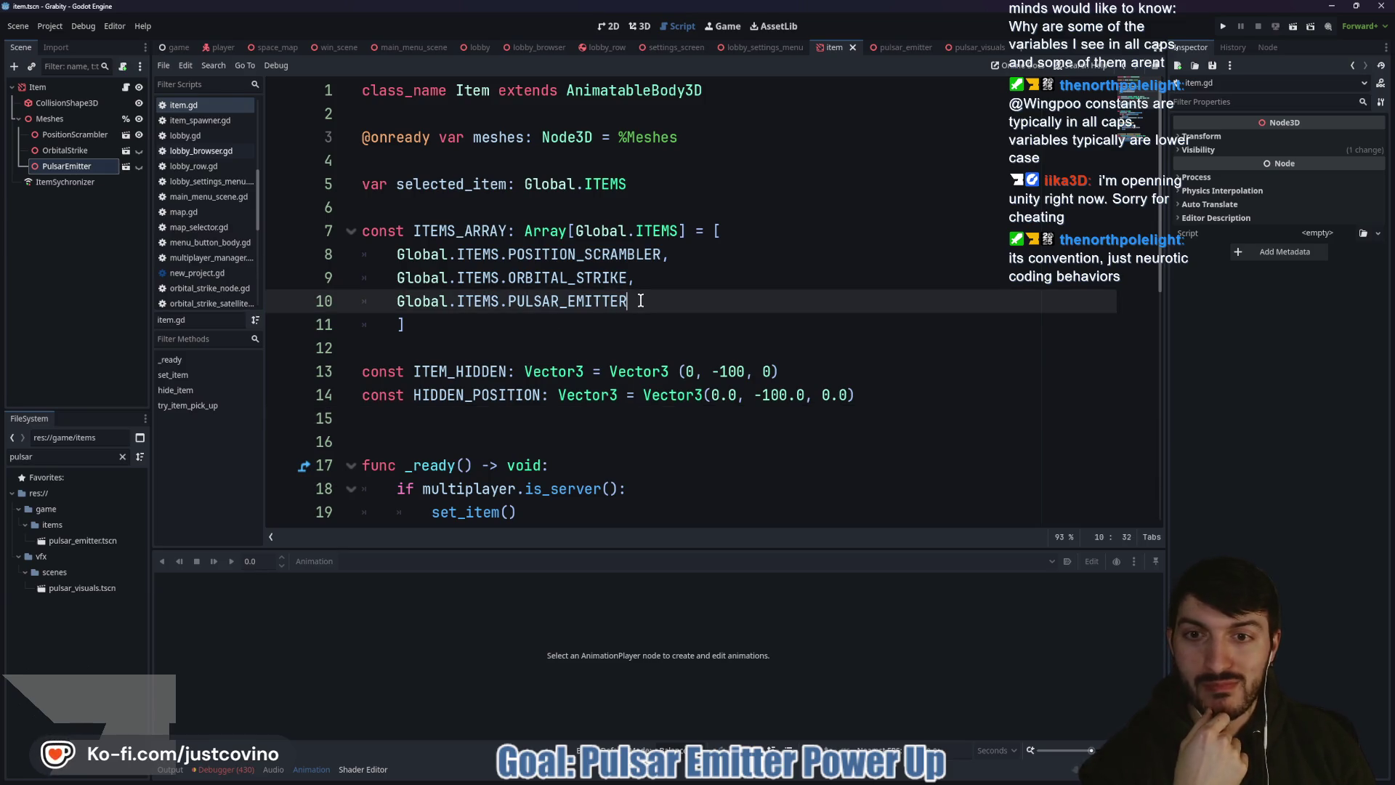
scroll(654, 305, "down", 3)
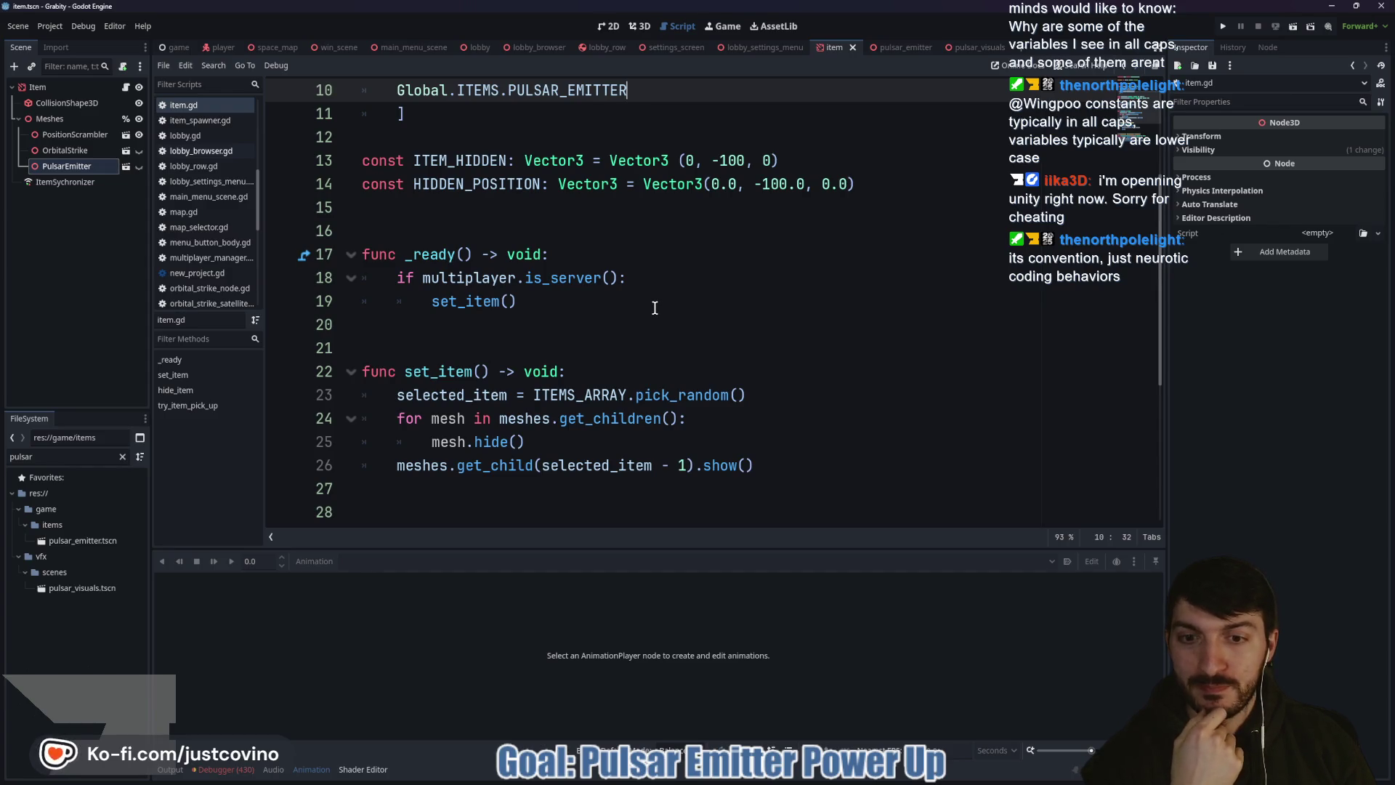
scroll(655, 308, "up", 3)
scroll(644, 301, "down", 6)
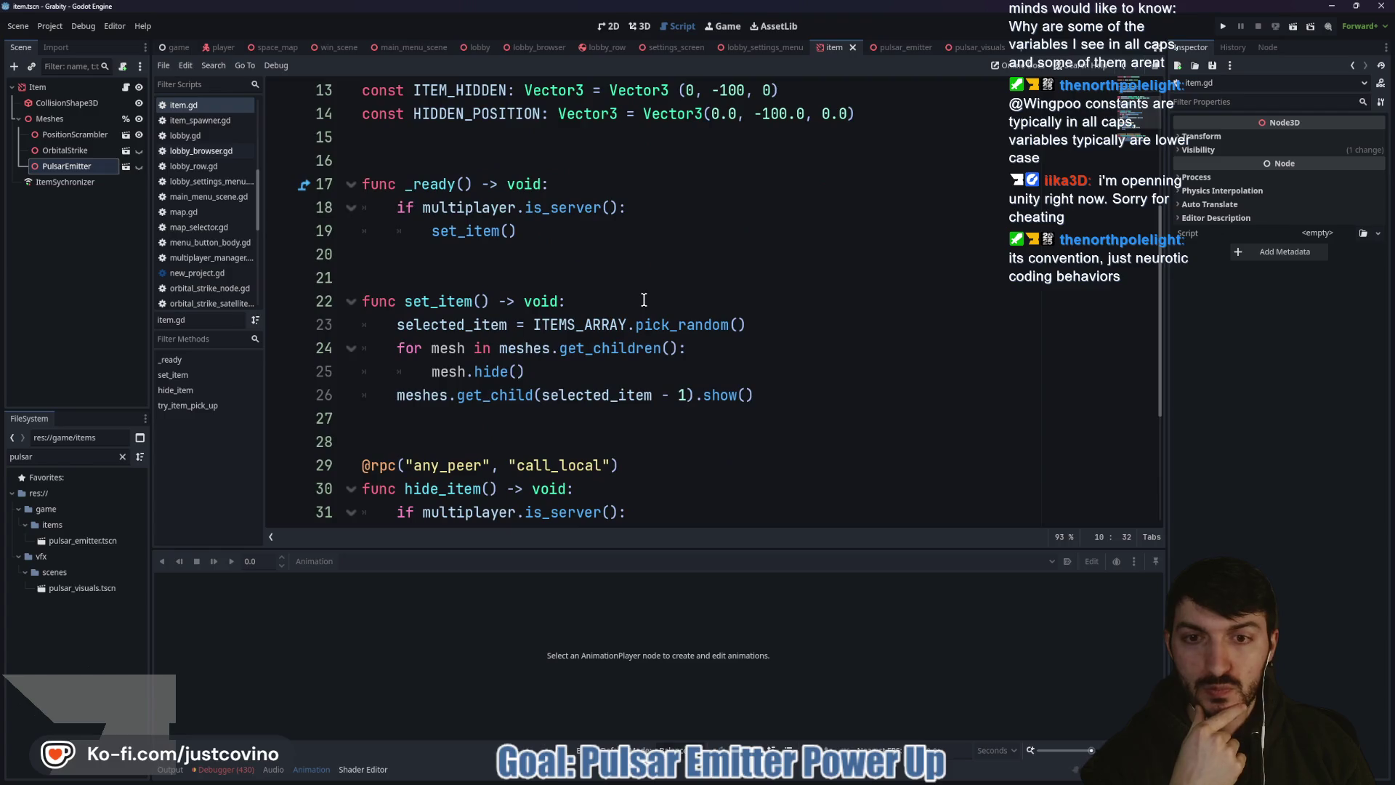
scroll(644, 300, "down", 1)
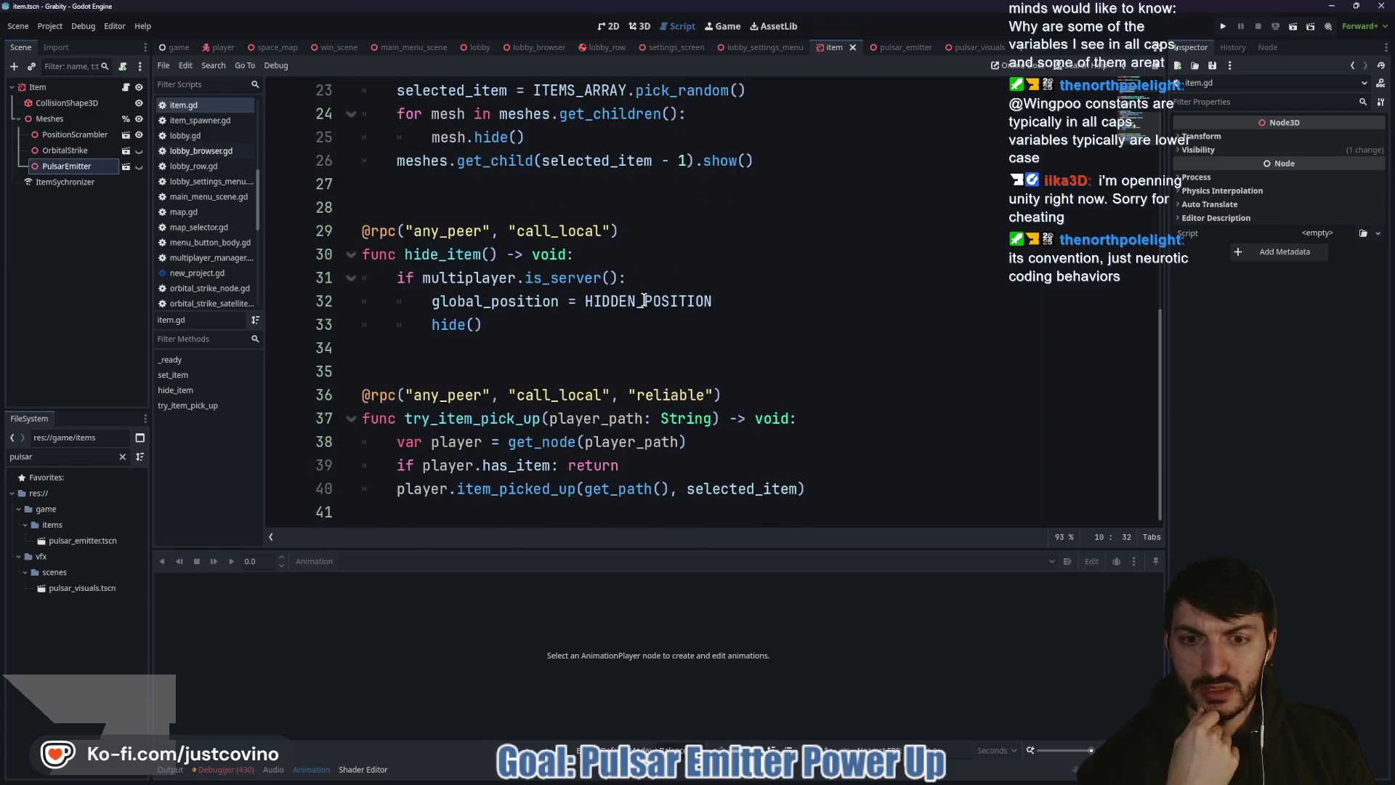
scroll(644, 300, "up", 4)
scroll(644, 300, "up", 3)
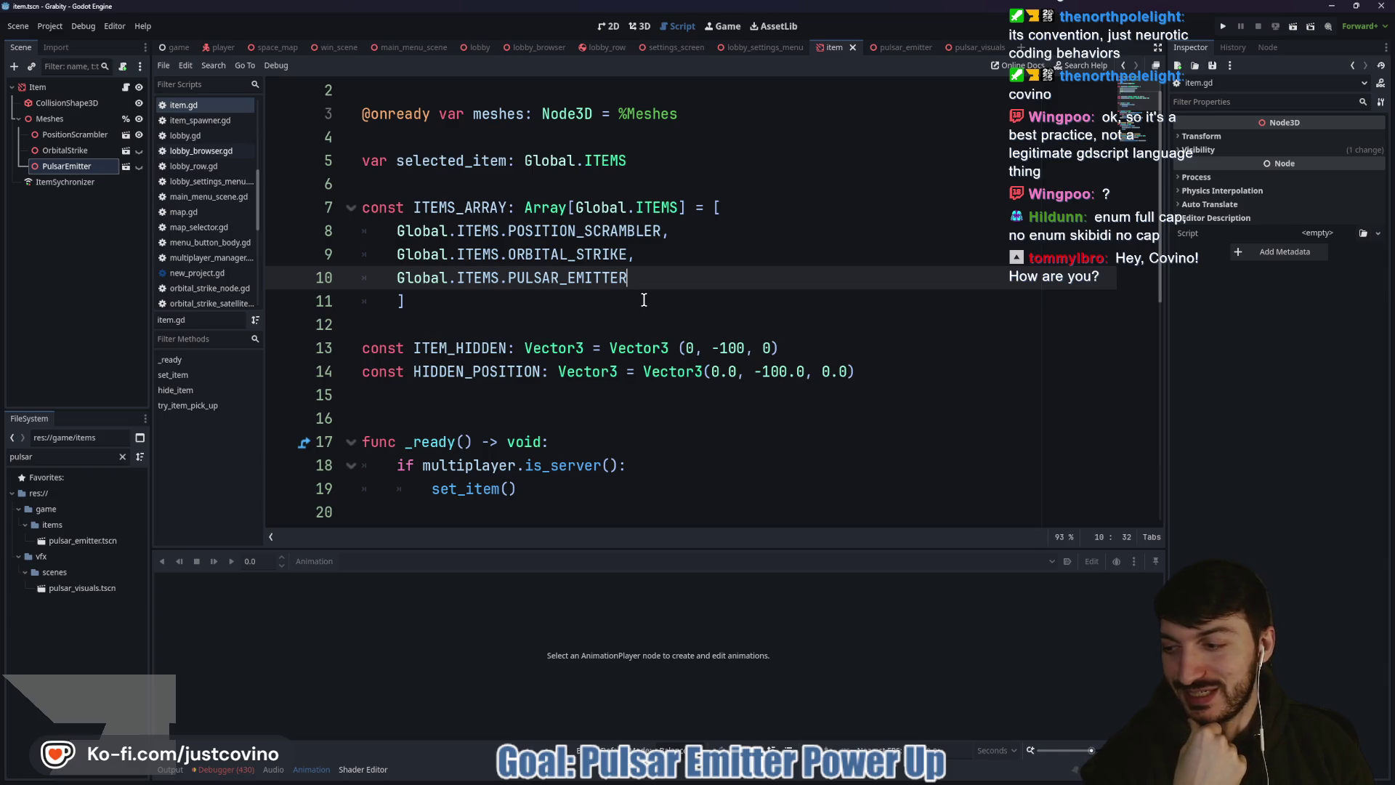
left_click(636, 306)
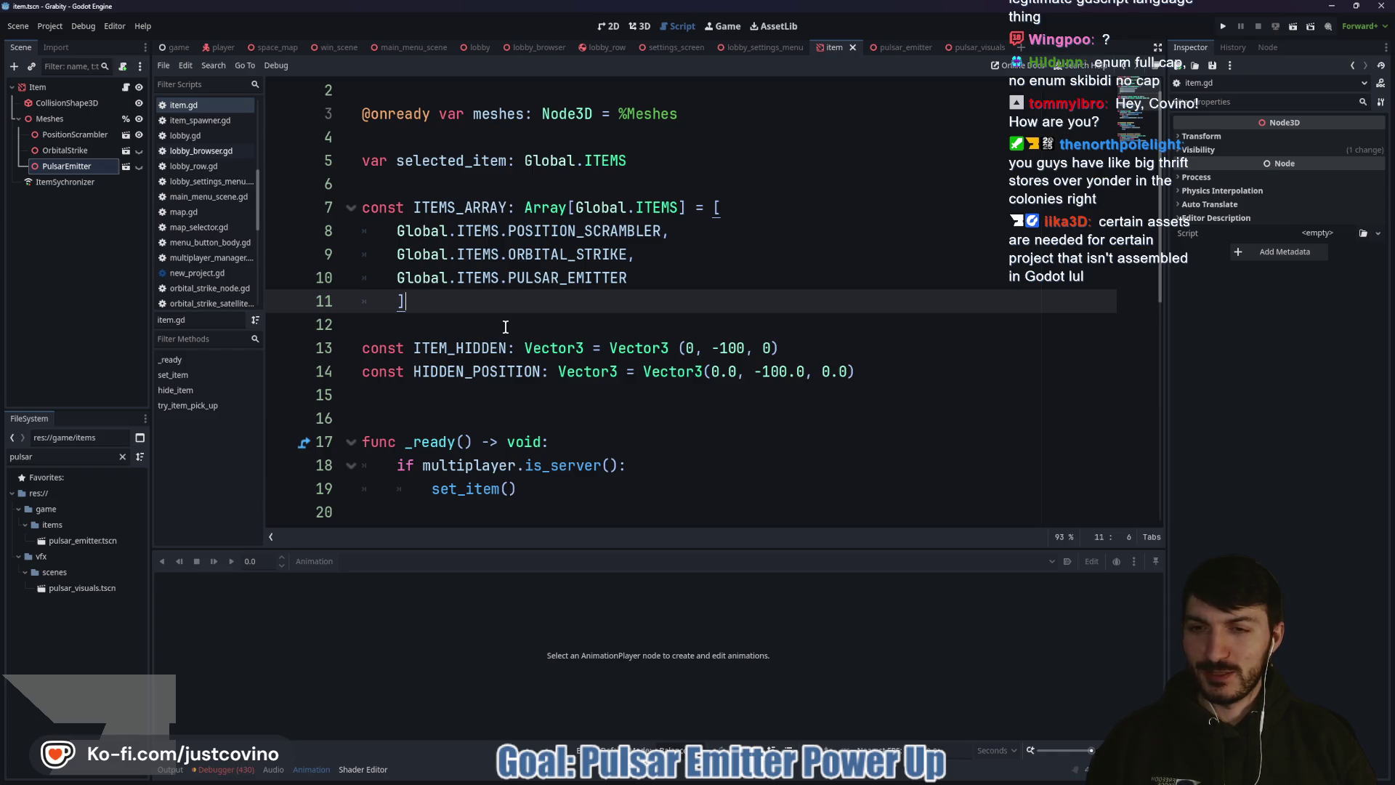
left_click(486, 326)
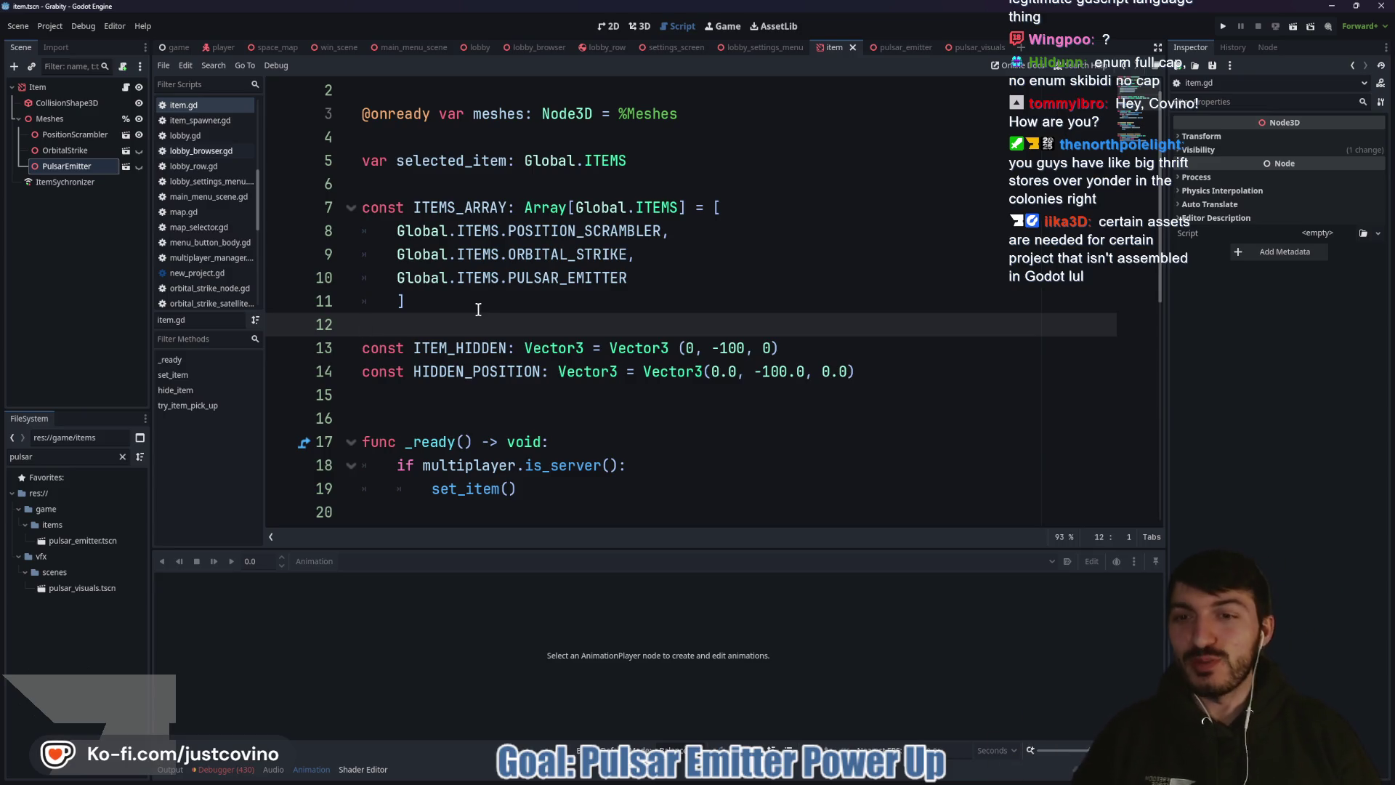
left_click(476, 308)
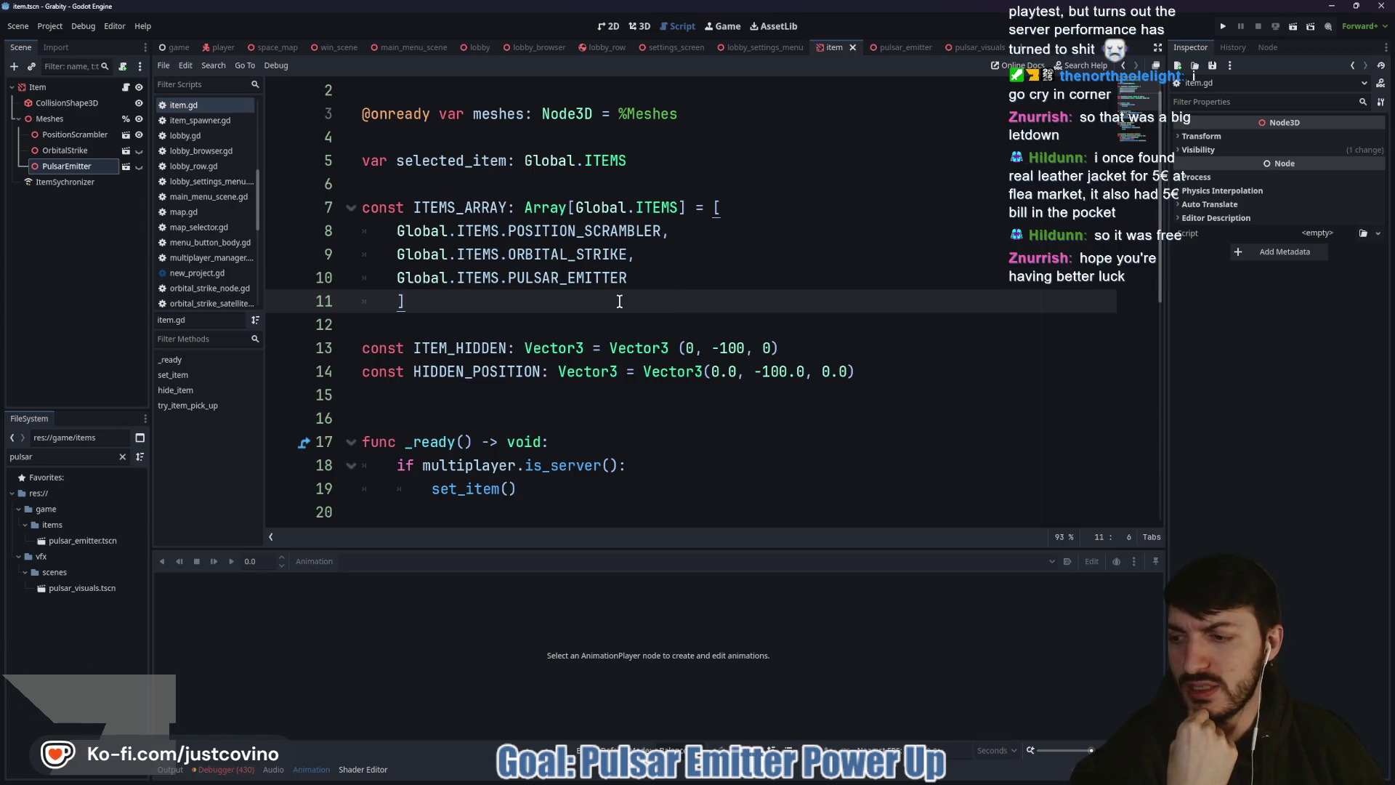
left_click(465, 334)
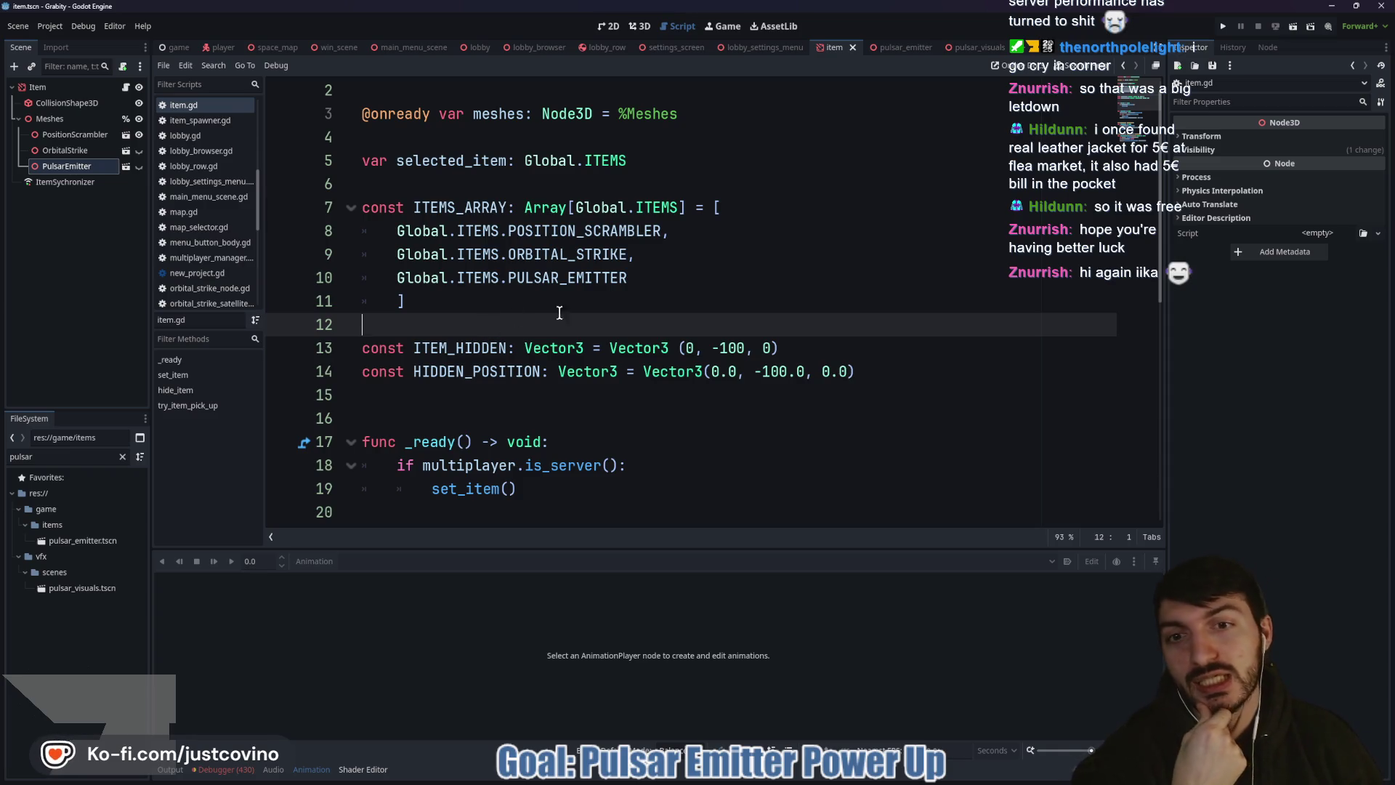
left_click(975, 48)
Preview the emit_pulsar animation in pulsar_visuals and inspect the PulsarEmitter model.
left_click(635, 26)
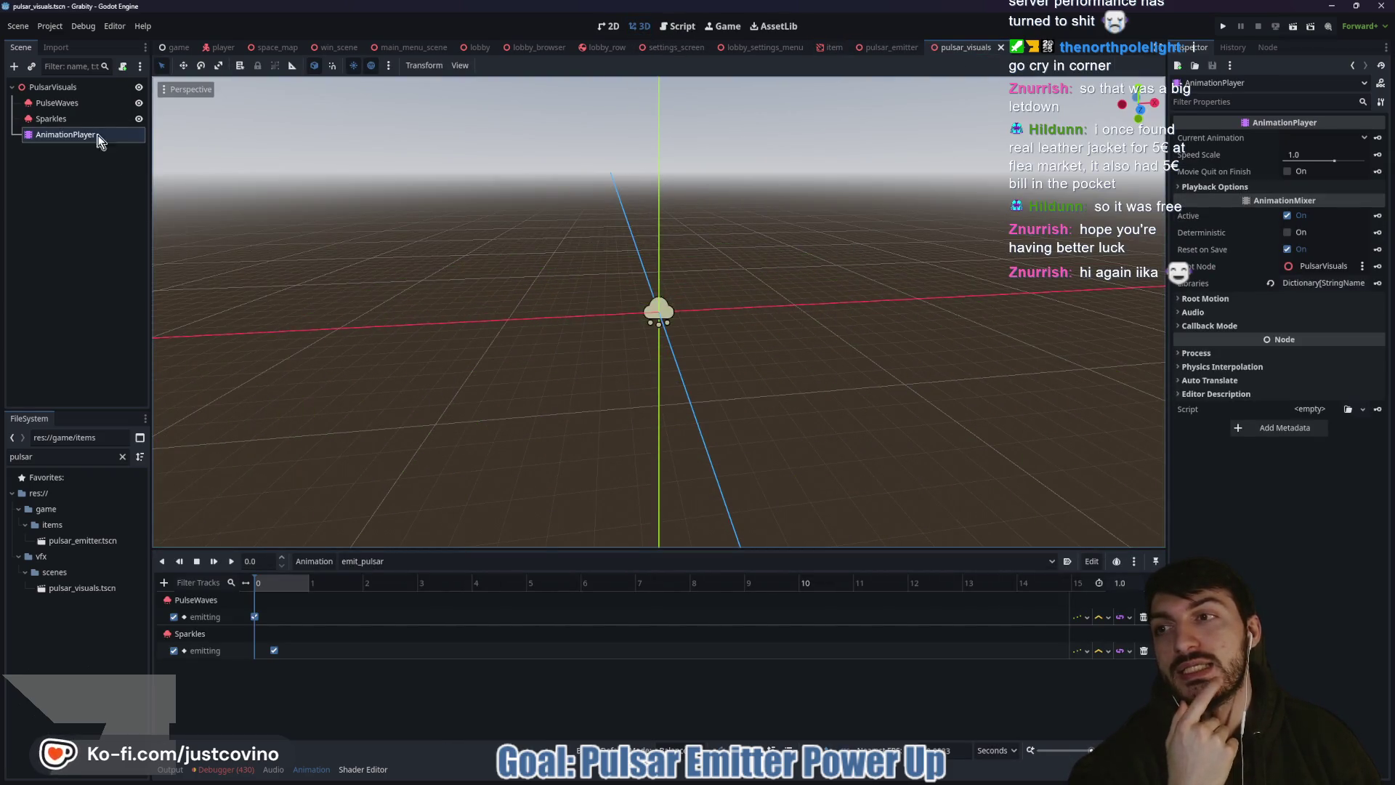
left_click(231, 564)
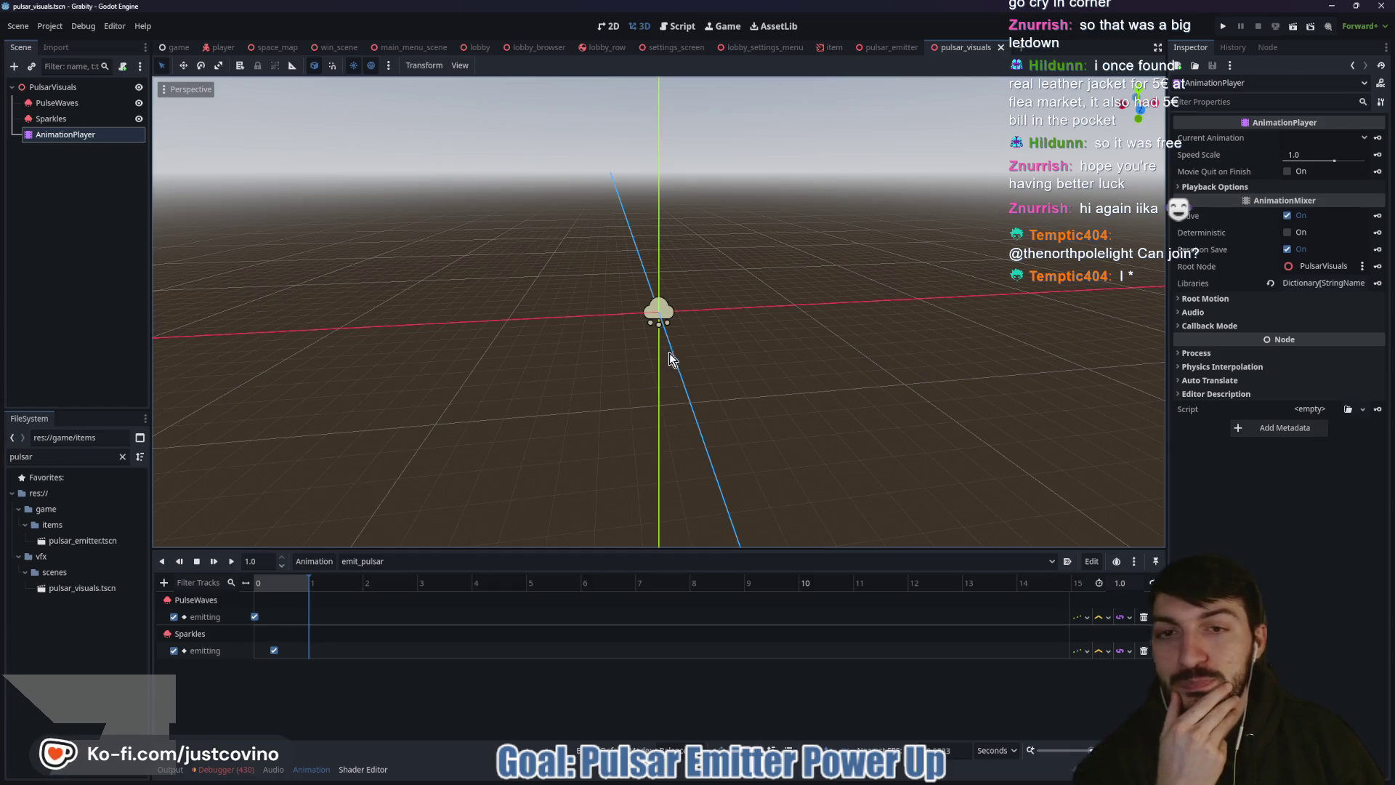
left_click(879, 48)
mouse_move(653, 270)
left_mouse_down()
mouse_move(785, 330)
mouse_move(573, 368)
mouse_move(778, 359)
left_mouse_up()
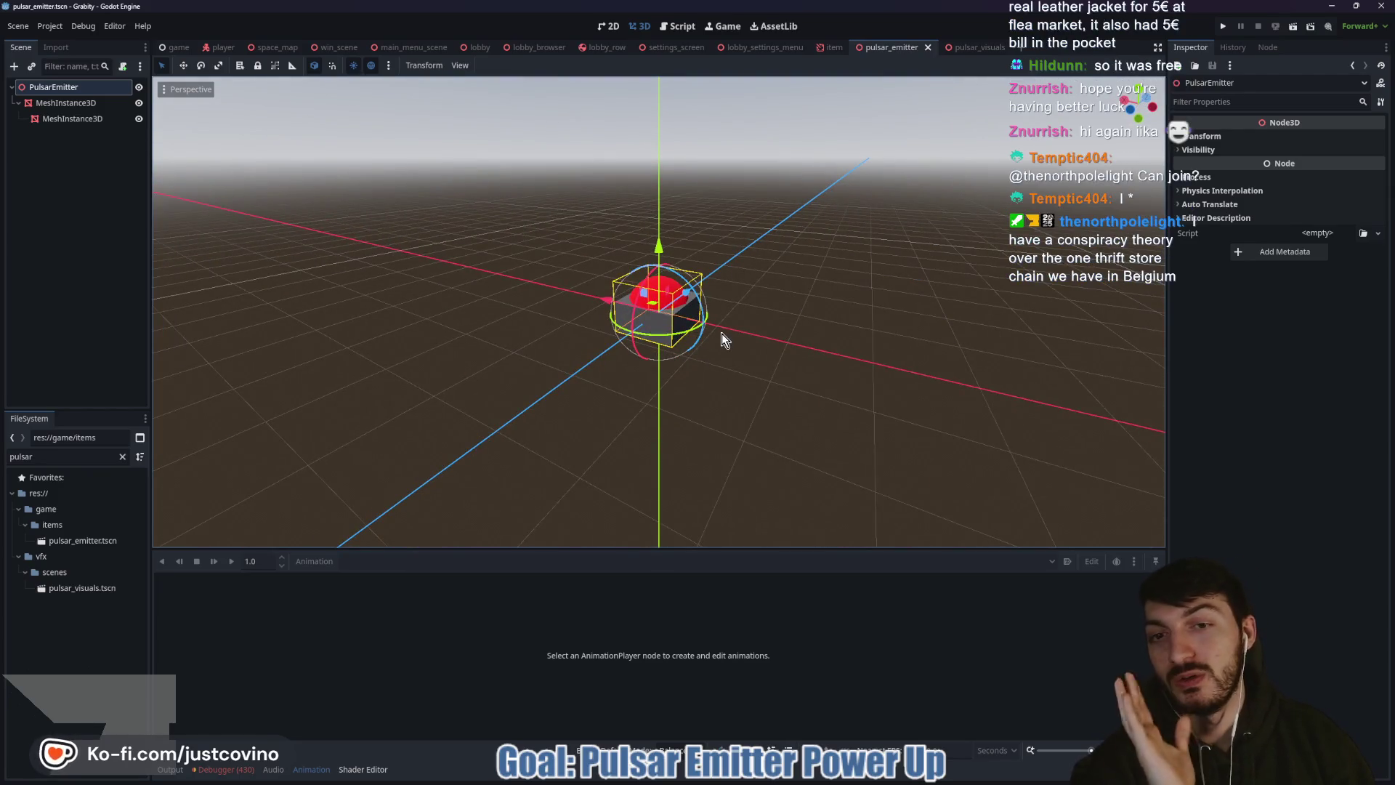
Browse the Item and space_map scenes and item_spawner.gd, then return to the Item scene.
left_click(833, 50)
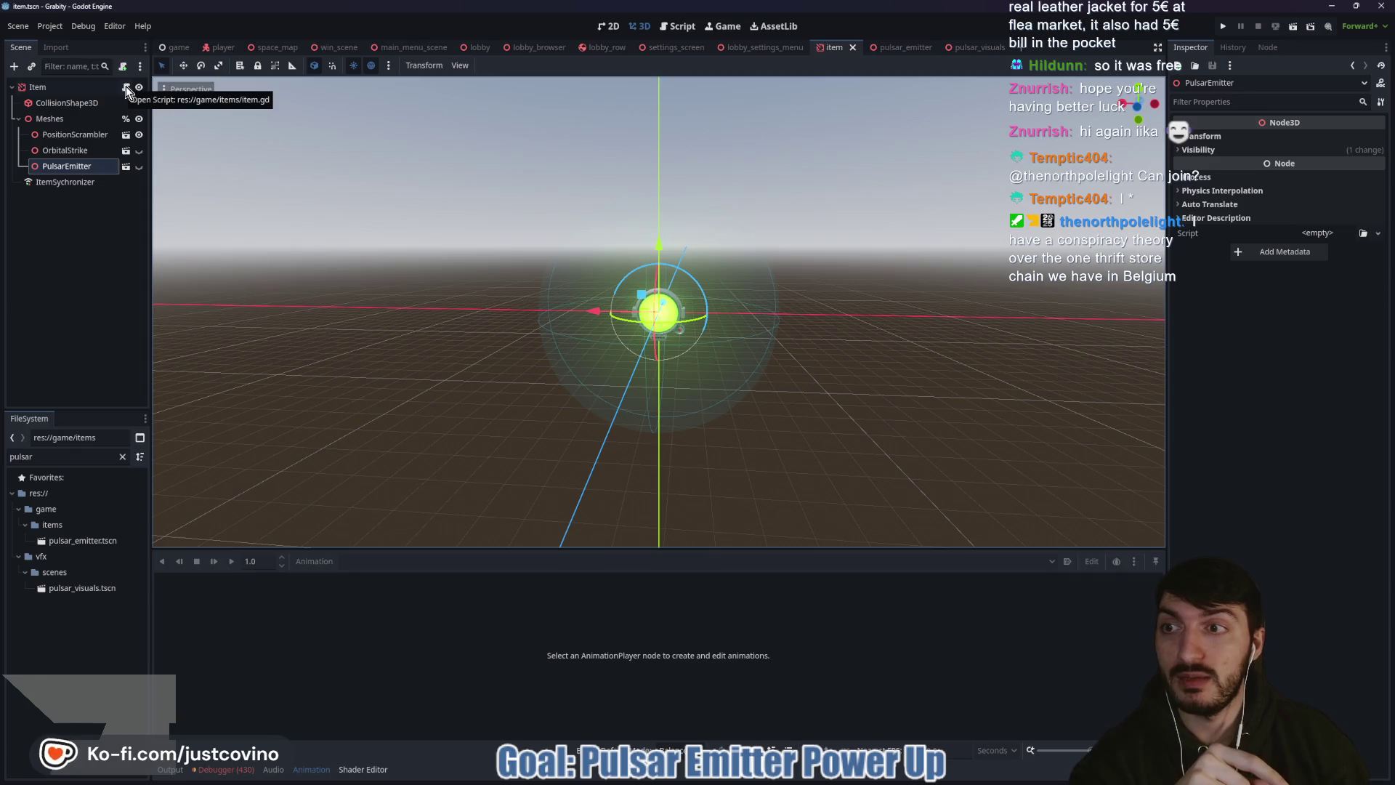
left_click(270, 48)
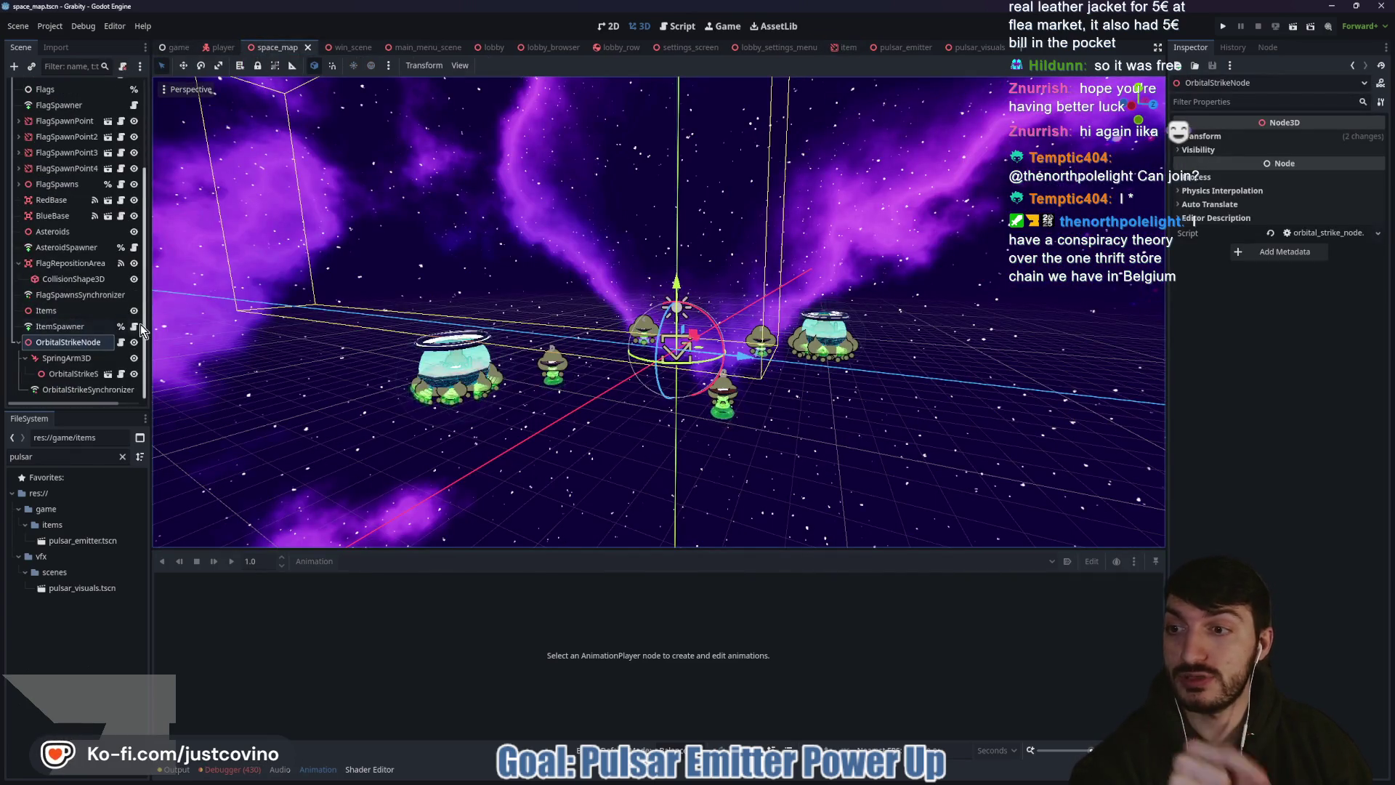
scroll(89, 327, "down", 2)
left_click(134, 326)
scroll(581, 338, "up", 4)
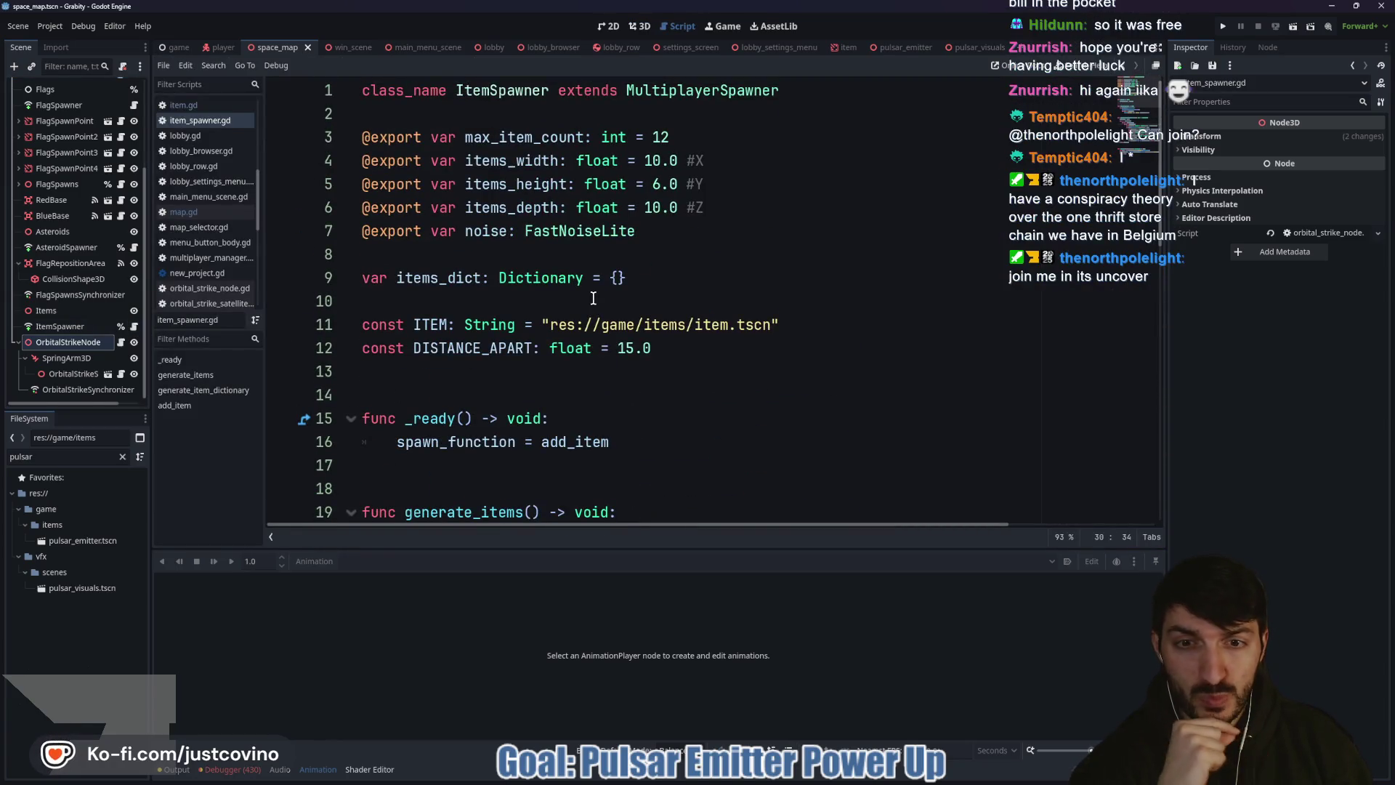
scroll(593, 298, "down", 10)
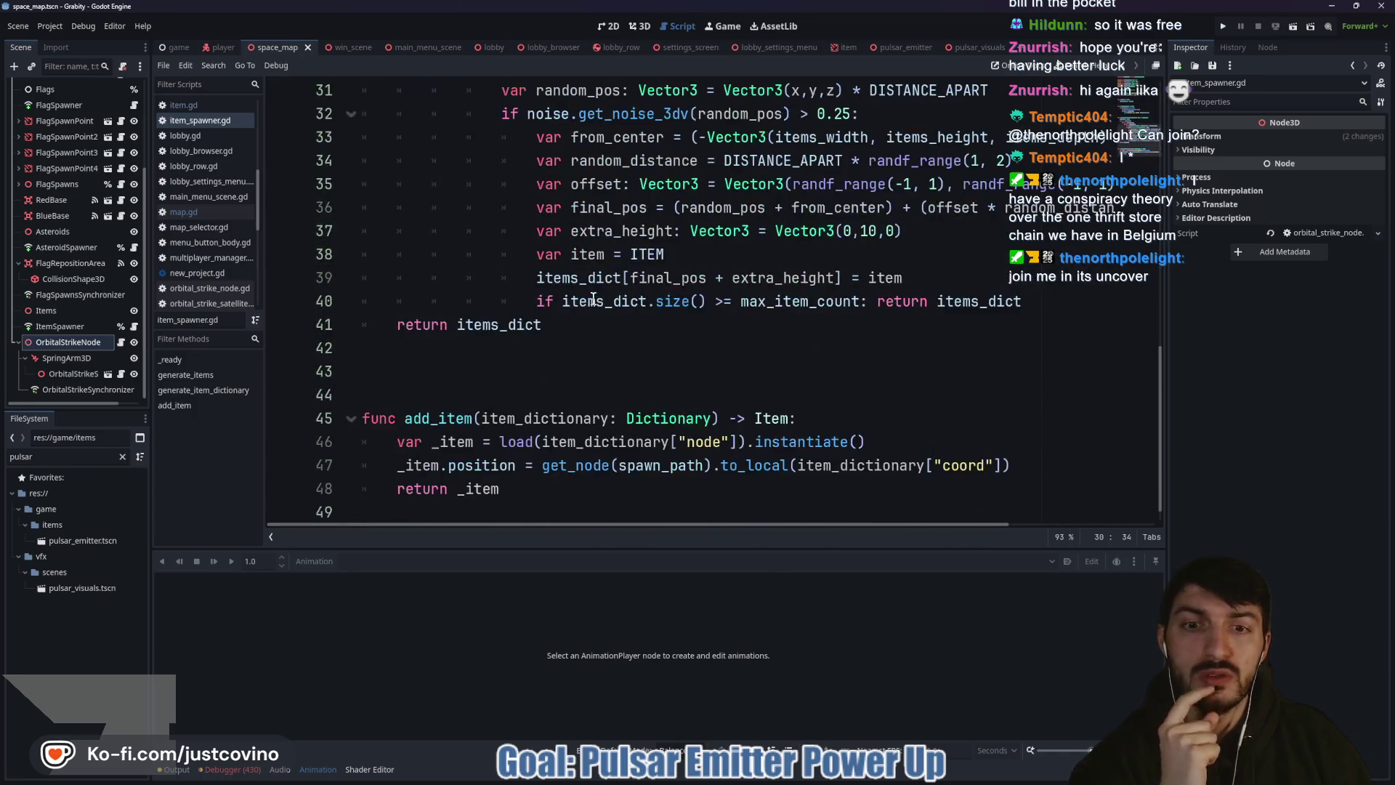
scroll(795, 330, "up", 6)
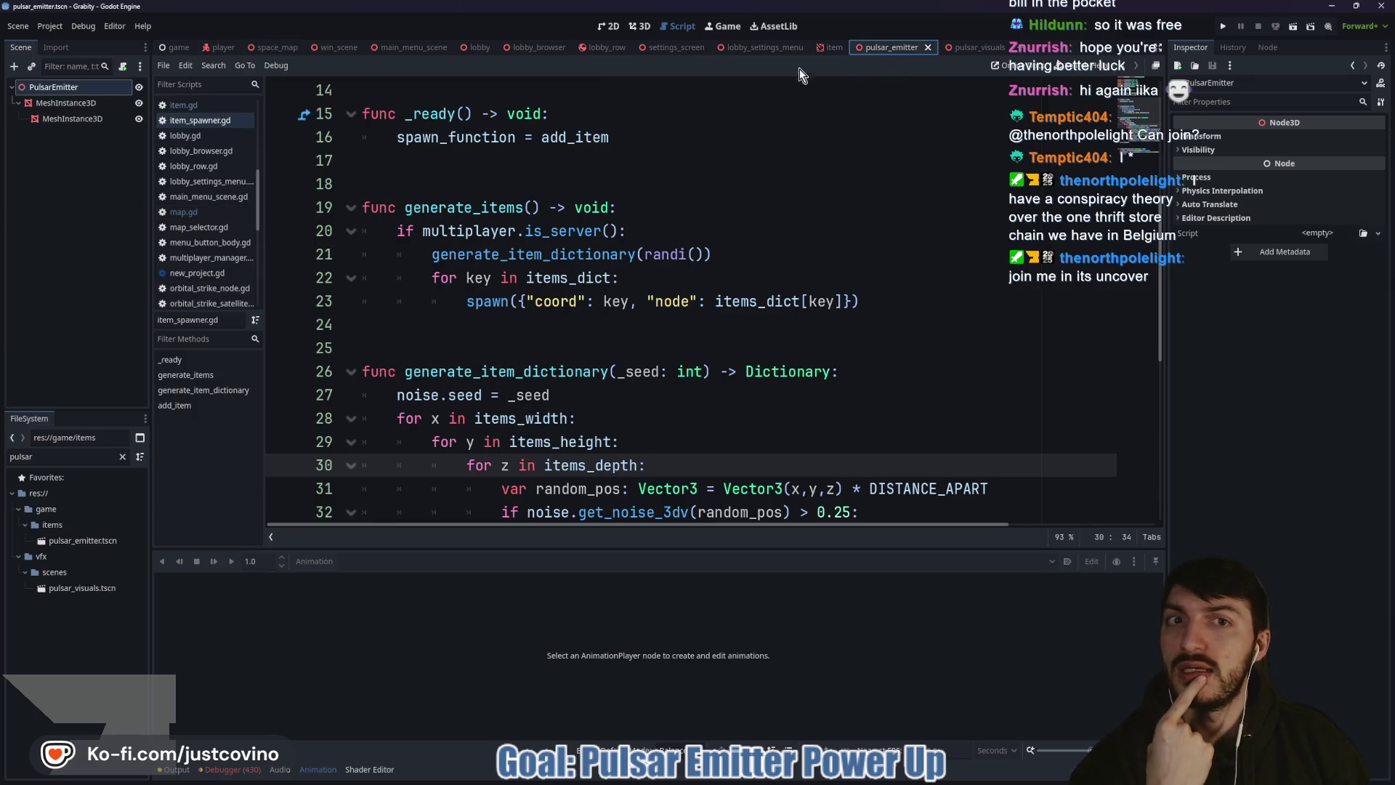
left_click(824, 49)
Add PulsarEmitter's visible property to the ItemSychronizer's replicated properties.
left_click(106, 183)
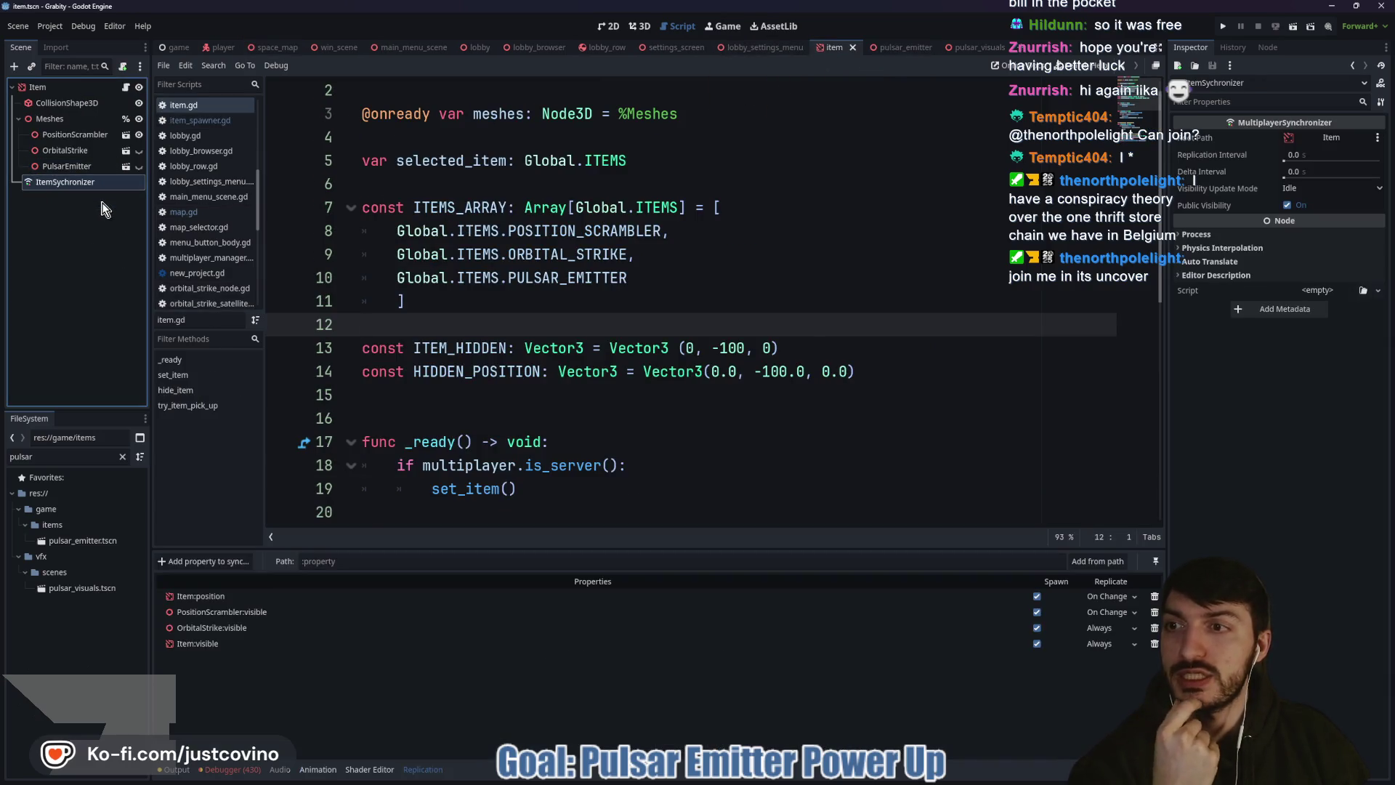
left_click(204, 561)
left_click(687, 314)
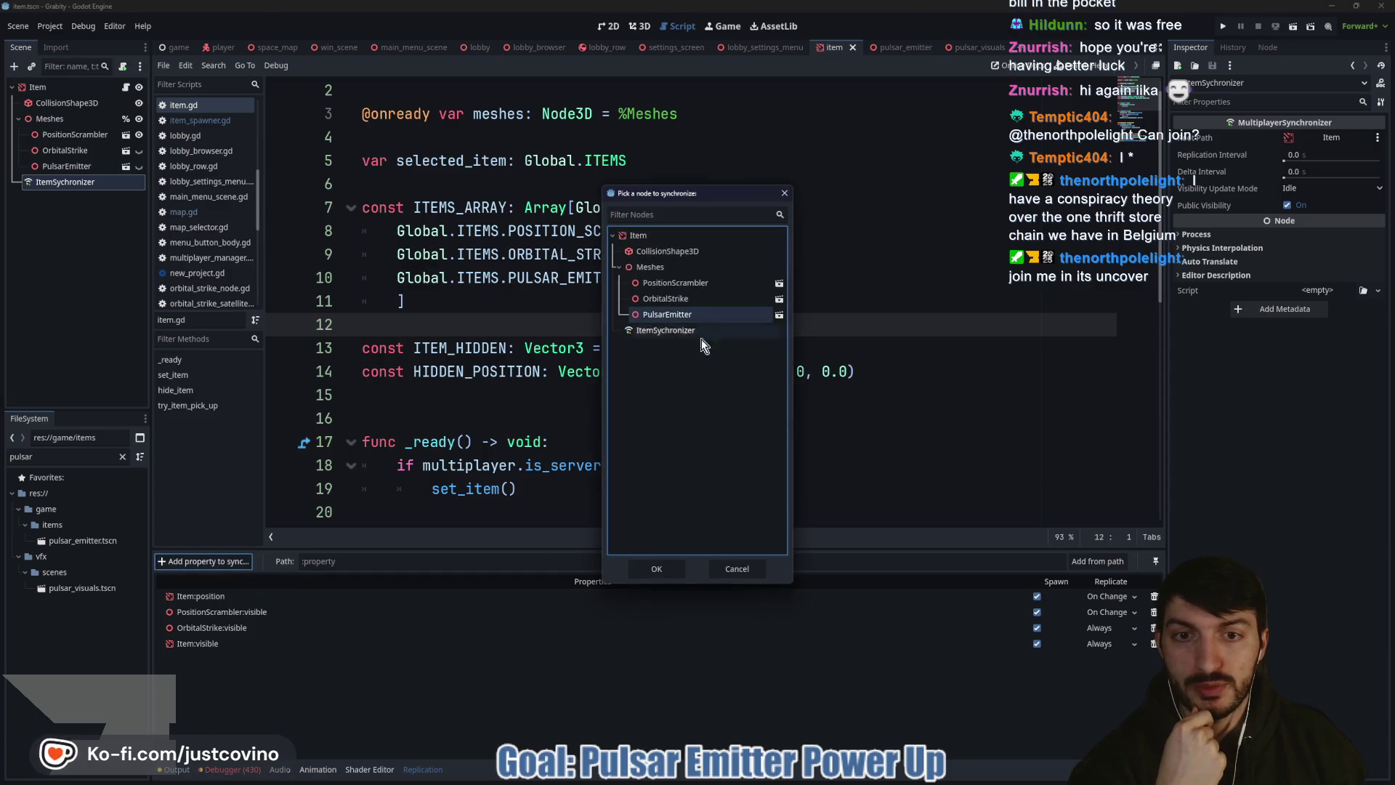
left_click(657, 569)
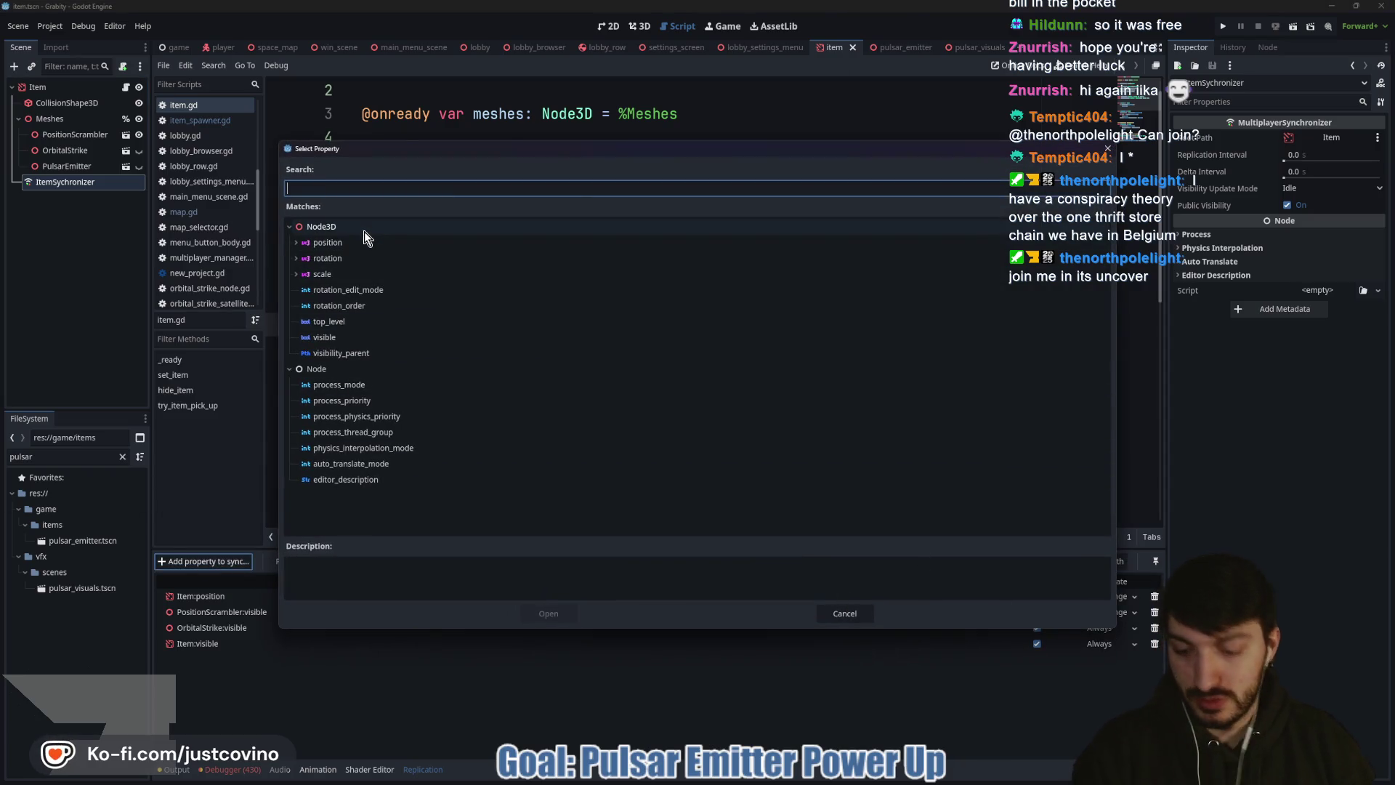
type("vis")
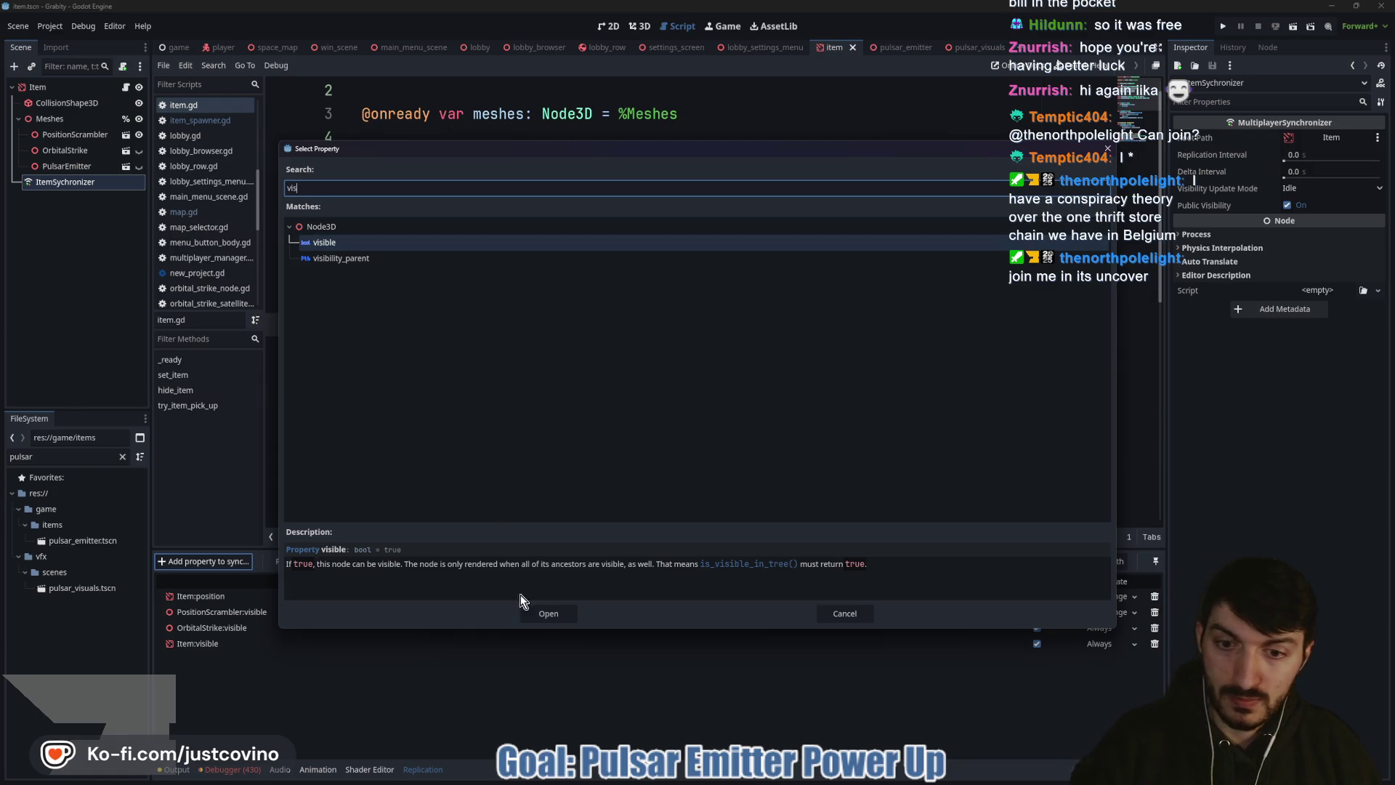
left_click(538, 615)
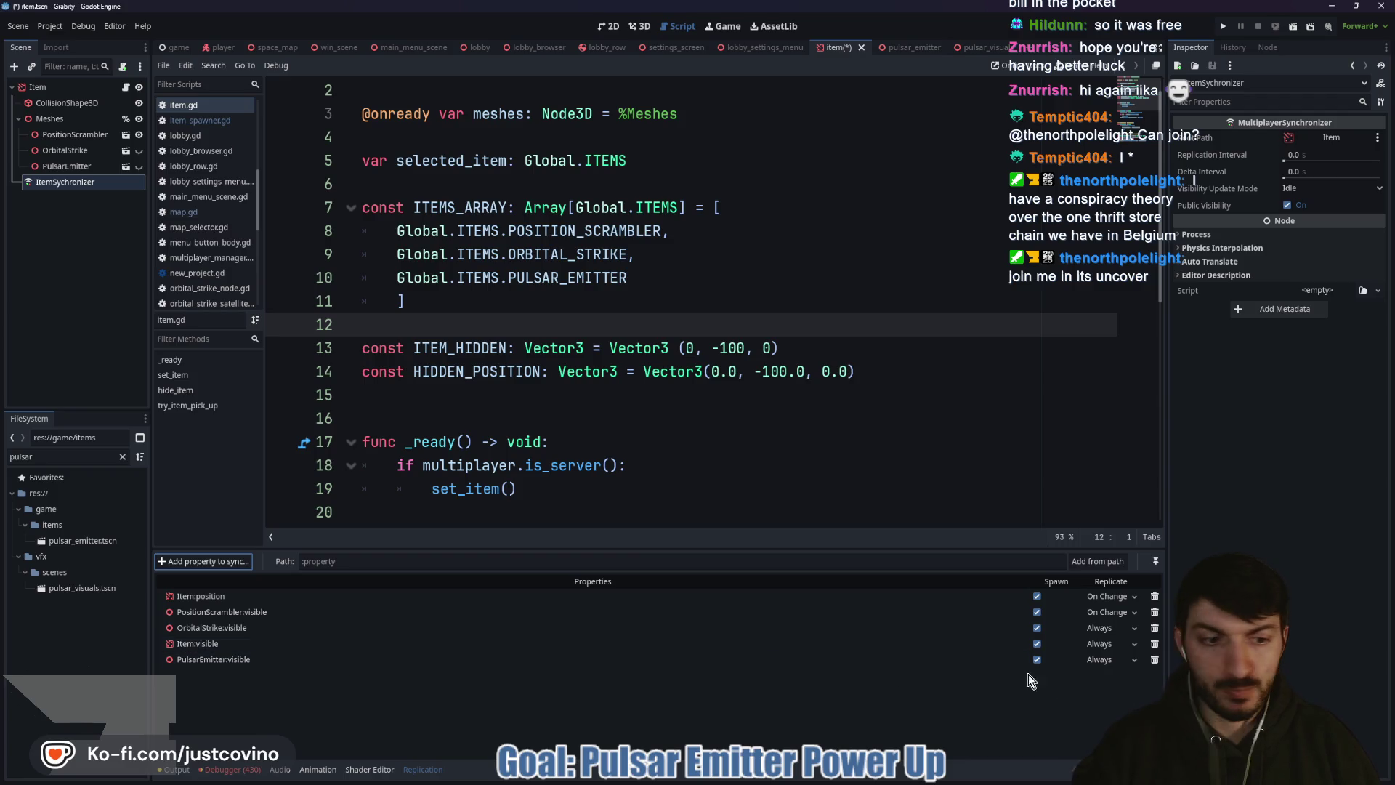
Set replication to On Change, save the Item scene, and run the game.
left_click(1113, 661)
left_click(1104, 704)
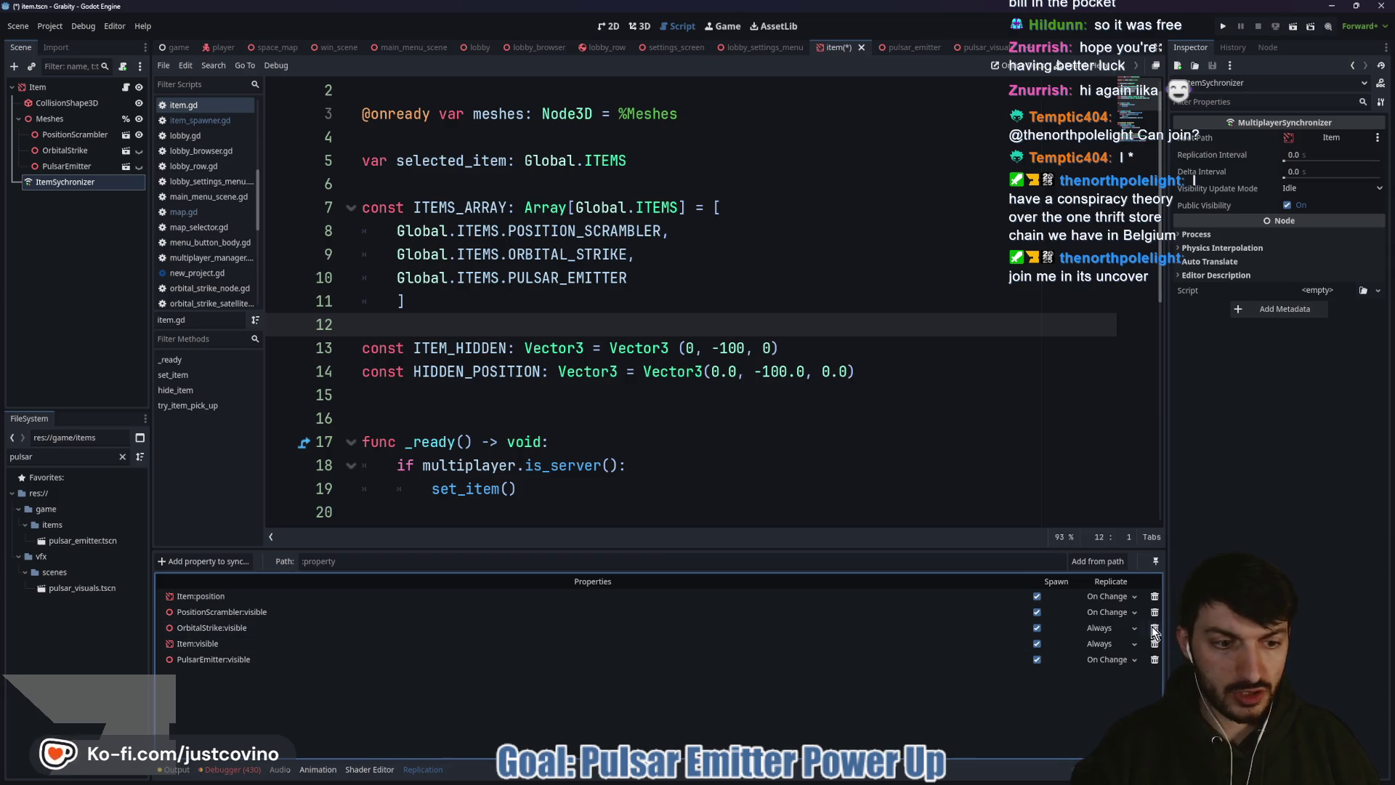
left_click(1123, 644)
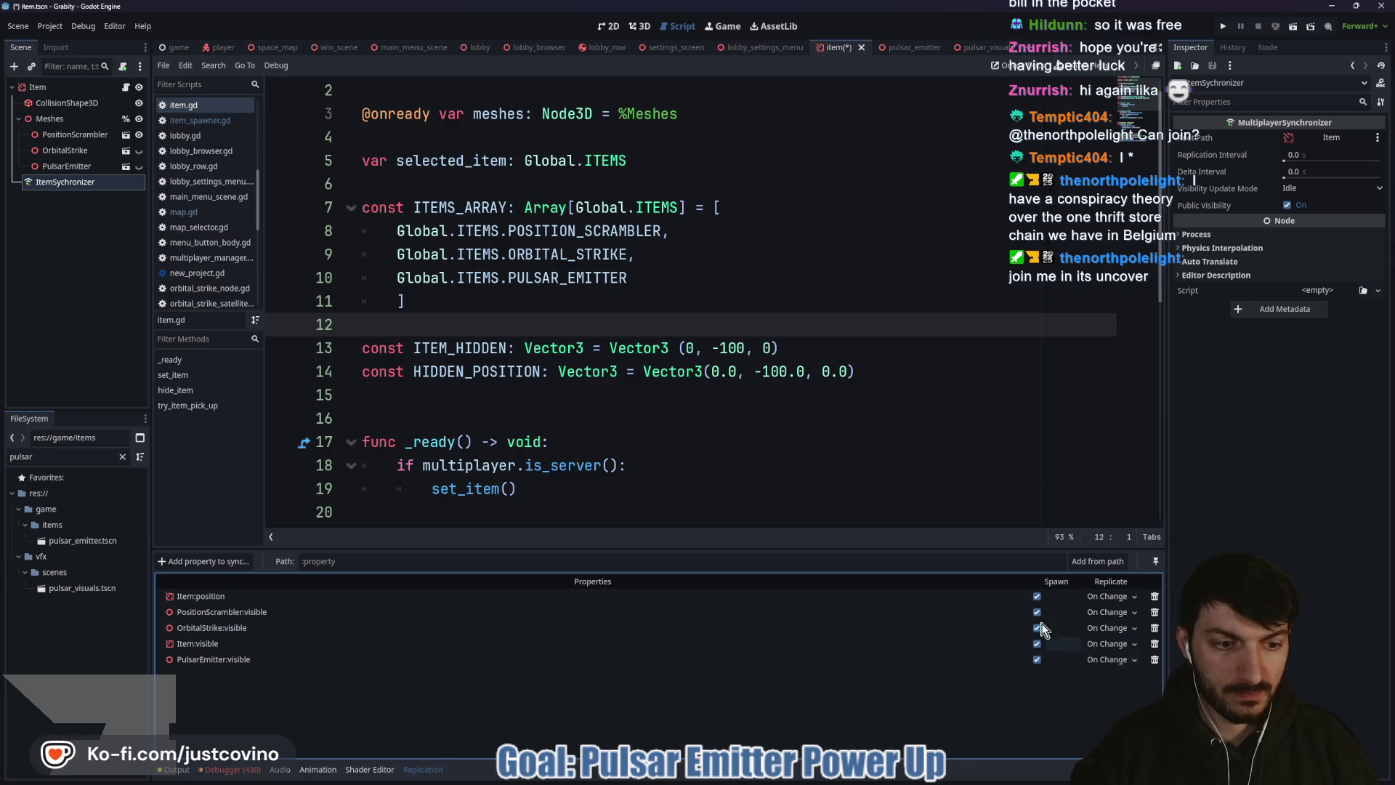
left_click(739, 441)
key("ctrl+s")
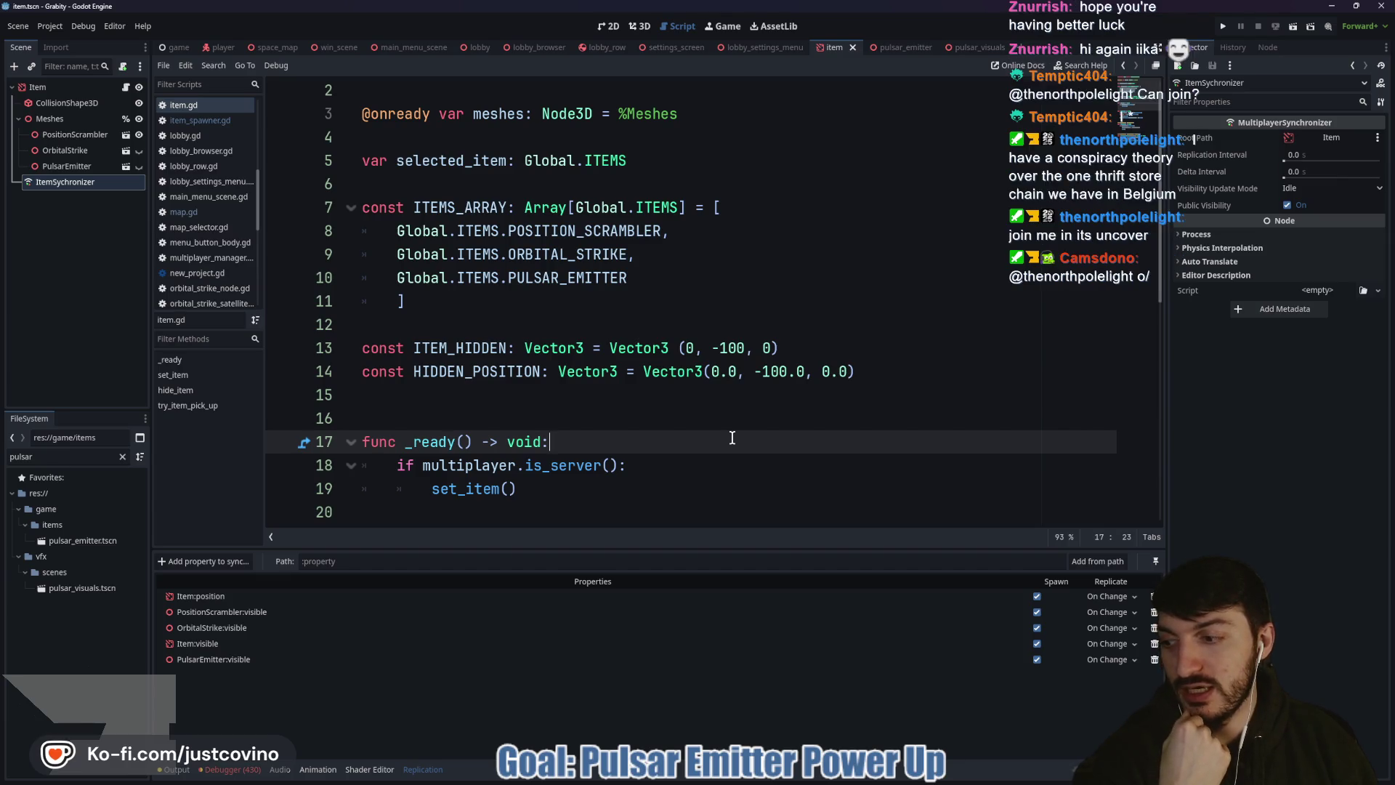
left_click(349, 395)
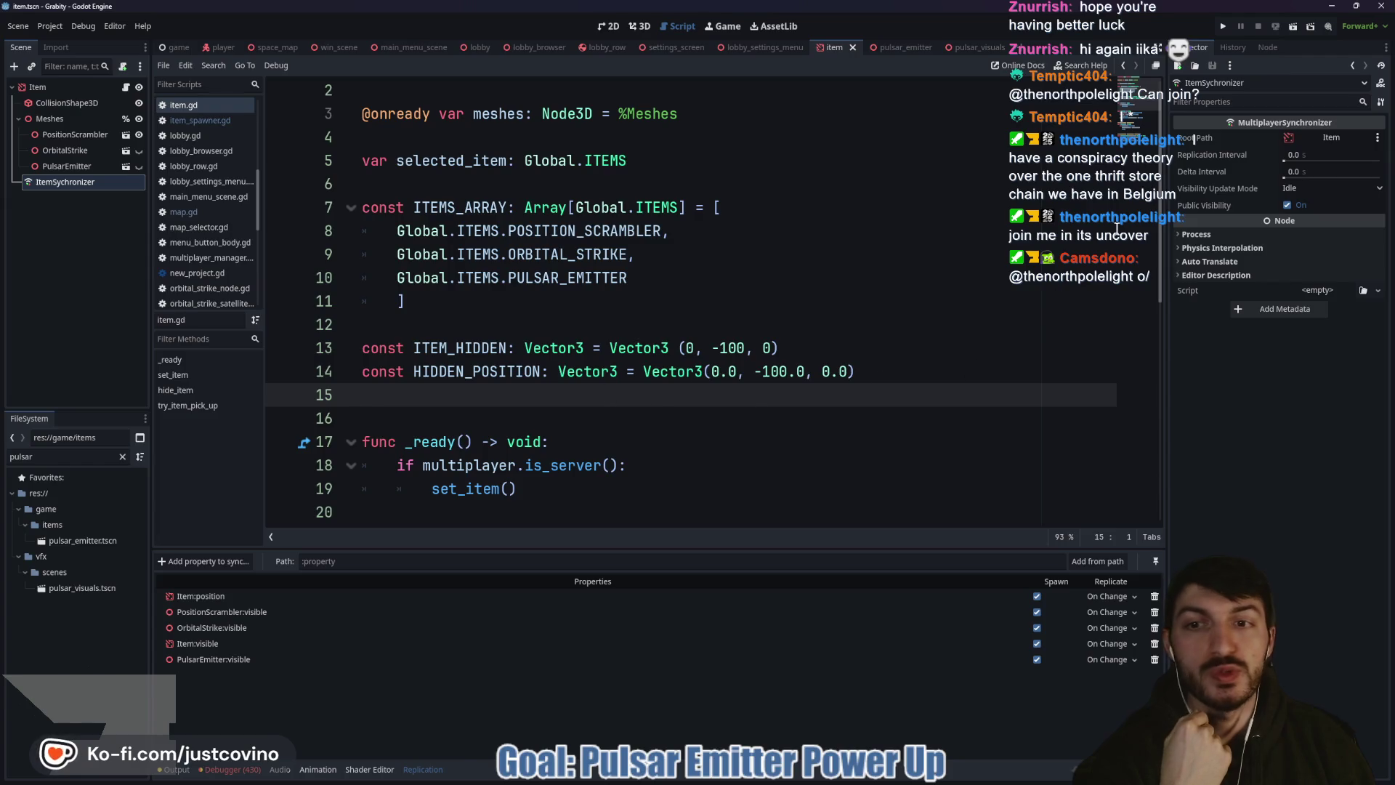
left_click(1223, 26)
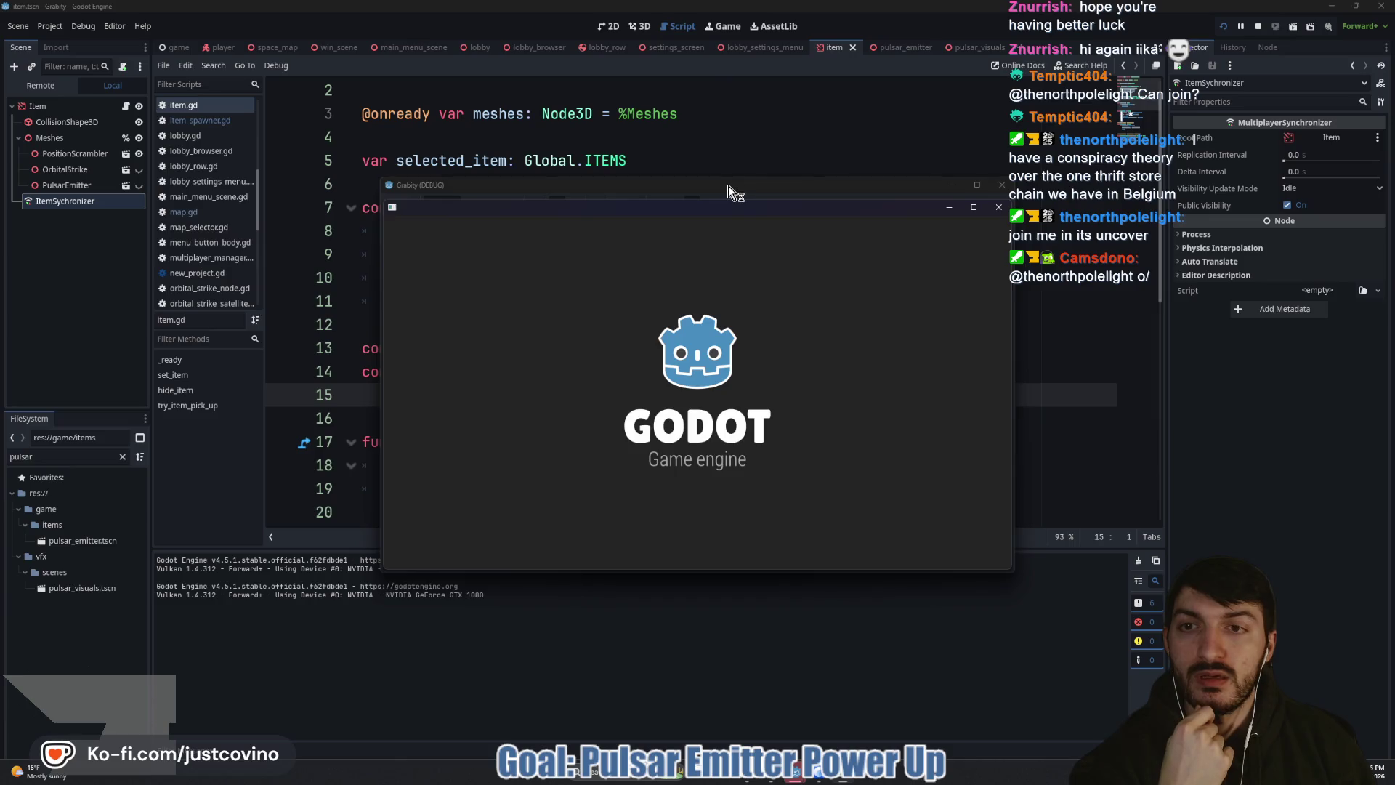
Arrange both game windows side by side, host a lobby in one and join it from the other.
left_click_drag(727, 189, 363, 177)
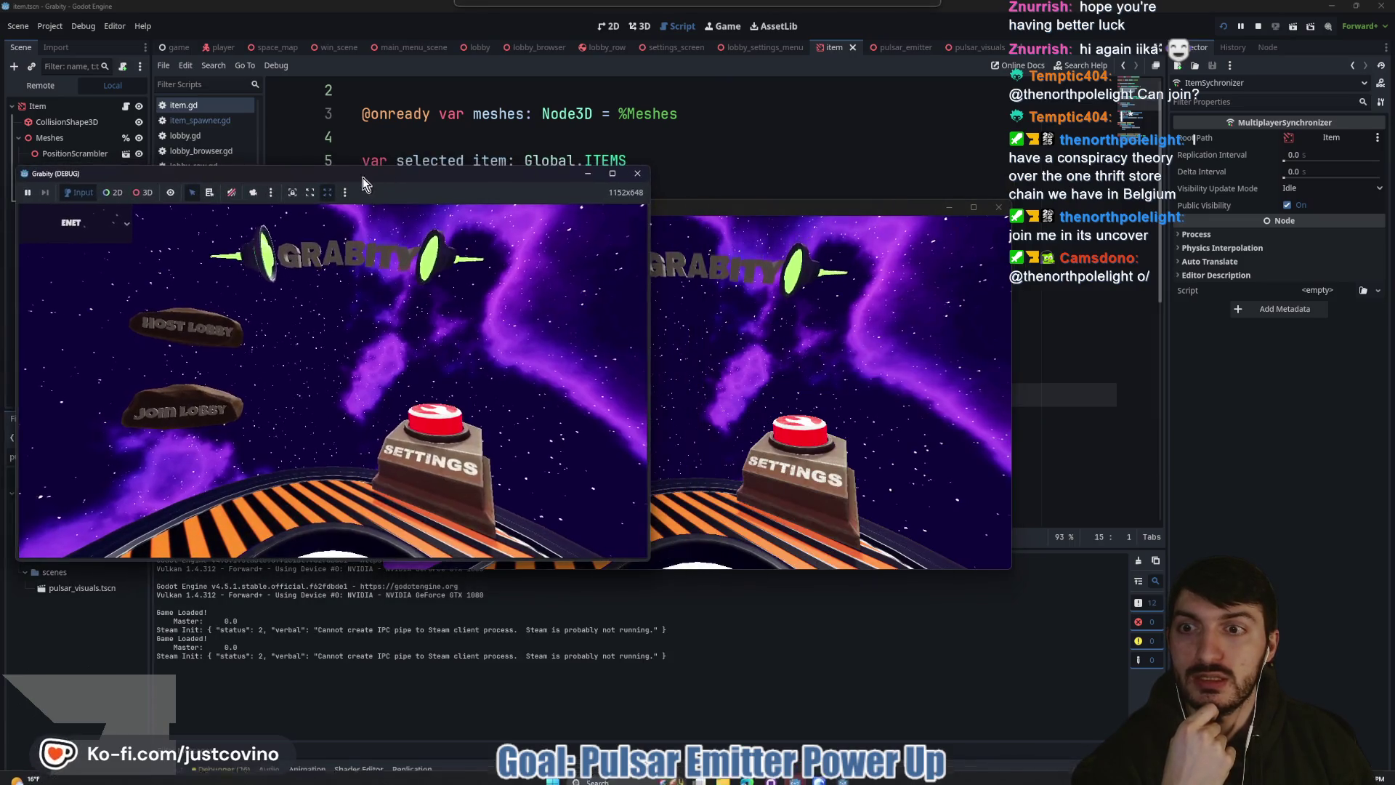
left_click_drag(799, 207, 1117, 182)
left_click(187, 327)
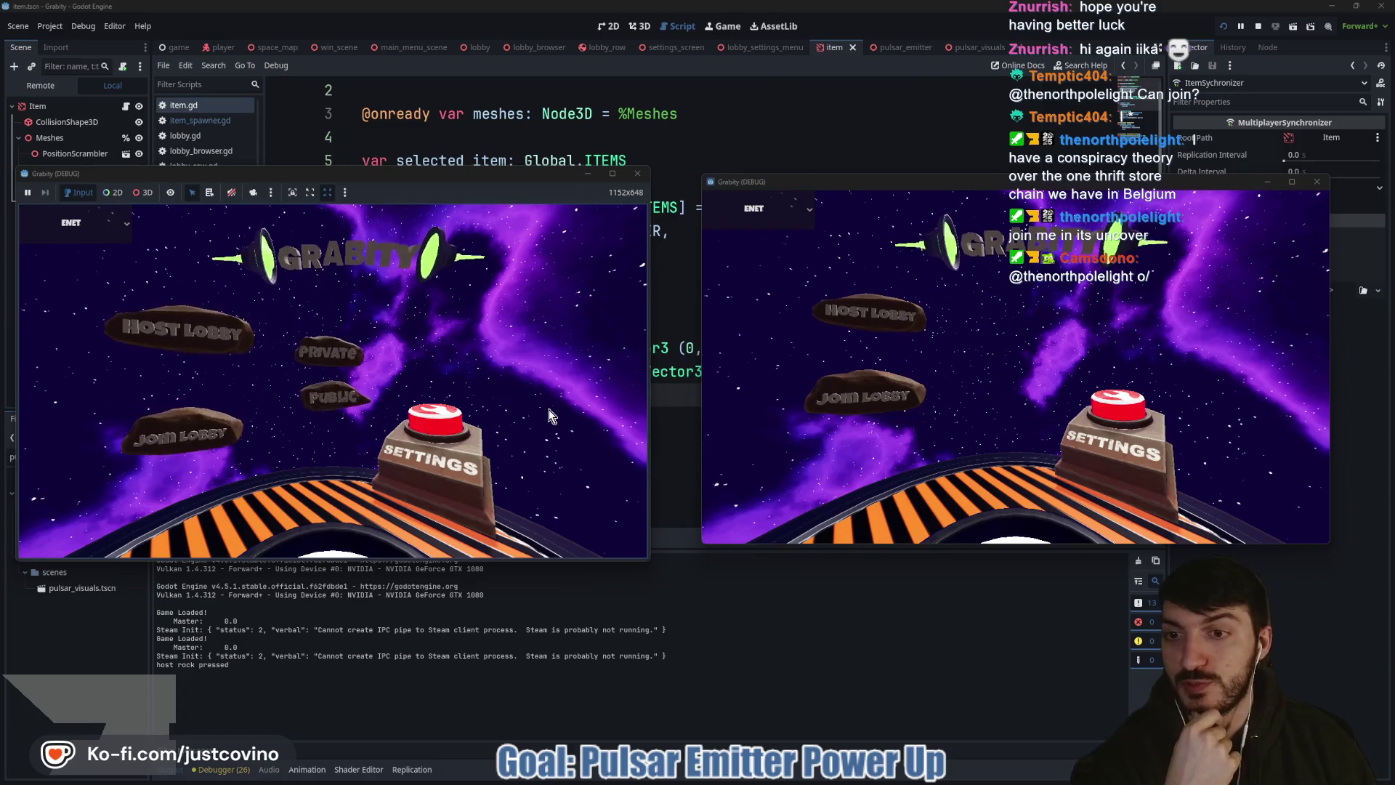
left_click(327, 419)
left_click(850, 399)
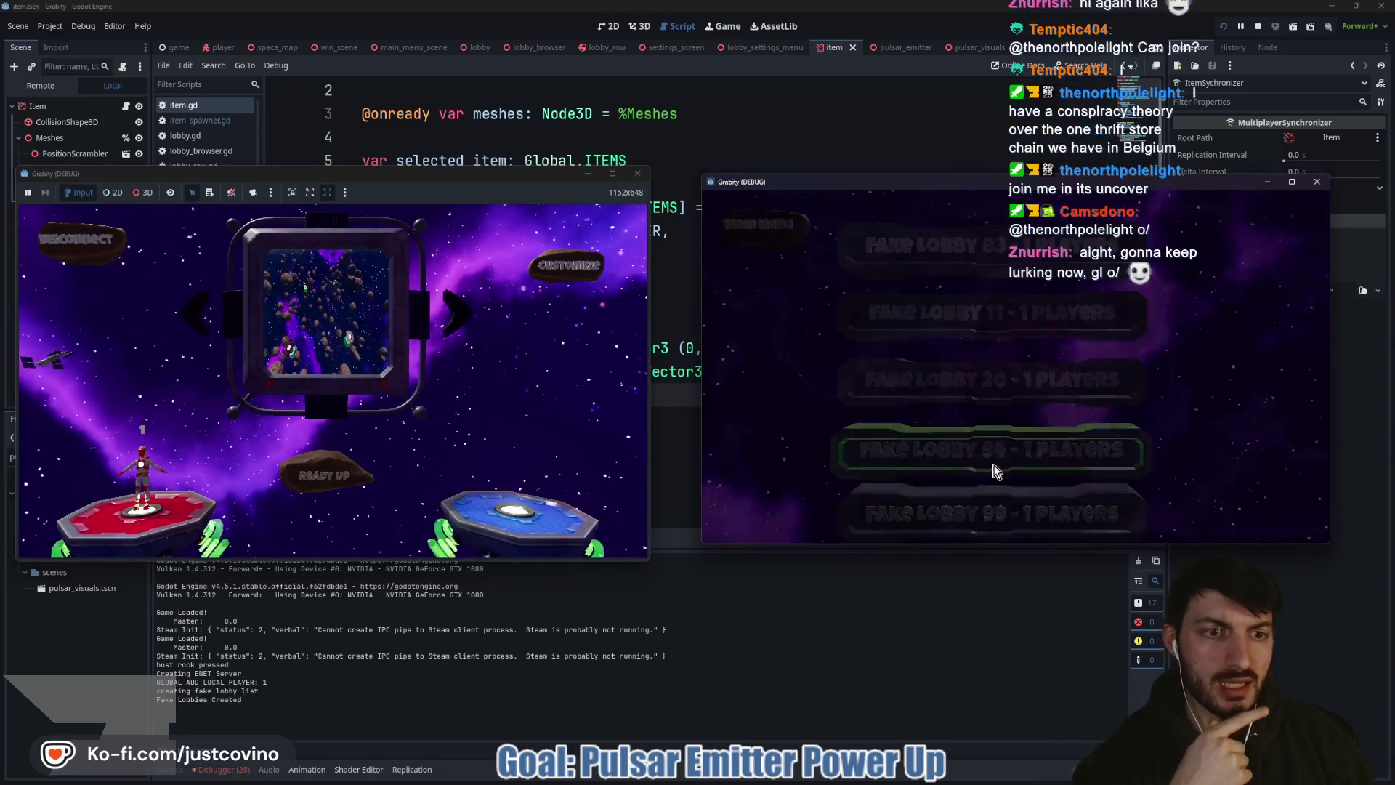
left_click(1000, 379)
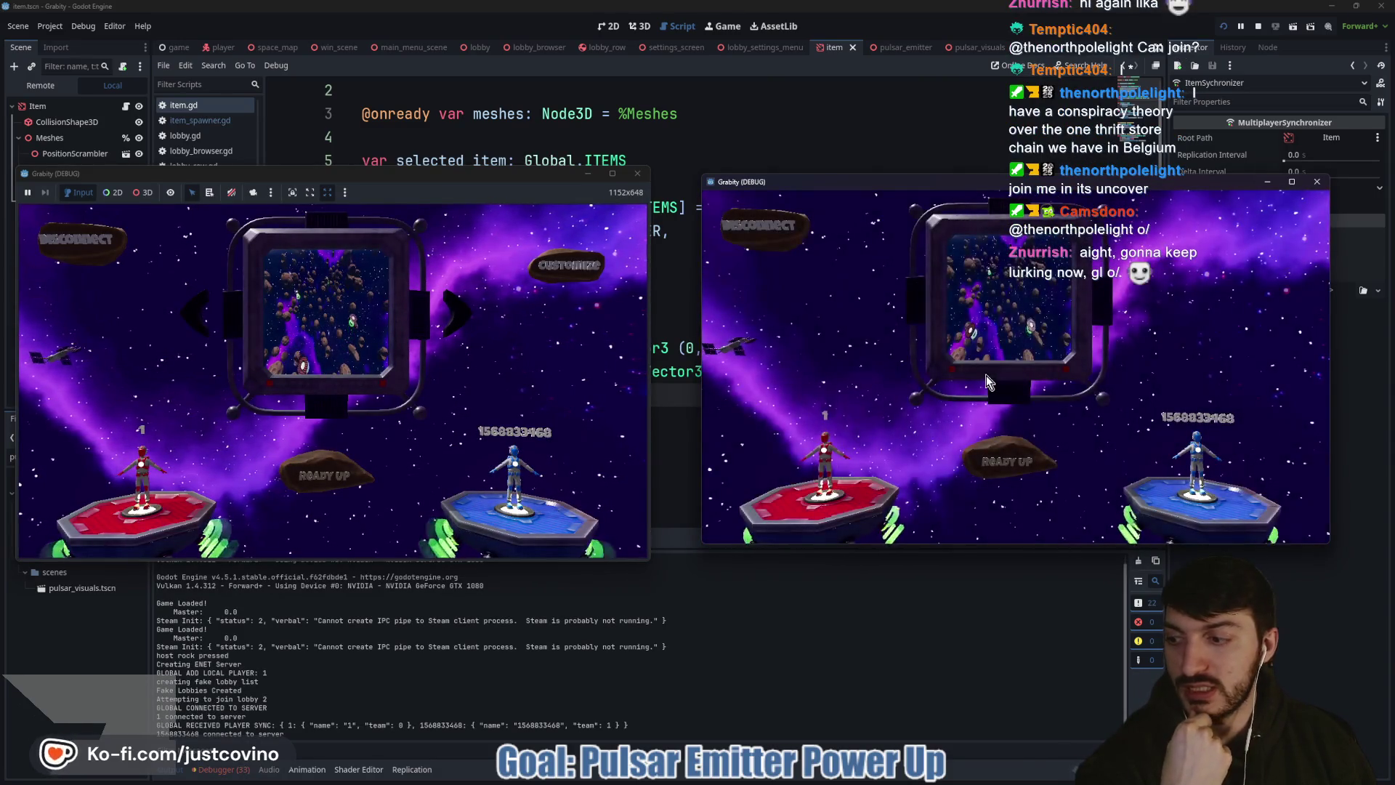
Ready player 1, start the match, then stop the running instances with F8.
left_click(334, 477)
left_click(343, 455)
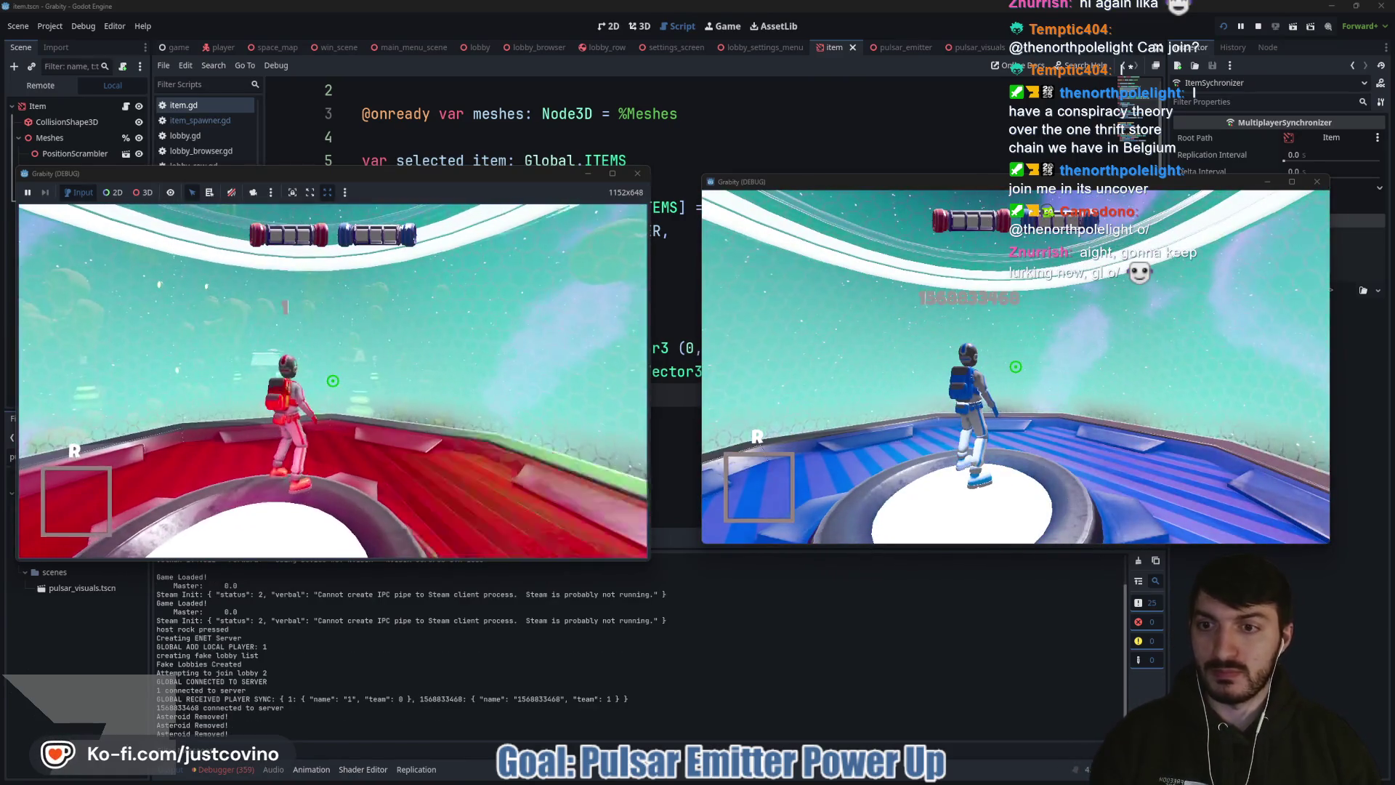
key("super")
key("super")
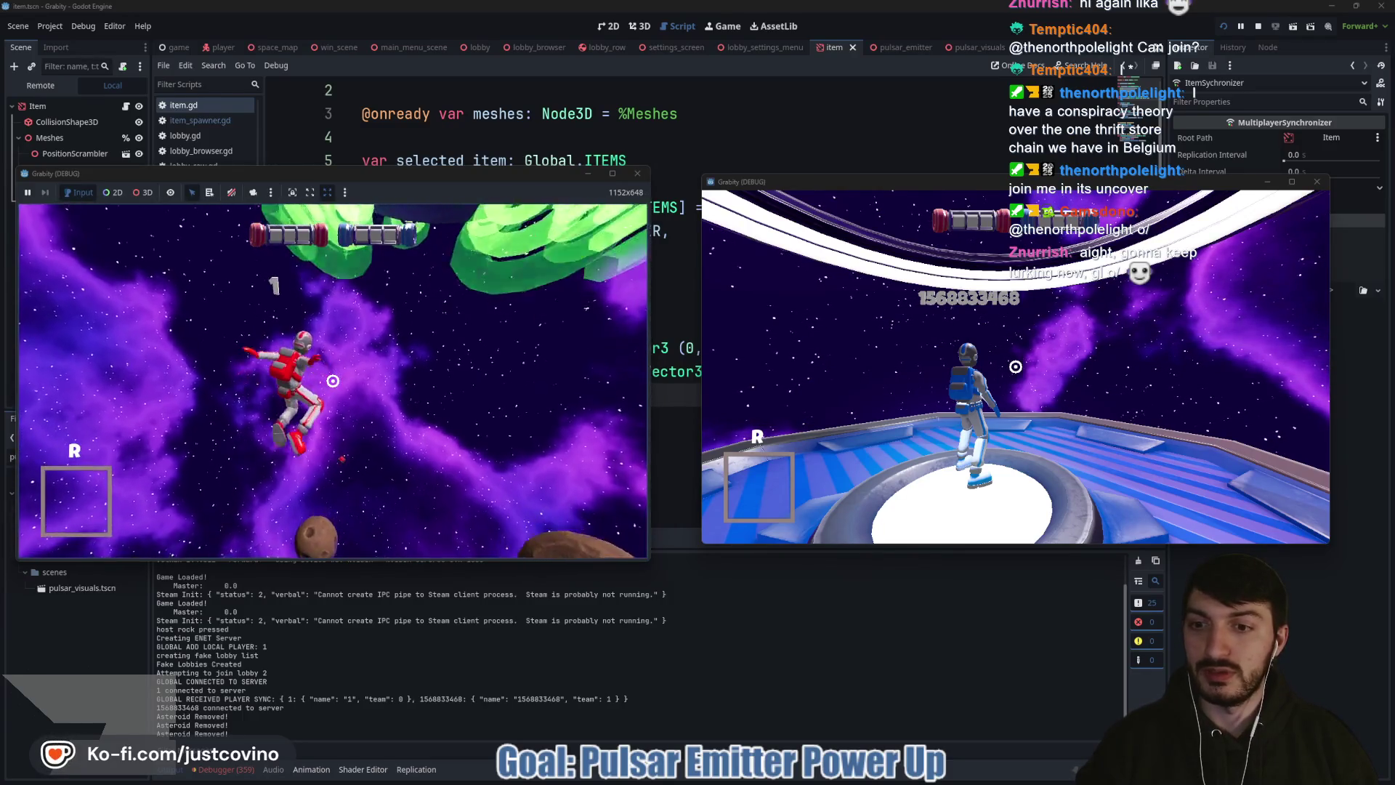
key("F8")
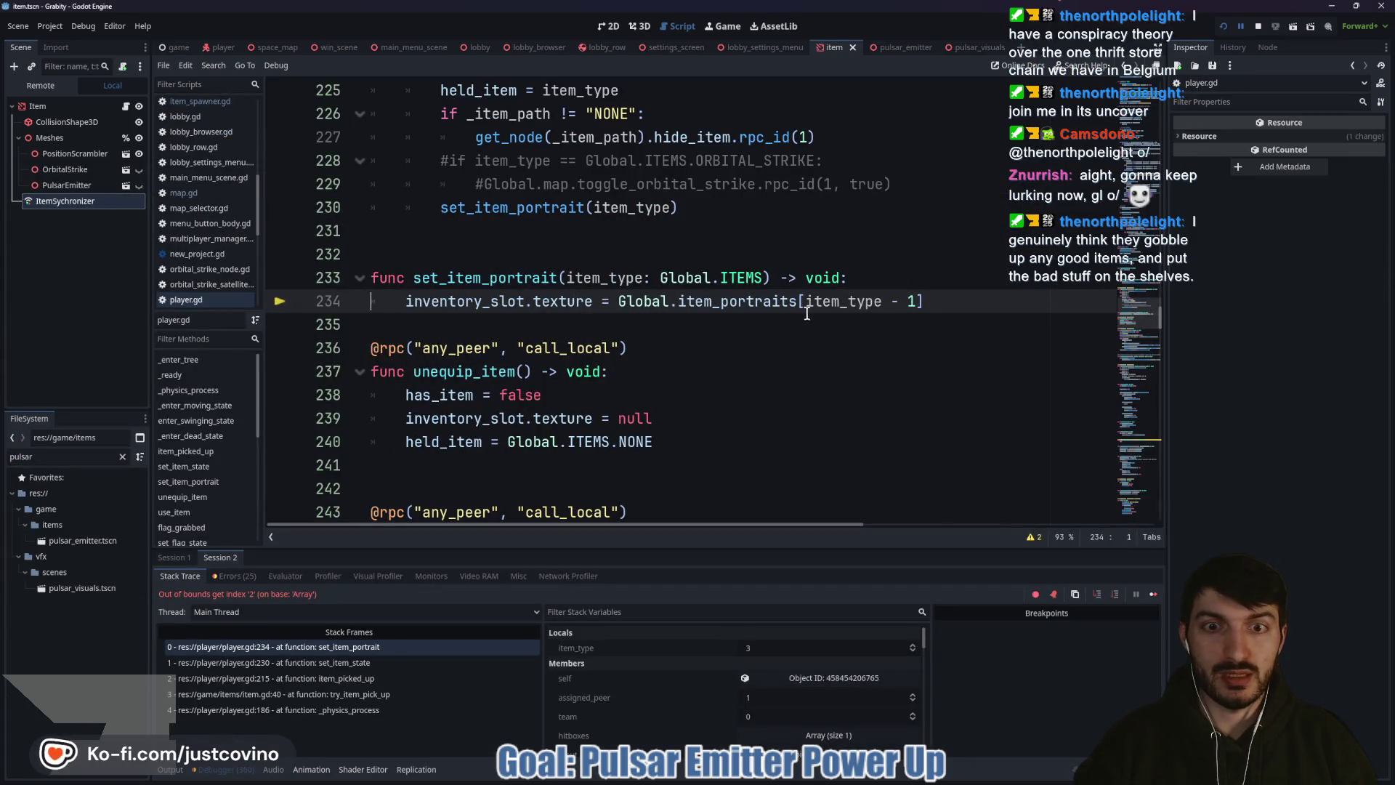
End the debug session and jump to the item_portraits definition in global.gd.
left_click(1261, 28)
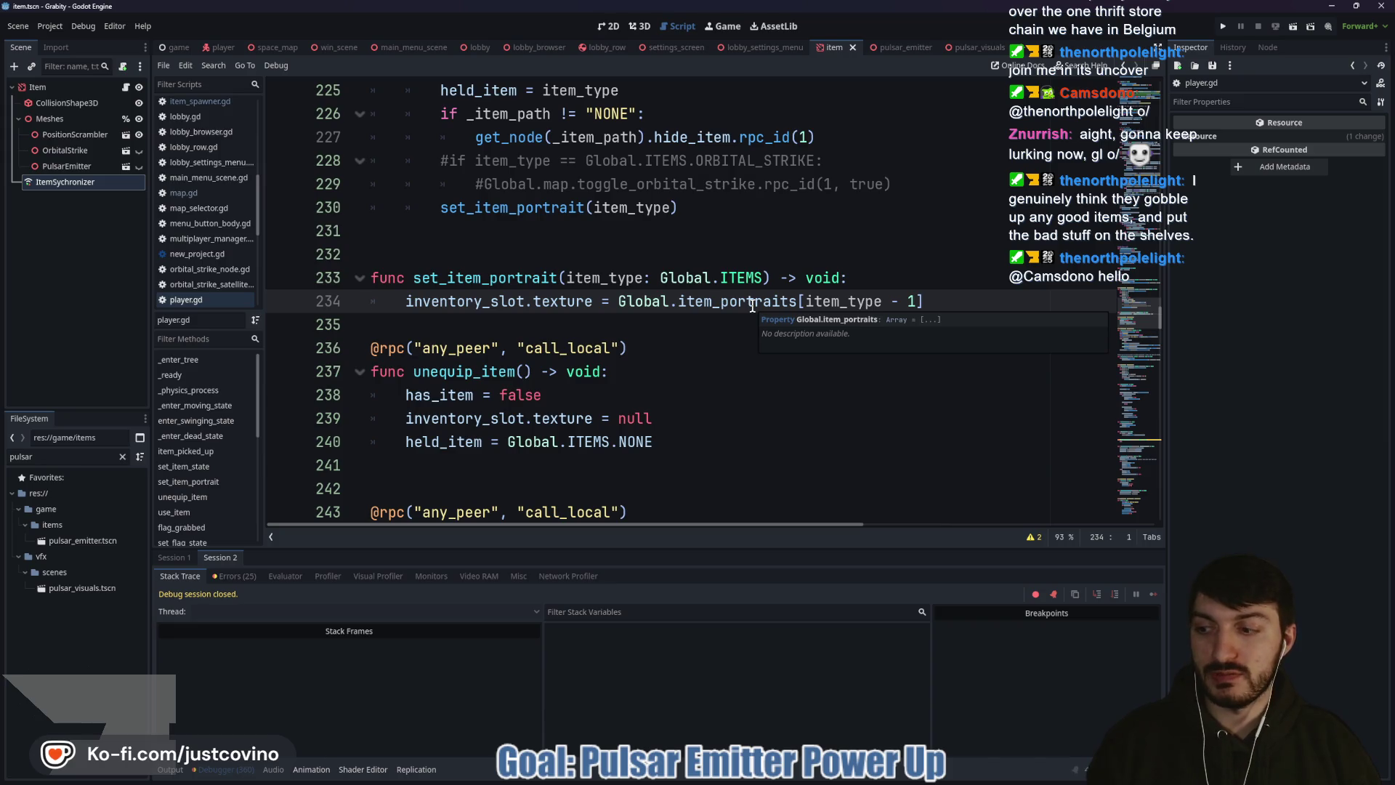
left_click(723, 301, "ctrl")
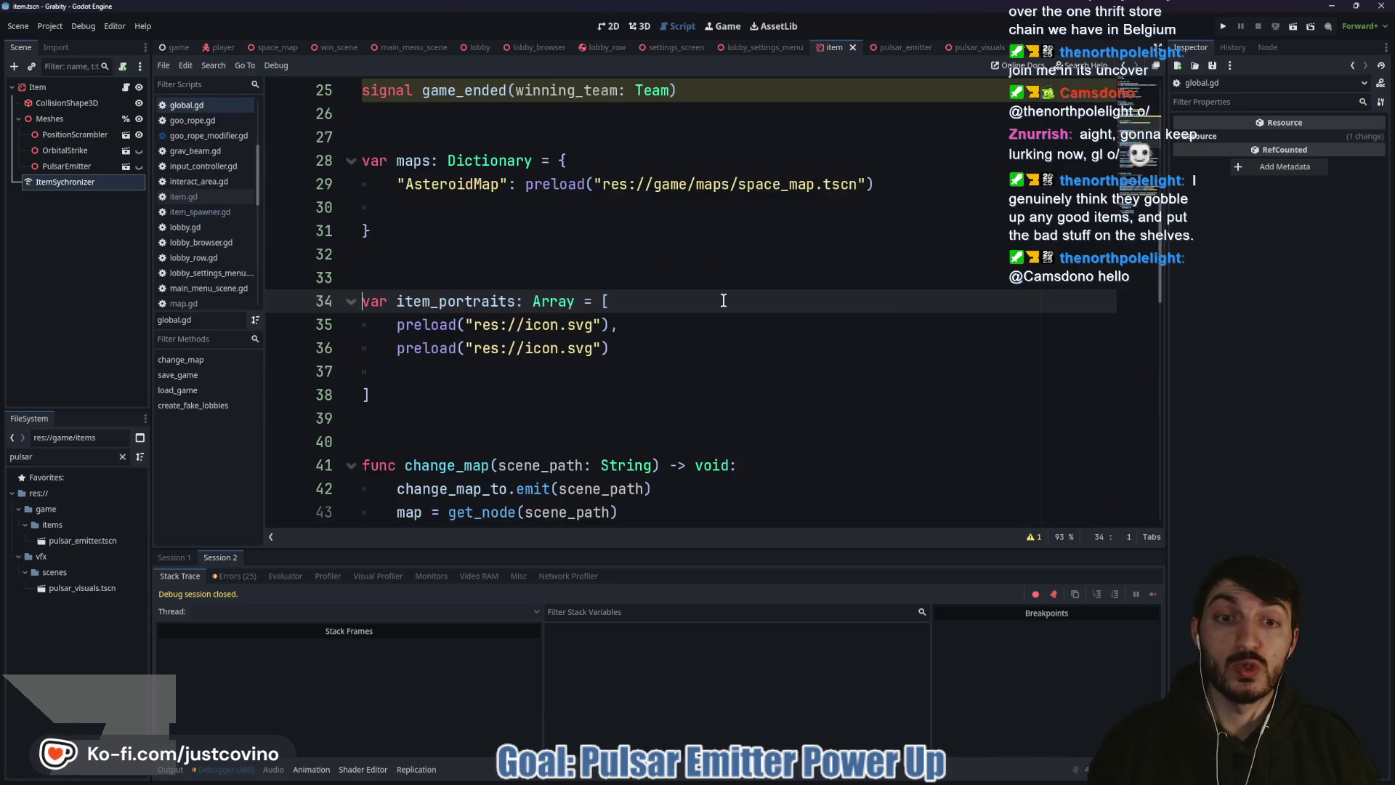
left_click(638, 356)
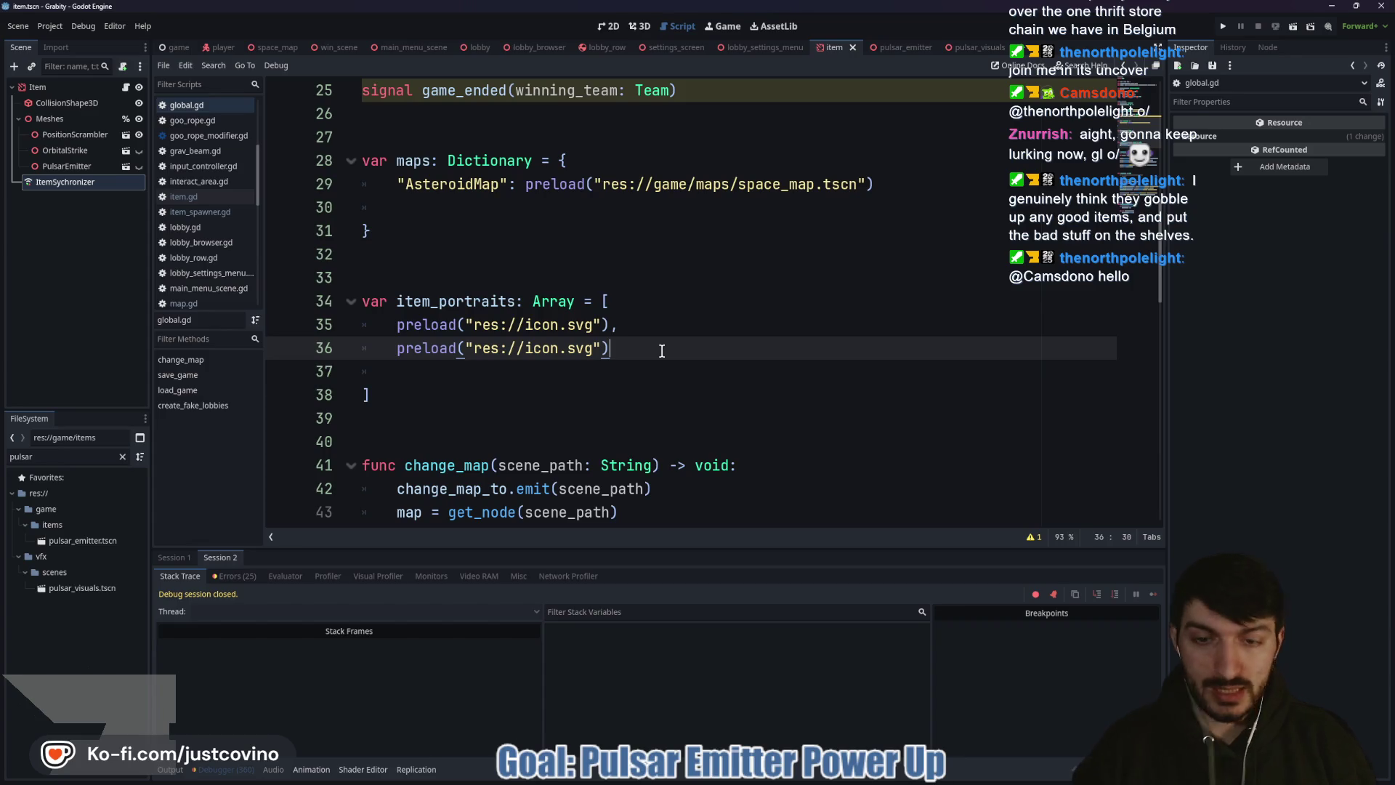
Add a third preload("res://icon.svg") entry to the item_portraits array.
type(".load_path")
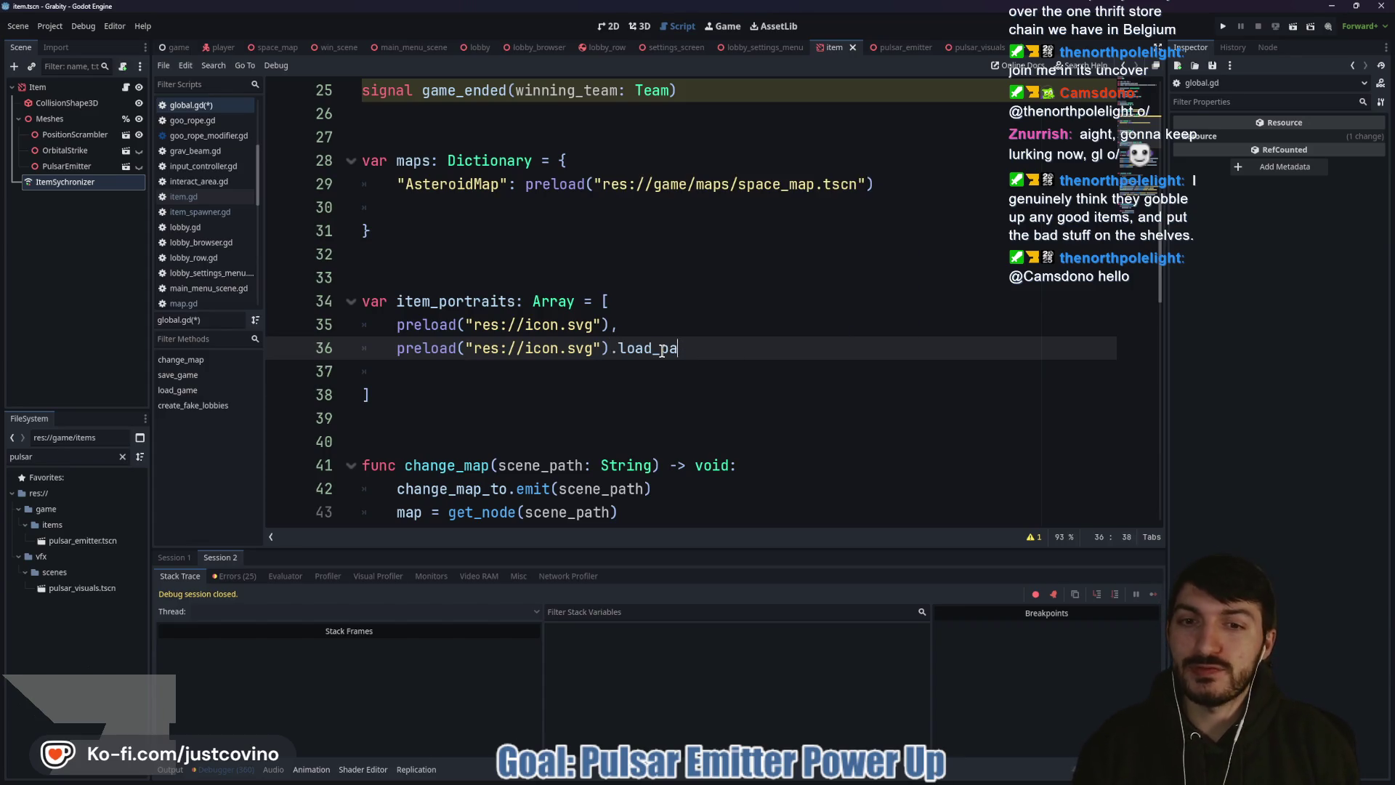
key("BackSpace")
key("BackSpace")
key("BackSpace")
type(",")
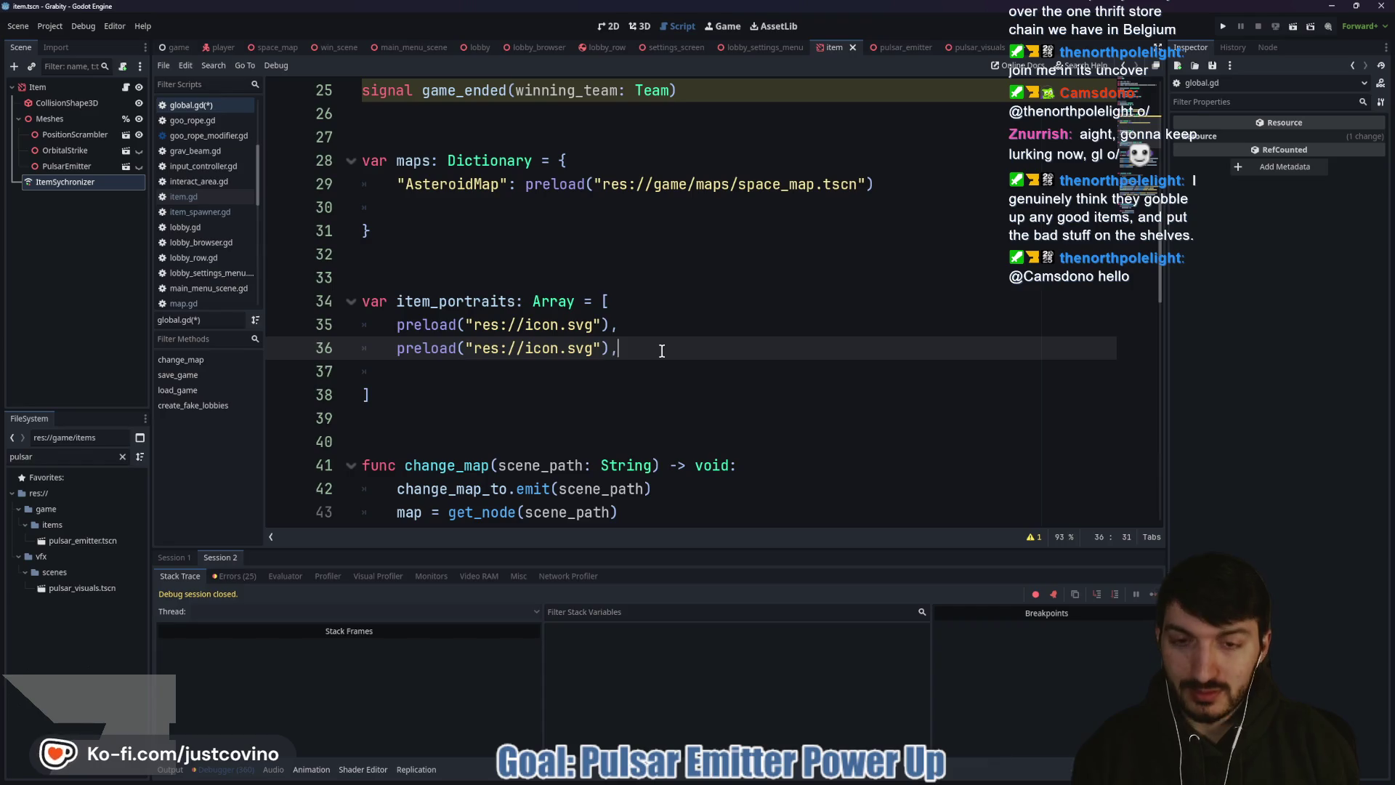
key("Return")
type("preload(\"")
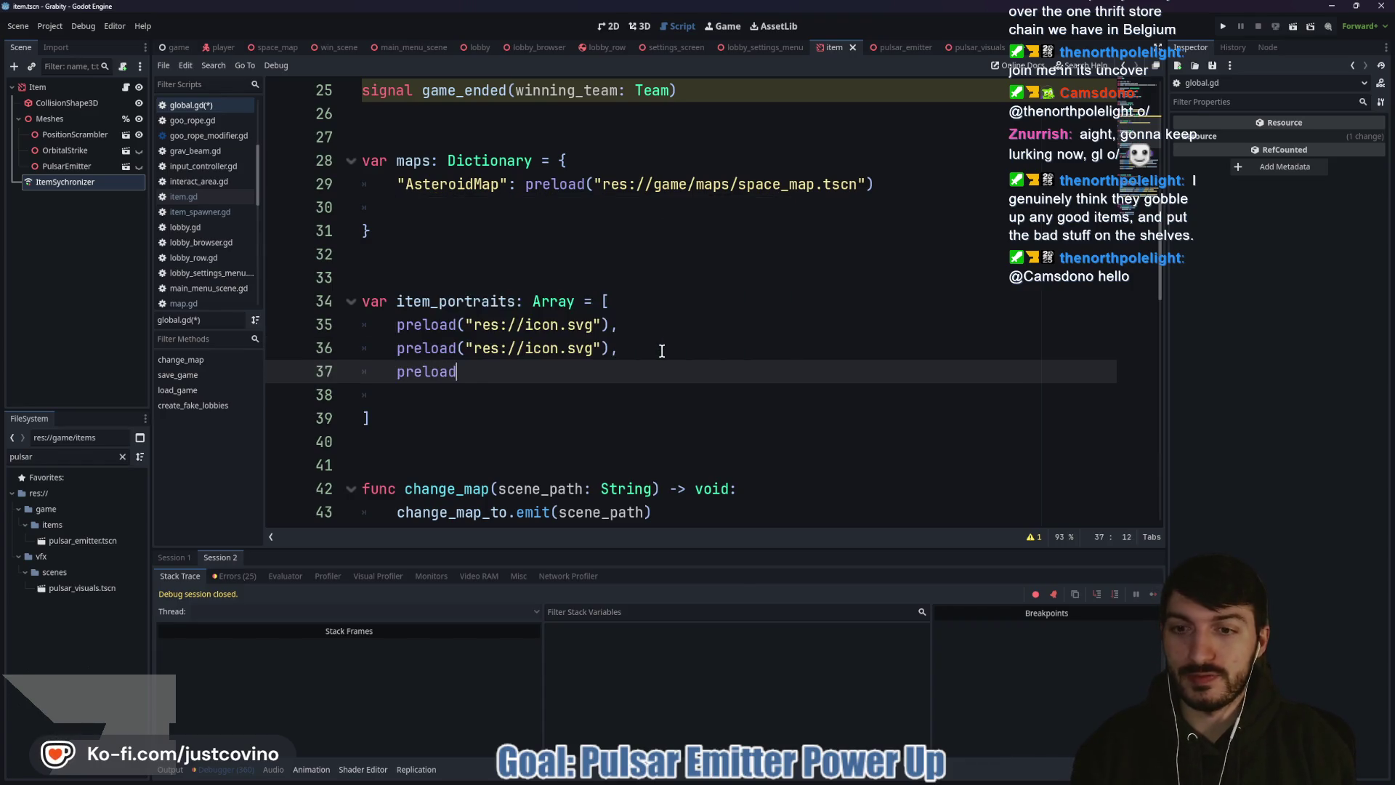
type("res:/")
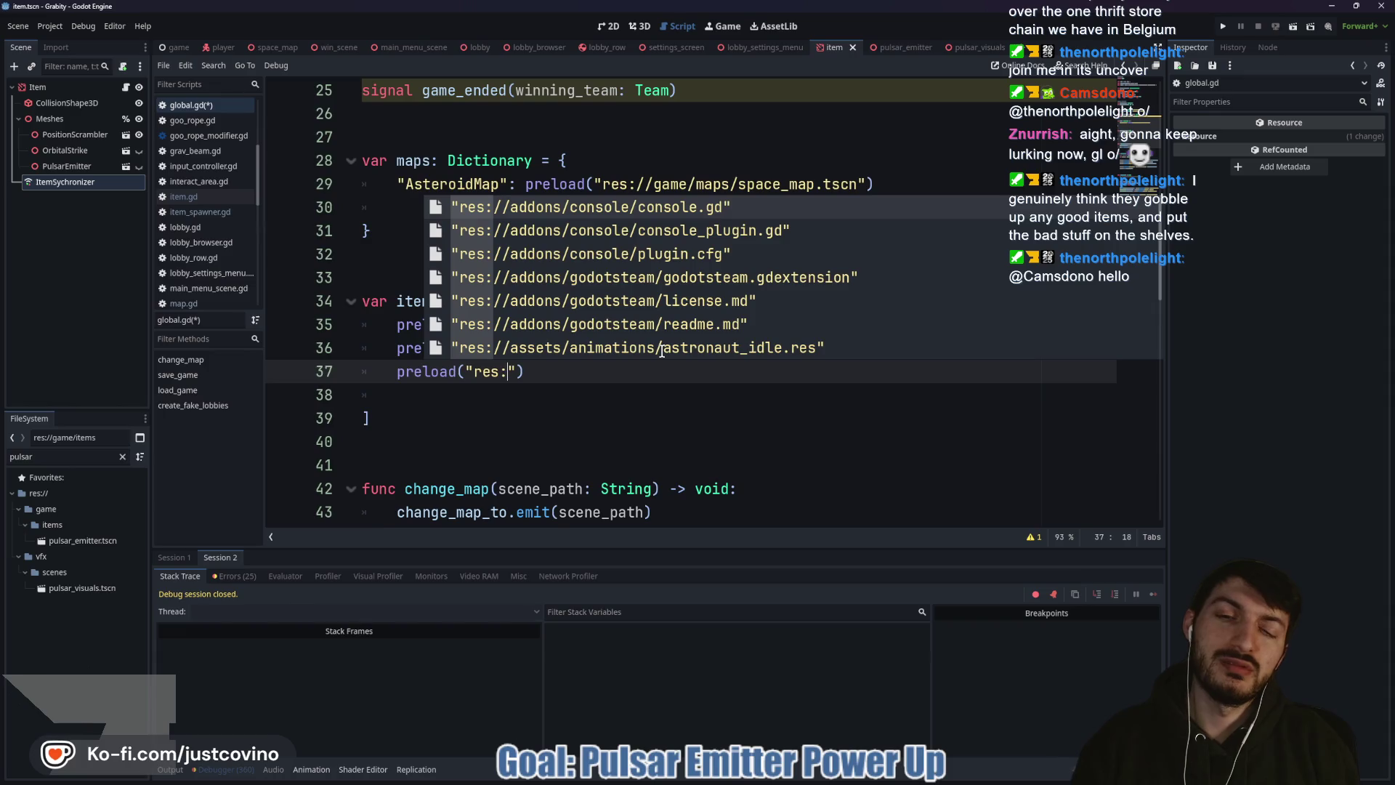
type("/")
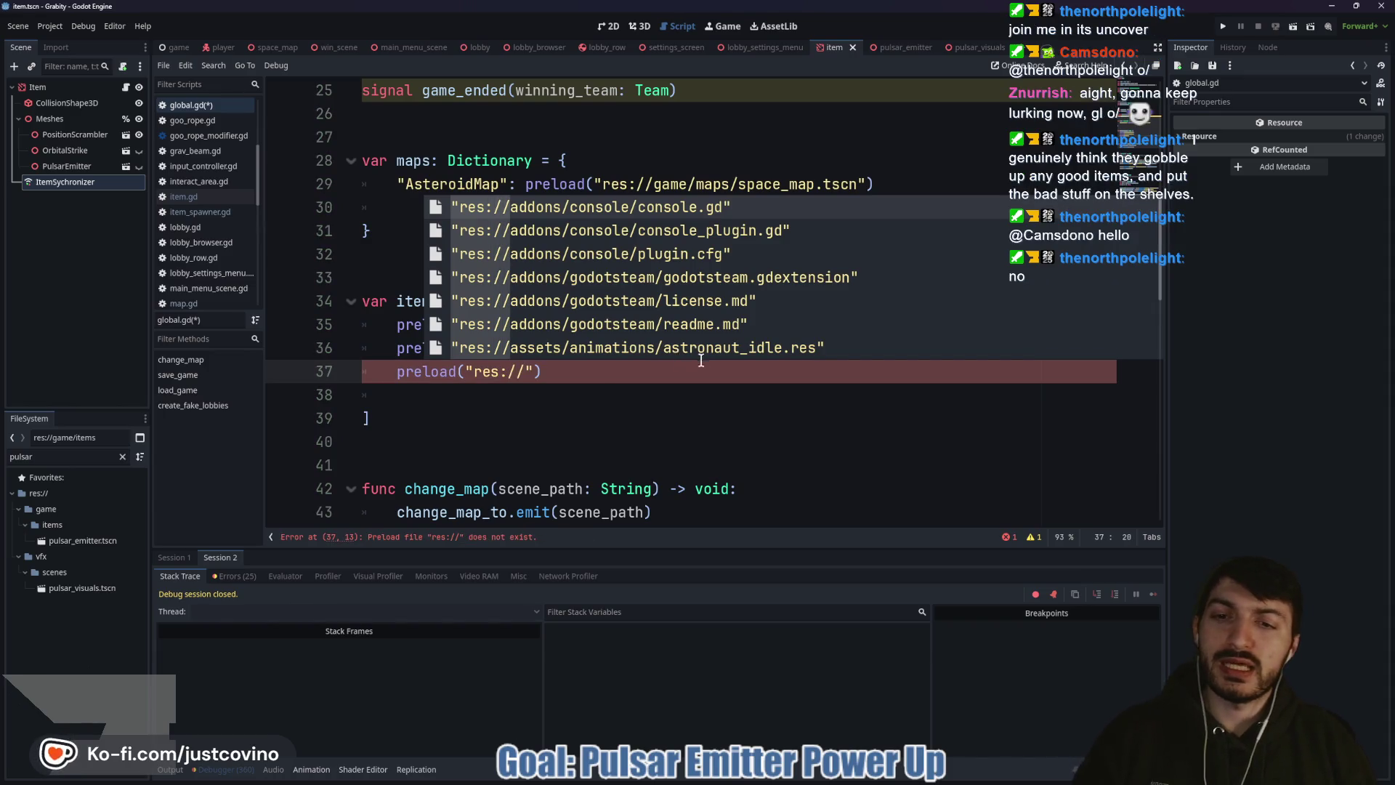
left_click(545, 382)
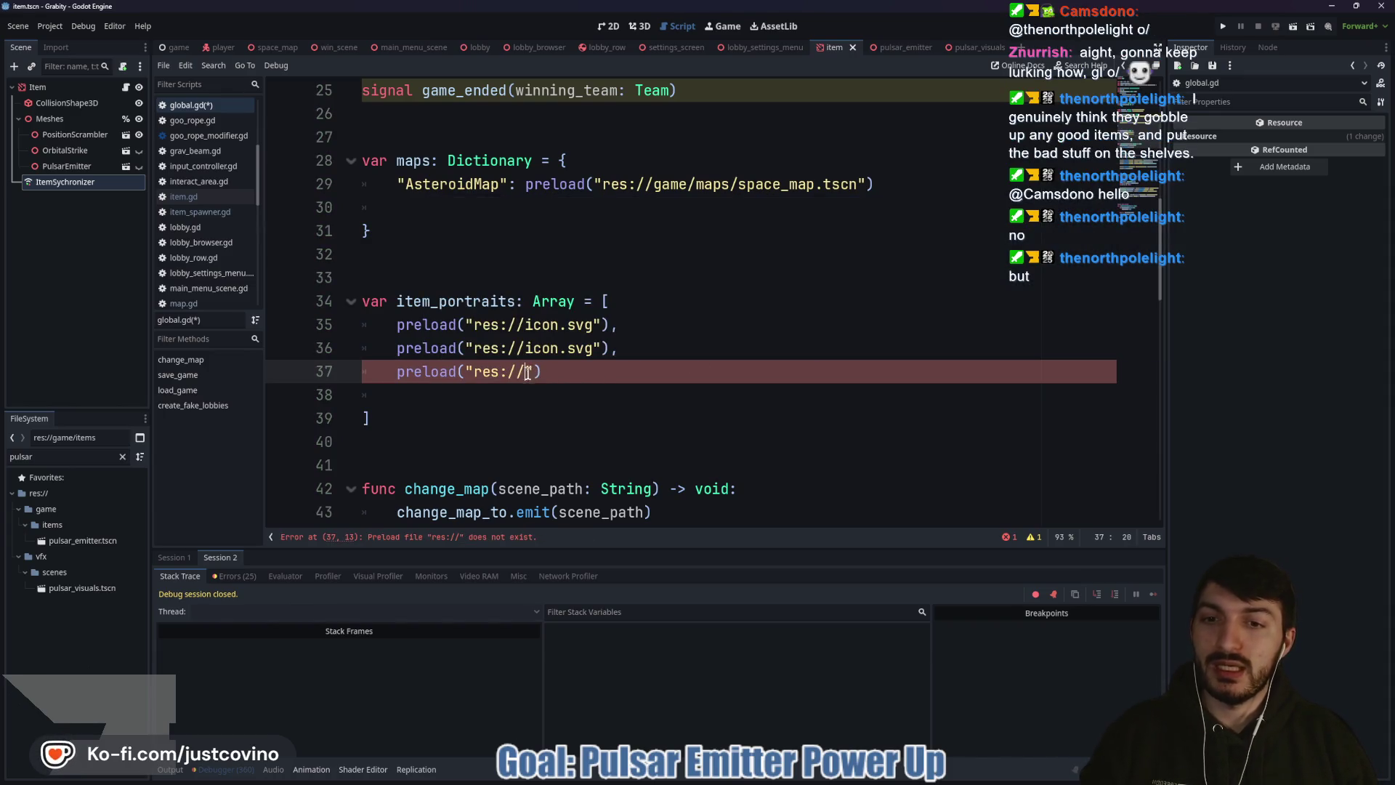
type("icon")
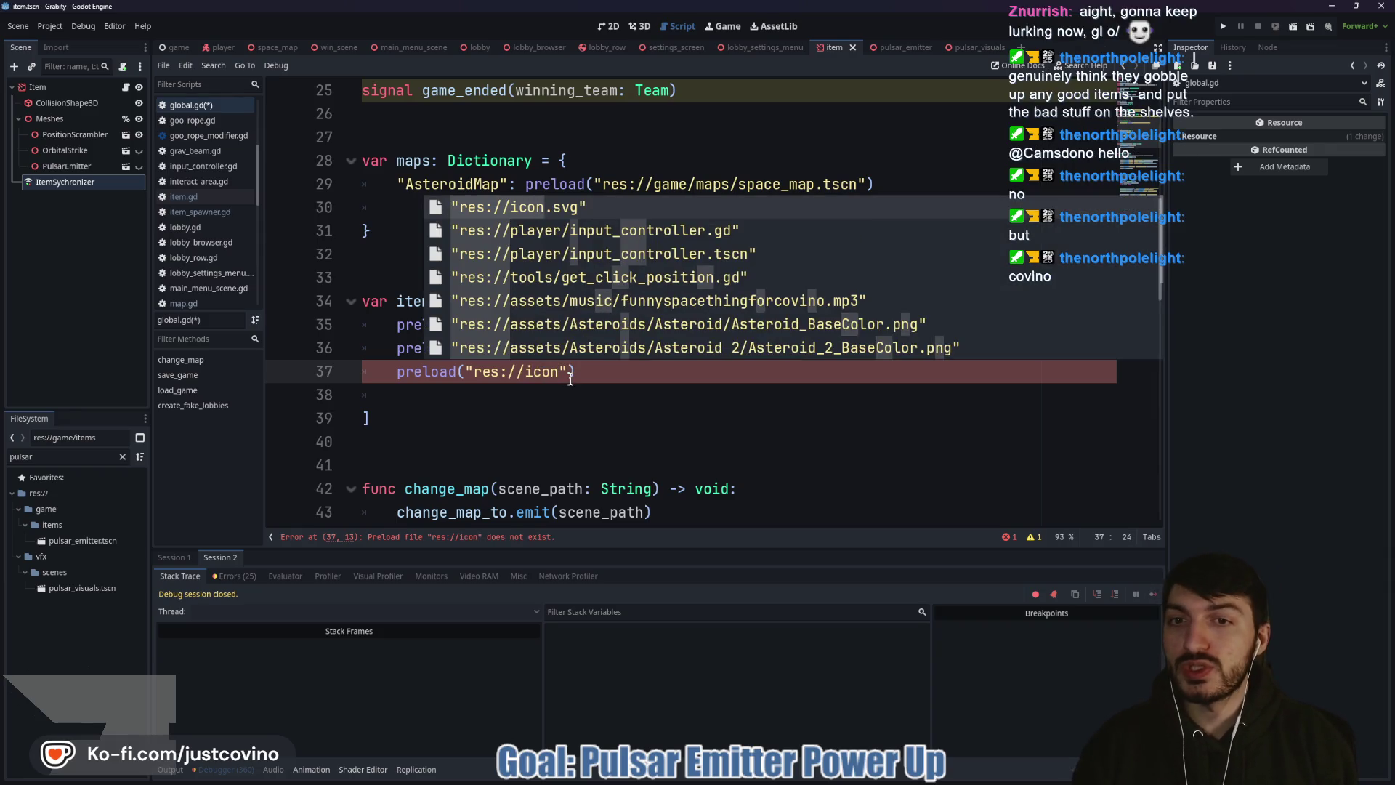
key("Return")
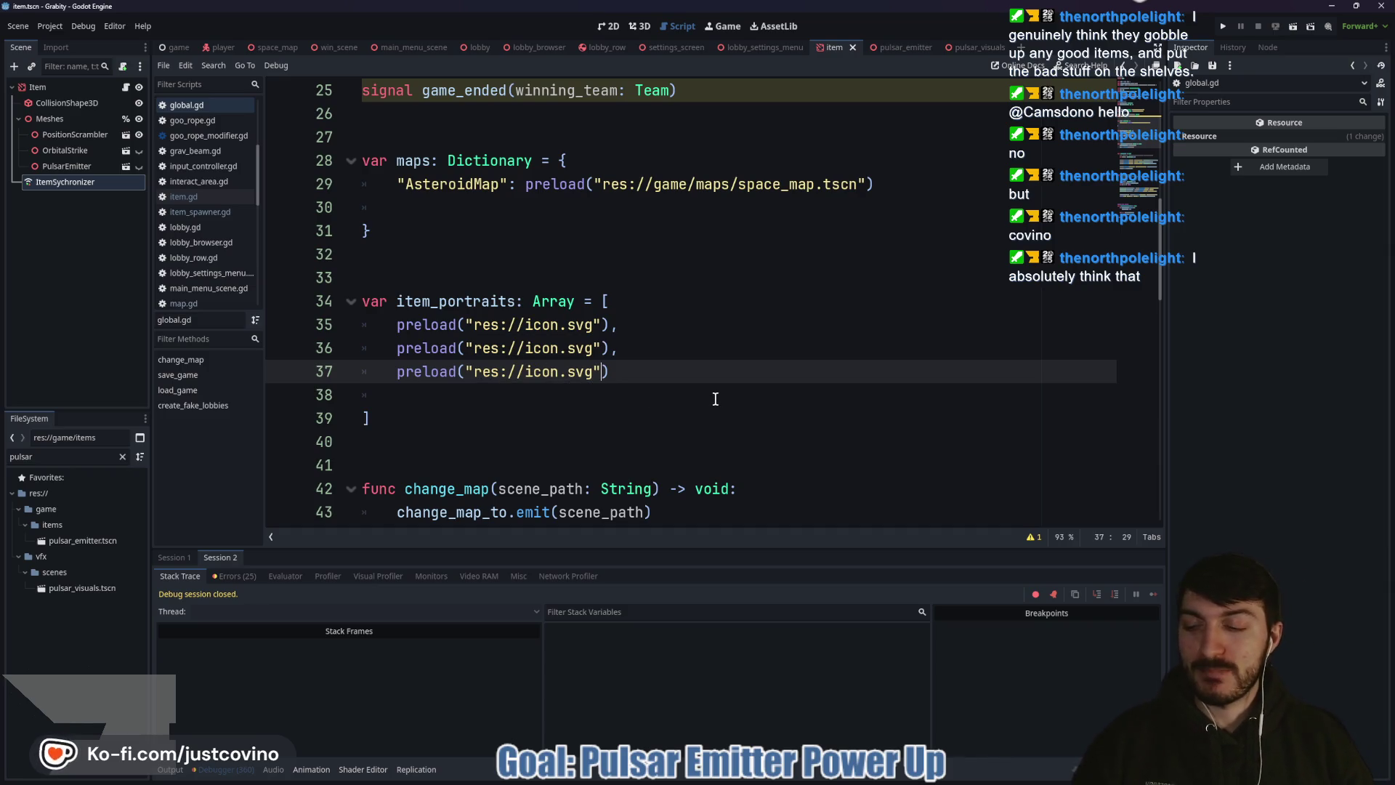
left_click(474, 395)
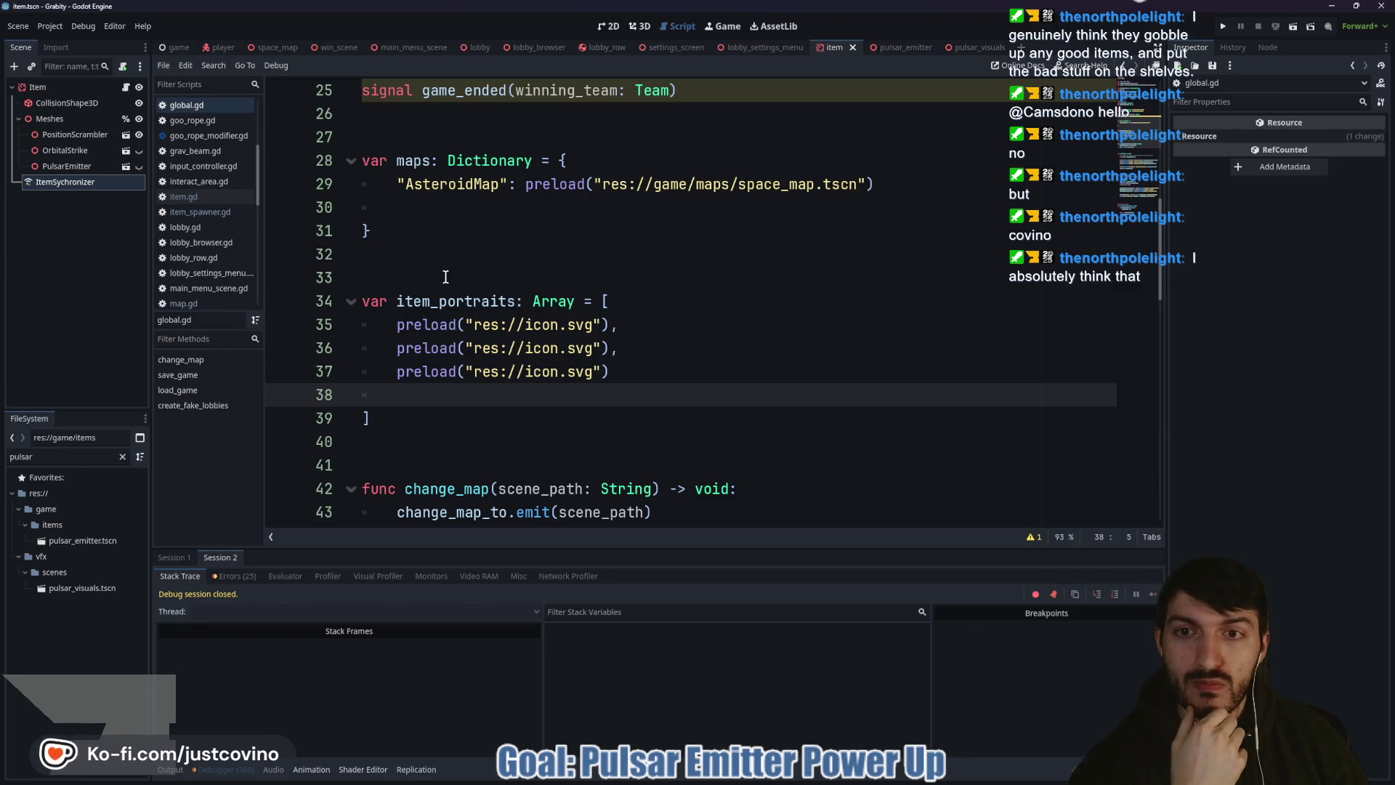
Review global.gd, then launch the project again to retest the item portrait fix.
left_click(495, 274)
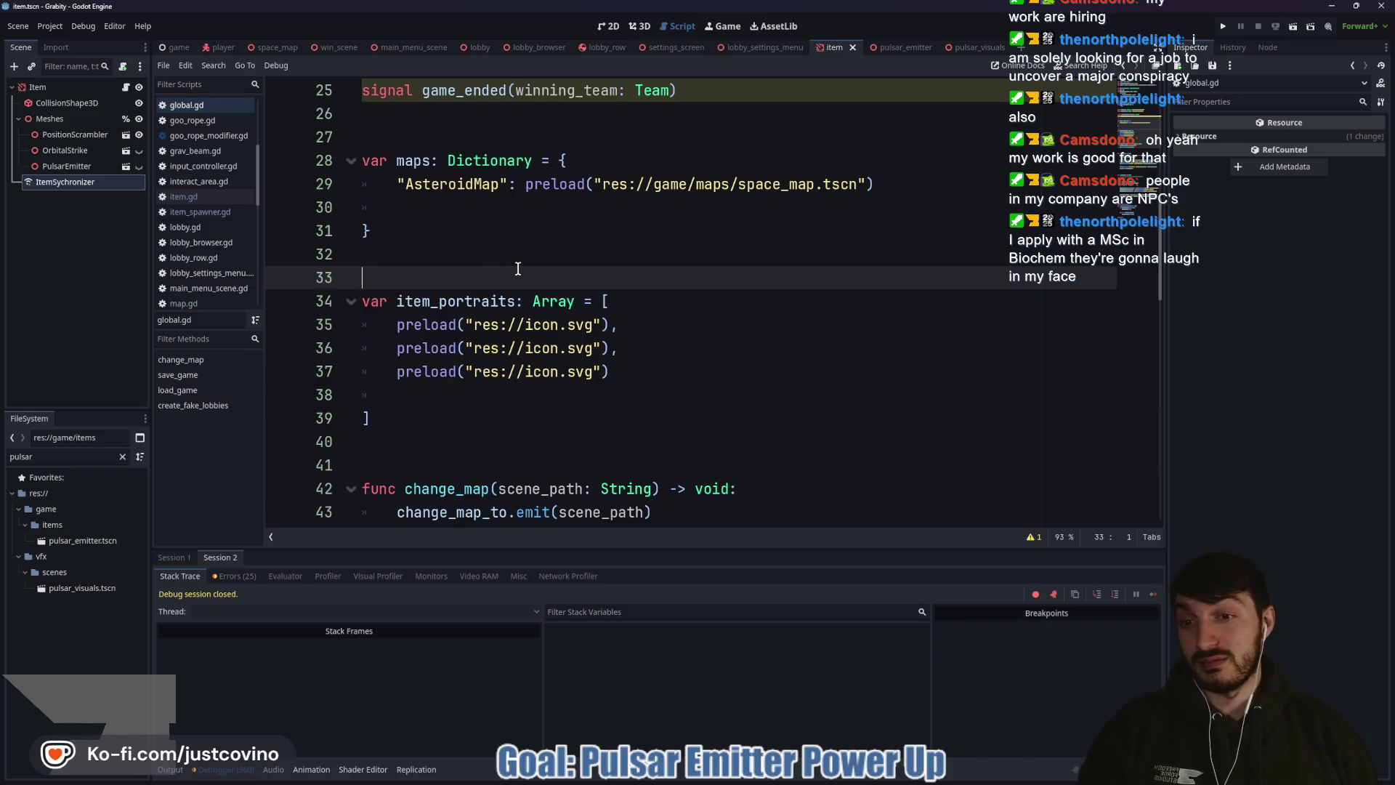
key("Up")
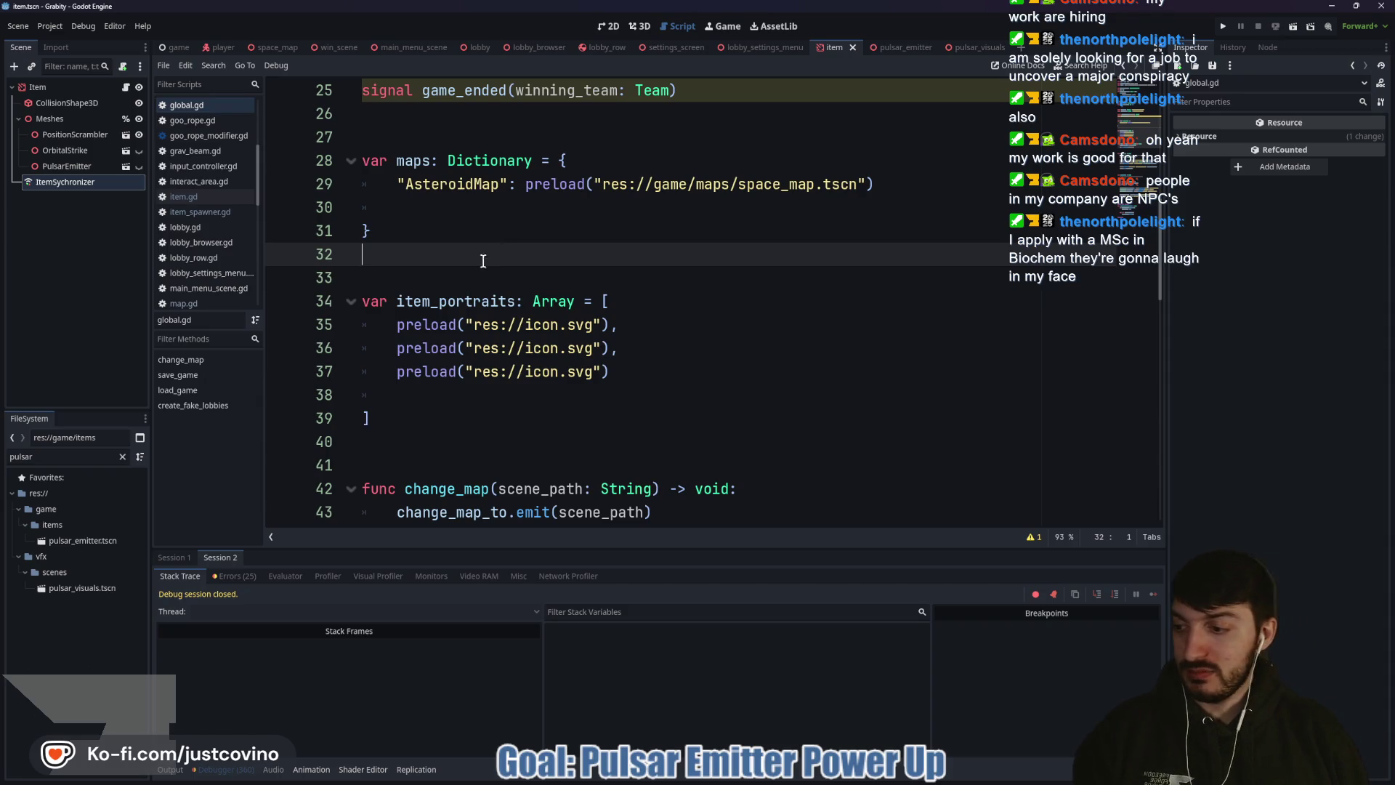
left_click(424, 274)
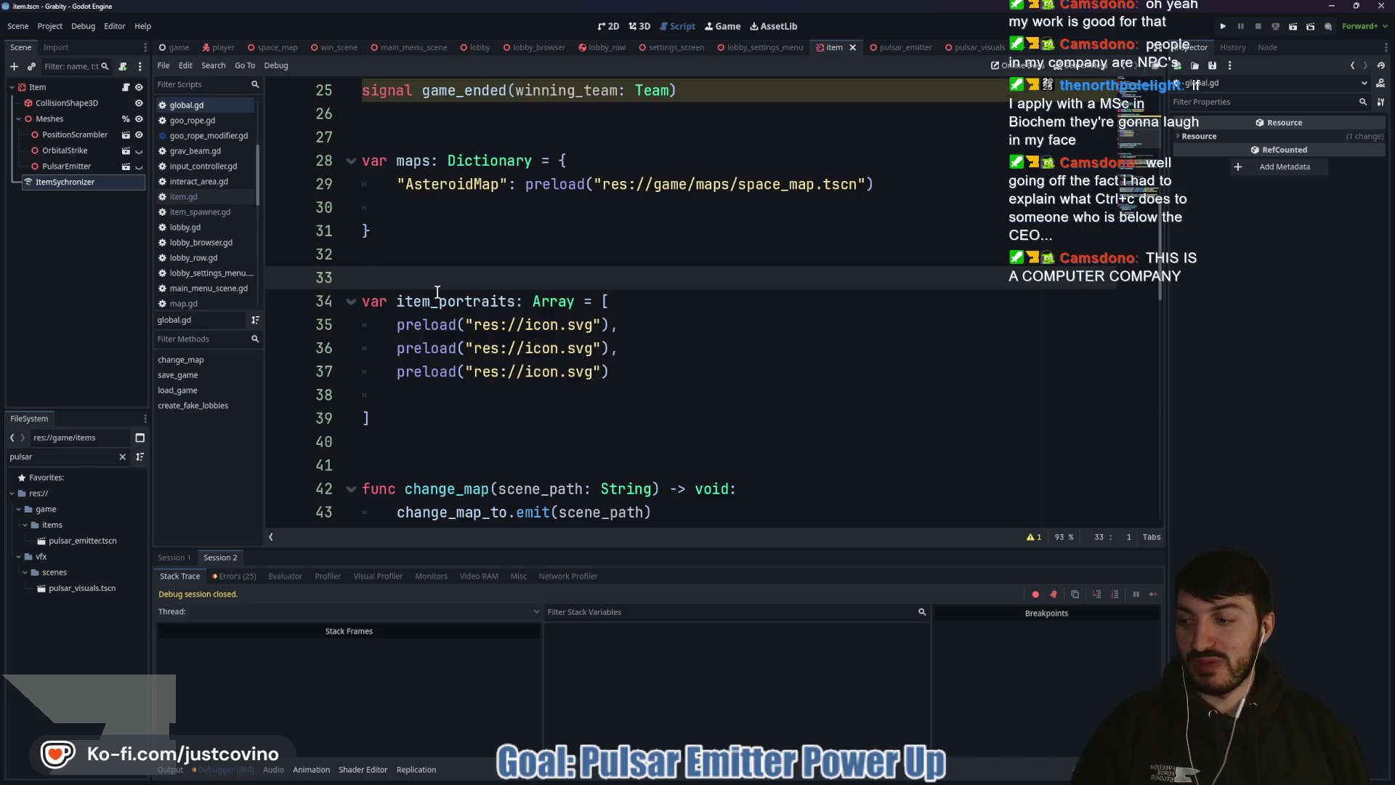
left_click(447, 256)
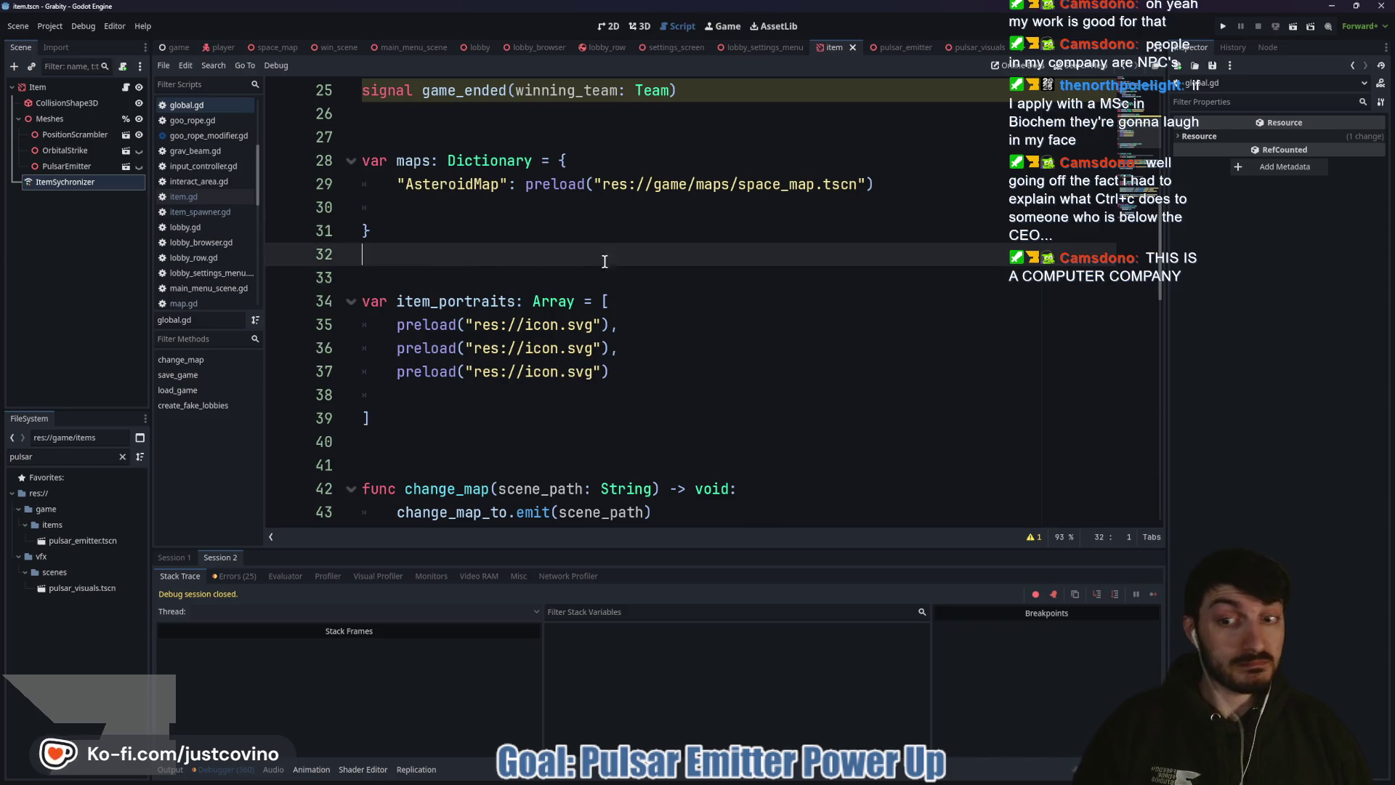
scroll(454, 265, "down", 8)
left_click(613, 314)
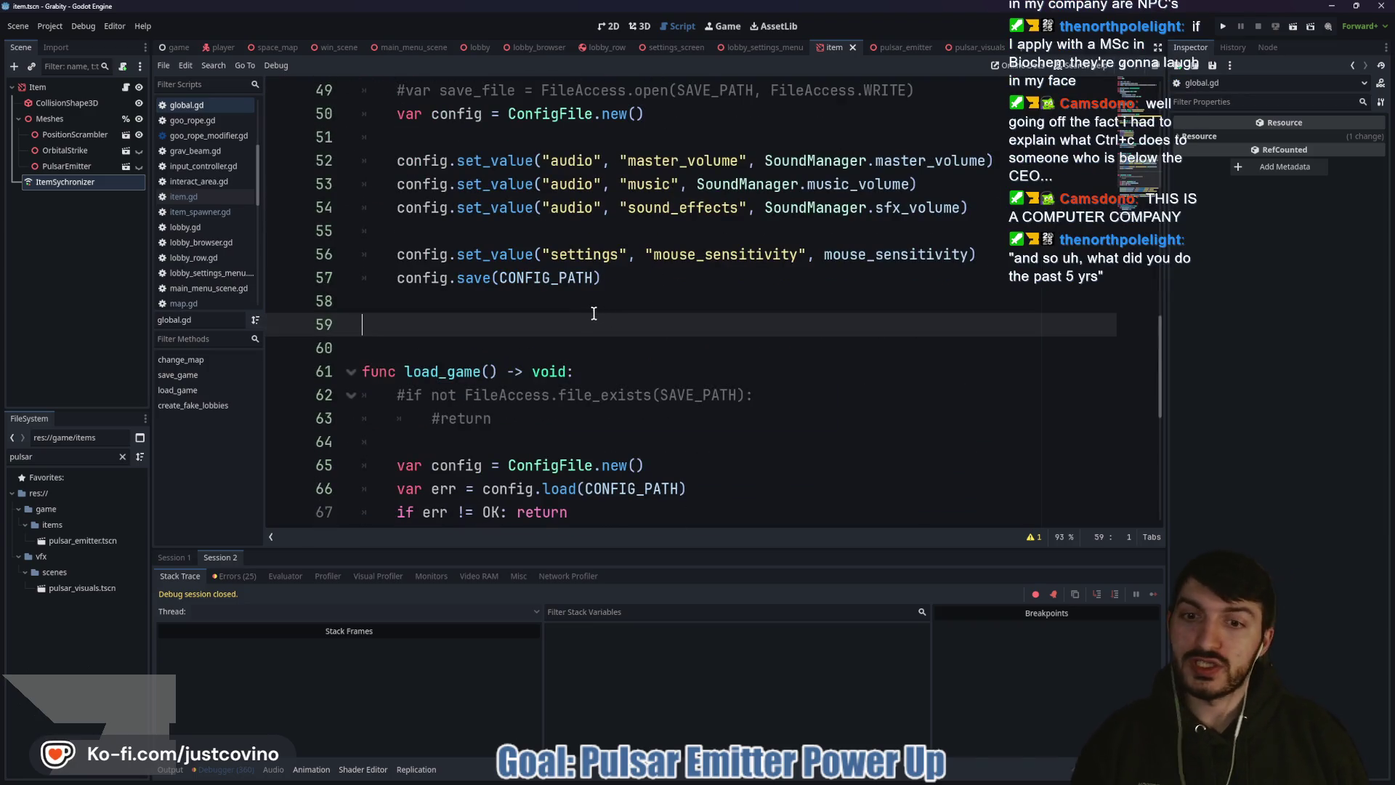
scroll(590, 309, "down", 6)
scroll(484, 310, "down", 1)
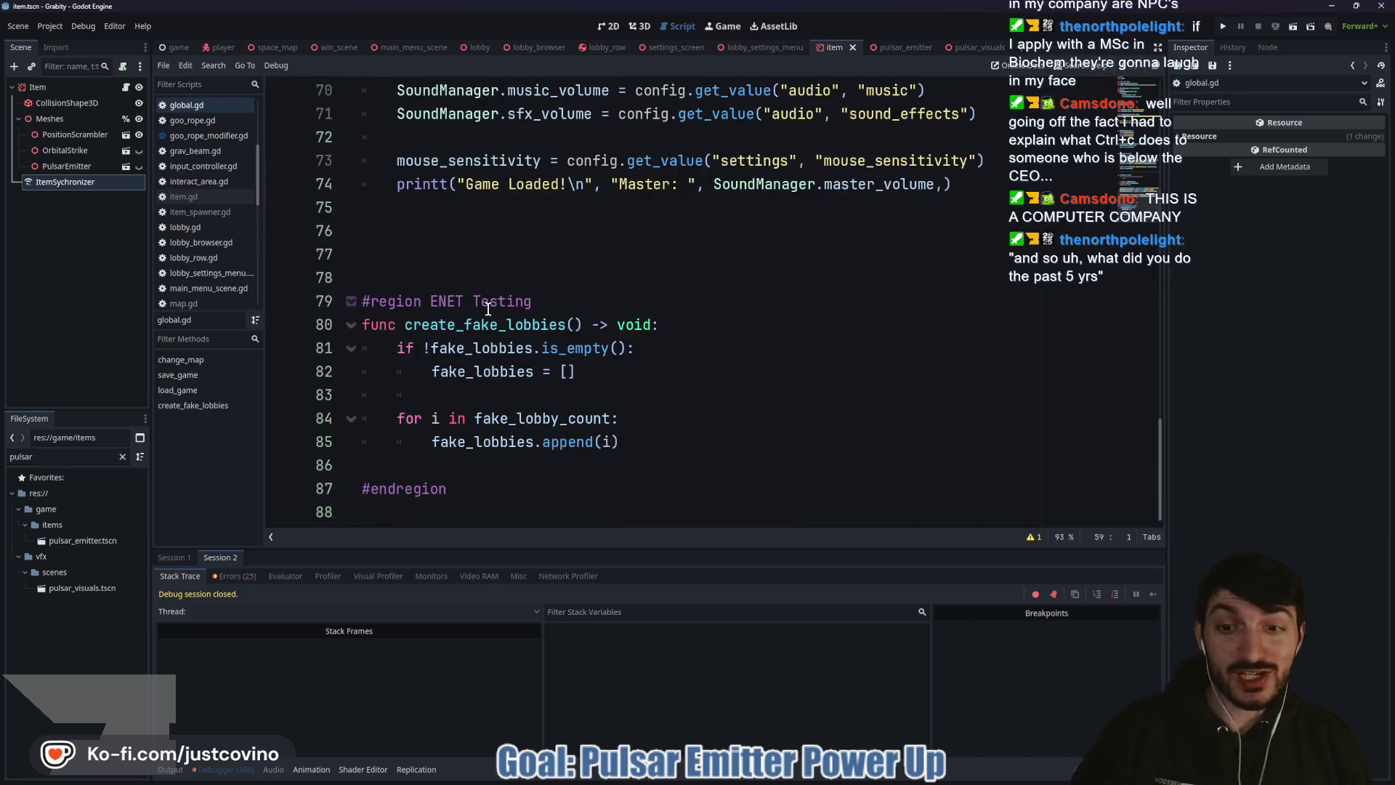
left_click(509, 236)
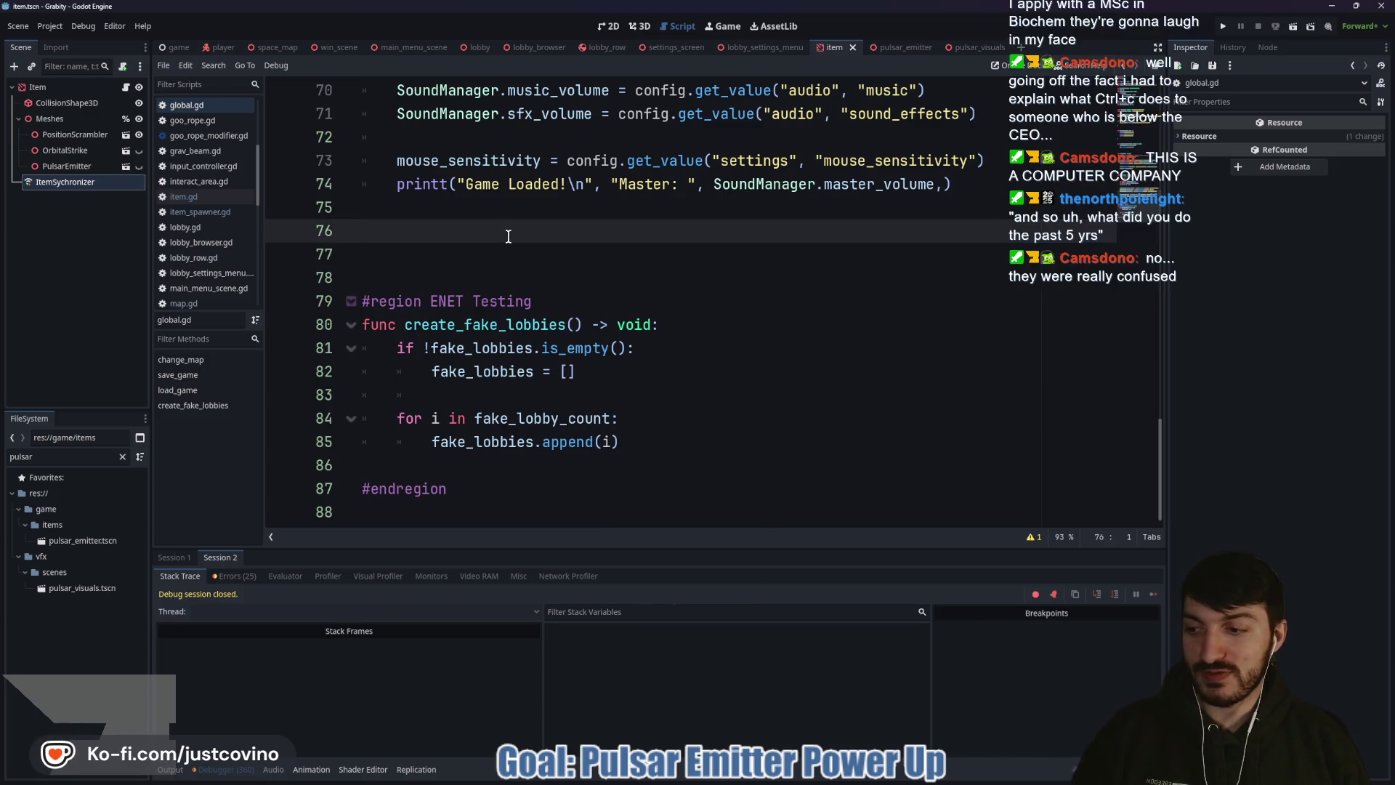
left_click(511, 251)
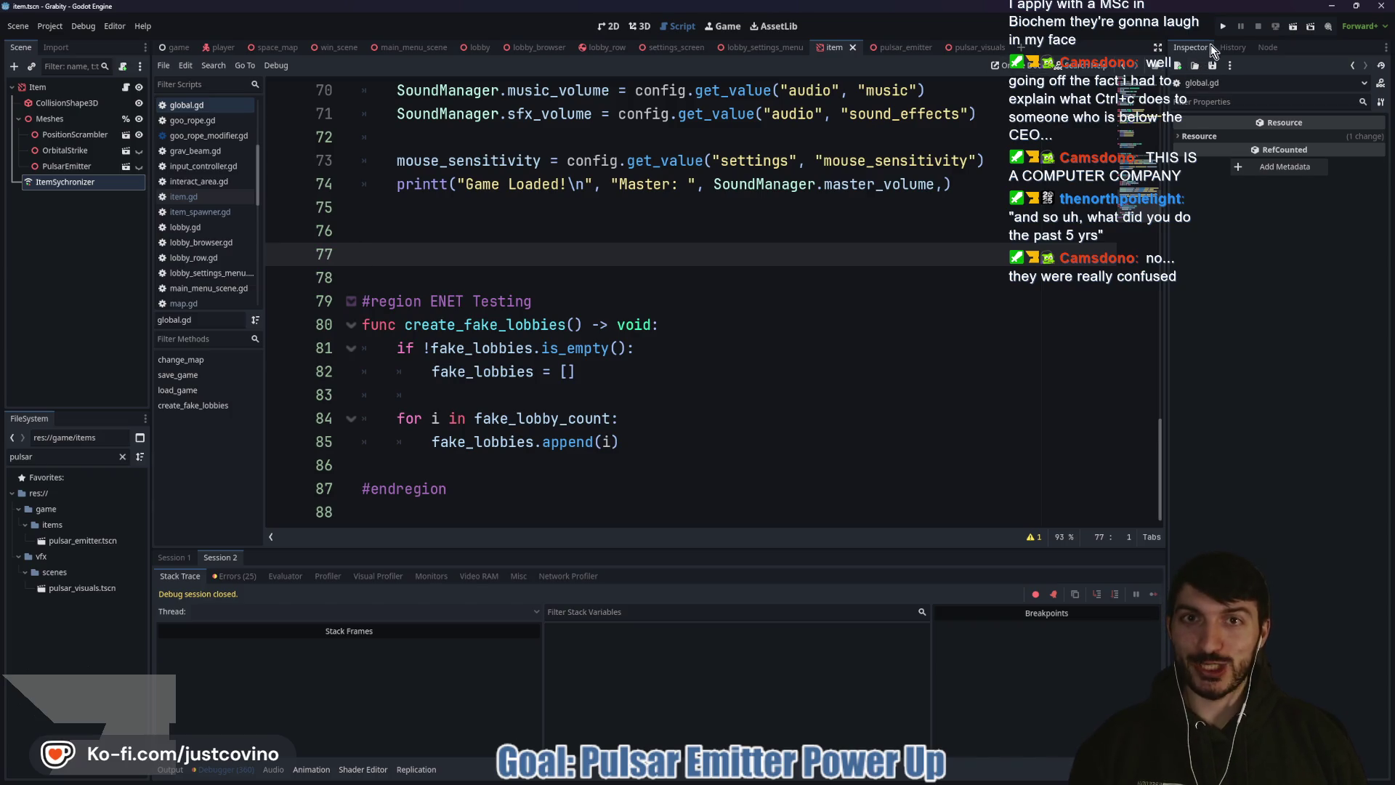
left_click(1224, 26)
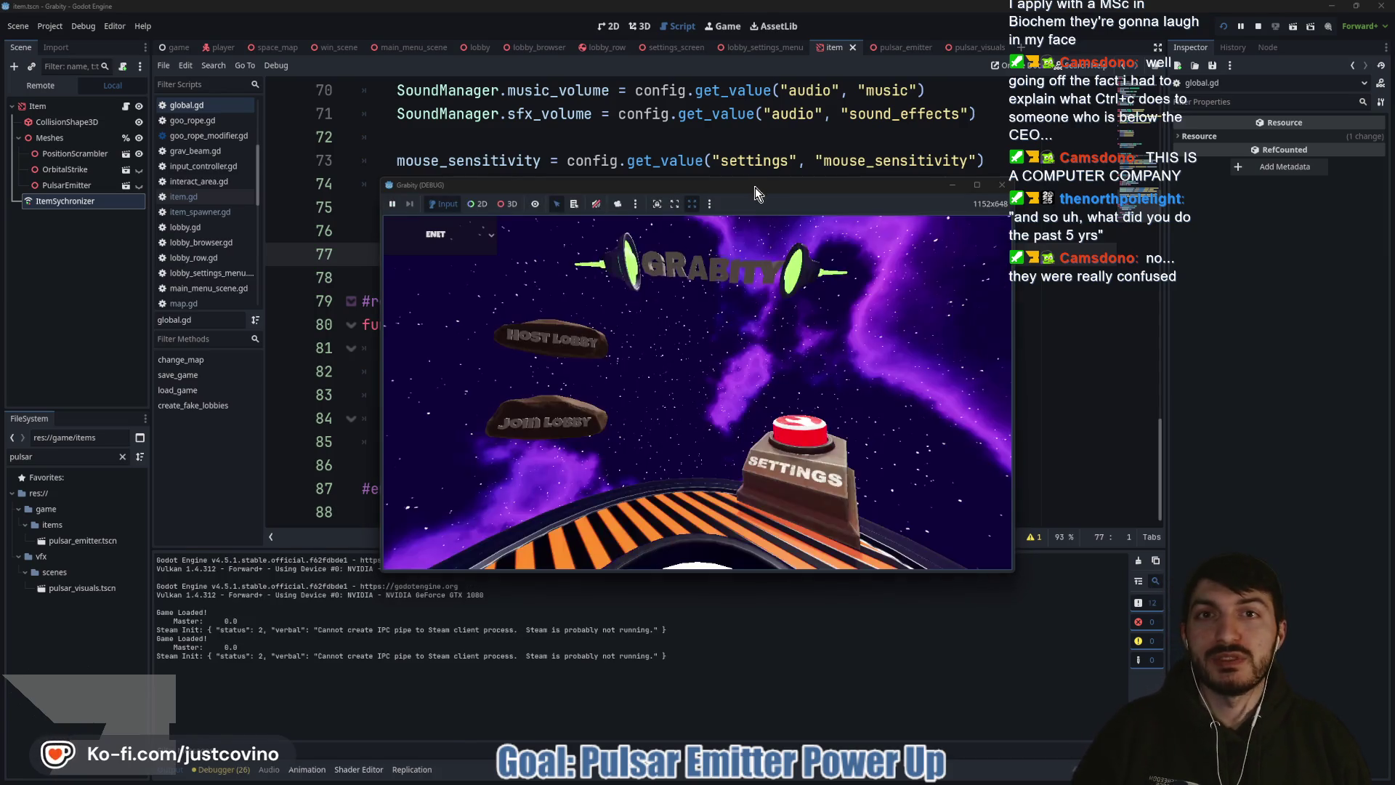
Place the two game windows side by side and host a private lobby in the left one.
mouse_move(756, 188)
left_mouse_down()
mouse_move(385, 167)
mouse_move(401, 168)
left_mouse_up()
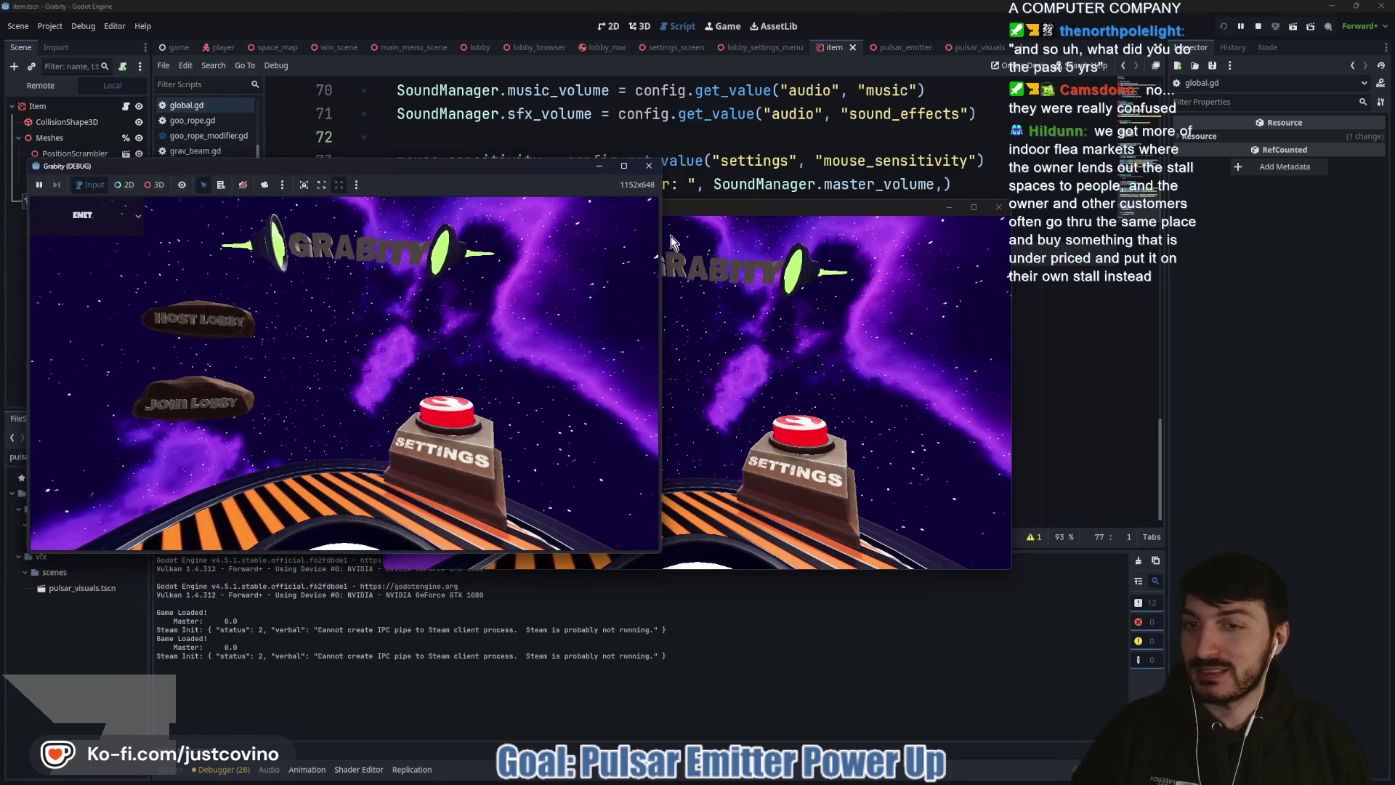
left_click_drag(727, 207, 1011, 166)
left_click(205, 317)
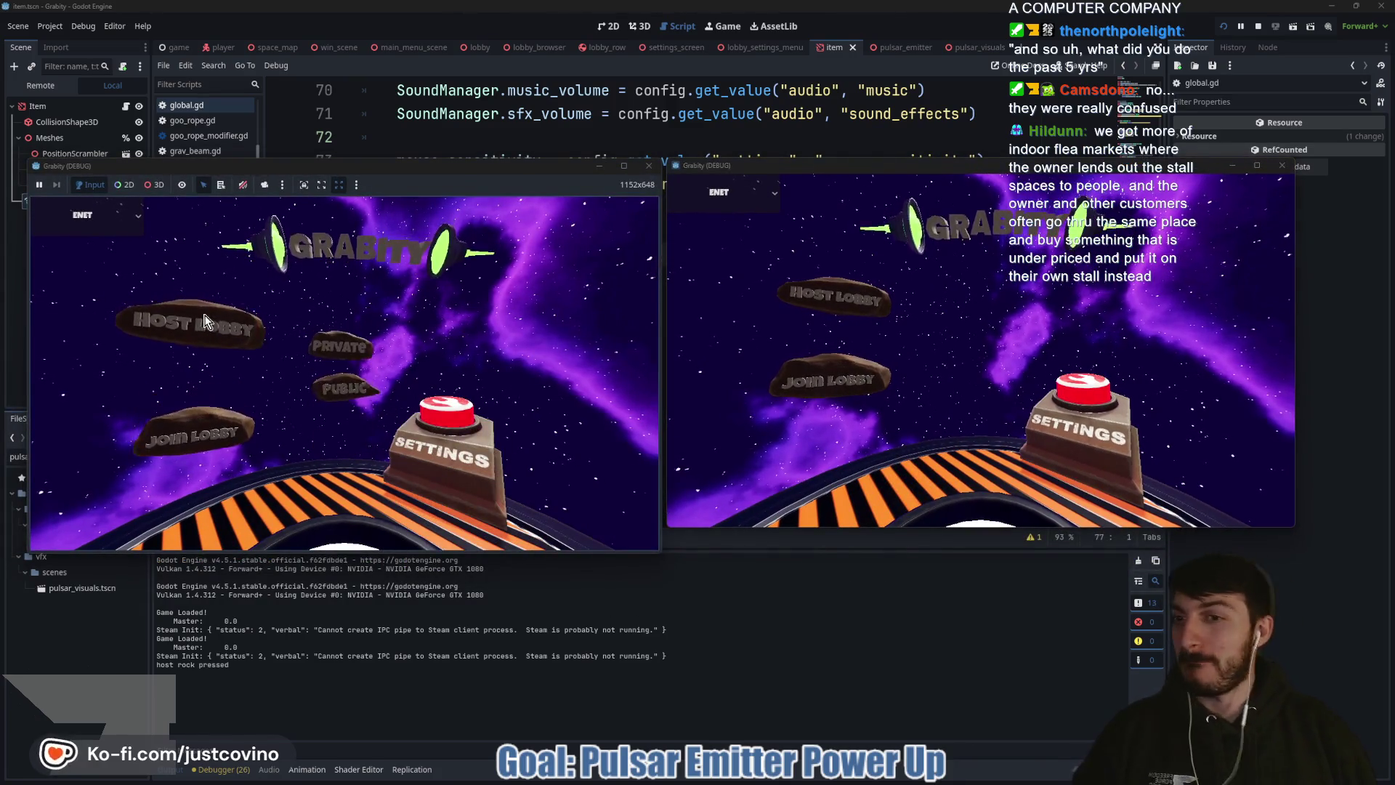
left_click(323, 285)
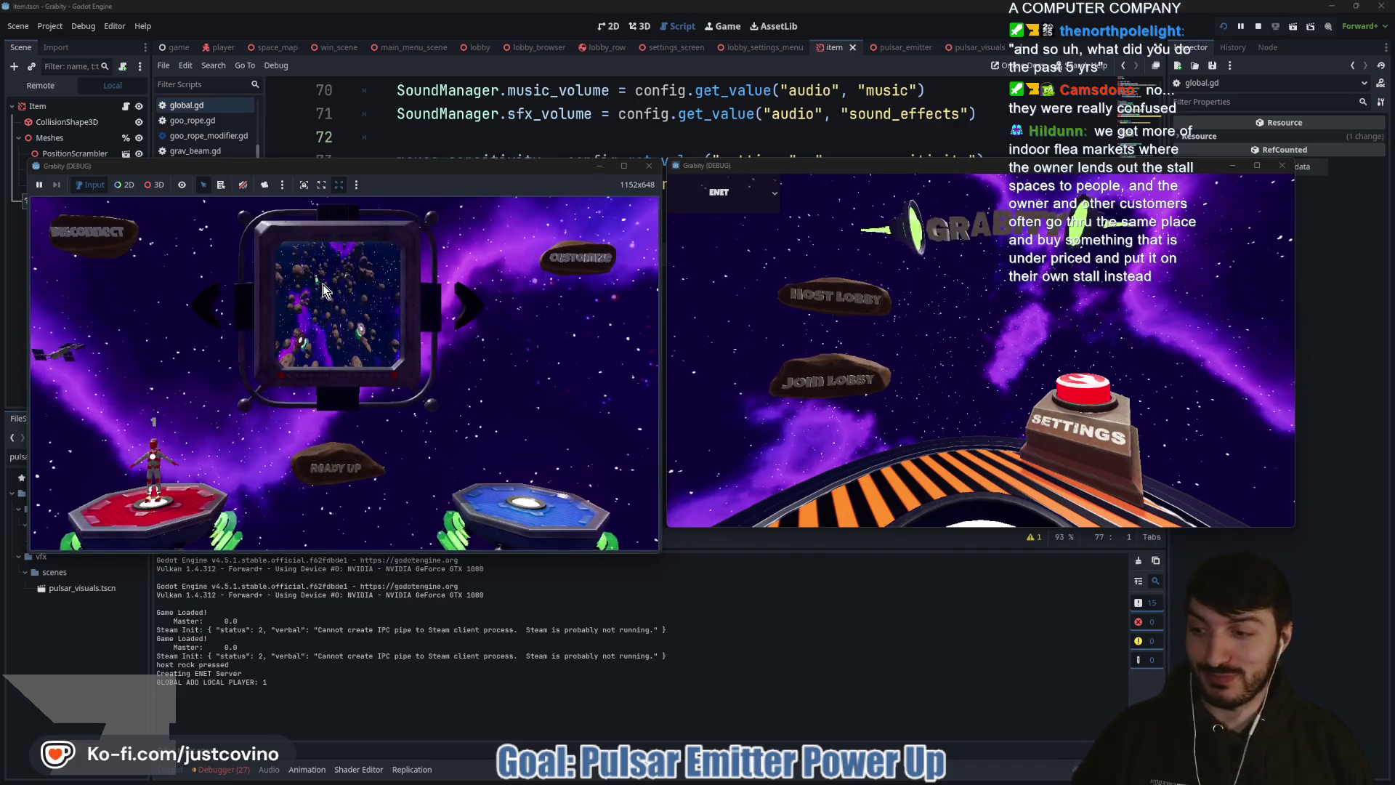
Join the lobby from the right window, ready up blue and red players, and start the match.
left_click(844, 388)
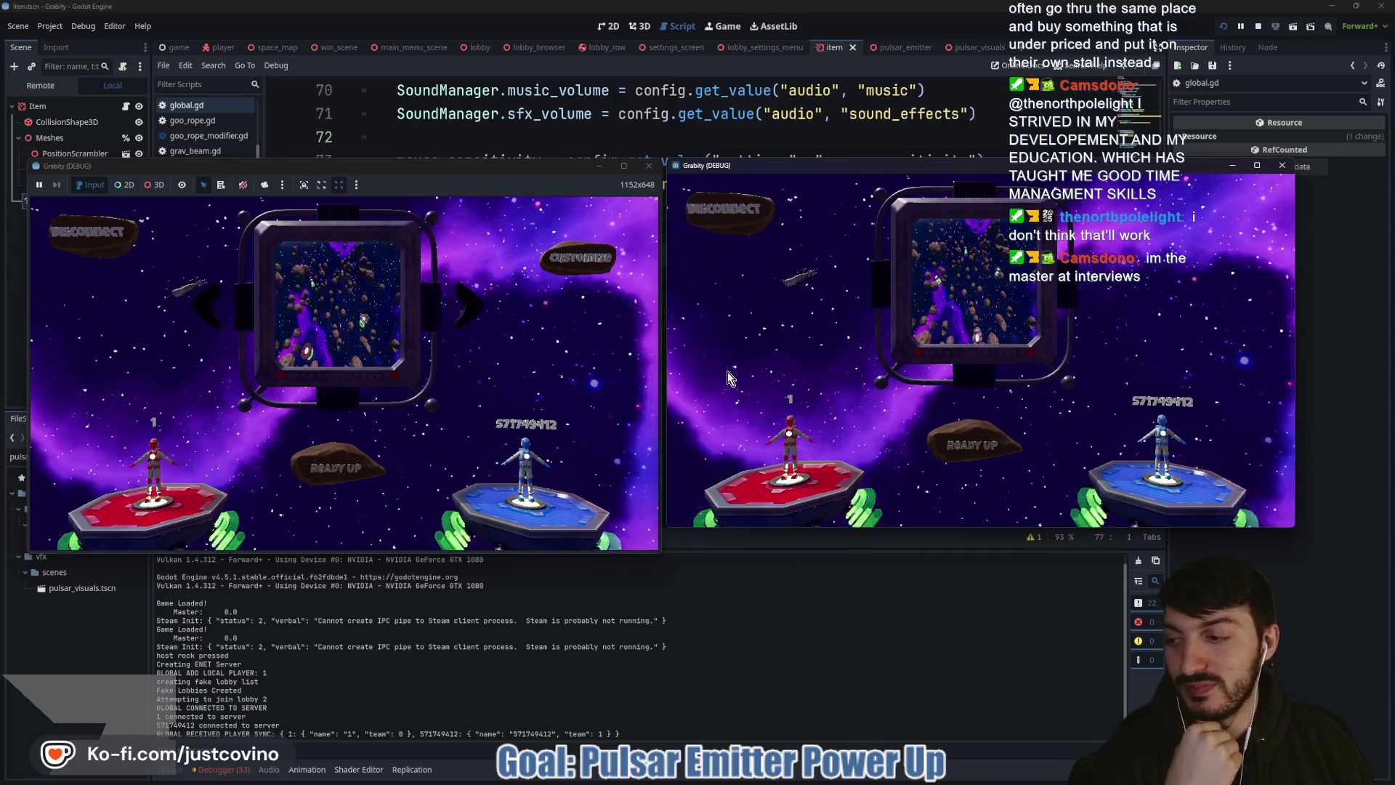
left_click(957, 446)
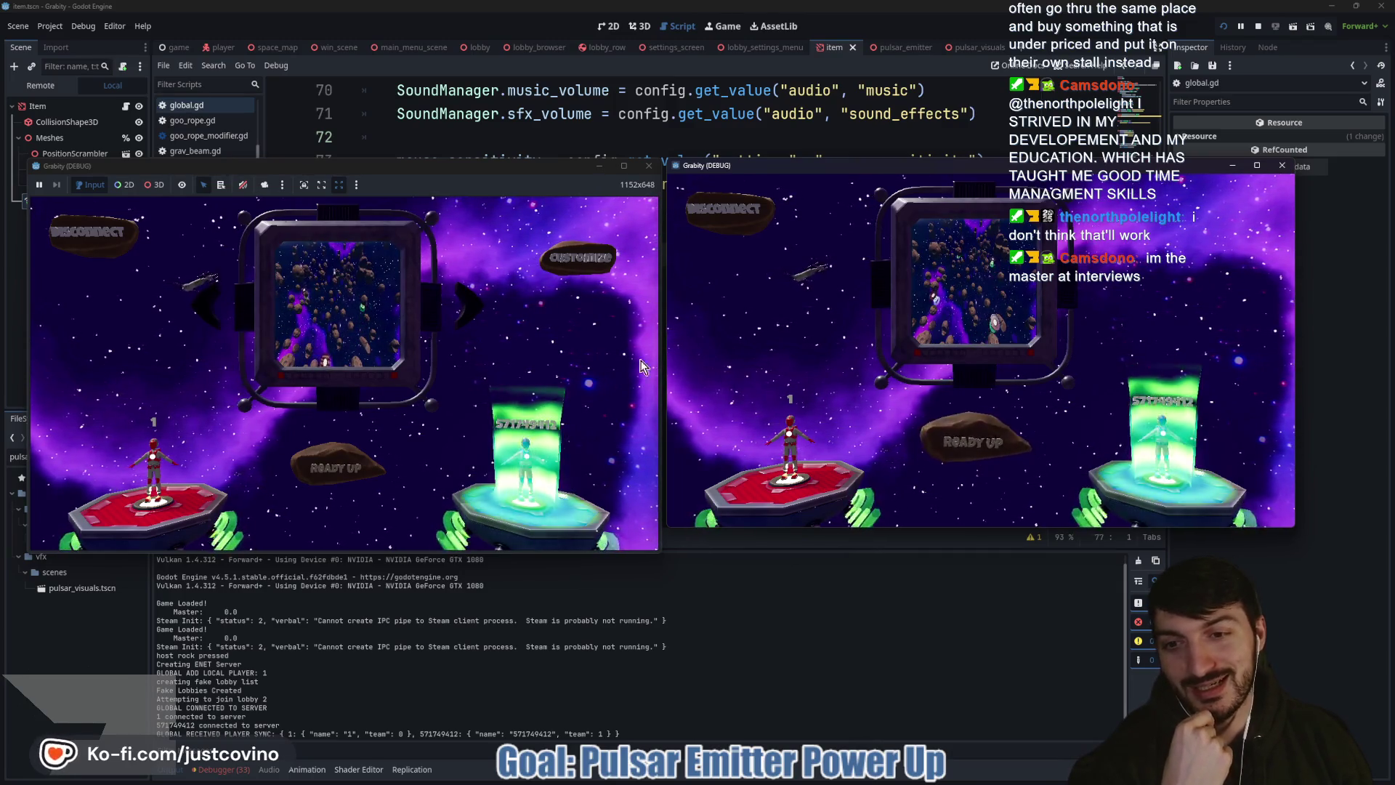
left_click(336, 466)
left_click(338, 455)
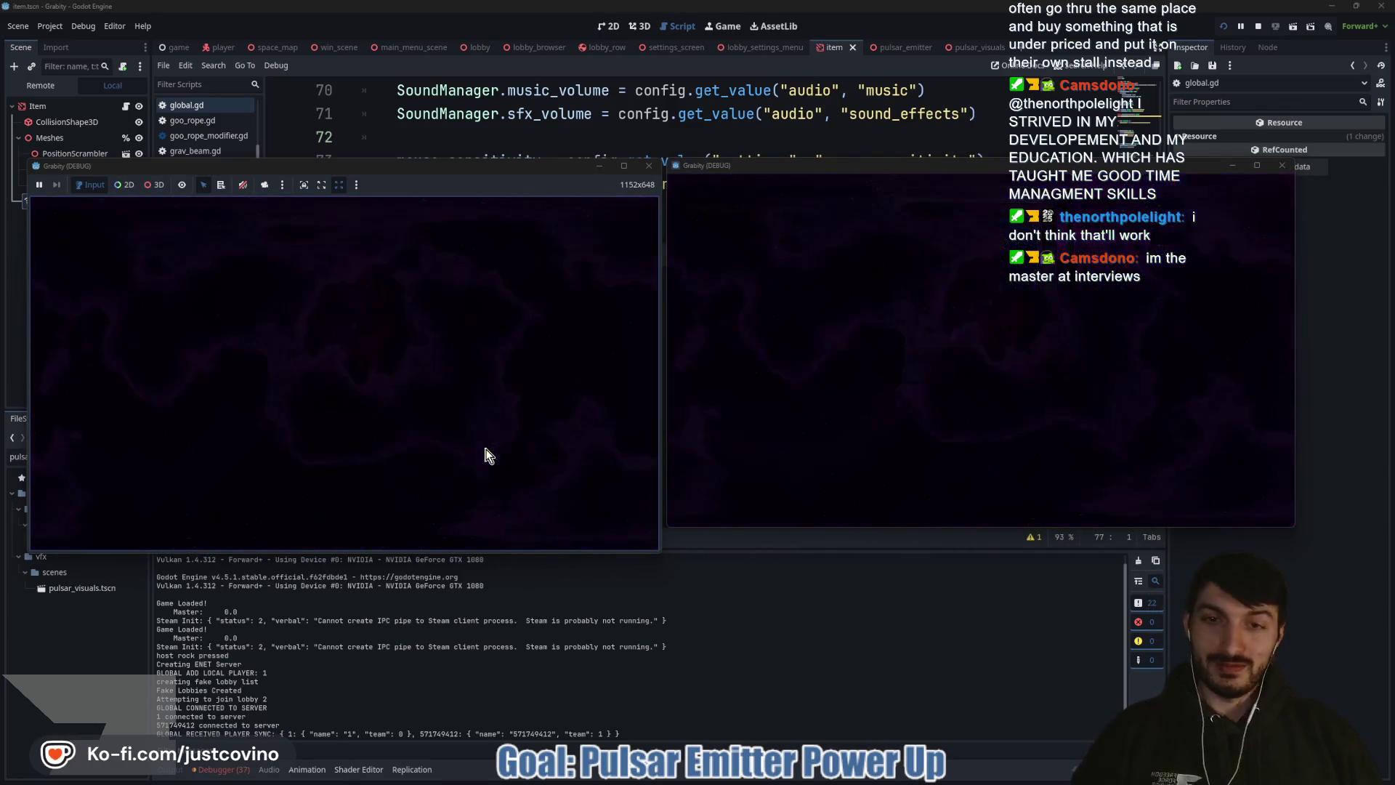
Walk the red player off the platform, grapple an asteroid, then stop the test with F8.
key("w")
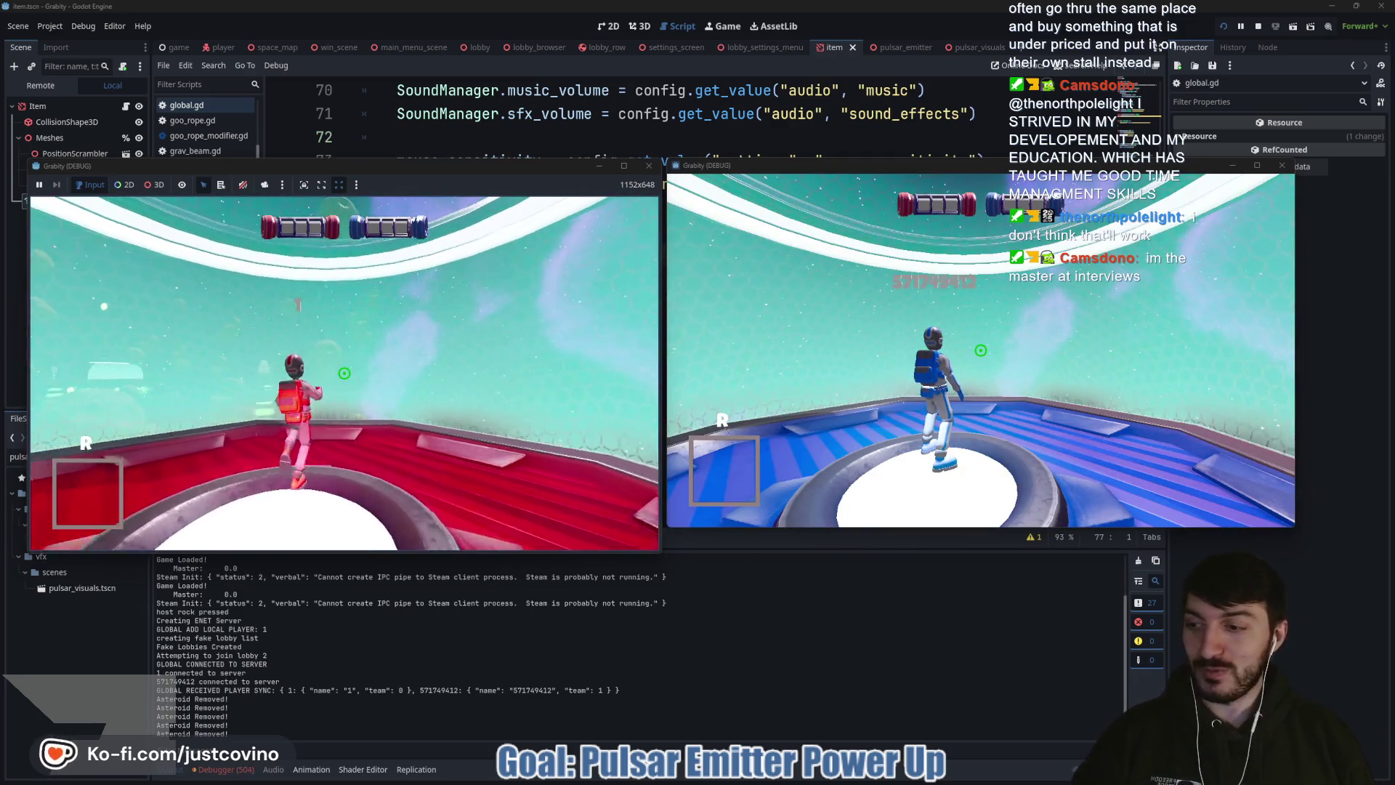
key("super")
key("super")
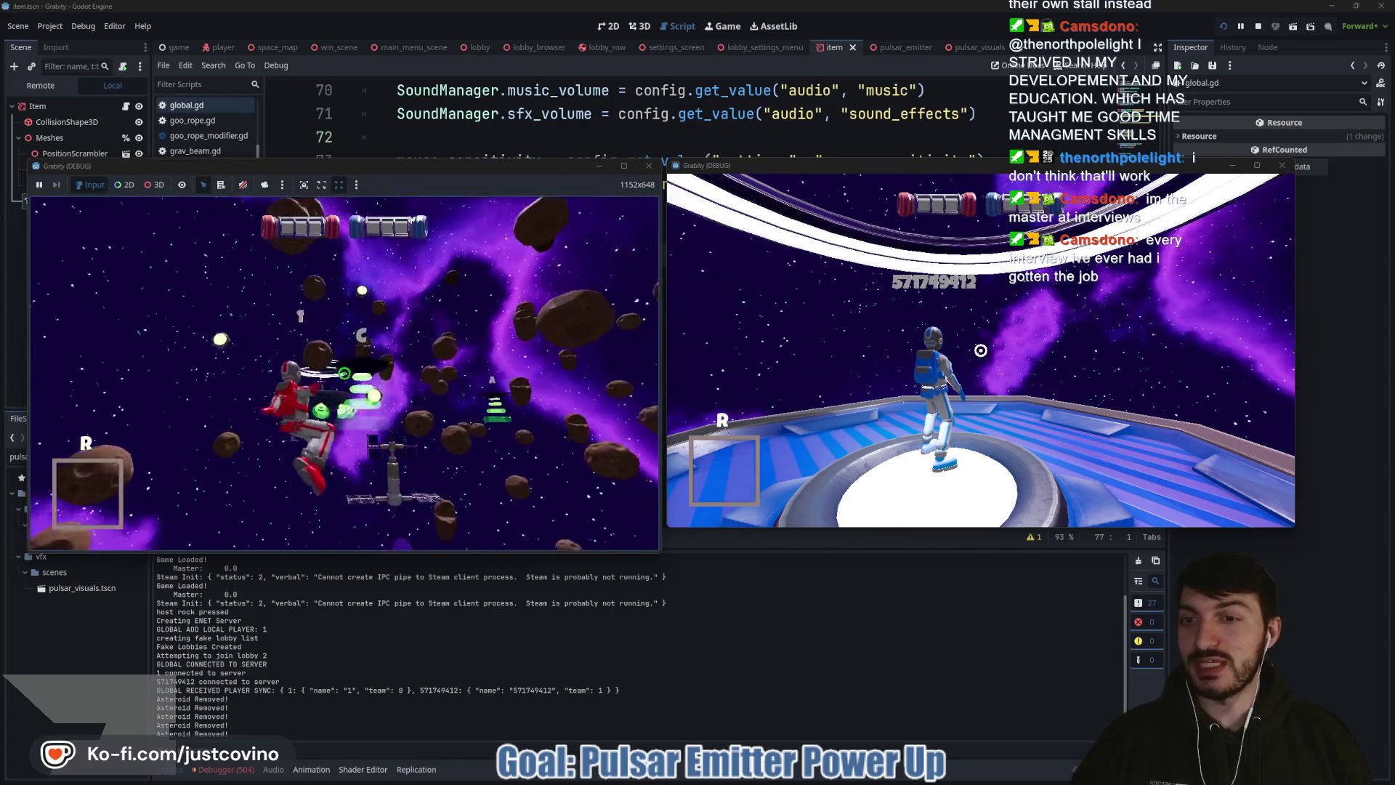
left_click(344, 374)
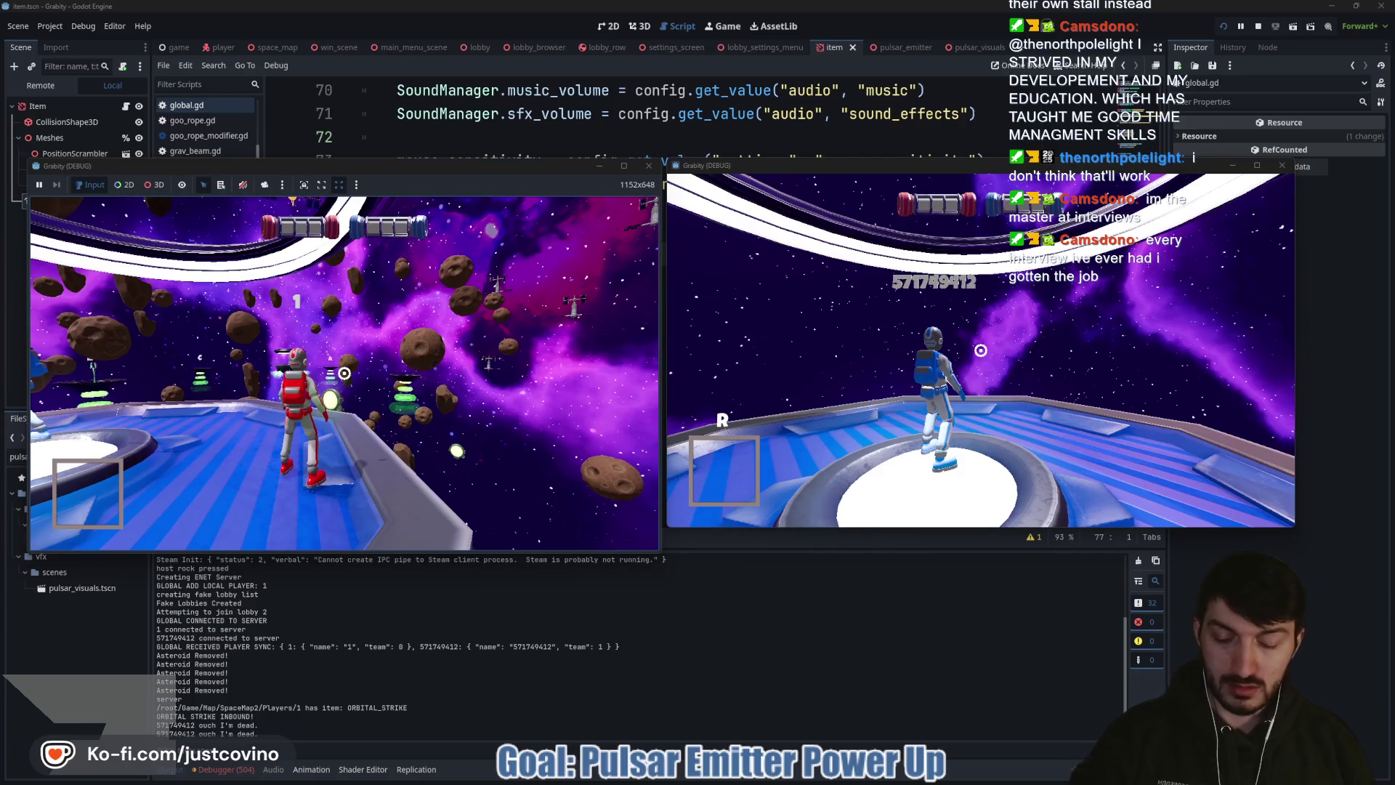
key("F8")
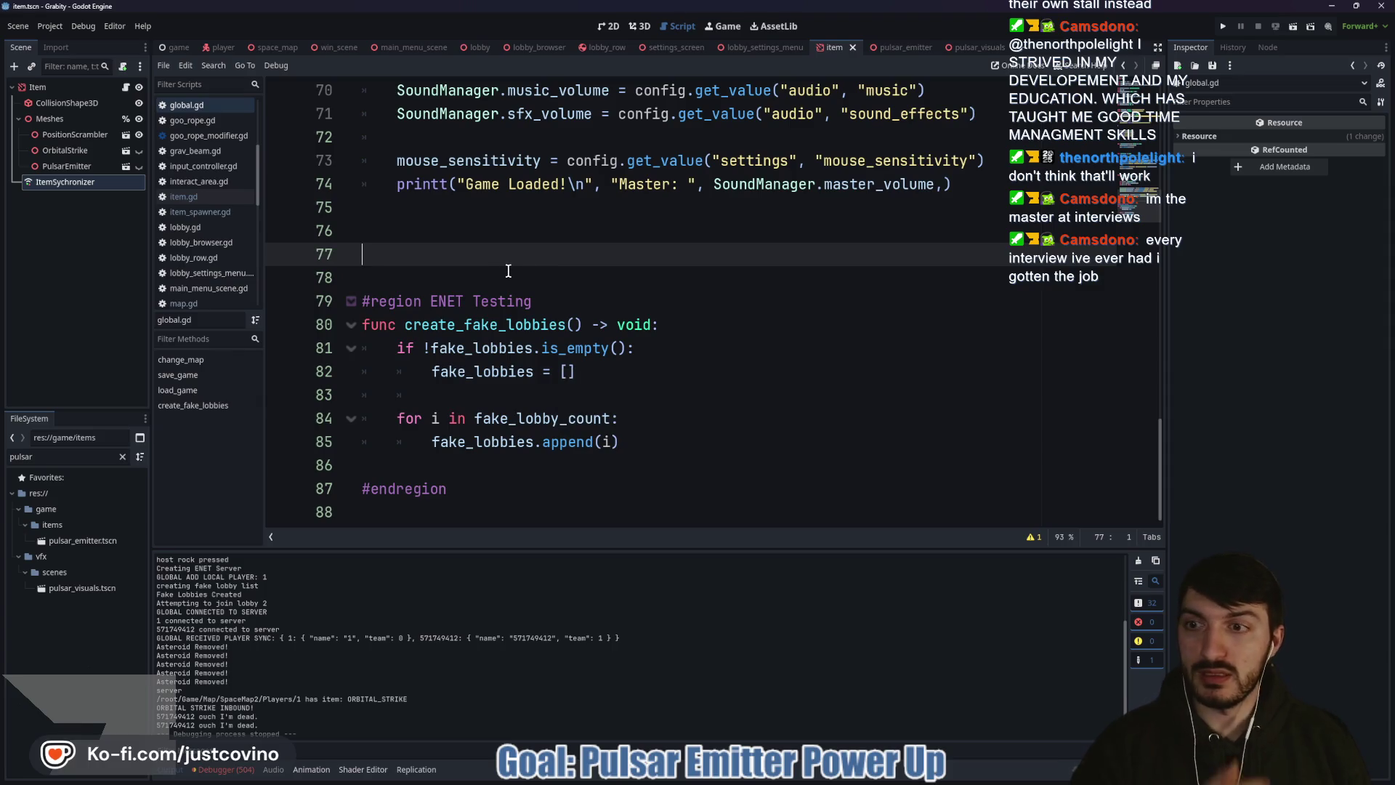
Select the PulsarEmitter node and show it in the 3D workspace.
left_click(67, 165)
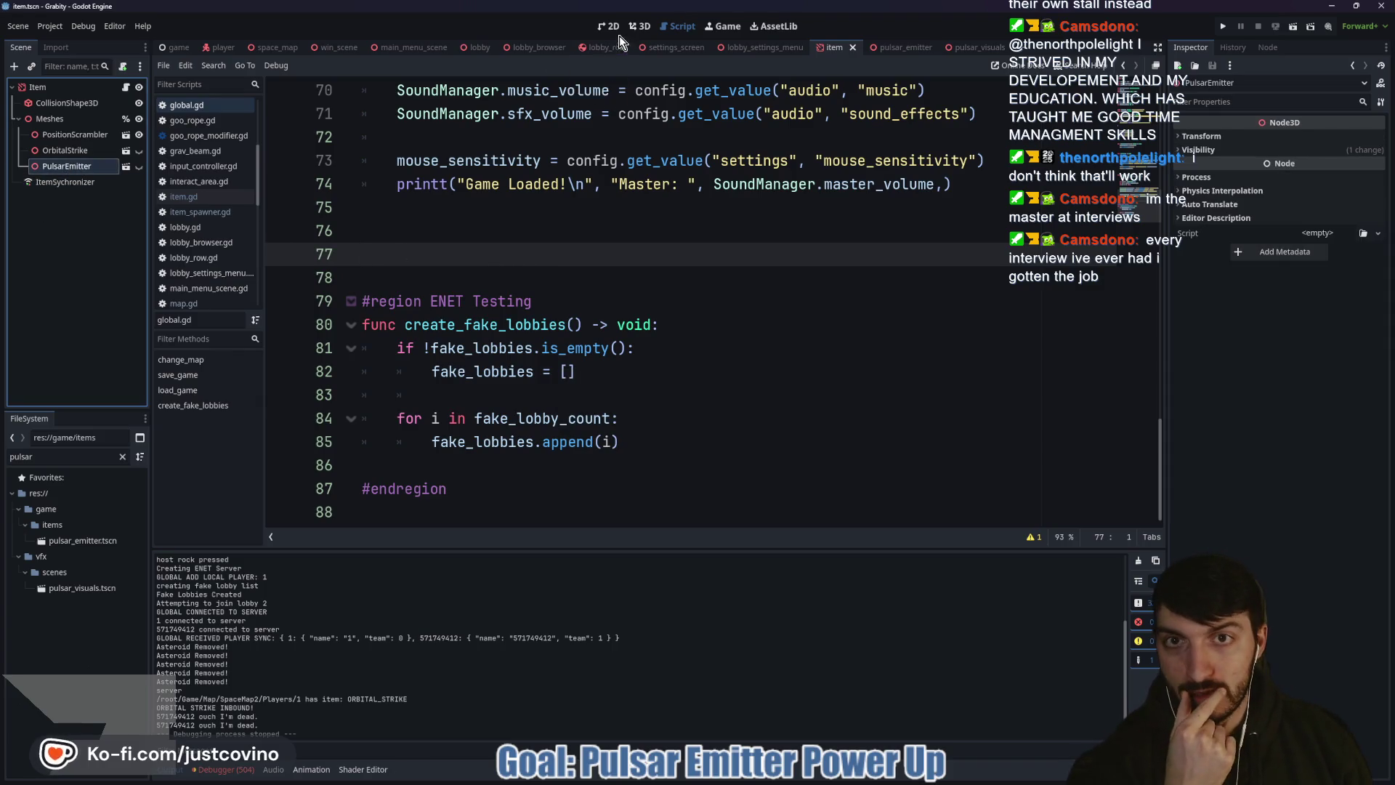
left_click(638, 28)
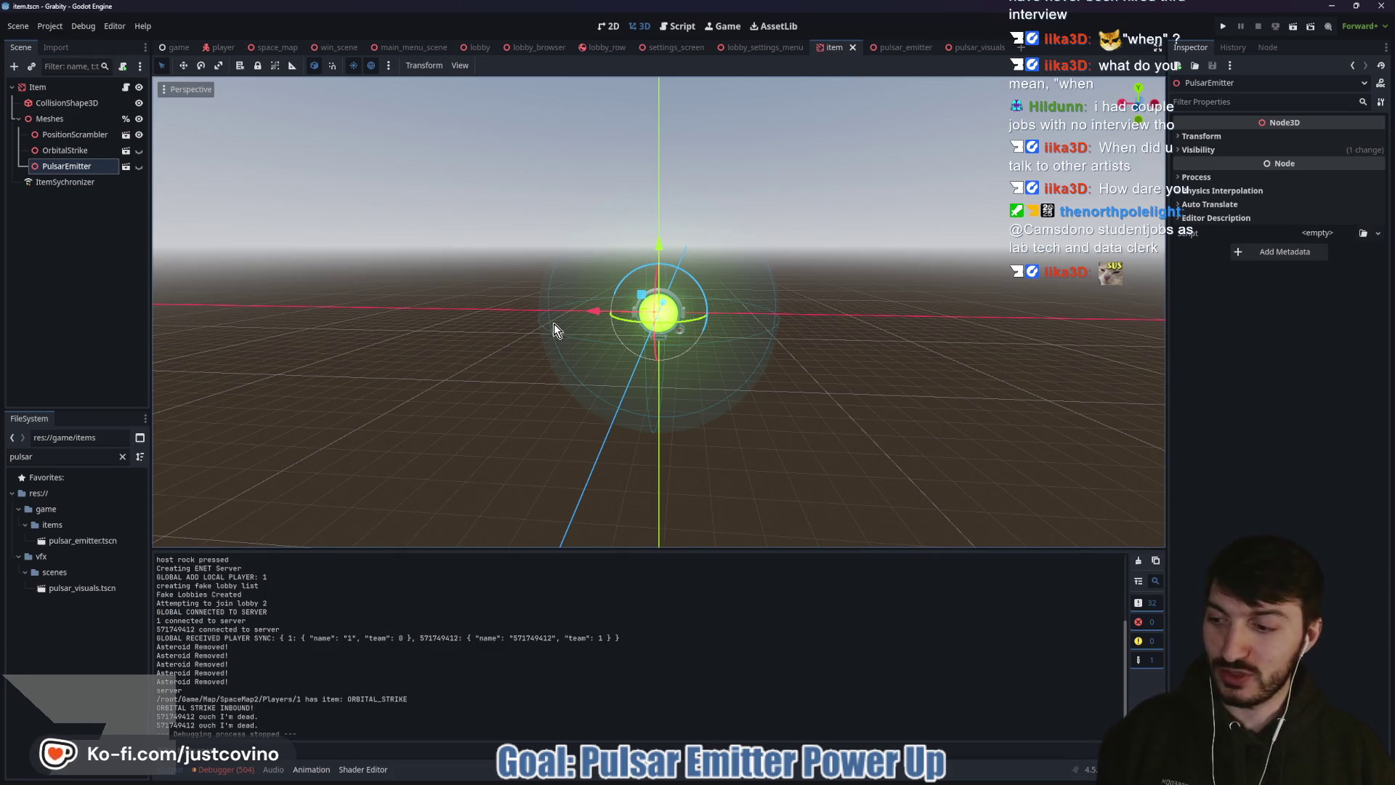
Orbit around the PulsarEmitter model, then open the pulsar_emitter scene.
left_click_drag(579, 217, 590, 225)
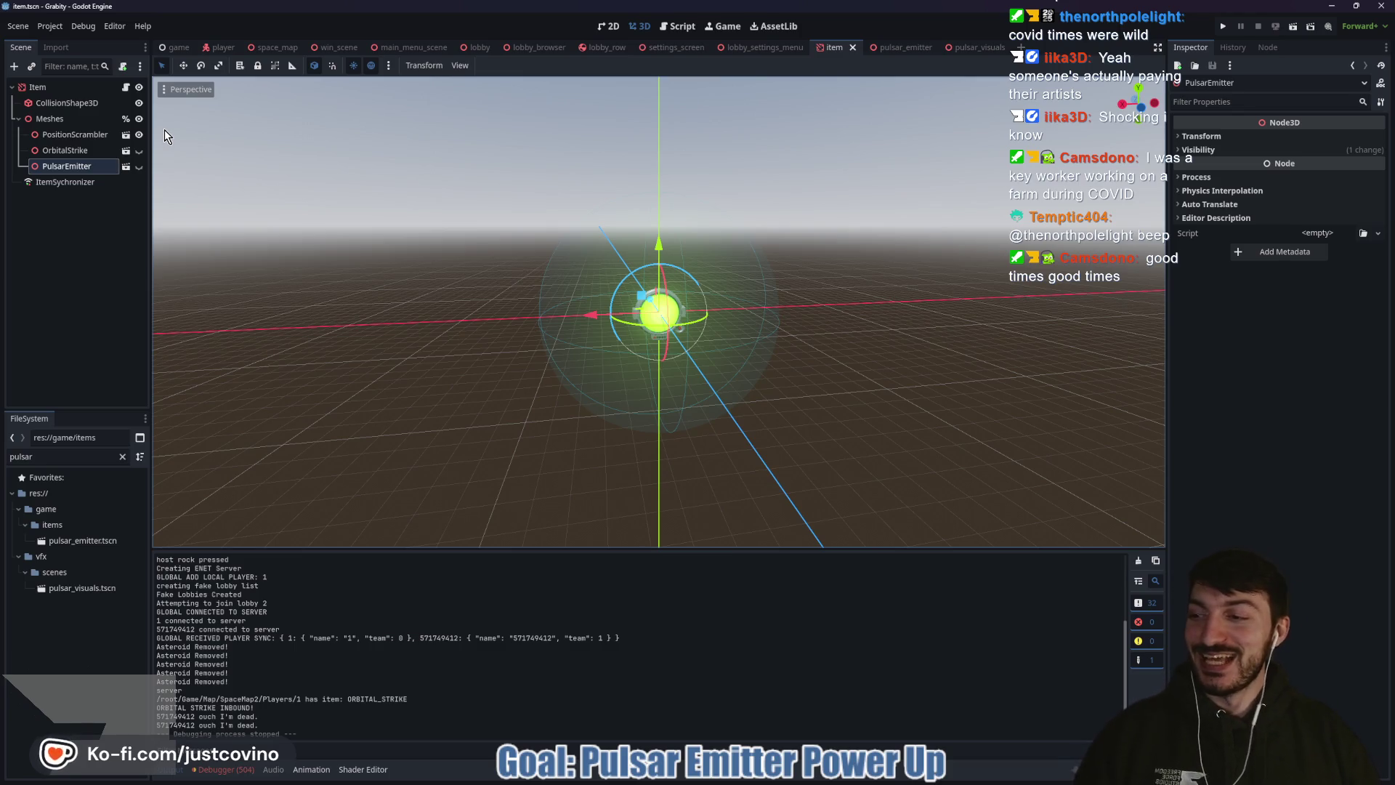
left_click_drag(698, 253, 818, 251)
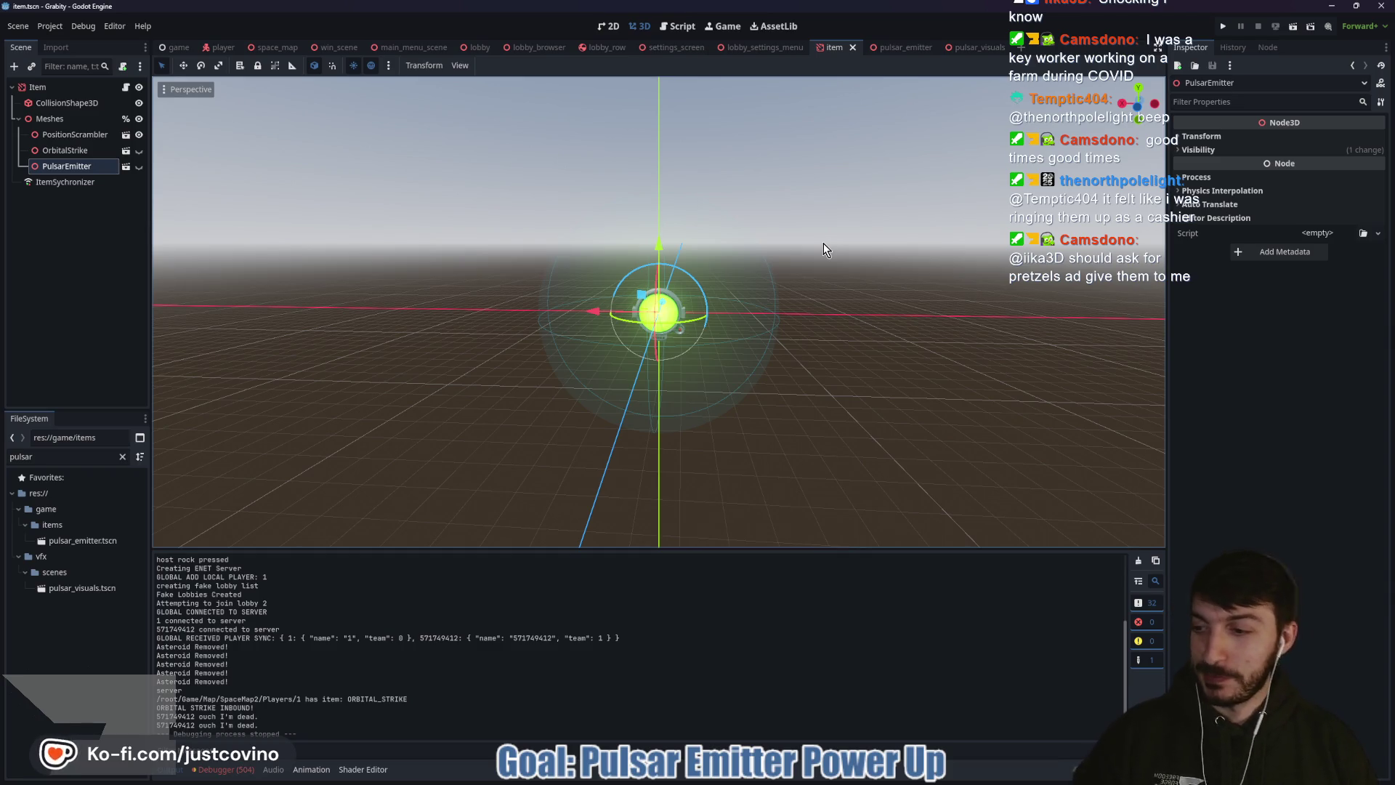
left_click_drag(835, 246, 760, 159)
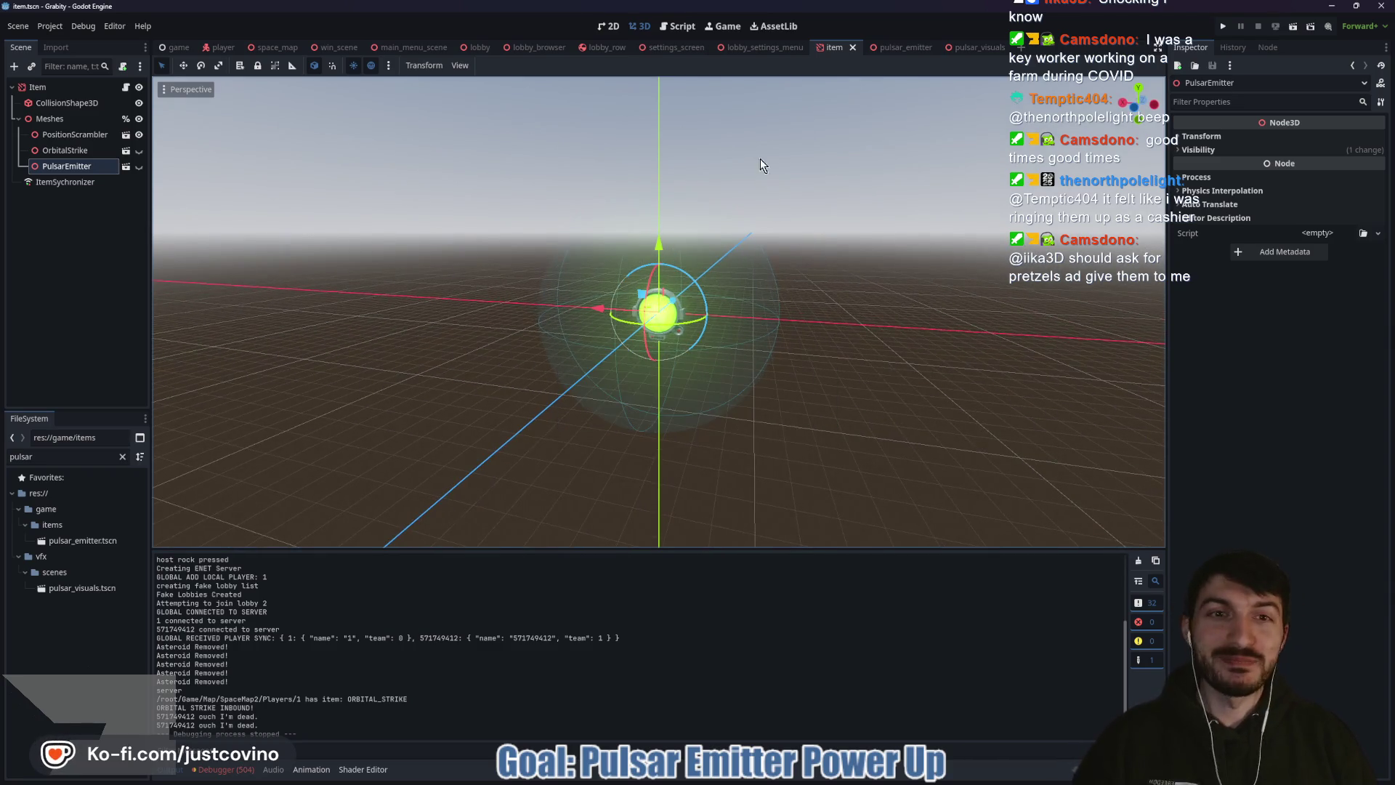
left_click(904, 48)
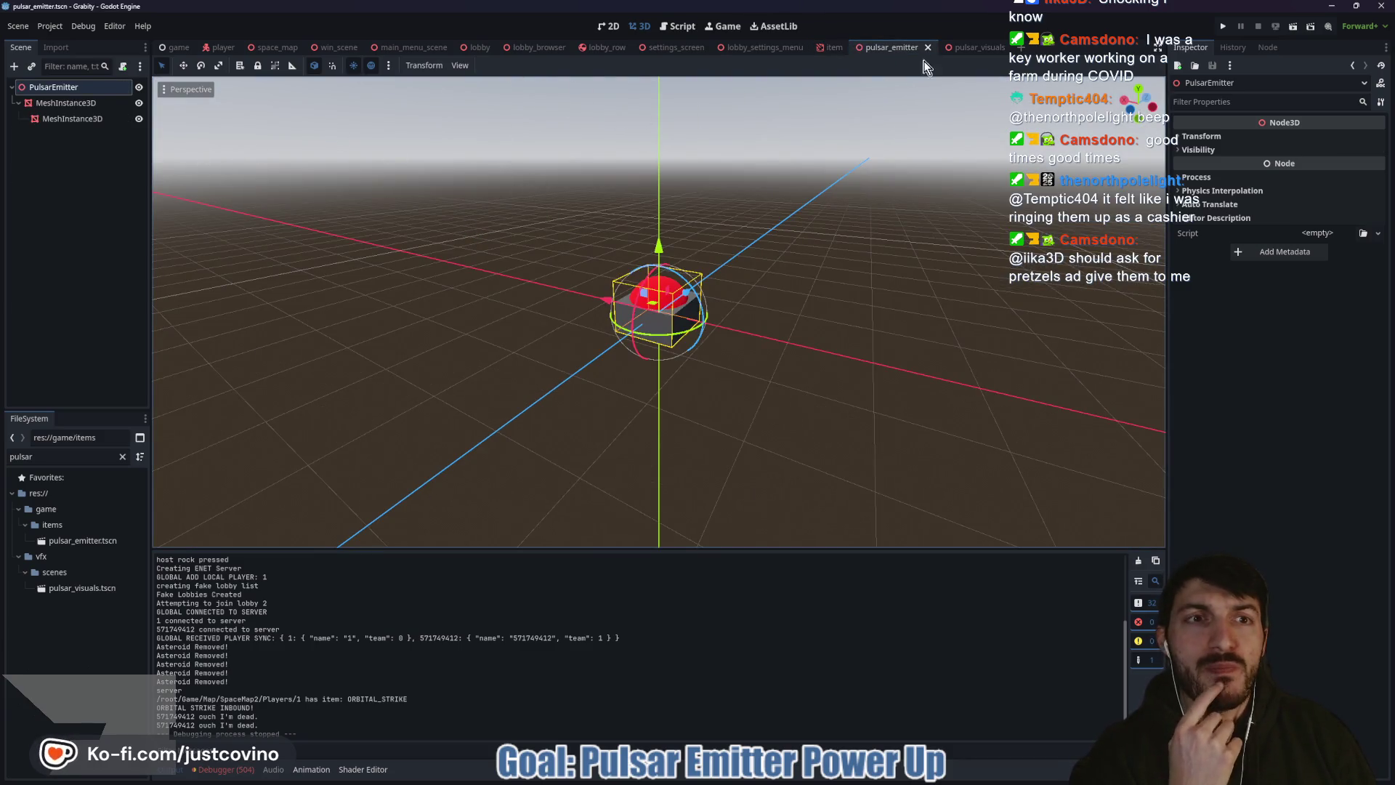
Switch to the player scene, collapse FlagCaptureVisuals, and open player.gd in the Script workspace.
left_click(215, 47)
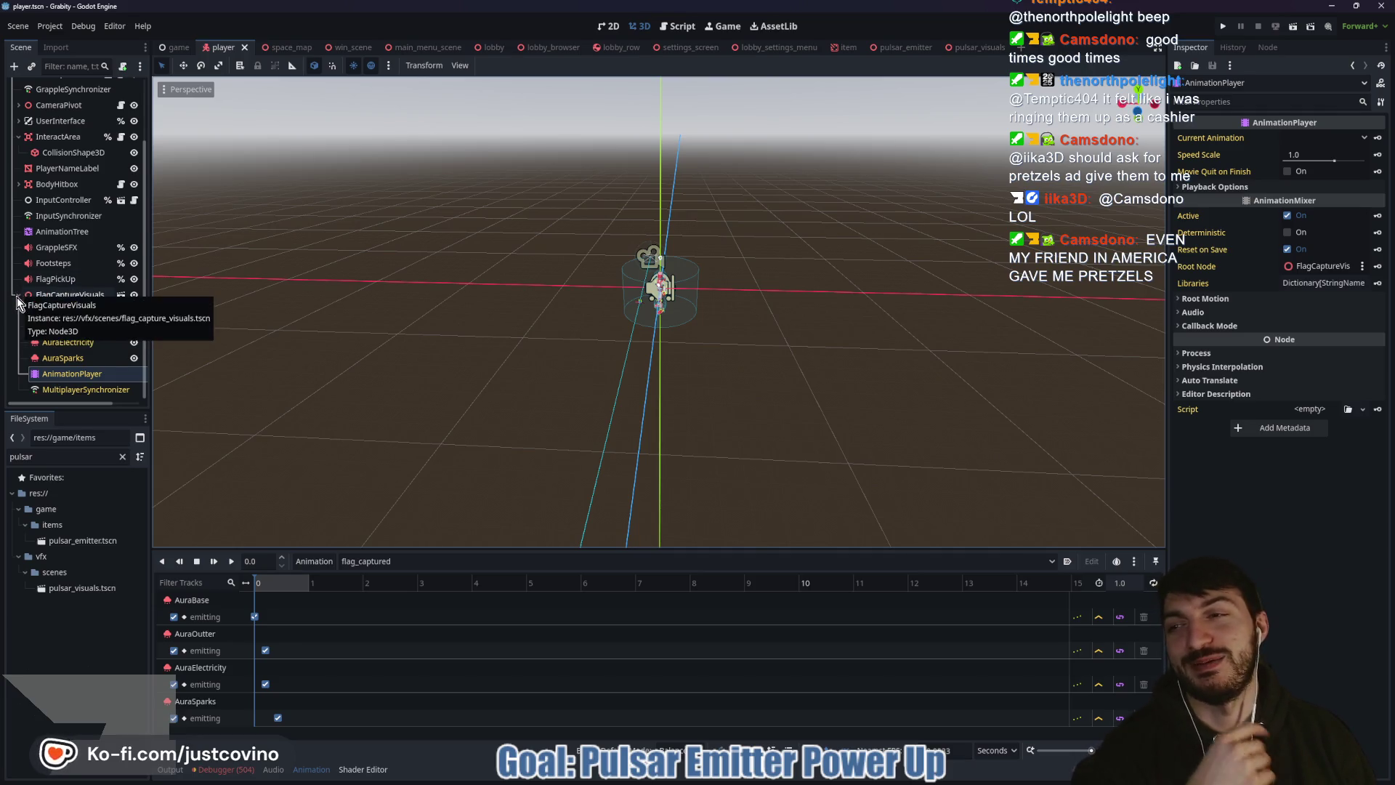
left_click(18, 295)
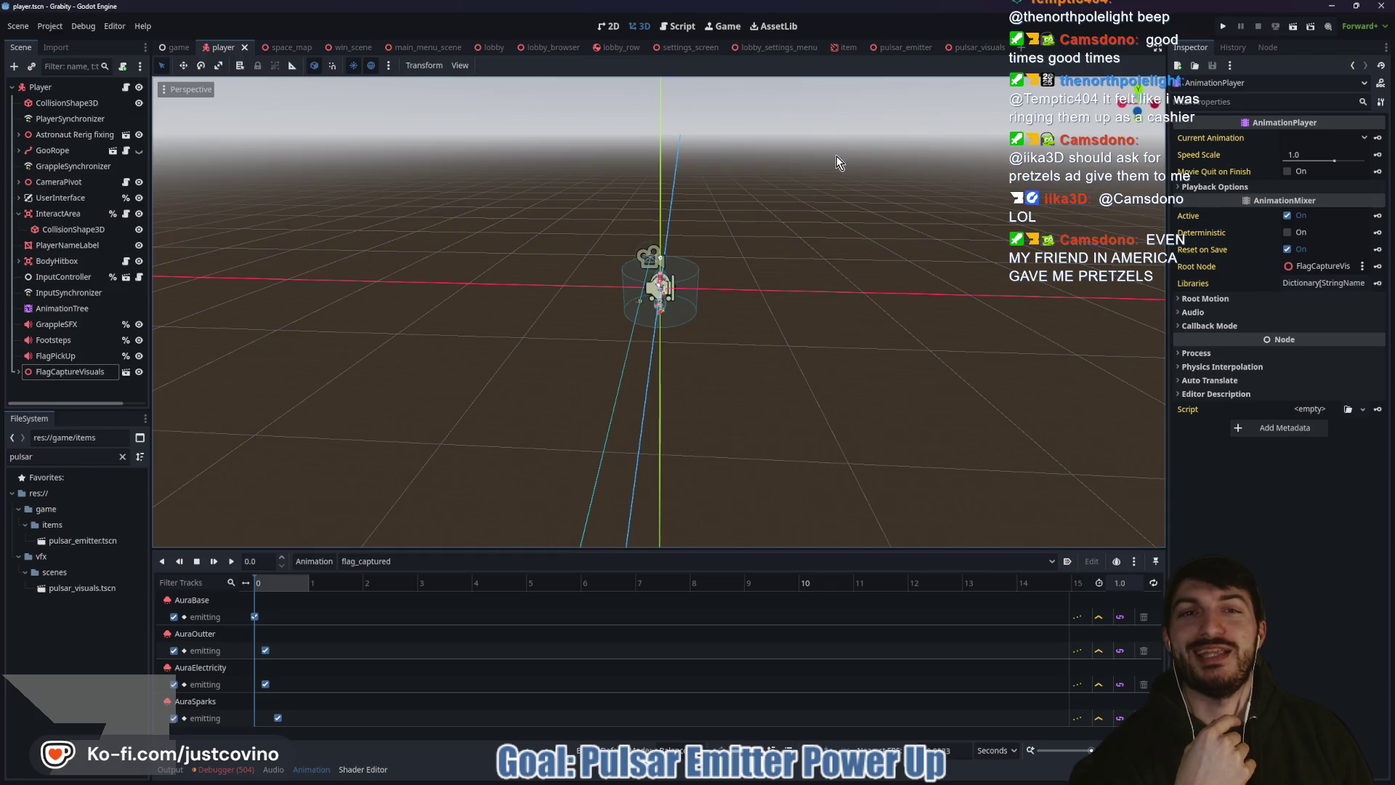
left_click(687, 26)
scroll(673, 213, "up", 20)
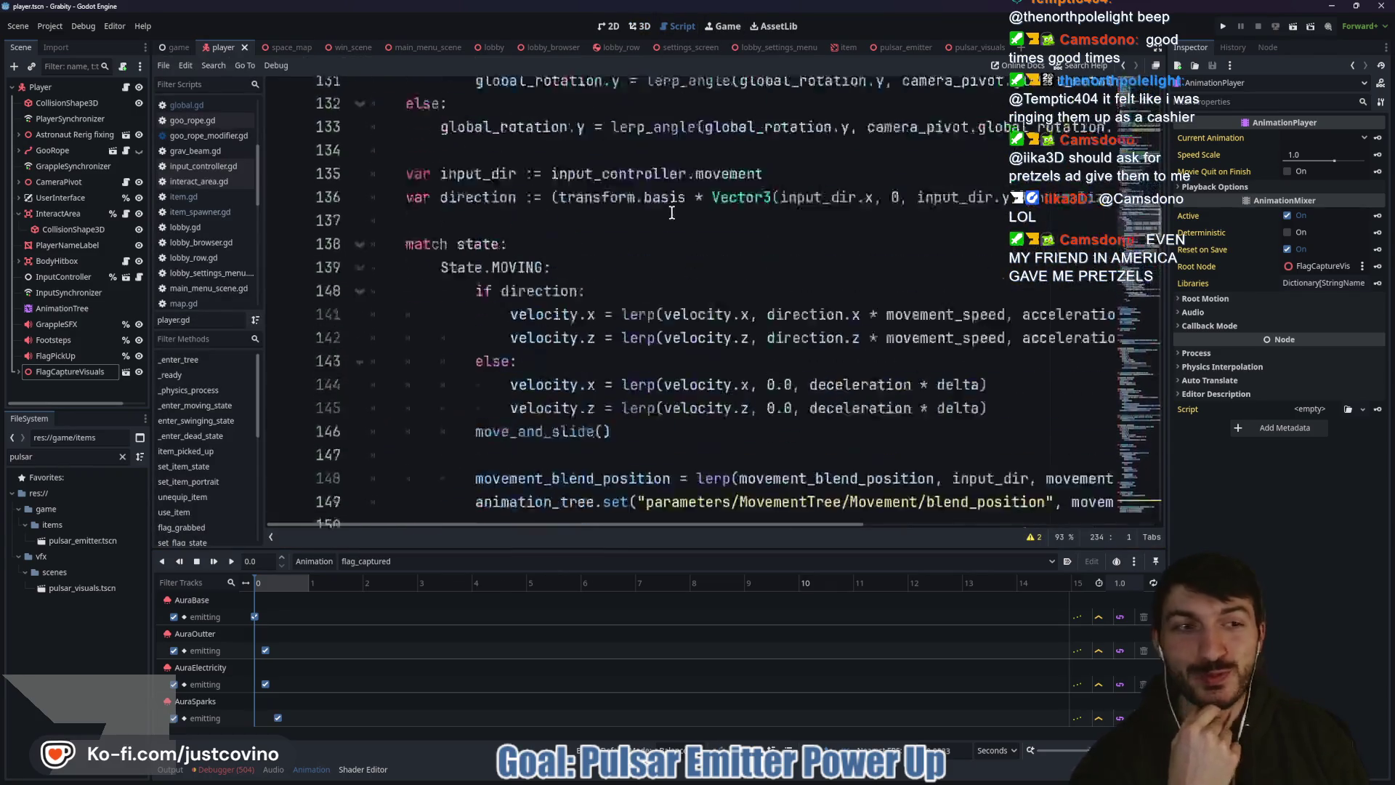
scroll(672, 213, "up", 20)
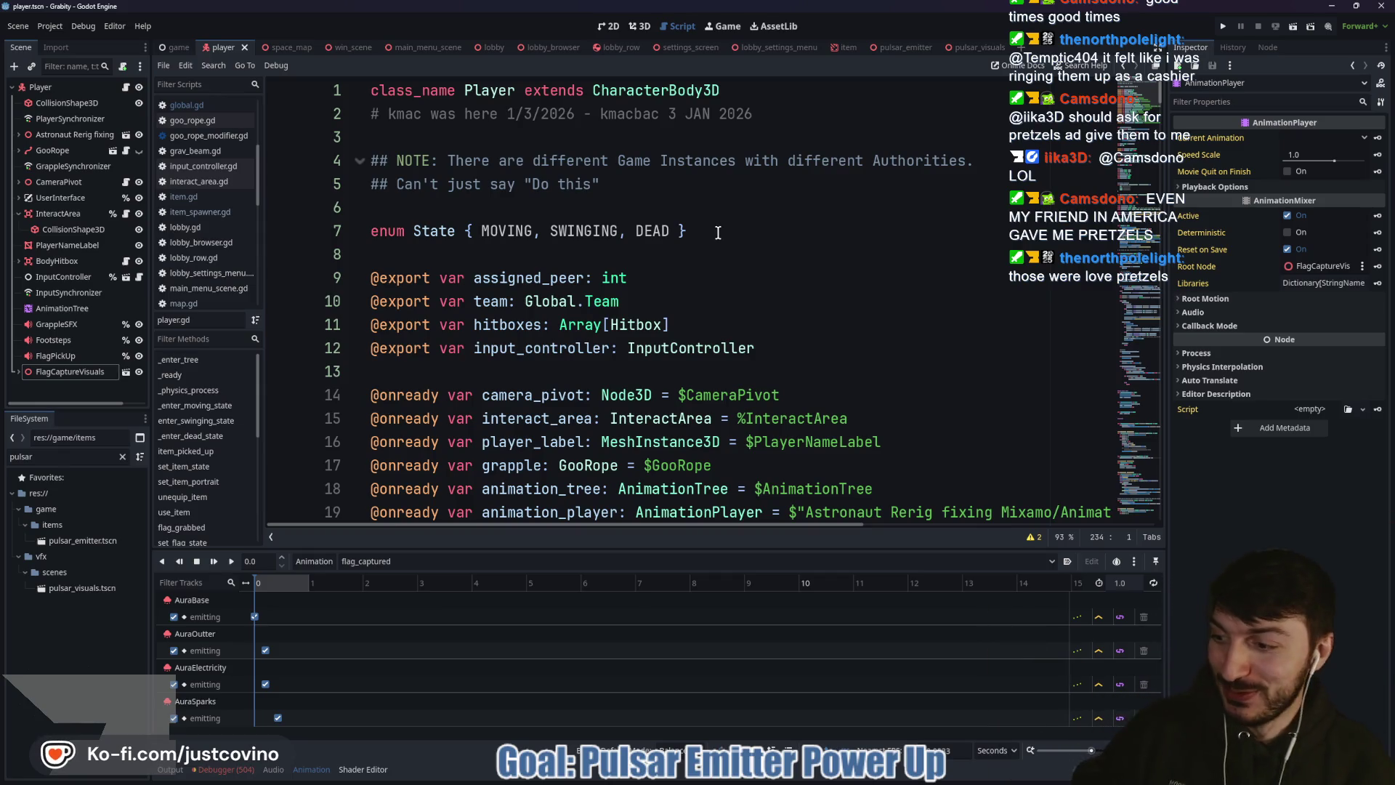
left_click(646, 247)
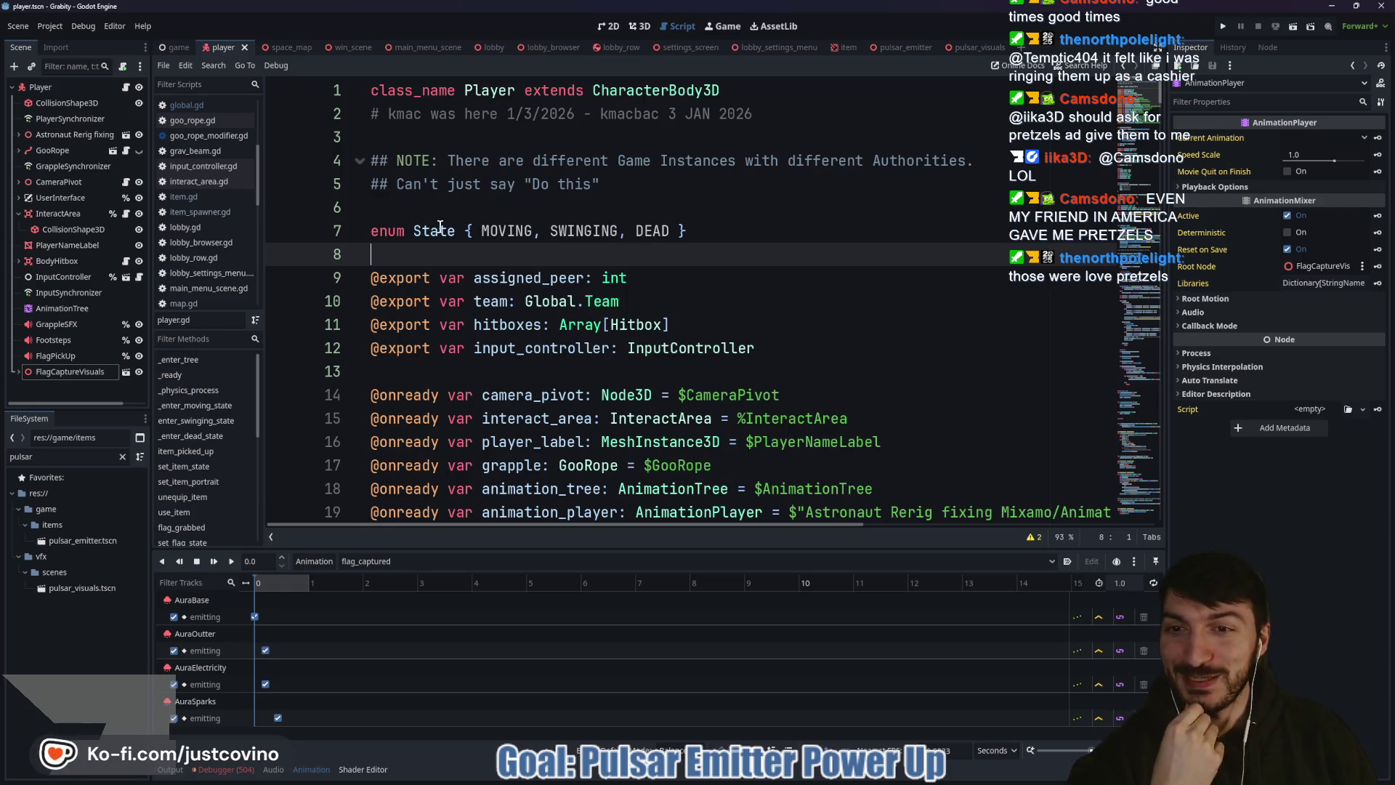
scroll(533, 240, "down", 2)
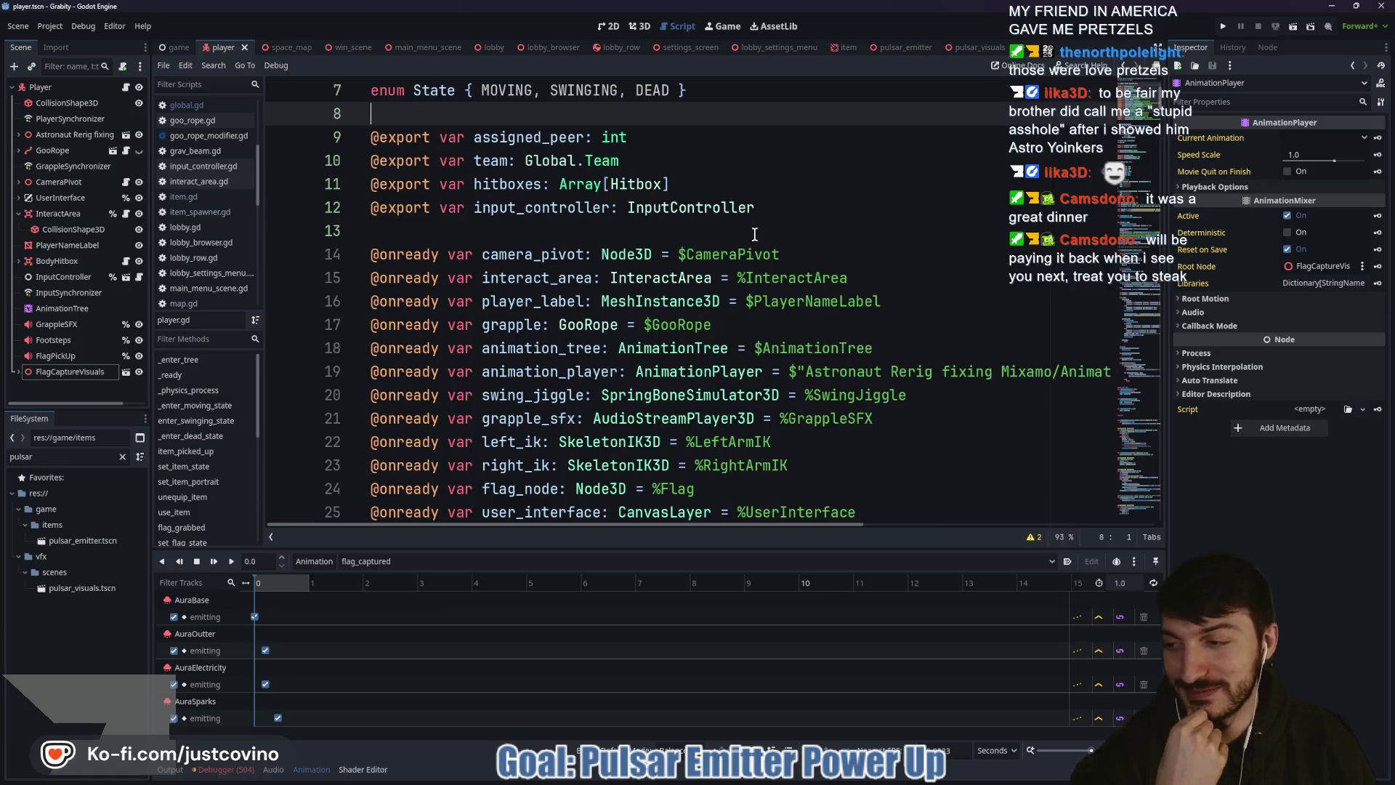
left_click(659, 230)
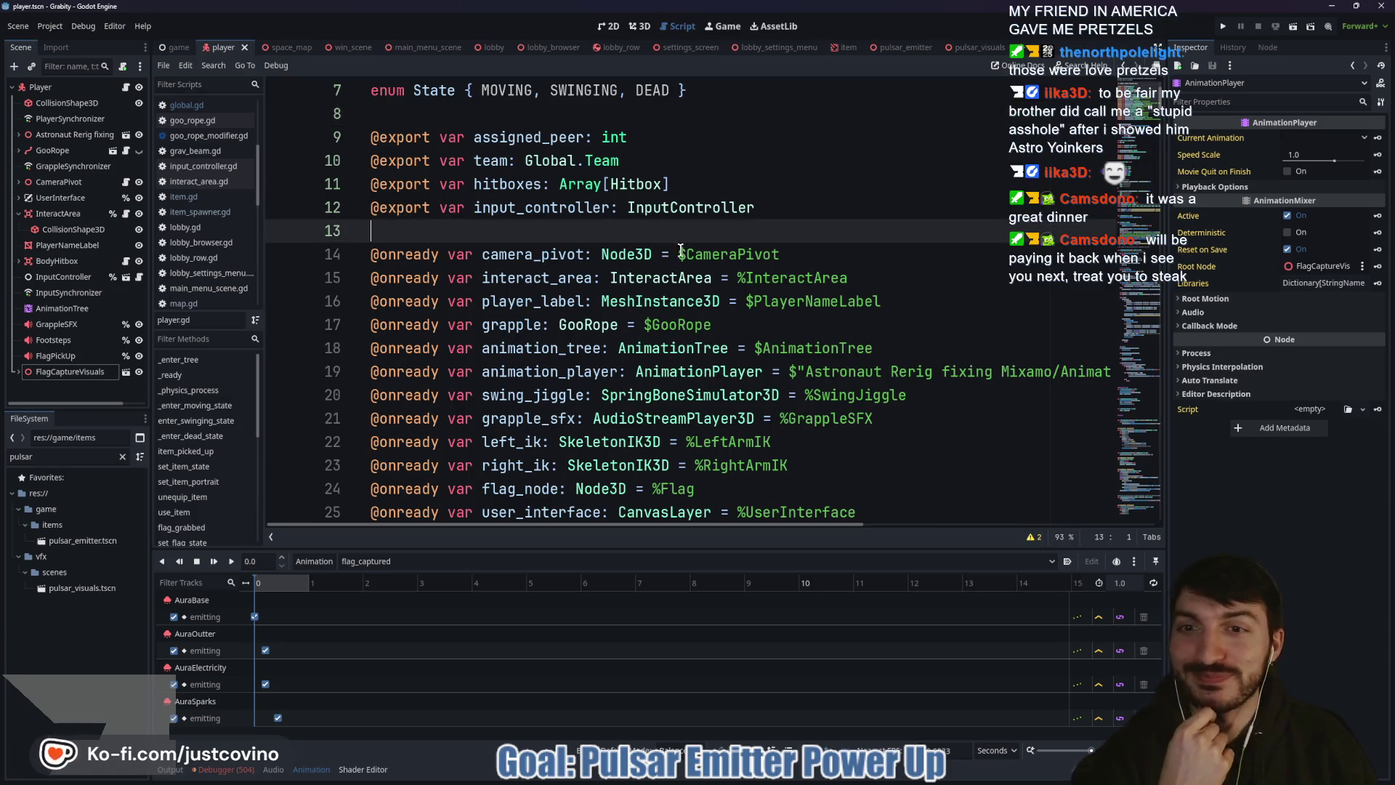
scroll(750, 266, "down", 1)
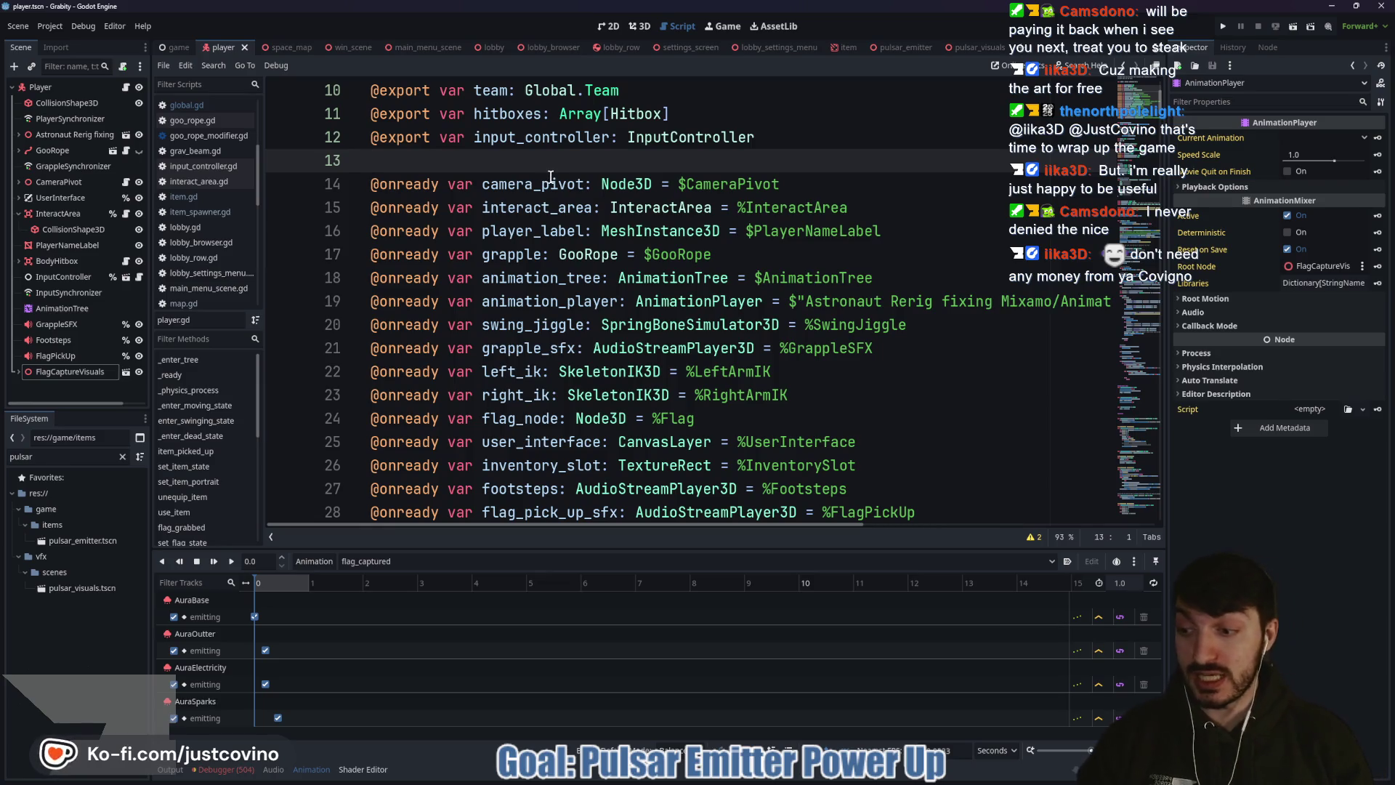
Save the player scene, hide the bottom panel, and move down to the use_orbital_strike function.
key("ctrl+s")
scroll(526, 210, "down", 4)
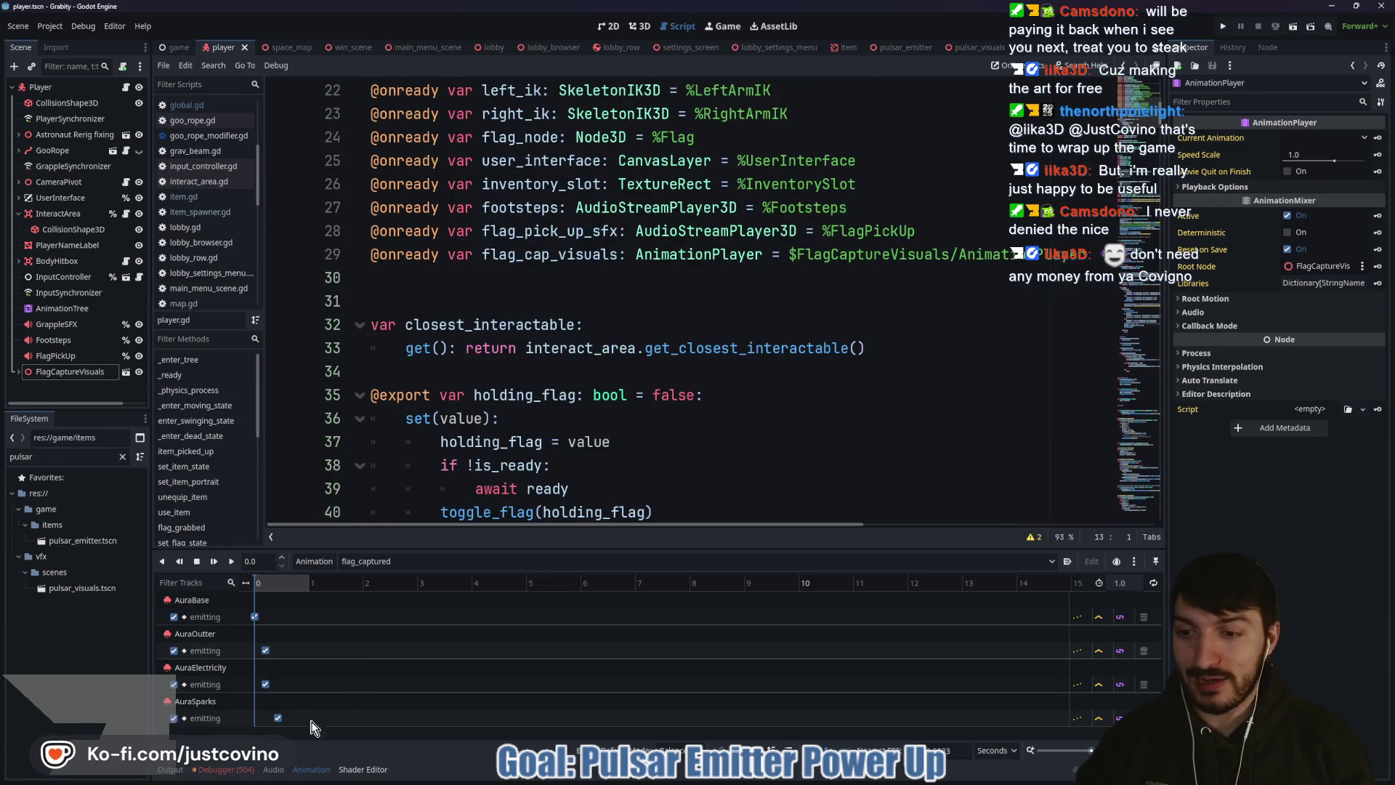
left_click(170, 769)
left_click(170, 769)
left_click(528, 283)
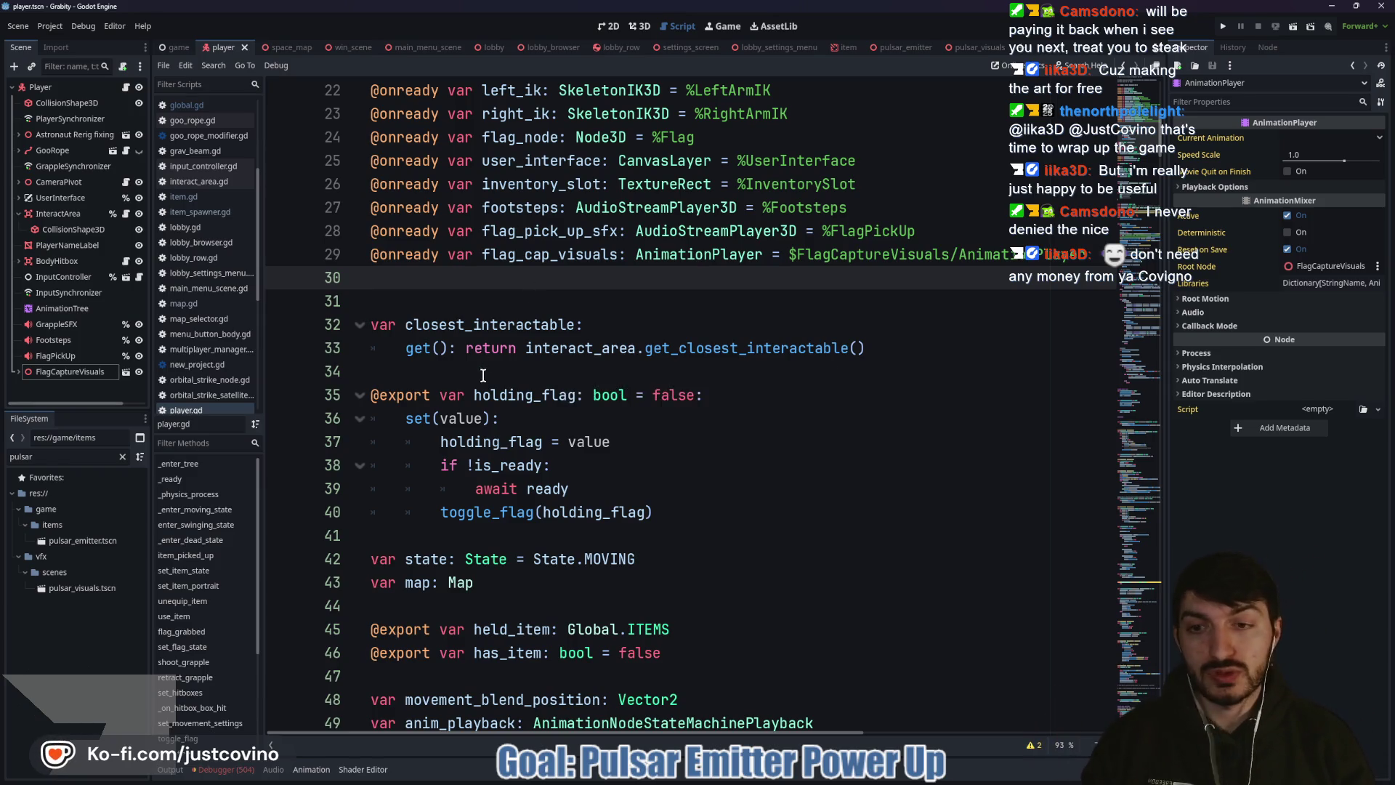
scroll(704, 270, "down", 5)
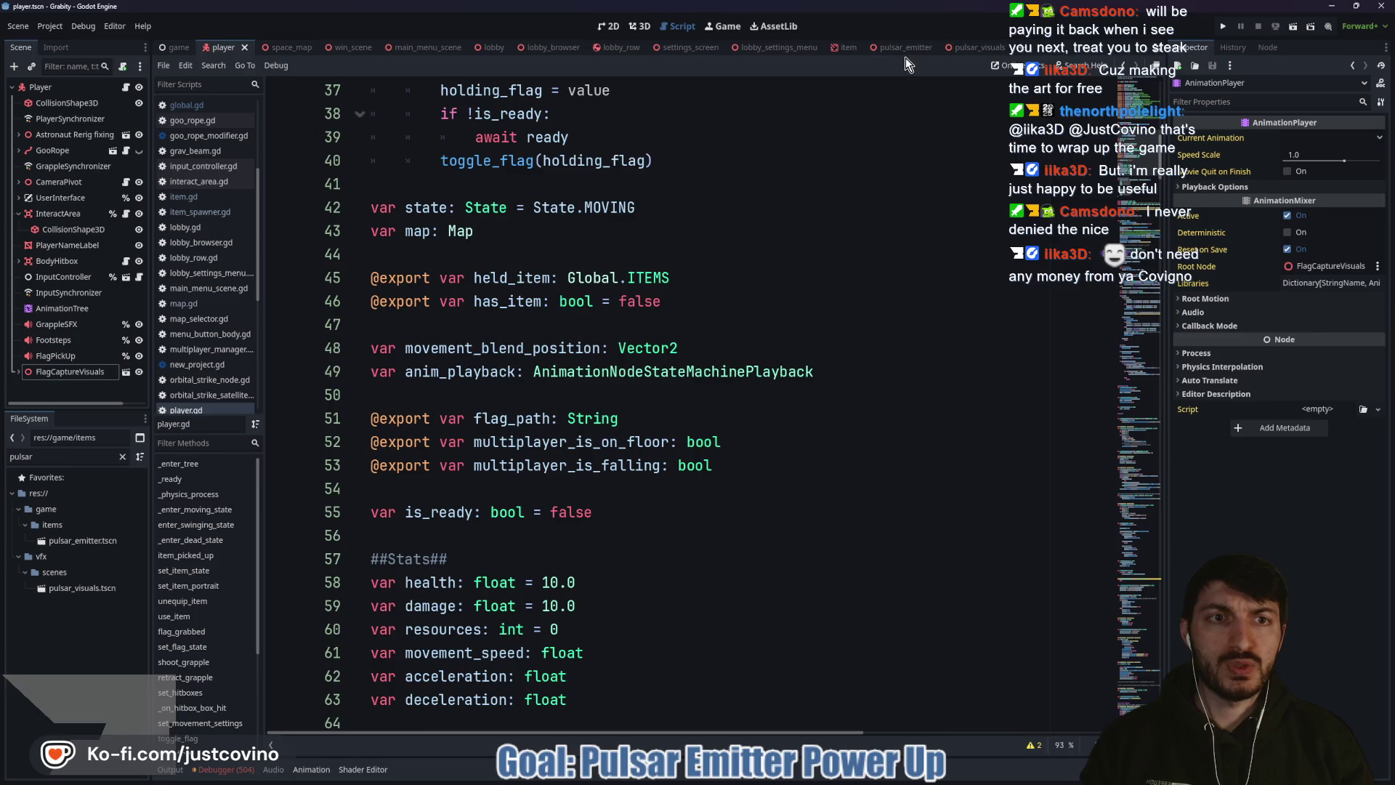
scroll(734, 256, "up", 12)
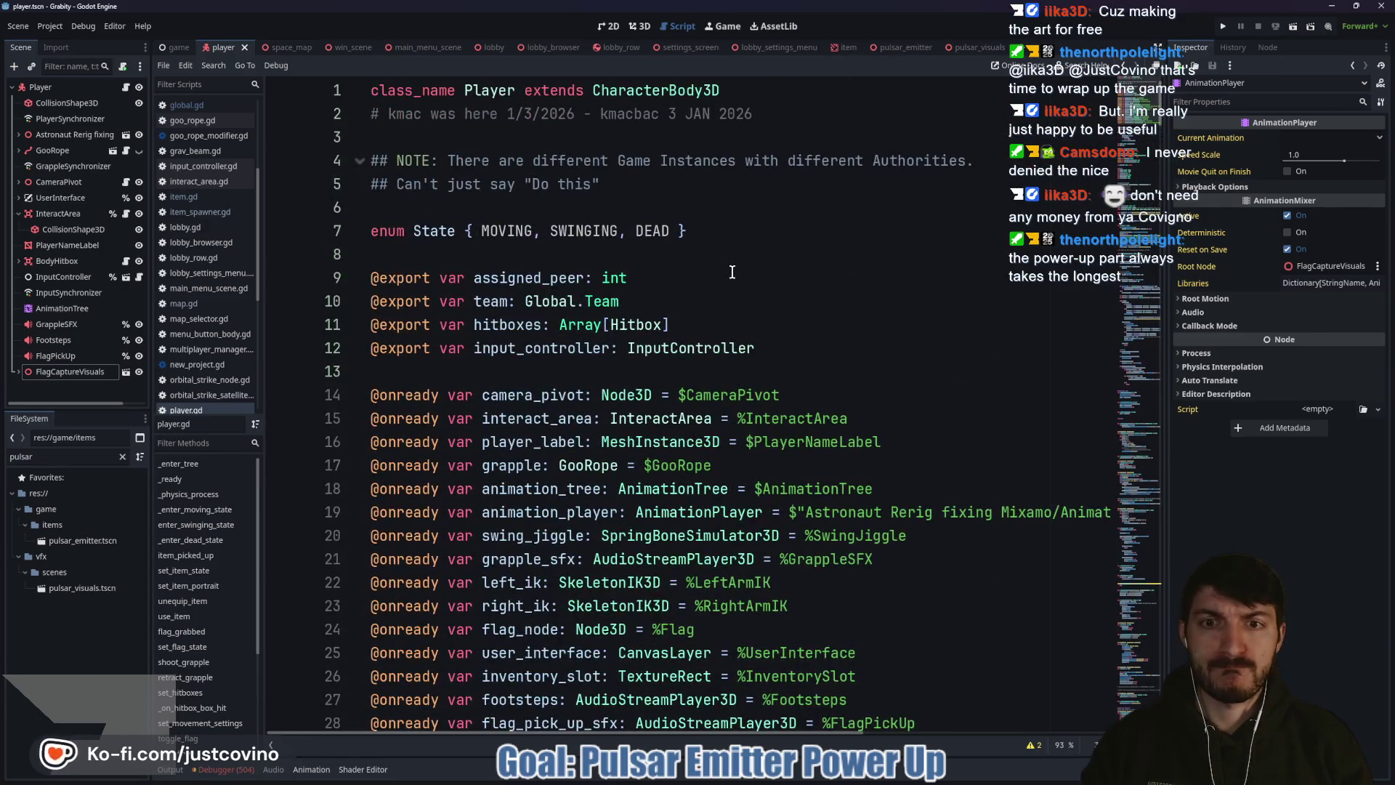
scroll(733, 272, "down", 20)
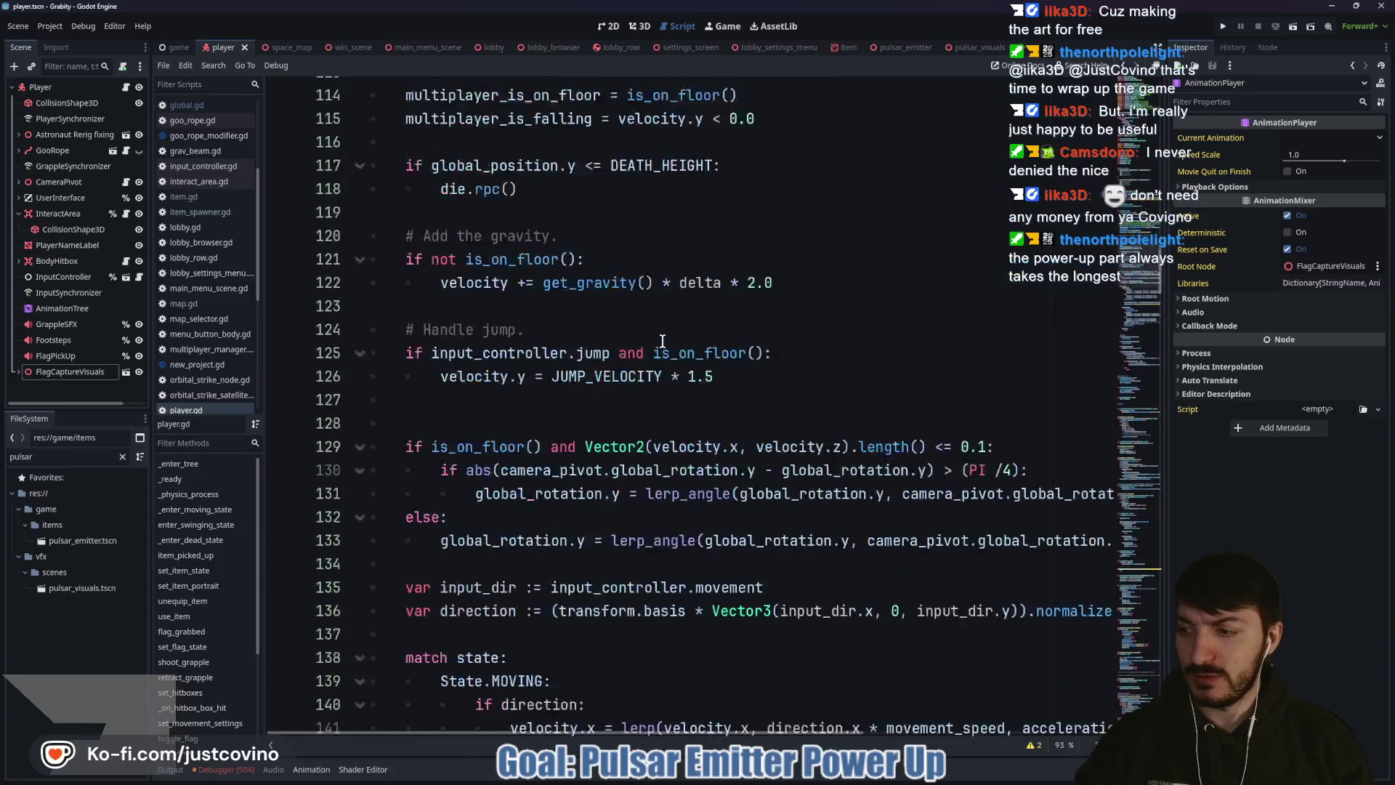
scroll(662, 341, "down", 20)
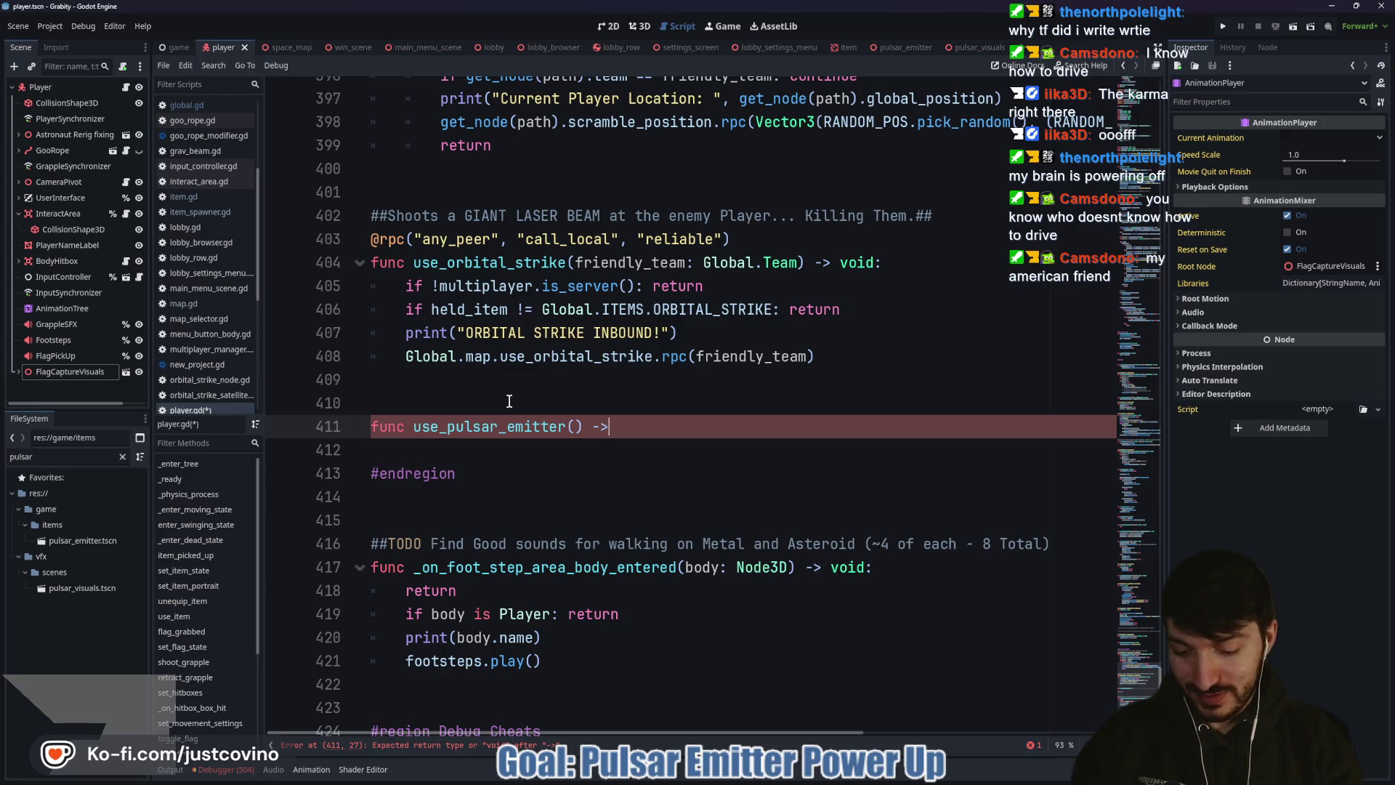
type("void:")
key("Return")
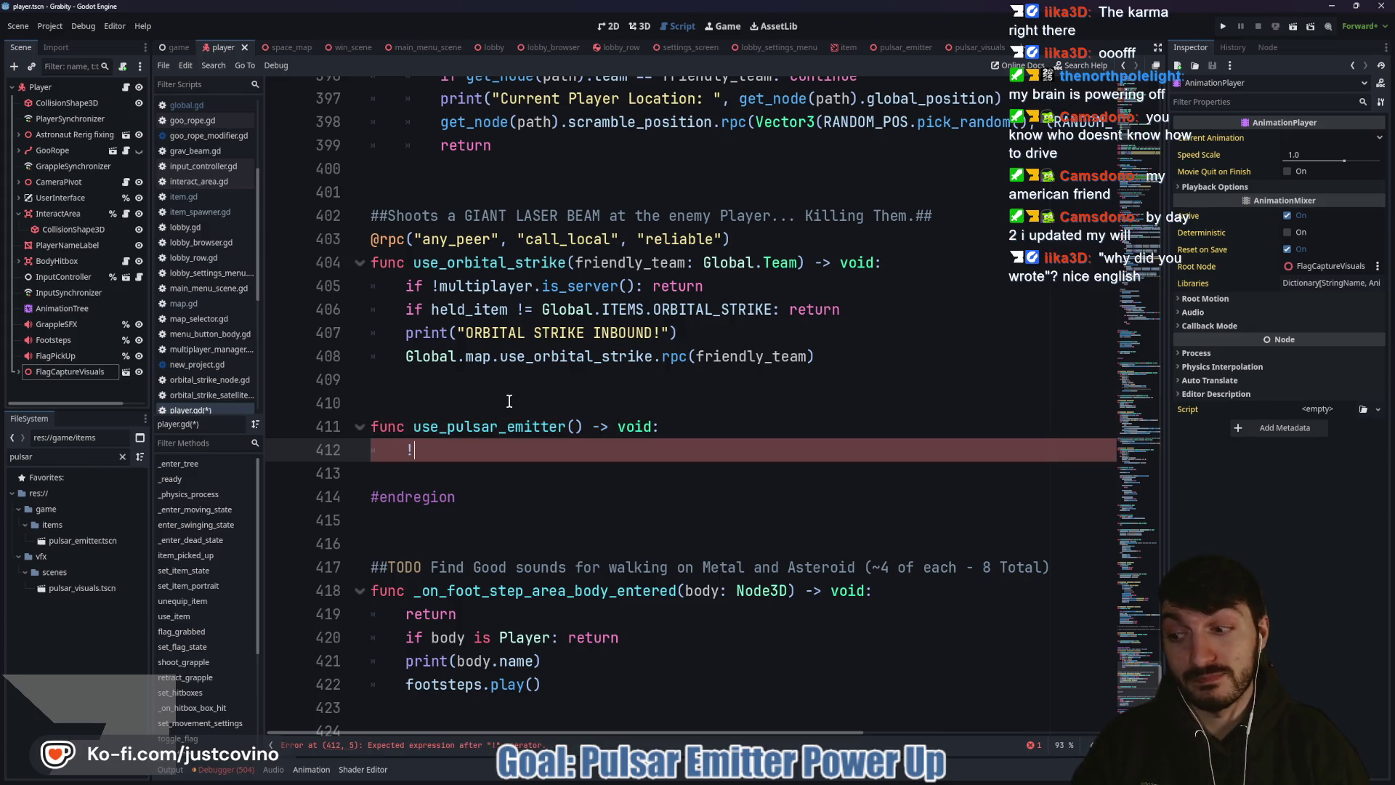
key("BackSpace")
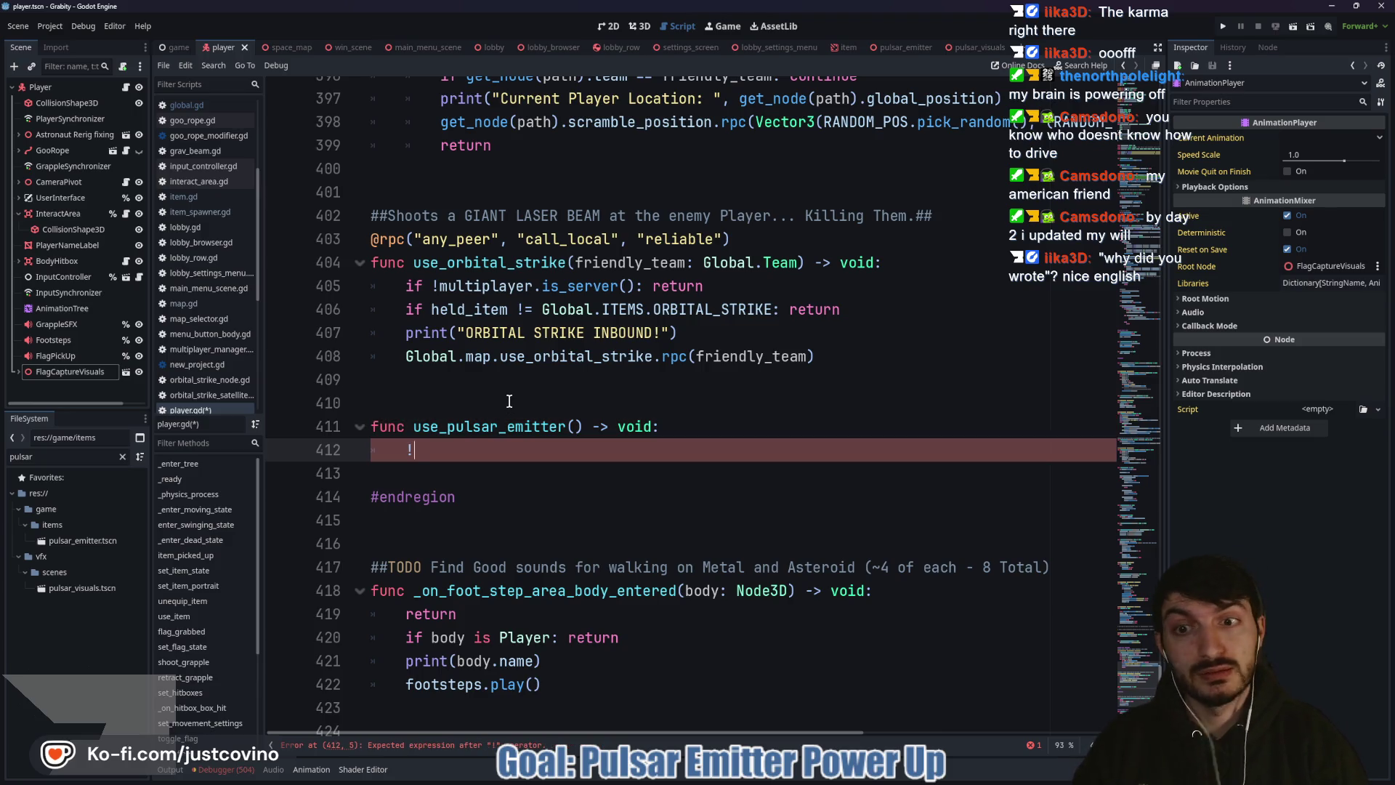
key("BackSpace")
type("if !")
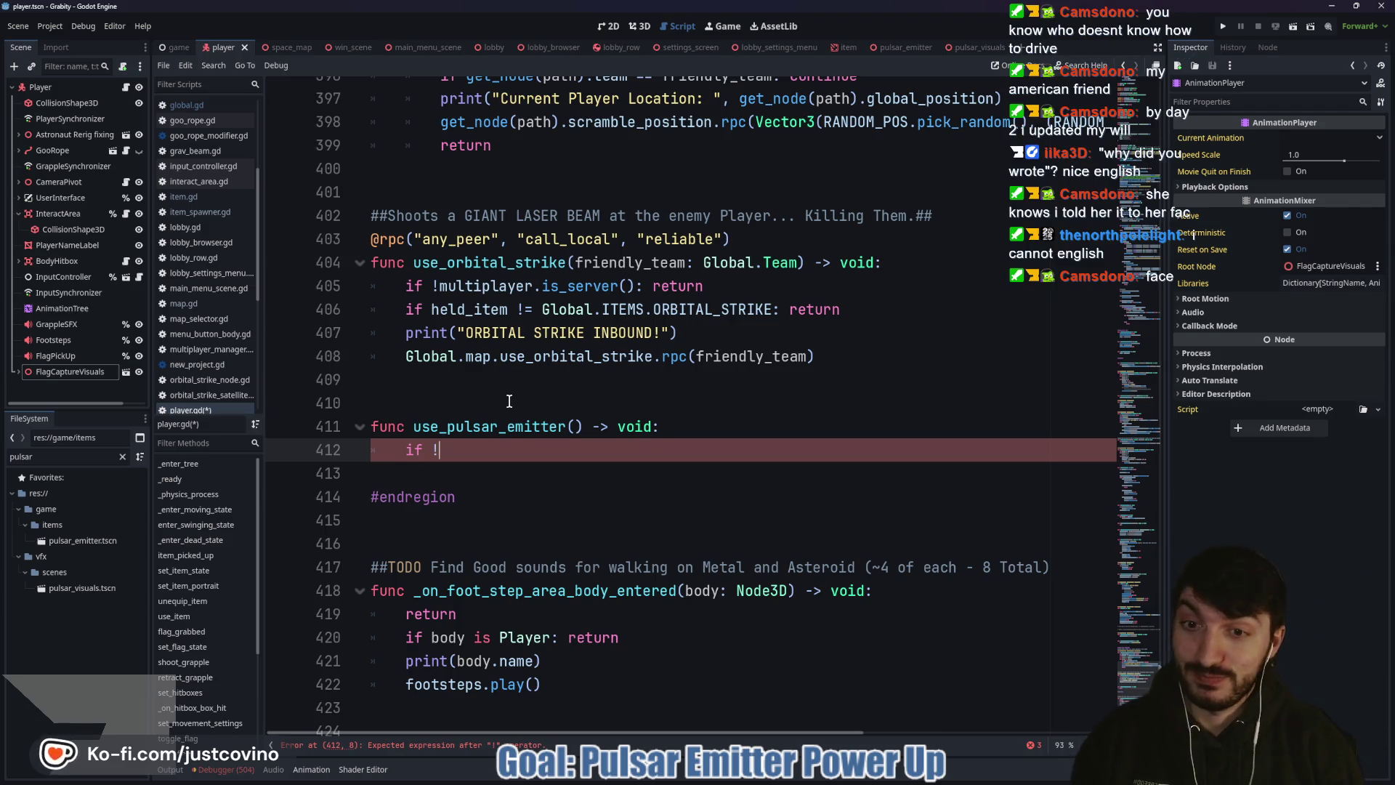
type("multi")
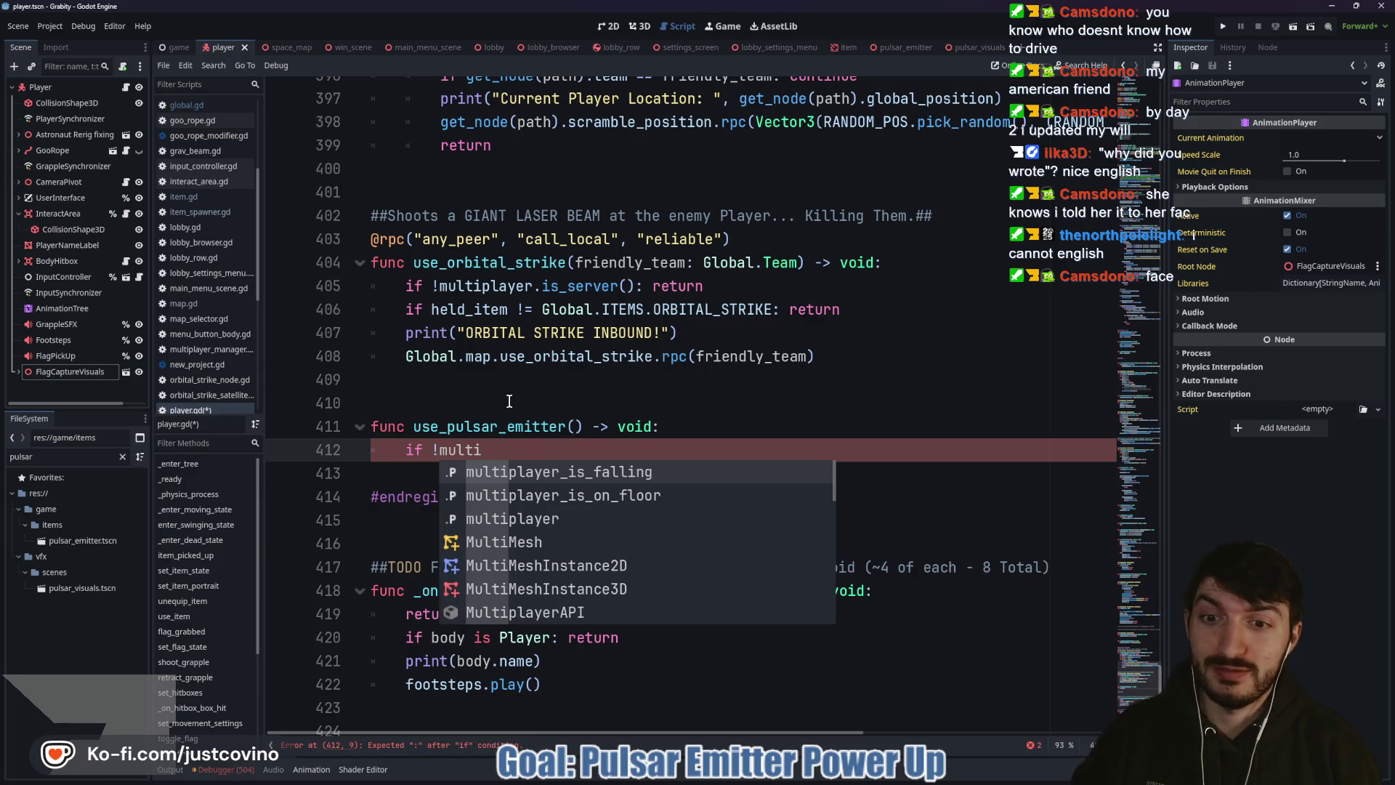
type("player.is_")
key("Return")
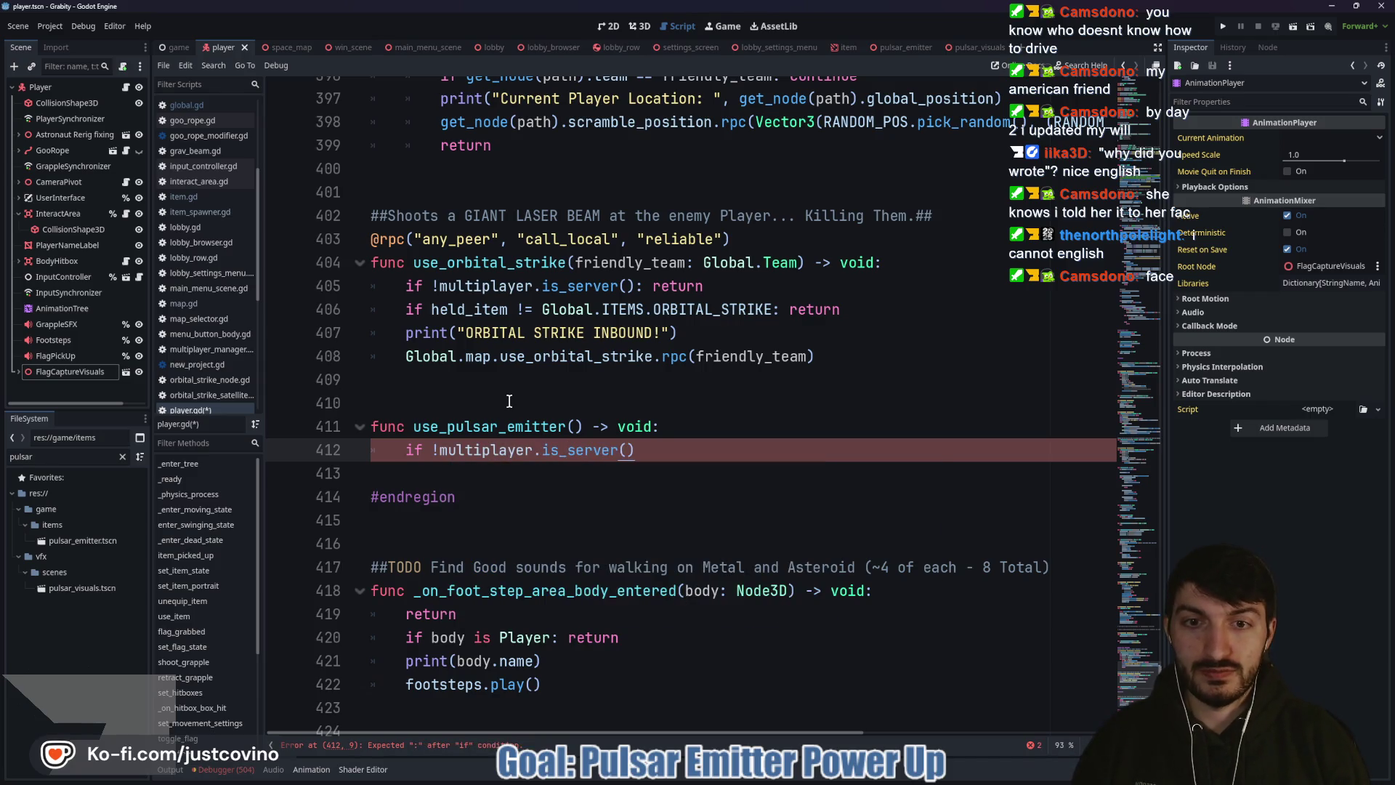
type(": return")
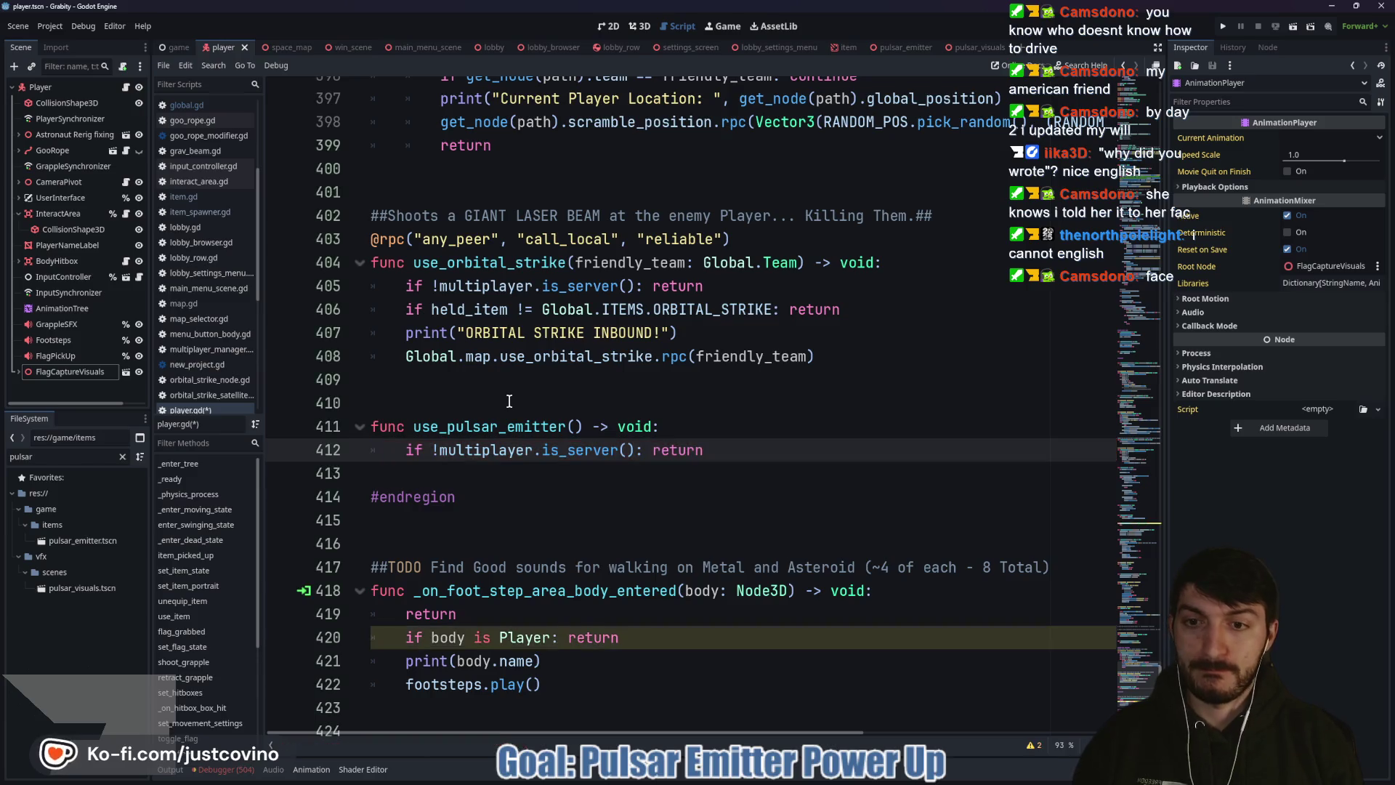
key("Return")
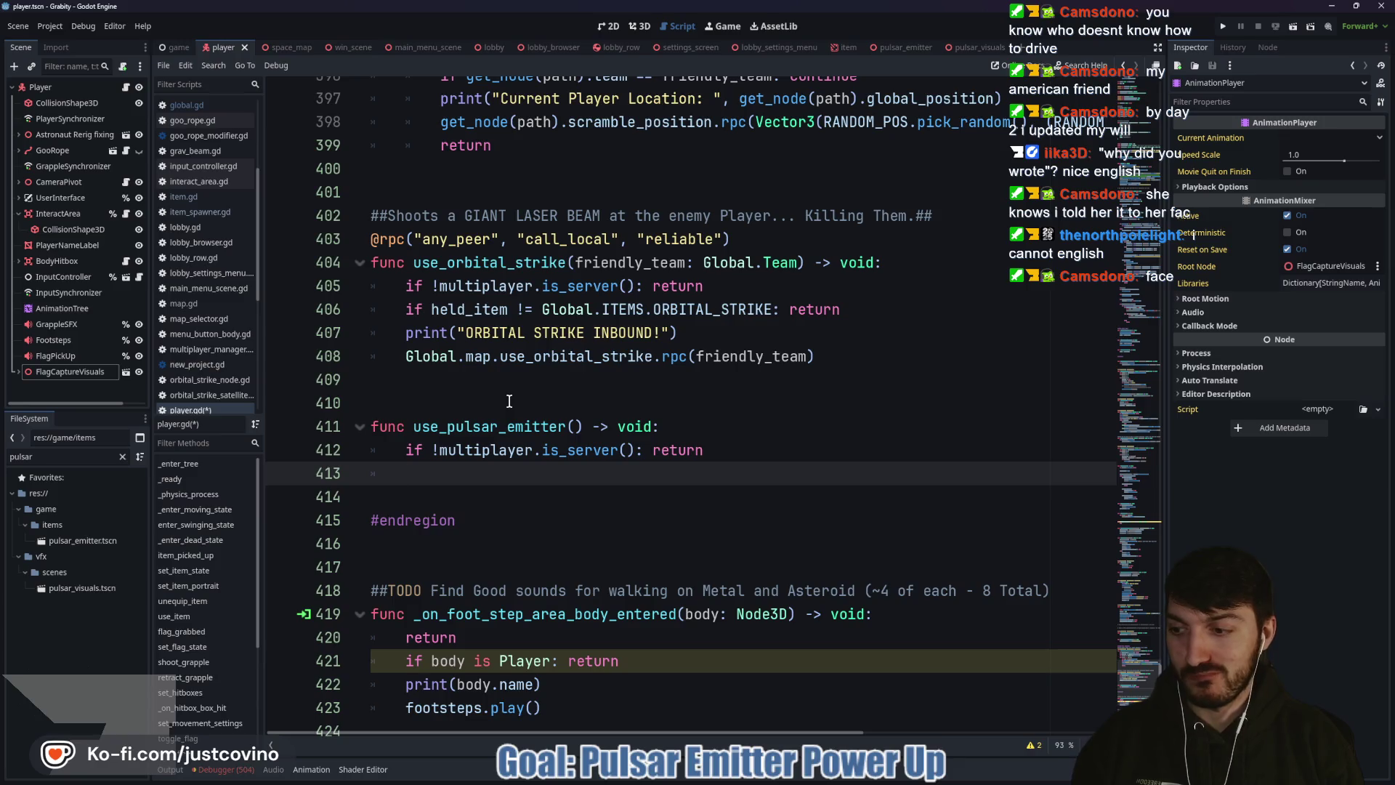
type("pass")
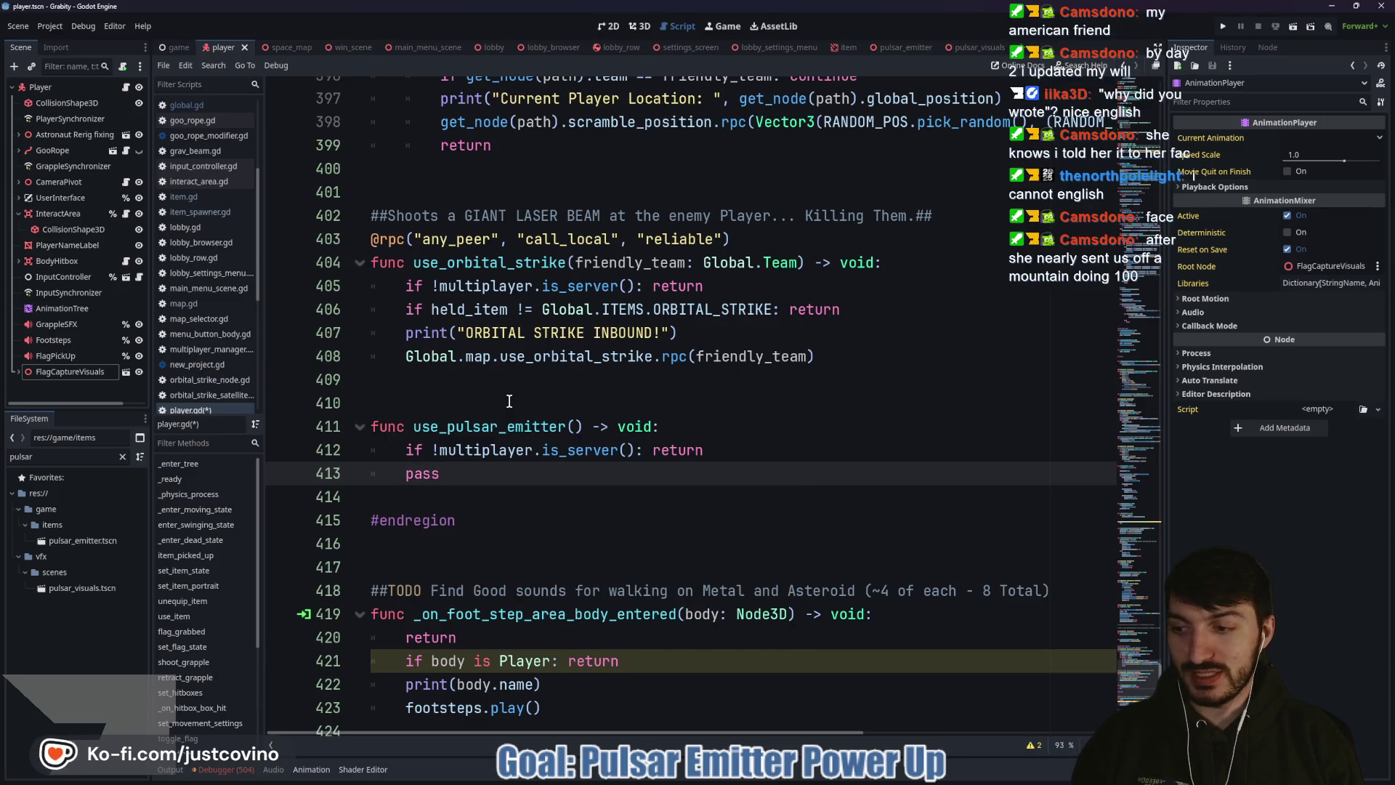
key("ctrl+s")
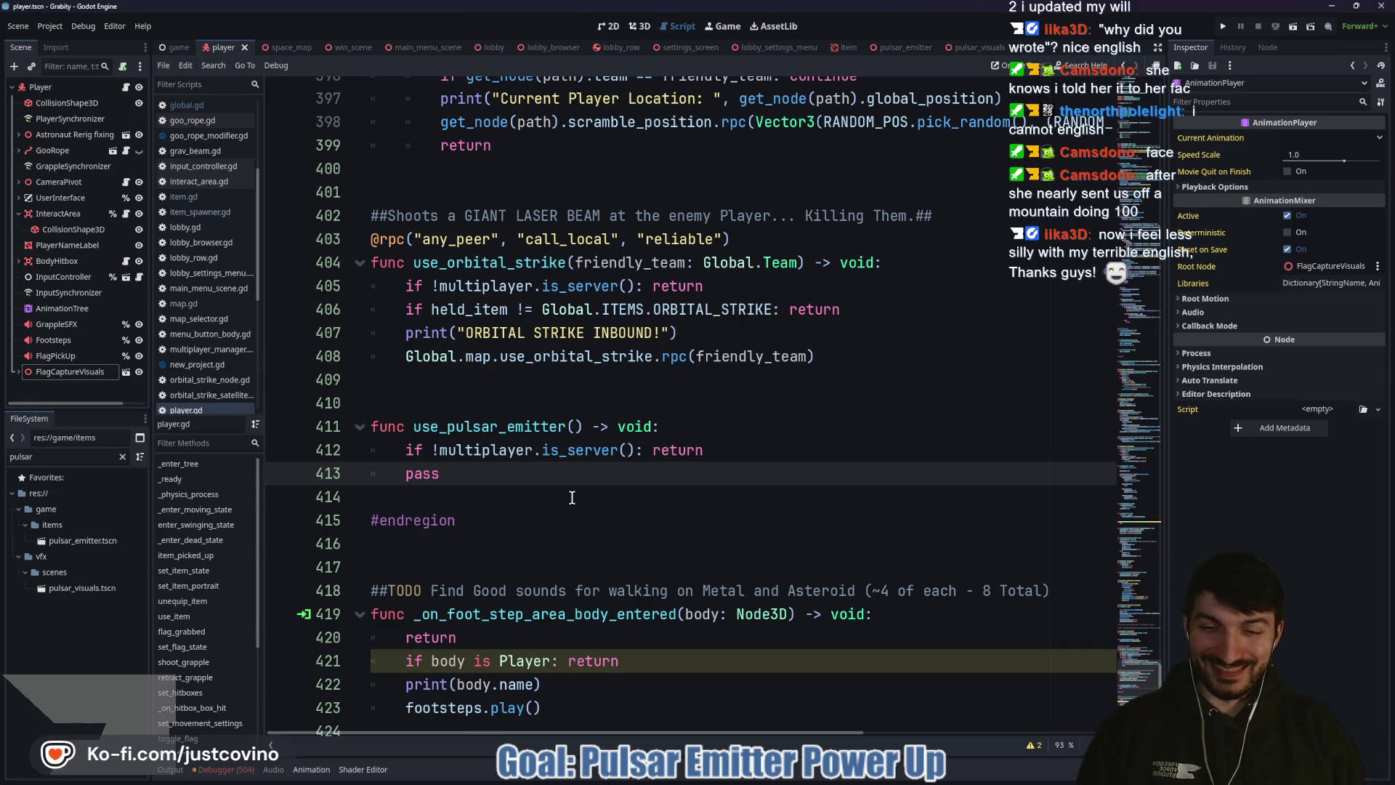
left_click(479, 501)
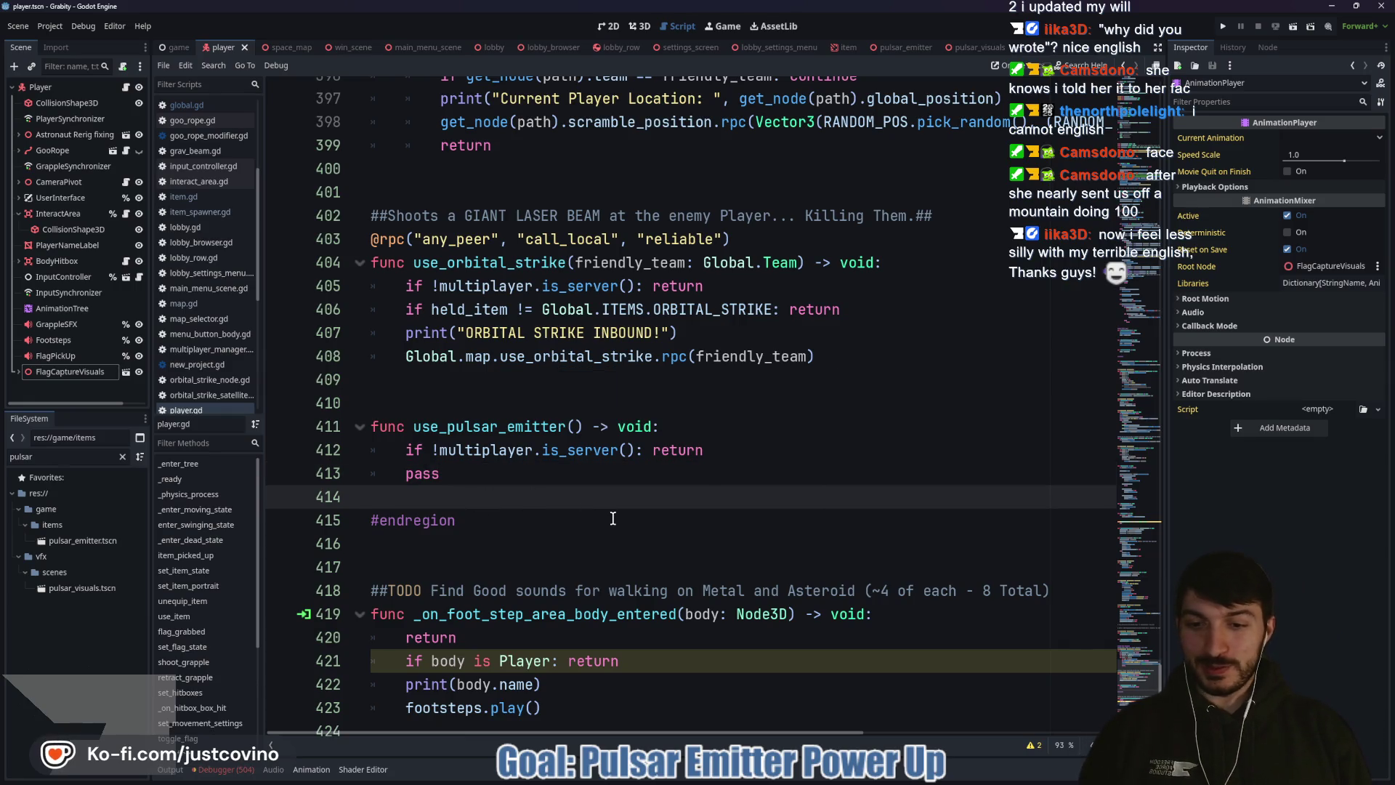
scroll(613, 512, "down", 2)
scroll(614, 477, "up", 5)
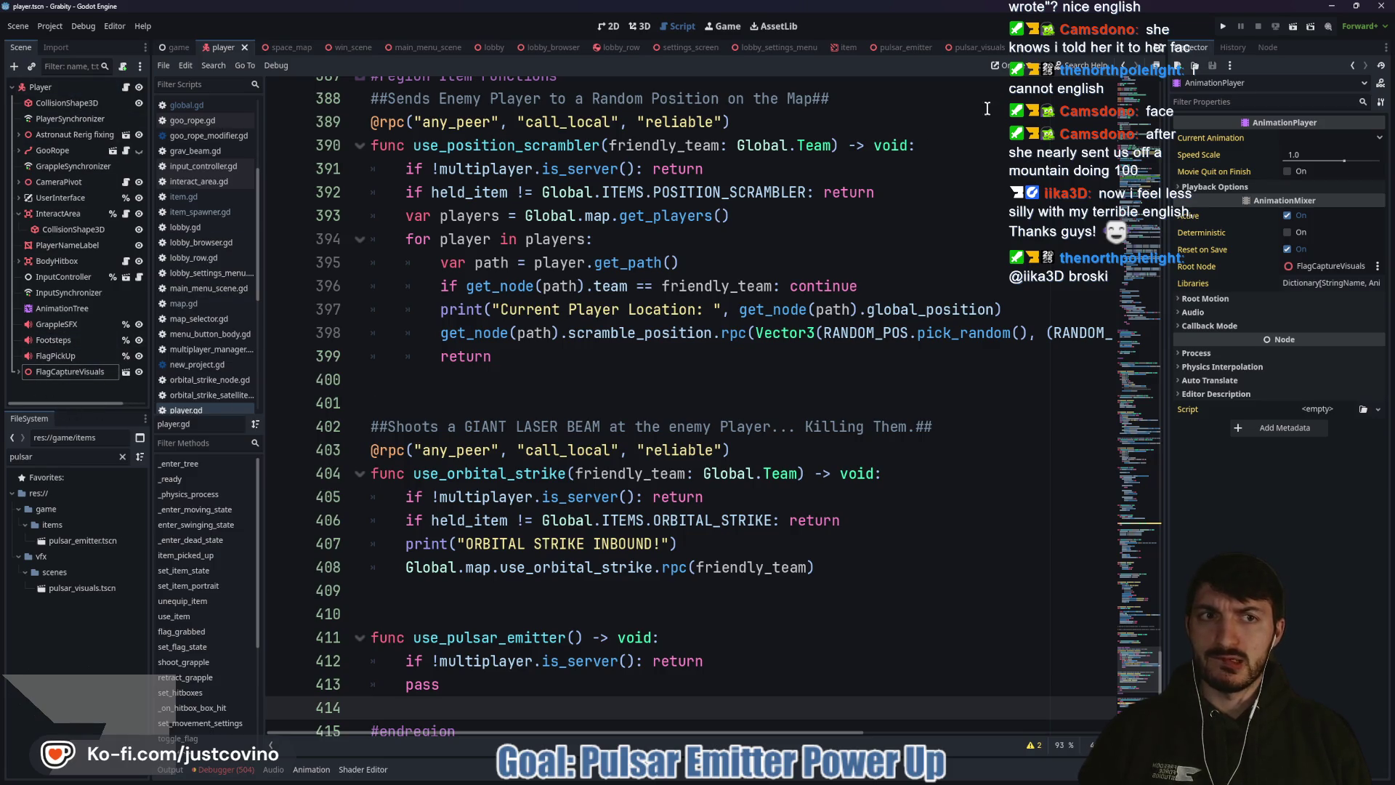
Check pulsar_visuals' emit_pulsar animation, return to player, collapse FlagCaptureVisuals and select Player.
left_click(978, 46)
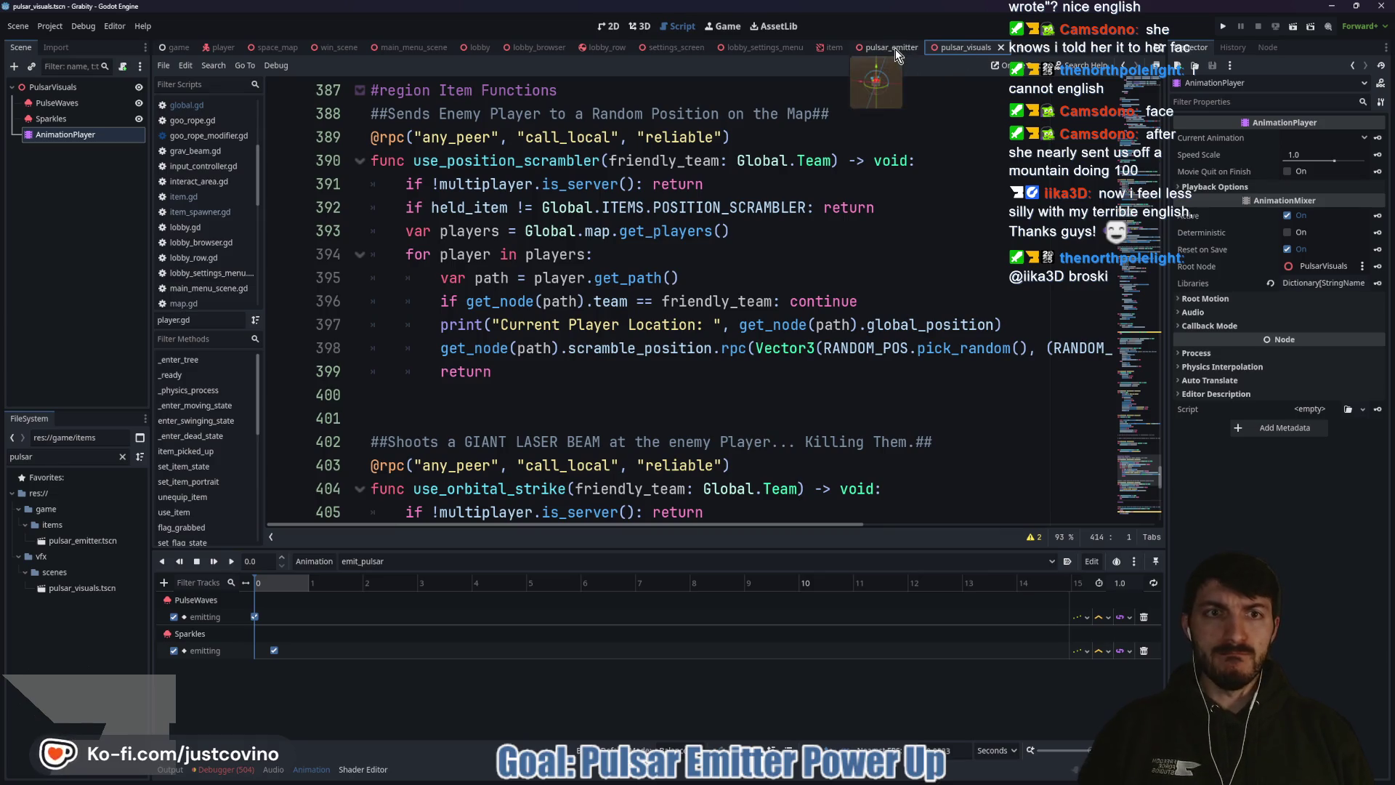
left_click(224, 48)
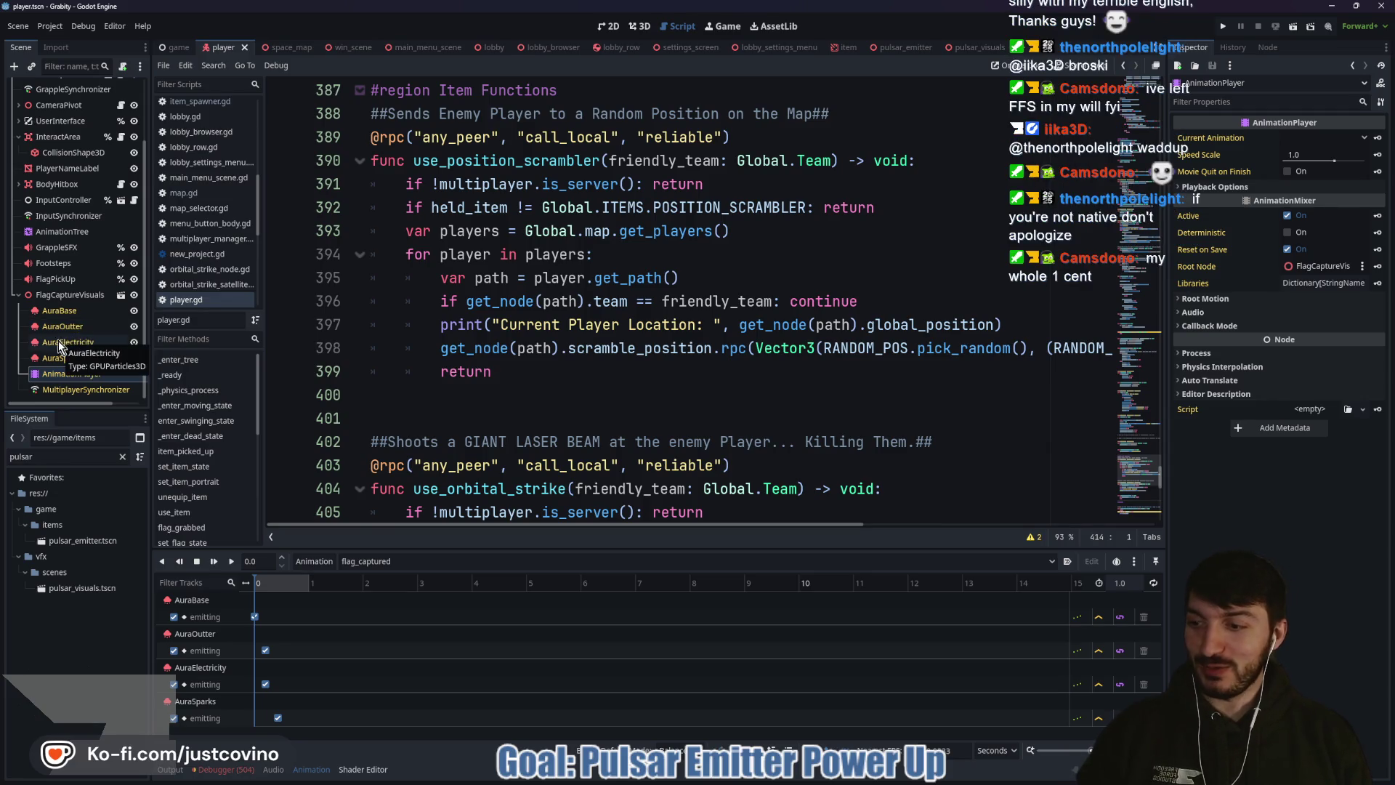
left_click(18, 296)
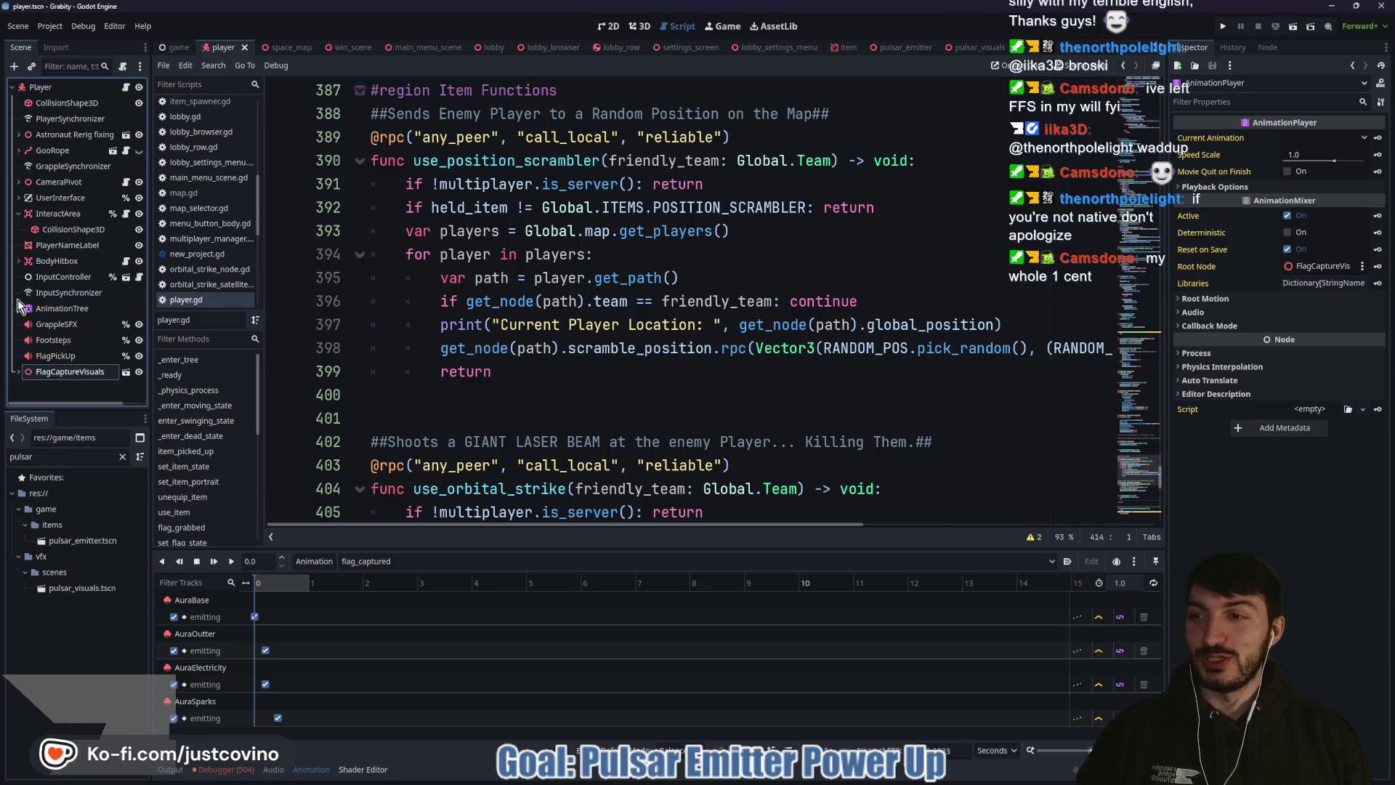
left_click(88, 85)
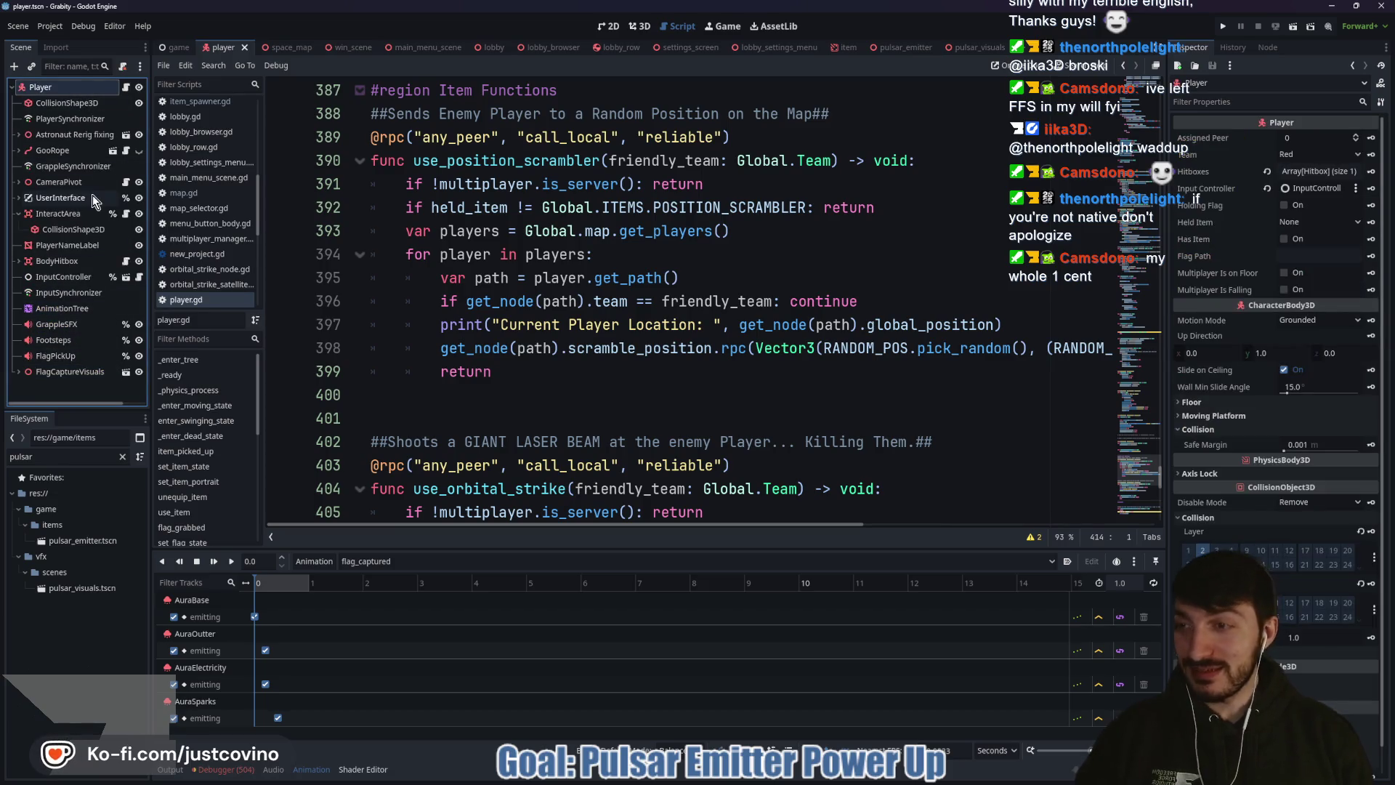
Instance pulsar_visuals.tscn as a child of the Player node, found by searching 'pul'.
key("ctrl+shift+o")
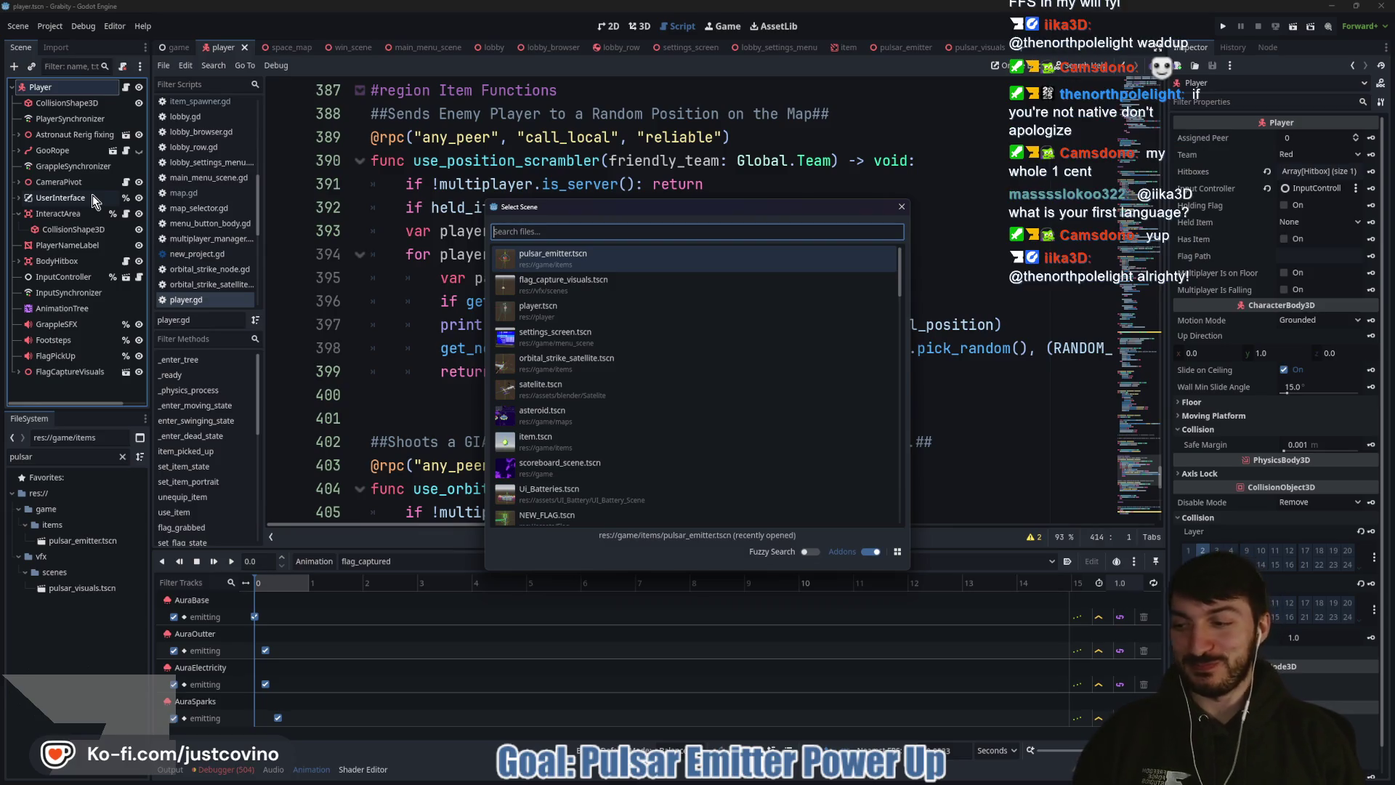
type("pul")
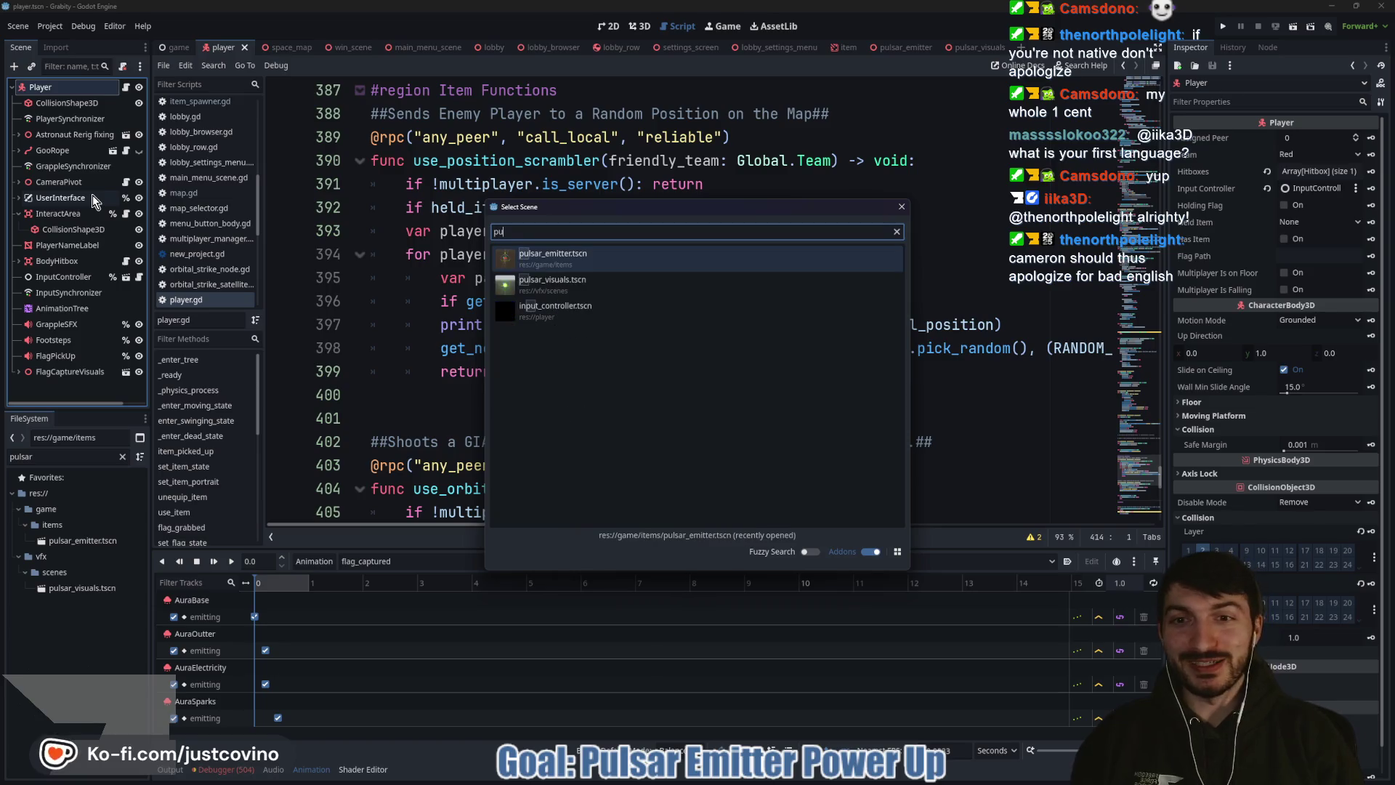
double_click(580, 282)
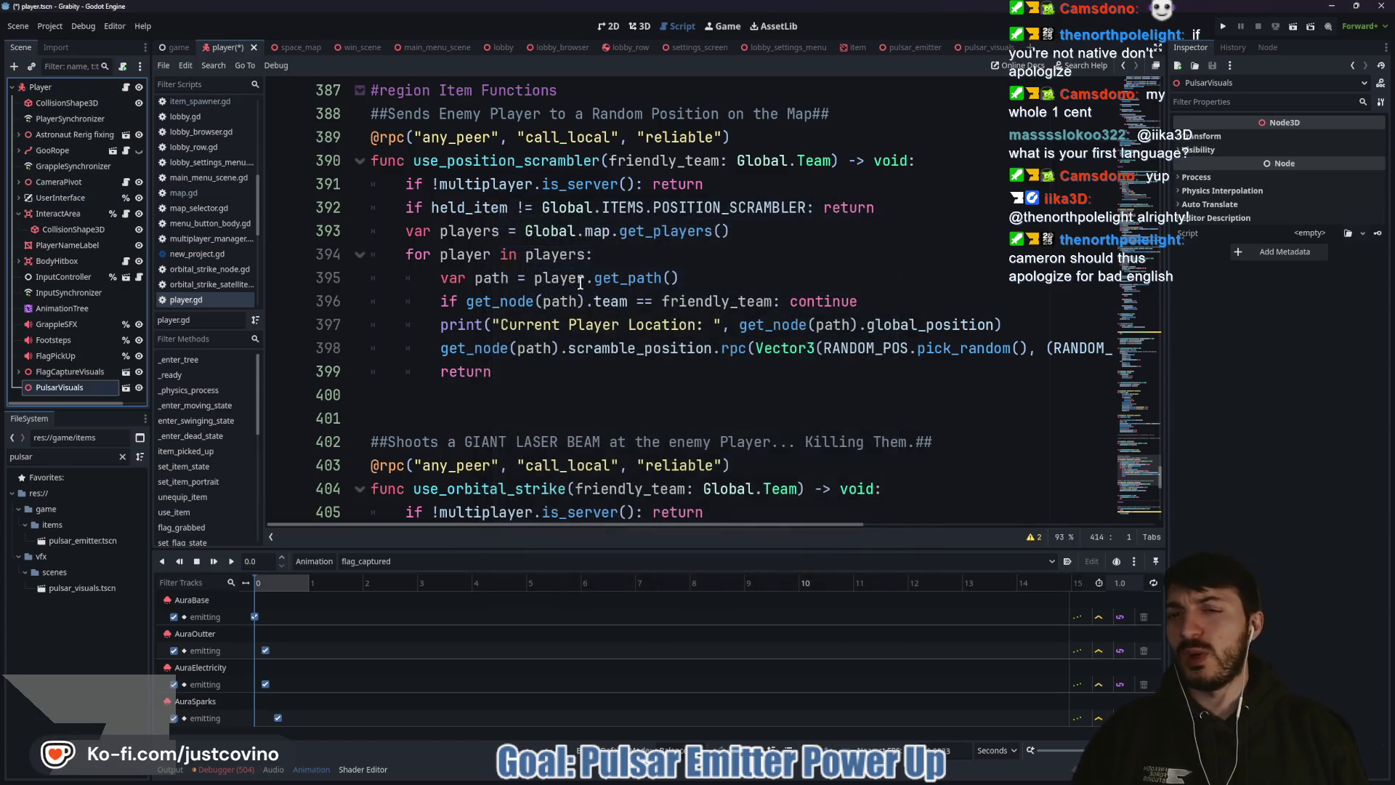
Turn on Editable Children for PulsarVisuals to expose PulseWaves, Sparkles and AnimationPlayer.
right_click(89, 386)
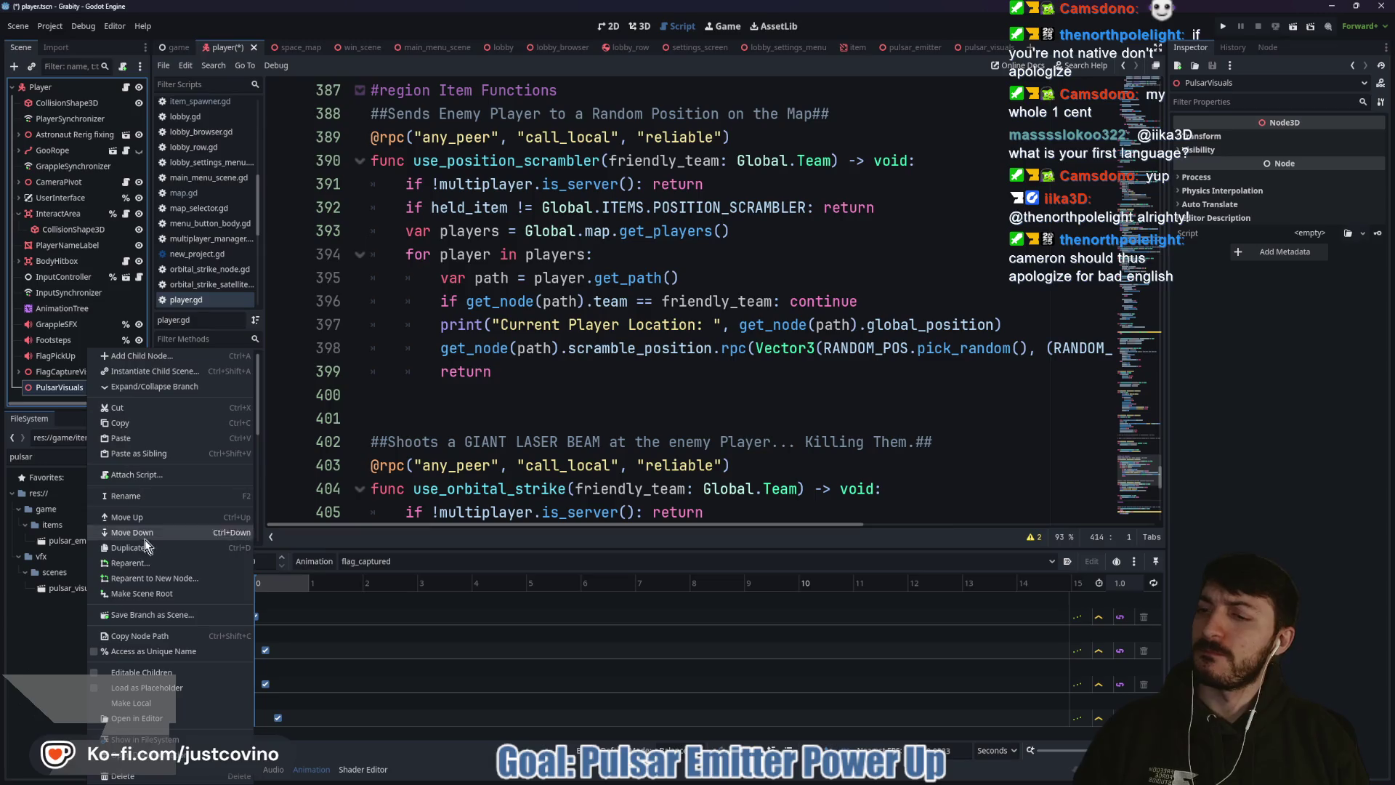
left_click(128, 674)
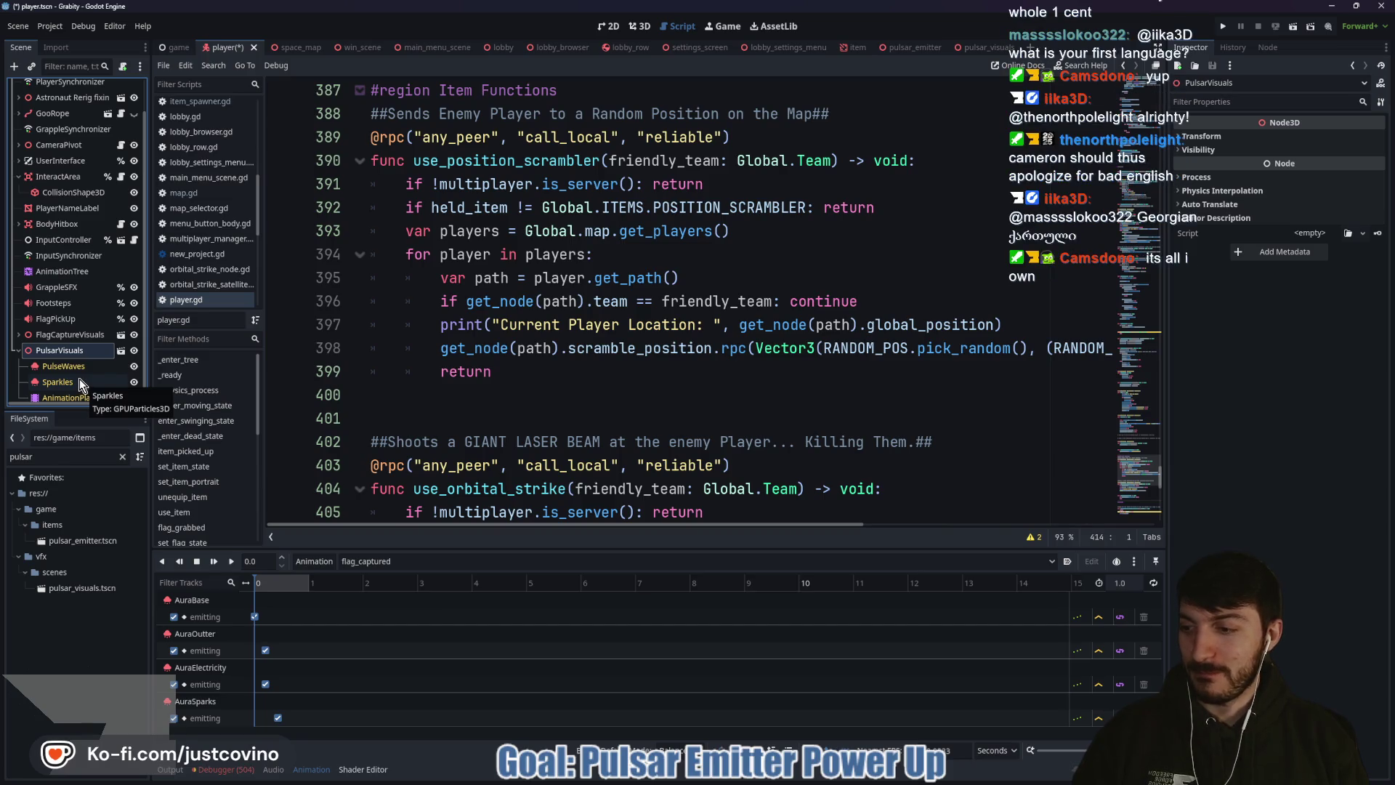
scroll(76, 385, "down", 1)
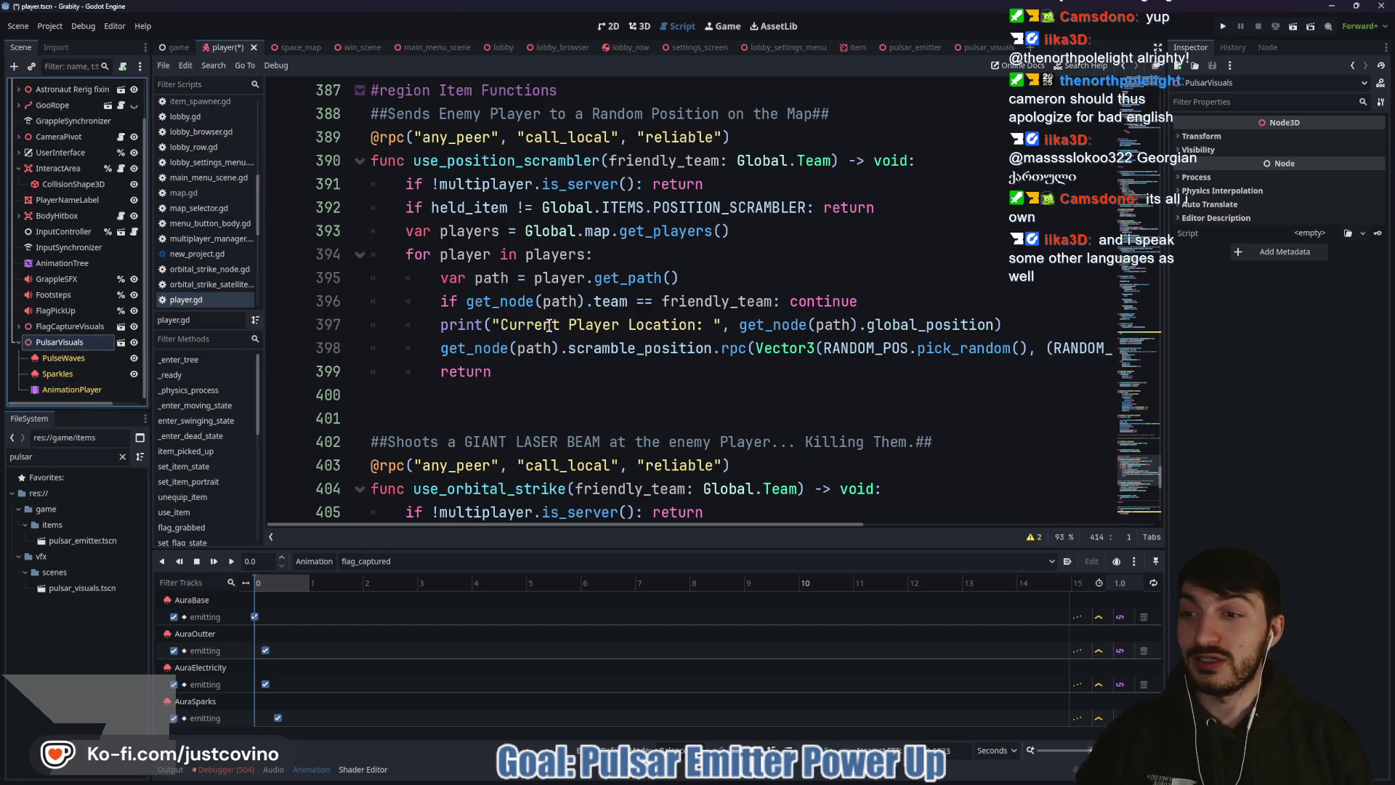
scroll(627, 348, "up", 20)
scroll(627, 348, "up", 20)
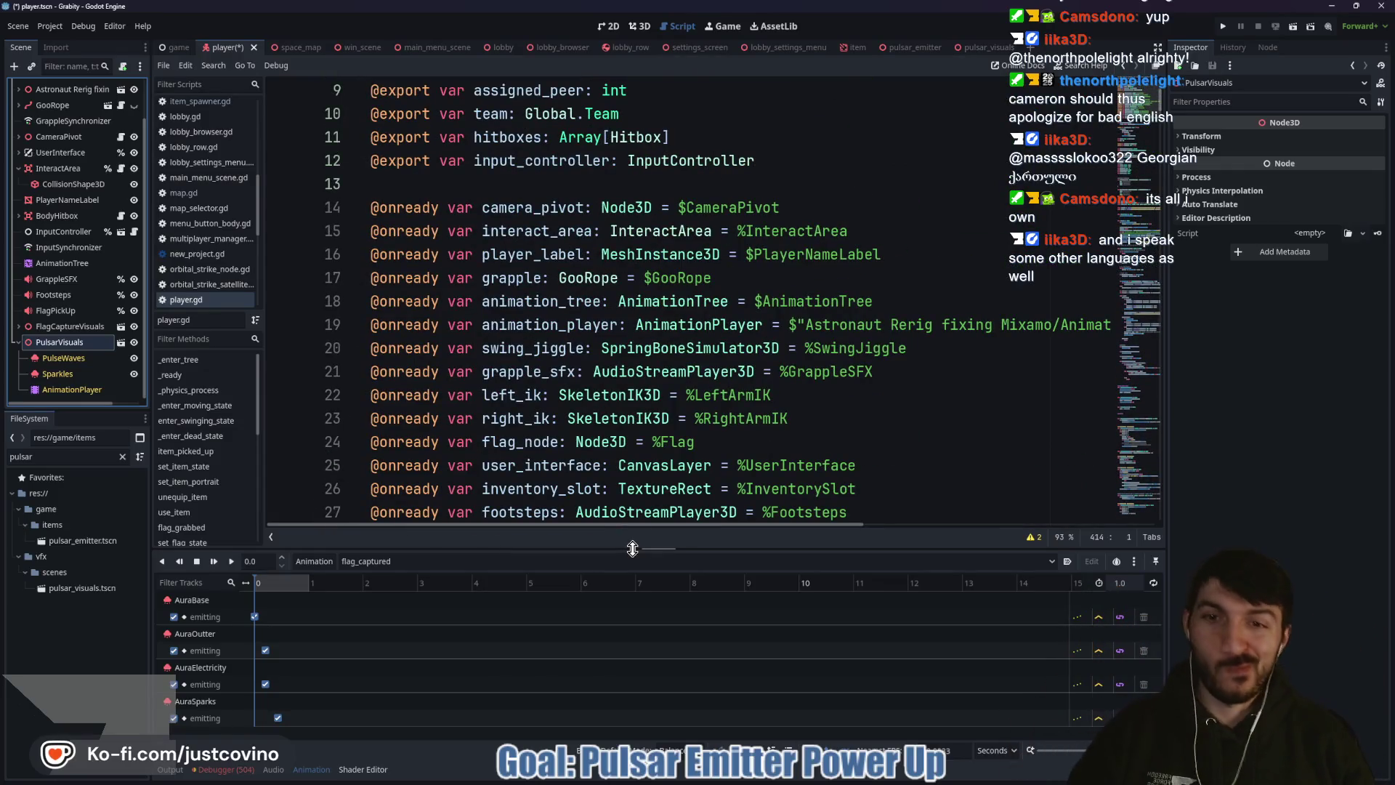
scroll(614, 310, "down", 5)
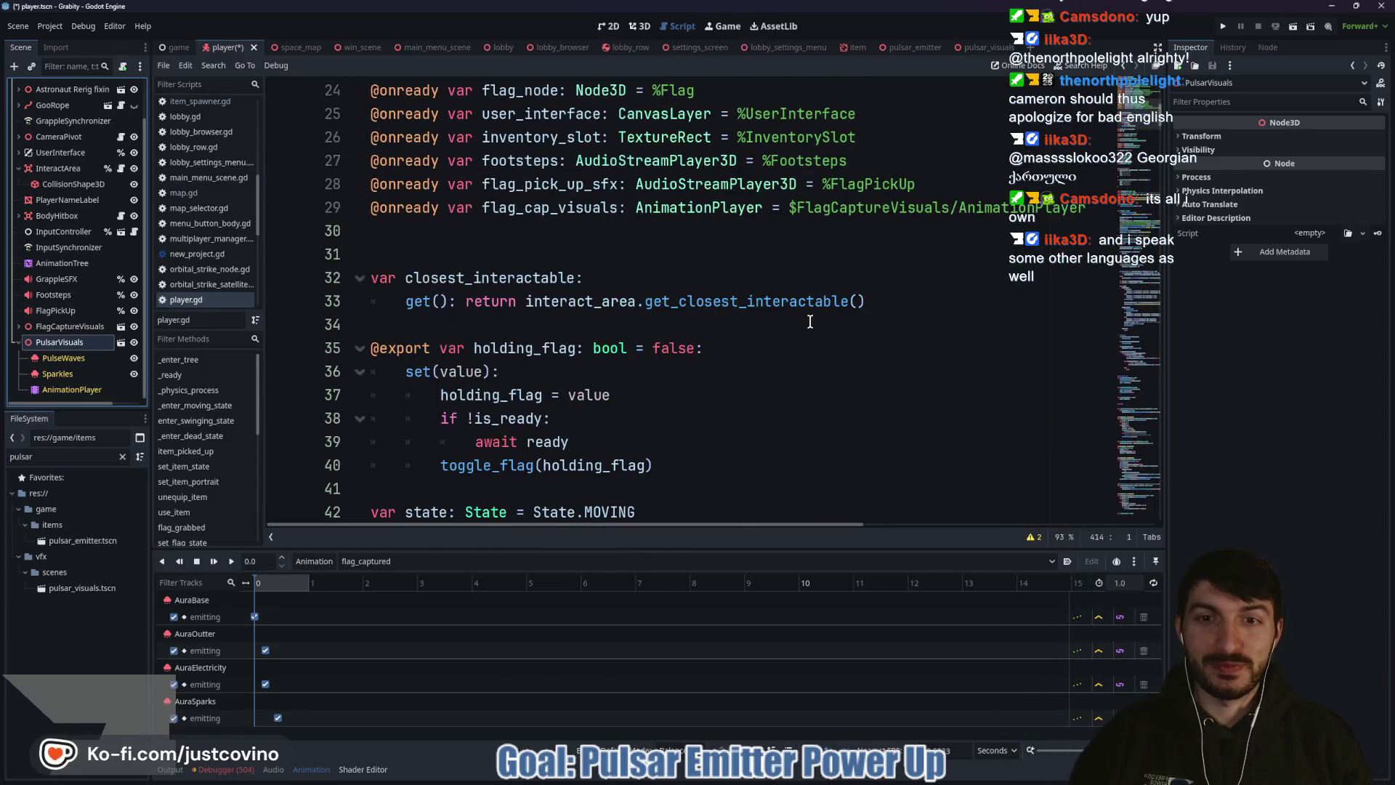
left_click(435, 231)
type("@o")
key("Return")
type("var pulsar_visu")
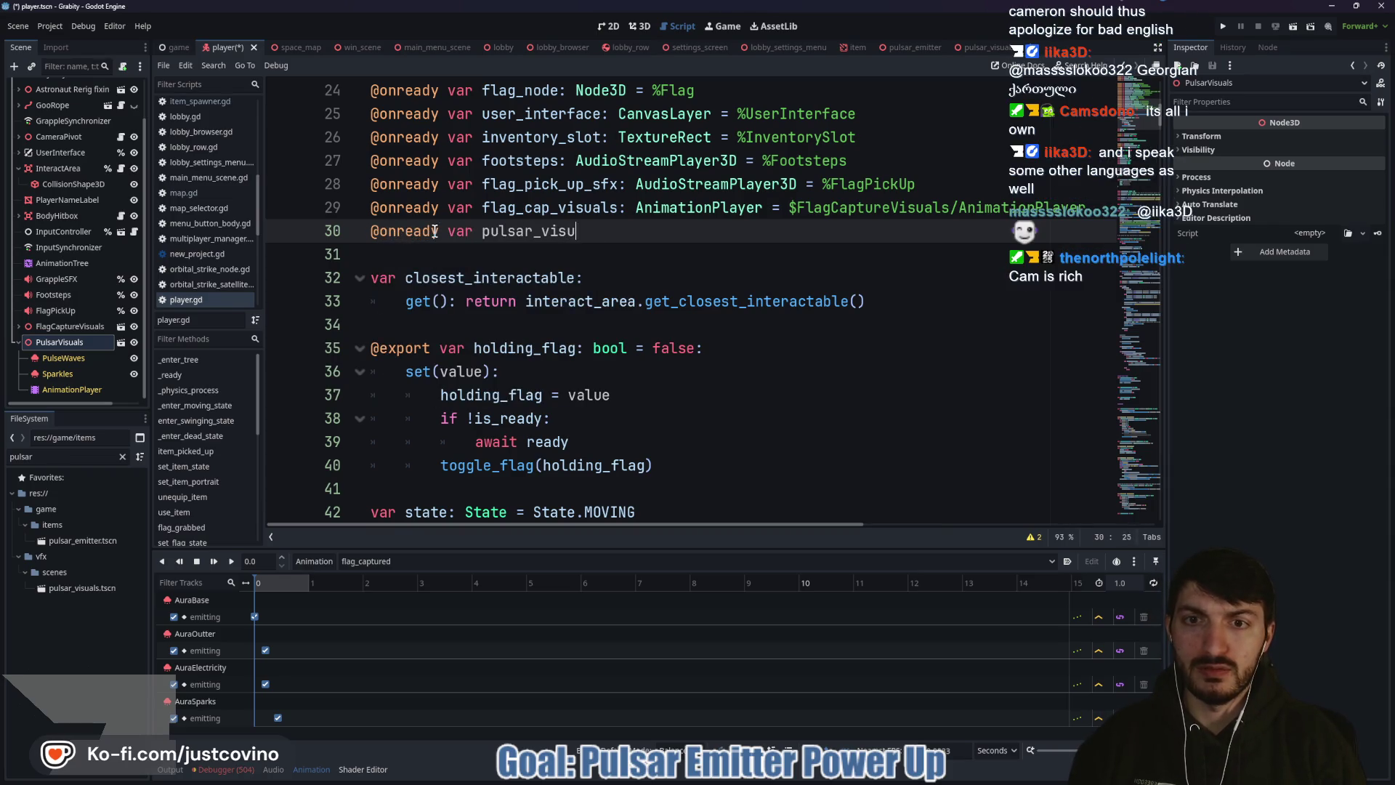
type("als: Animation")
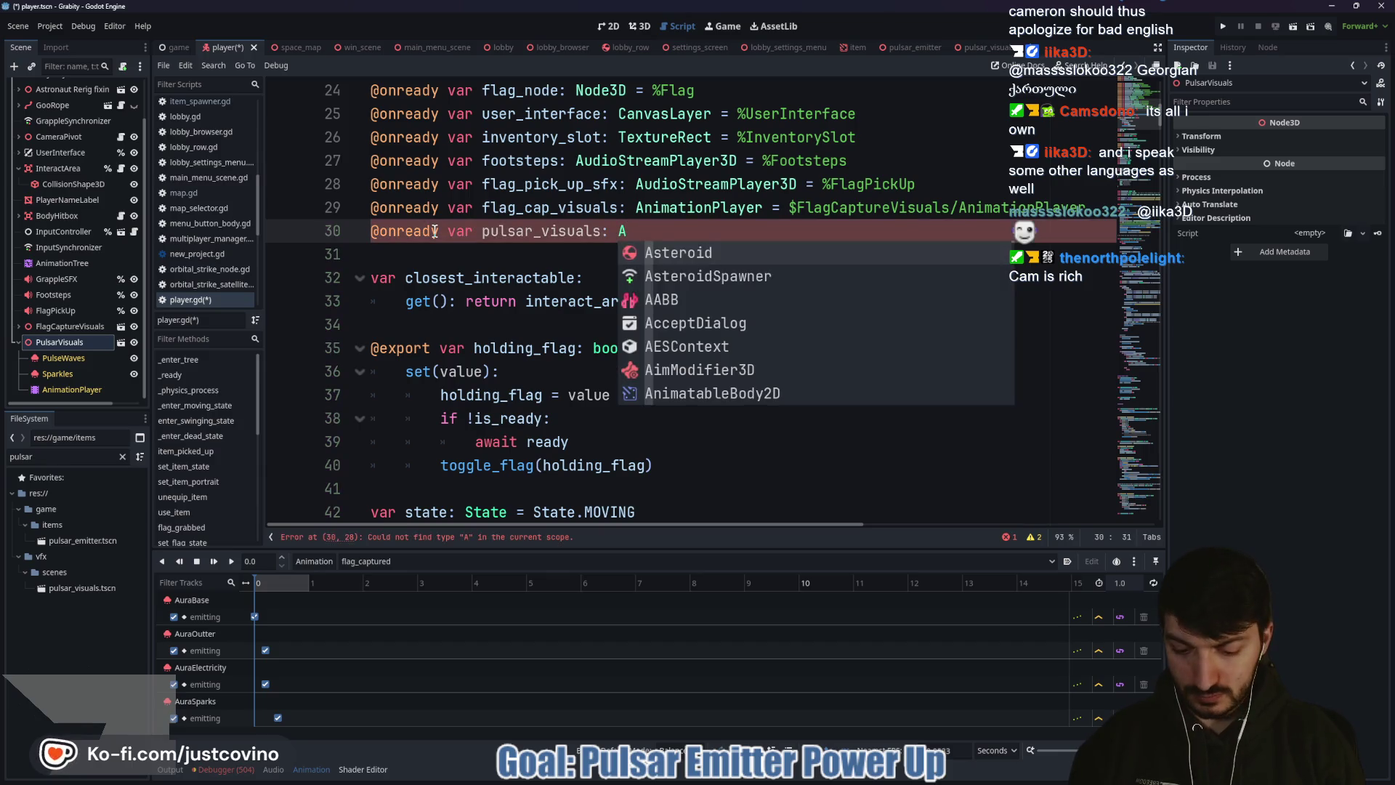
type("Player = $Pul")
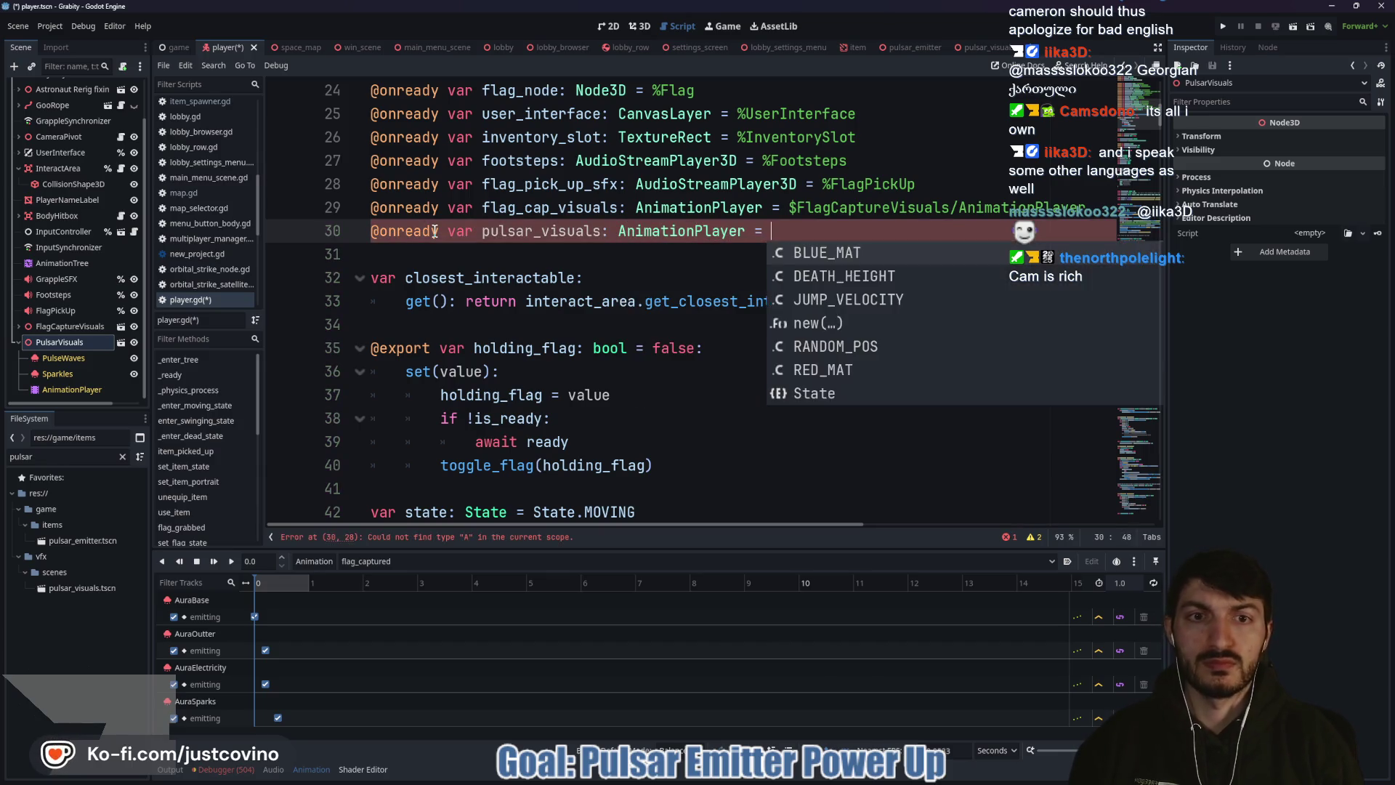
type("sar")
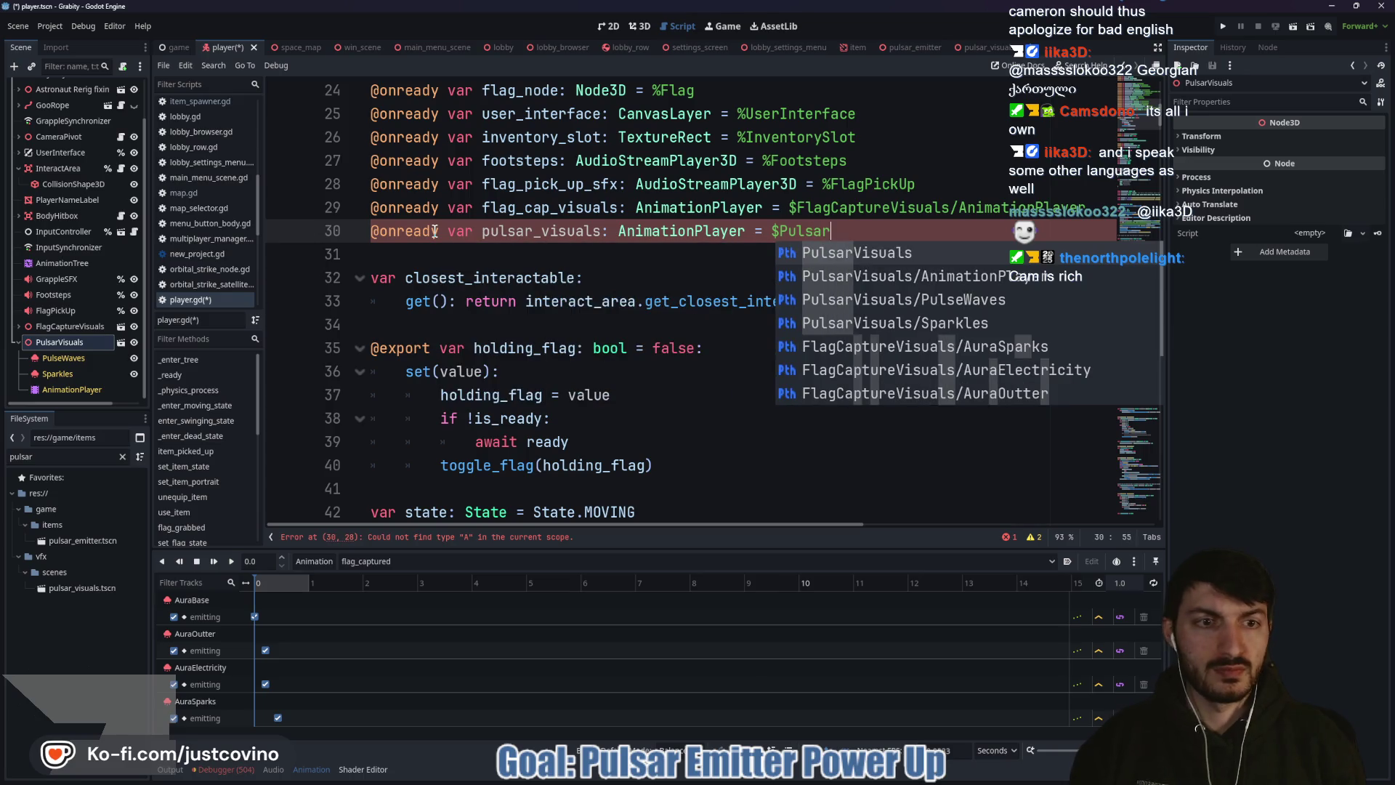
key("Down")
key("Return")
left_click(442, 260)
key("ctrl+s")
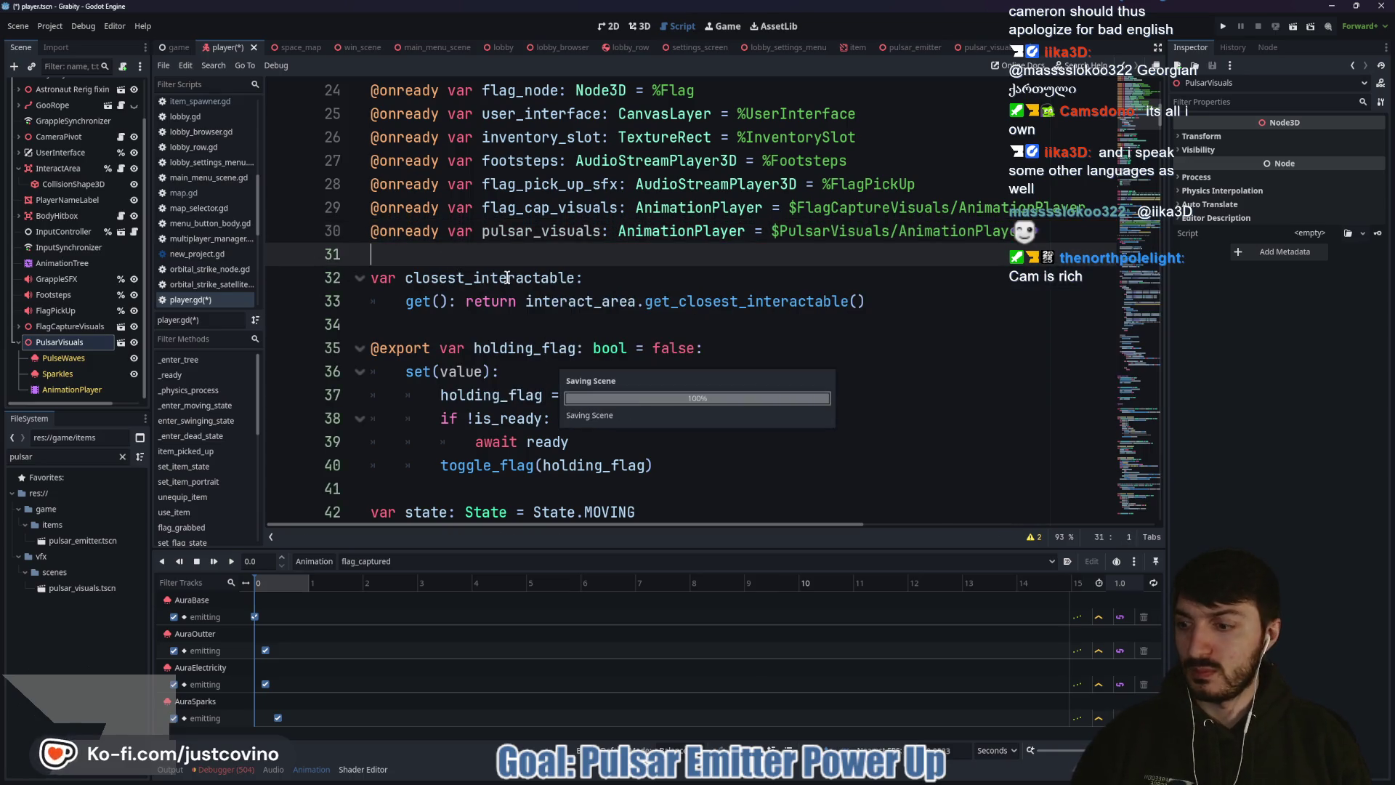
Review player.gd down to respawn and scramble_position, hide the Animation panel, and select blank line 375.
scroll(690, 364, "down", 7)
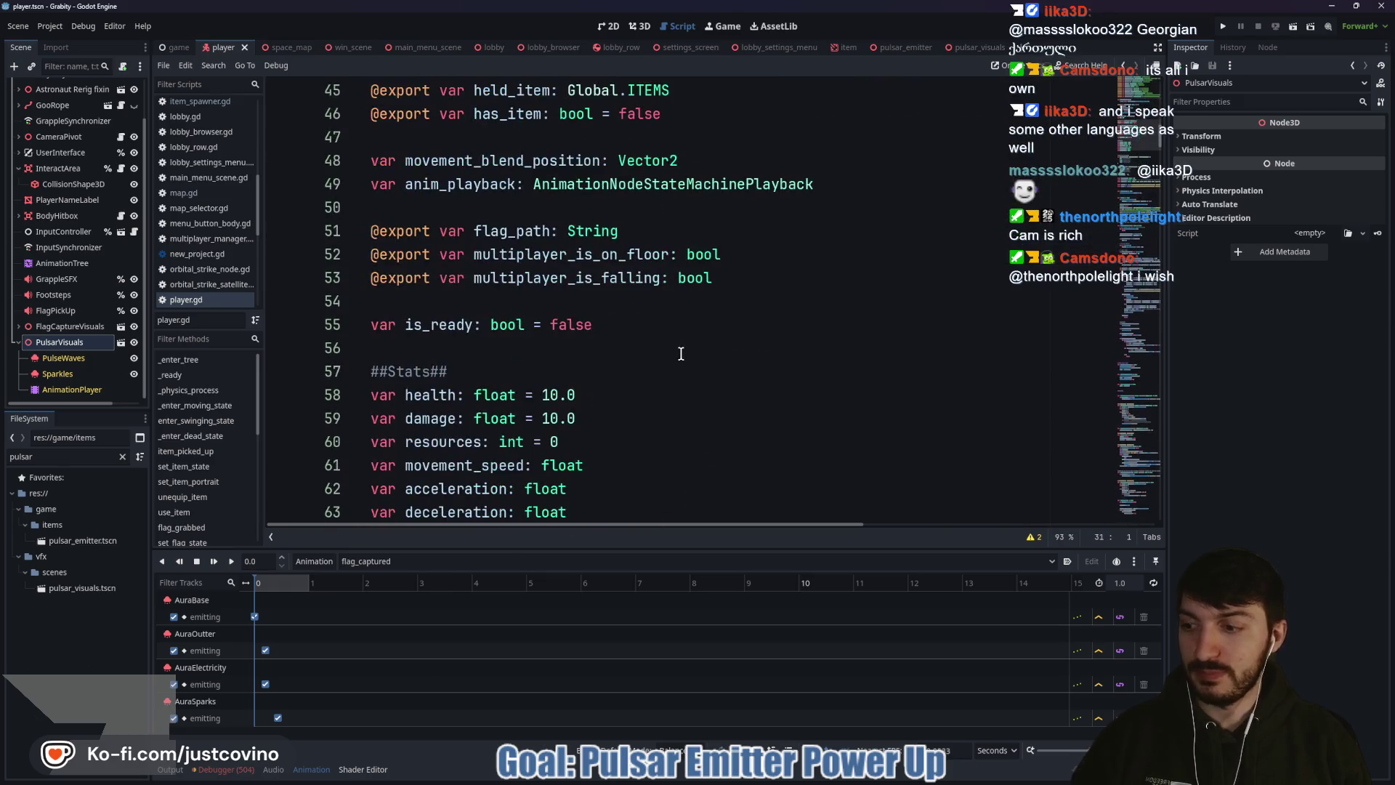
scroll(665, 352, "down", 2)
scroll(654, 358, "down", 14)
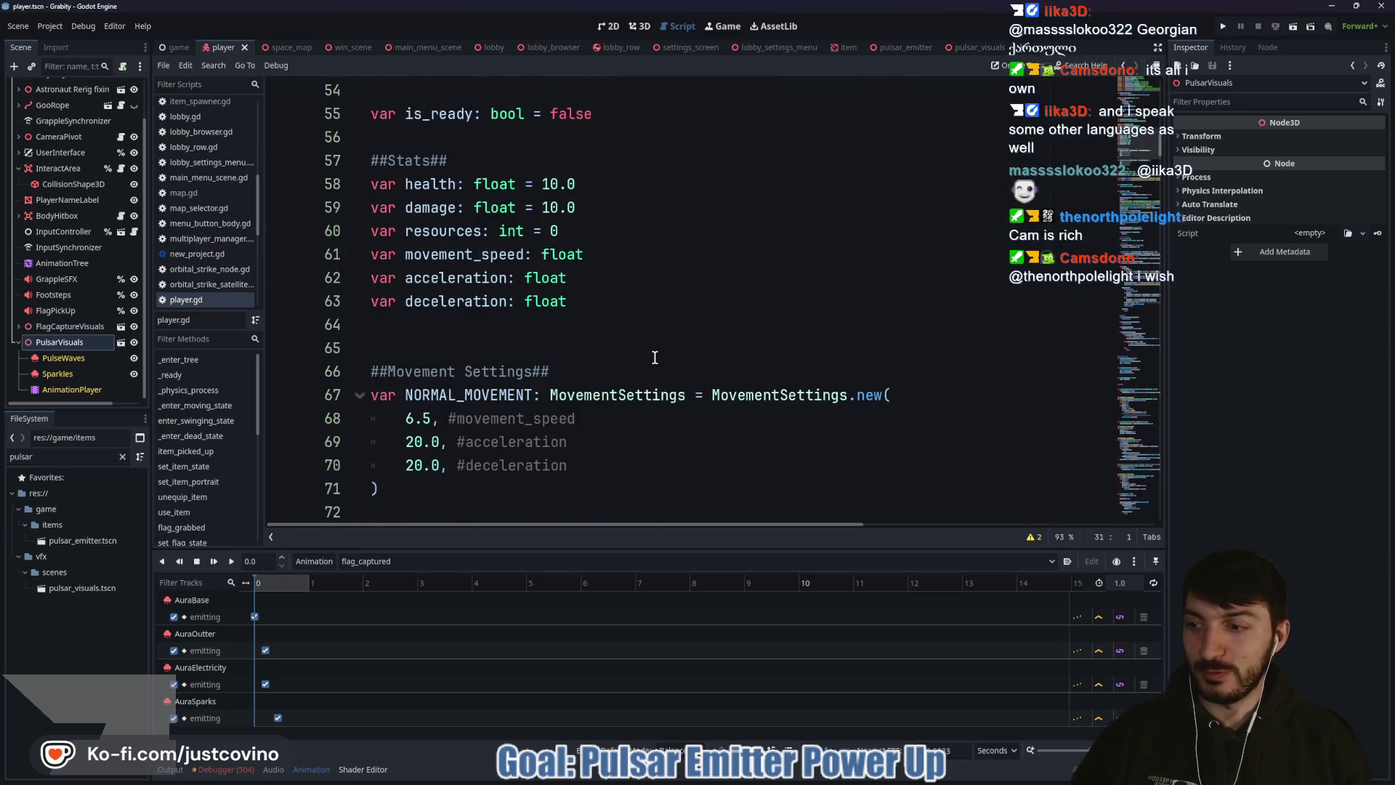
scroll(650, 357, "down", 6)
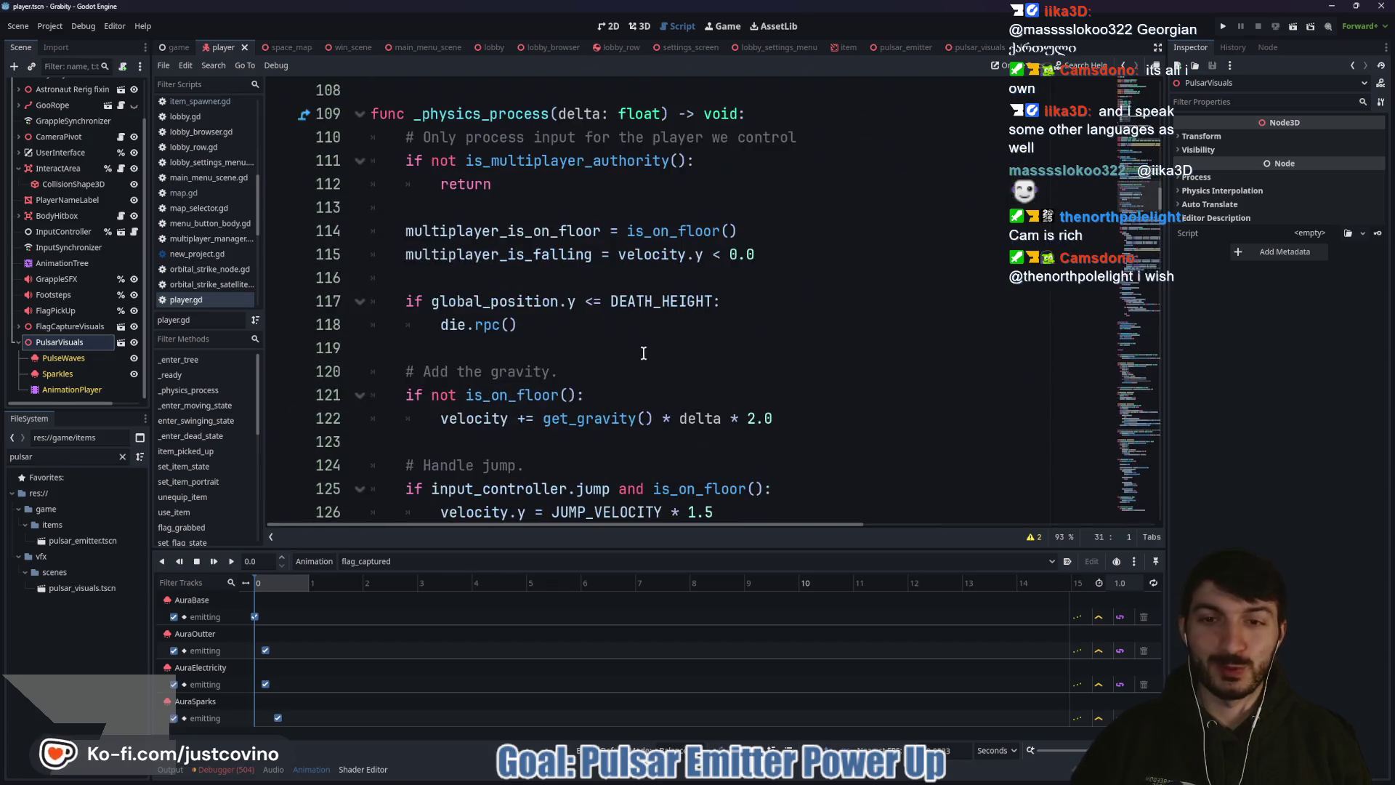
left_click(547, 343)
scroll(545, 337, "down", 3)
scroll(545, 336, "down", 9)
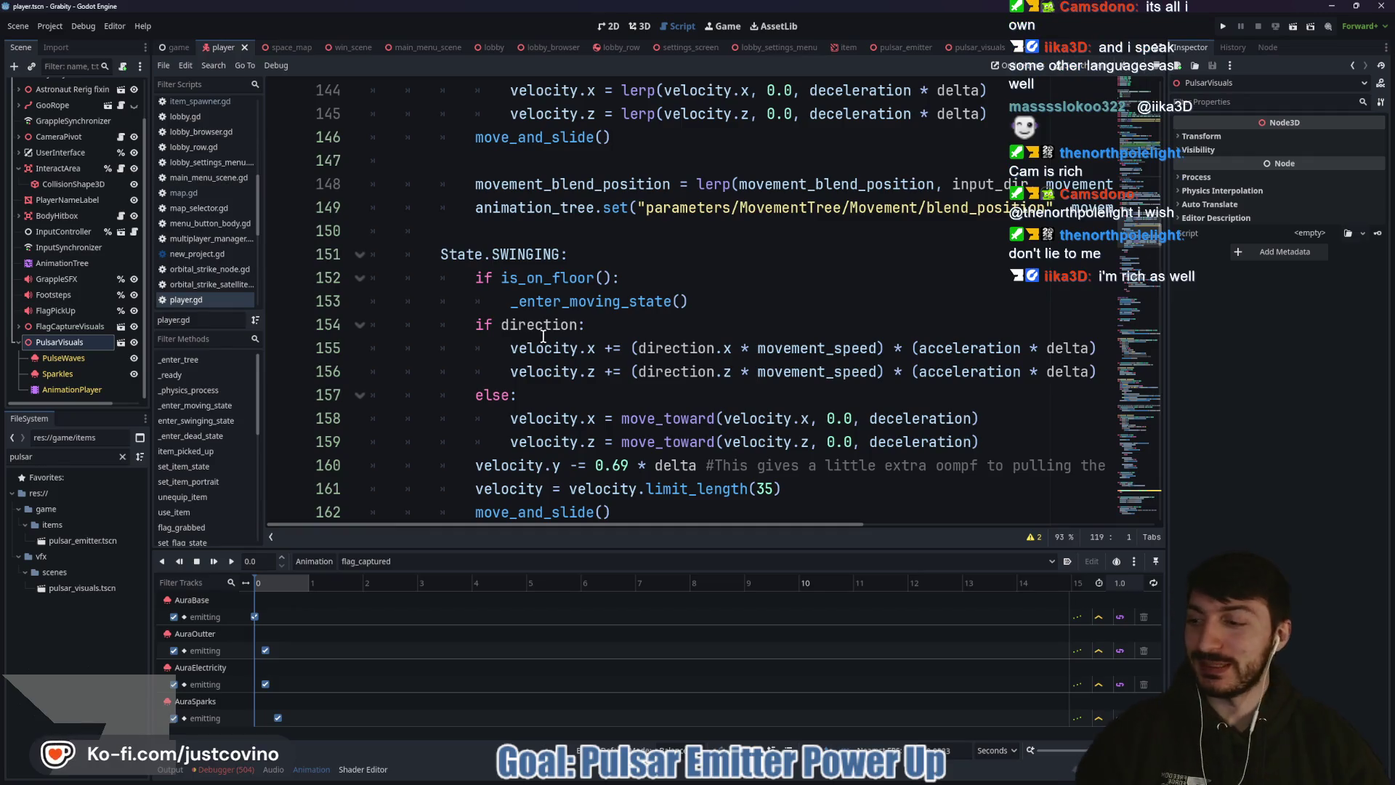
scroll(544, 337, "down", 14)
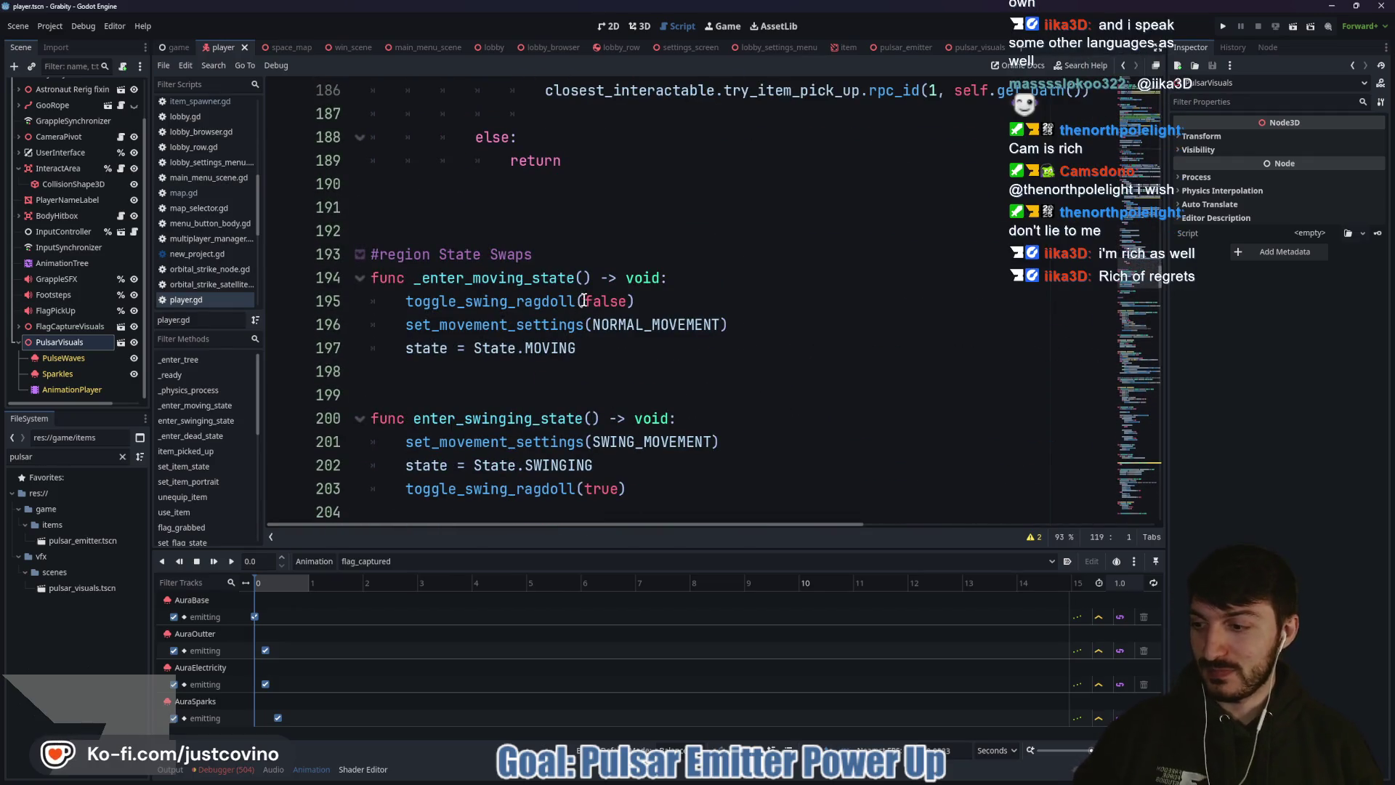
scroll(584, 299, "down", 11)
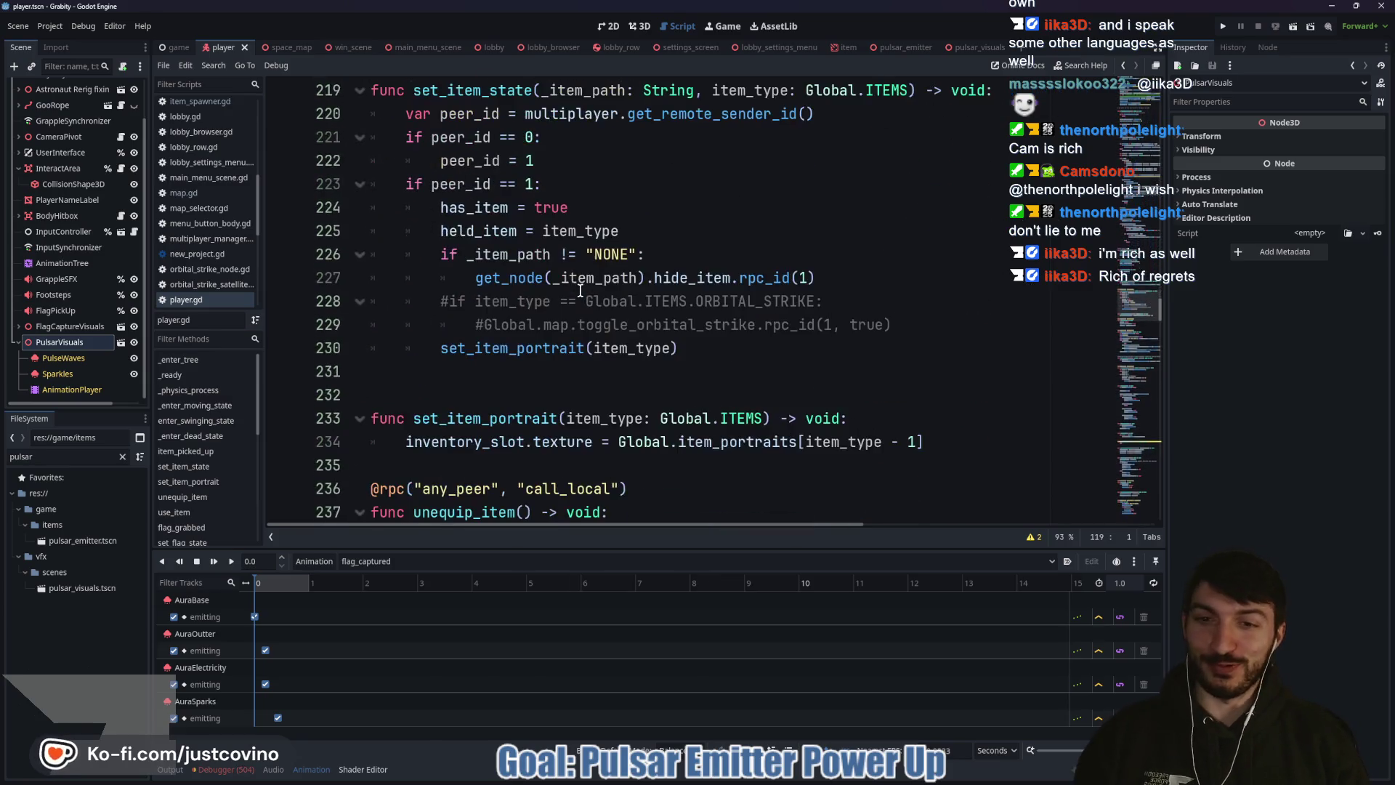
scroll(580, 291, "down", 15)
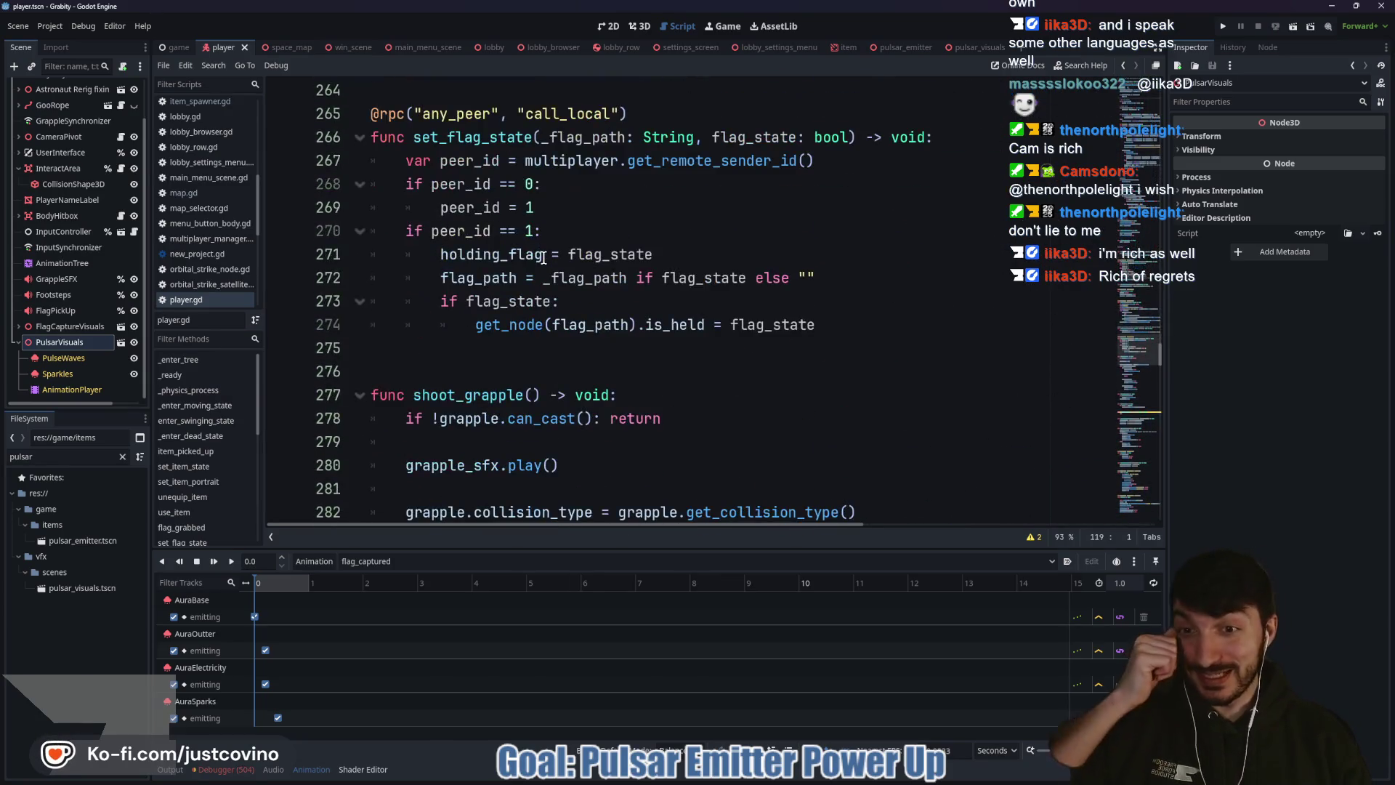
scroll(544, 259, "down", 5)
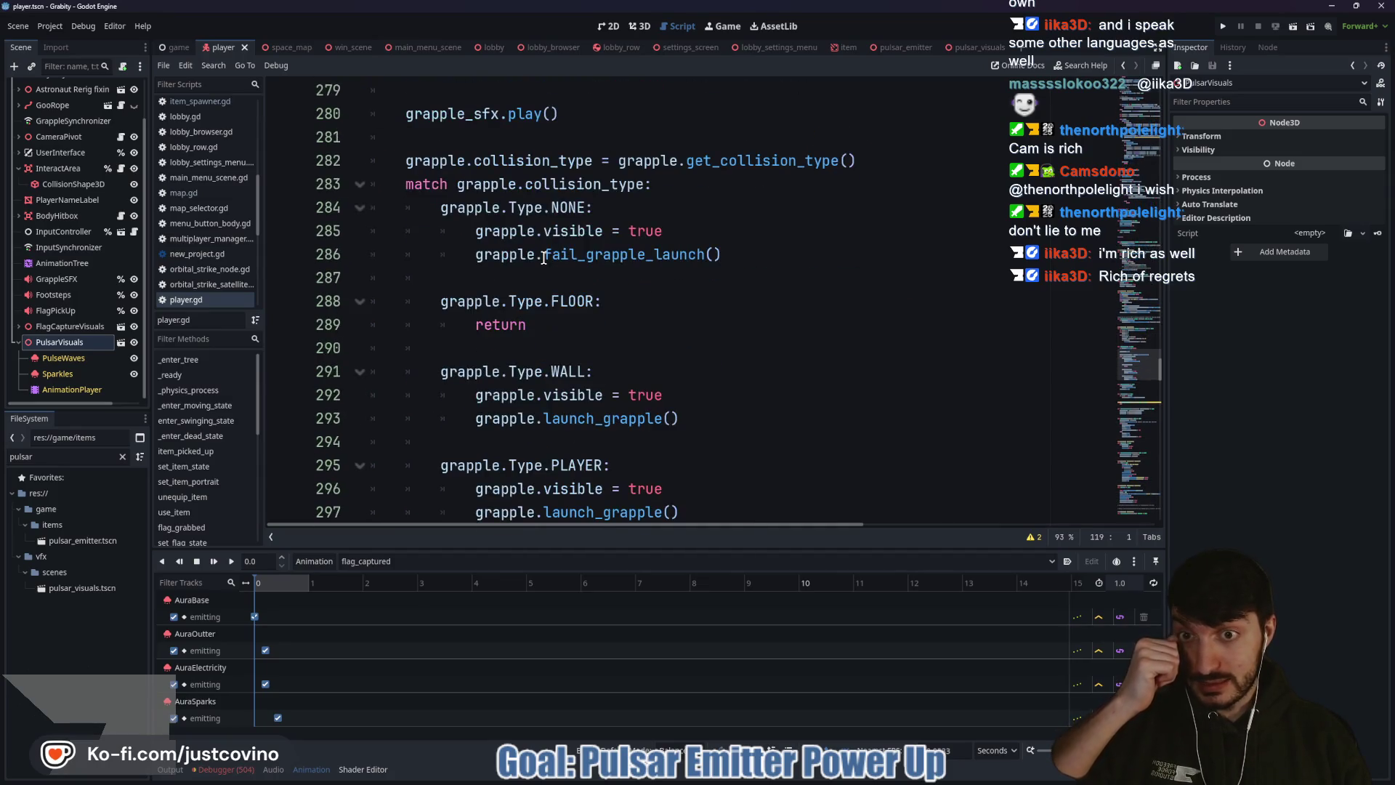
scroll(543, 258, "down", 8)
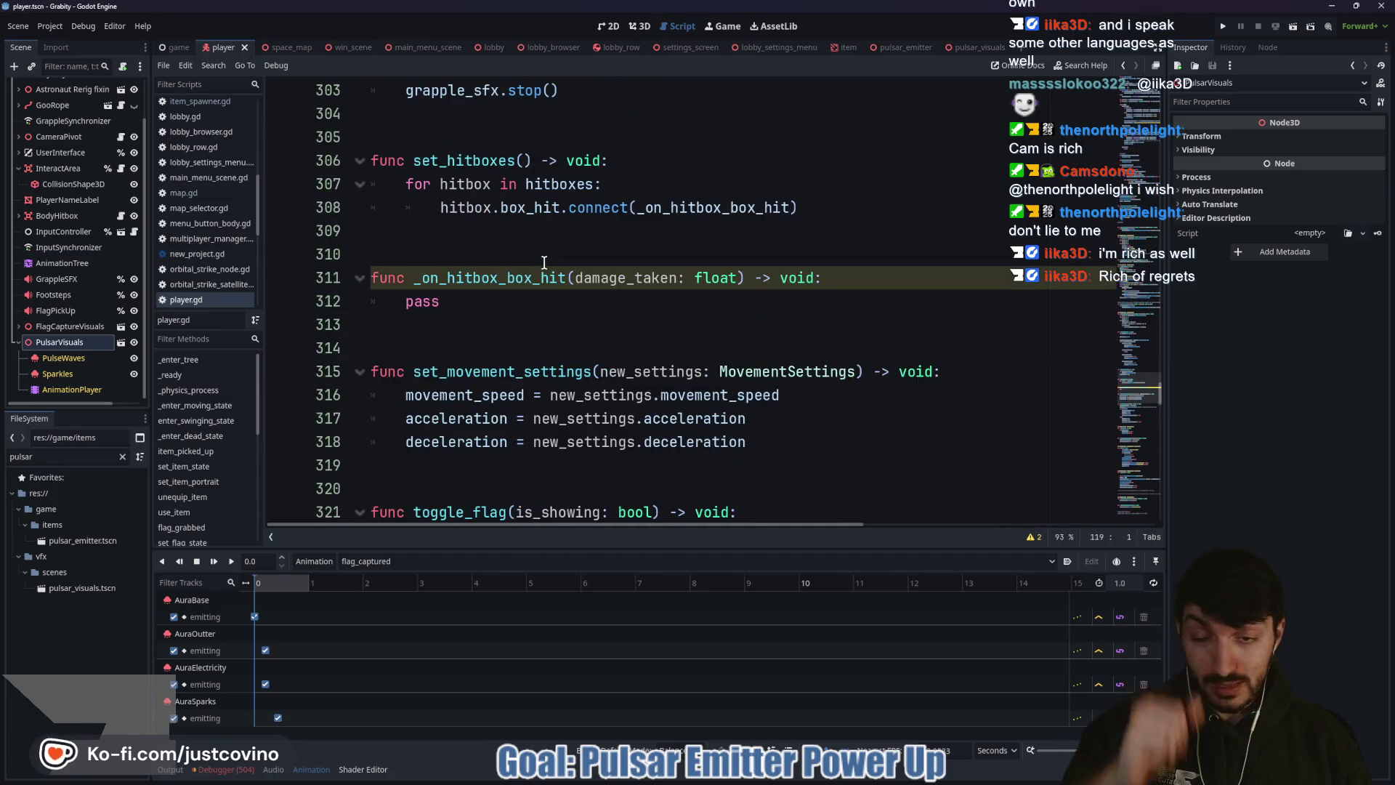
scroll(544, 261, "down", 14)
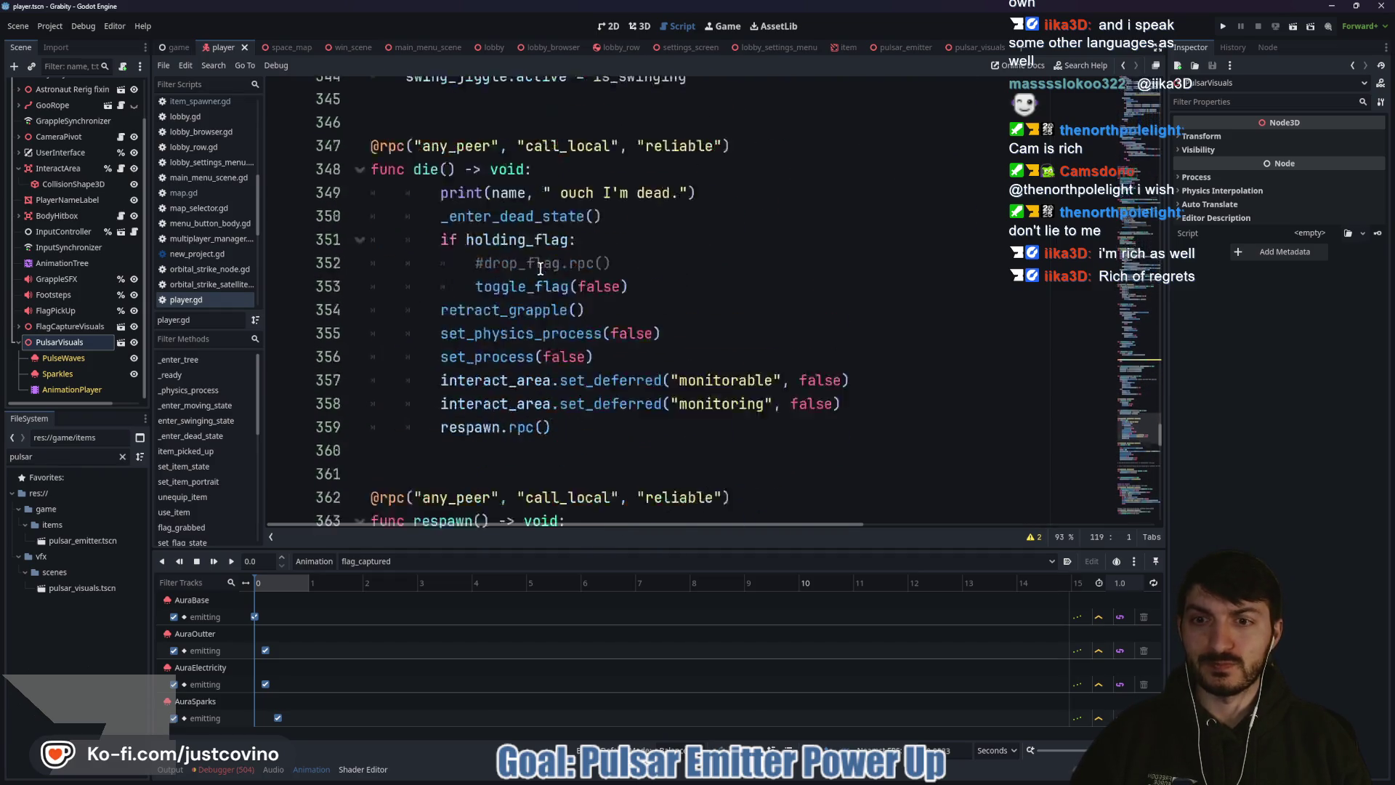
scroll(540, 269, "down", 5)
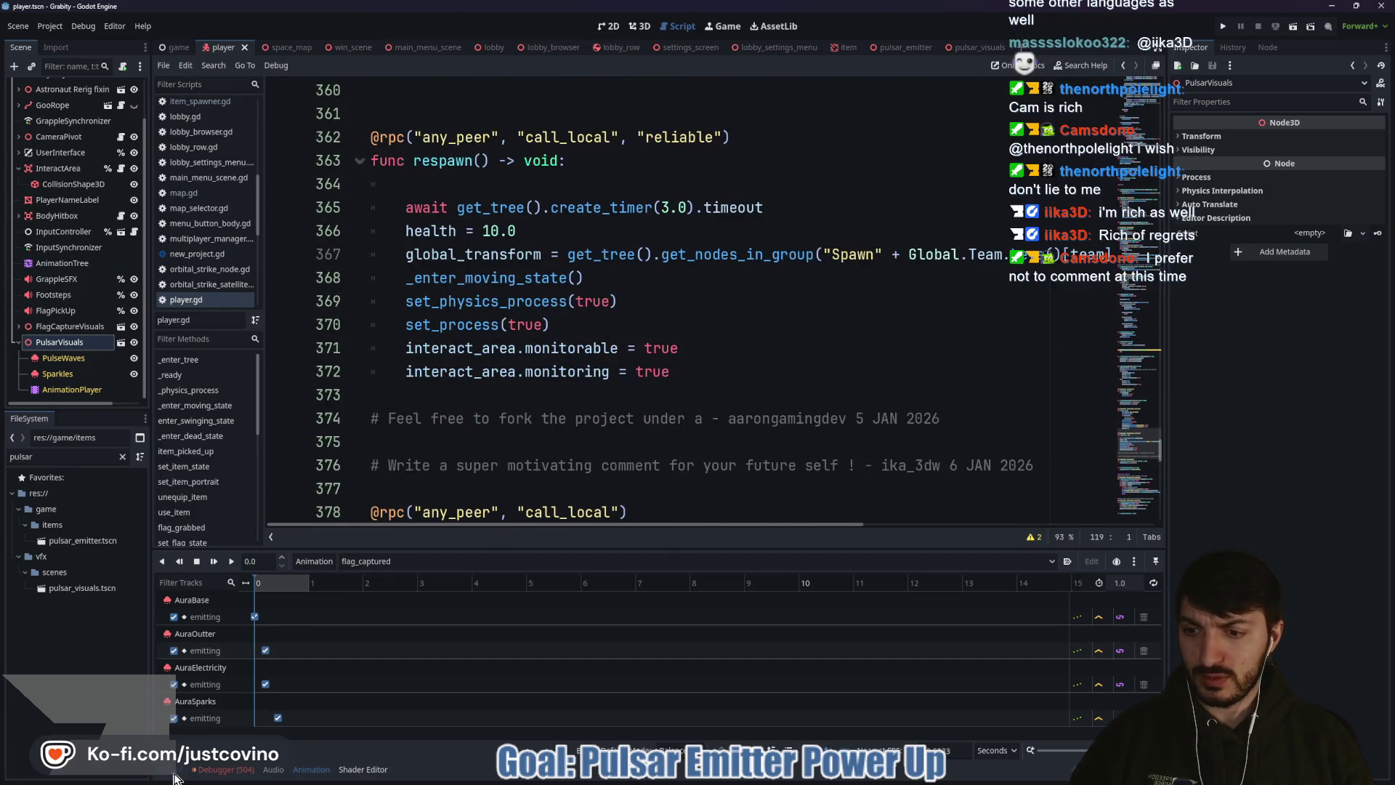
key("ctrl+j")
left_click(633, 442)
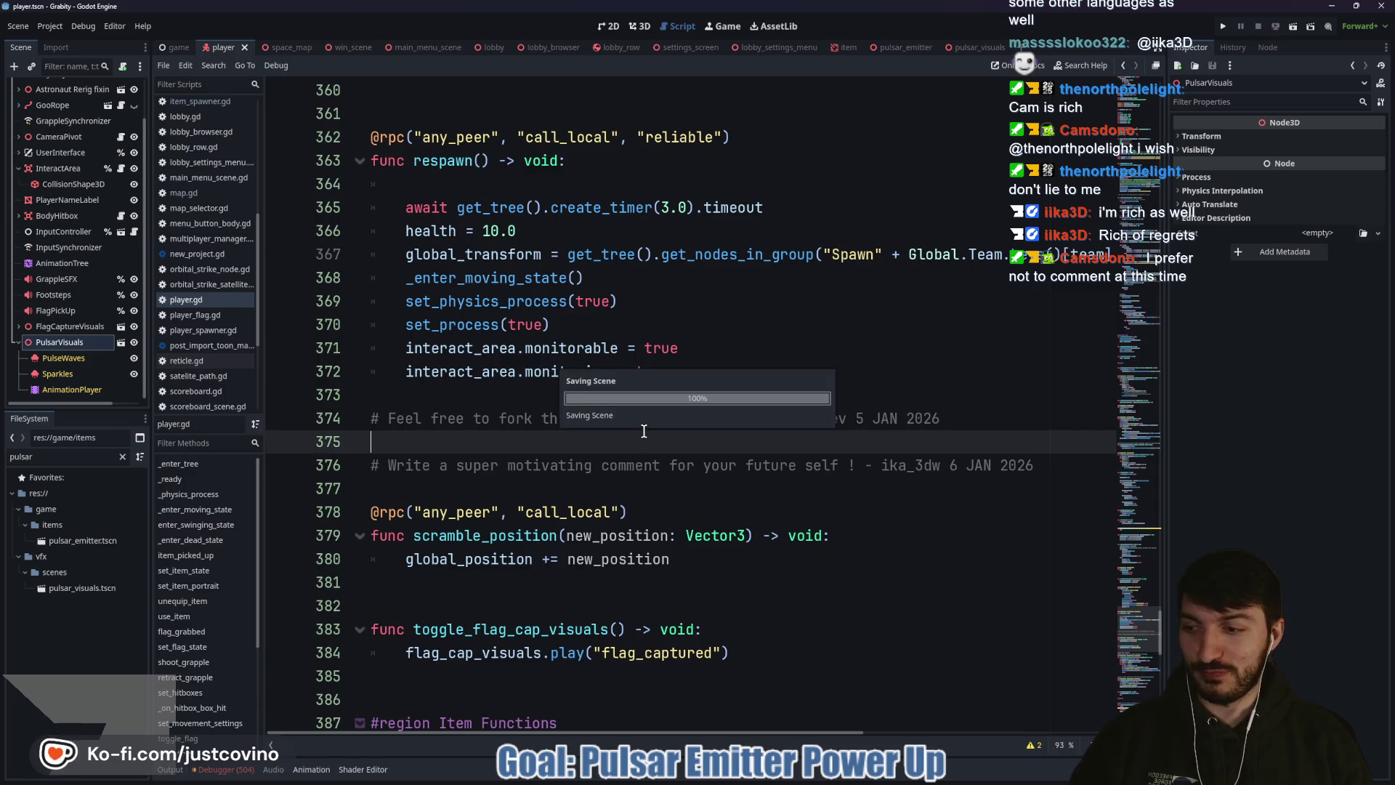